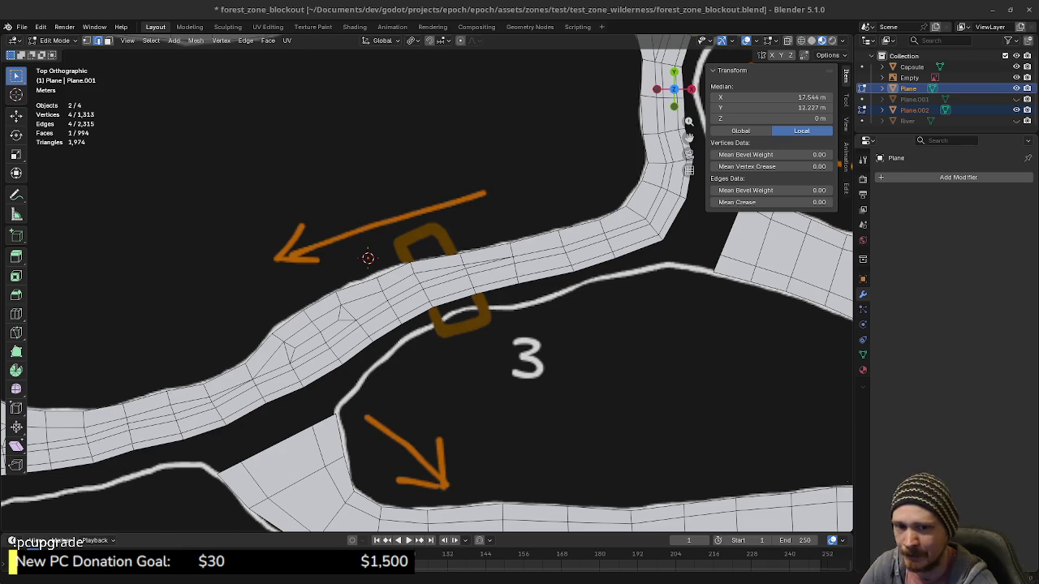
Zoom to the road junction and extrude the short strip's bottom edge downward into a new face.
scroll(693, 336, down, 2)
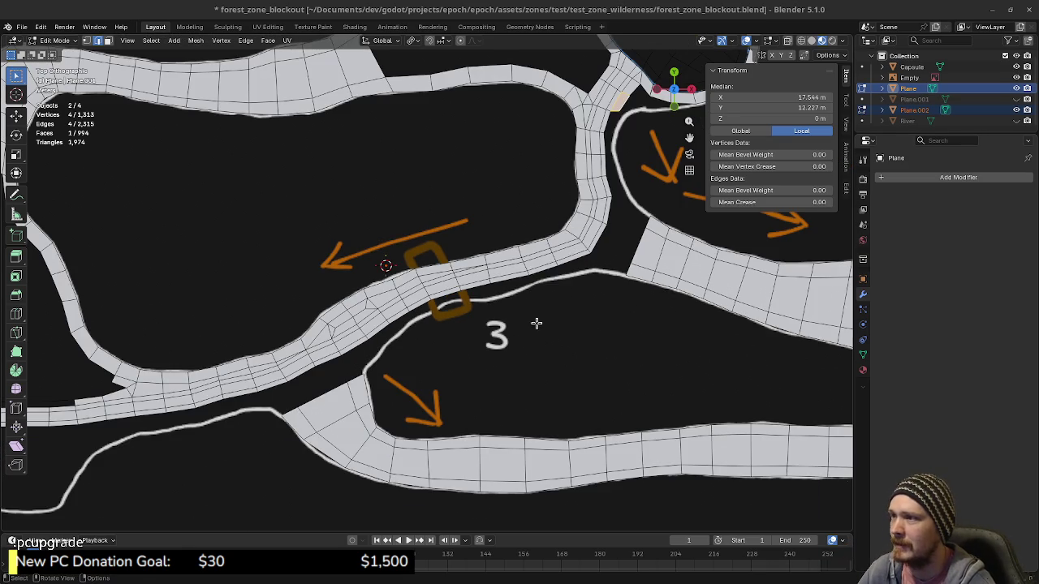
shift+middle_drag(535, 323, 470, 401)
scroll(470, 401, up, 3)
scroll(406, 365, up, 2)
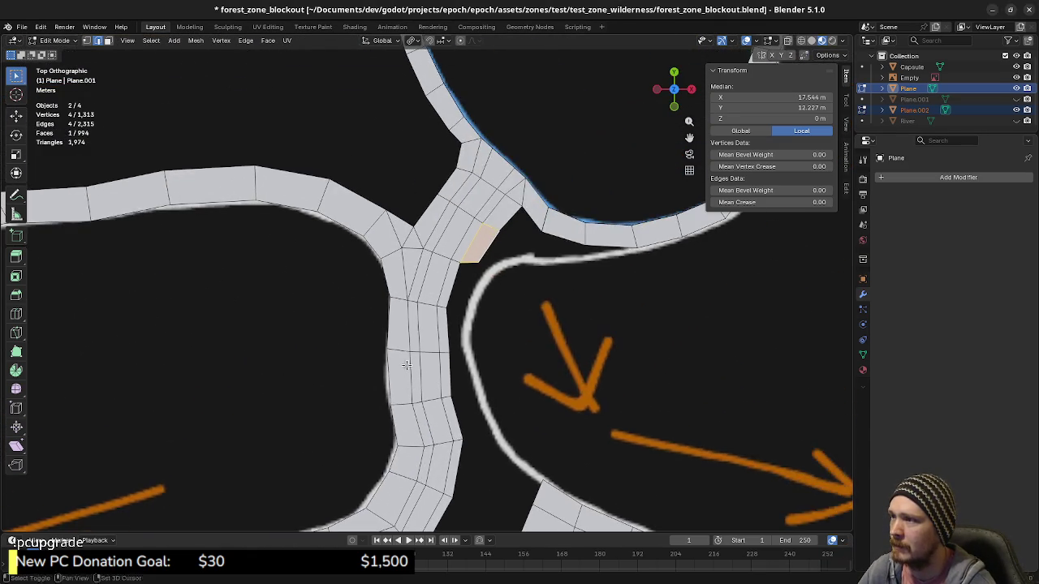
scroll(480, 292, up, 3)
scroll(512, 252, up, 2)
click(521, 245)
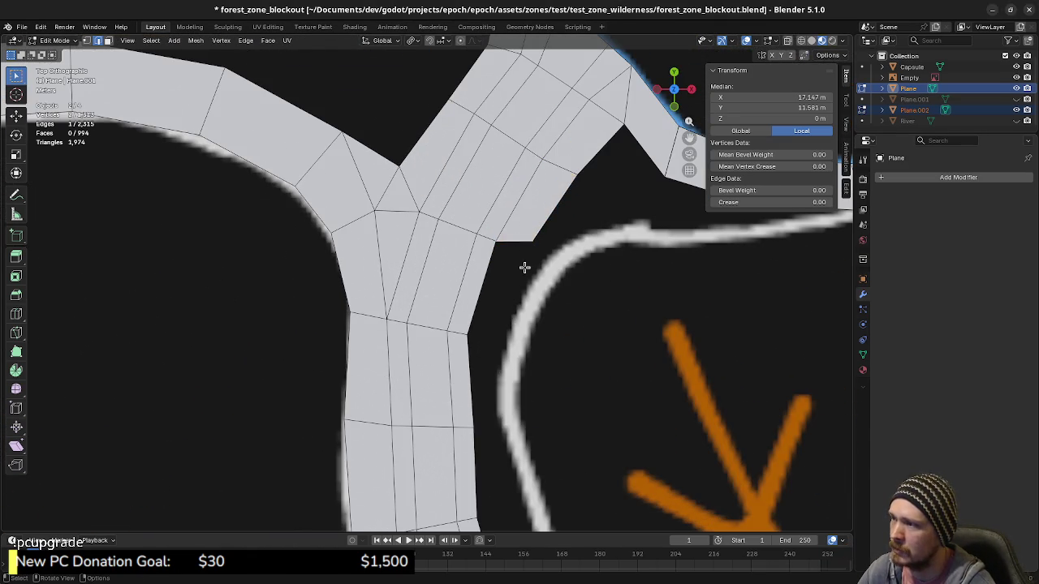
key(e)
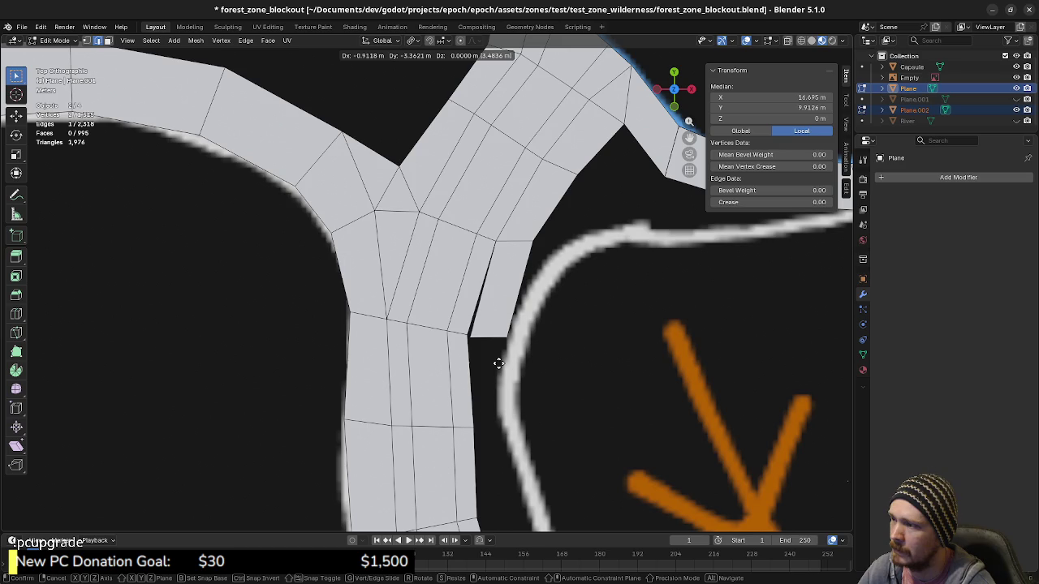
click(498, 362)
Weld the new face's lower corner to the adjacent road corner with Merge At First, then nudge it left.
mouse_move(523, 384)
shift+middle_down()
mouse_move(538, 359)
mouse_move(497, 296)
shift+middle_up()
key(1)
click(529, 363)
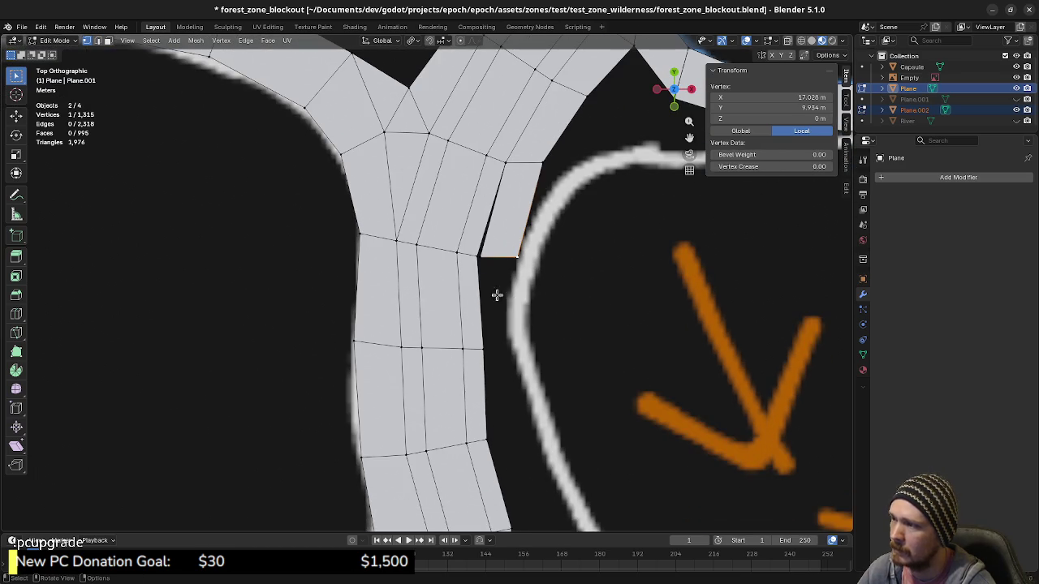
shift+click(478, 256)
key(m)
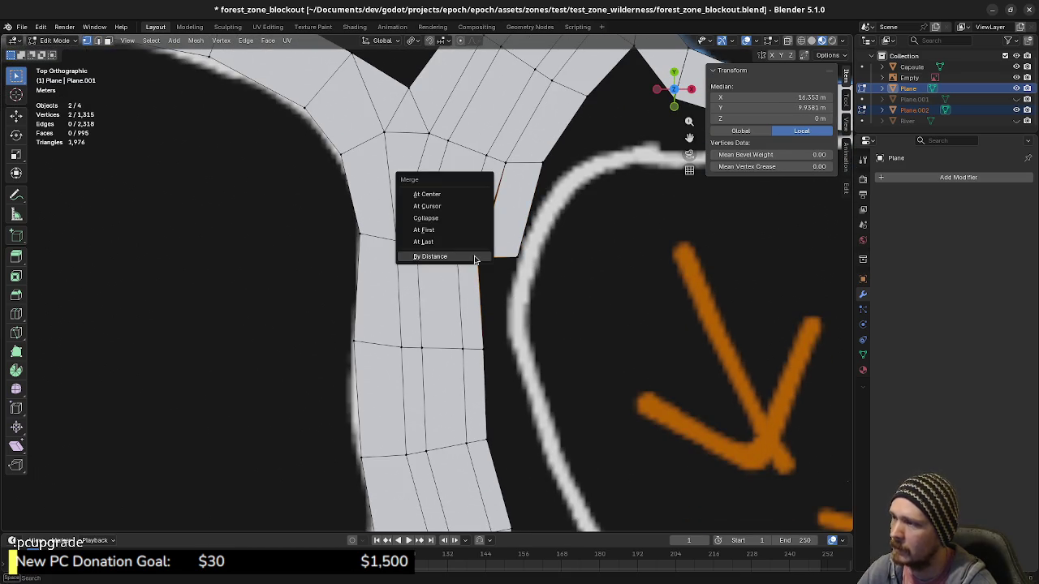
click(477, 257)
key(m)
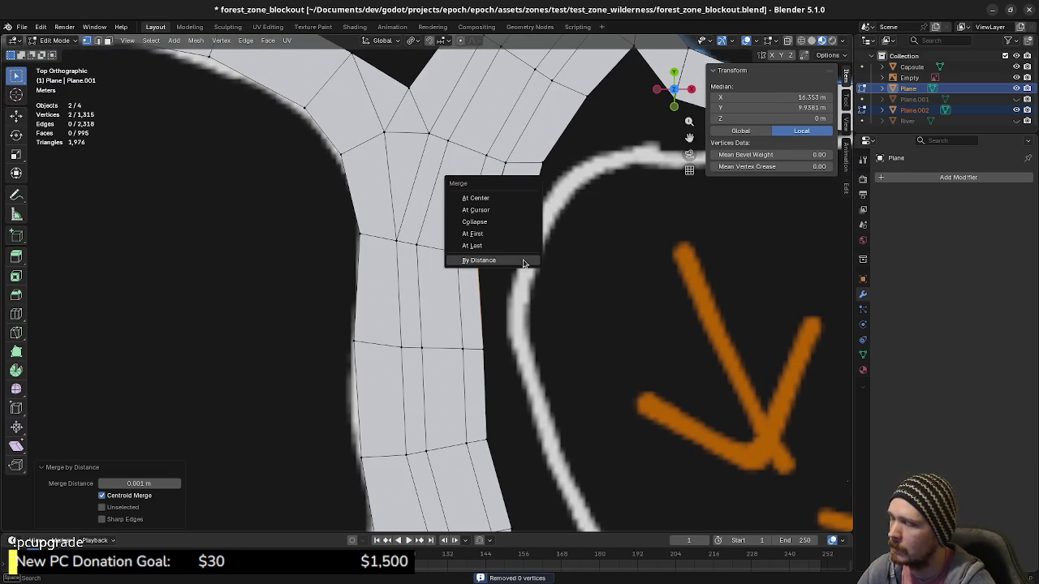
click(485, 234)
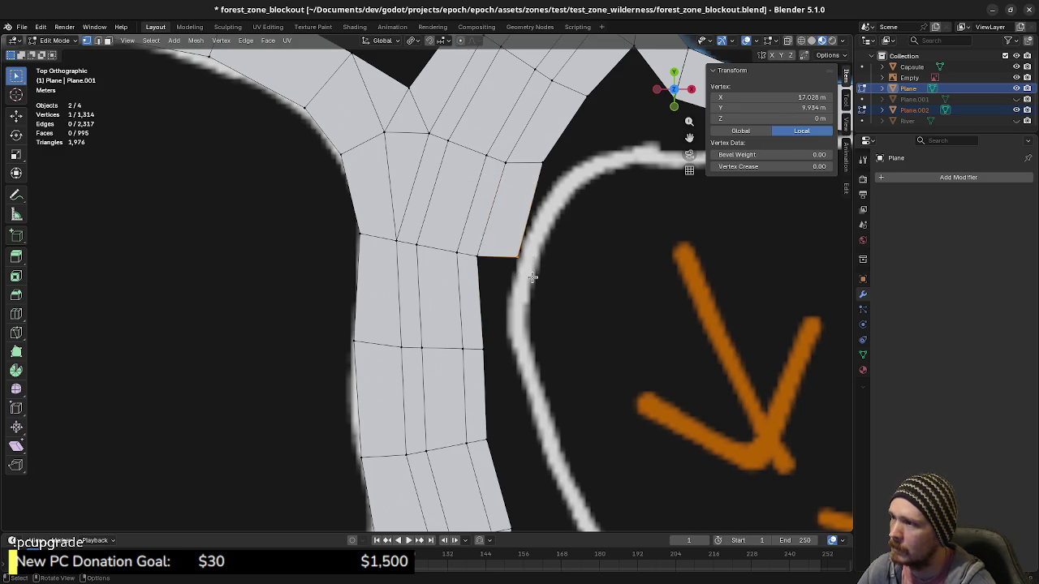
key(g)
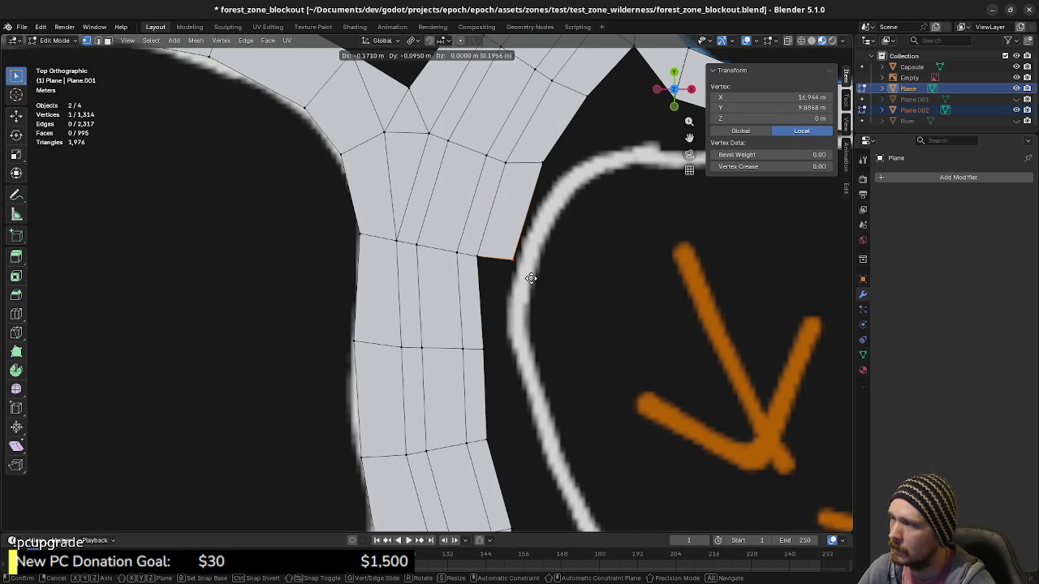
click(520, 278)
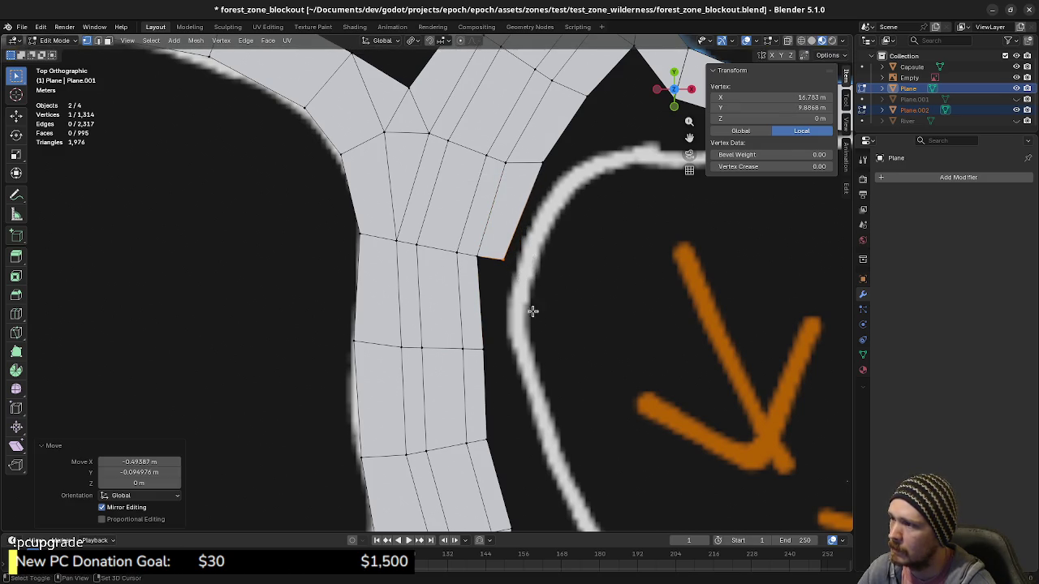
shift+middle_drag(532, 310, 519, 241)
Extrude a chain of edges down the riverbank line to where the river turns.
key(e)
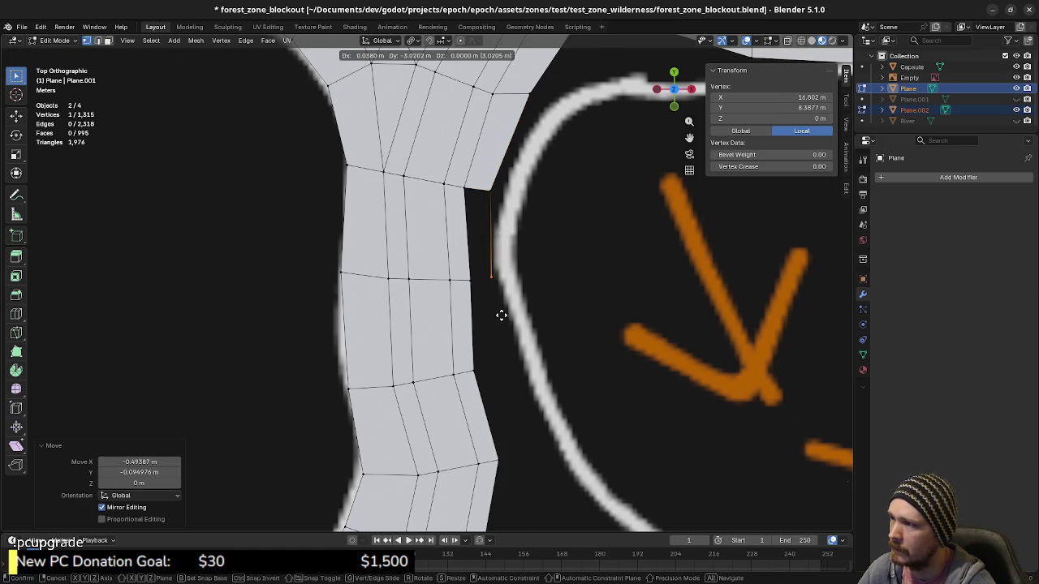
click(499, 315)
shift+middle_drag(498, 313, 480, 222)
key(e)
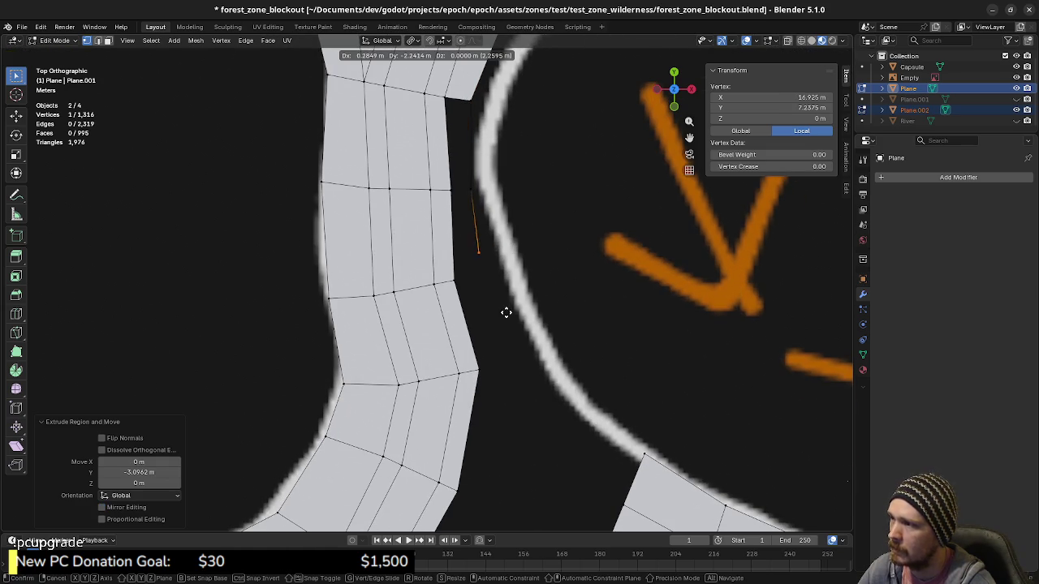
click(505, 332)
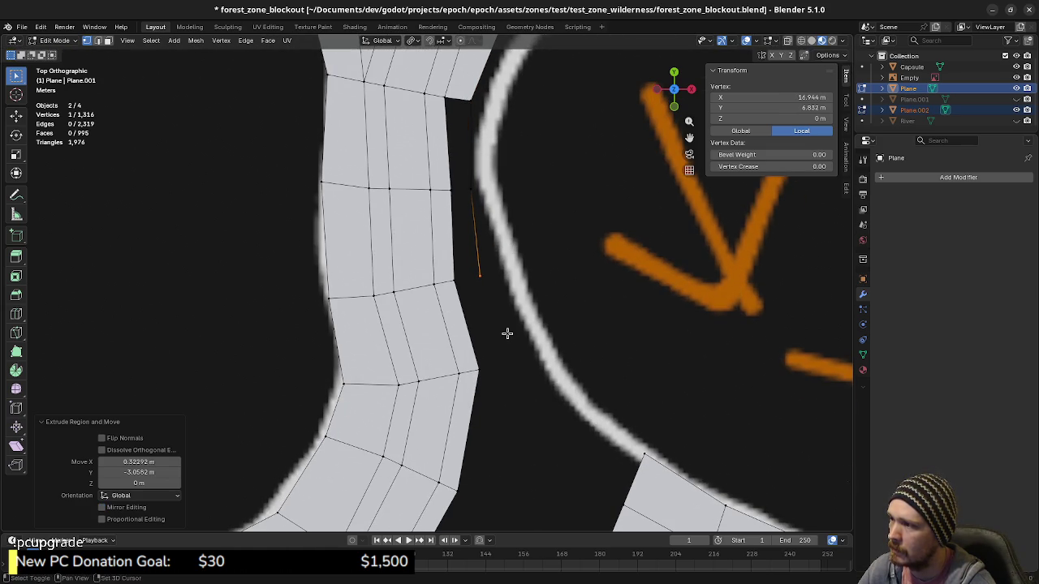
key(e)
click(538, 420)
shift+middle_drag(537, 421, 541, 276)
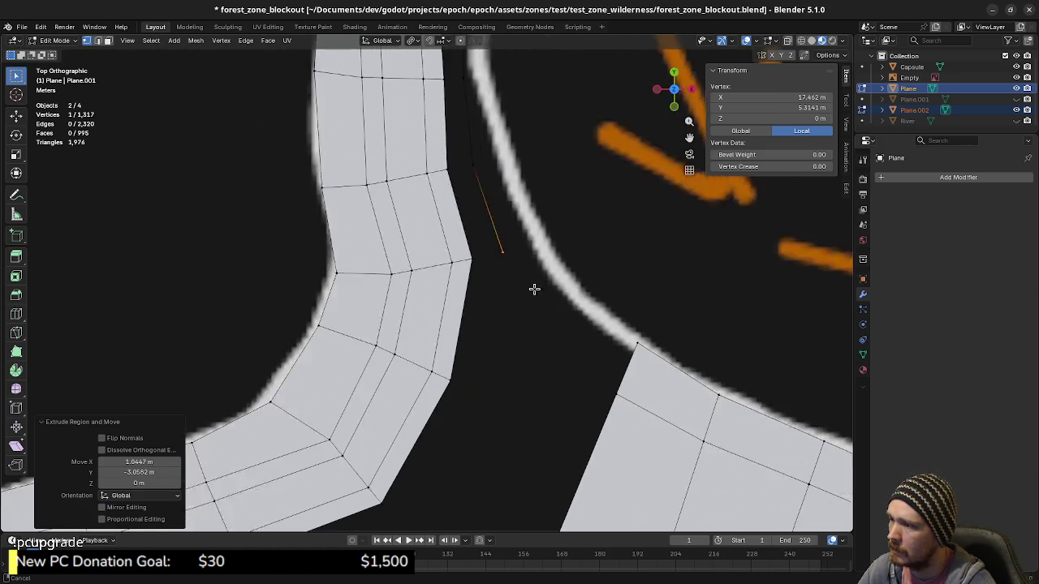
key(e)
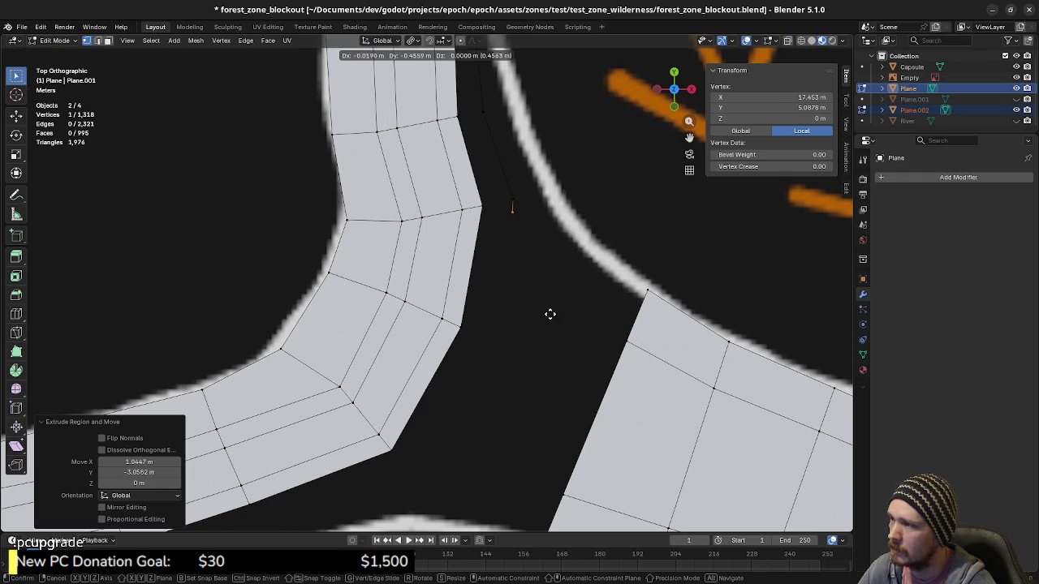
click(529, 424)
shift+middle_drag(529, 424, 566, 309)
key(e)
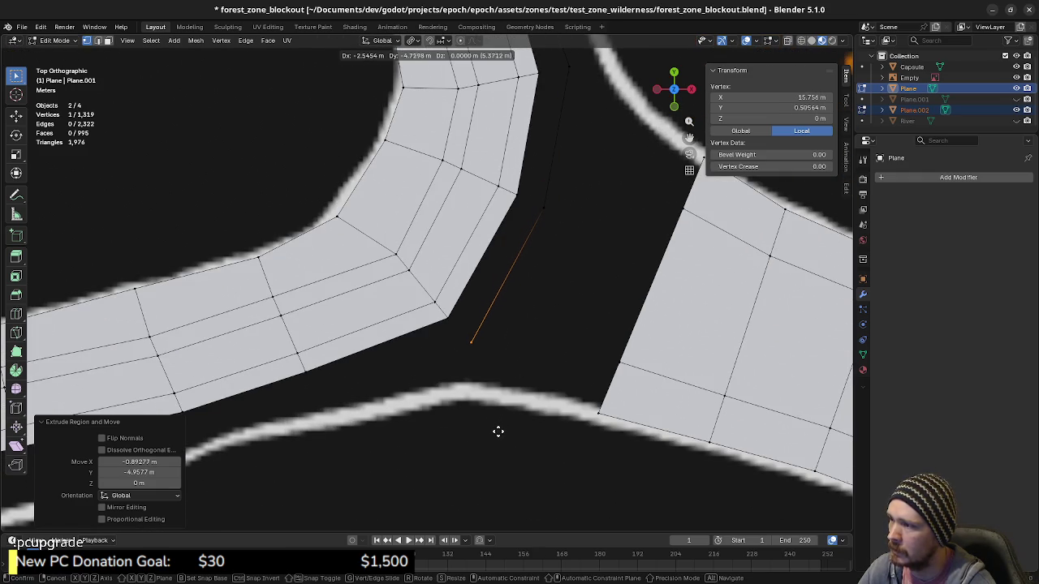
click(497, 433)
Continue extruding edges leftward along the river below the road strip, past the bridge marking.
shift+middle_drag(487, 419, 633, 346)
key(e)
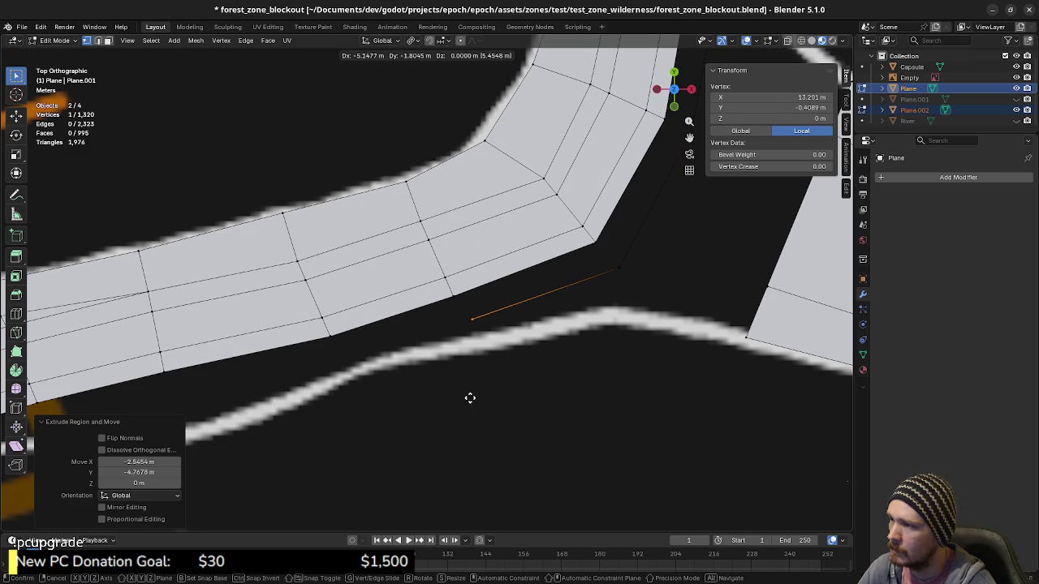
click(461, 398)
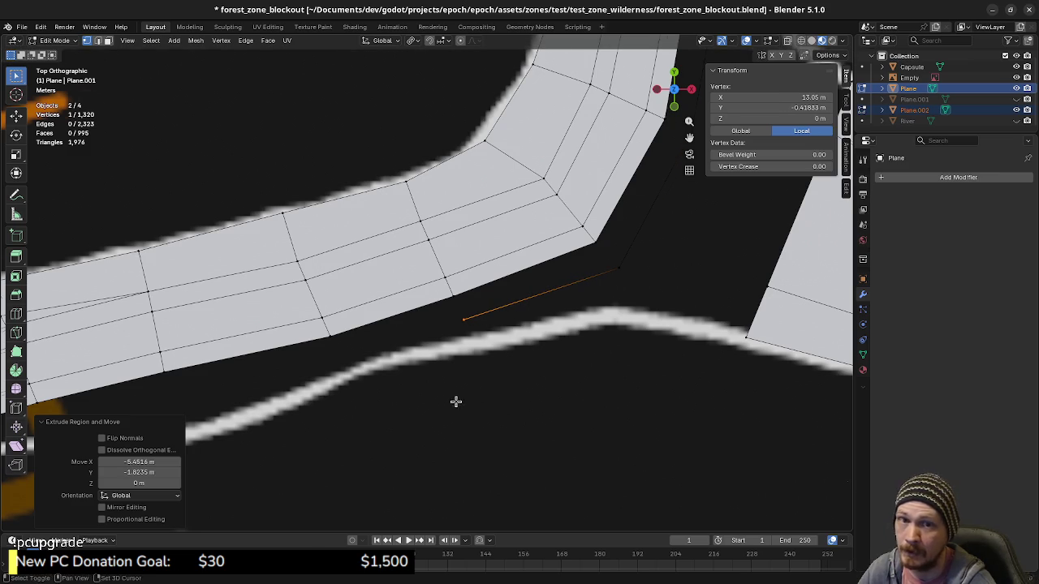
shift+middle_drag(455, 402, 557, 366)
key(e)
click(454, 394)
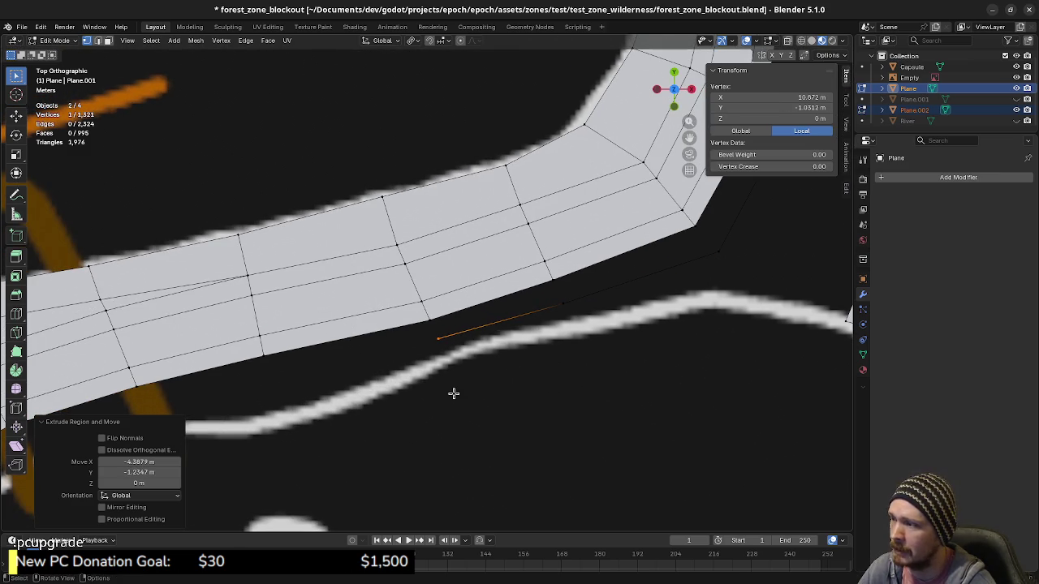
shift+middle_drag(454, 394, 563, 368)
key(e)
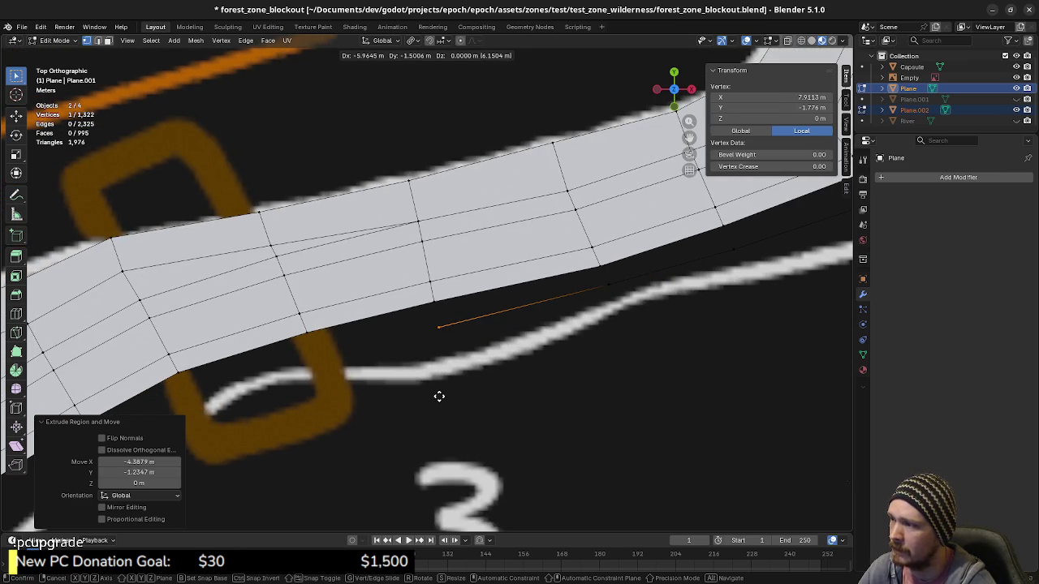
click(439, 396)
mouse_move(438, 394)
shift+middle_down()
mouse_move(492, 398)
mouse_move(619, 365)
shift+middle_up()
key(e)
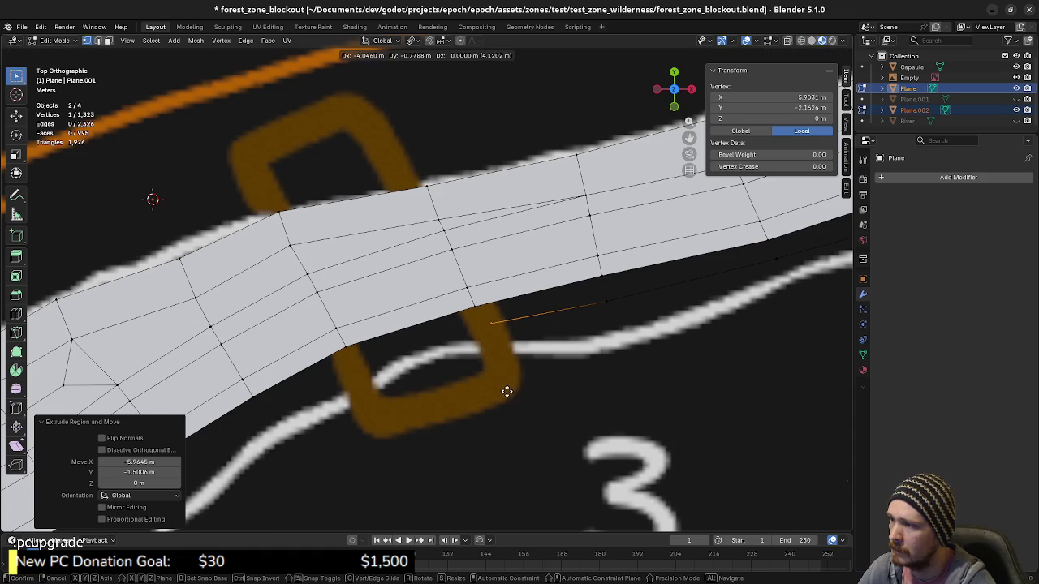
click(499, 390)
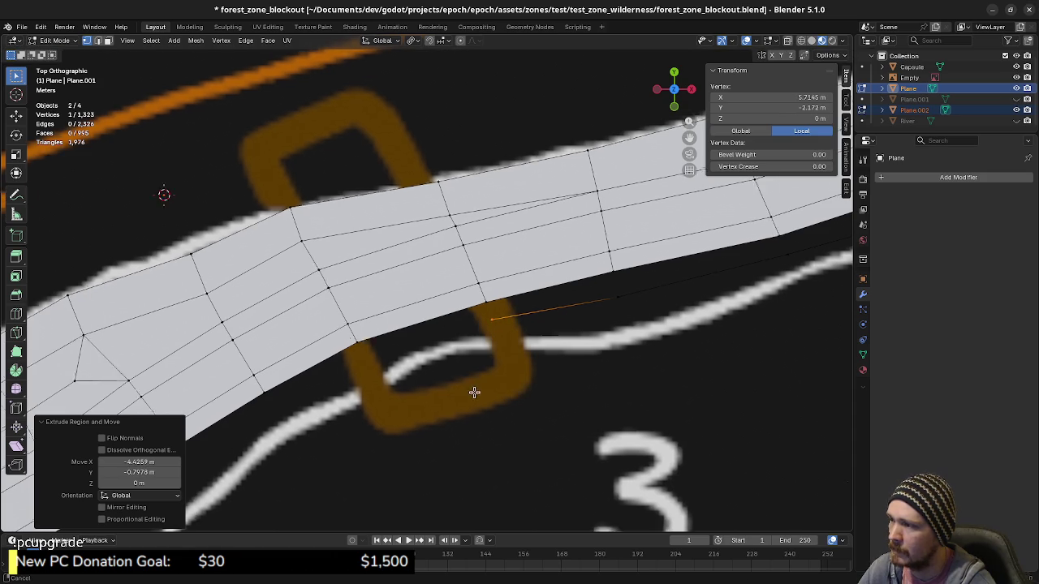
shift+middle_drag(473, 392, 536, 374)
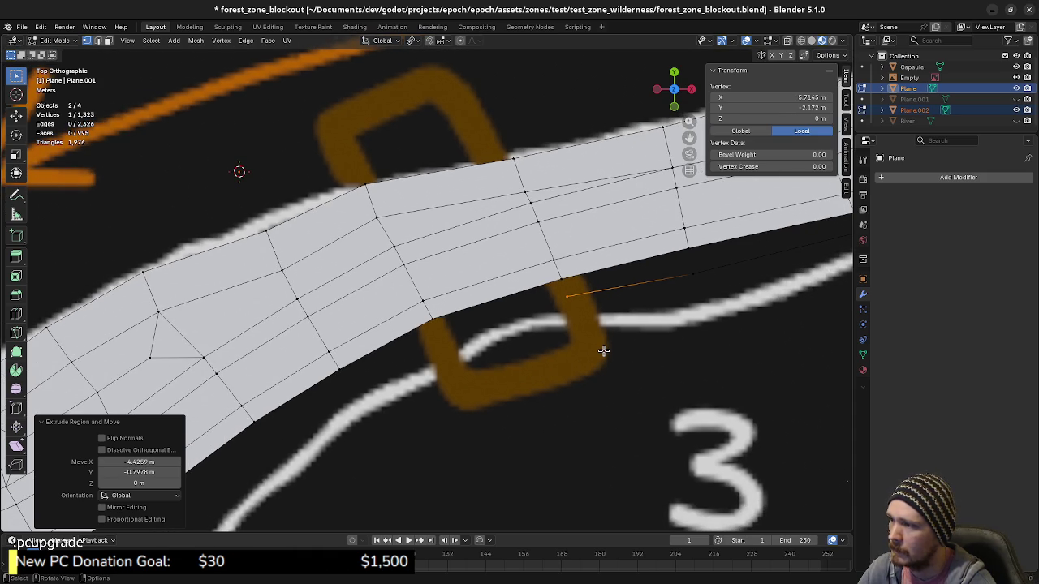
key(e)
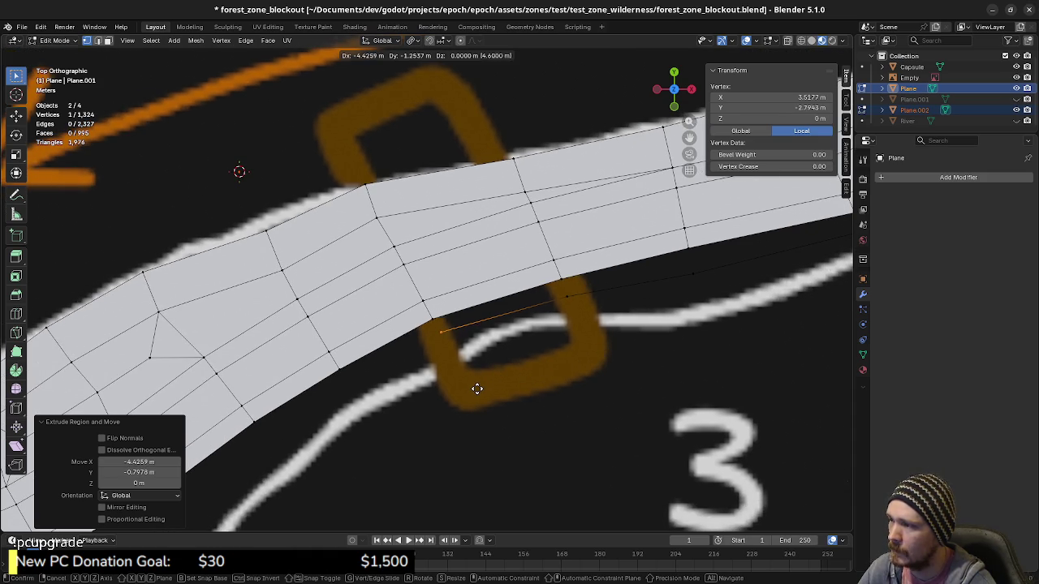
click(479, 389)
shift+middle_drag(463, 399, 622, 301)
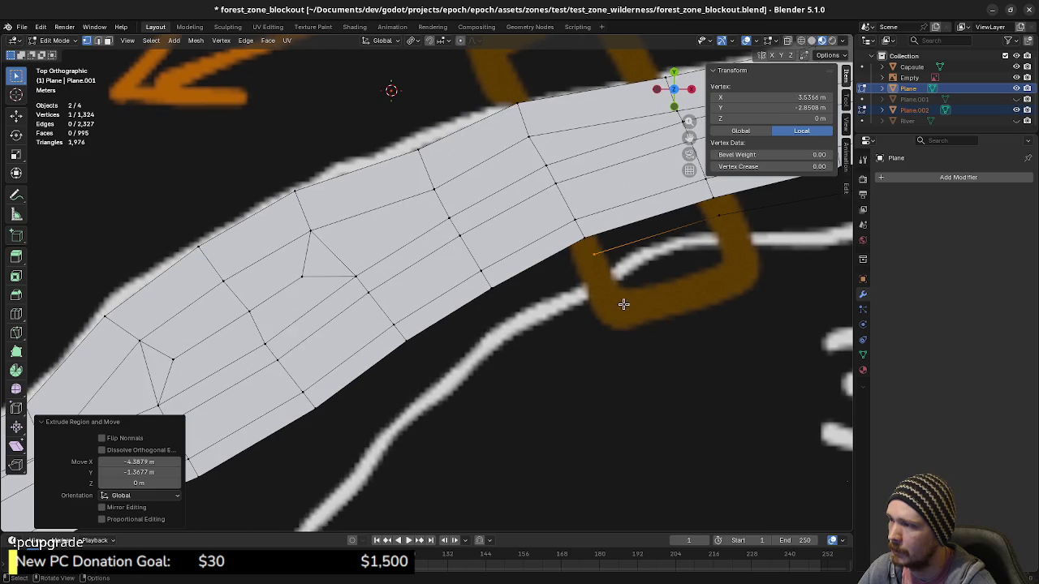
Extend the riverbank edges around the bend and down between the two roads toward the lower road.
key(e)
click(528, 354)
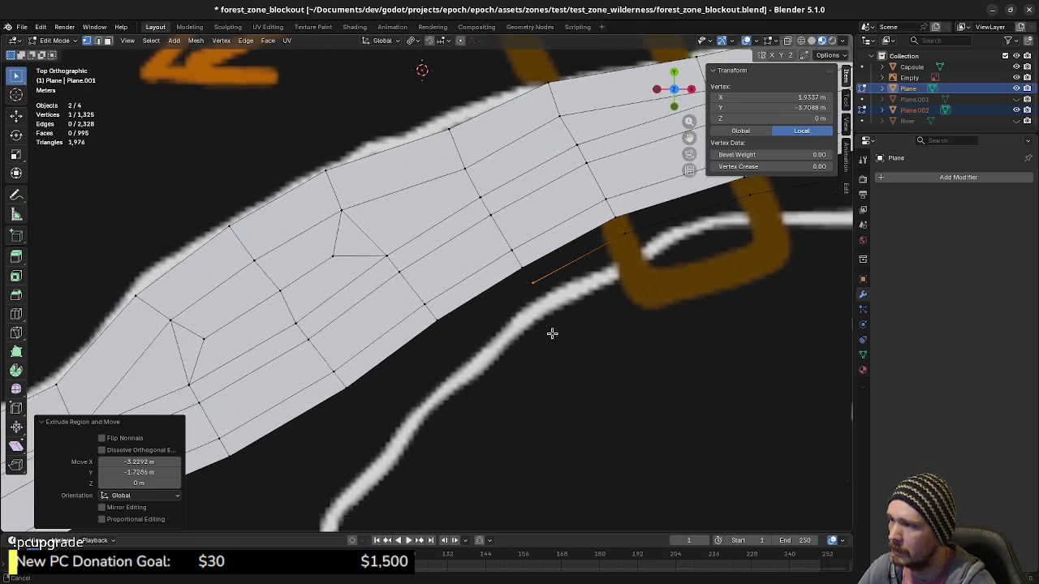
mouse_move(528, 355)
shift+middle_down()
mouse_move(514, 350)
mouse_move(531, 329)
shift+middle_up()
key(e)
click(476, 374)
key(e)
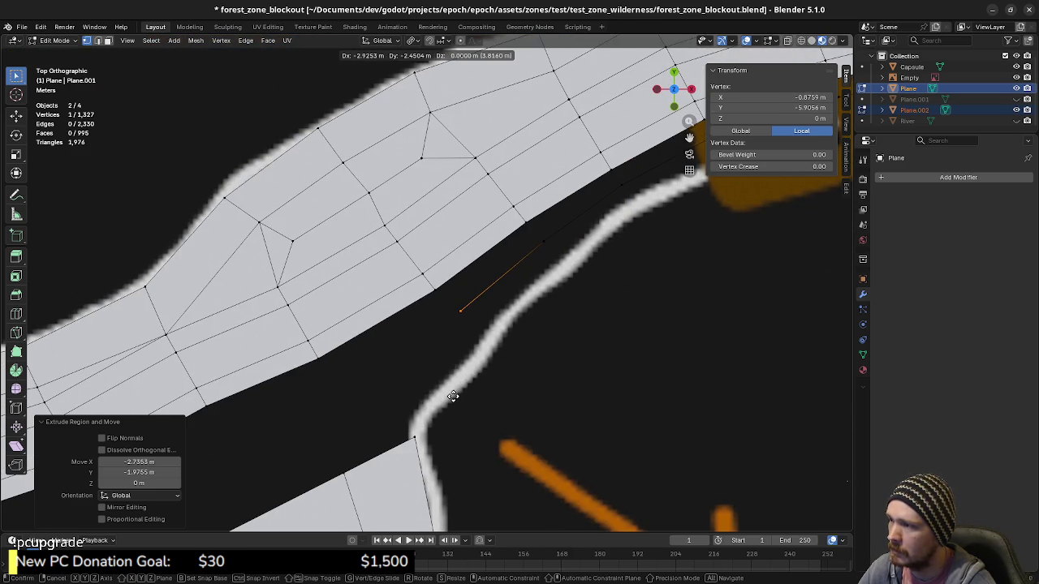
click(453, 398)
shift+middle_drag(453, 397, 568, 315)
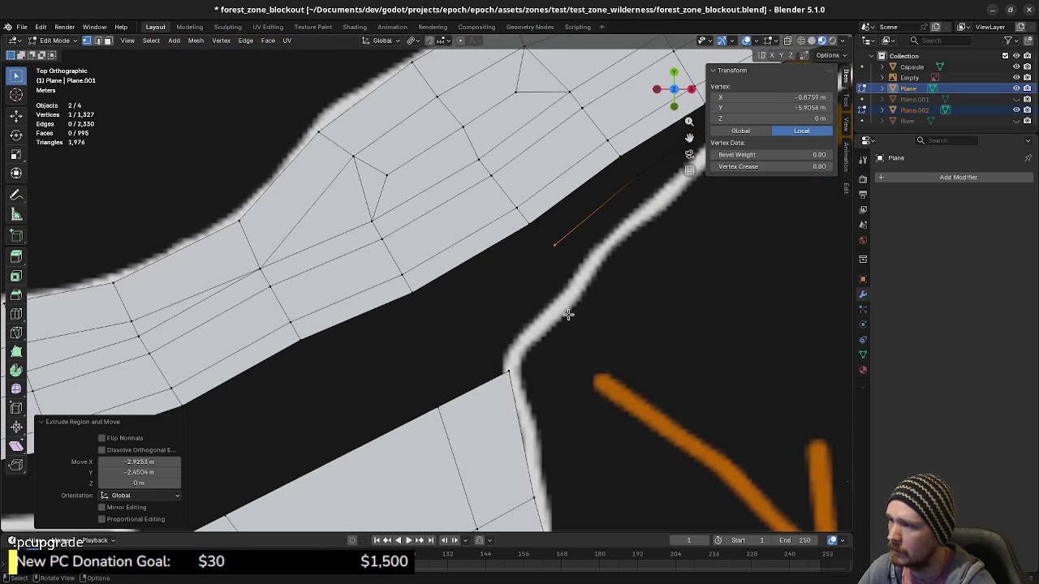
key(e)
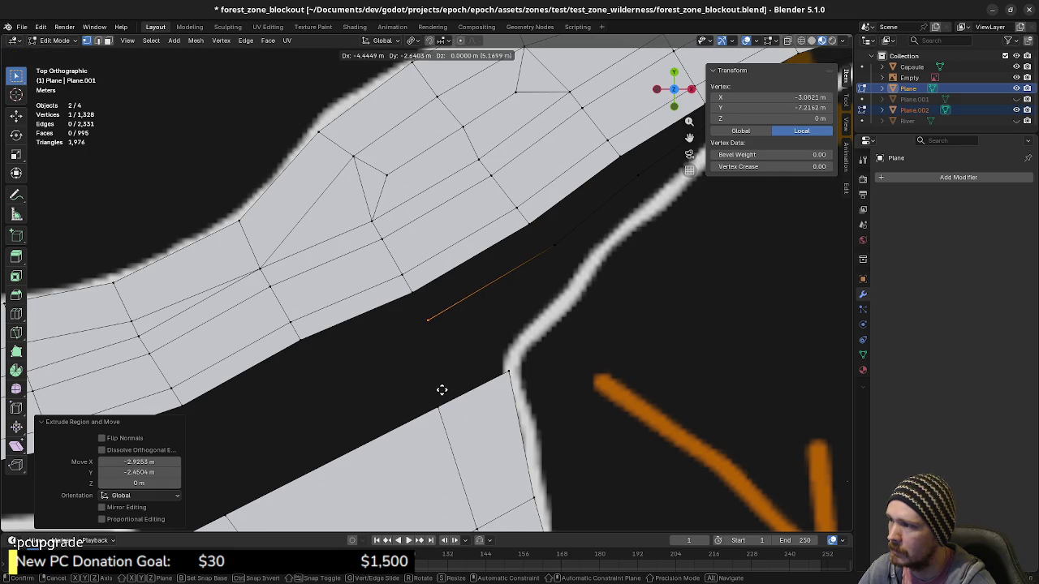
click(442, 389)
mouse_move(442, 389)
shift+middle_down()
mouse_move(452, 359)
mouse_move(524, 362)
shift+middle_up()
key(e)
click(447, 384)
key(e)
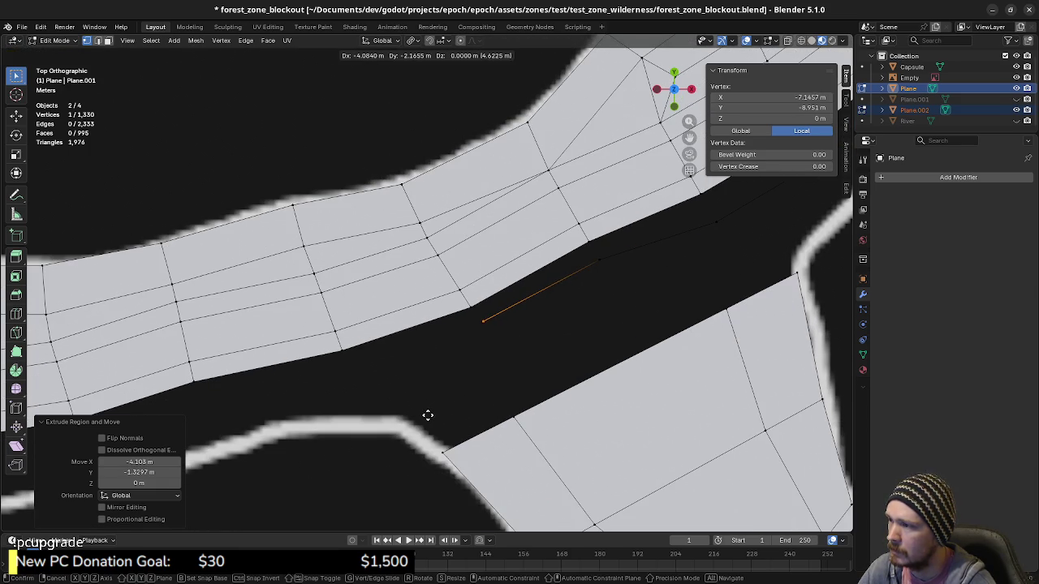
click(428, 416)
mouse_move(428, 415)
shift+middle_down()
mouse_move(504, 417)
mouse_move(555, 398)
shift+middle_up()
key(e)
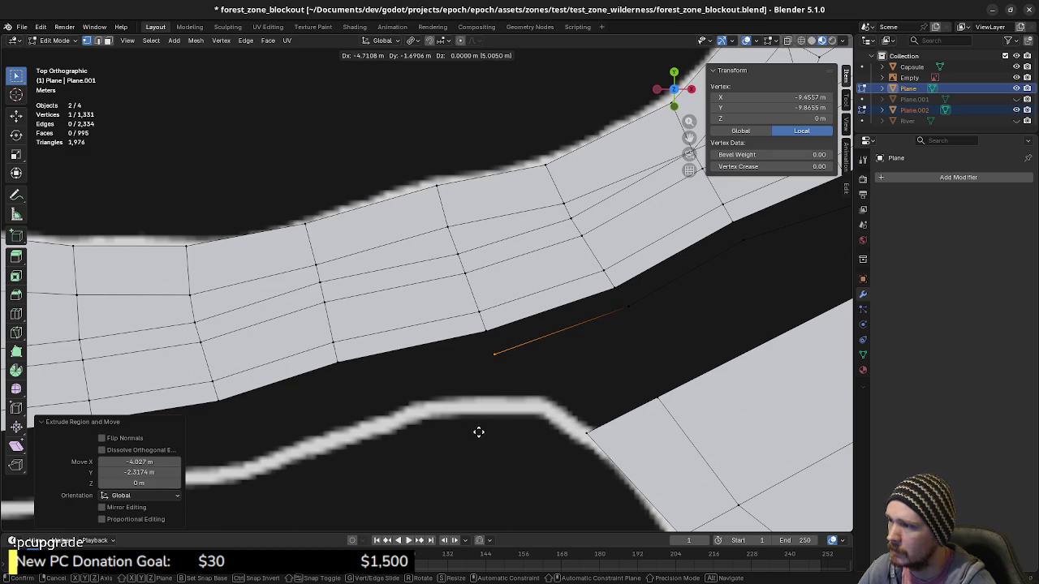
click(479, 432)
shift+middle_drag(479, 431, 641, 390)
key(e)
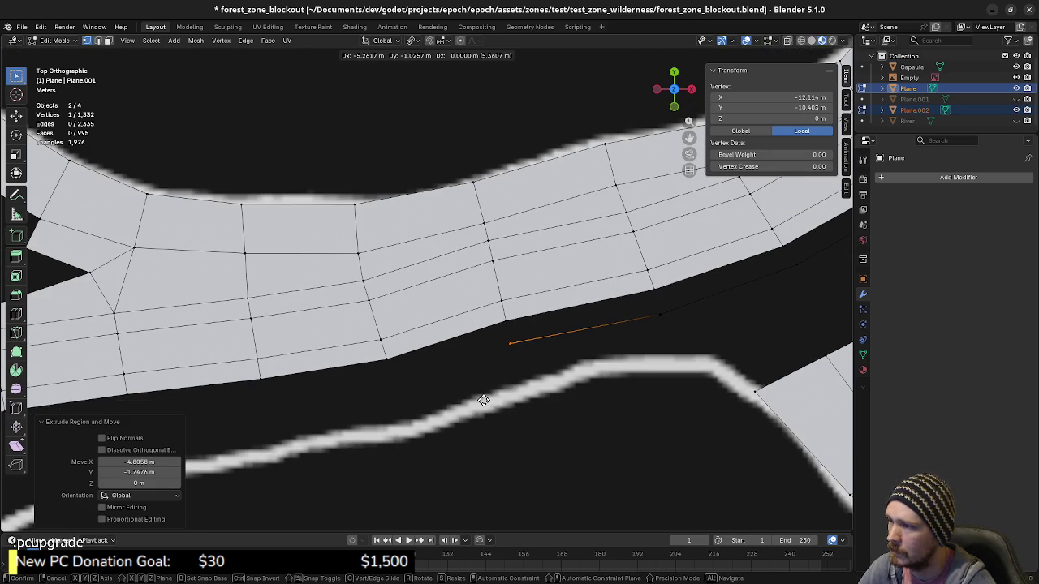
Extrude vertex after vertex leftward along the path's lower edge.
mouse_move(487, 398)
shift+middle_down()
mouse_move(510, 377)
mouse_move(544, 372)
shift+middle_up()
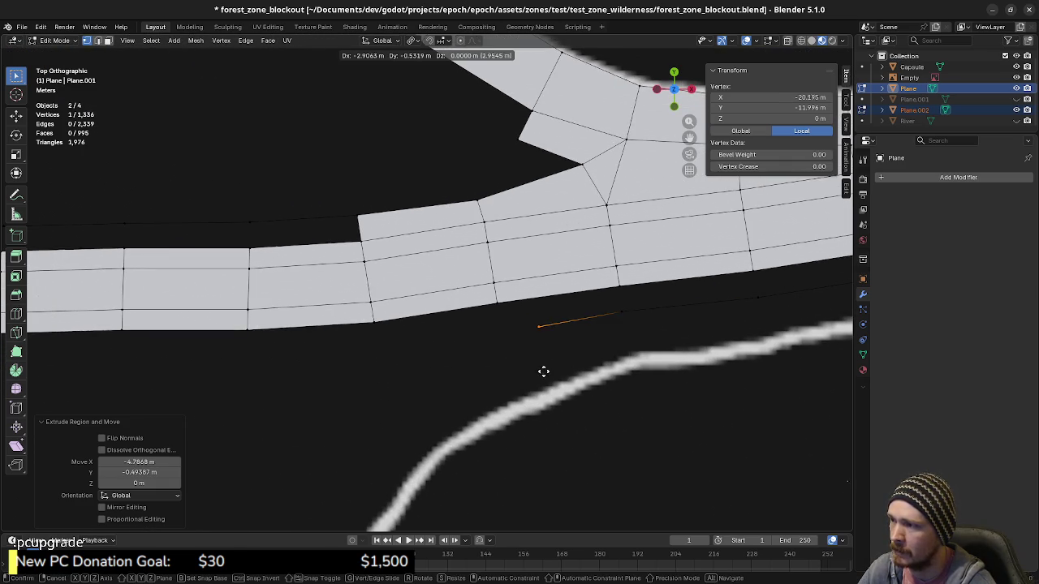
click(507, 378)
key(e)
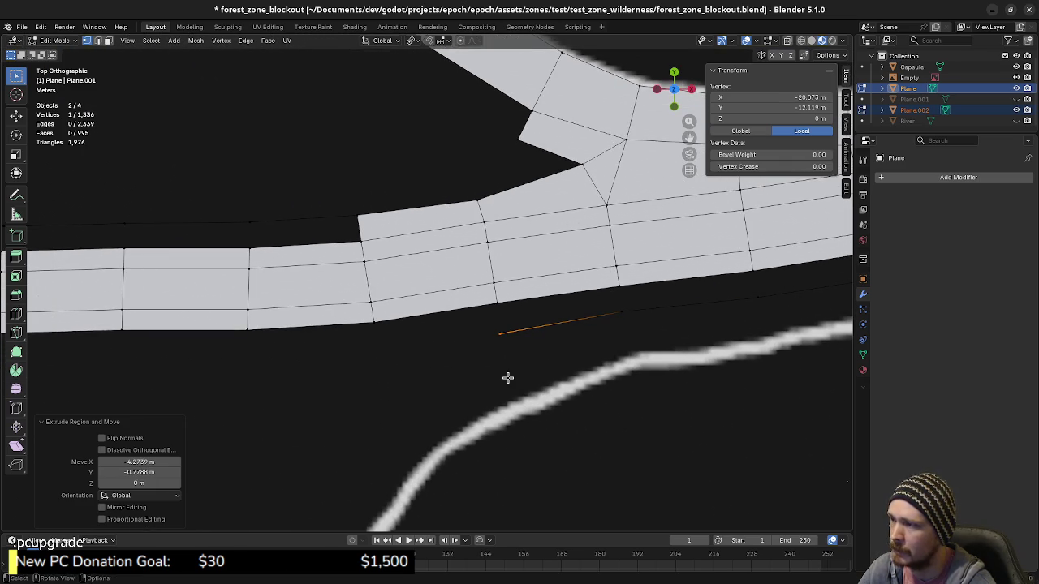
mouse_move(508, 378)
shift+middle_down()
mouse_move(568, 364)
mouse_move(547, 347)
shift+middle_up()
click(534, 354)
key(e)
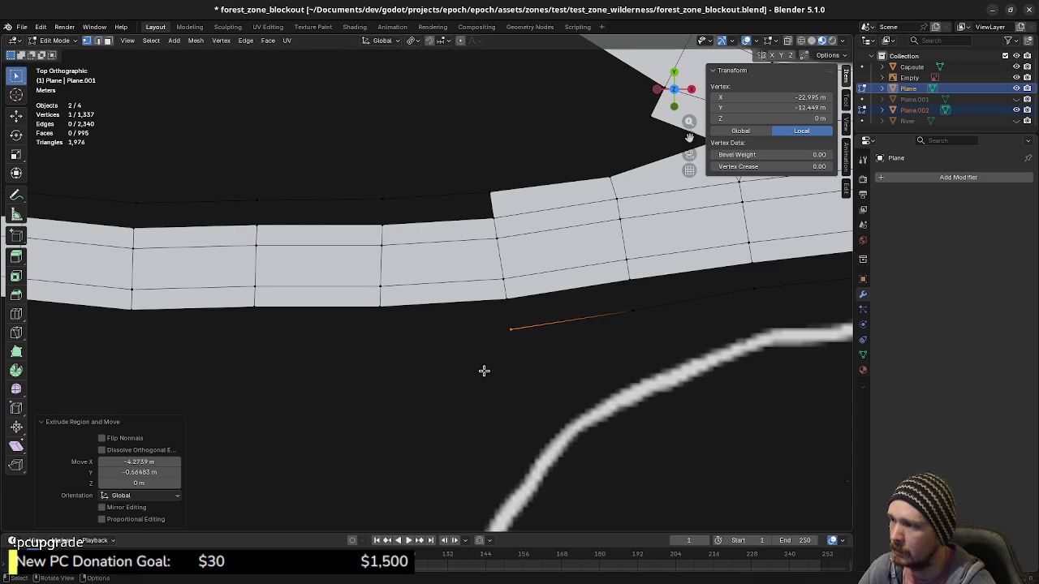
shift+middle_drag(484, 369, 647, 352)
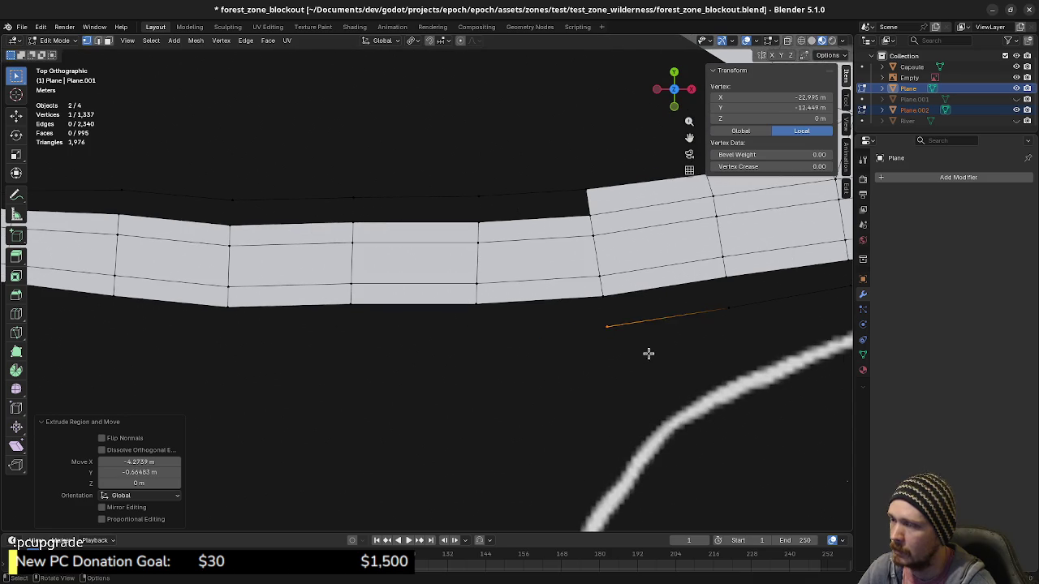
click(511, 361)
key(e)
shift+middle_drag(506, 359, 636, 359)
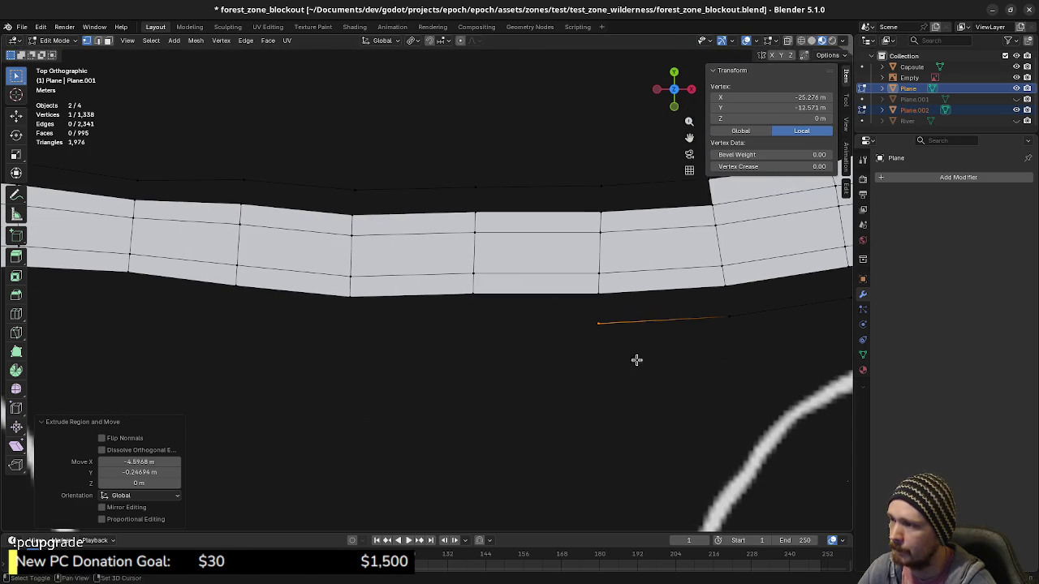
click(532, 355)
key(e)
shift+middle_drag(463, 370, 657, 360)
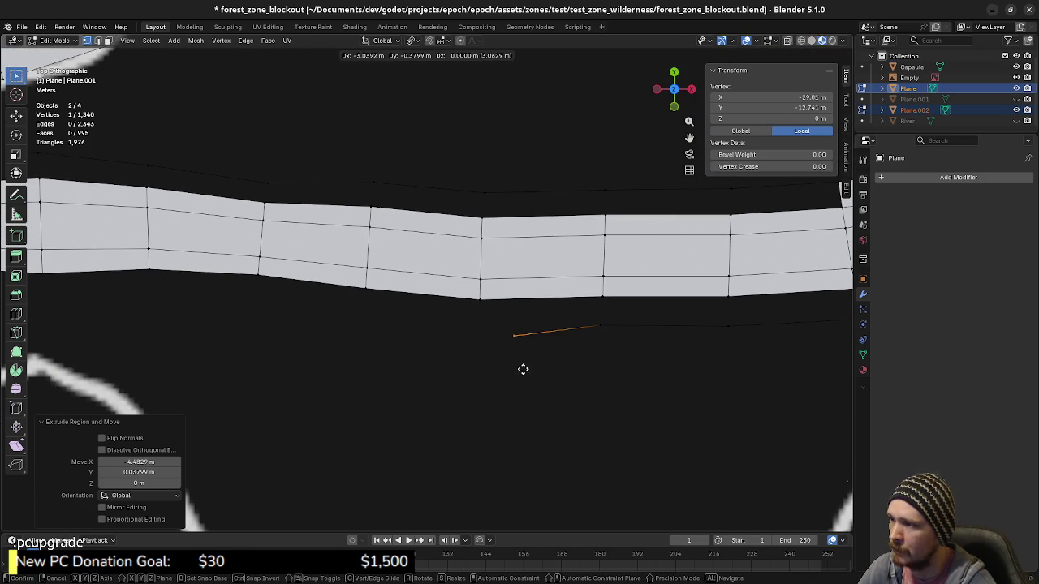
click(496, 363)
key(e)
shift+middle_drag(495, 361, 654, 394)
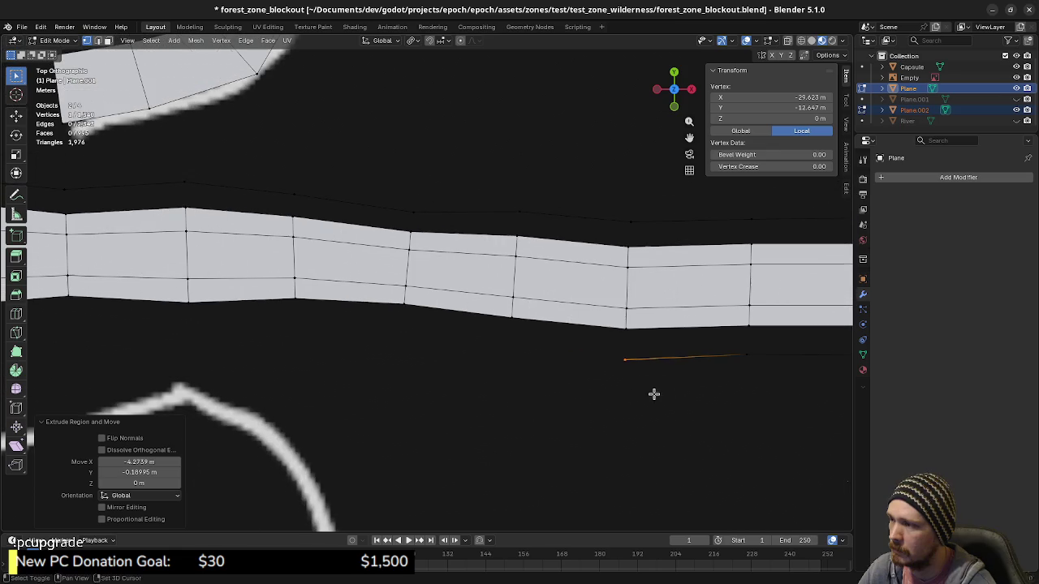
click(556, 374)
key(e)
mouse_move(555, 374)
shift+middle_down()
mouse_move(626, 357)
mouse_move(689, 366)
shift+middle_up()
click(601, 354)
key(e)
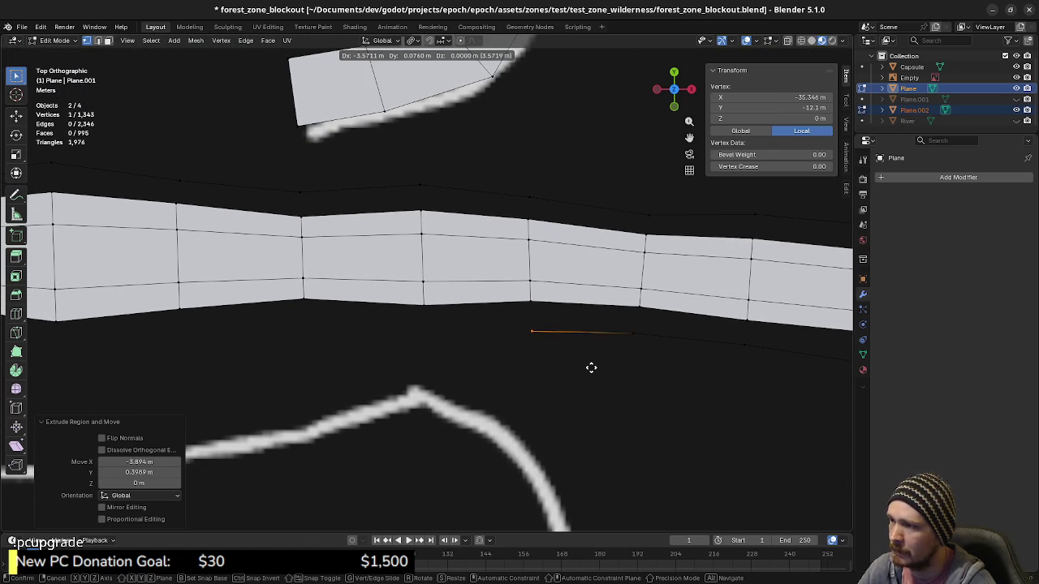
click(590, 367)
key(e)
click(485, 370)
key(e)
mouse_move(484, 370)
shift+middle_down()
mouse_move(554, 384)
mouse_move(614, 373)
mouse_move(567, 373)
shift+middle_up()
click(554, 366)
key(e)
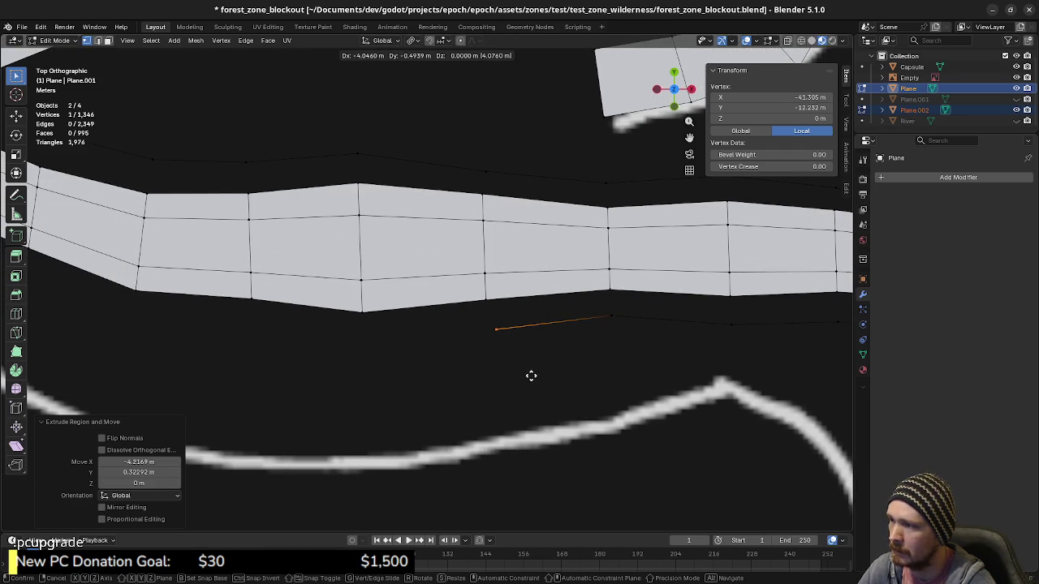
click(524, 378)
key(e)
shift+middle_drag(503, 378, 668, 370)
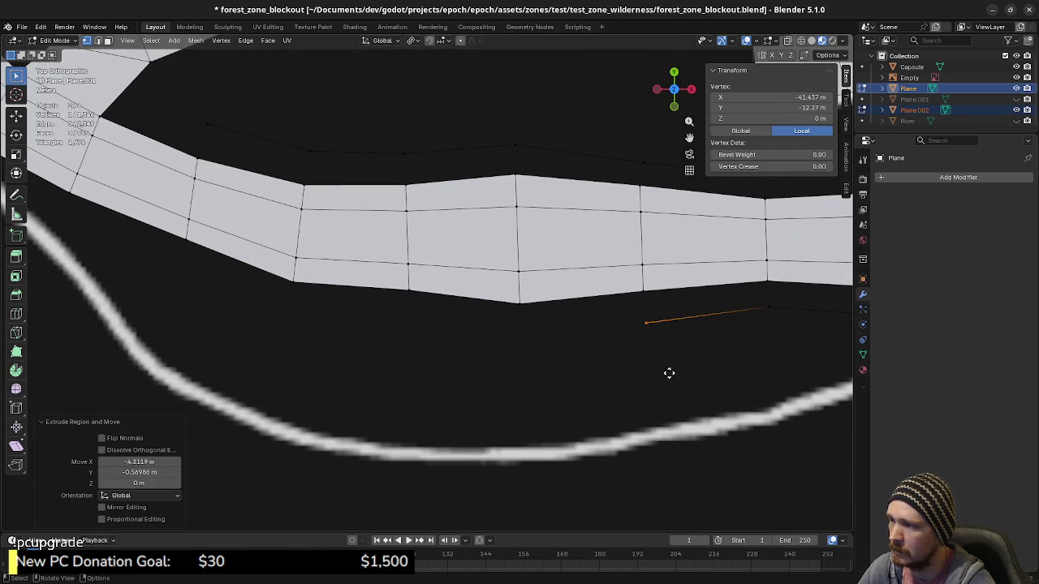
click(542, 383)
key(e)
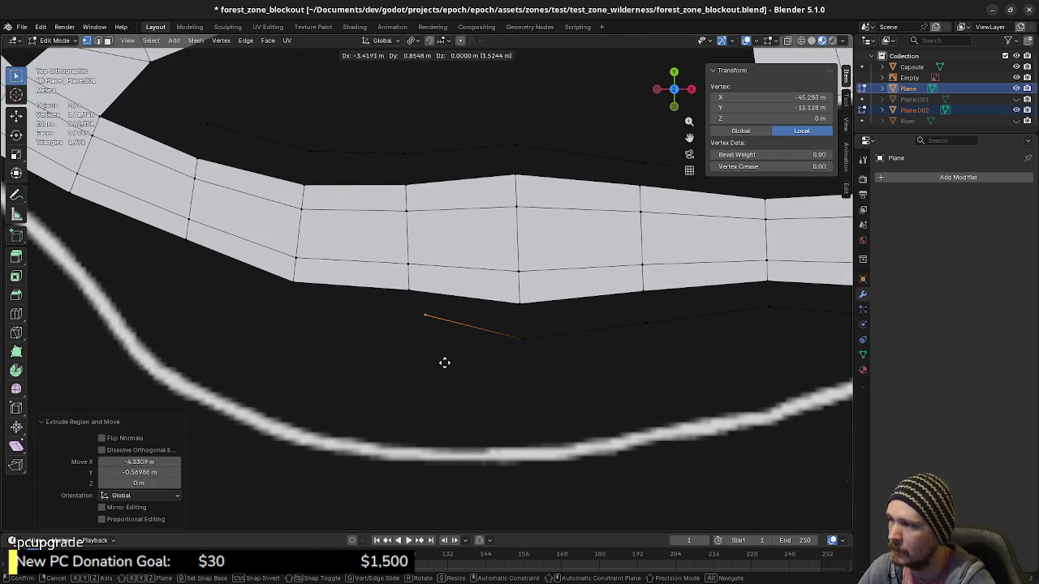
click(423, 364)
Carry the edge chain around the curving section of the path.
shift+middle_drag(424, 364, 657, 386)
key(e)
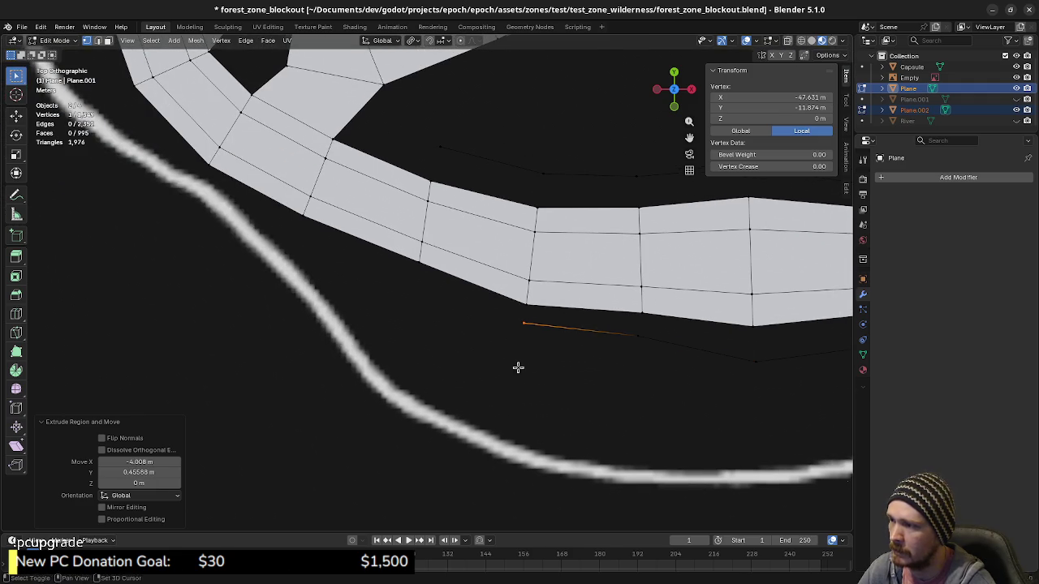
shift+middle_drag(517, 364, 687, 394)
click(609, 359)
key(e)
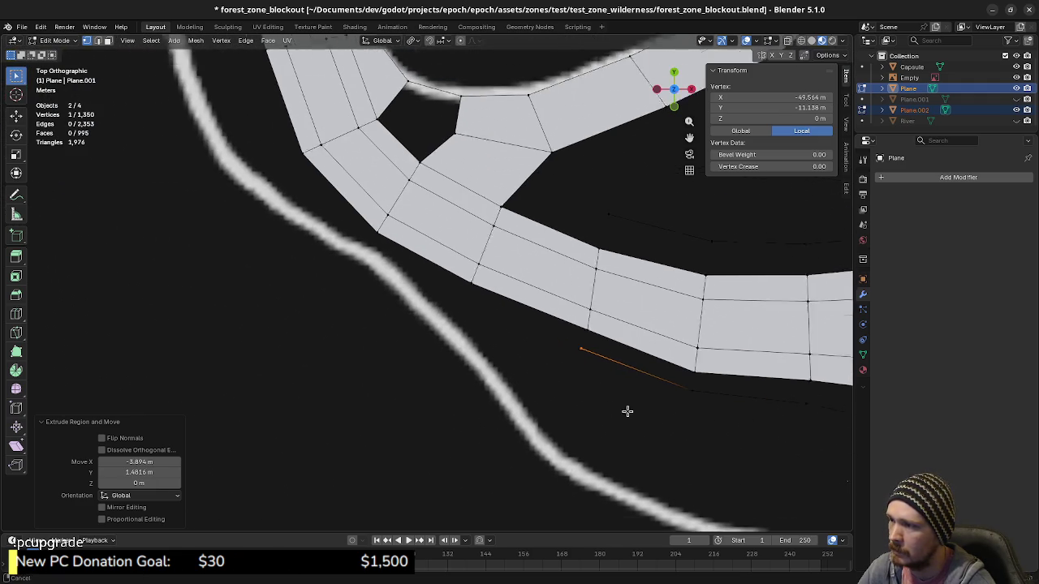
shift+middle_drag(609, 360, 626, 411)
click(586, 366)
key(e)
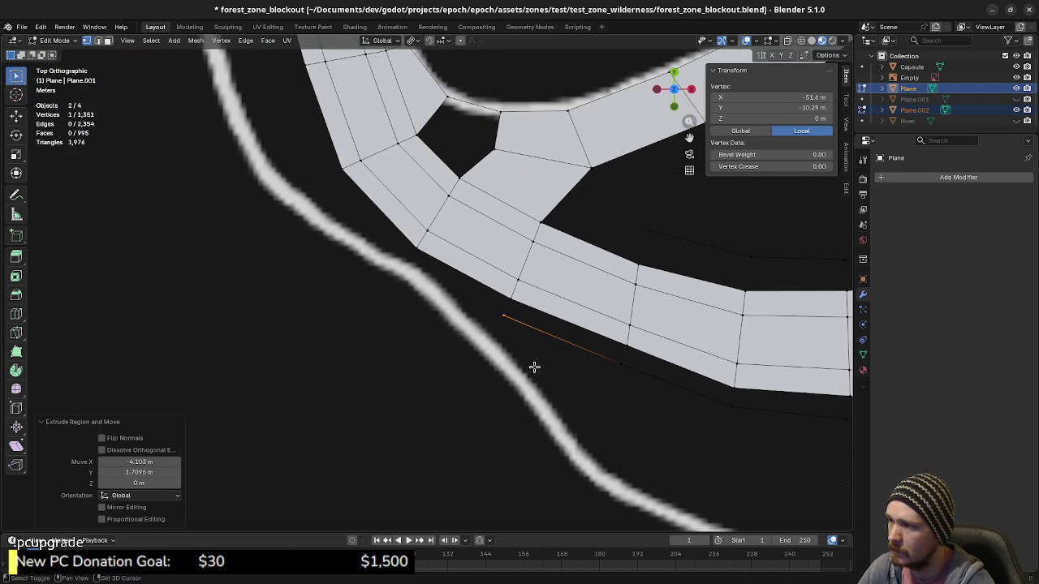
mouse_move(534, 364)
shift+middle_down()
mouse_move(585, 389)
mouse_move(593, 383)
shift+middle_up()
click(554, 364)
key(e)
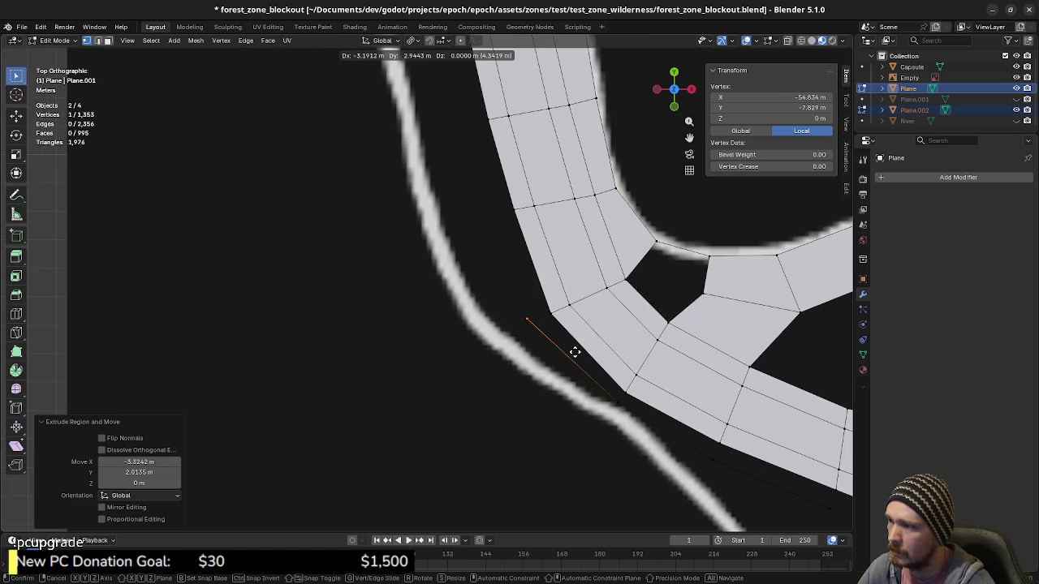
Extrude vertices up beside the branching path stem and place the chain's final vertex near its top.
click(576, 353)
shift+middle_drag(519, 328, 526, 391)
key(e)
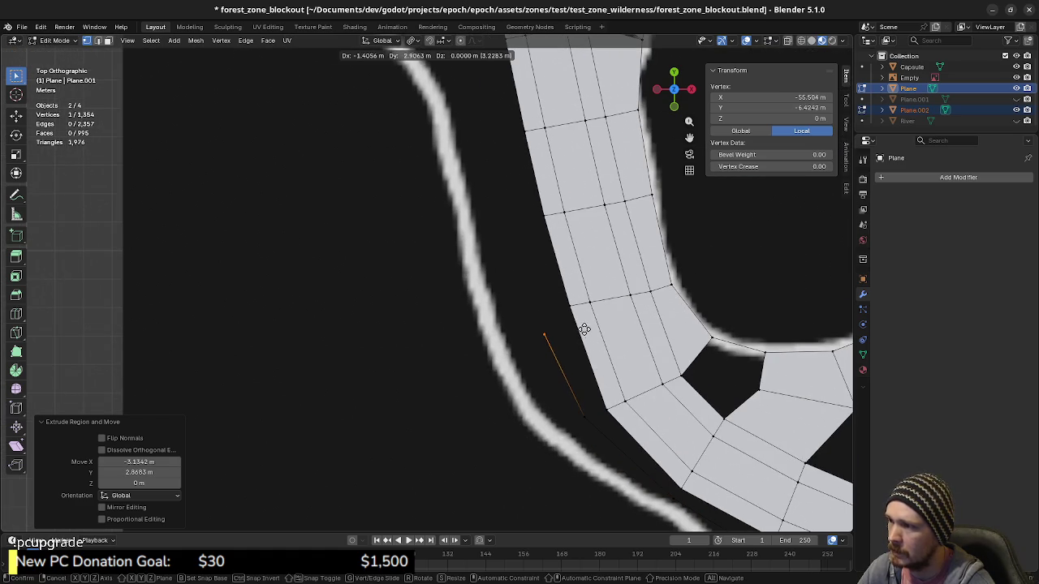
click(581, 310)
shift+middle_drag(545, 232, 572, 343)
key(e)
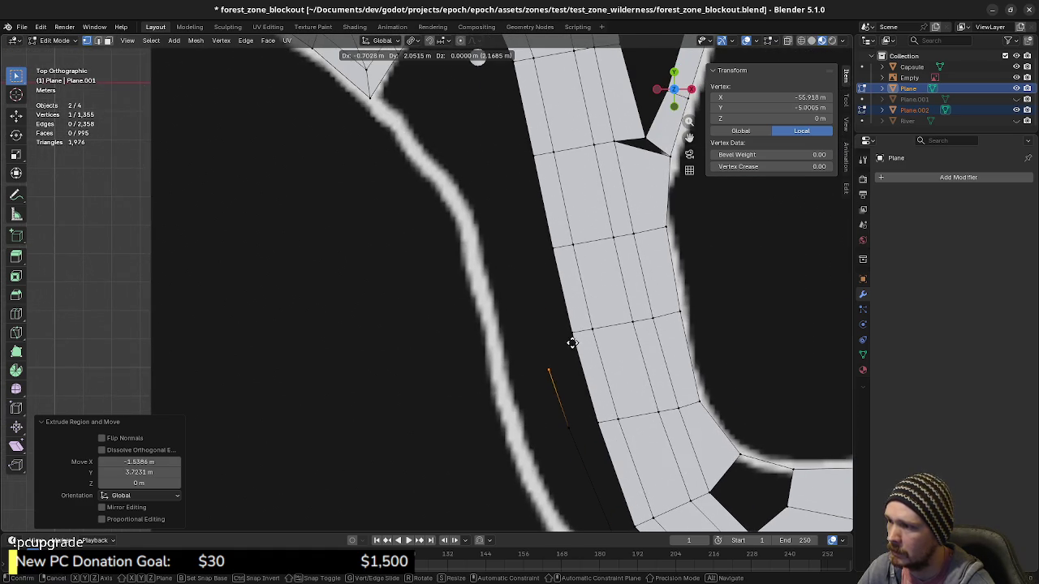
click(568, 317)
shift+middle_drag(479, 61, 510, 156)
key(e)
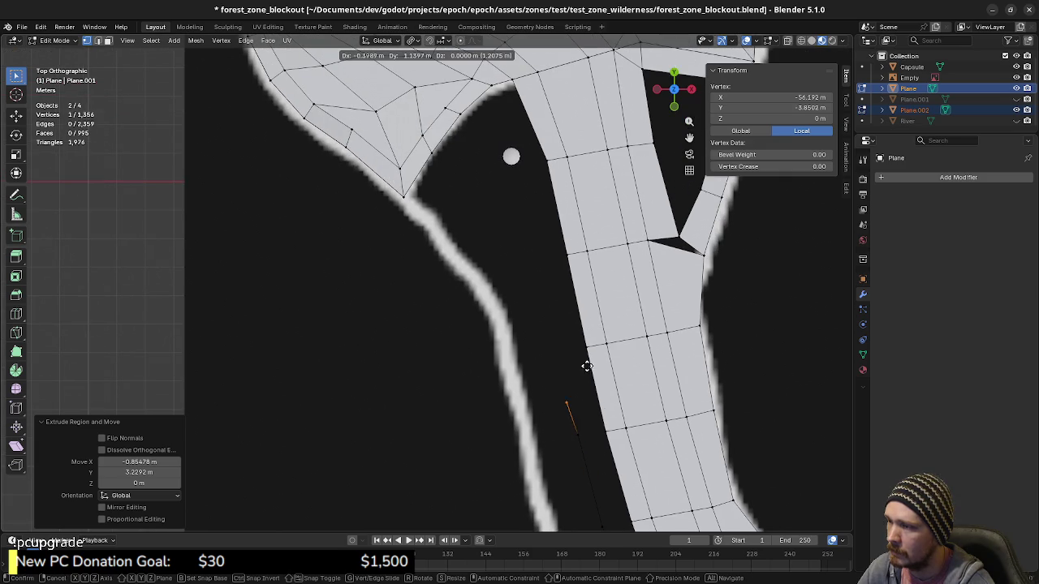
click(580, 329)
key(e)
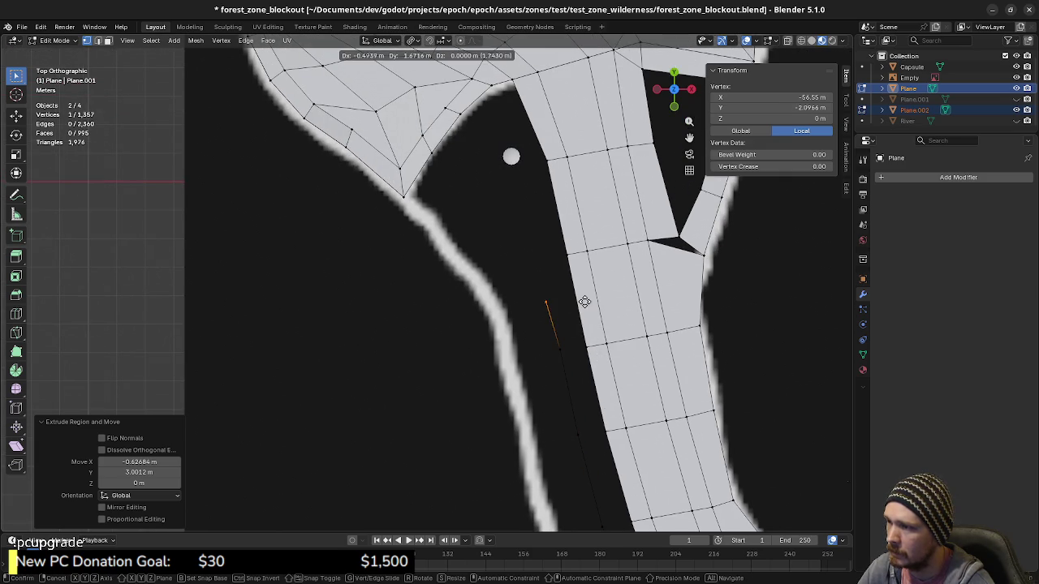
click(581, 270)
shift+middle_drag(579, 268, 606, 399)
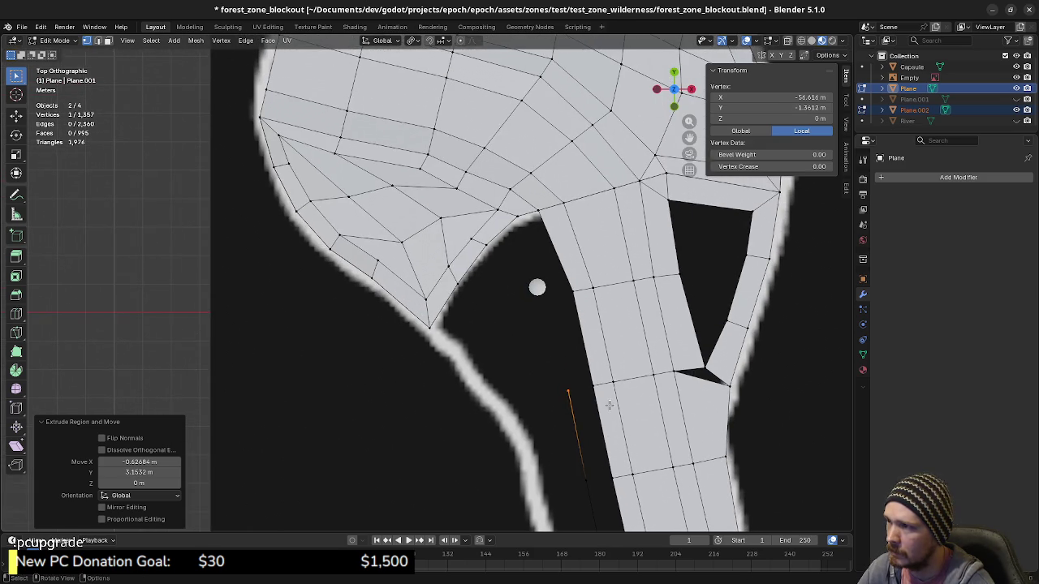
key(e)
click(588, 303)
In edge select mode, select the newly extruded riverbank edge chain.
key(2)
click(563, 349)
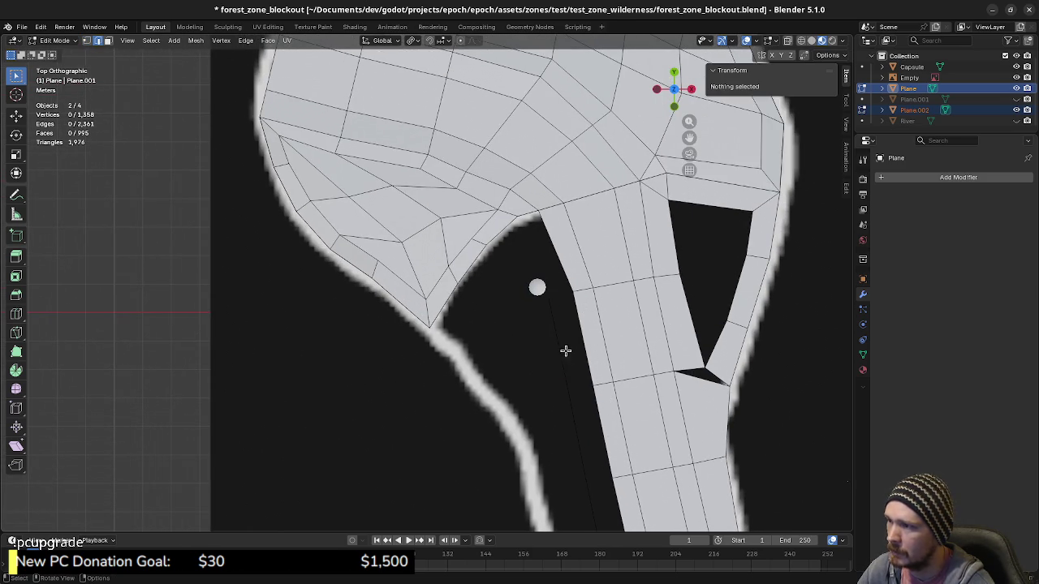
alt+click(564, 360)
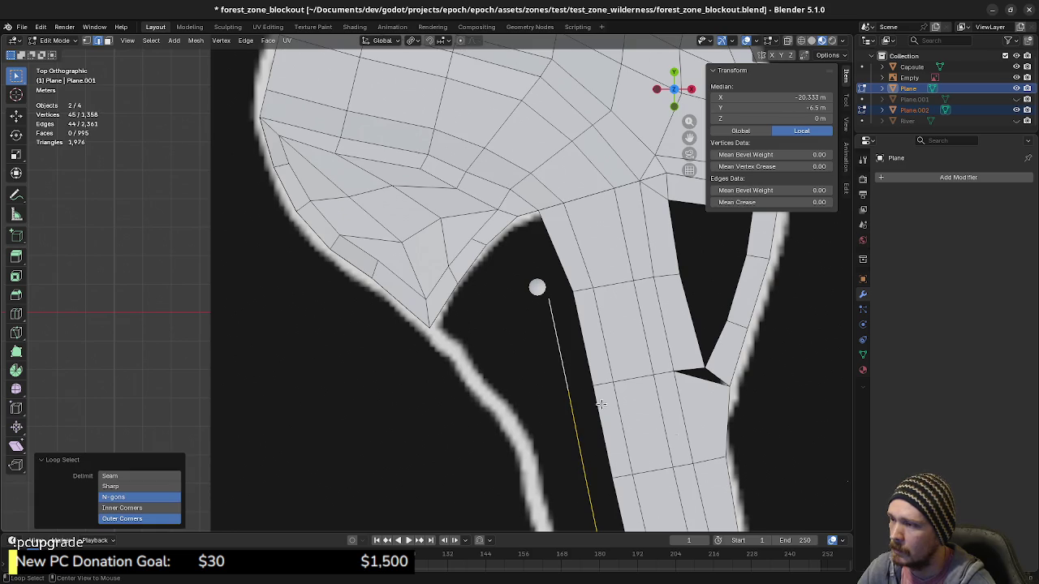
scroll(691, 441, down, 2)
mouse_move(691, 441)
shift+middle_down()
mouse_move(689, 329)
mouse_move(507, 373)
shift+middle_up()
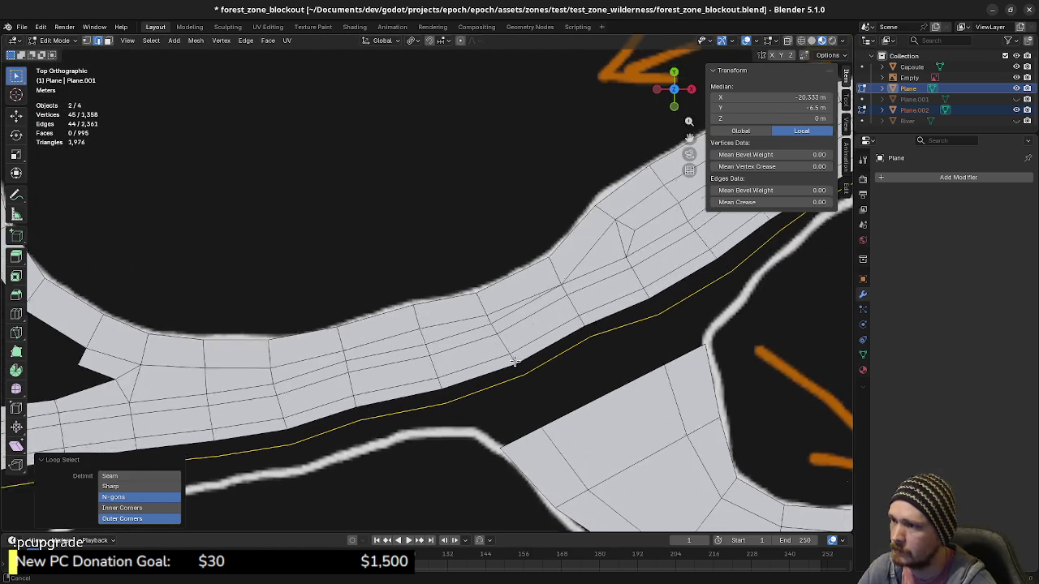
shift+middle_drag(507, 373, 565, 281)
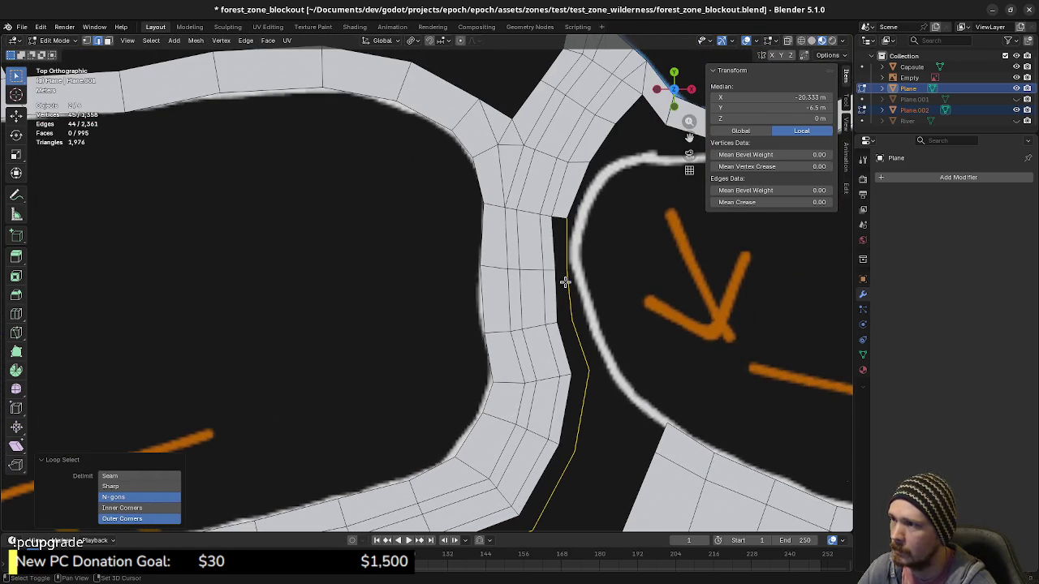
Add the road's lower edge to the selection along the curved road section.
shift+click(555, 269)
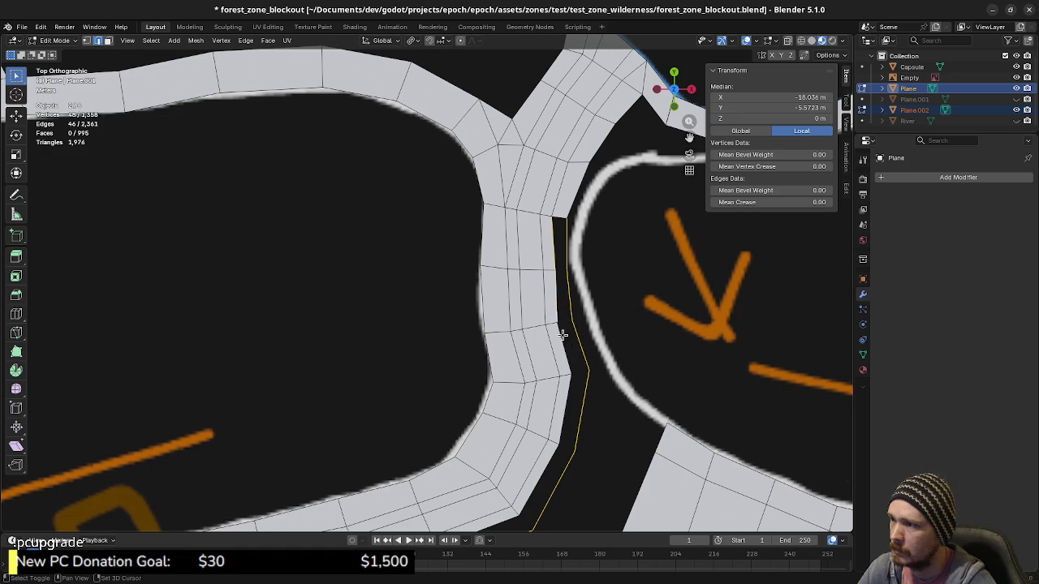
shift+middle_drag(503, 527, 617, 341)
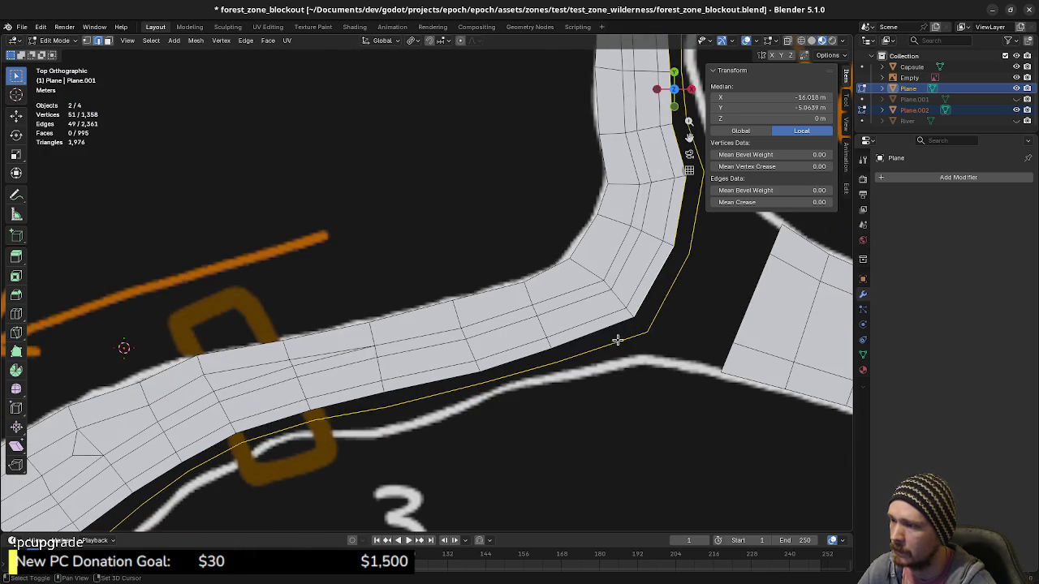
ctrl+click(483, 371)
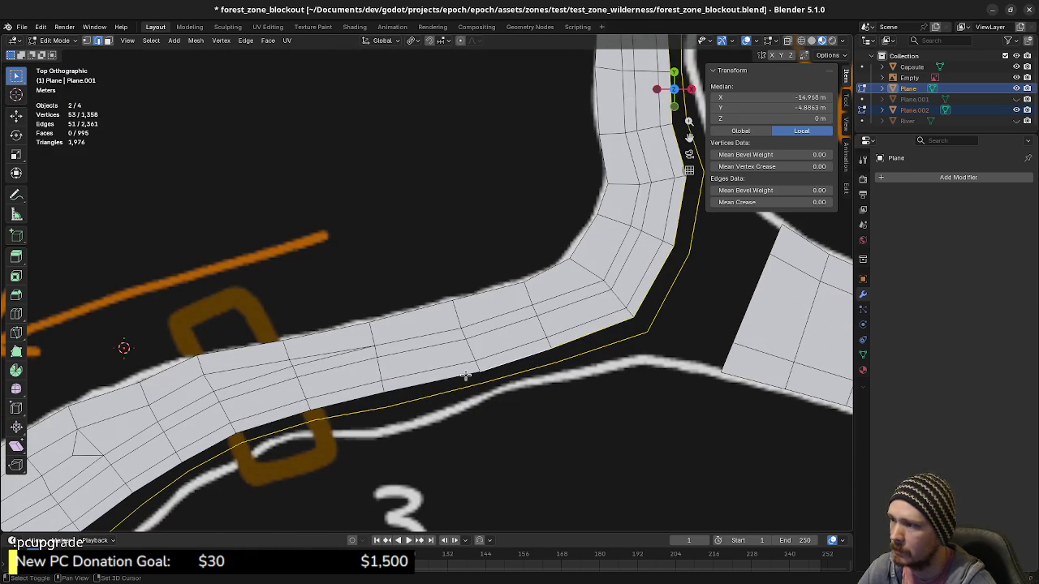
mouse_move(466, 375)
shift+middle_down()
mouse_move(498, 382)
mouse_move(494, 393)
mouse_move(497, 385)
shift+middle_up()
ctrl+click(498, 369)
ctrl+click(454, 386)
ctrl+click(454, 412)
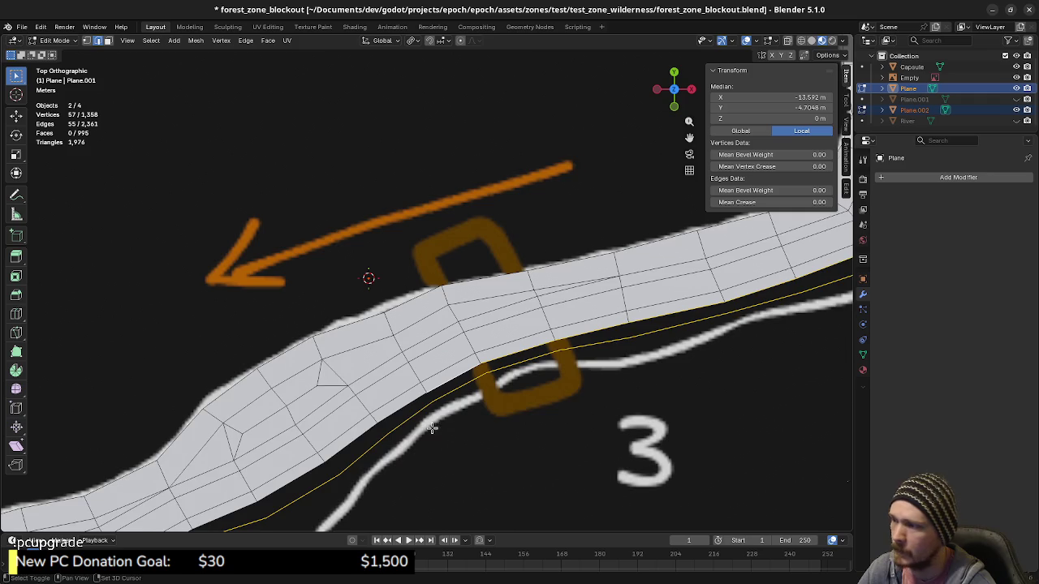
shift+middle_drag(432, 428, 412, 407)
ctrl+click(381, 438)
mouse_move(297, 445)
shift+middle_down()
mouse_move(473, 391)
mouse_move(506, 401)
shift+middle_up()
ctrl+click(469, 391)
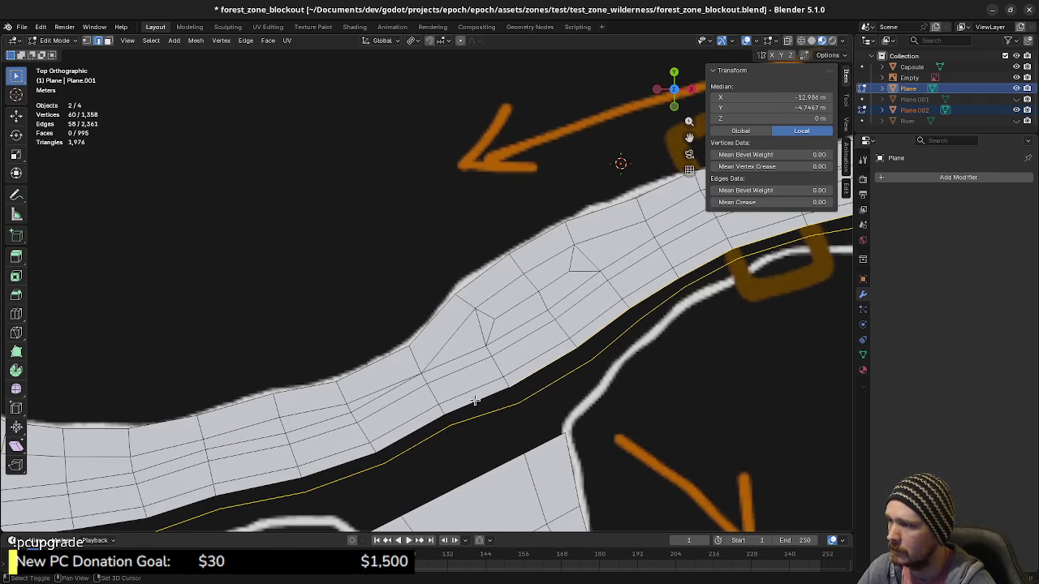
Extend the selection leftward with the next riverbank edges along the strip.
ctrl+click(399, 441)
shift+middle_drag(399, 440, 459, 433)
ctrl+click(433, 431)
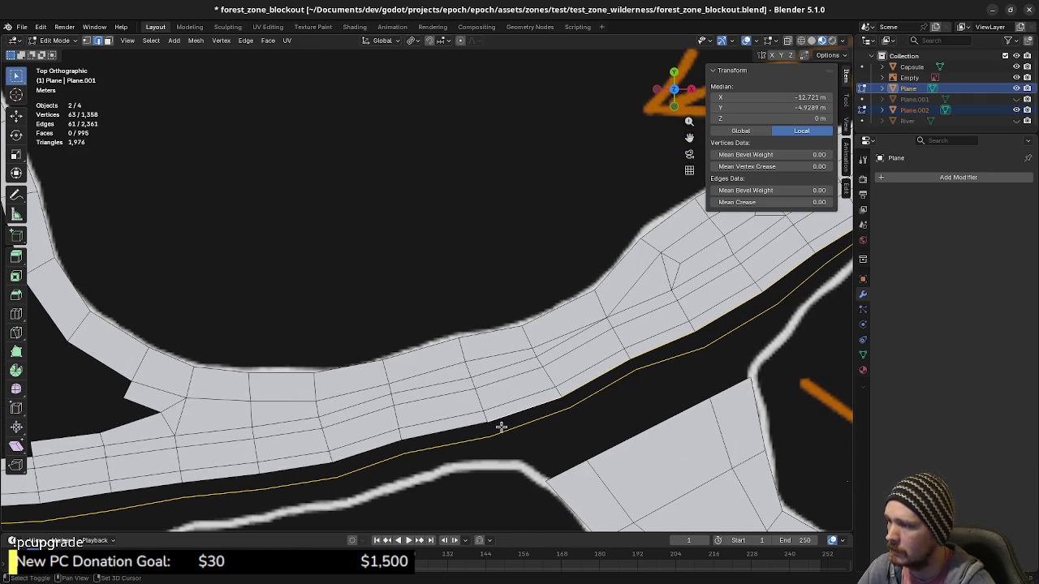
shift+middle_drag(406, 453, 501, 427)
ctrl+click(395, 438)
shift+middle_drag(357, 462, 389, 452)
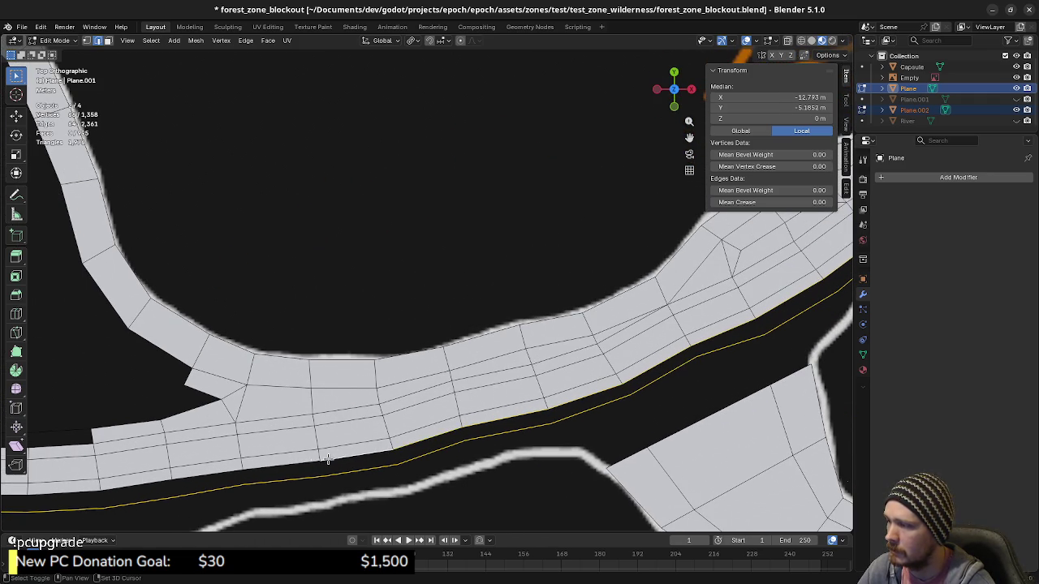
ctrl+click(280, 482)
shift+middle_drag(281, 482, 458, 430)
ctrl+click(360, 436)
ctrl+click(290, 452)
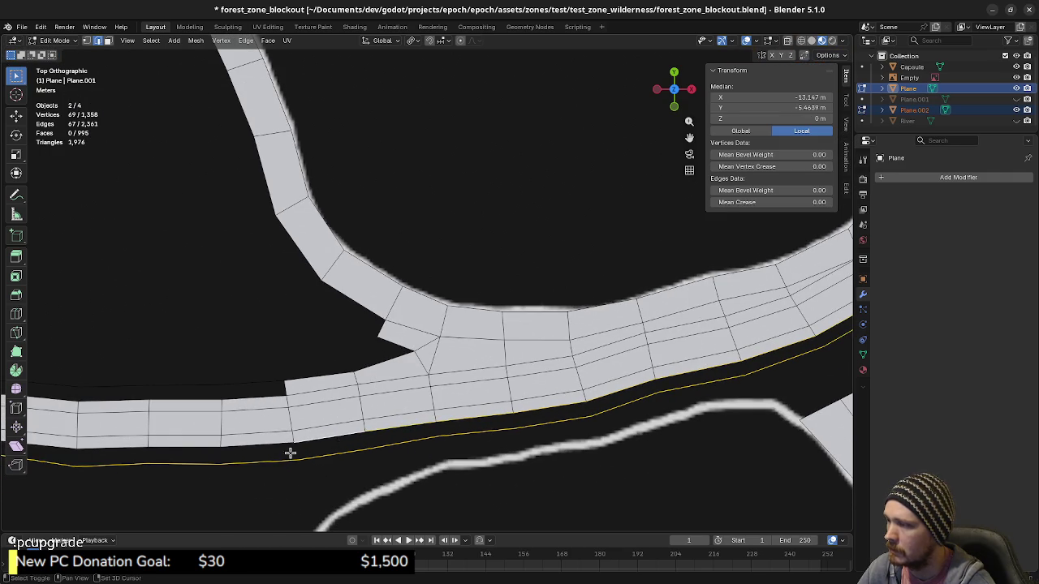
shift+middle_drag(290, 452, 449, 436)
ctrl+click(415, 432)
ctrl+click(315, 441)
shift+middle_drag(316, 440, 455, 441)
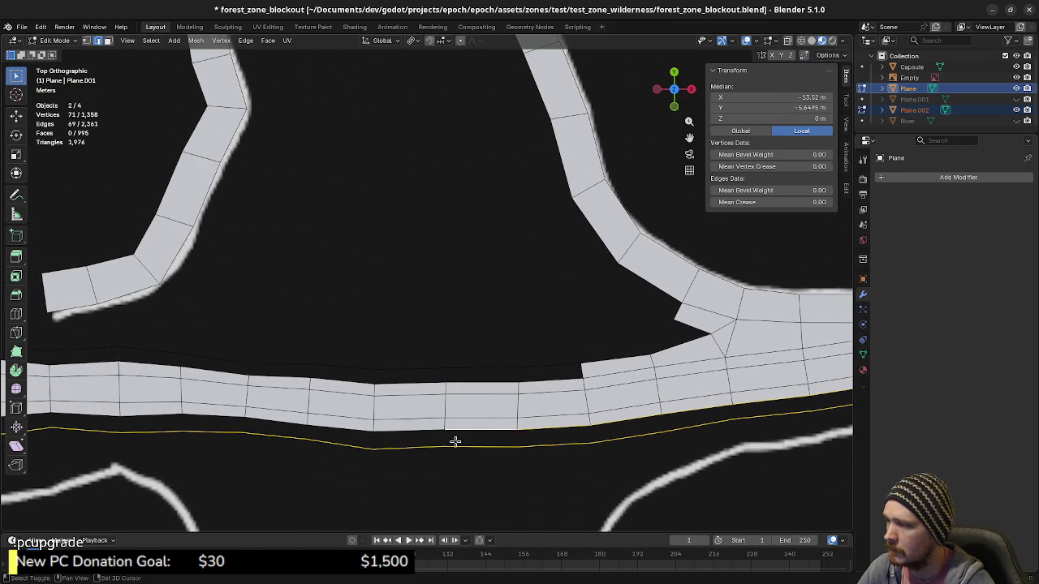
Add the strip's lower border edges leftward and around the bend.
ctrl+click(355, 429)
ctrl+click(392, 431)
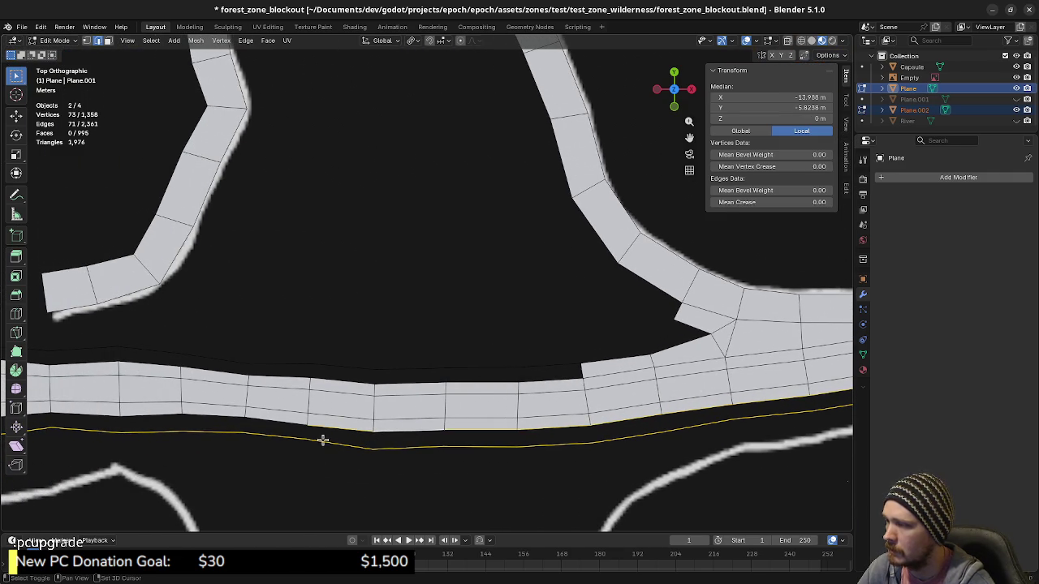
ctrl+click(288, 420)
shift+middle_drag(288, 420, 498, 422)
ctrl+click(405, 416)
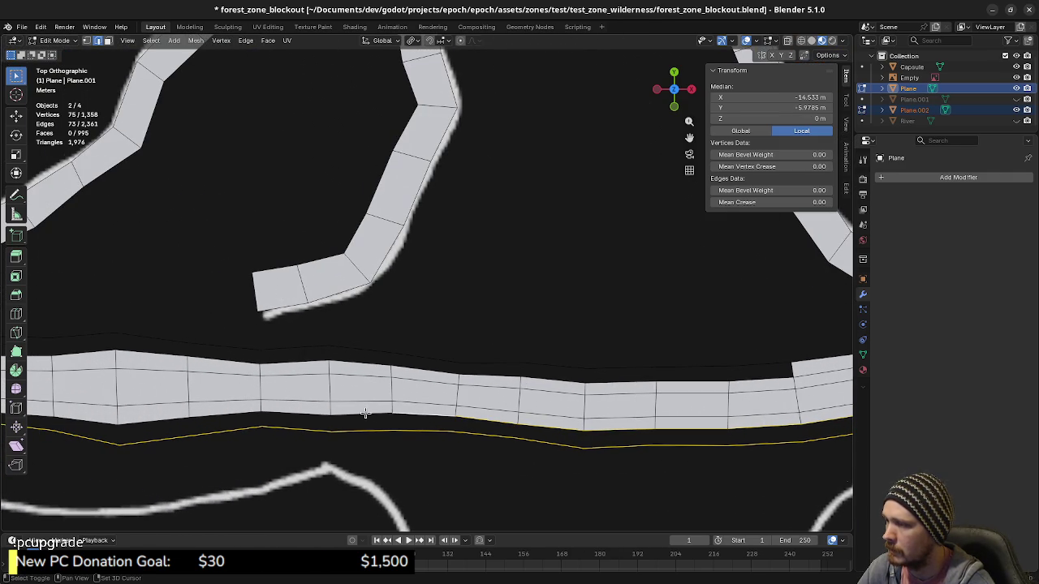
ctrl+click(349, 413)
ctrl+click(315, 410)
ctrl+click(243, 410)
shift+middle_drag(244, 410, 417, 388)
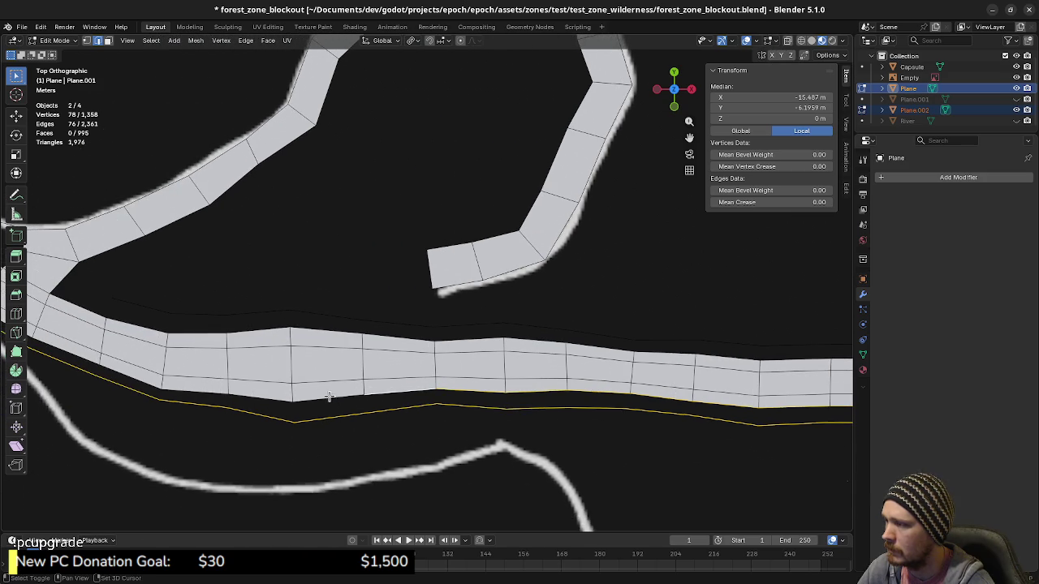
ctrl+click(286, 398)
ctrl+click(162, 397)
shift+middle_drag(162, 397, 380, 417)
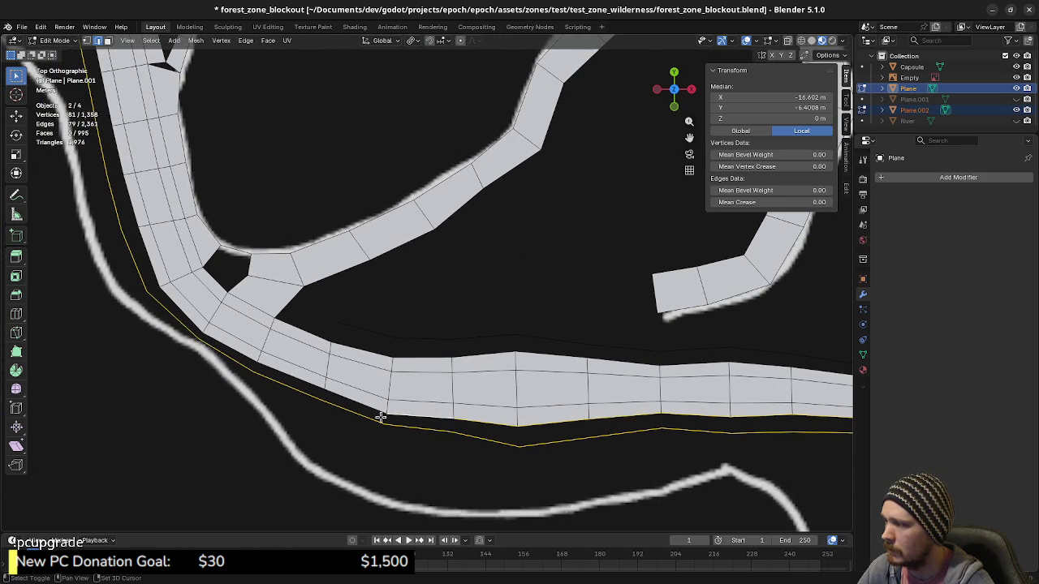
ctrl+click(263, 366)
ctrl+click(238, 355)
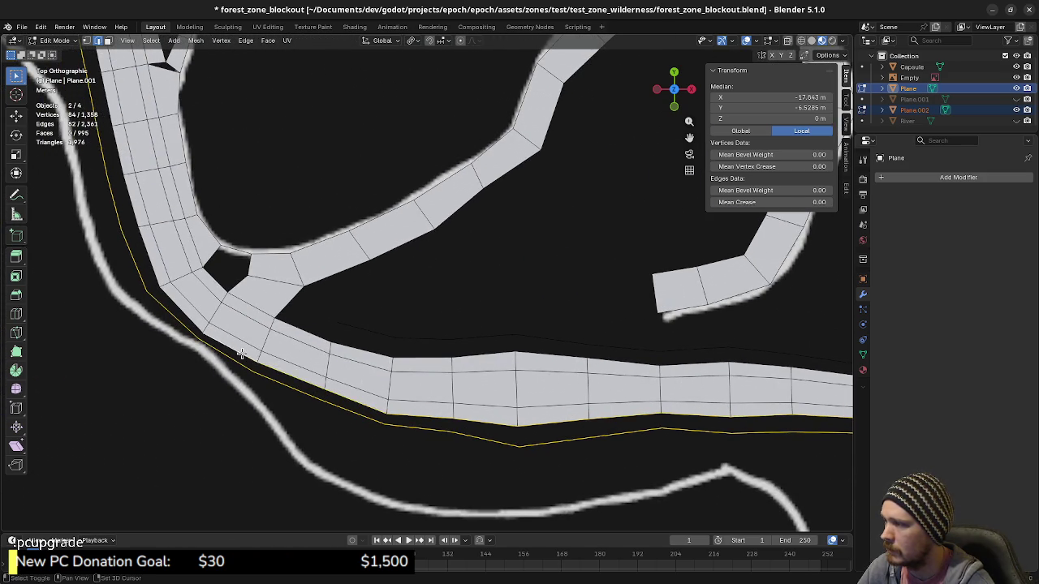
Extend the selection up the strip's left border to its end.
shift+middle_drag(239, 355, 373, 416)
ctrl+click(357, 409)
ctrl+click(319, 351)
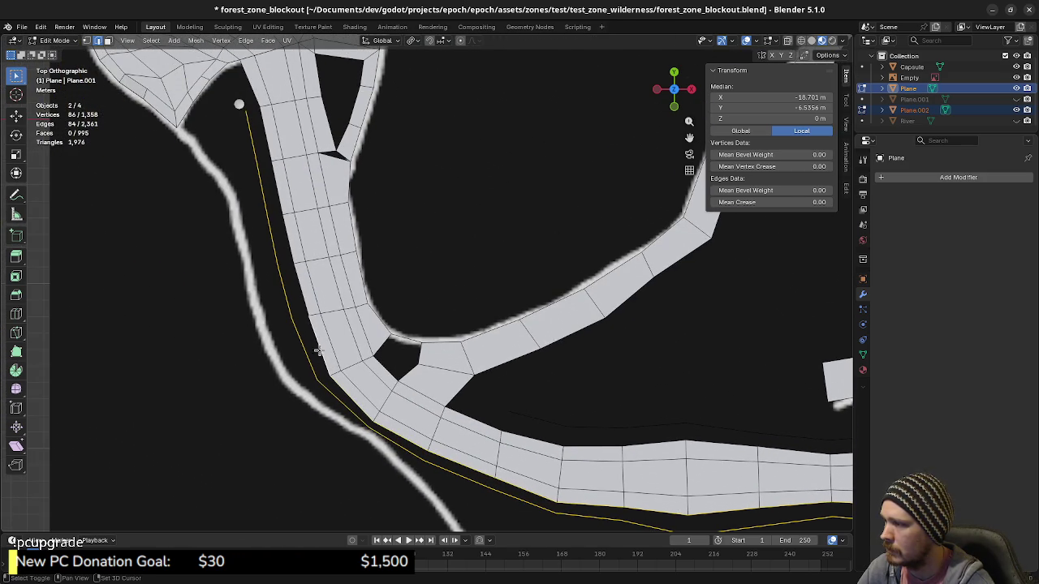
ctrl+click(293, 265)
ctrl+click(280, 212)
ctrl+click(272, 164)
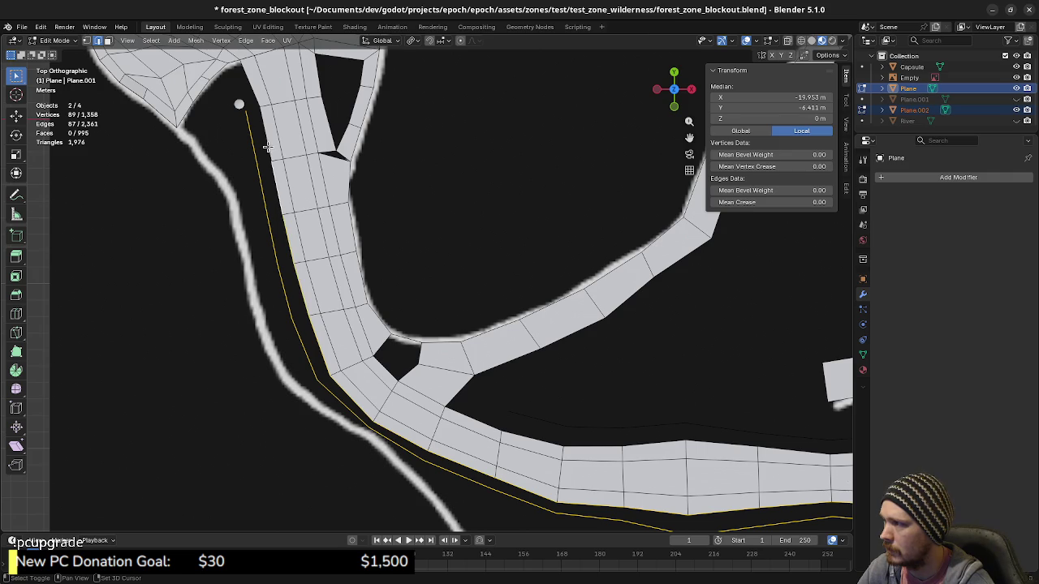
ctrl+click(268, 148)
Fill the lower gap with Bridge Edge Loops and check the new faces.
right_click(366, 222)
click(370, 224)
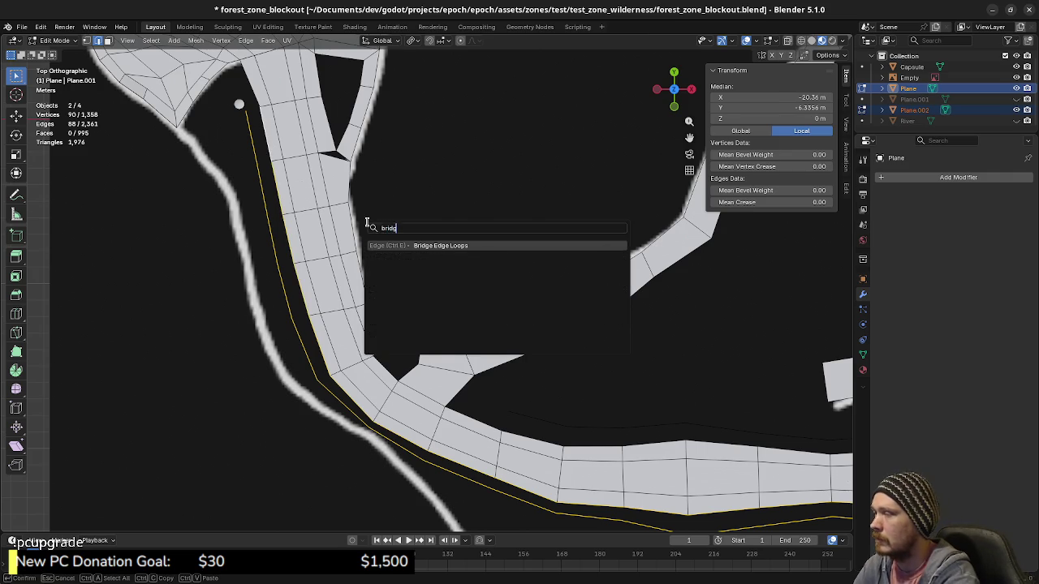
scroll(630, 378, down, 2)
key(a)
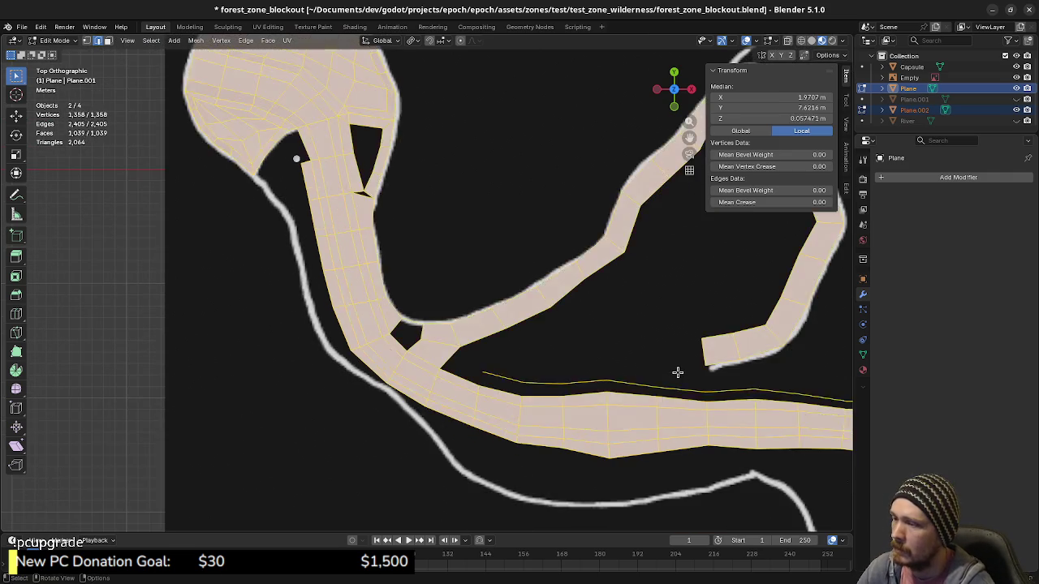
key(alt+a)
Select the whole upper riverbank line above the strip.
shift+middle_drag(612, 372, 652, 357)
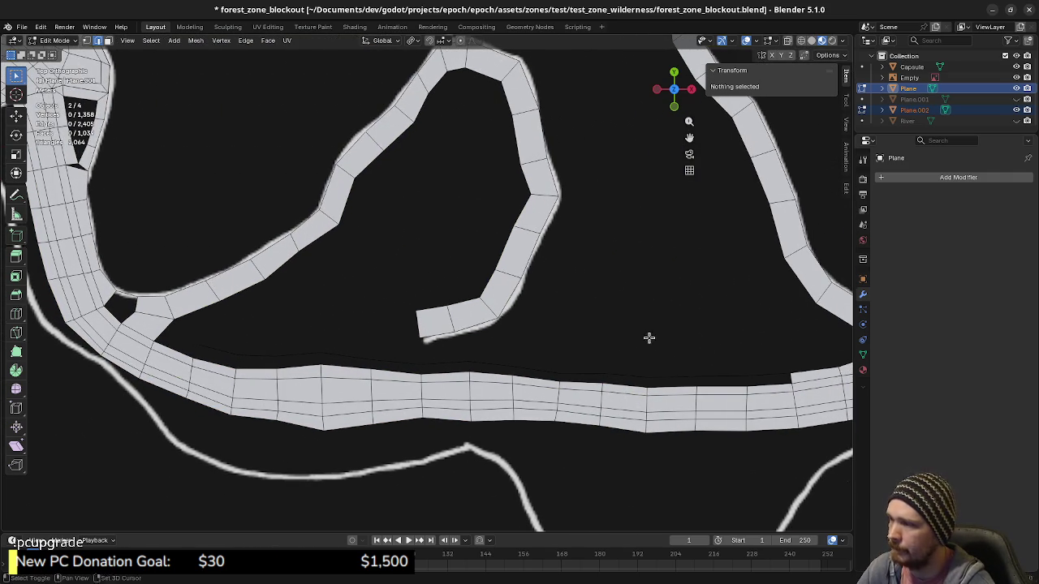
click(218, 354)
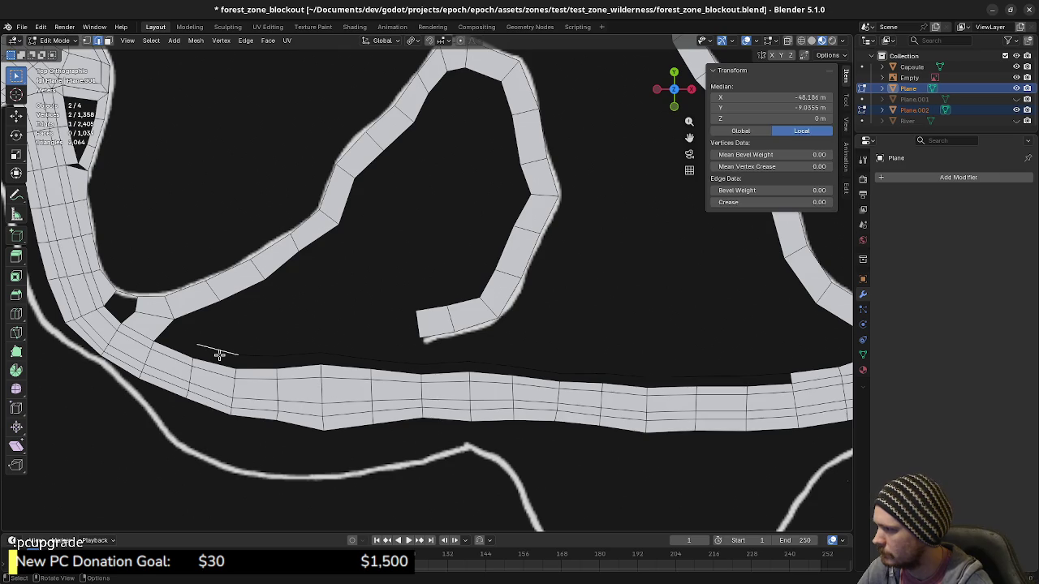
alt+click(249, 354)
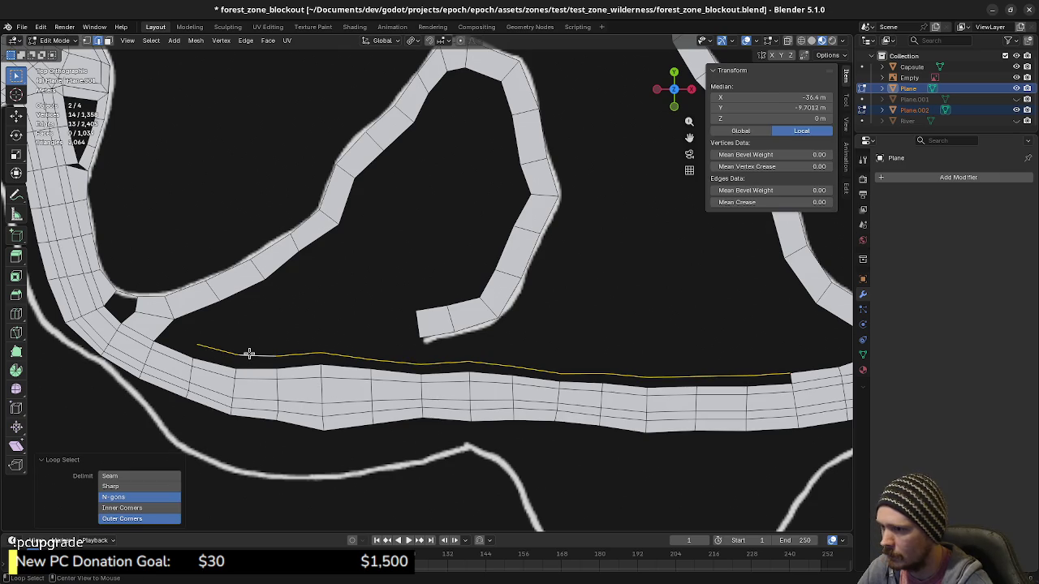
shift+middle_drag(386, 382, 566, 361)
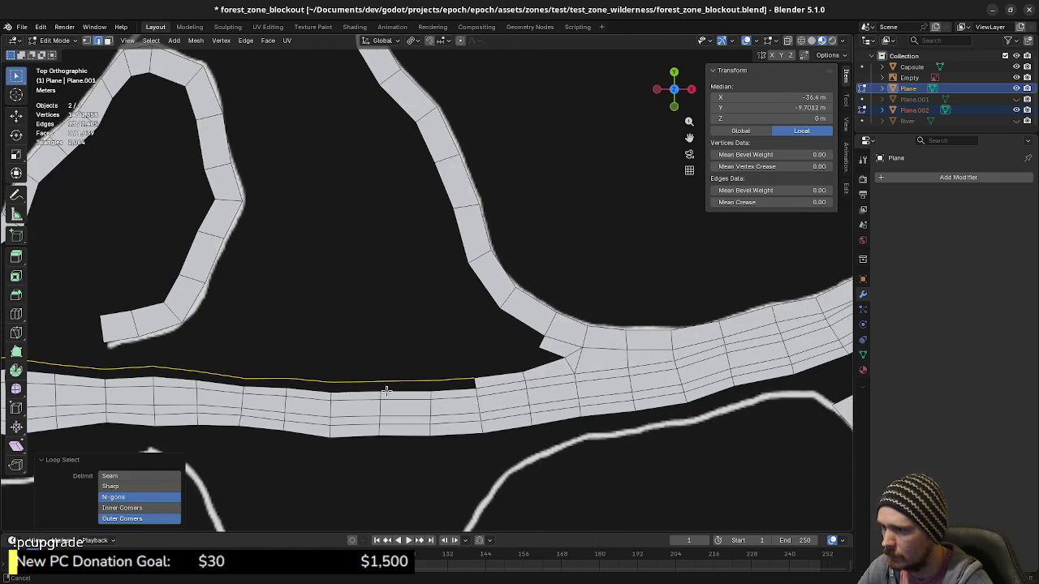
Add the strip's top border edges, right to left, to the selection.
shift+click(566, 367)
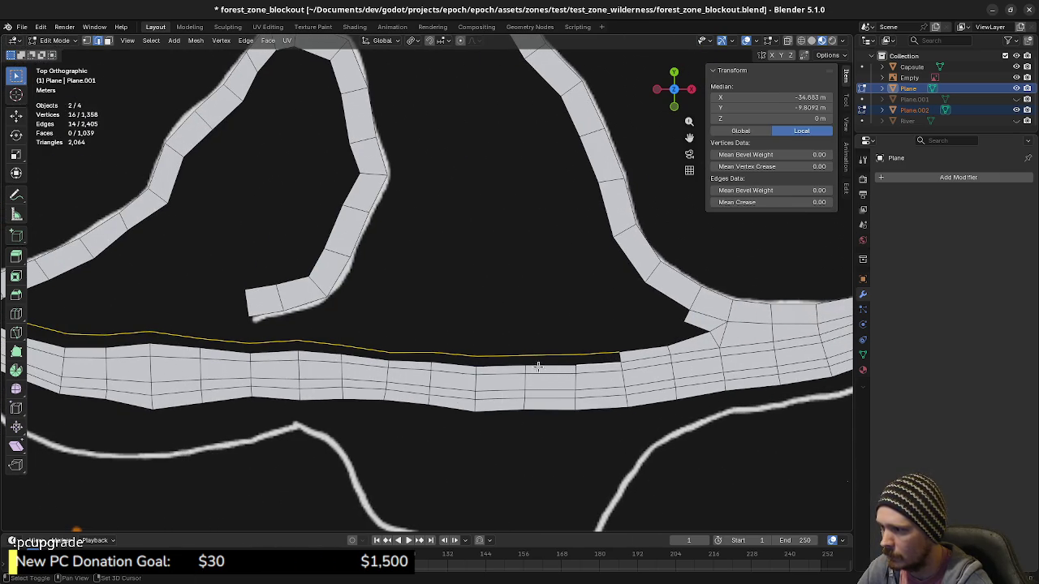
shift+click(546, 364)
shift+click(499, 365)
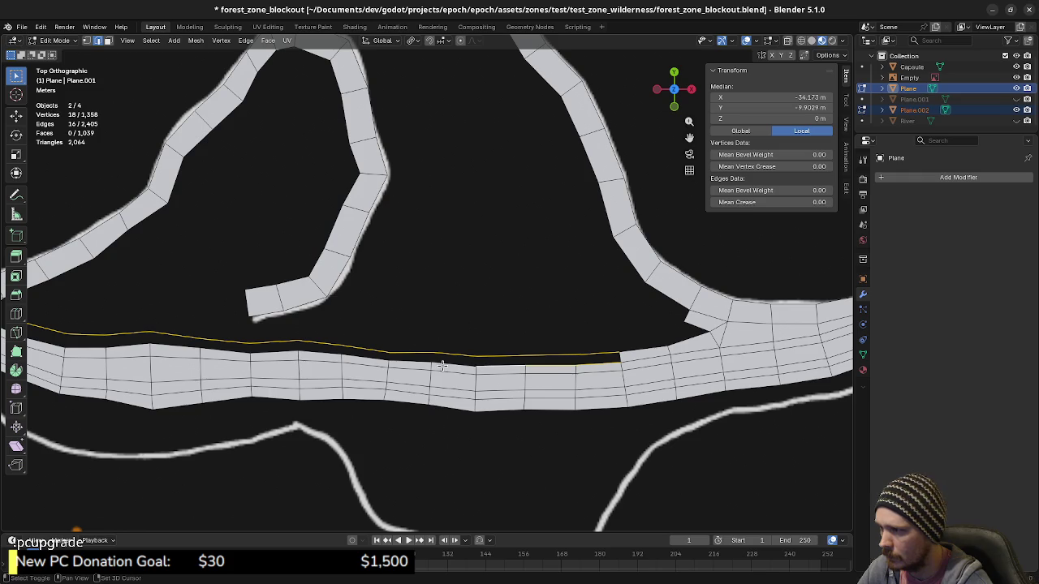
shift+click(451, 366)
shift+click(406, 362)
shift+click(364, 359)
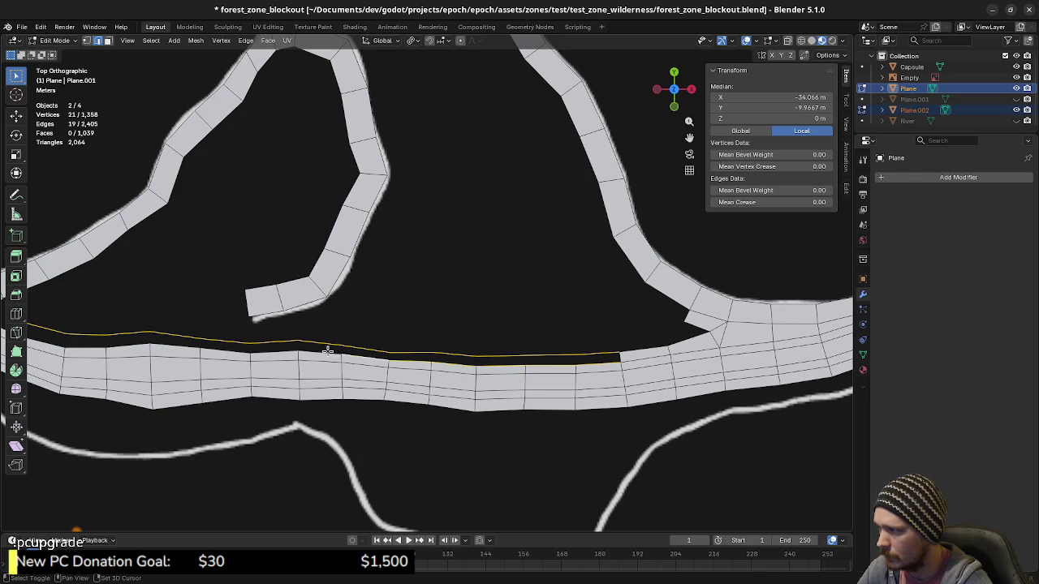
shift+click(320, 351)
shift+click(273, 349)
shift+click(226, 349)
shift+middle_drag(180, 344, 298, 355)
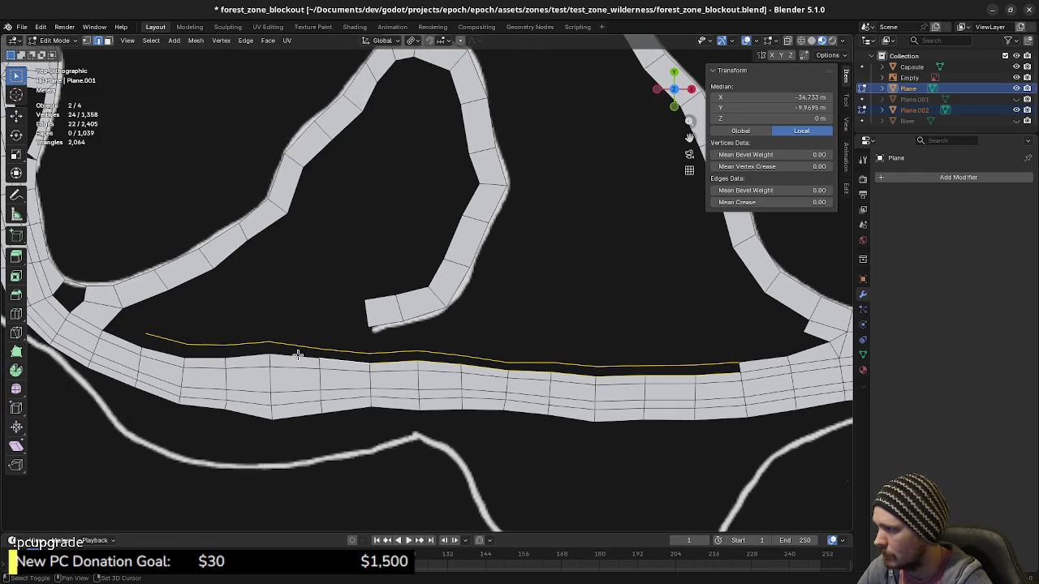
shift+click(296, 355)
shift+click(244, 352)
shift+click(204, 357)
shift+click(167, 349)
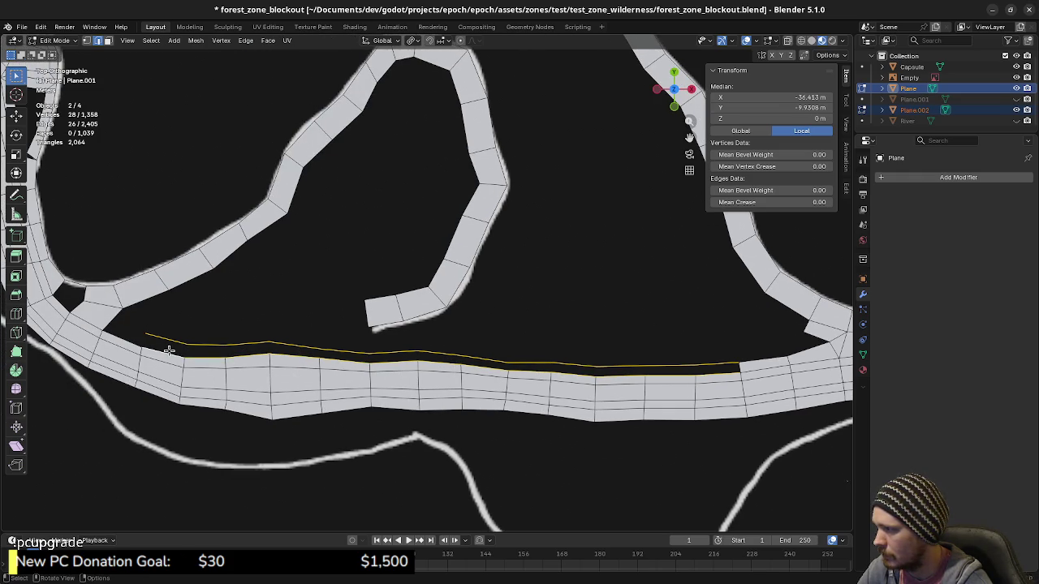
Bridge the upper riverbank line and strip top border into faces via Ctrl+E.
key(ctrl+e)
click(281, 336)
key(a)
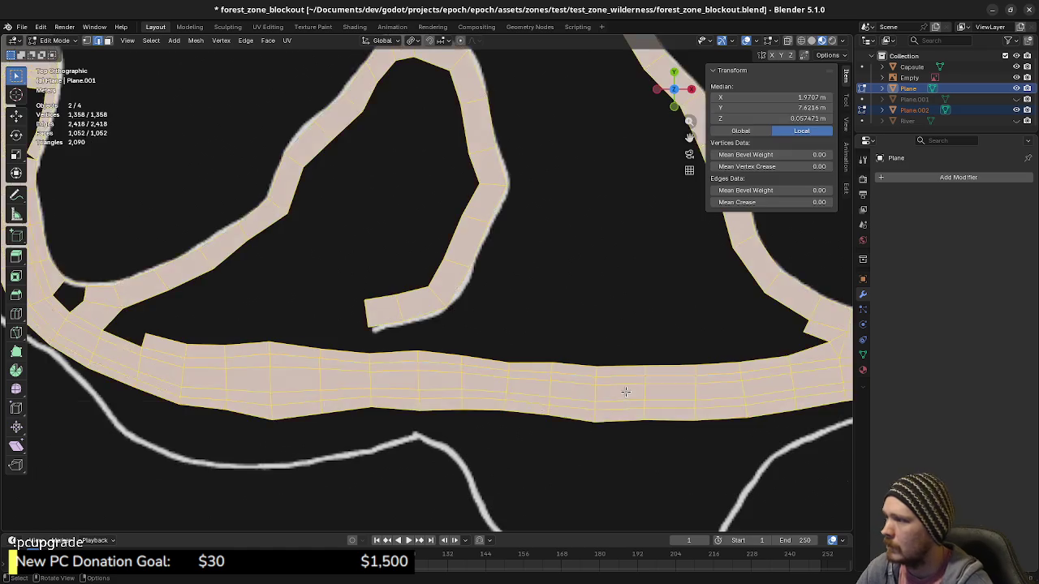
key(alt+a)
scroll(625, 392, down, 4)
scroll(503, 380, up, 2)
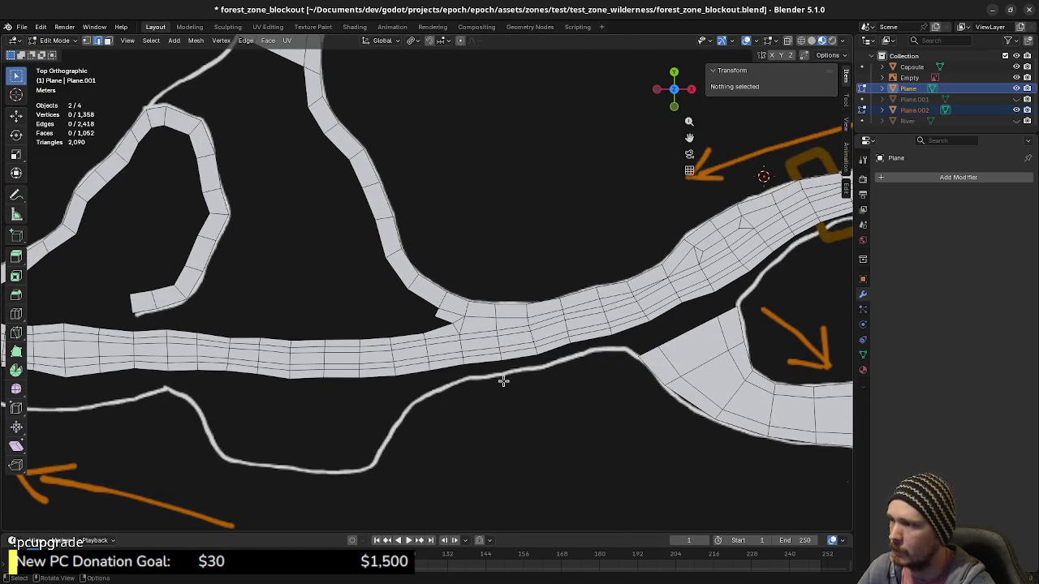
mouse_move(503, 380)
shift+middle_down()
mouse_move(397, 398)
mouse_move(369, 416)
shift+middle_up()
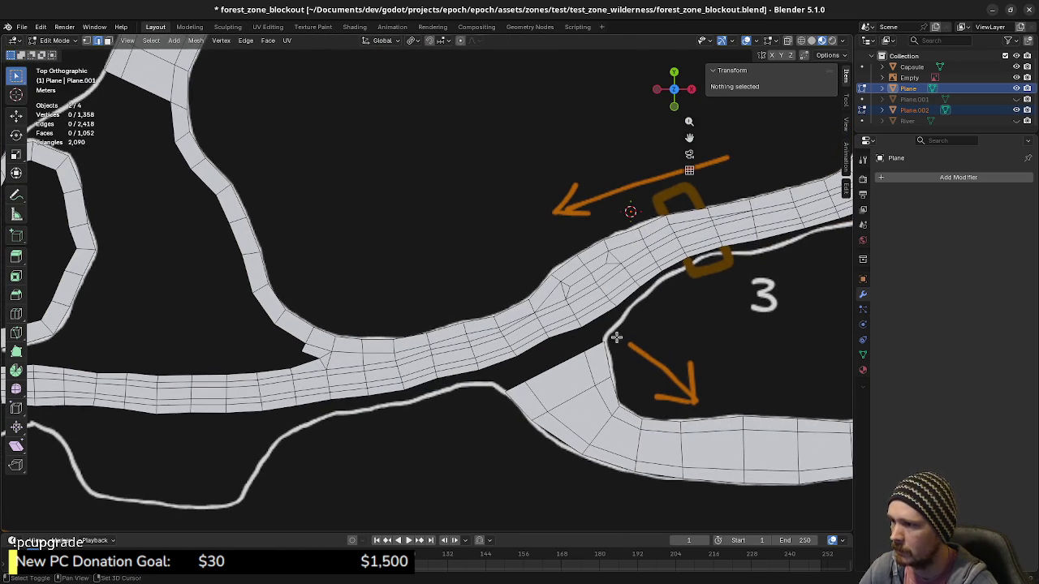
mouse_move(617, 339)
shift+middle_down()
mouse_move(433, 427)
mouse_move(444, 384)
shift+middle_up()
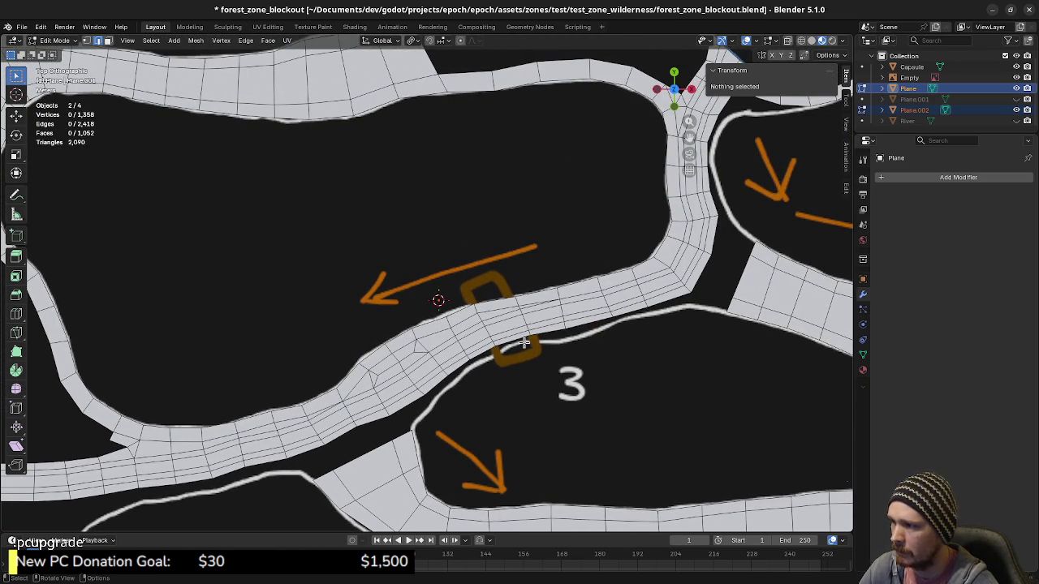
shift+middle_drag(662, 306, 641, 341)
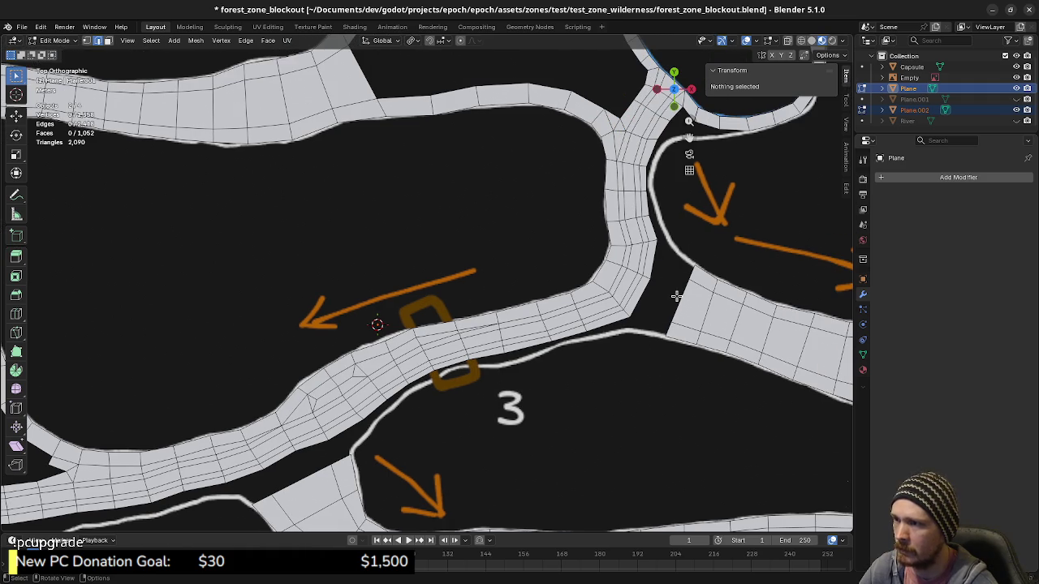
shift+middle_drag(673, 297, 600, 395)
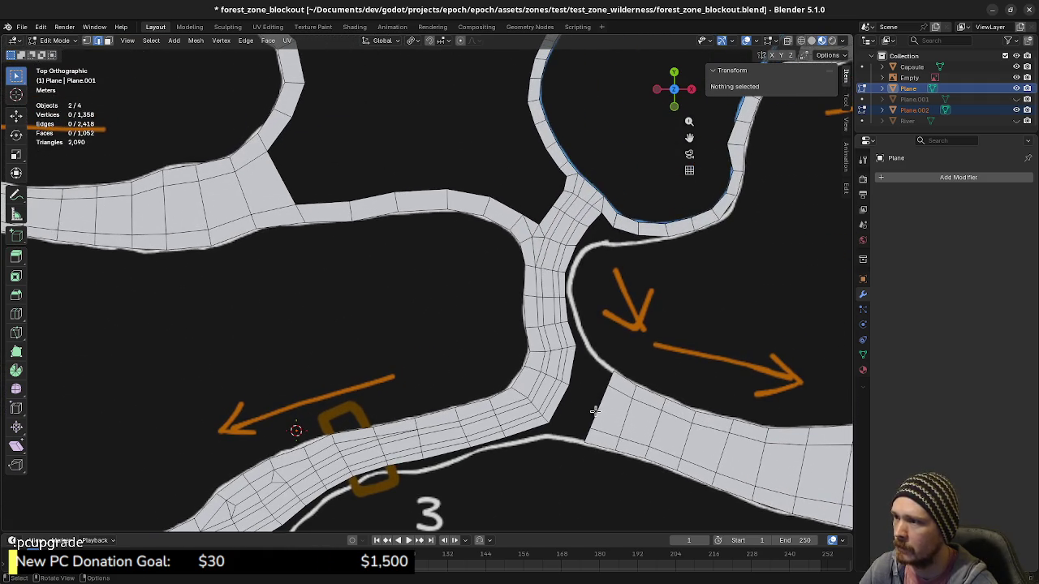
shift+middle_drag(588, 373, 732, 220)
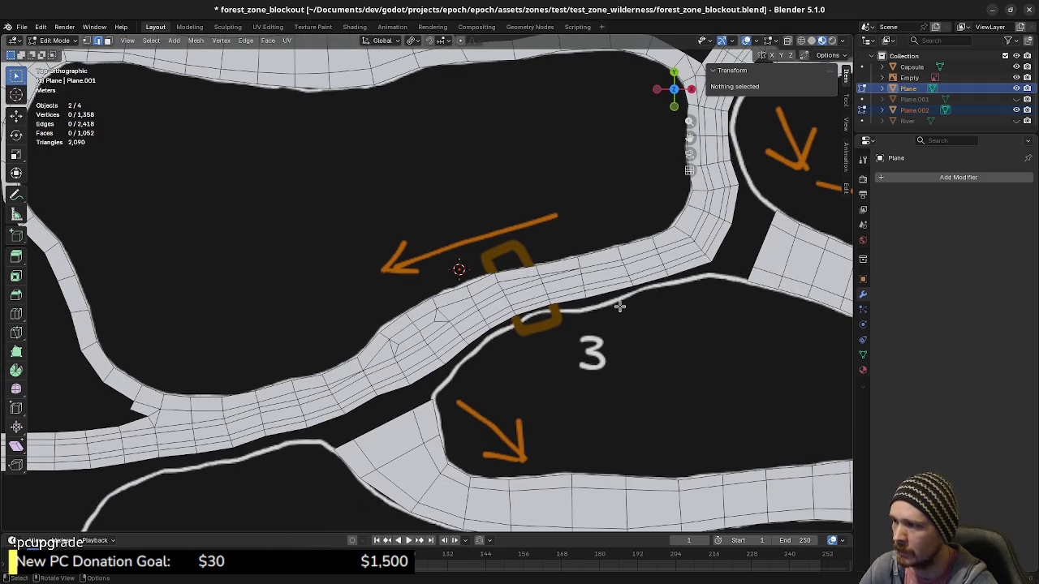
shift+middle_drag(619, 301, 843, 231)
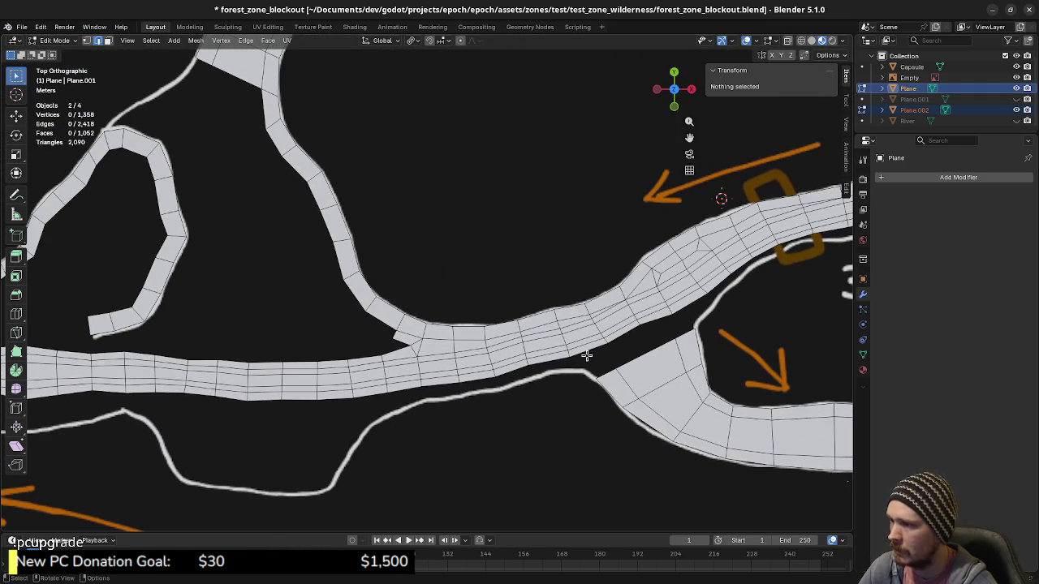
shift+middle_drag(398, 419, 706, 348)
scroll(714, 389, down, 3)
scroll(714, 390, down, 2)
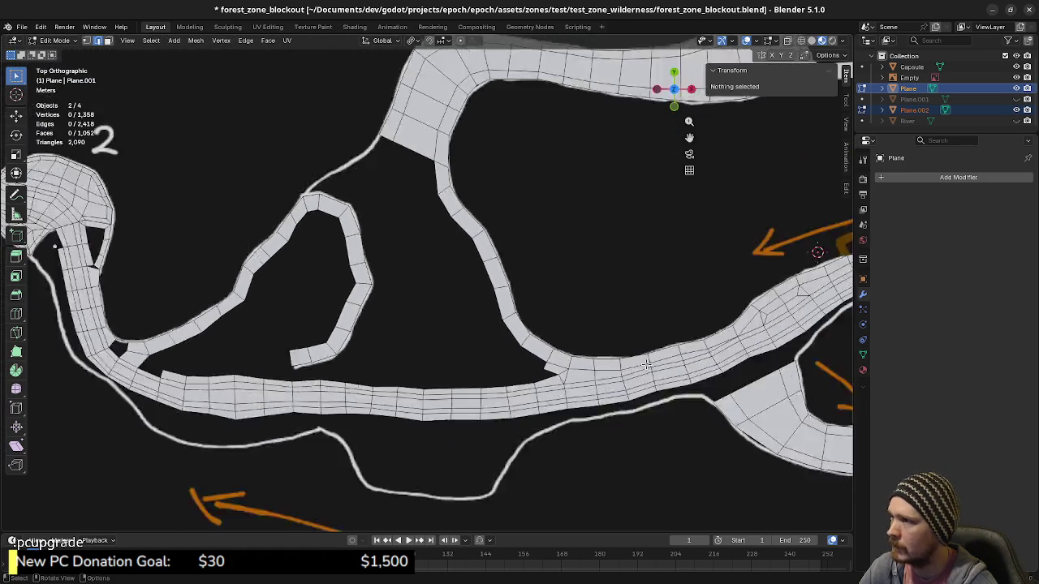
scroll(600, 365, down, 2)
shift+middle_drag(600, 292, 493, 399)
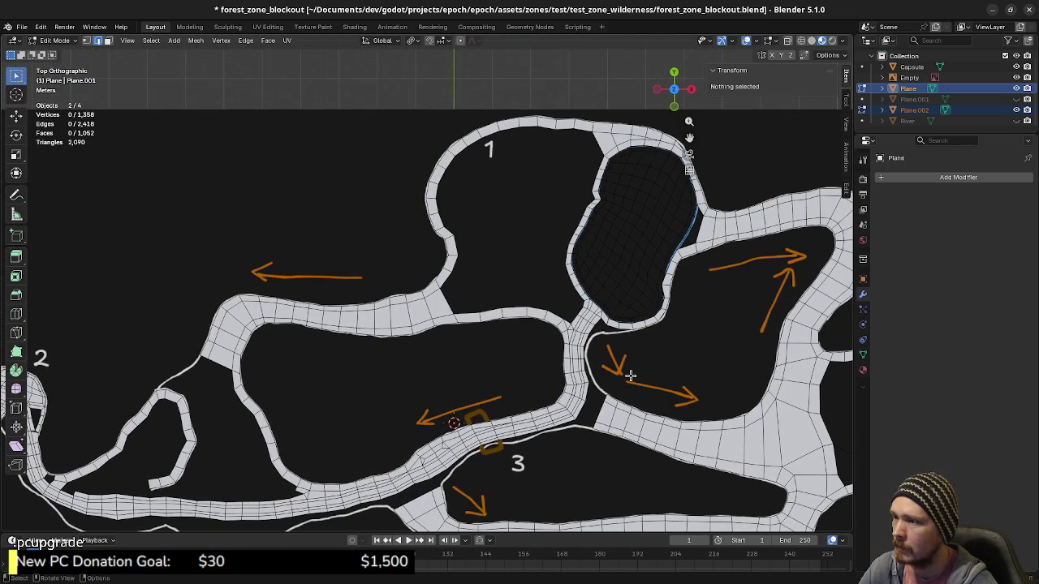
shift+middle_drag(597, 360, 627, 295)
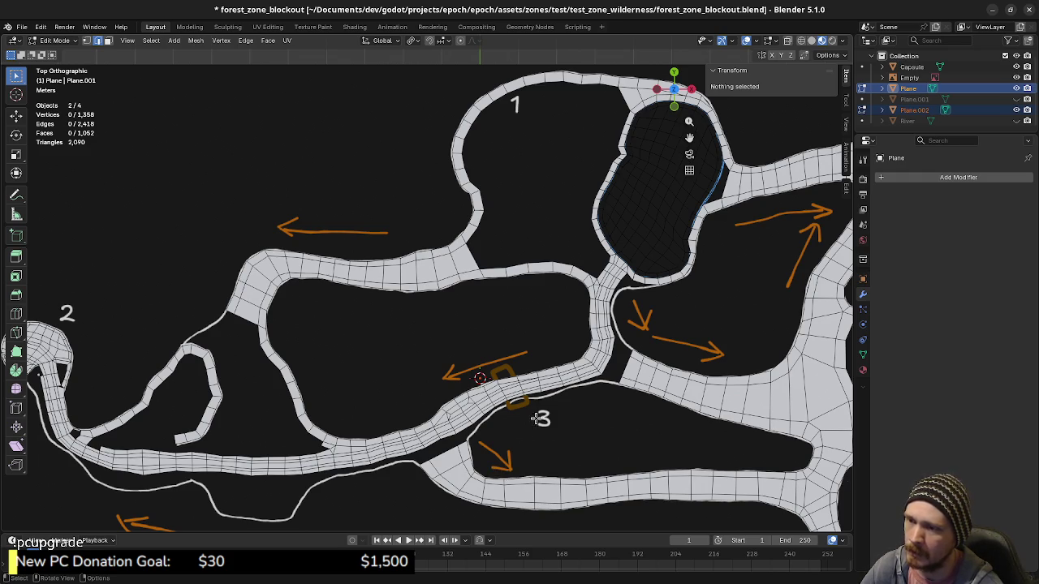
Zoom into the right-hand junction and move one inner-curve vertex onto the drawn line.
shift+middle_drag(787, 345, 570, 327)
scroll(725, 352, up, 3)
shift+middle_drag(725, 352, 577, 314)
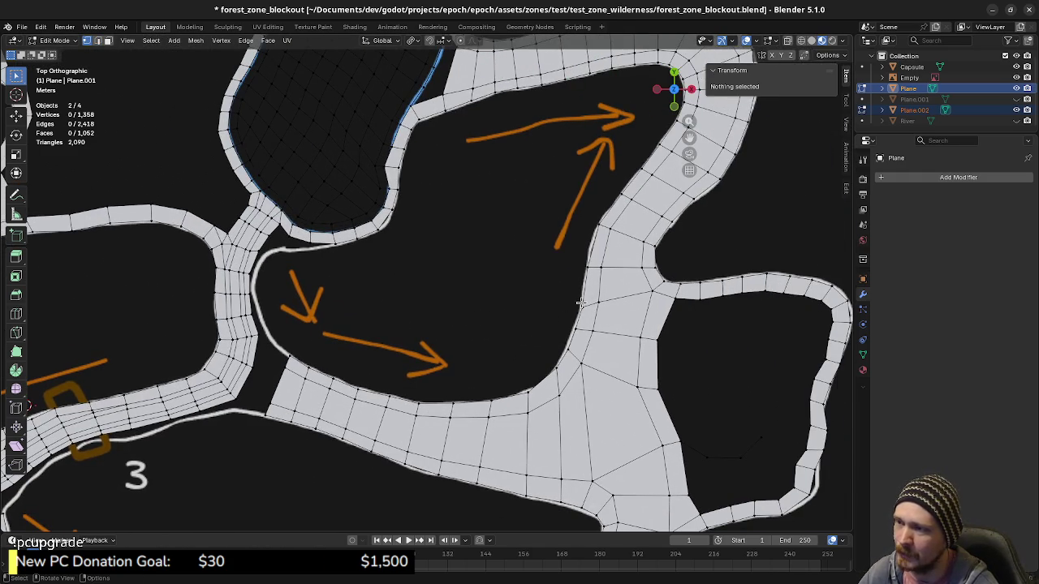
click(581, 302)
key(g)
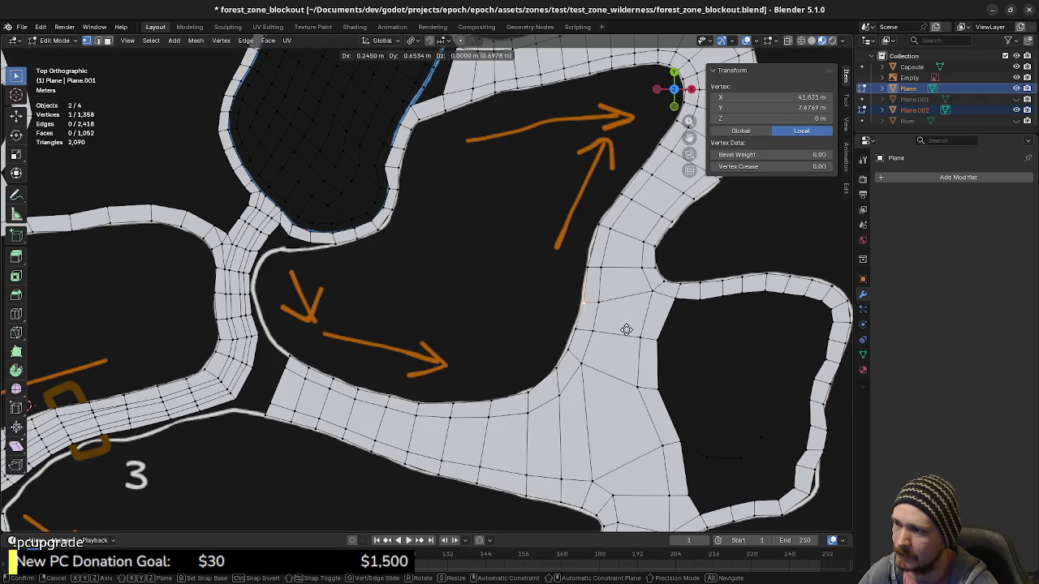
click(625, 329)
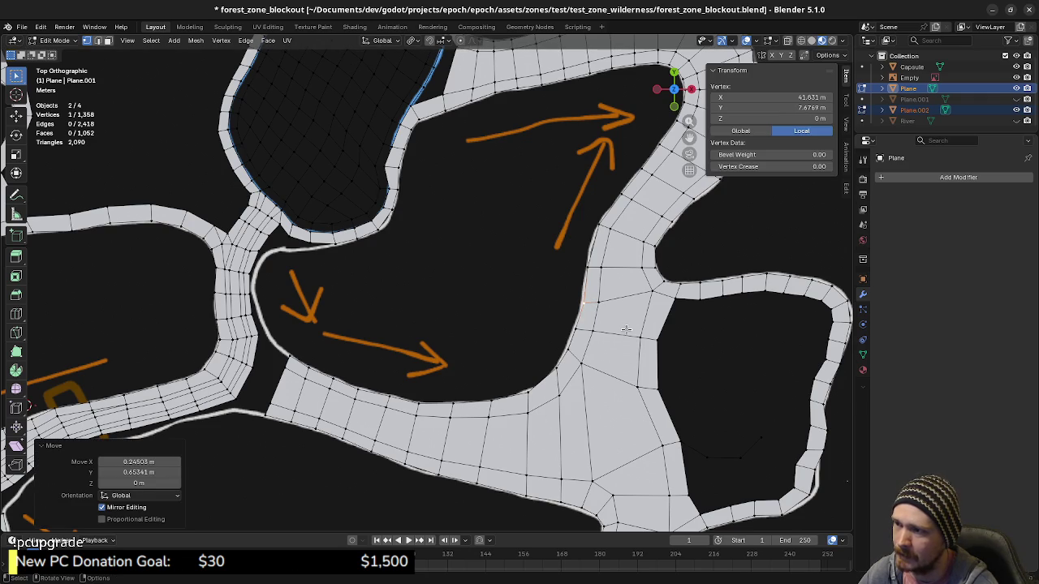
Move two more inner-curve vertices onto the drawn map edge, then zoom back out.
click(557, 369)
key(g)
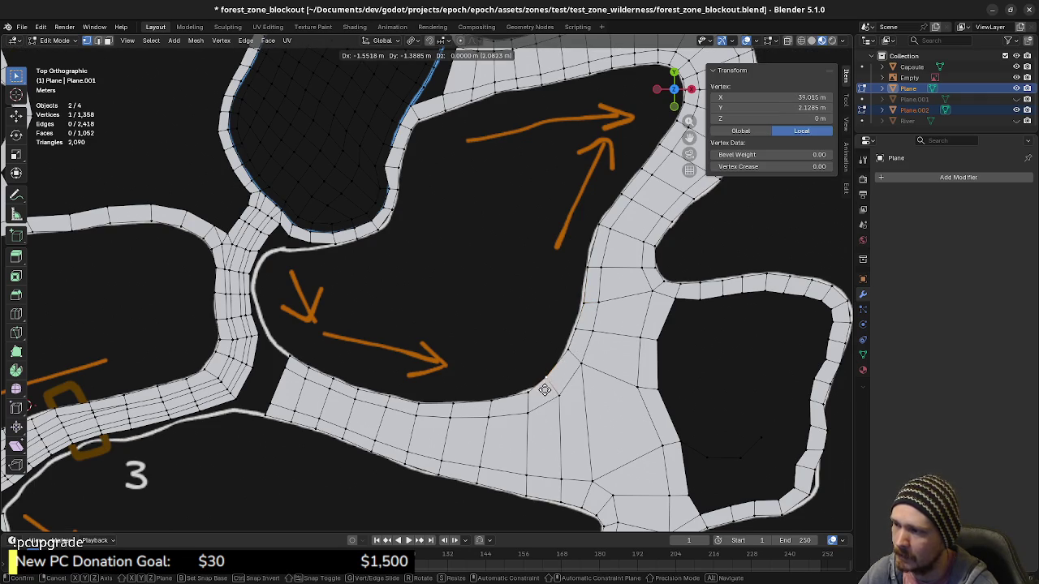
click(550, 392)
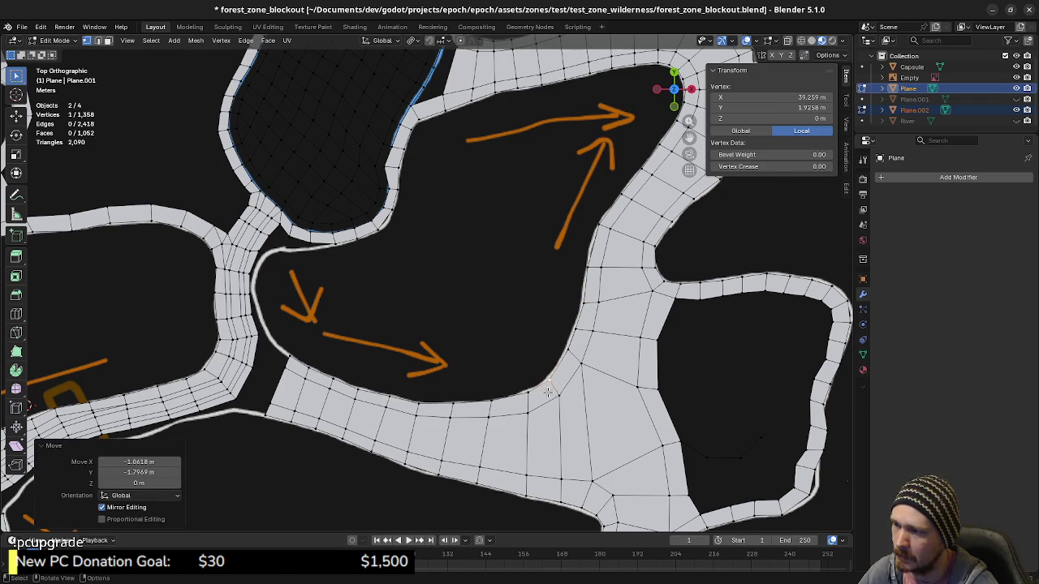
click(568, 353)
key(g)
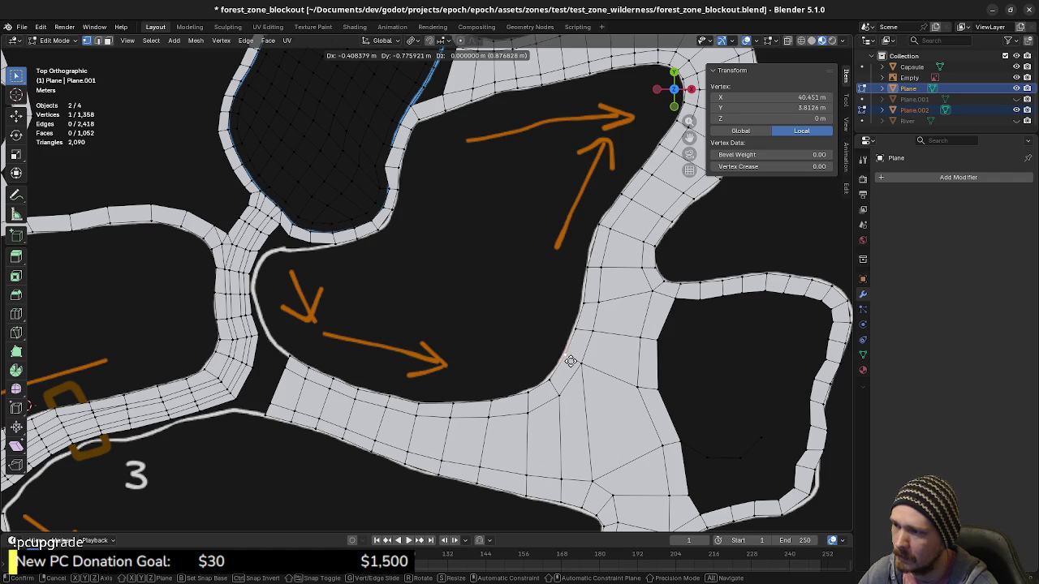
click(570, 363)
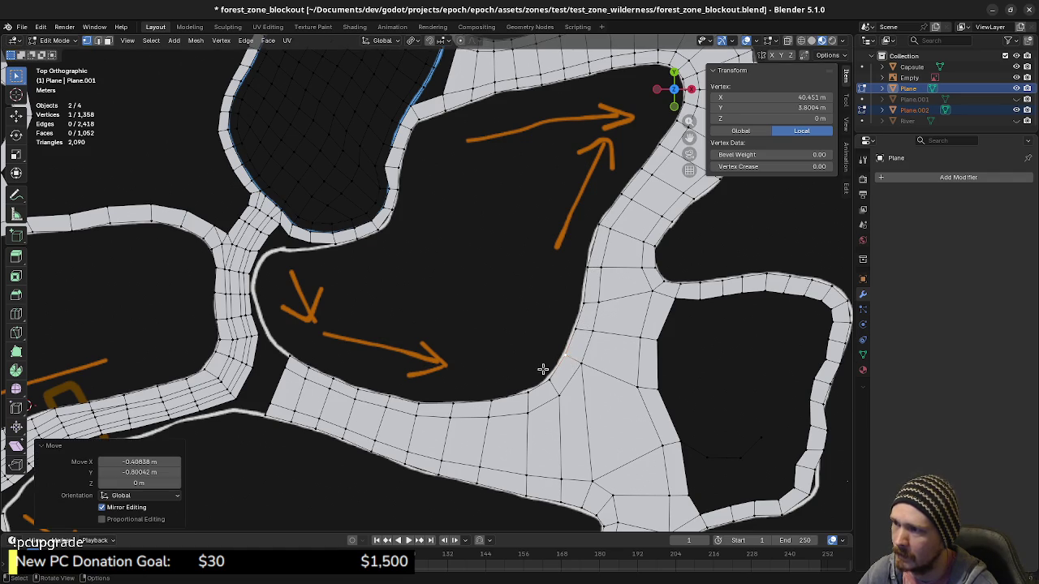
scroll(531, 418, down, 1)
scroll(531, 414, down, 1)
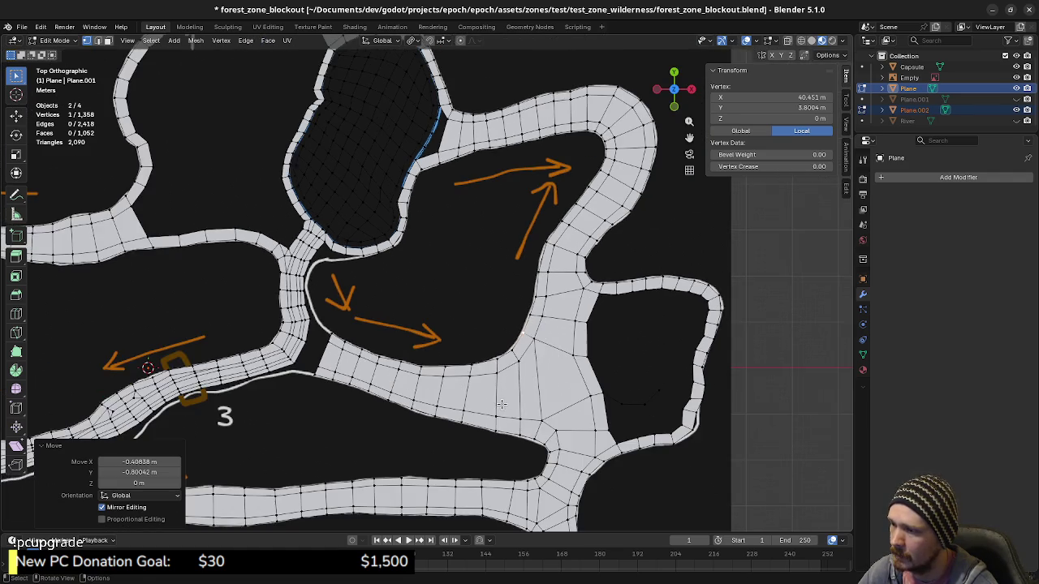
shift+middle_drag(530, 409, 560, 411)
scroll(559, 411, down, 2)
scroll(600, 397, down, 1)
scroll(641, 385, down, 1)
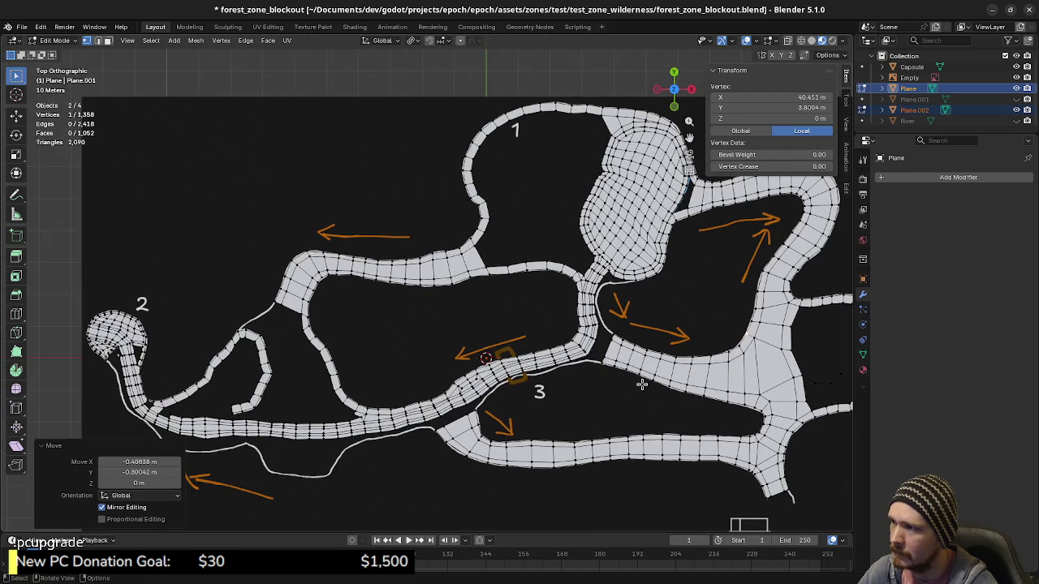
Save the blockout file and shortest-path select an 11-edge run along the lower strip's border.
key(ctrl+s)
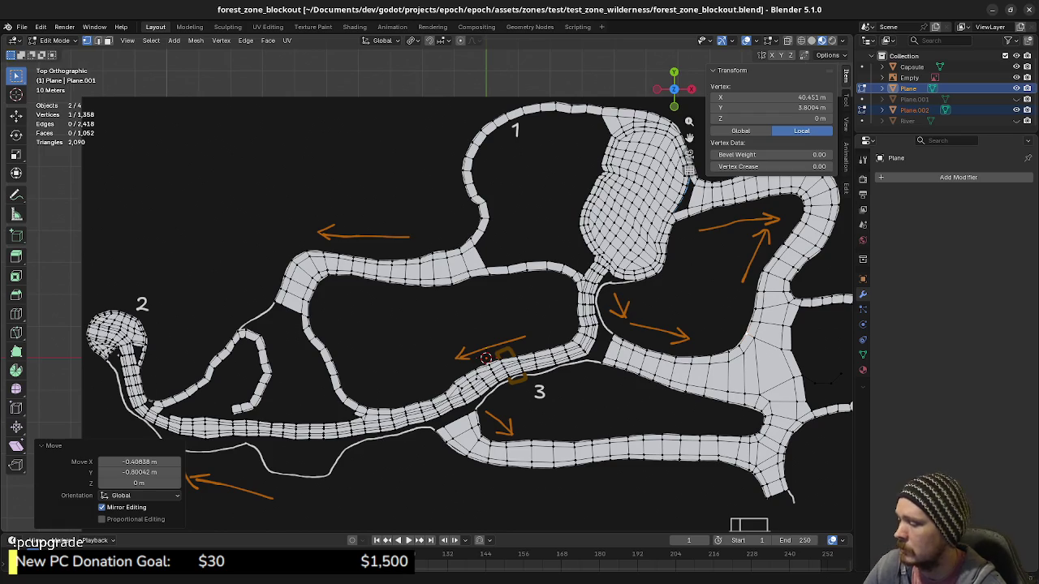
key(2)
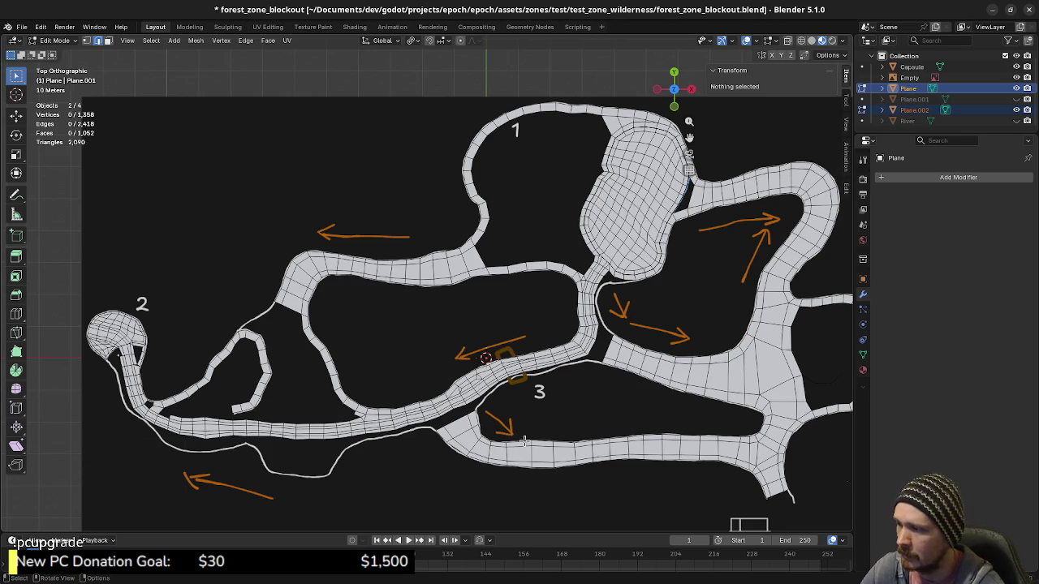
click(520, 444)
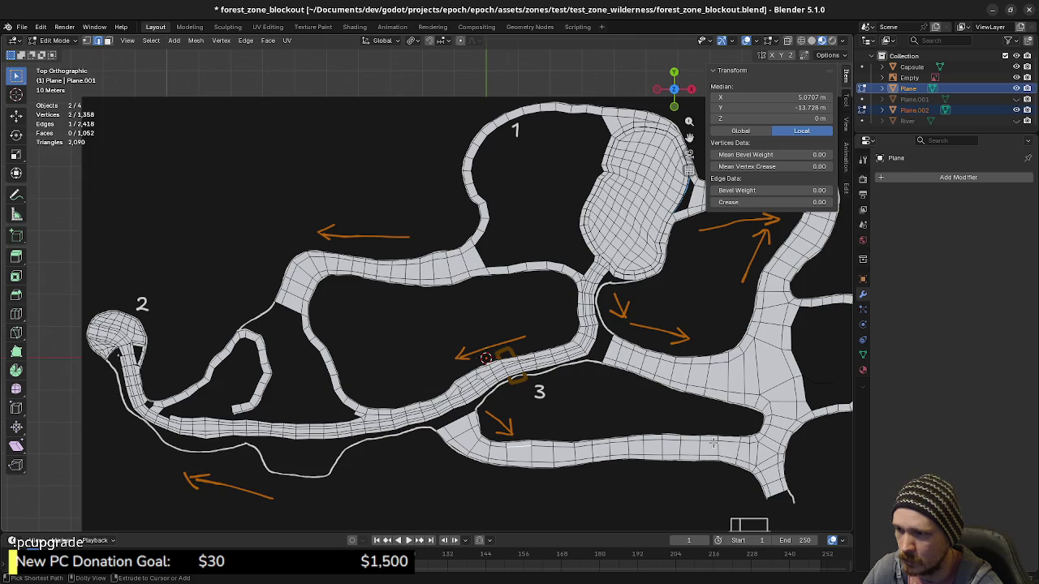
ctrl+click(710, 442)
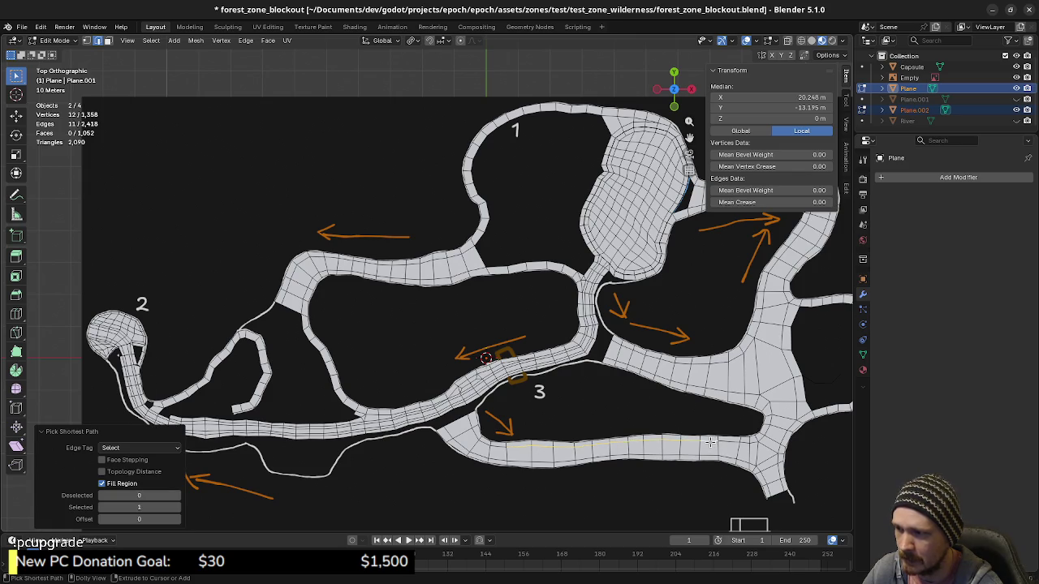
Clear the edge selection so no part of the mesh is selected.
click(601, 477)
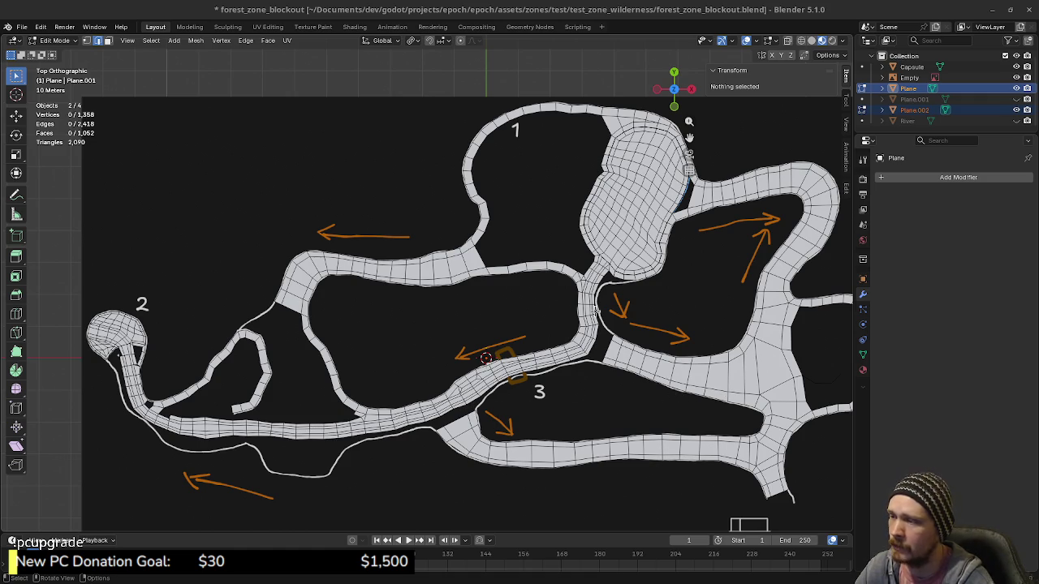
Pan and zoom in on the central junction where the white map line curves under the lake path.
shift+middle_drag(589, 398, 571, 387)
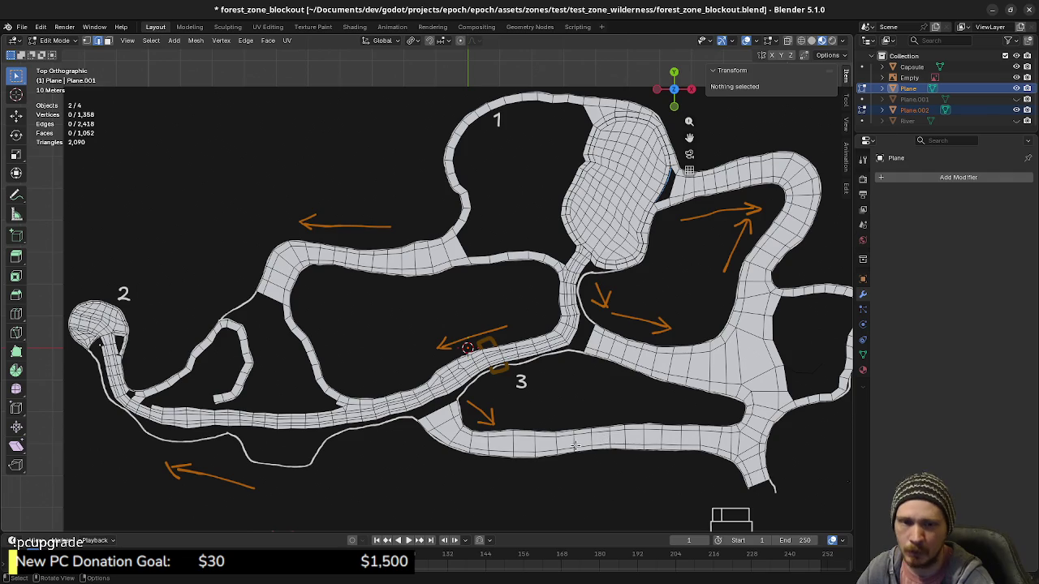
shift+middle_drag(366, 412, 418, 414)
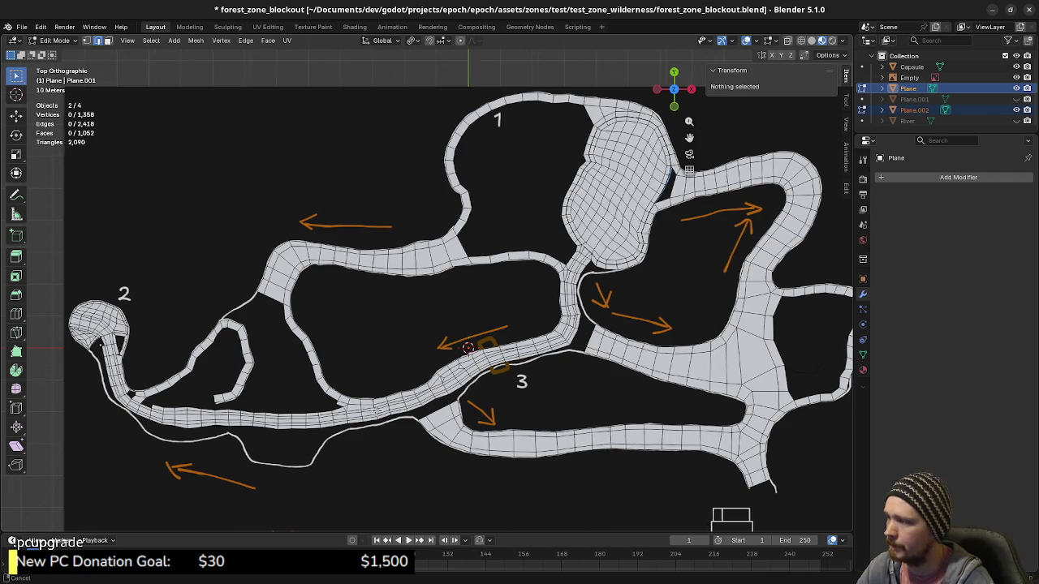
shift+middle_drag(284, 401, 314, 384)
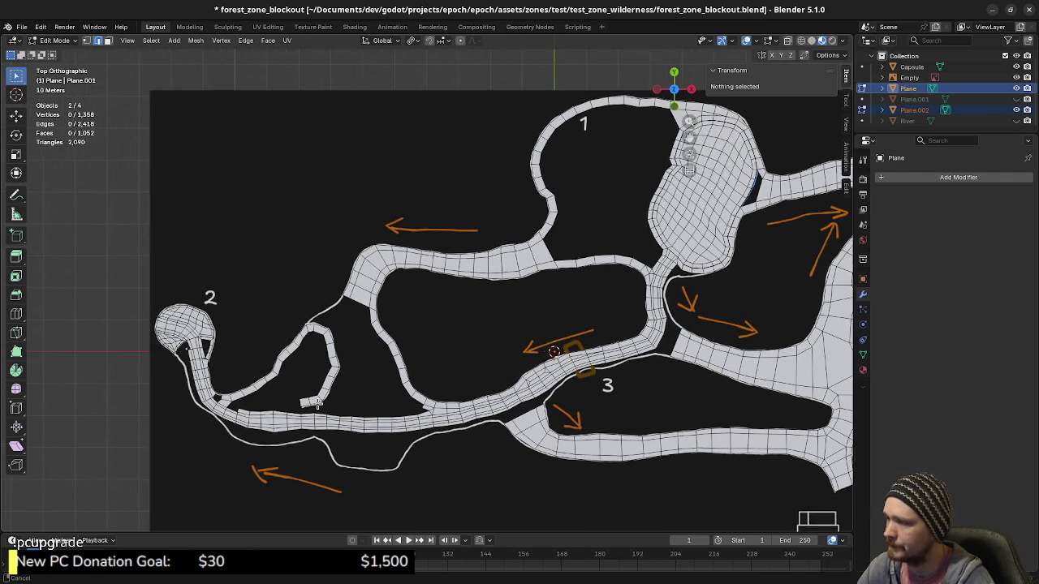
shift+middle_drag(531, 364, 409, 392)
scroll(449, 299, up, 2)
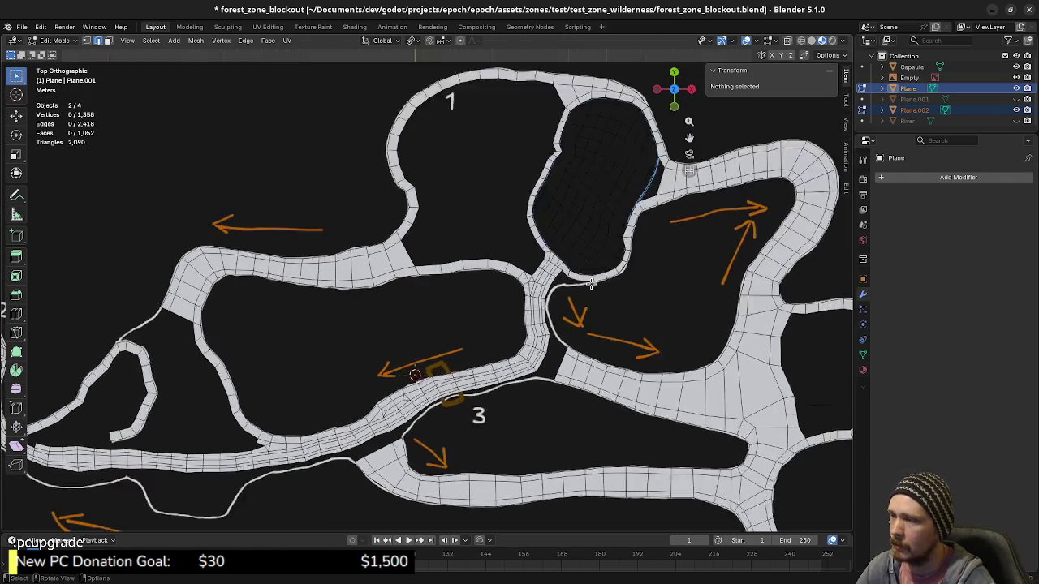
scroll(449, 298, up, 3)
scroll(449, 298, up, 2)
scroll(449, 299, up, 2)
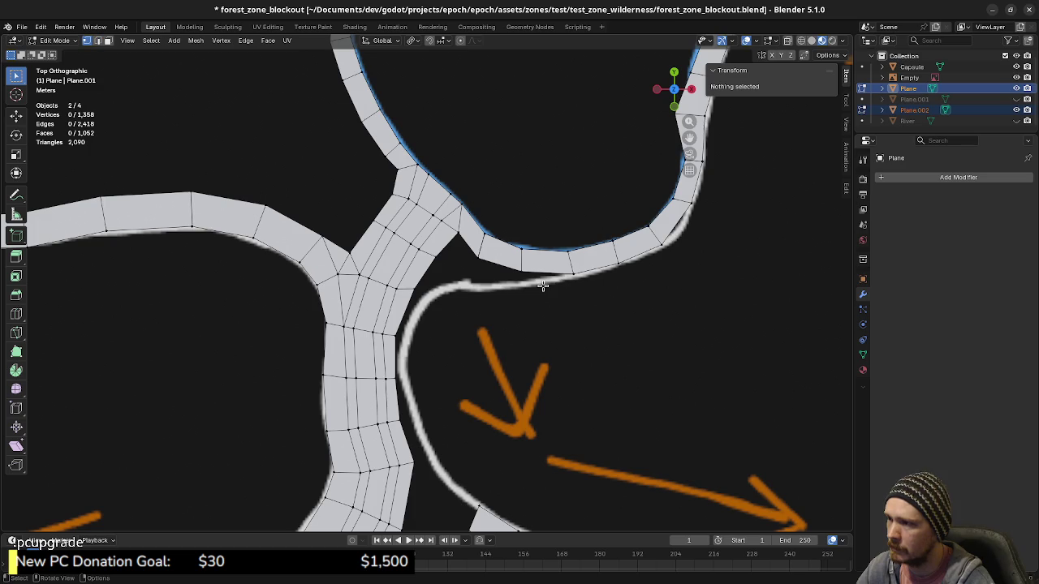
Extrude a chain of vertices from the upper strip down along the white riverbank line.
click(570, 274)
key(e)
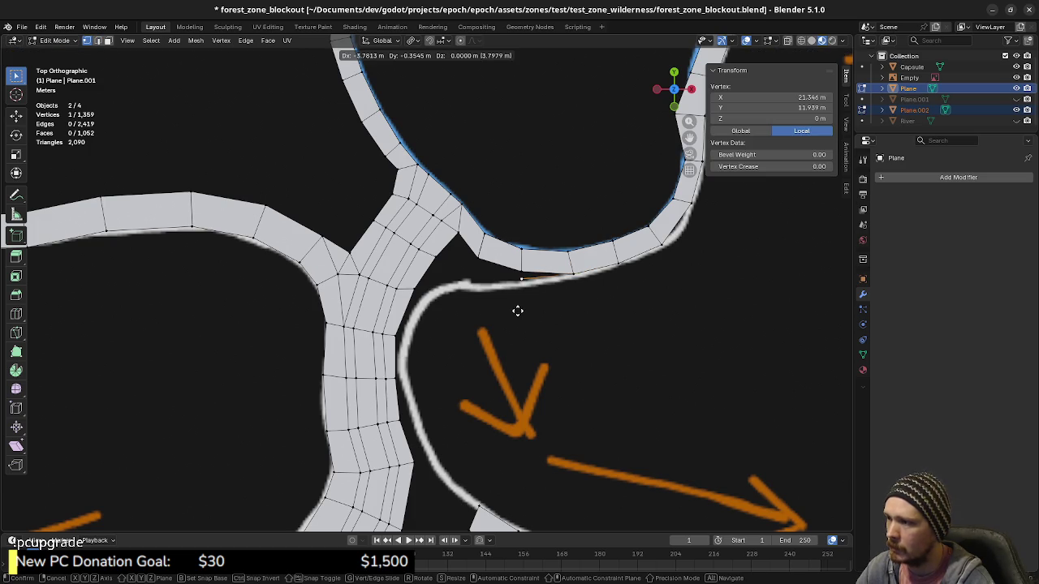
click(516, 312)
key(e)
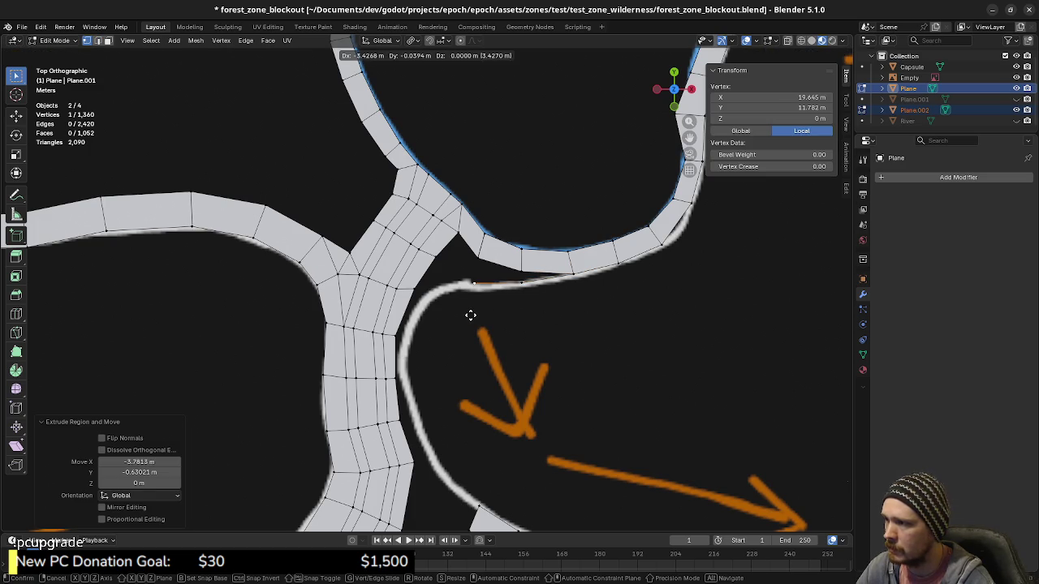
click(470, 315)
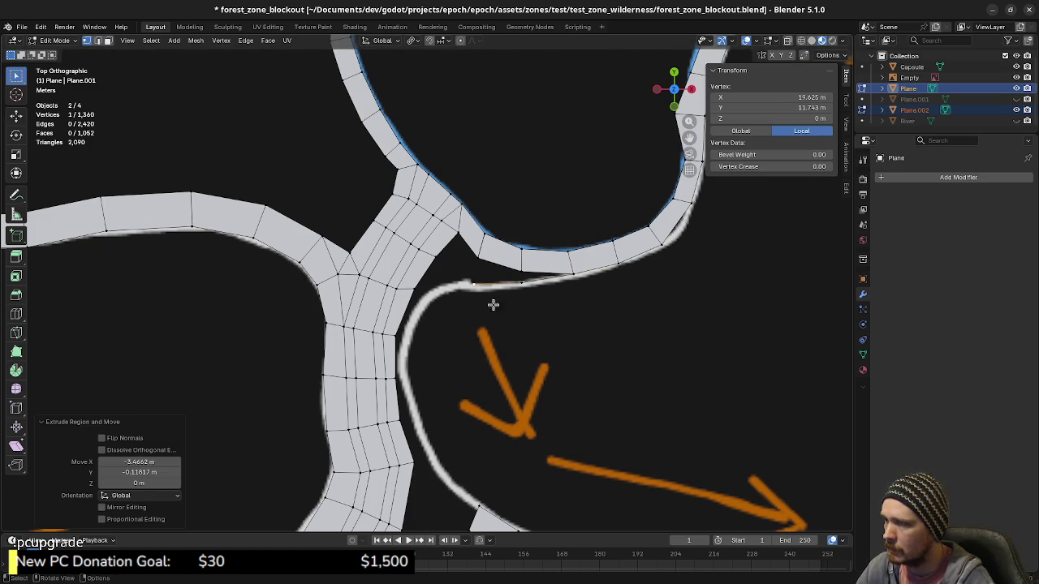
key(e)
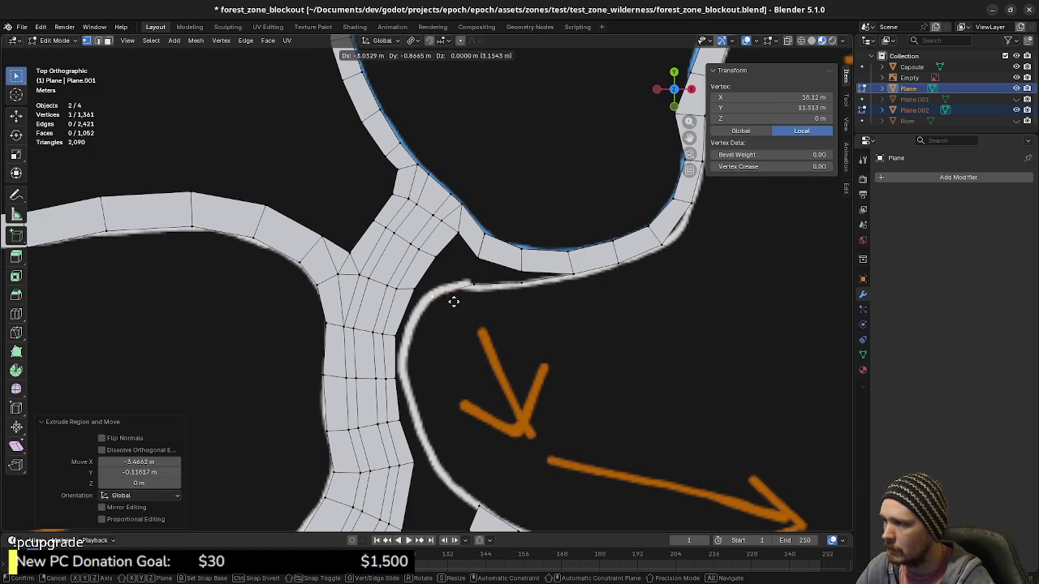
click(430, 344)
key(e)
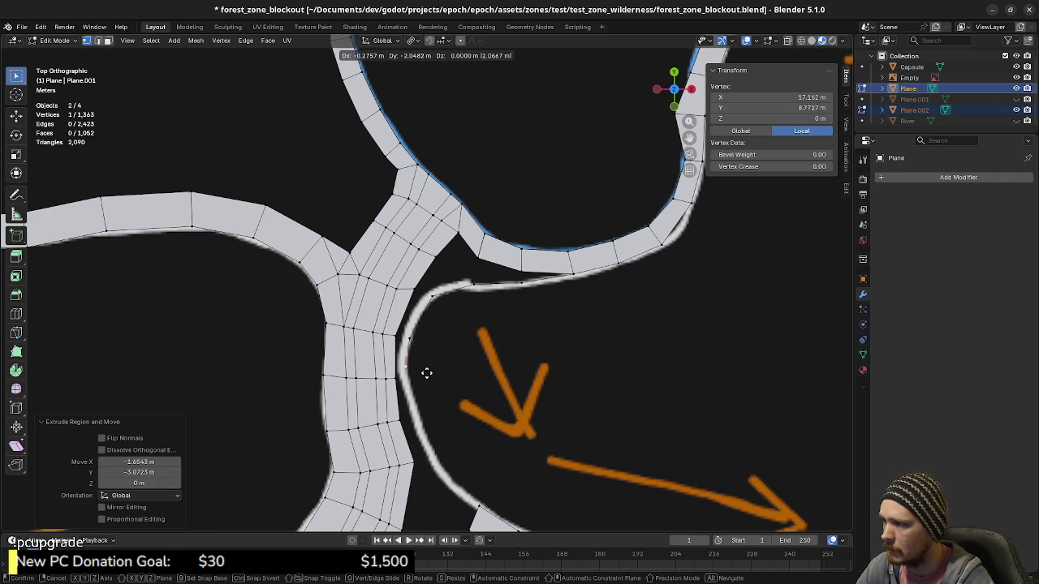
click(426, 382)
key(e)
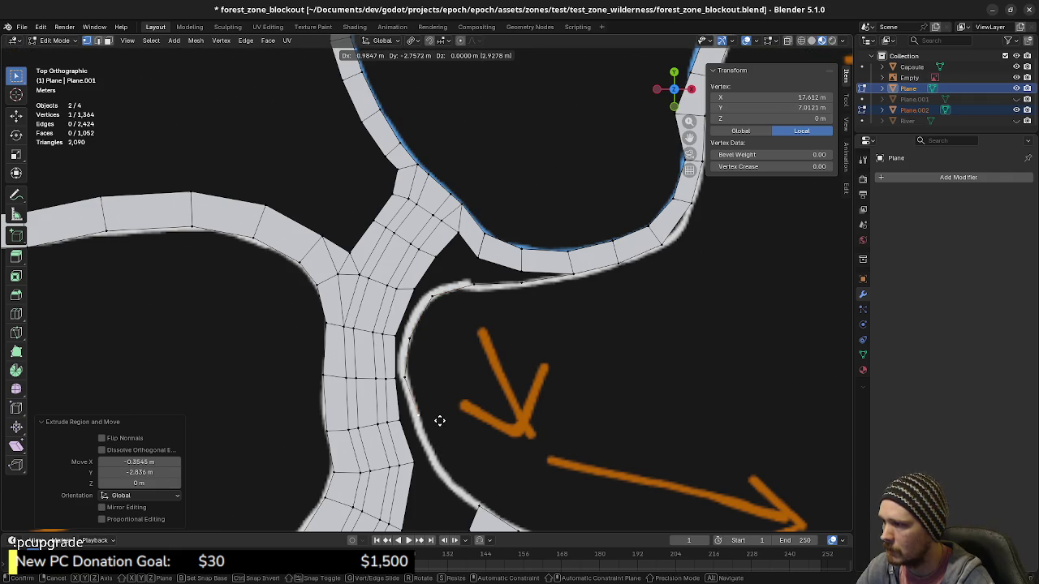
click(436, 421)
Extend the chain to the lower path and join its end to the path's corner vertex.
key(e)
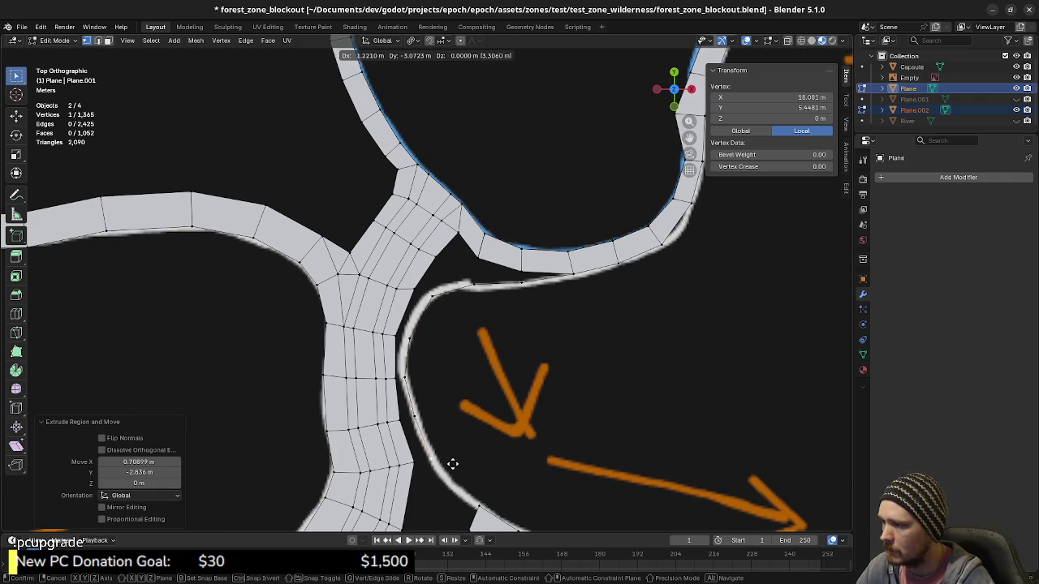
click(458, 471)
shift+scroll(478, 405, down, 5)
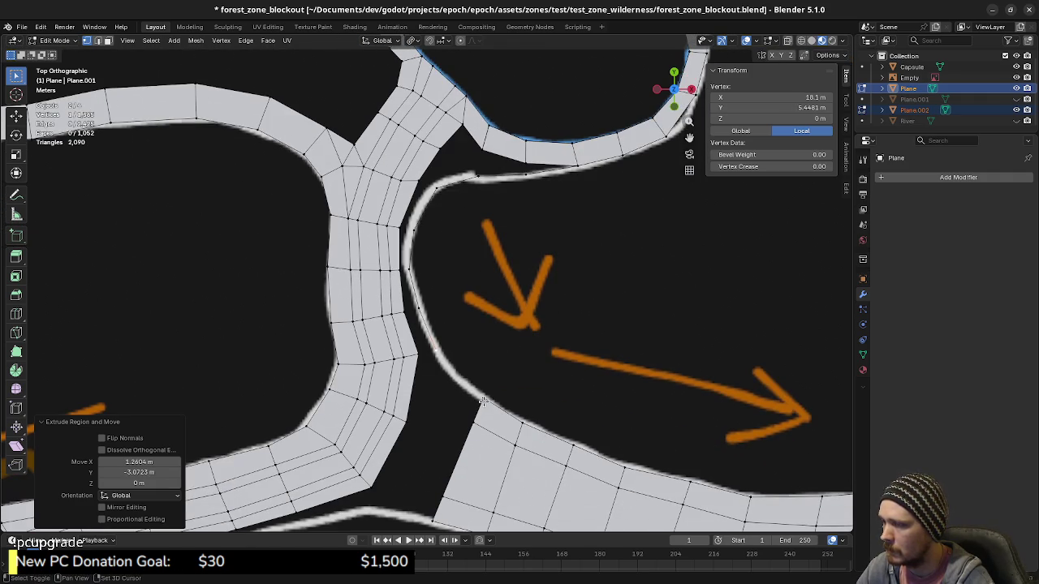
key(e)
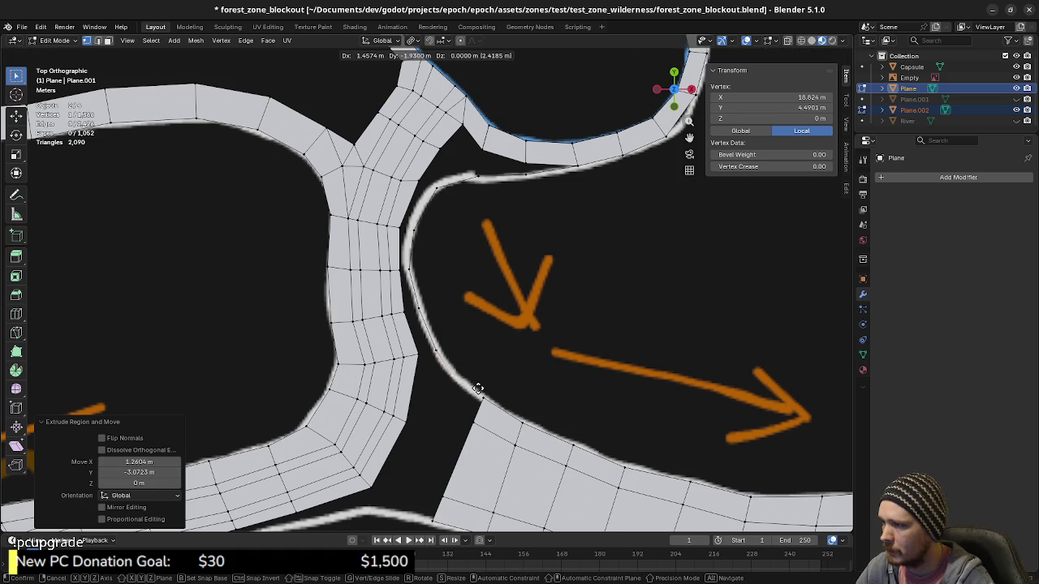
click(477, 390)
shift+click(482, 401)
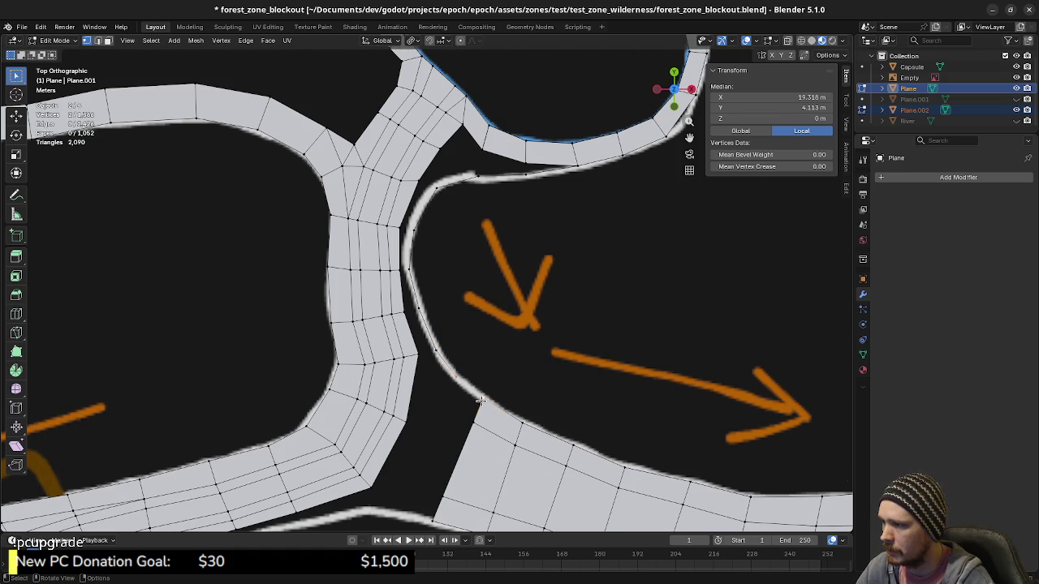
key(f)
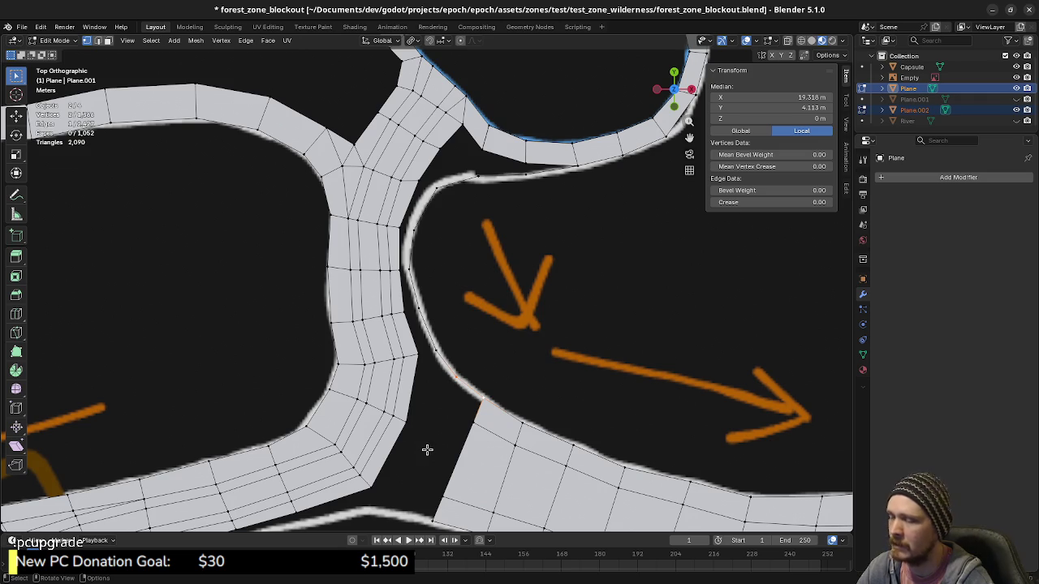
scroll(455, 345, down, 2)
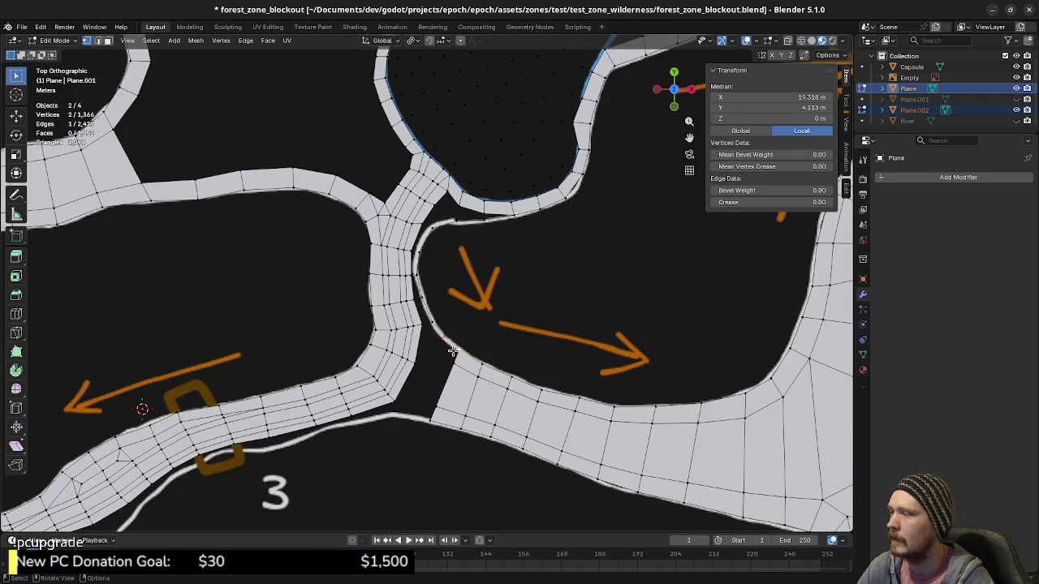
scroll(453, 350, down, 1)
shift+middle_drag(392, 374, 324, 414)
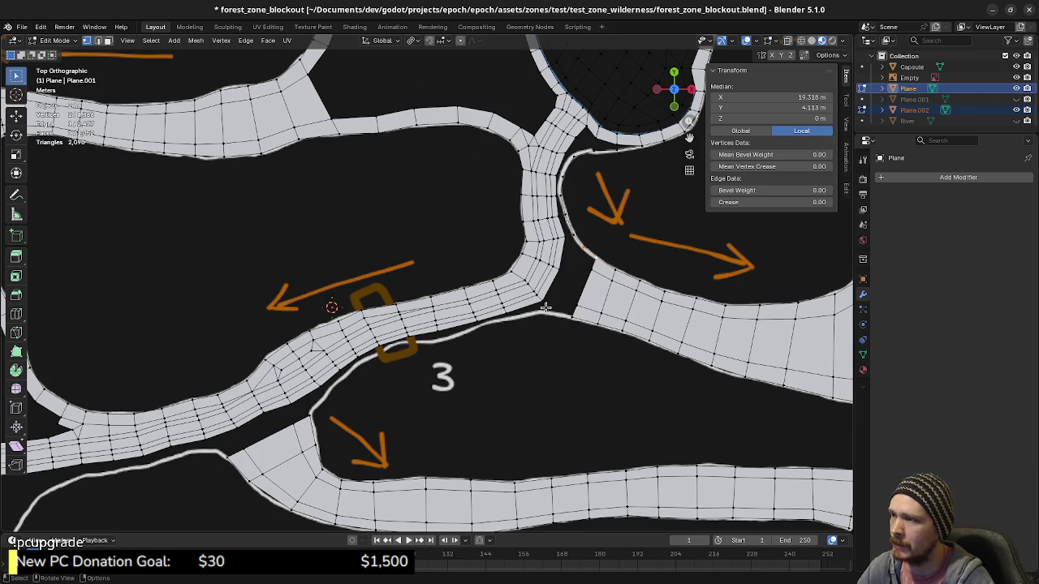
shift+middle_drag(575, 283, 515, 373)
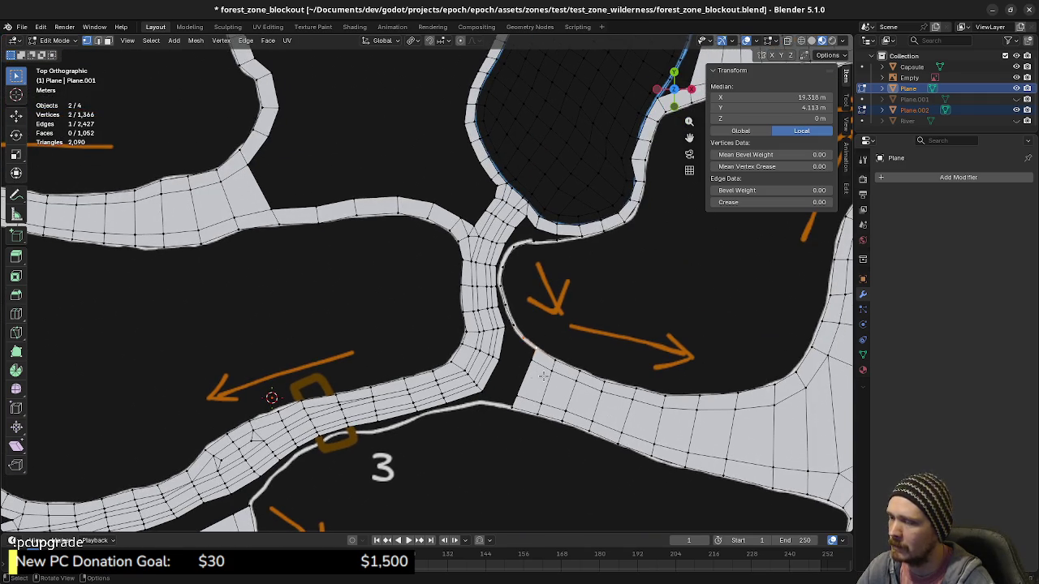
shift+middle_drag(512, 382, 459, 320)
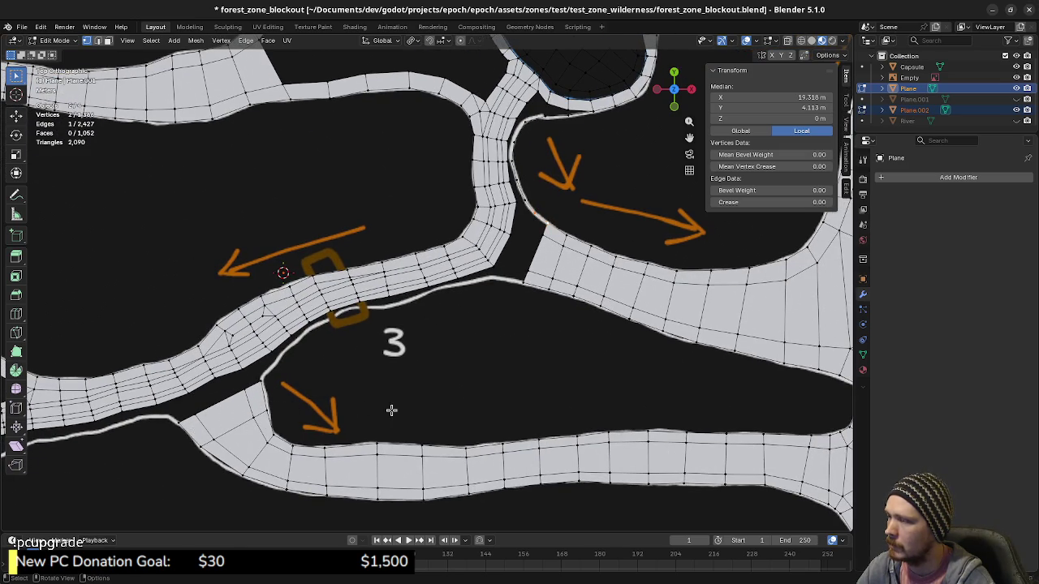
scroll(375, 392, down, 1)
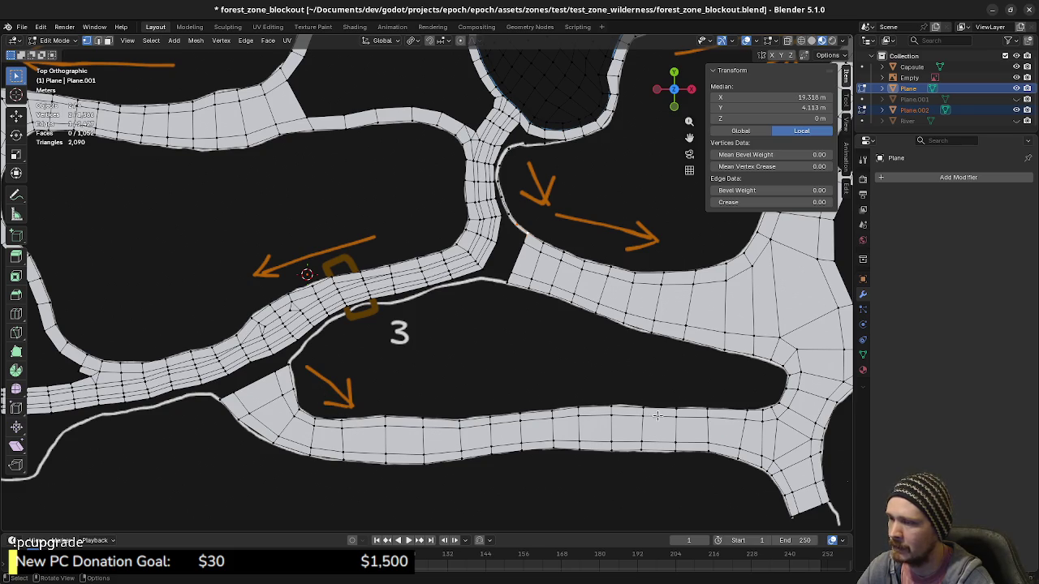
shift+middle_drag(798, 347, 533, 416)
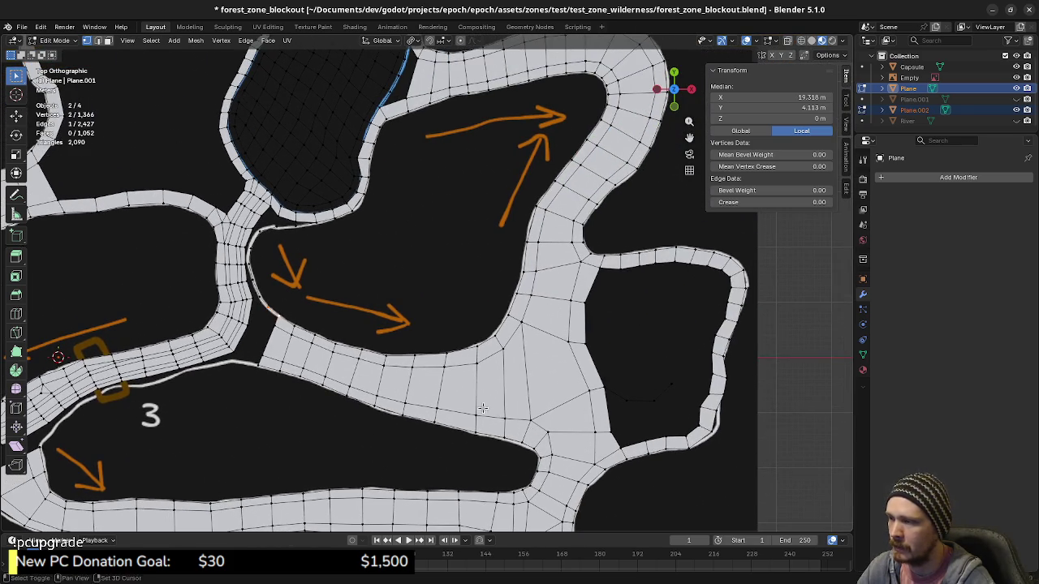
shift+middle_drag(475, 385, 579, 396)
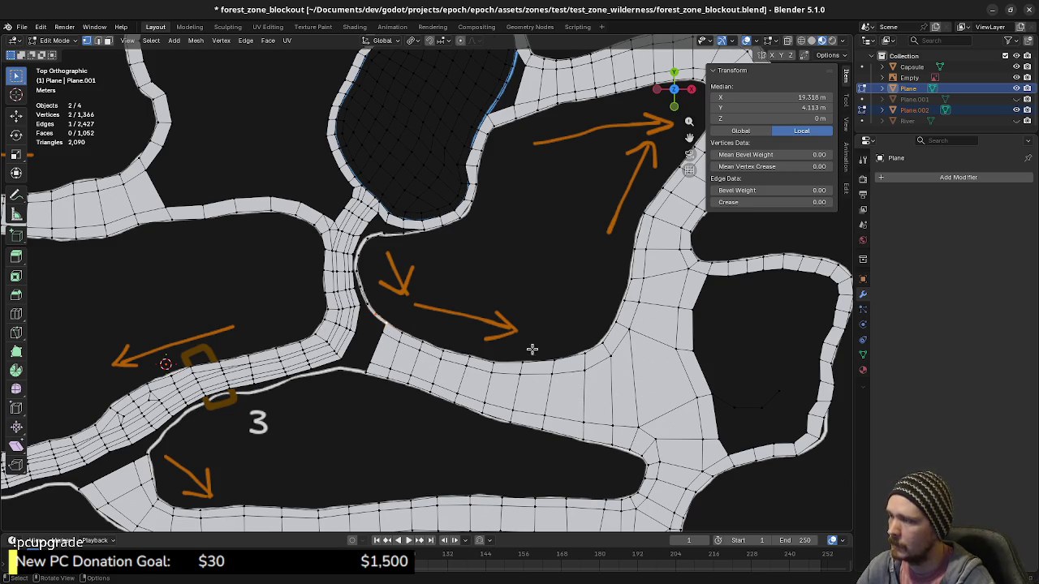
shift+middle_drag(531, 349, 503, 431)
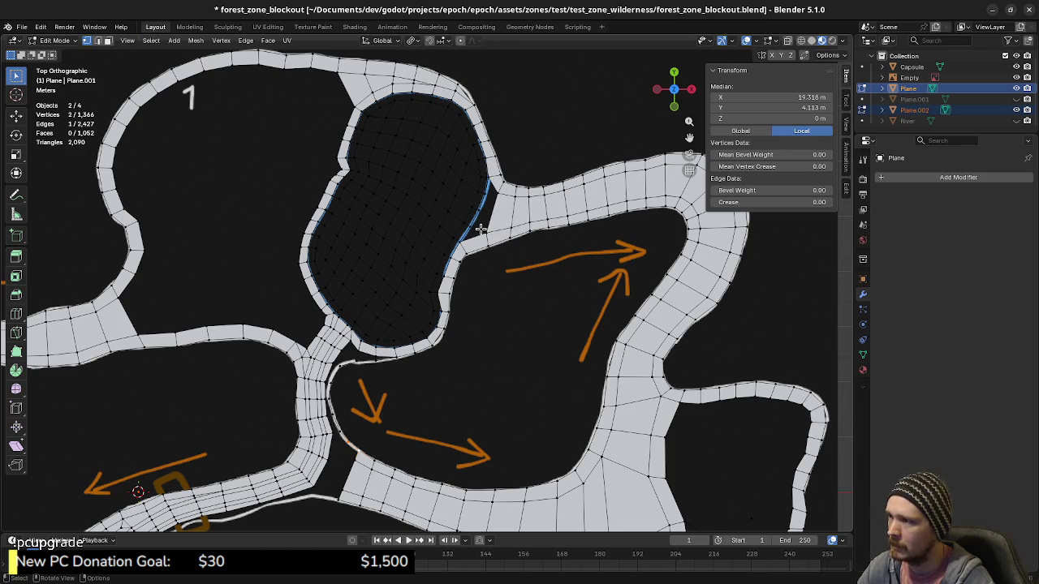
scroll(480, 229, up, 3)
shift+middle_drag(481, 229, 470, 313)
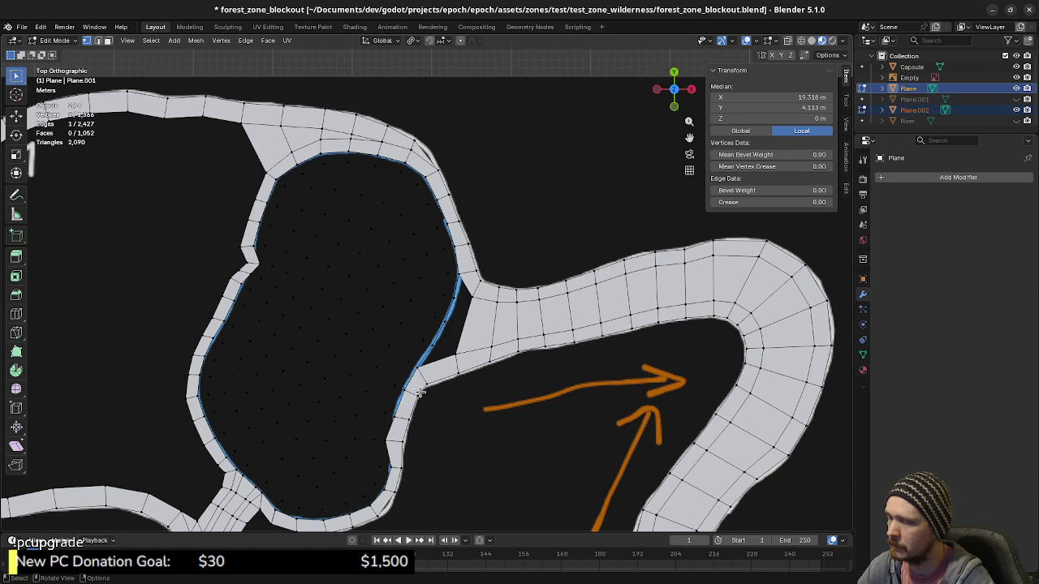
shift+middle_drag(420, 392, 459, 371)
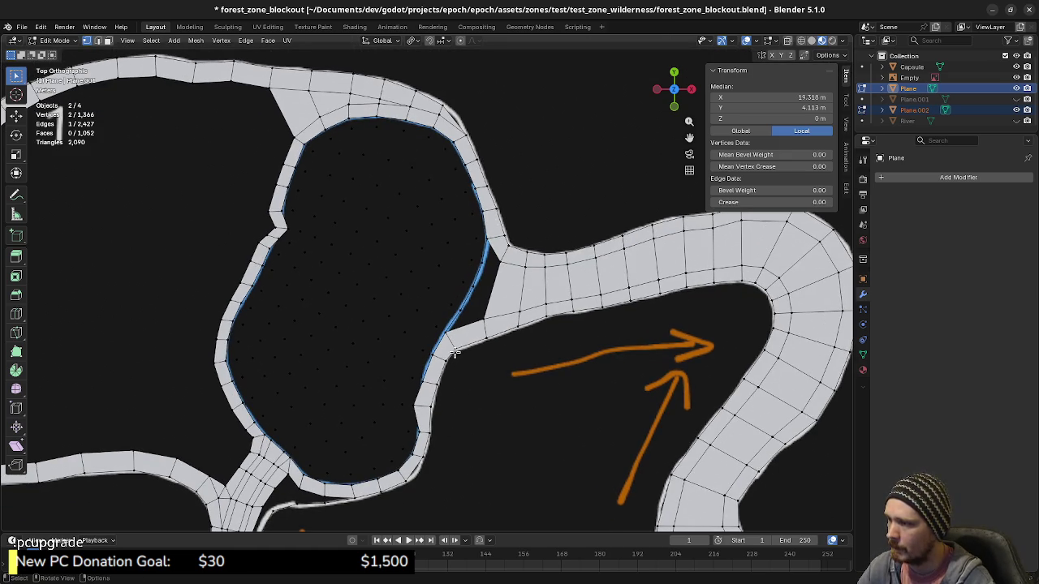
key(3)
click(497, 247)
shift+click(459, 342)
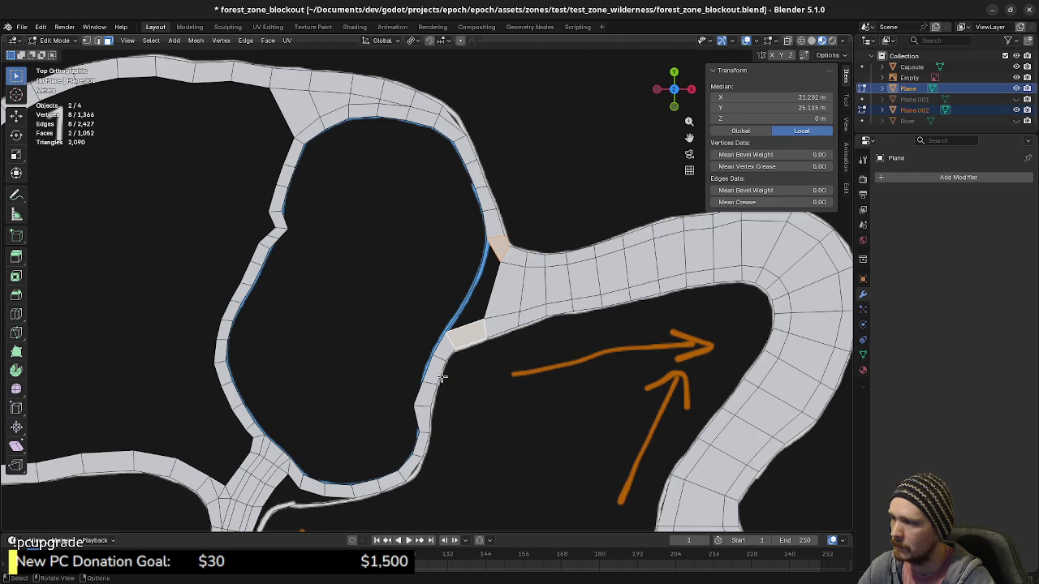
key(2)
click(436, 380)
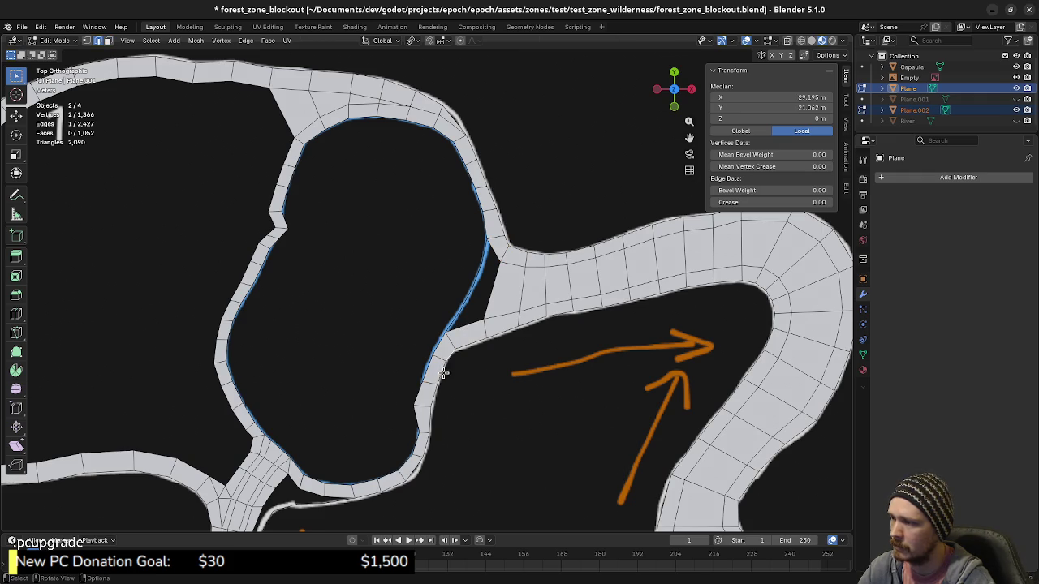
shift+click(438, 399)
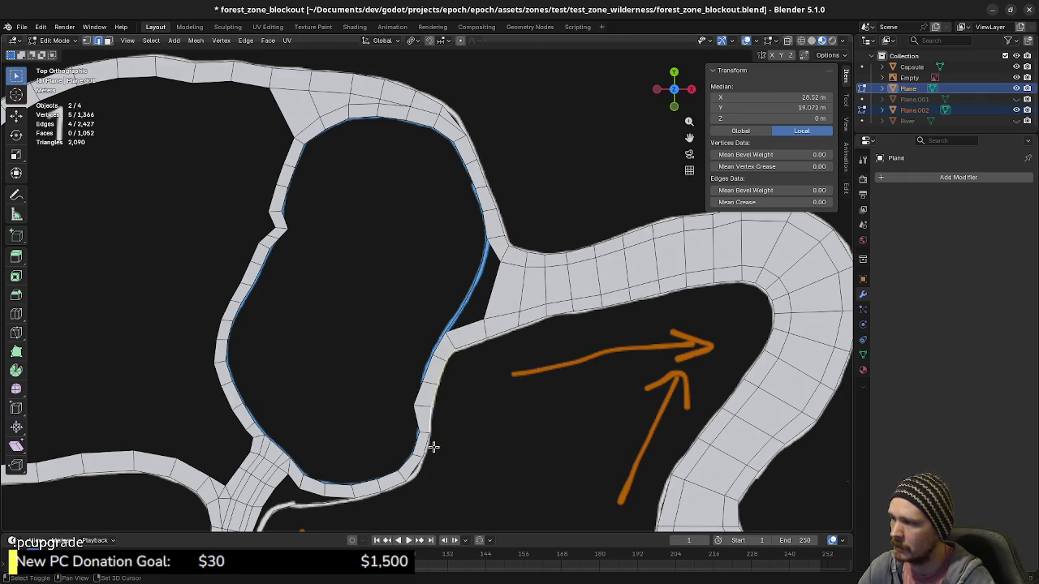
middle_drag(470, 453, 483, 411)
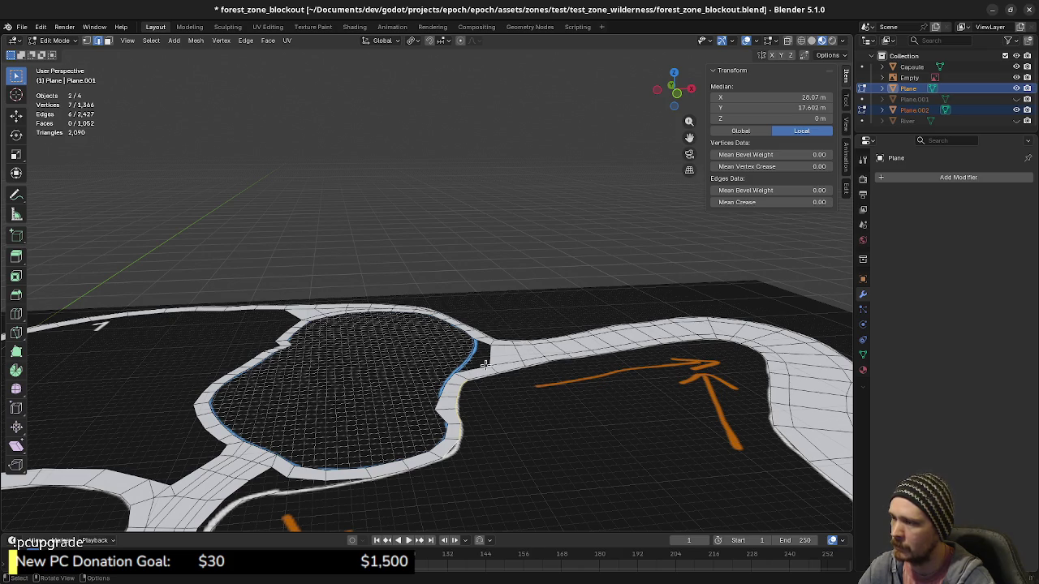
key(KP_7)
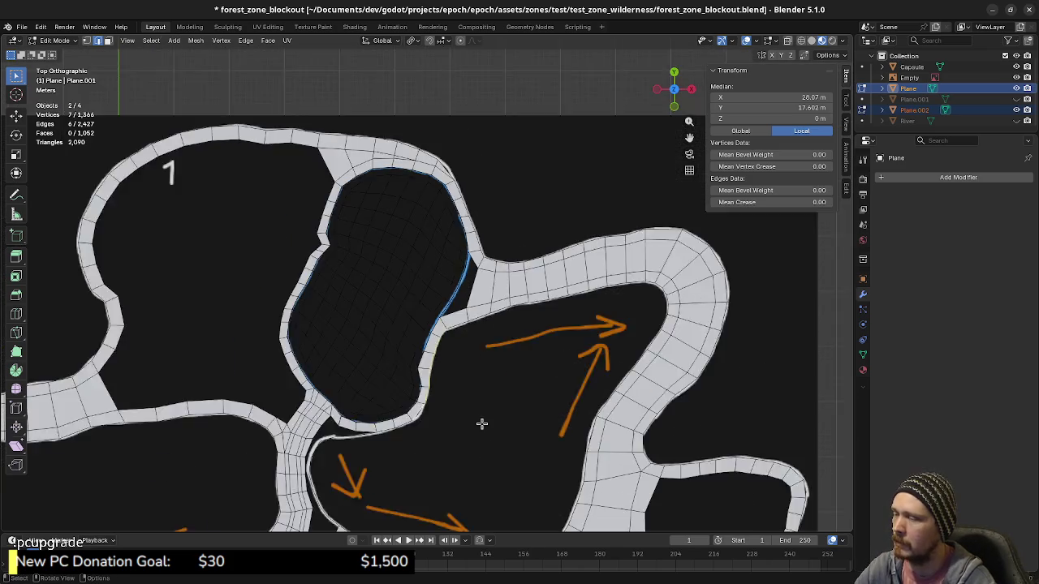
scroll(481, 423, down, 2)
mouse_move(443, 429)
shift+middle_down()
mouse_move(497, 374)
mouse_move(543, 372)
mouse_move(486, 357)
mouse_move(475, 325)
shift+middle_up()
scroll(515, 365, up, 2)
scroll(515, 301, up, 2)
scroll(503, 283, up, 2)
scroll(493, 343, up, 1)
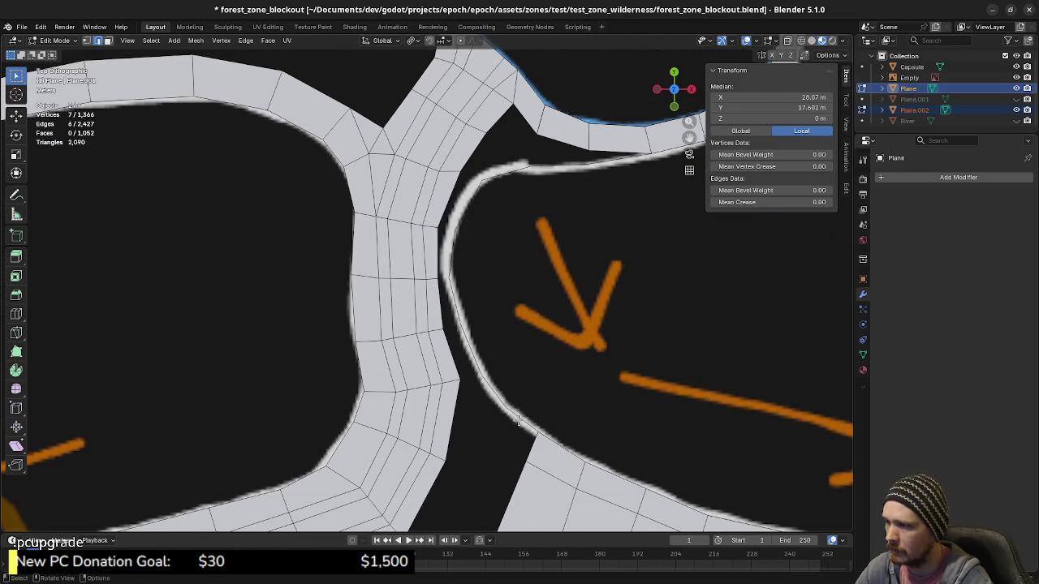
Delete the stray vertex in the gap, after undoing an accidental deletion of the wider selection.
key(x)
click(523, 414)
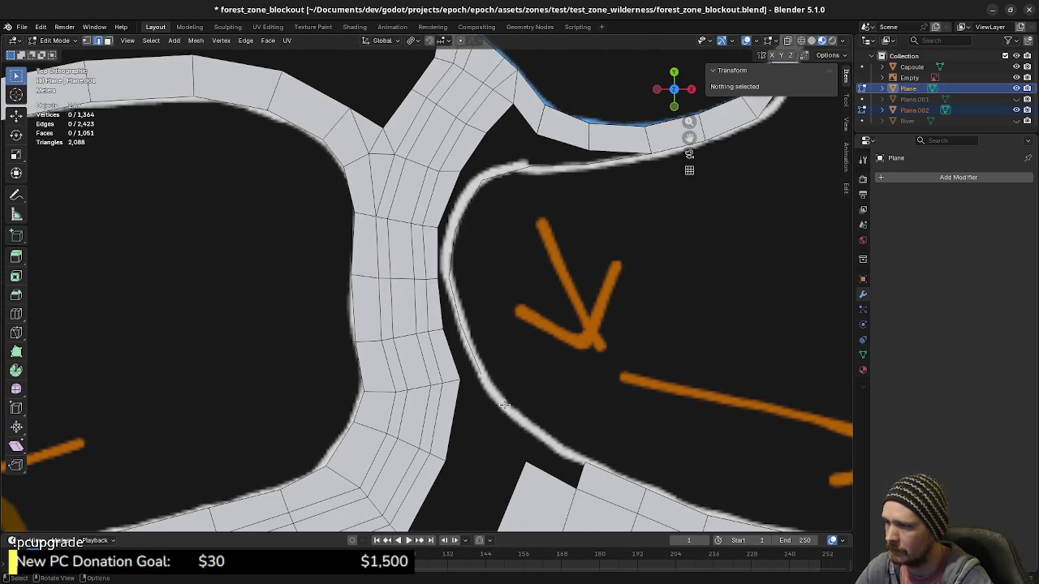
key(ctrl+z)
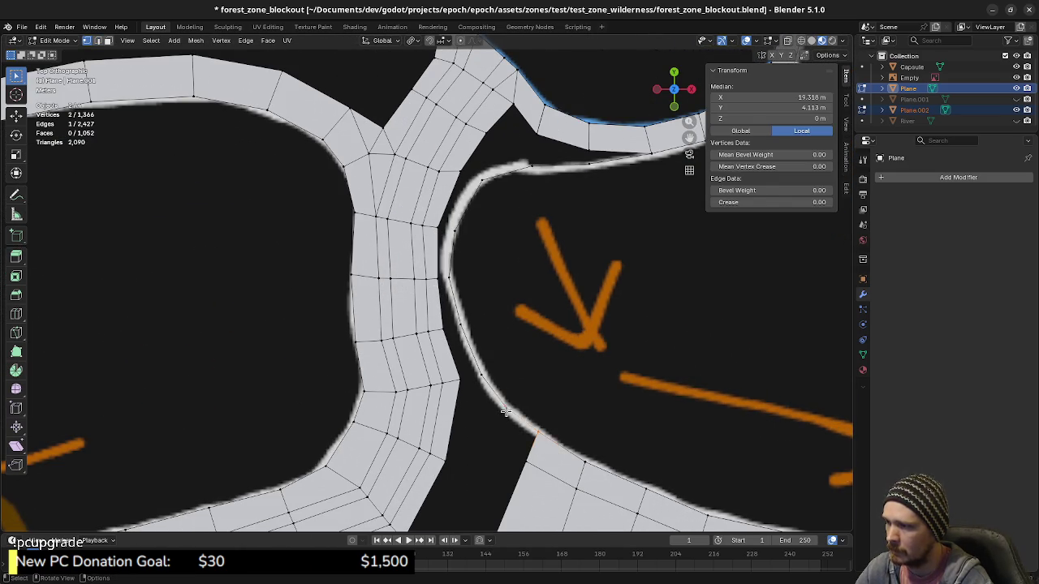
click(518, 416)
key(x)
click(520, 414)
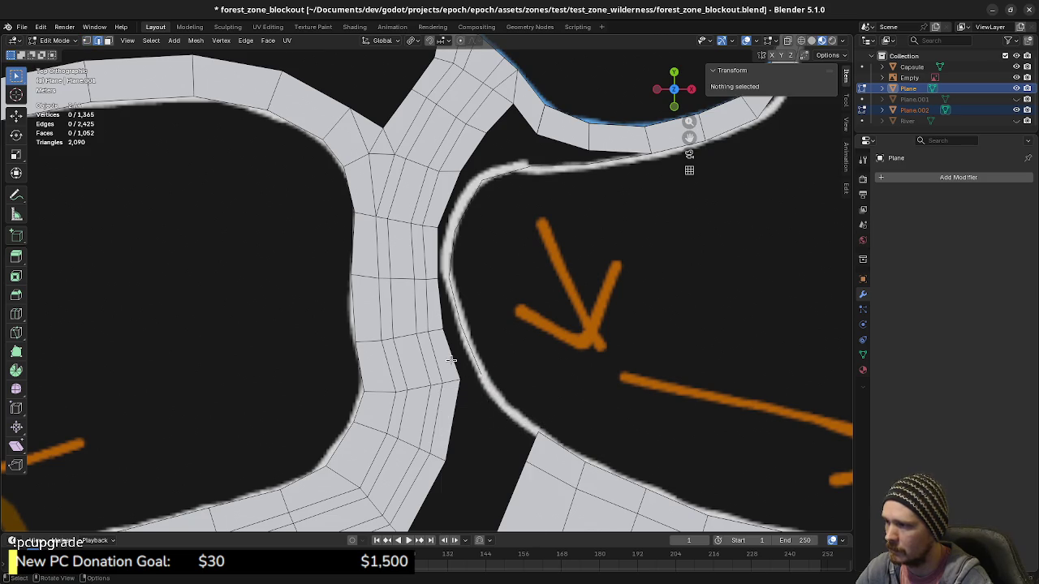
Fill the holes along the vertical channel with new faces.
drag(452, 359, 445, 313)
key(f)
shift+click(442, 282)
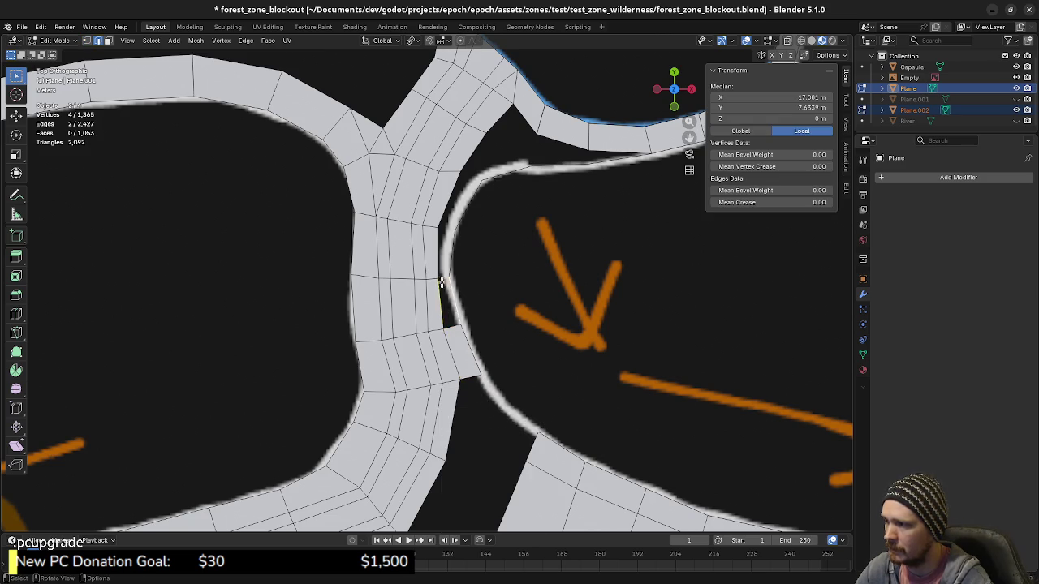
key(f)
key(f)
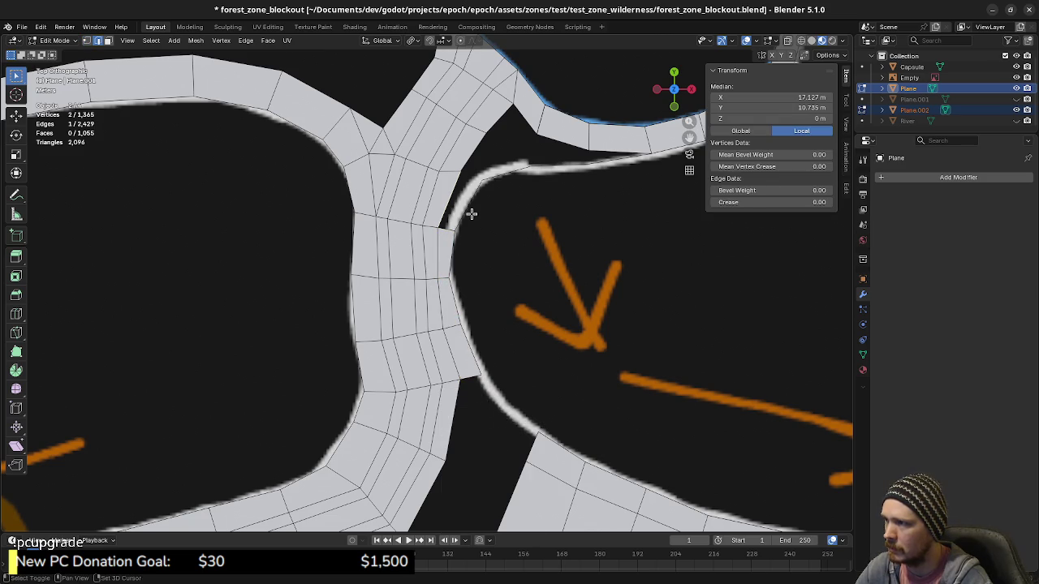
Fill the holes where the channel joins the curved upper branch, reaching 1,060 faces.
key(f)
shift+click(470, 157)
key(f)
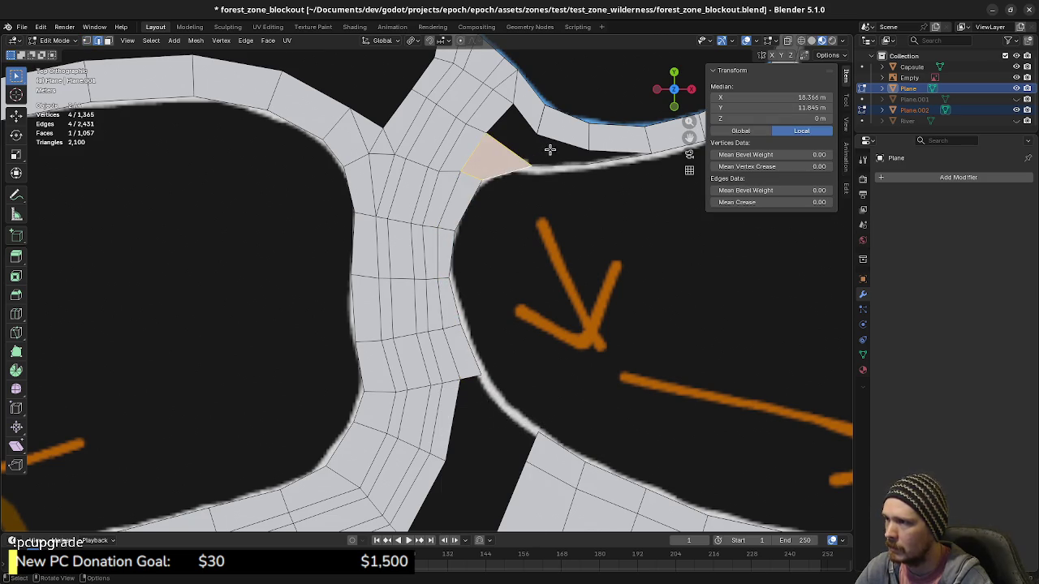
click(550, 155)
key(f)
key(f)
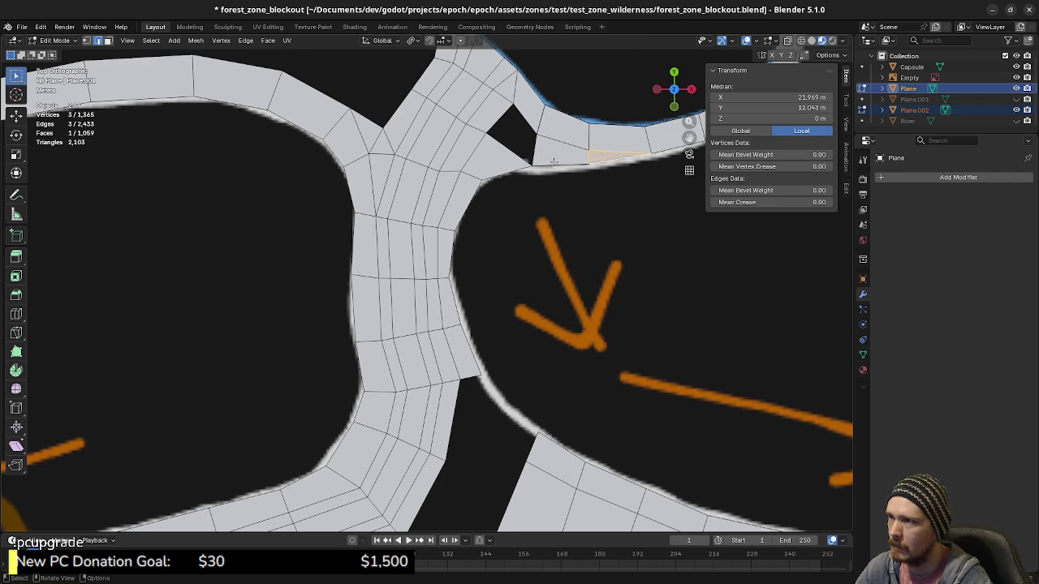
shift+middle_drag(554, 162, 505, 267)
click(518, 290)
key(f)
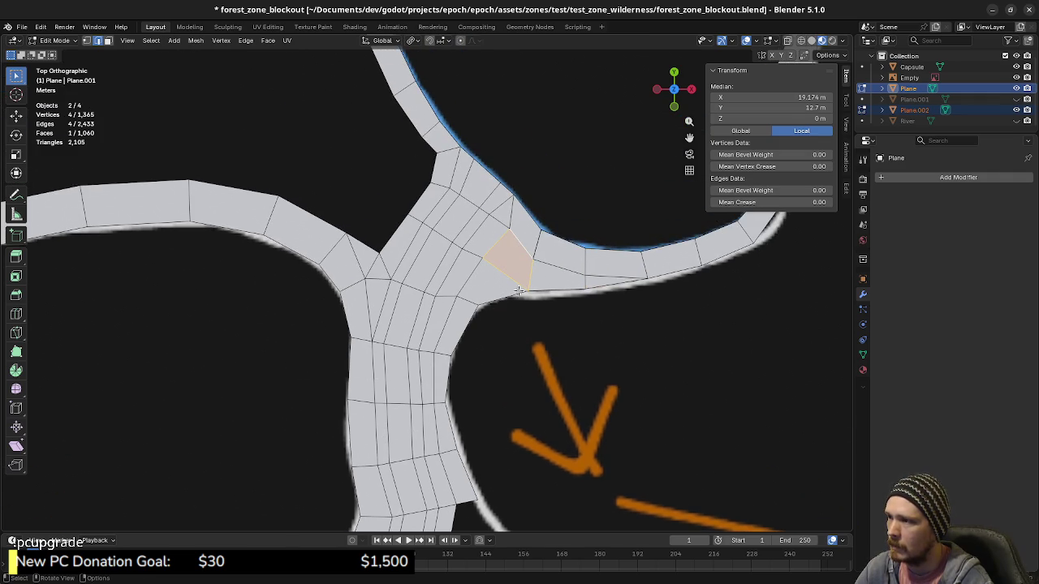
scroll(502, 375, down, 2)
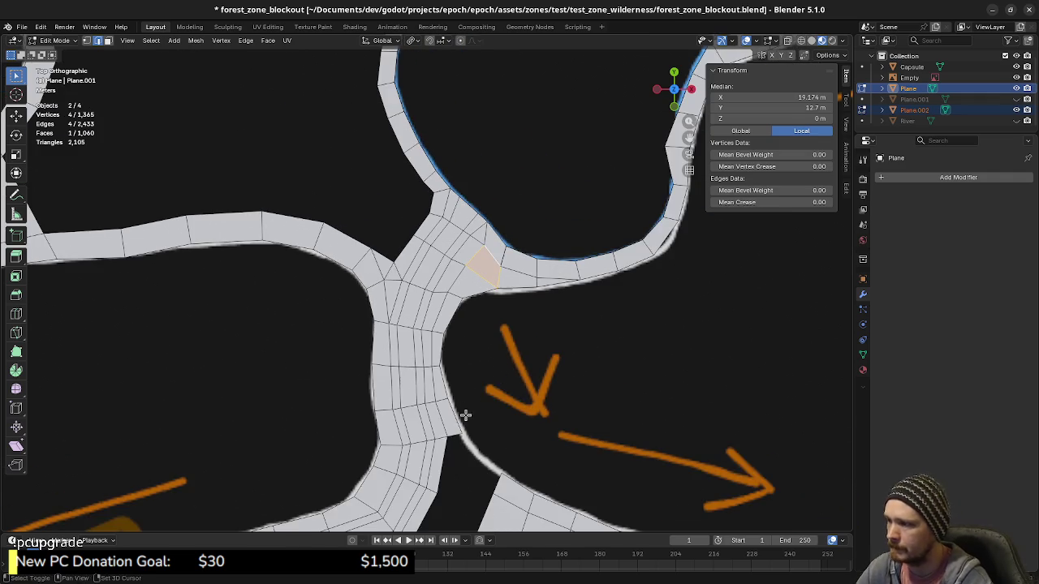
shift+middle_drag(463, 413, 492, 304)
shift+scroll(485, 389, down, 2)
ctrl+scroll(427, 382, left, 3)
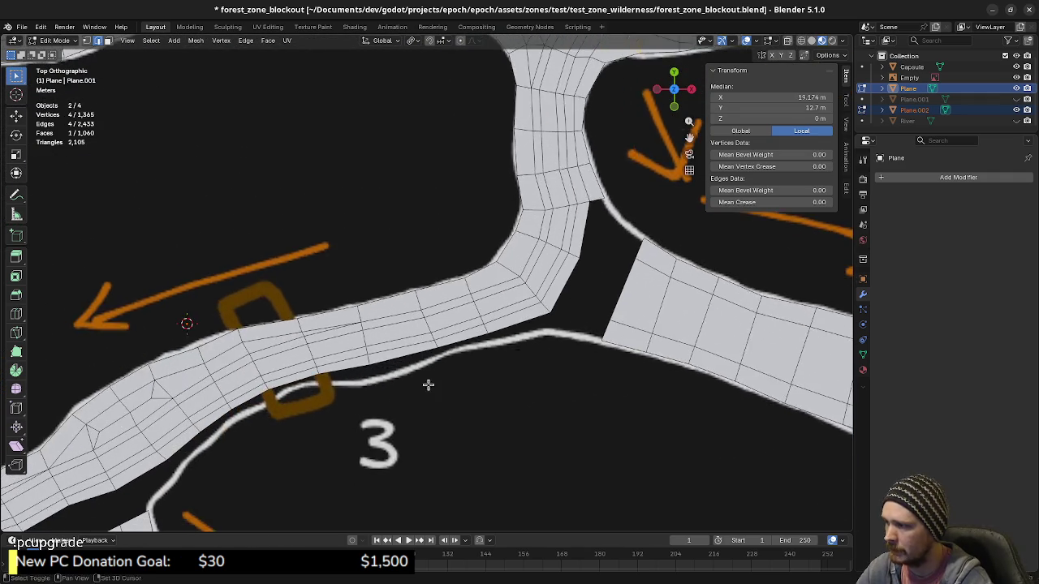
ctrl+scroll(398, 366, left, 5)
Extrude a vertex chain from the bank's open end along the white riverbank line.
key(1)
click(325, 398)
scroll(332, 406, up, 2)
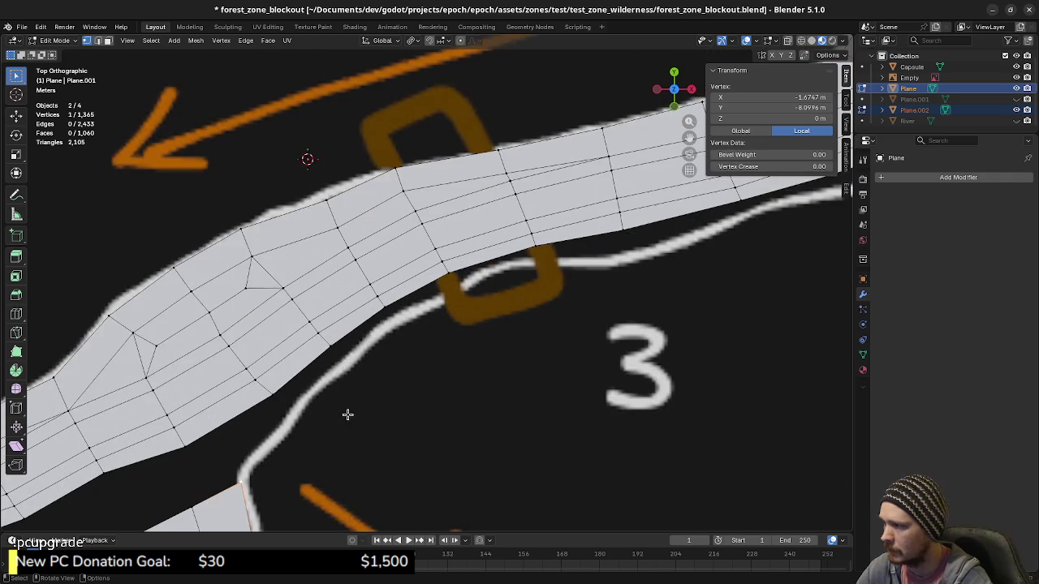
scroll(346, 415, up, 2)
key(e)
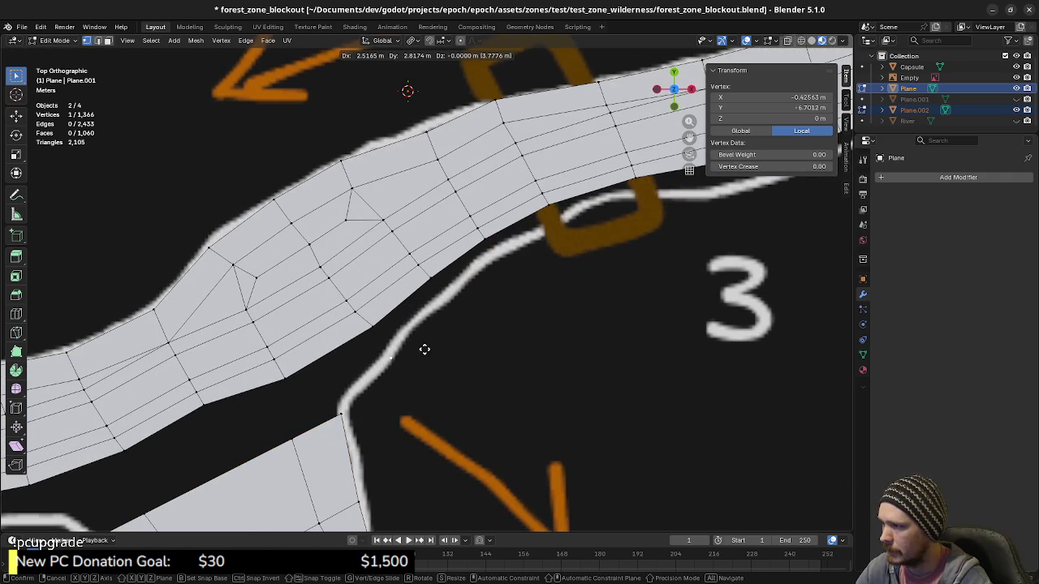
click(428, 338)
key(e)
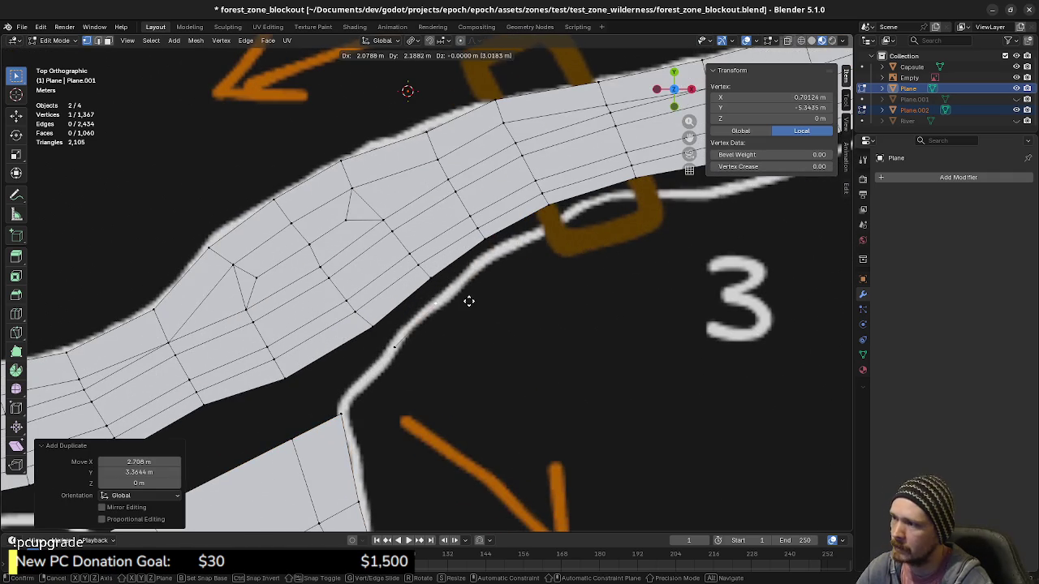
click(478, 298)
key(e)
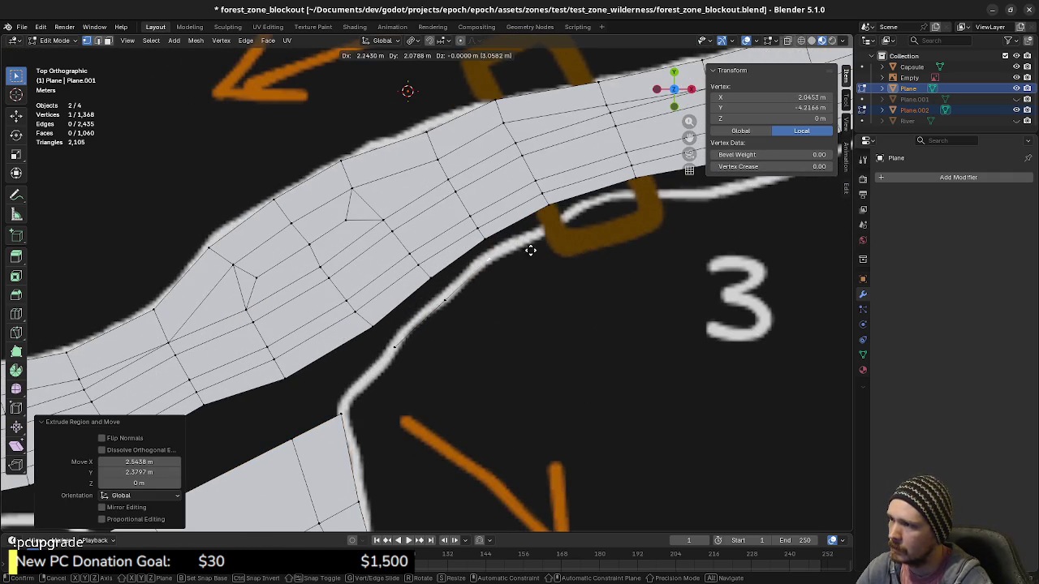
click(529, 249)
key(e)
shift+middle_drag(591, 232, 493, 301)
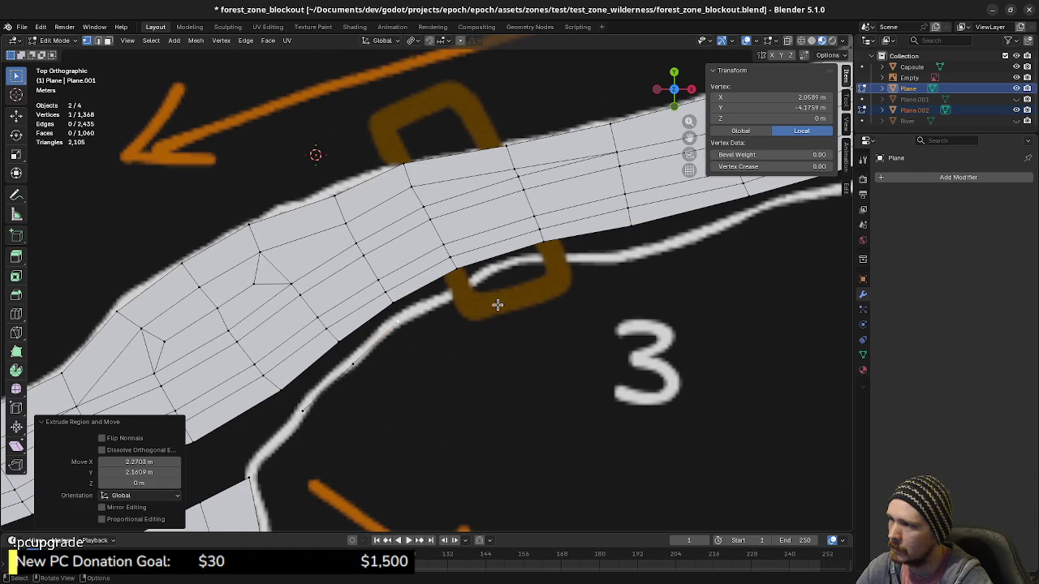
click(576, 266)
Continue the extruded chain to the end of the riverbank line near area 3.
key(e)
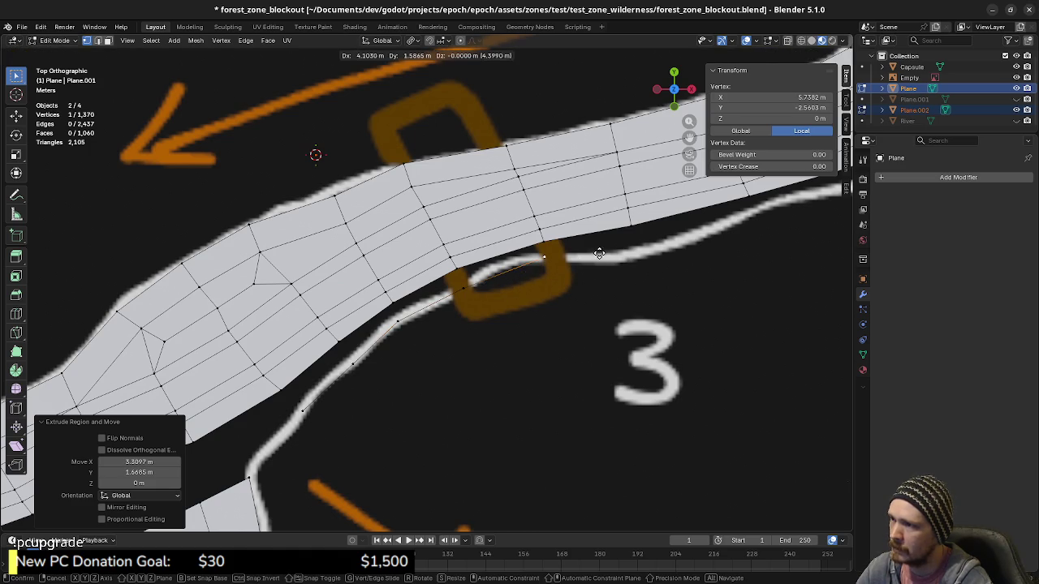
click(604, 255)
key(e)
shift+middle_drag(616, 299, 487, 340)
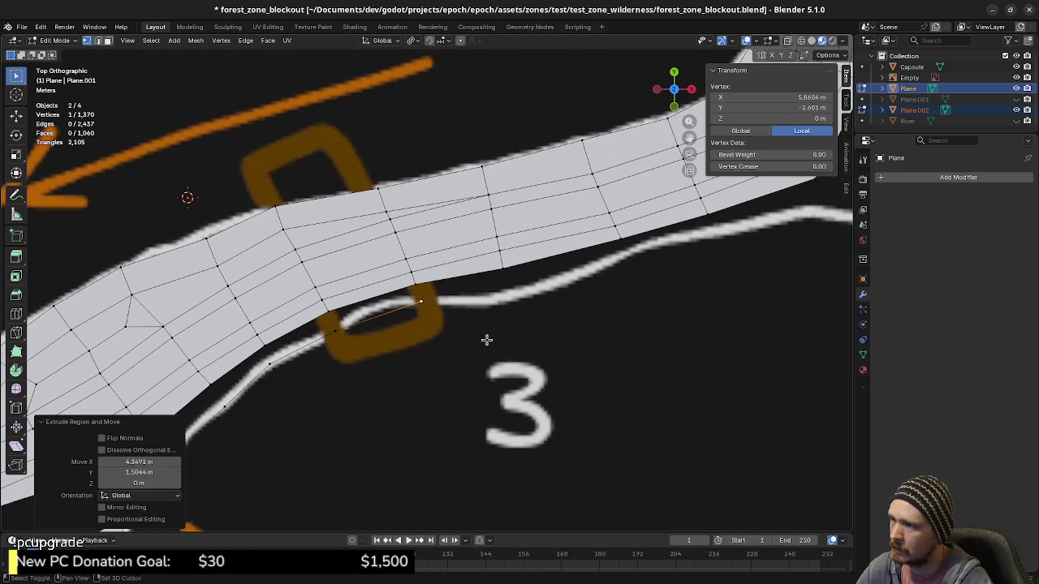
click(591, 326)
key(e)
shift+middle_drag(595, 325, 447, 355)
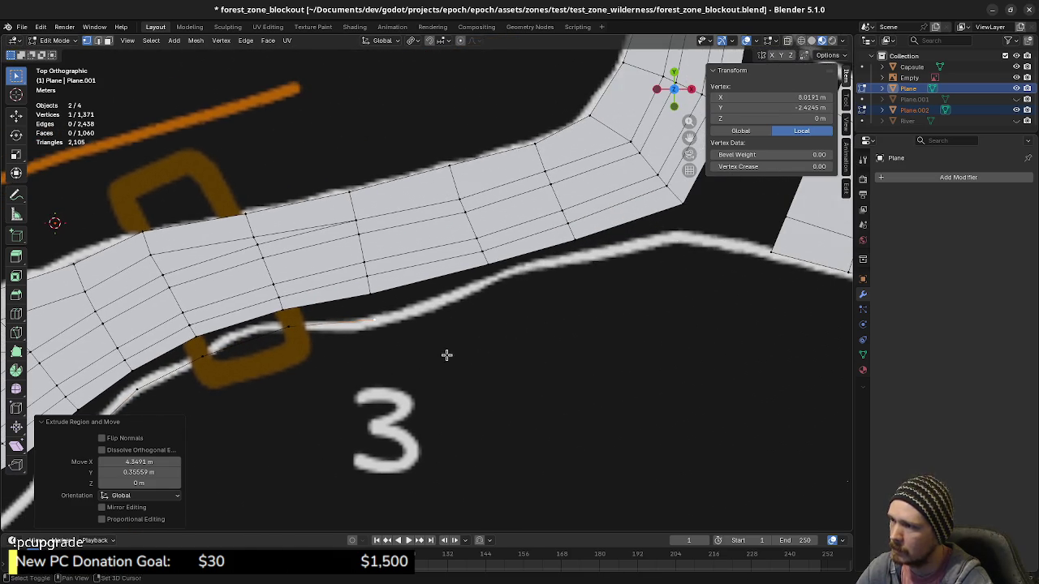
click(586, 309)
key(e)
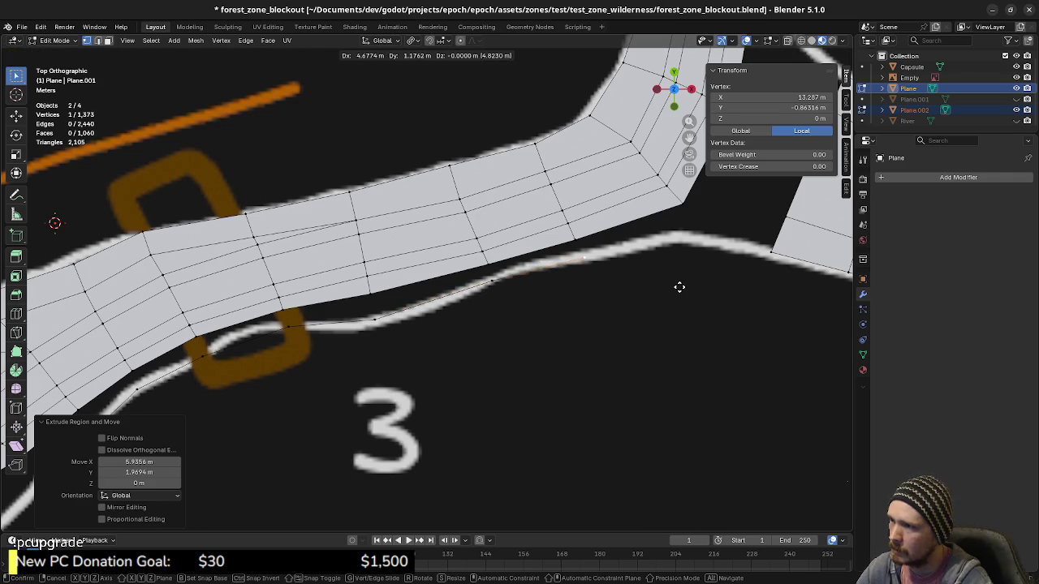
click(679, 287)
key(e)
shift+middle_drag(673, 290, 498, 325)
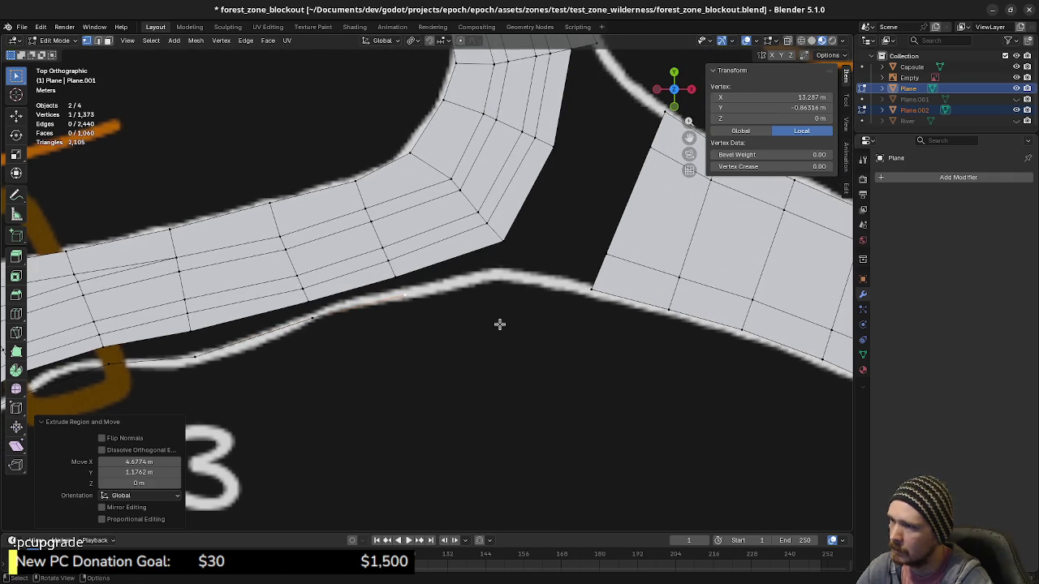
click(597, 304)
Fill the first gaps between the traced edge and the road mesh with faces.
click(487, 280)
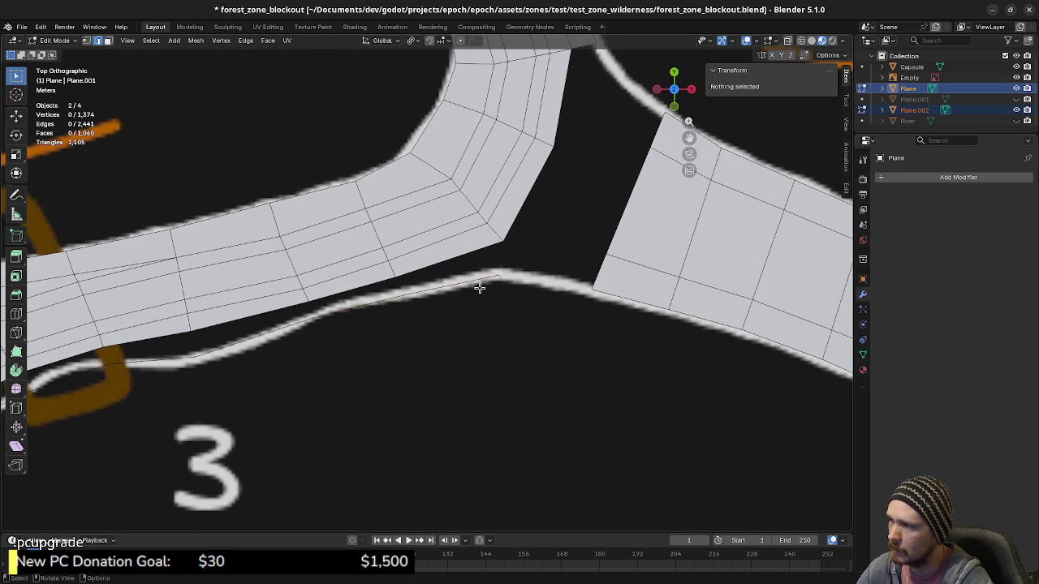
shift+click(460, 261)
key(f)
key(f)
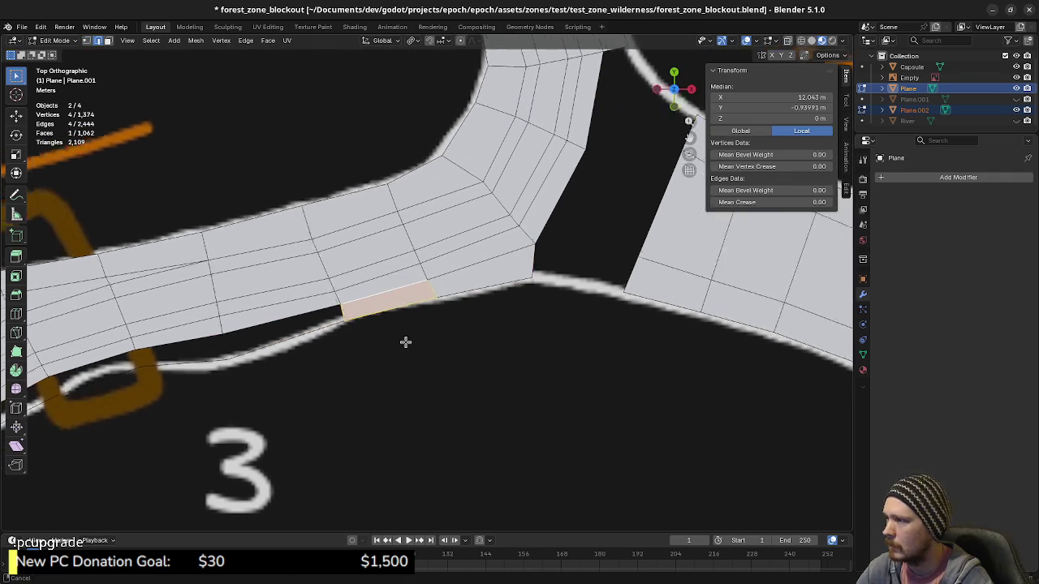
shift+middle_drag(406, 341, 349, 365)
key(f)
click(341, 361)
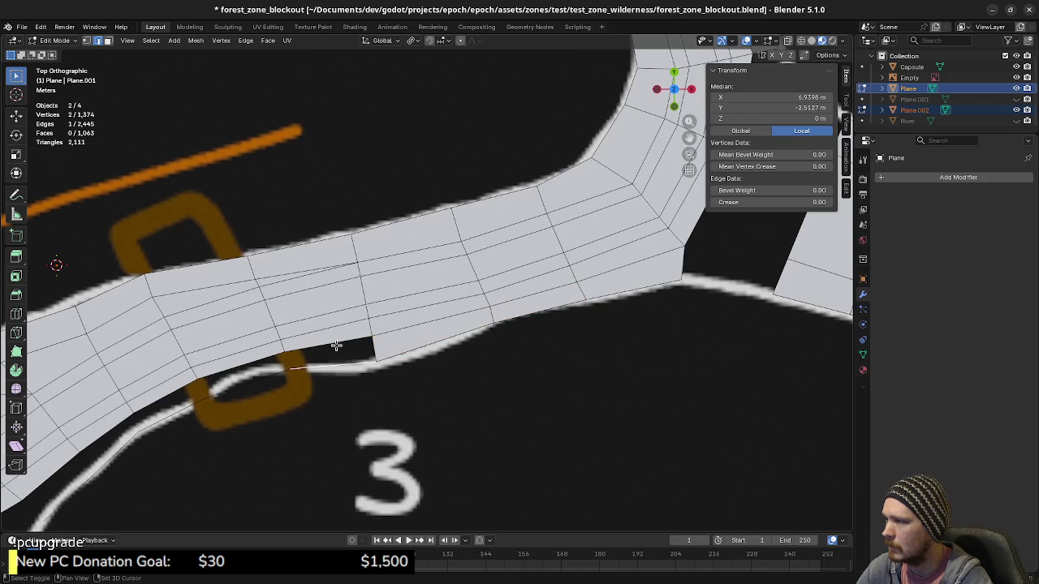
key(f)
shift+middle_drag(249, 385, 439, 335)
shift+click(391, 333)
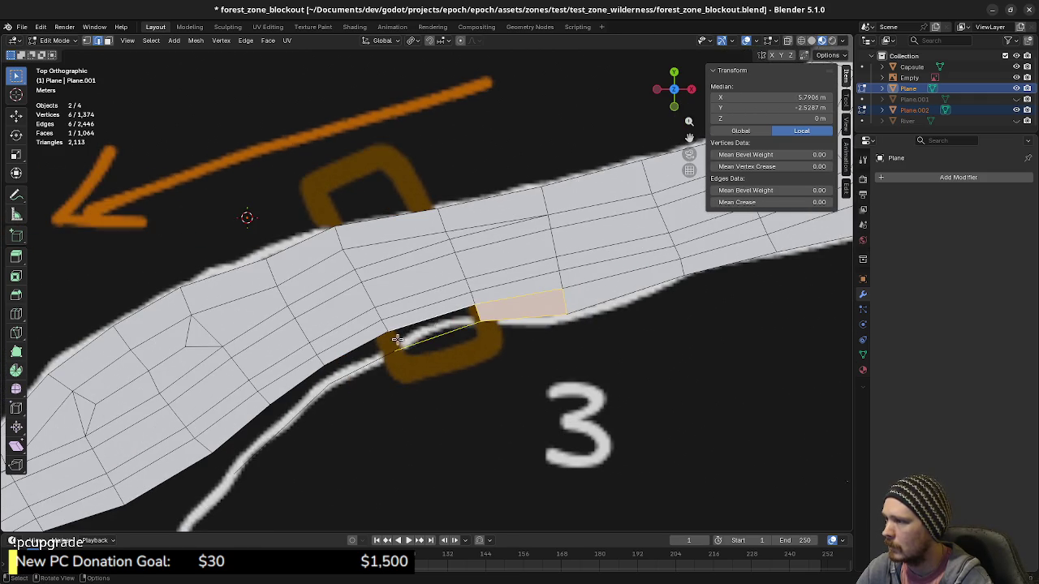
key(f)
Fill the remaining notches along the road strip edge, reaching 1,068 faces and 1,374 vertices.
key(ctrl+x)
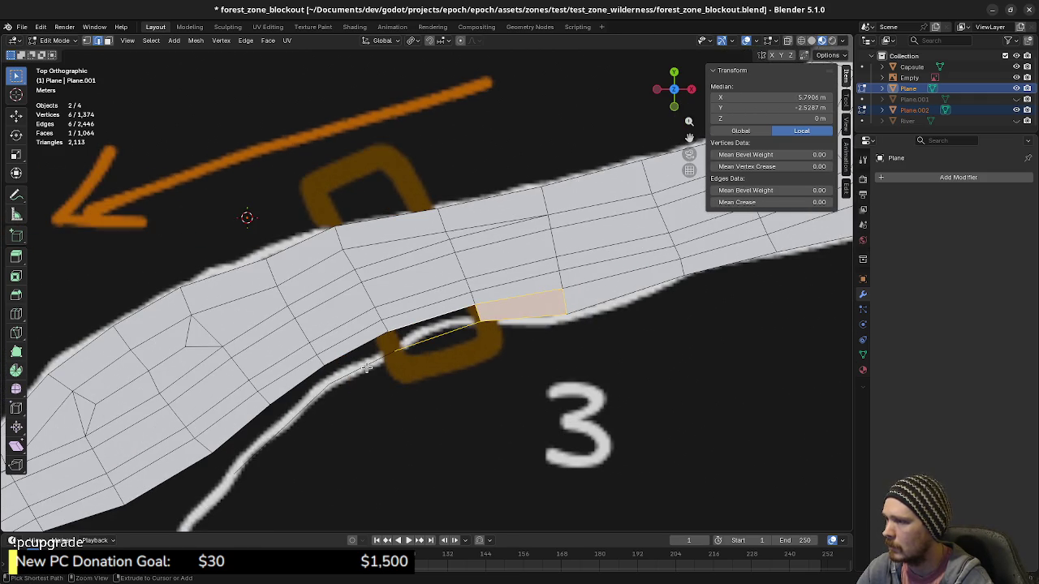
key(2)
click(428, 318)
key(f)
click(365, 371)
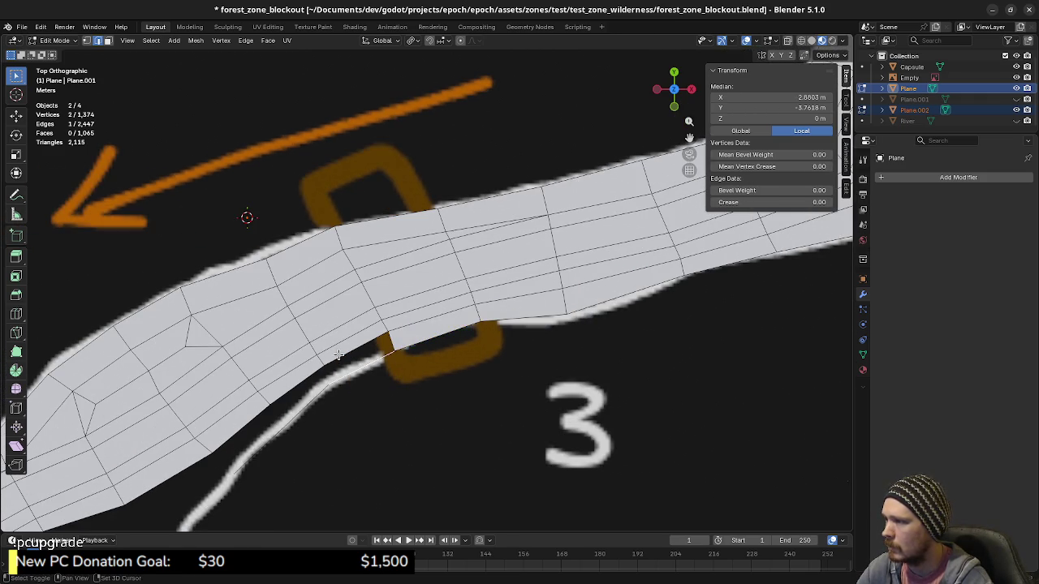
key(f)
shift+middle_drag(334, 412, 435, 351)
click(435, 348)
key(f)
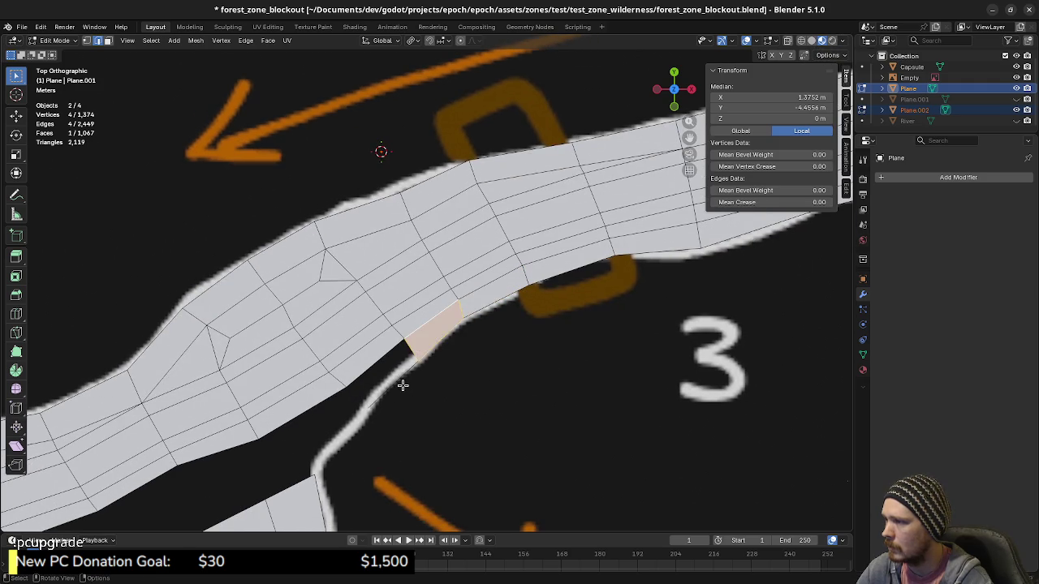
click(399, 381)
key(f)
click(351, 420)
mouse_move(350, 422)
shift+middle_down()
mouse_move(445, 384)
mouse_move(564, 311)
mouse_move(462, 360)
shift+middle_up()
Duplicate a road-edge vertex onto the lower riverbank line and start extruding along it.
key(1)
click(485, 334)
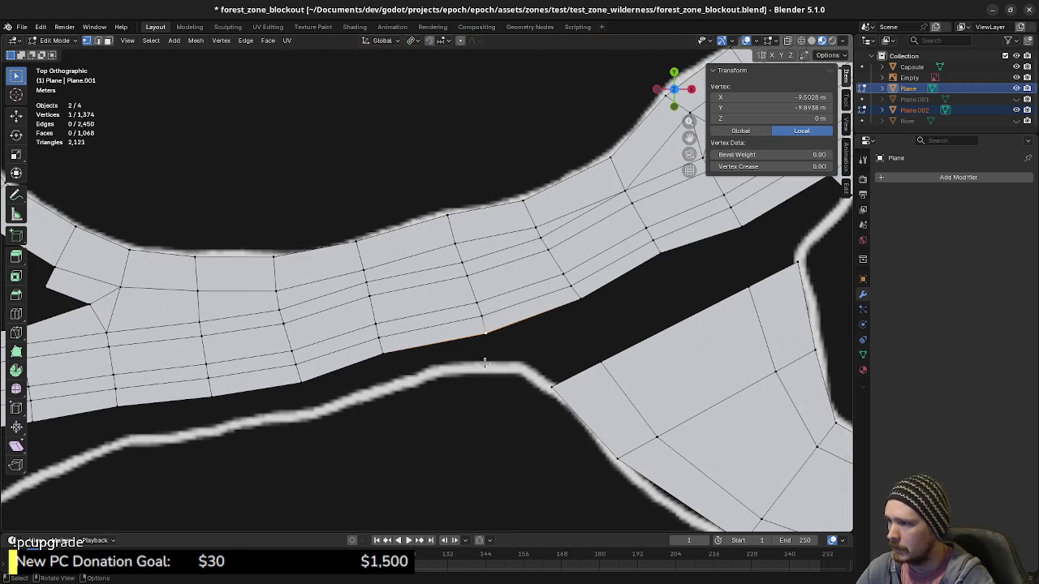
key(shift+d)
click(497, 373)
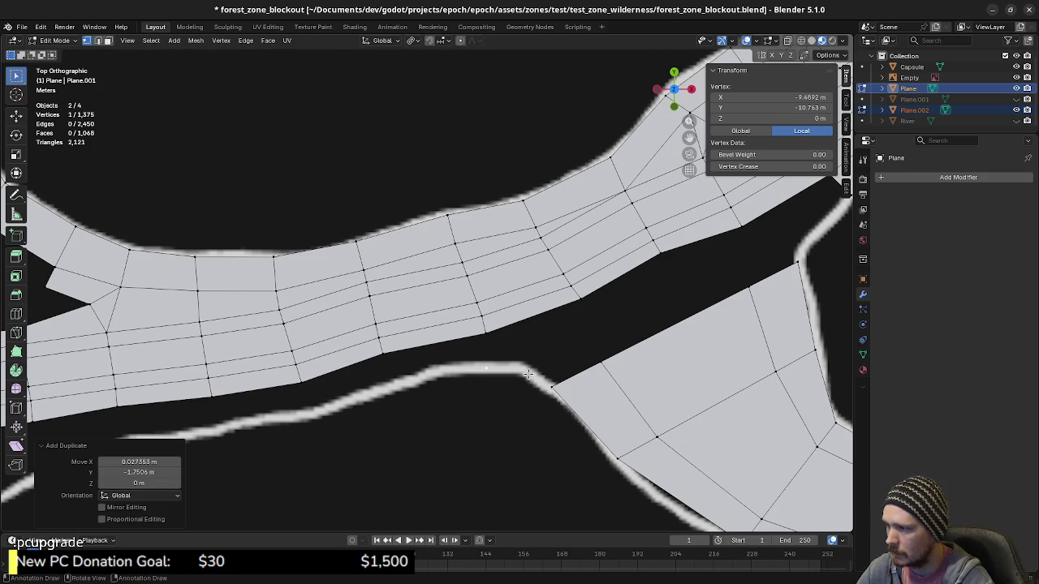
key(e)
click(435, 392)
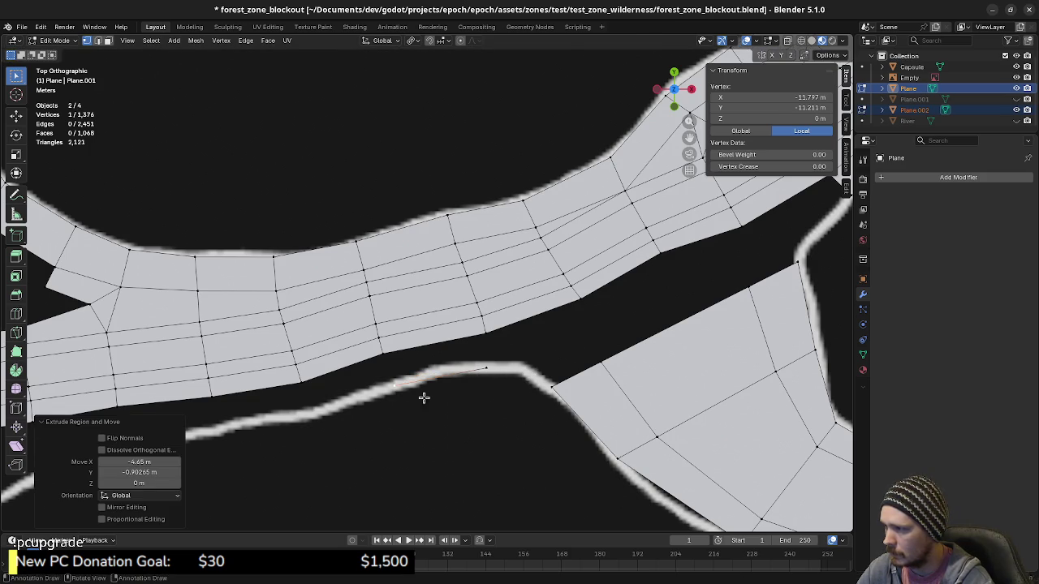
shift+middle_drag(425, 394, 540, 365)
key(e)
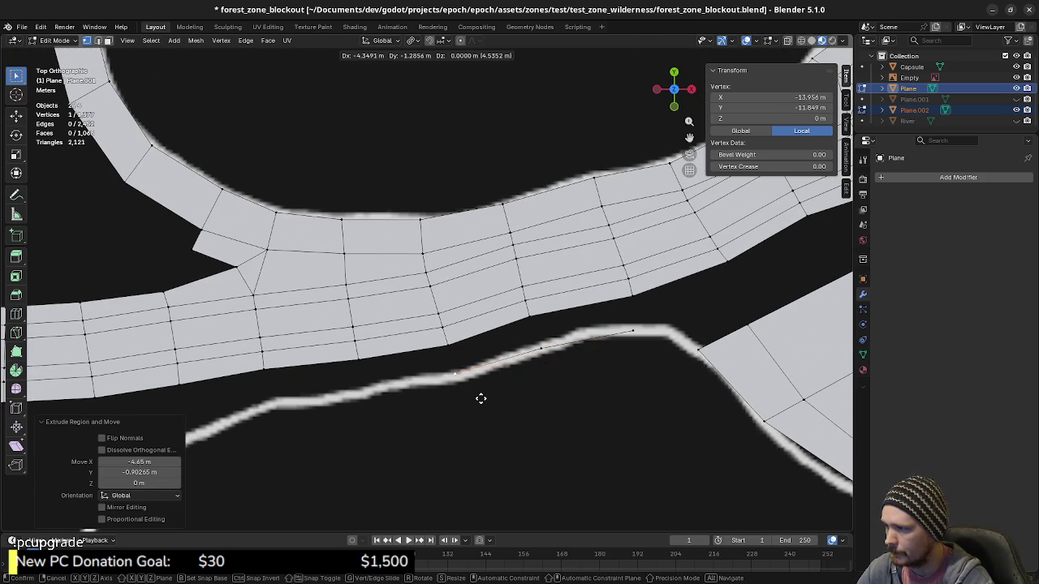
click(480, 398)
Extend the edge chain along the lower riverbank line, reaching 1,380 vertices.
key(e)
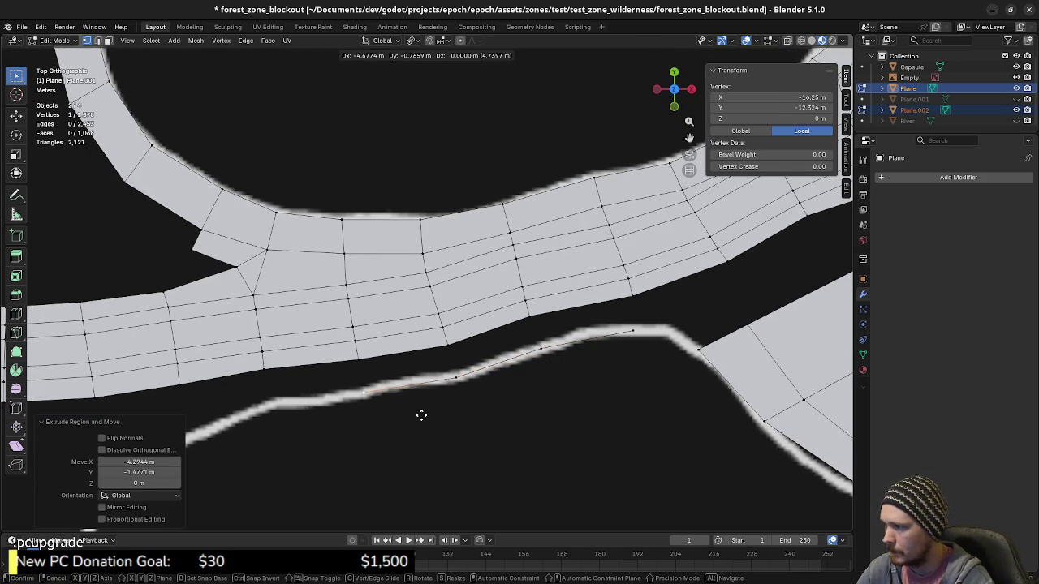
click(421, 414)
shift+middle_drag(421, 414, 570, 396)
key(e)
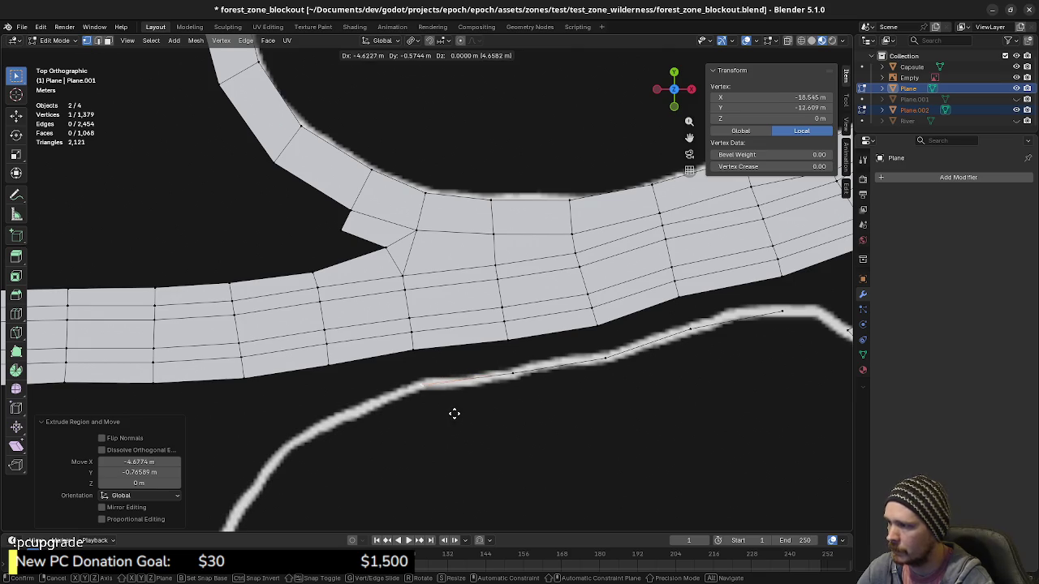
click(453, 414)
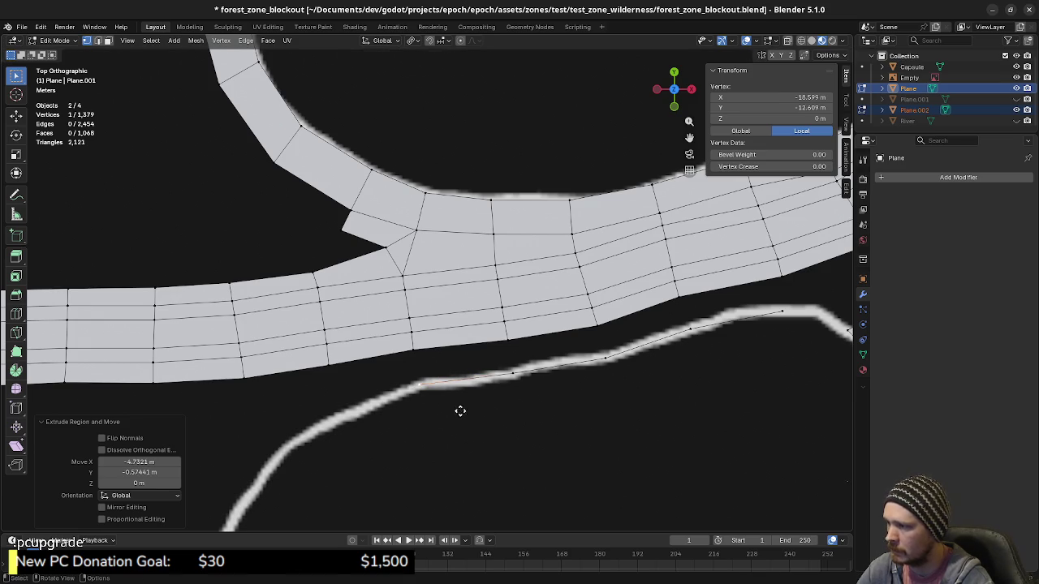
key(e)
click(386, 440)
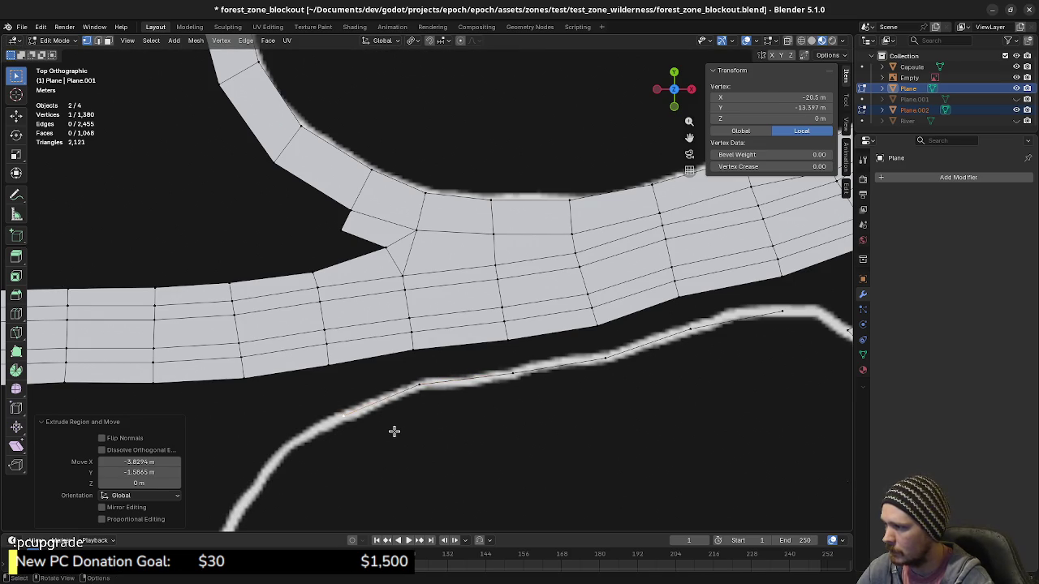
mouse_move(394, 429)
shift+middle_down()
mouse_move(502, 393)
mouse_move(514, 415)
shift+middle_up()
click(515, 415)
Fill a quad below the road strip in place of an undone oversized face.
click(472, 335)
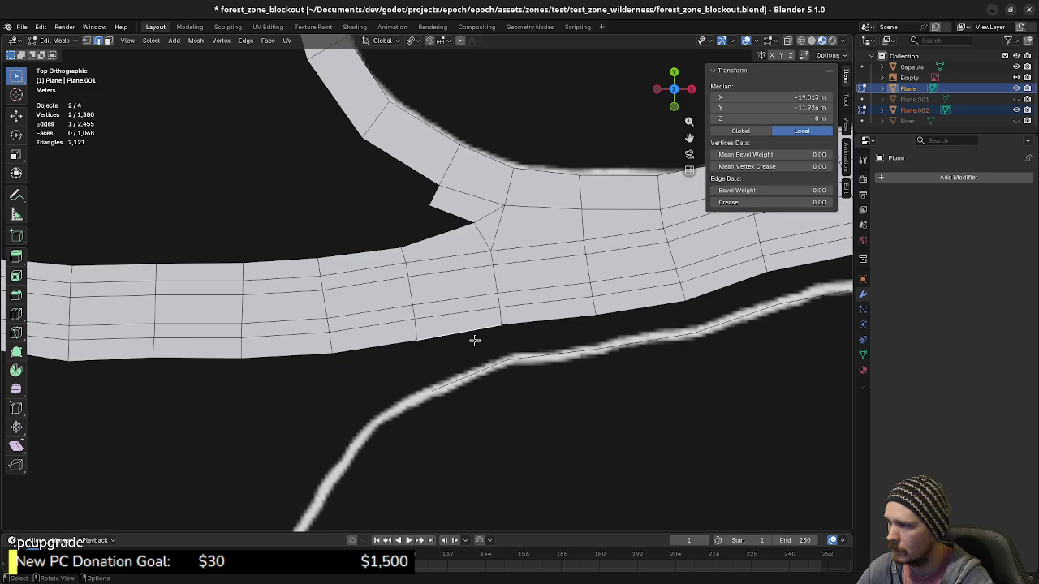
key(f)
key(f)
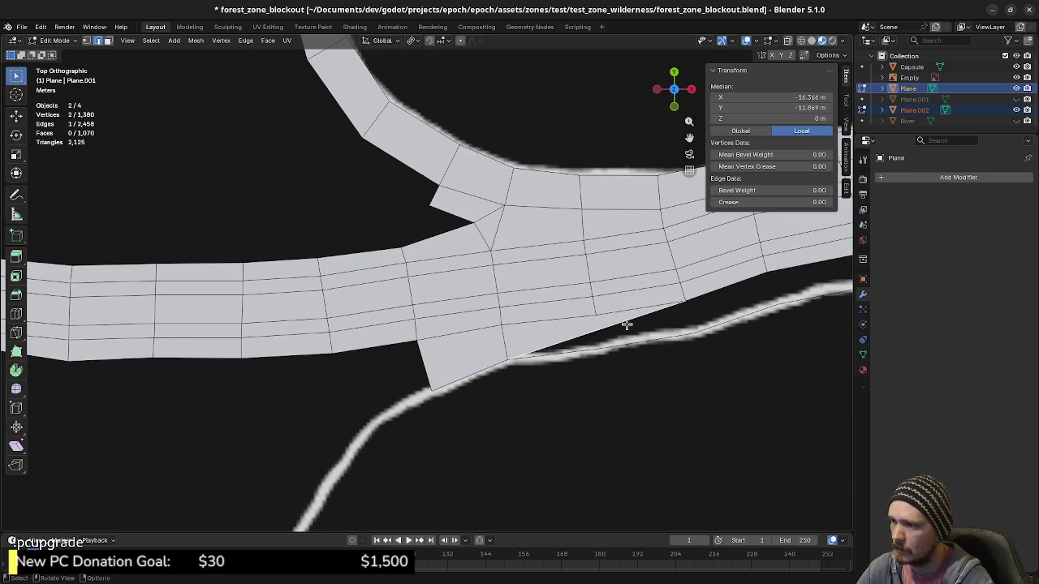
key(ctrl+z)
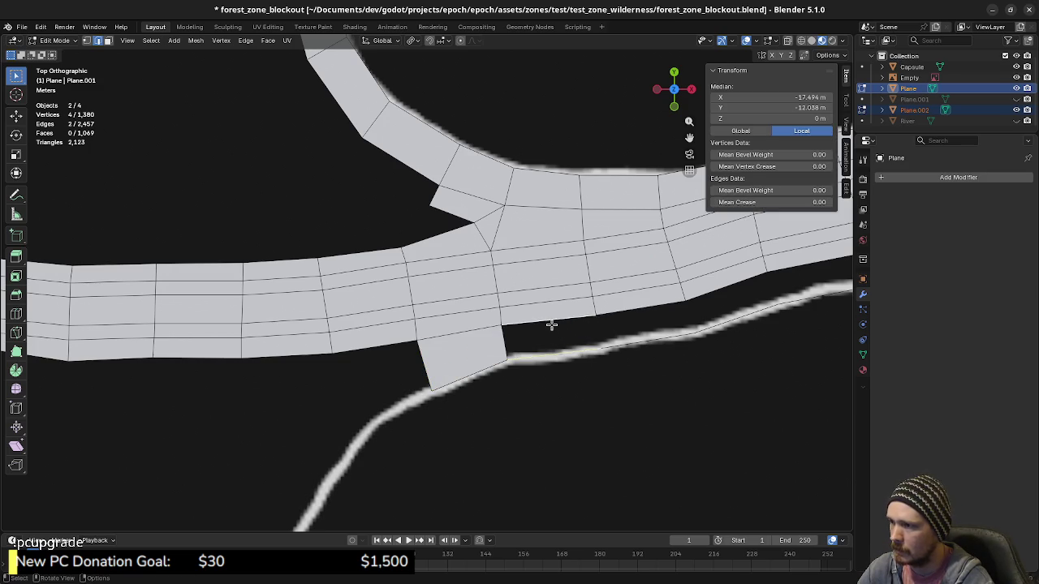
key(f)
shift+middle_drag(551, 324, 523, 370)
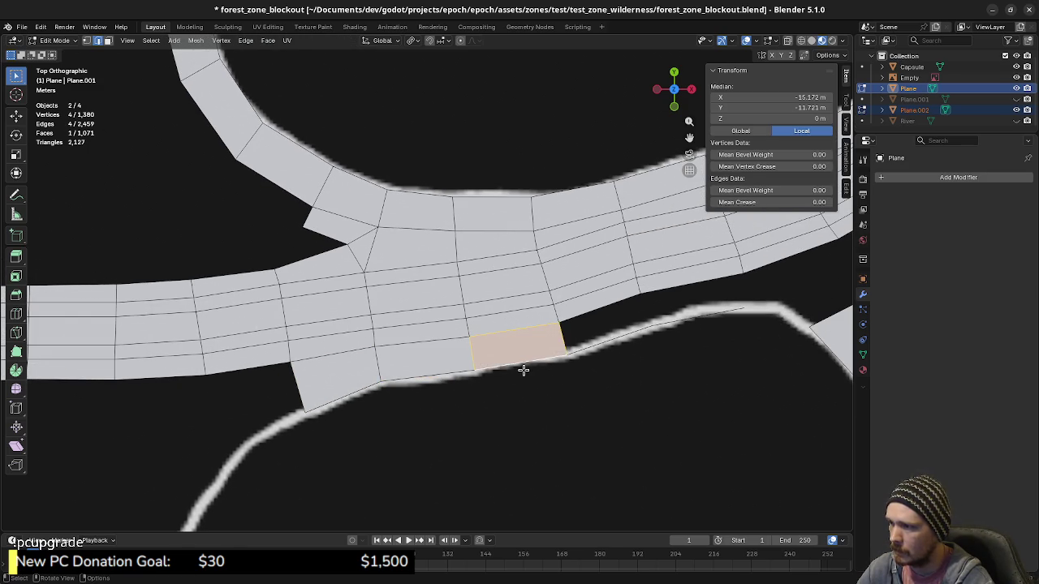
Fill the remaining notches beside the lower strip with quads, reaching 1,073 faces.
key(1)
click(394, 396)
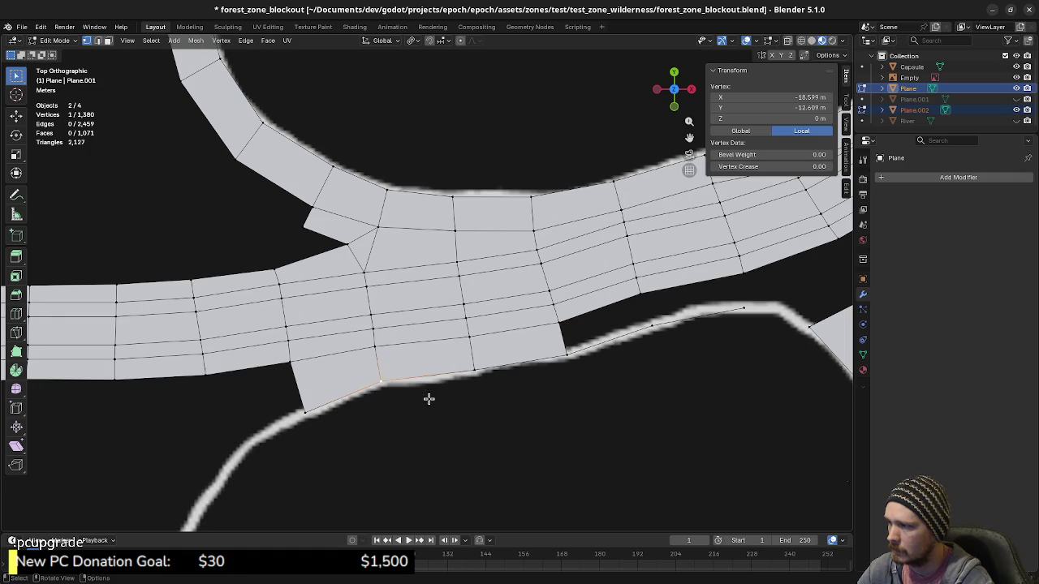
key(g)
key(Escape)
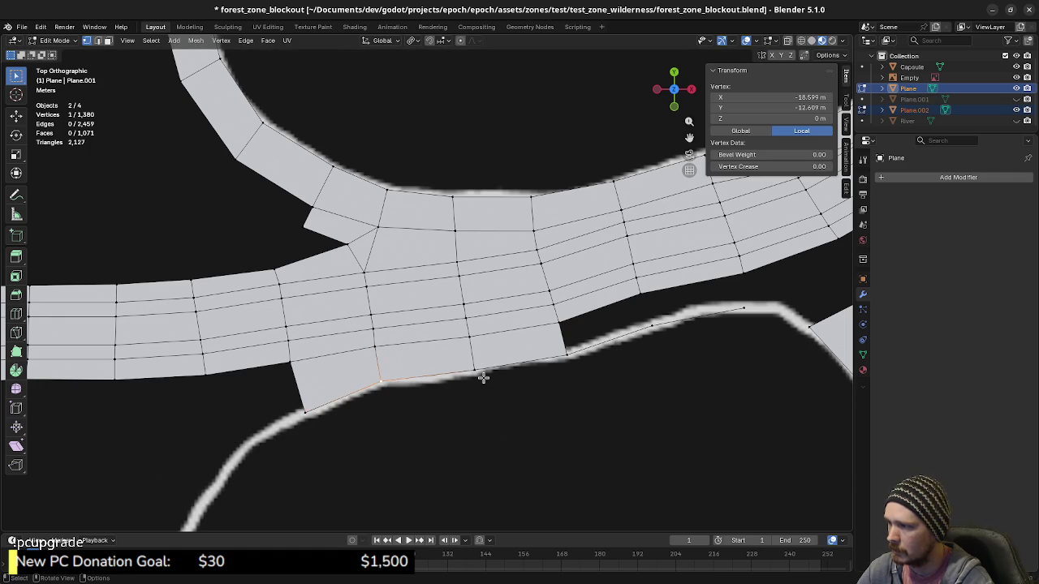
shift+middle_drag(498, 394, 437, 412)
drag(491, 306, 602, 378)
key(f)
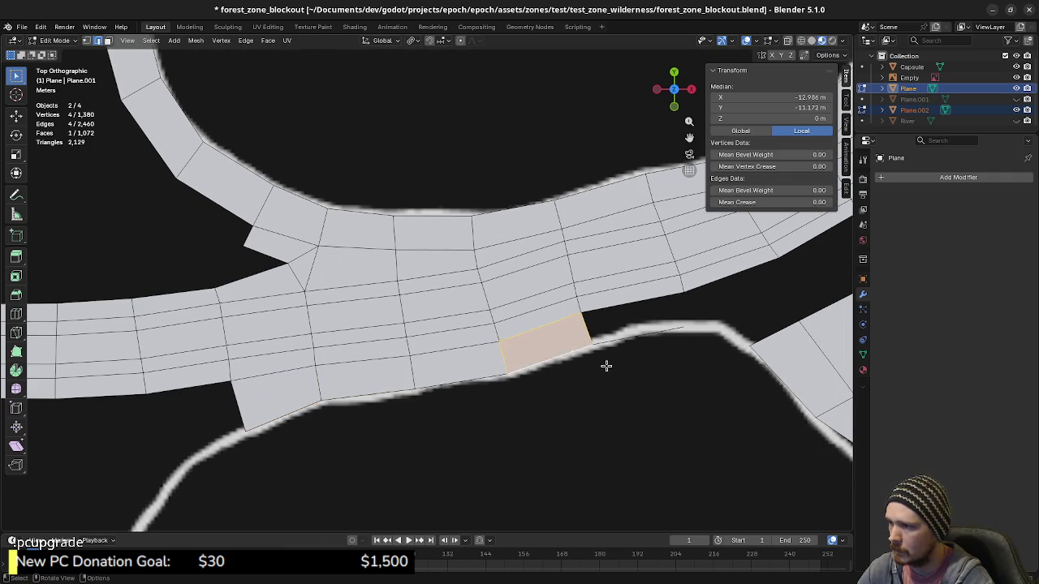
mouse_move(606, 366)
shift+middle_down()
mouse_move(463, 348)
mouse_move(495, 405)
mouse_move(547, 401)
mouse_move(494, 403)
mouse_move(397, 382)
mouse_move(468, 377)
shift+middle_up()
click(480, 326)
key(f)
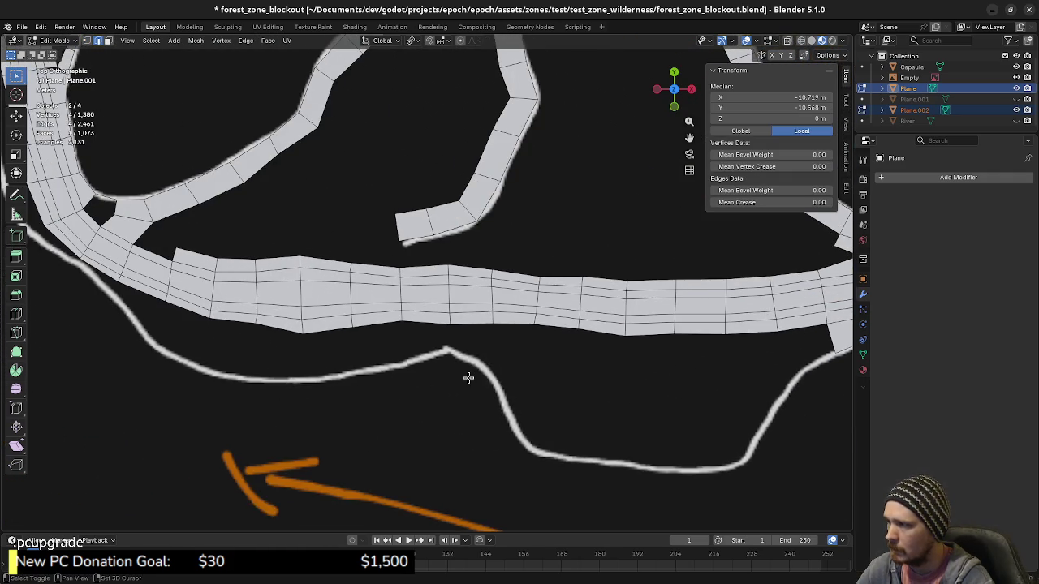
Duplicate a road vertex onto the lower-right end of the white riverbank stroke.
scroll(487, 374, up, 1)
scroll(526, 378, up, 1)
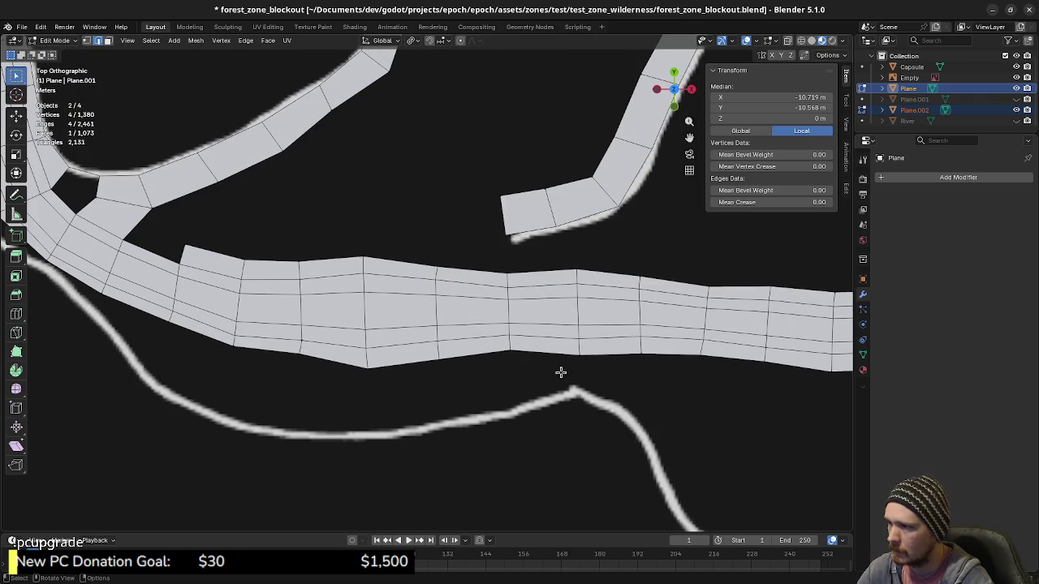
click(582, 354)
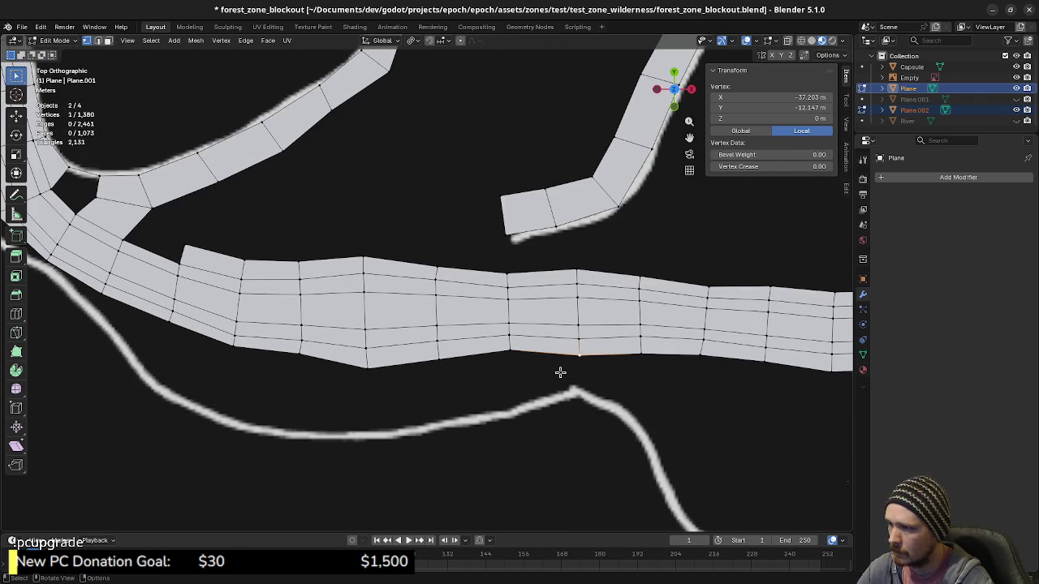
key(shift+d)
click(577, 404)
shift+middle_drag(547, 442, 572, 415)
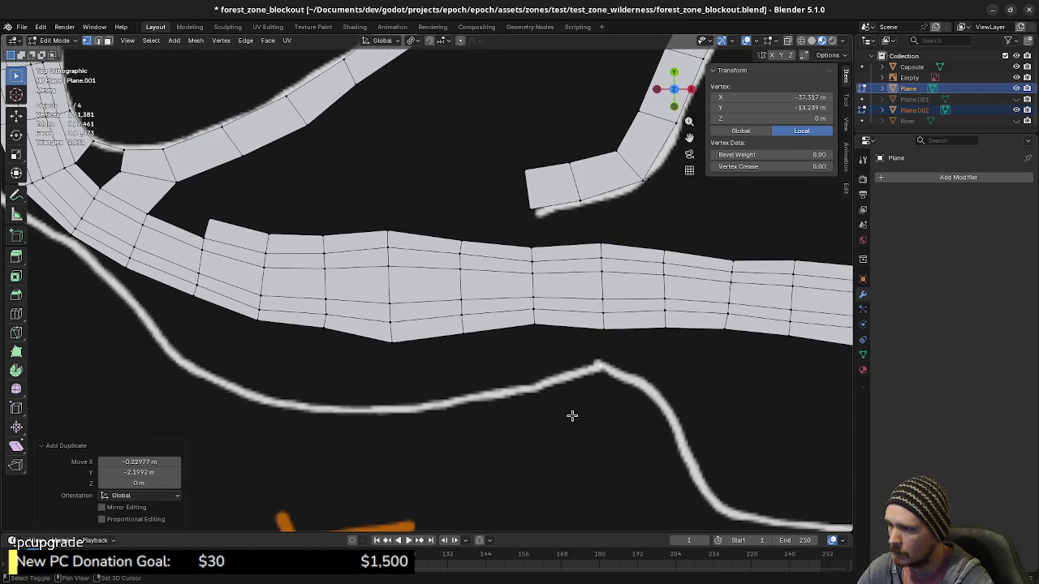
Extrude a chain of vertices along the riverbank stroke around its bend.
key(e)
click(537, 421)
key(e)
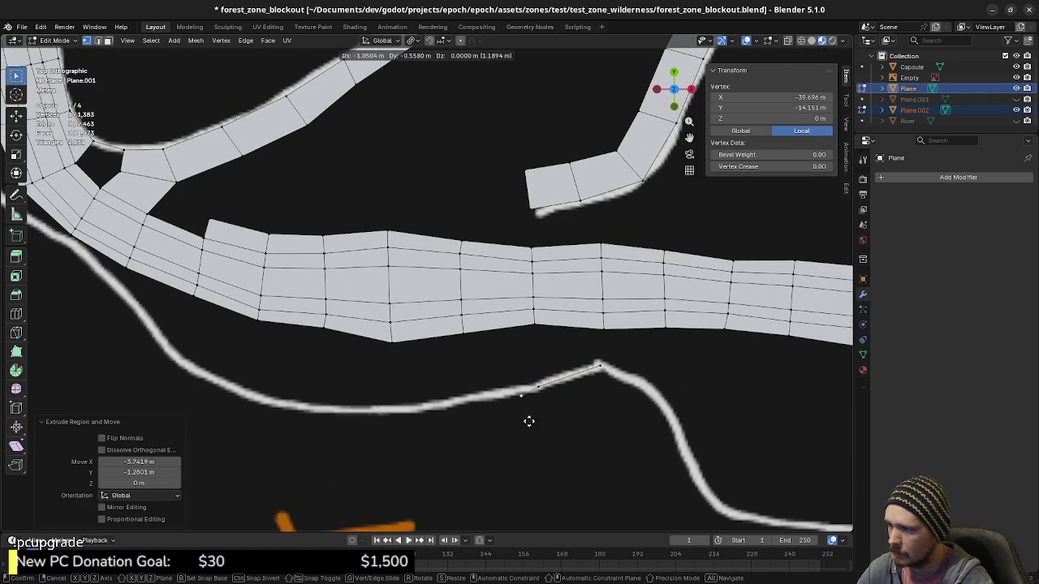
click(508, 416)
key(e)
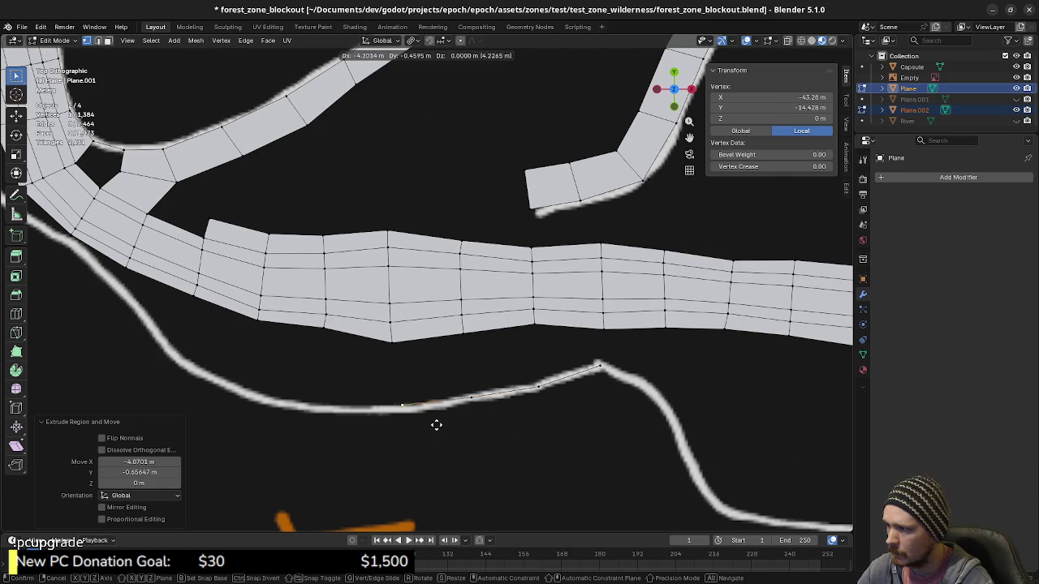
shift+middle_drag(429, 427, 557, 436)
click(499, 426)
key(e)
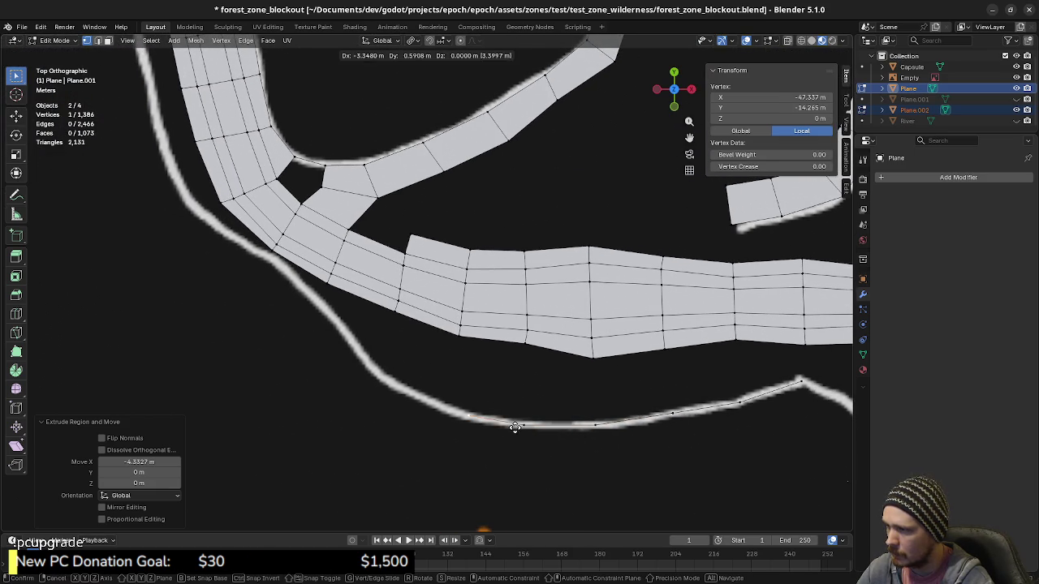
click(487, 419)
shift+middle_drag(487, 418, 514, 433)
key(e)
click(480, 412)
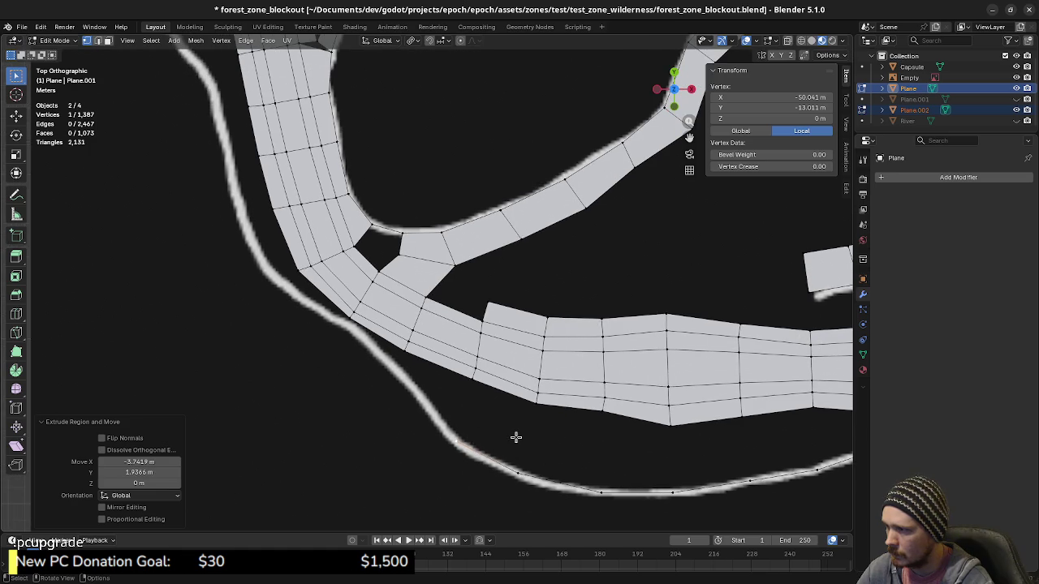
key(e)
click(454, 366)
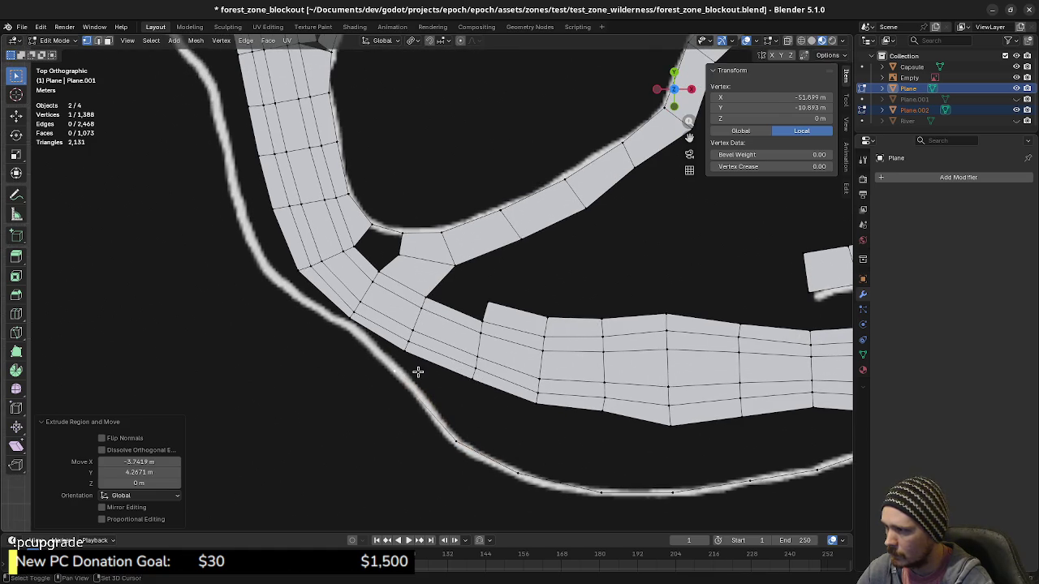
Continue the riverbank chain up beside the path strip to the rounded clearing, then select its top edge.
shift+middle_drag(417, 370, 498, 430)
key(e)
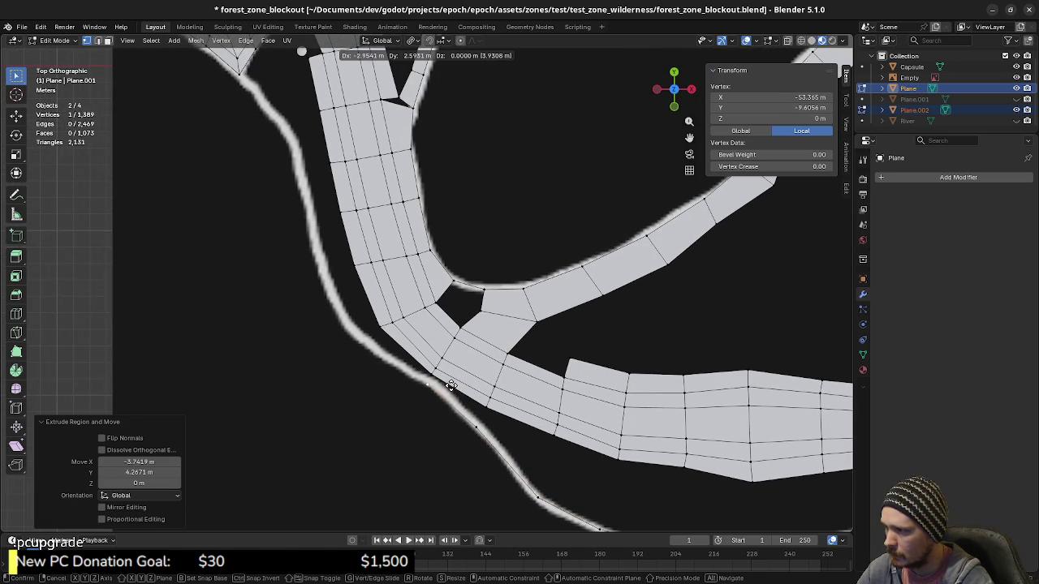
click(449, 384)
shift+middle_drag(449, 383, 546, 428)
key(e)
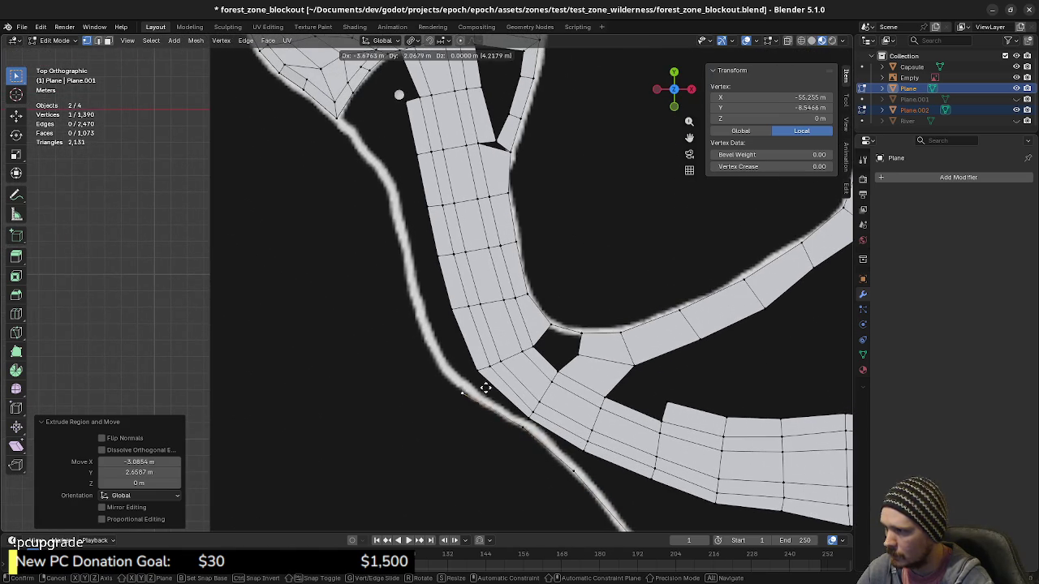
click(480, 380)
shift+middle_drag(459, 370, 488, 422)
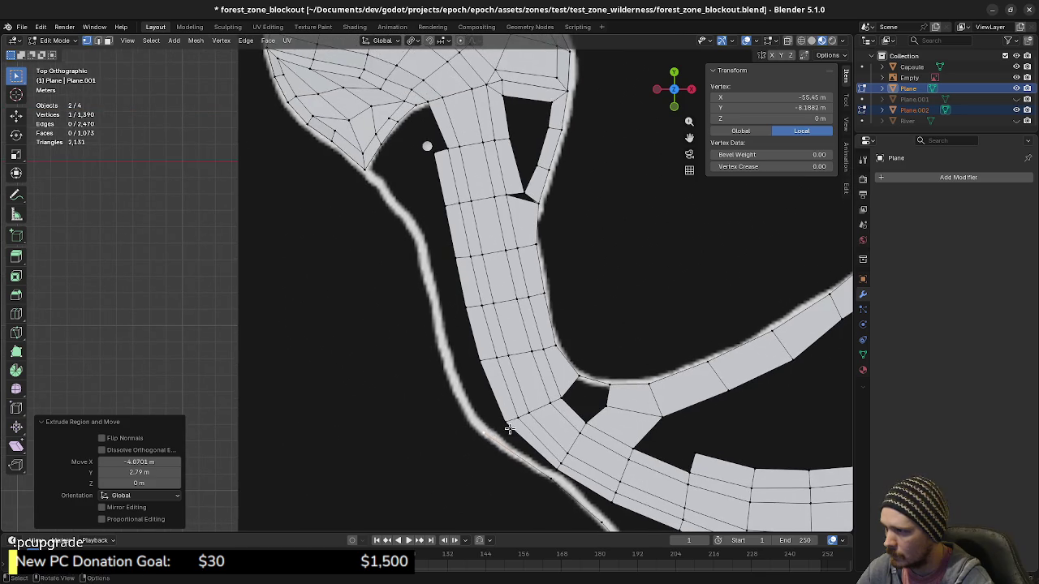
key(e)
click(474, 362)
shift+middle_drag(478, 340, 490, 386)
key(e)
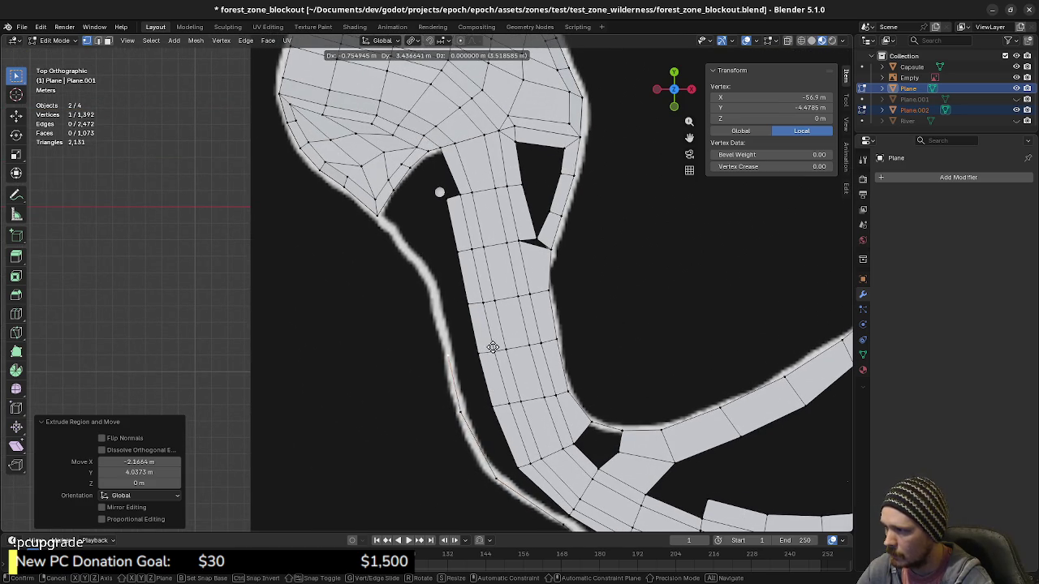
click(493, 347)
key(e)
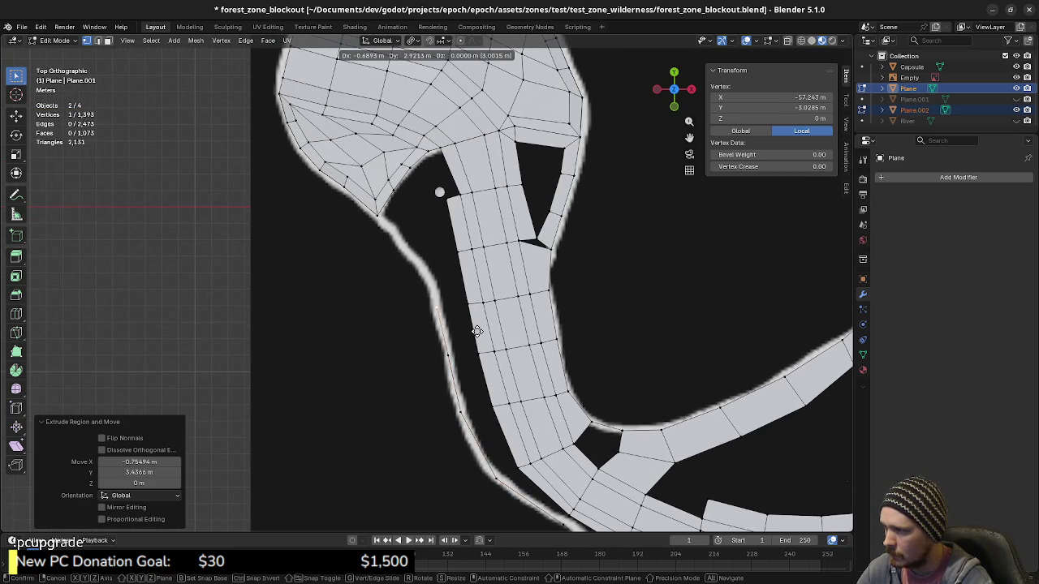
click(477, 331)
shift+middle_drag(465, 281, 480, 346)
key(e)
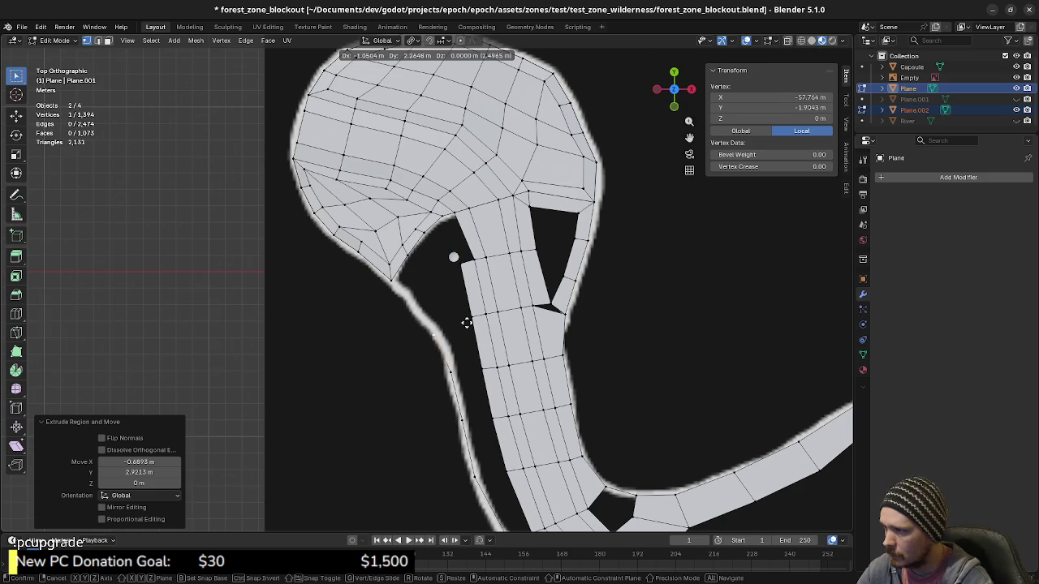
click(465, 317)
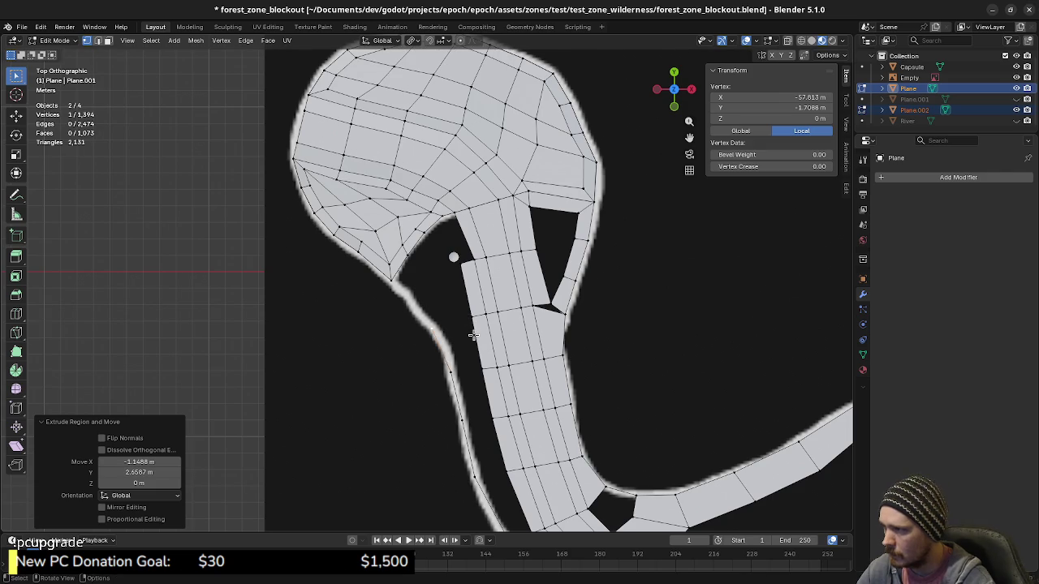
key(e)
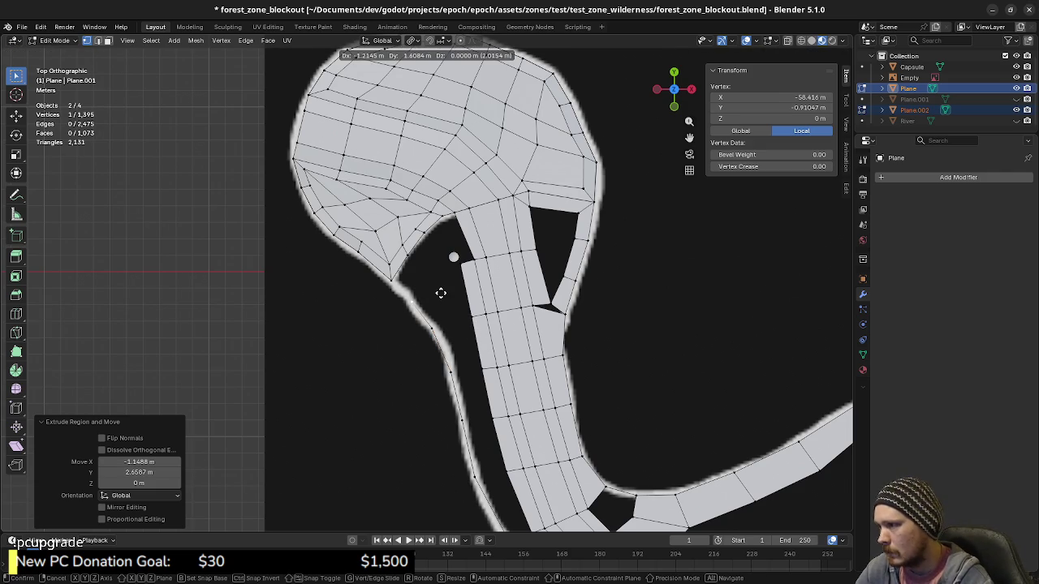
click(437, 289)
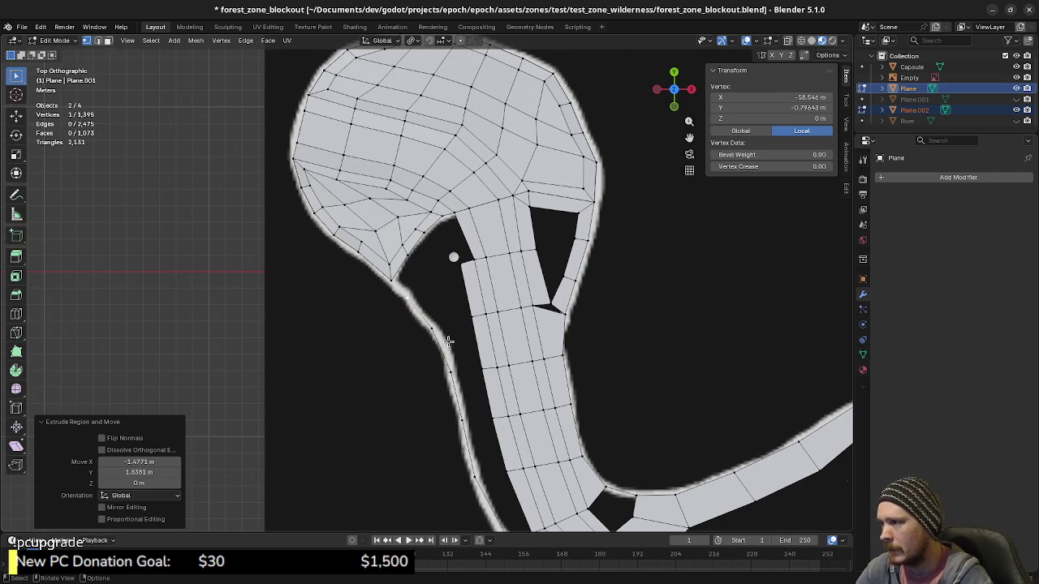
shift+click(421, 311)
Extrude the top edge into a small quad beside the clearing and move one corner to fit the gap.
key(e)
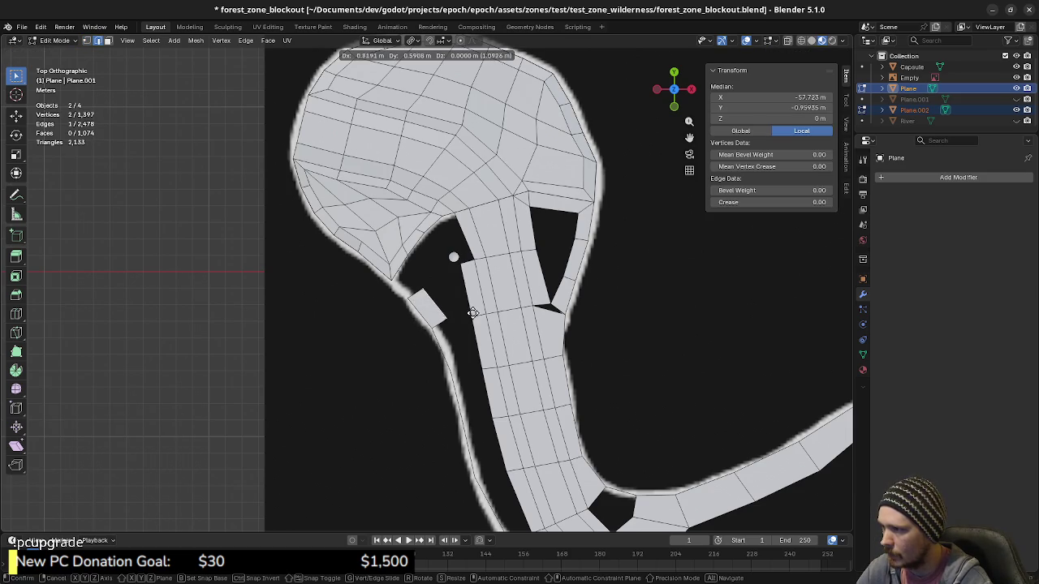
click(434, 288)
key(1)
click(434, 288)
key(g)
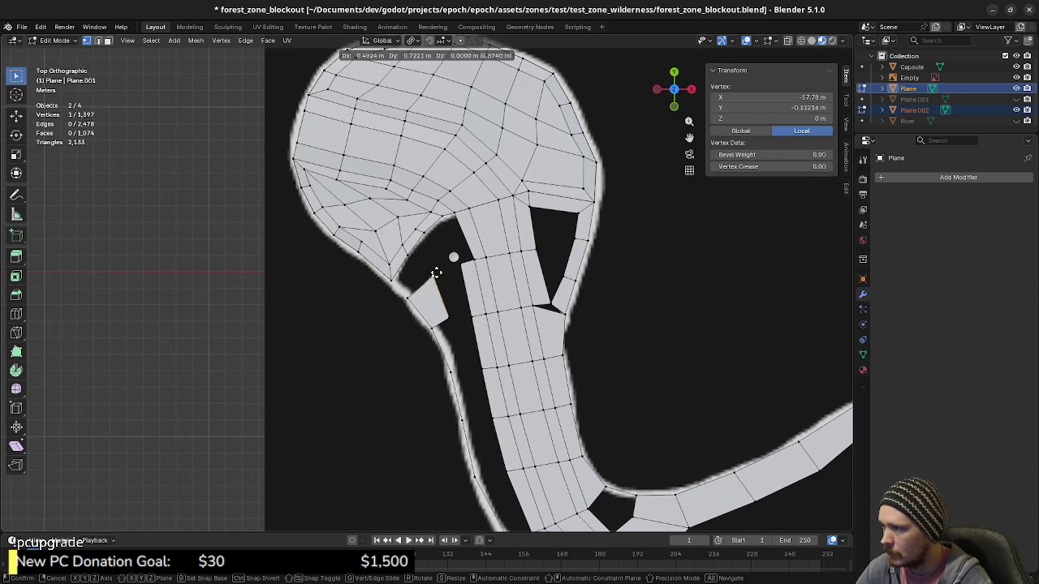
click(442, 296)
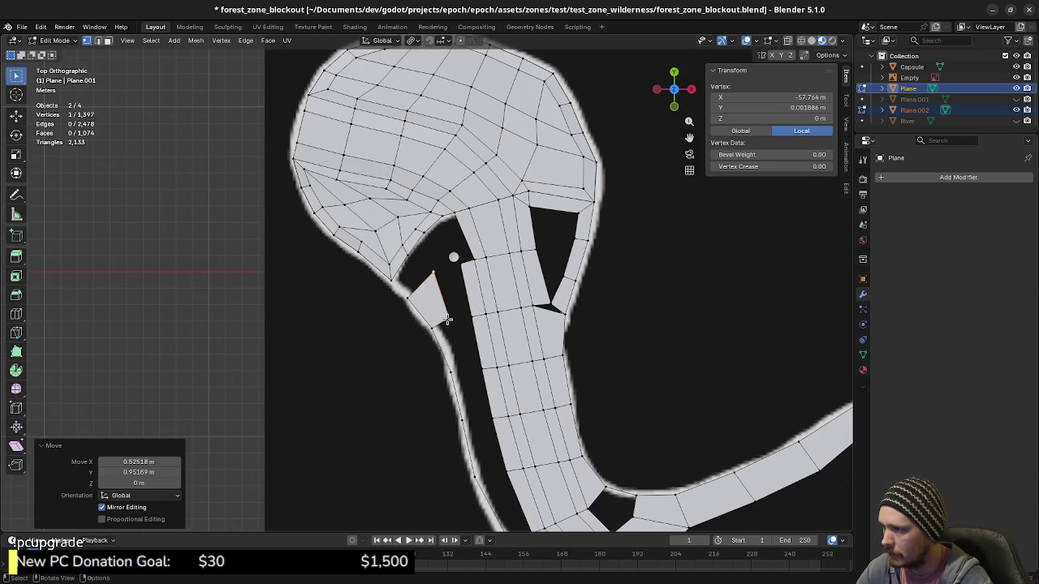
click(447, 319)
shift+middle_drag(477, 389, 435, 334)
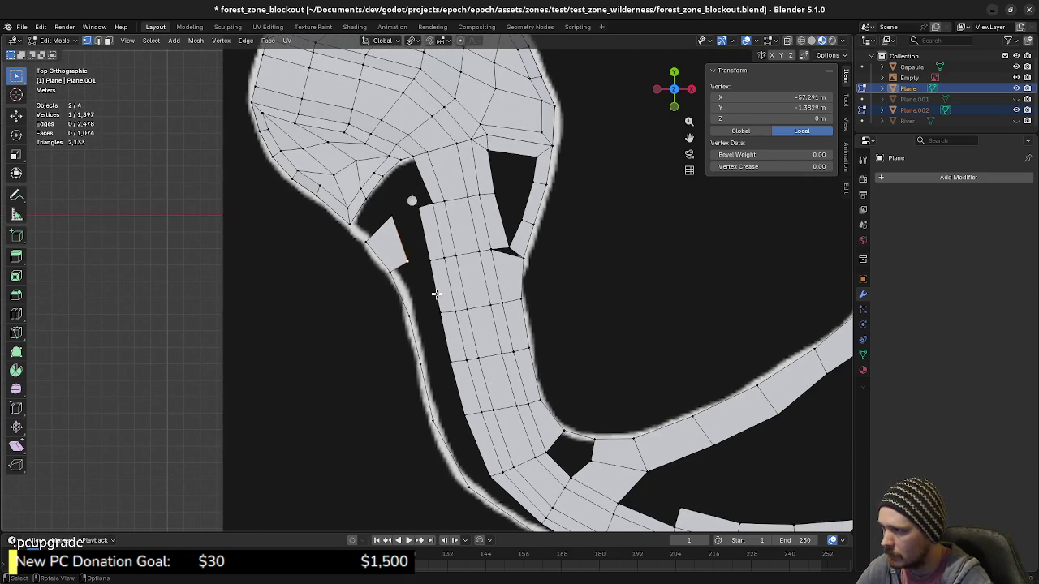
Extrude four vertices from the quad's bottom corner down the gap beside the path.
key(e)
right_click(445, 310)
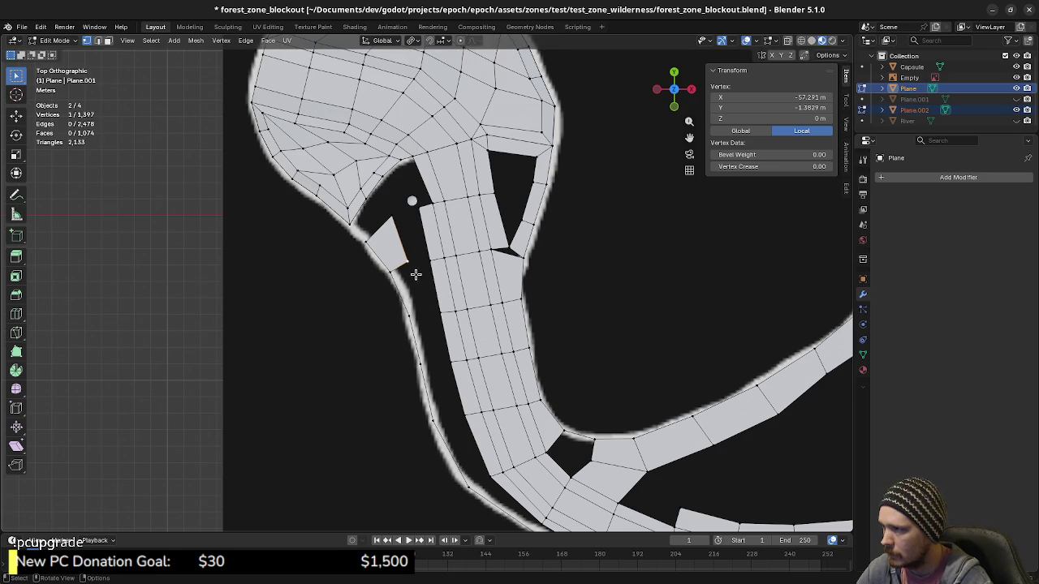
key(g)
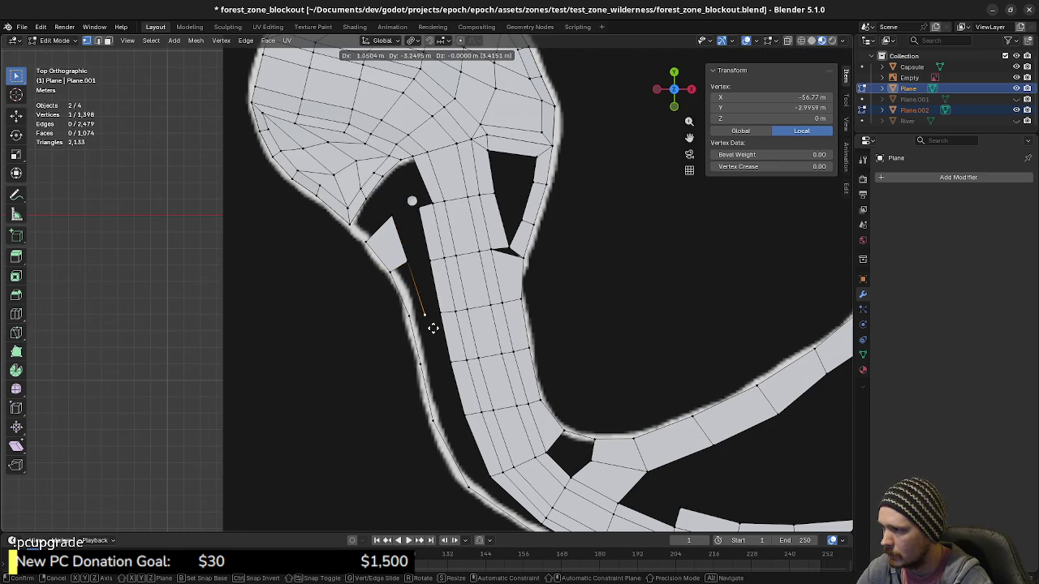
click(433, 328)
key(e)
click(442, 376)
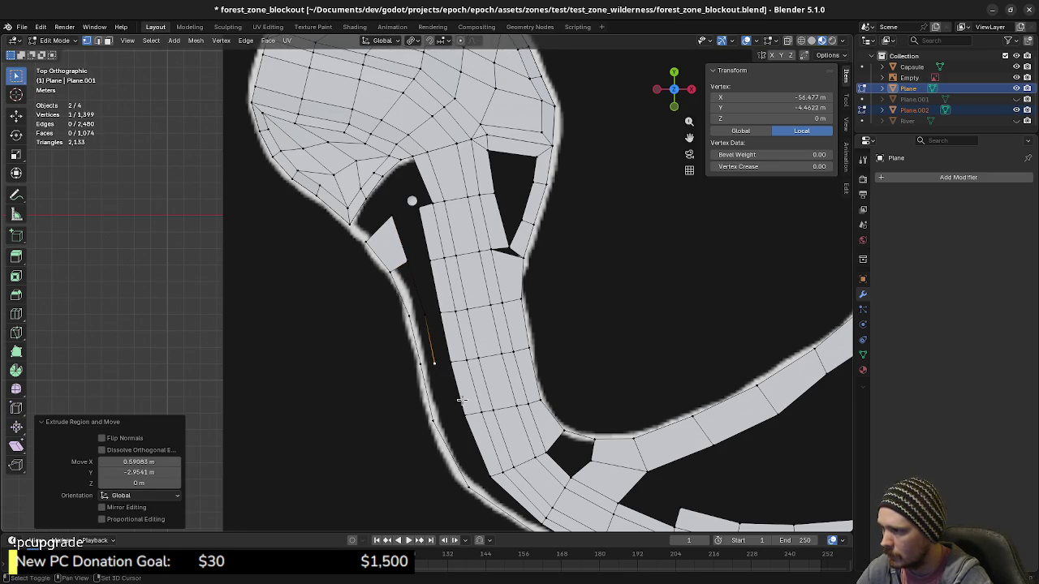
shift+middle_drag(443, 376, 437, 315)
key(e)
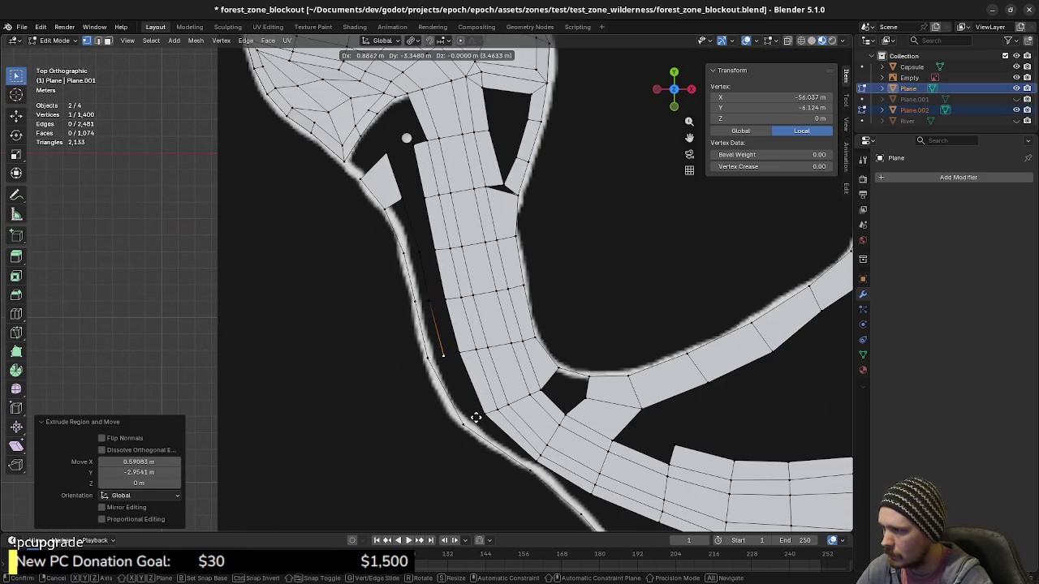
click(476, 417)
shift+middle_drag(509, 437, 465, 381)
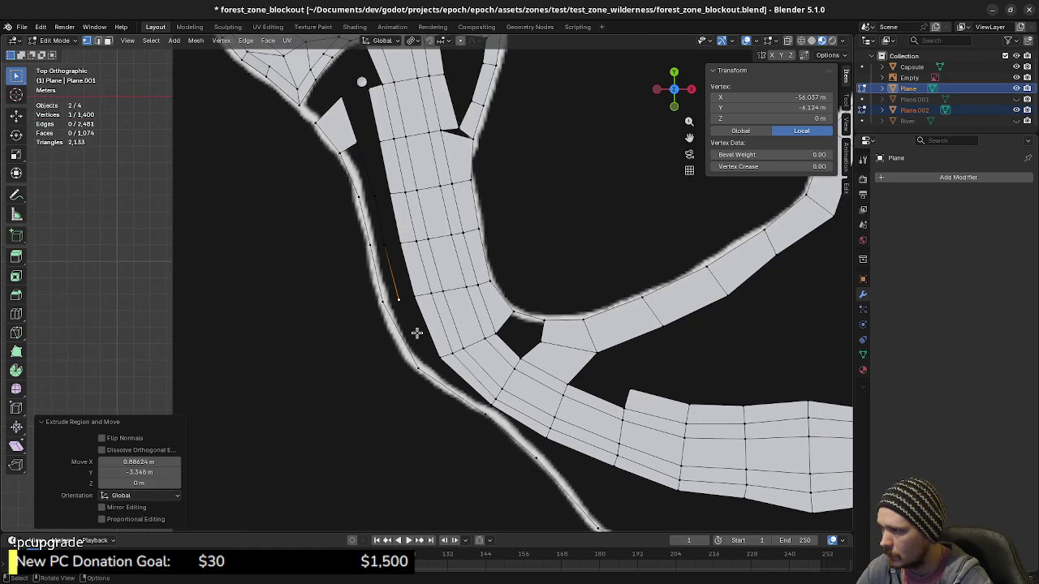
key(e)
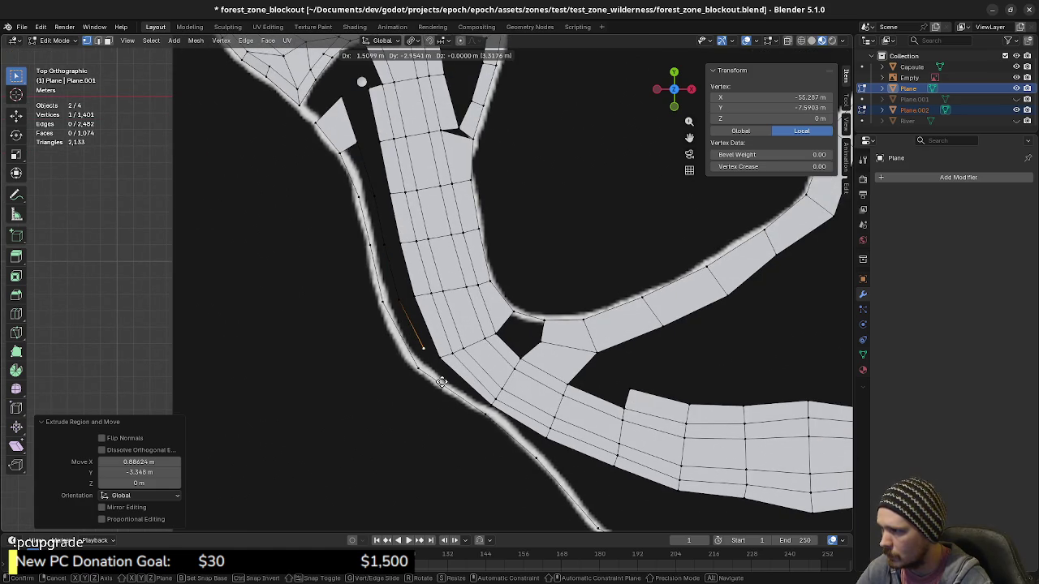
click(439, 383)
Fill the first gaps between the riverbank chain and the strip with faces.
shift+click(412, 364)
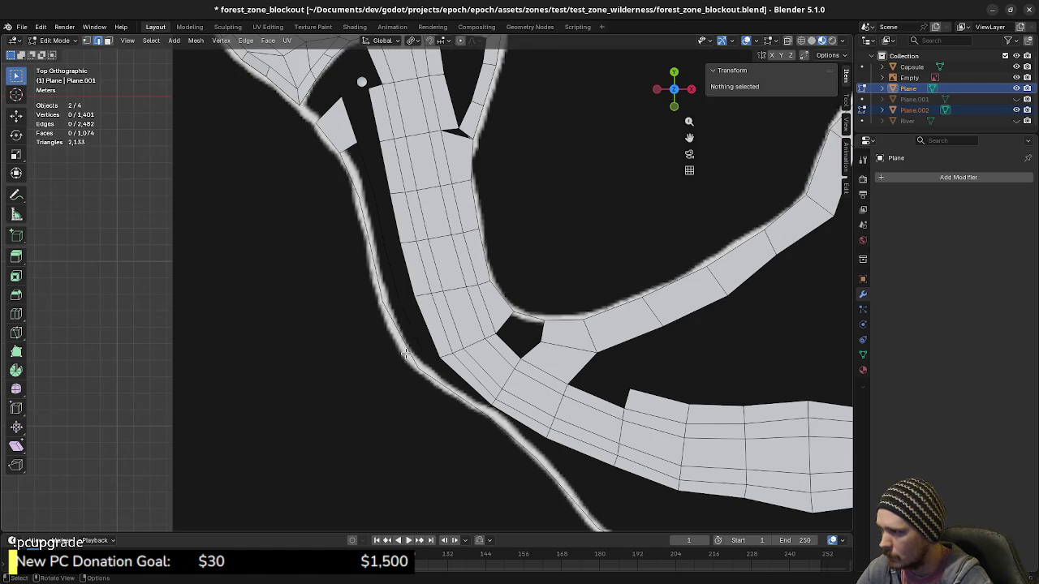
shift+click(406, 353)
key(f)
click(413, 337)
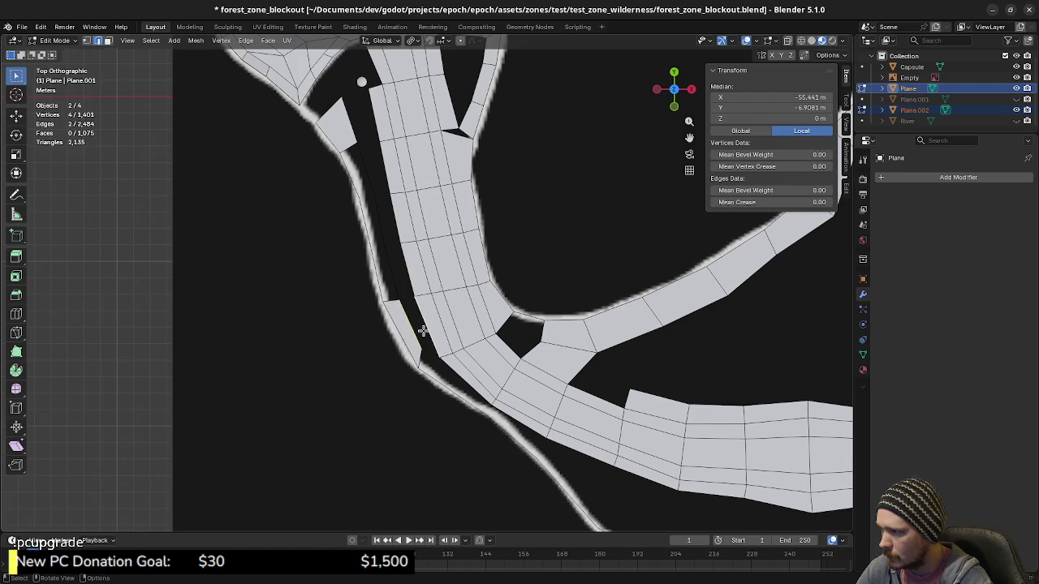
shift+click(410, 280)
key(f)
key(f)
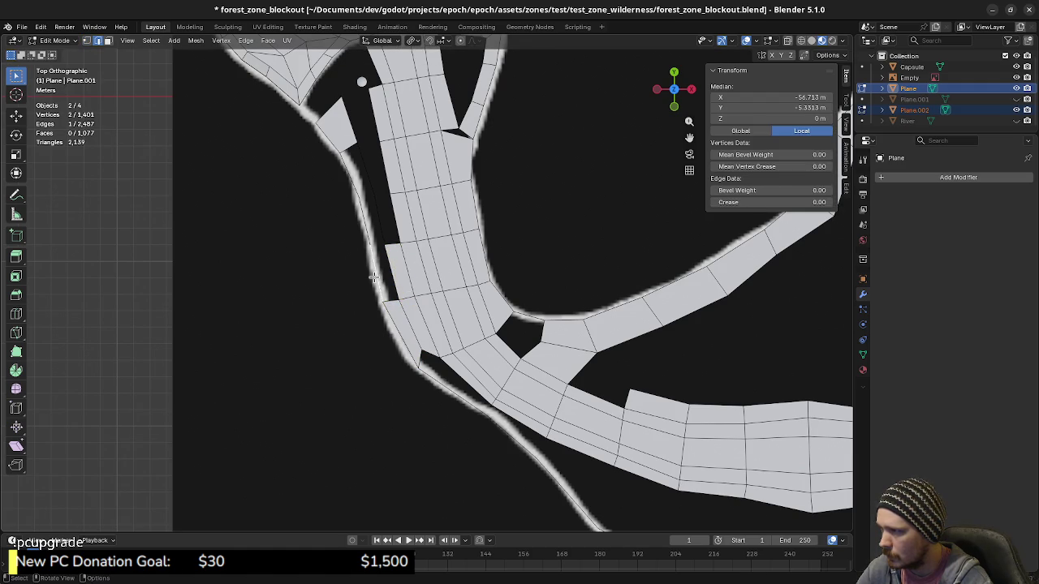
key(f)
mouse_move(392, 274)
middle_down()
mouse_move(412, 348)
mouse_move(443, 279)
middle_up()
scroll(442, 280, up, 1)
scroll(401, 349, up, 1)
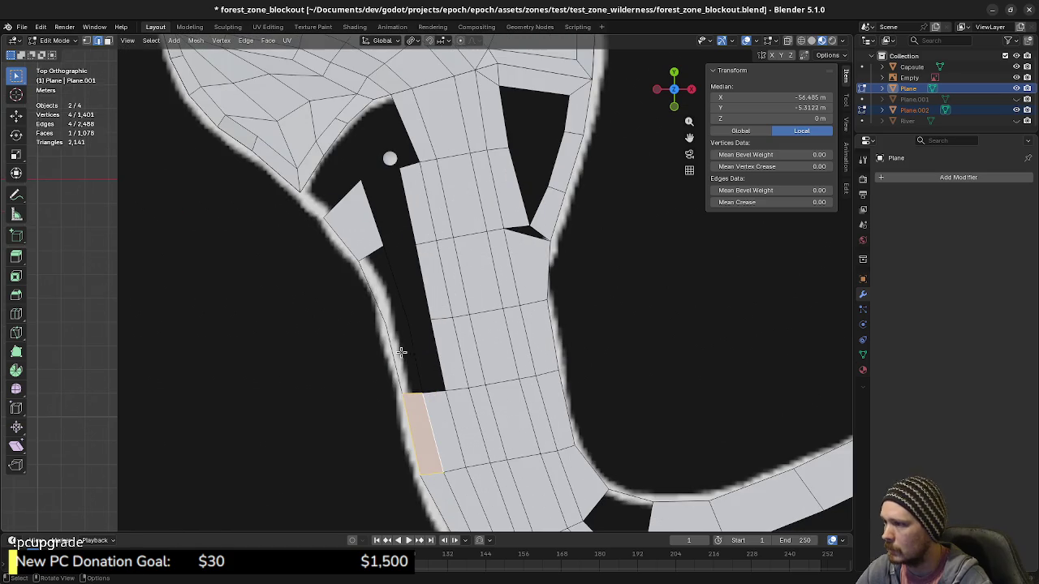
Fill further gaps along the strip's side, undoing one wrong fill.
click(410, 351)
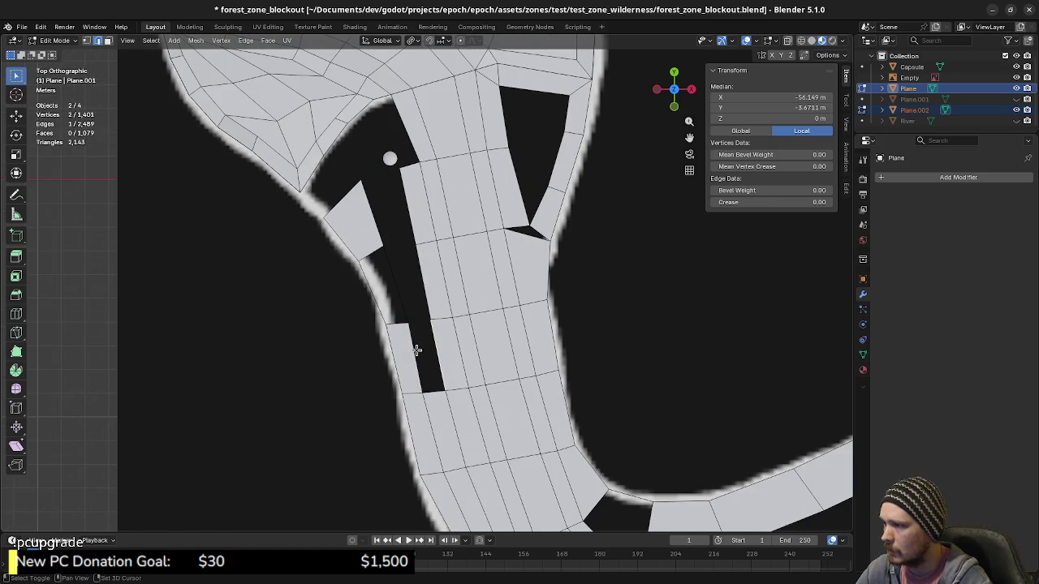
key(f)
click(394, 294)
key(f)
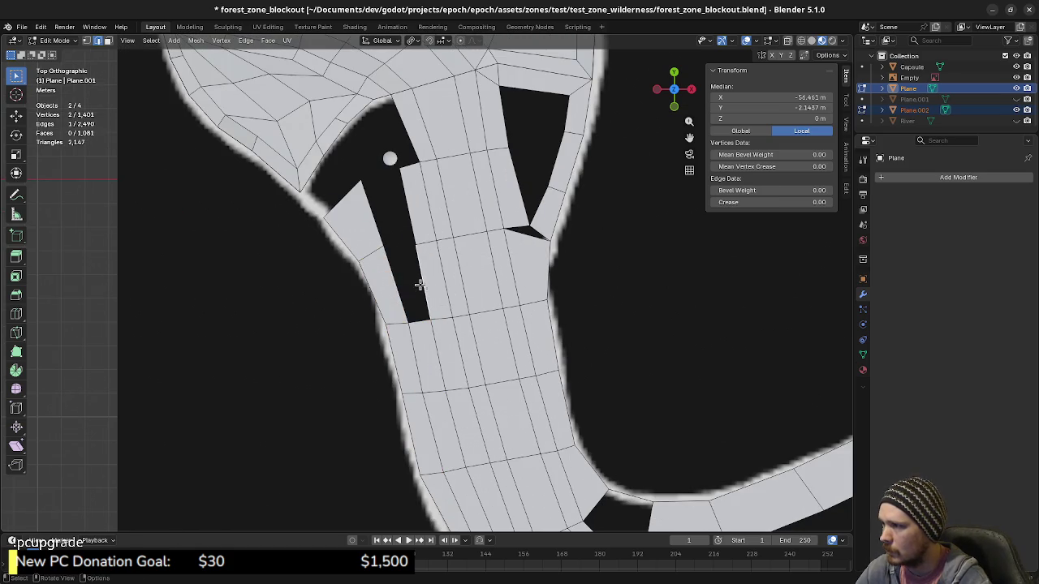
key(ctrl+z)
shift+click(427, 283)
key(f)
click(373, 220)
key(f)
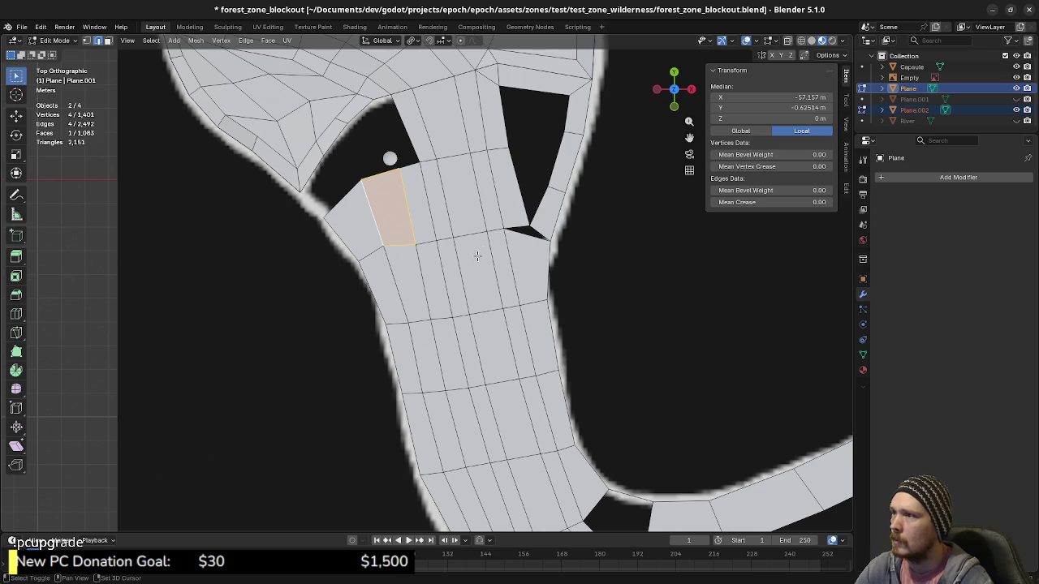
Fill the remaining gaps at the lower-left bend, including a small triangular one.
shift+middle_drag(531, 517, 442, 299)
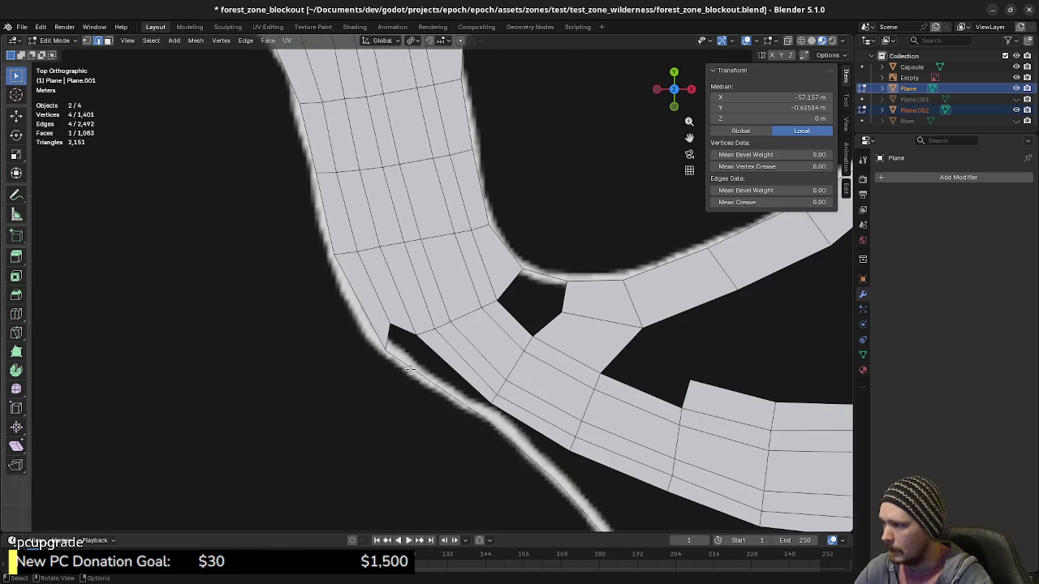
key(f)
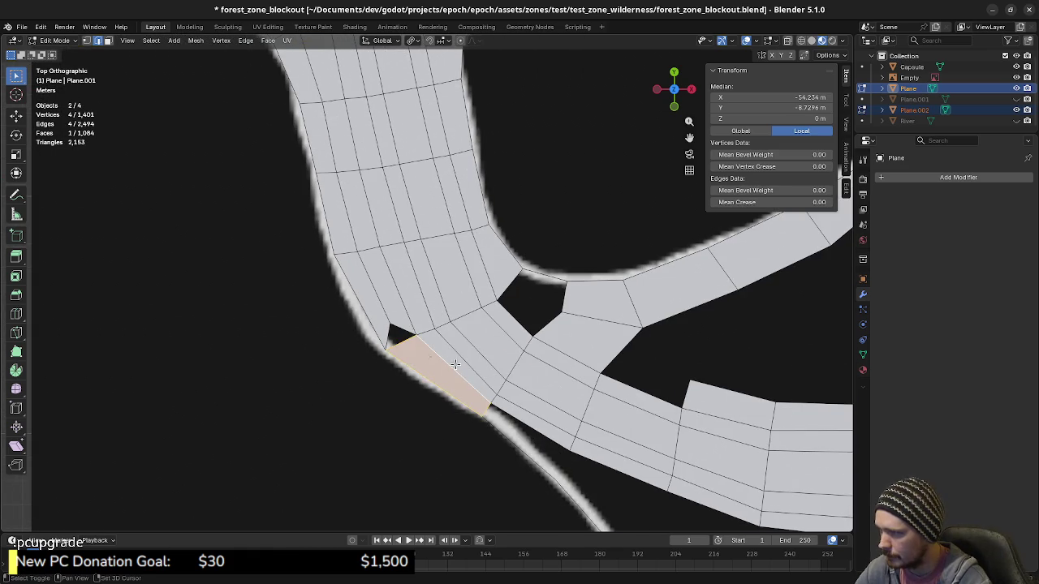
shift+click(397, 344)
key(f)
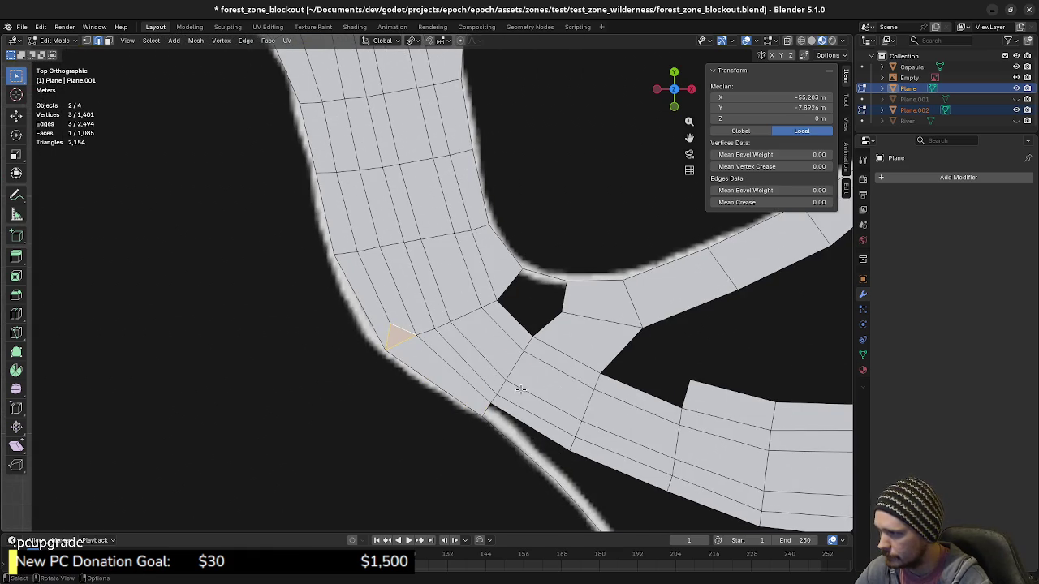
shift+middle_drag(543, 388, 429, 313)
click(424, 366)
key(f)
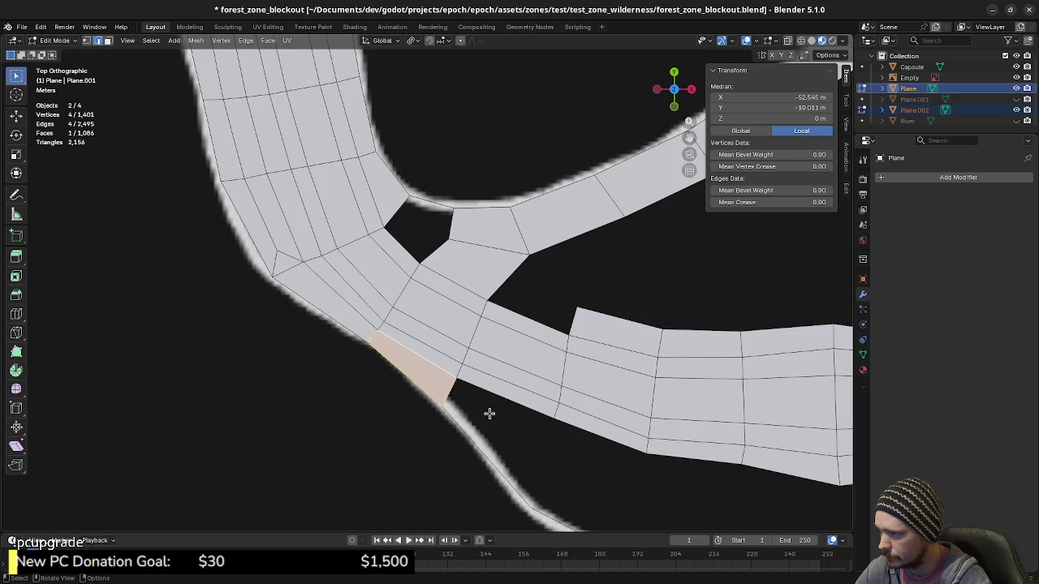
shift+middle_drag(489, 413, 426, 329)
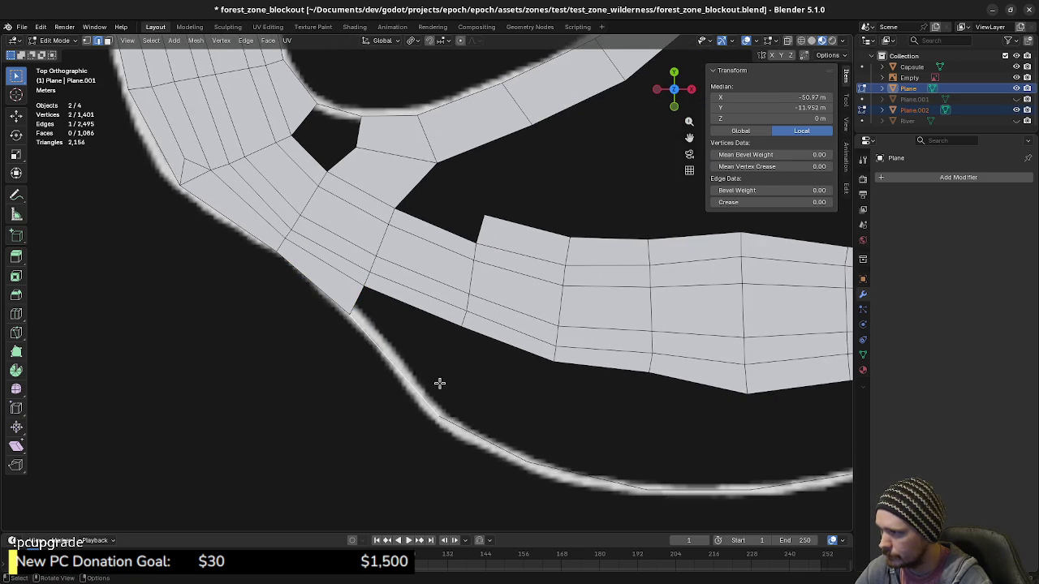
Duplicate a vertex below the wide strip to start the lower riverbank line and extrude its first vertex.
key(1)
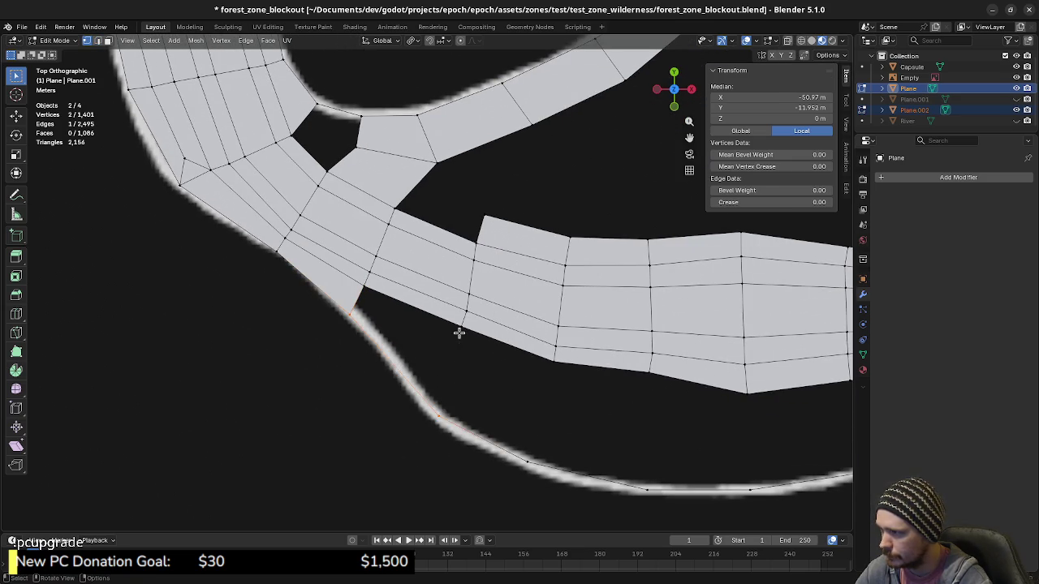
click(438, 419)
key(shift+d)
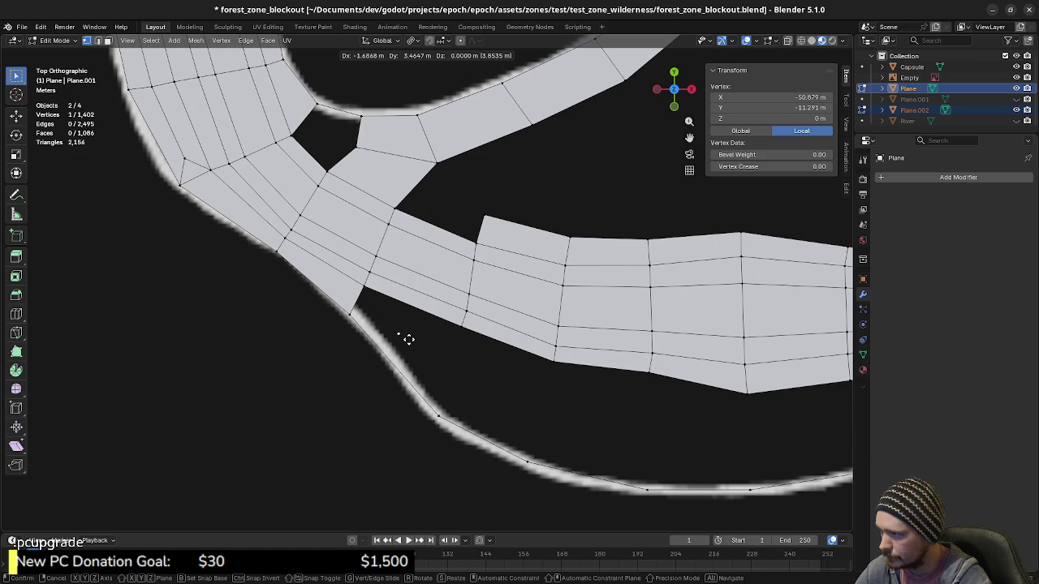
click(410, 337)
key(shift+d)
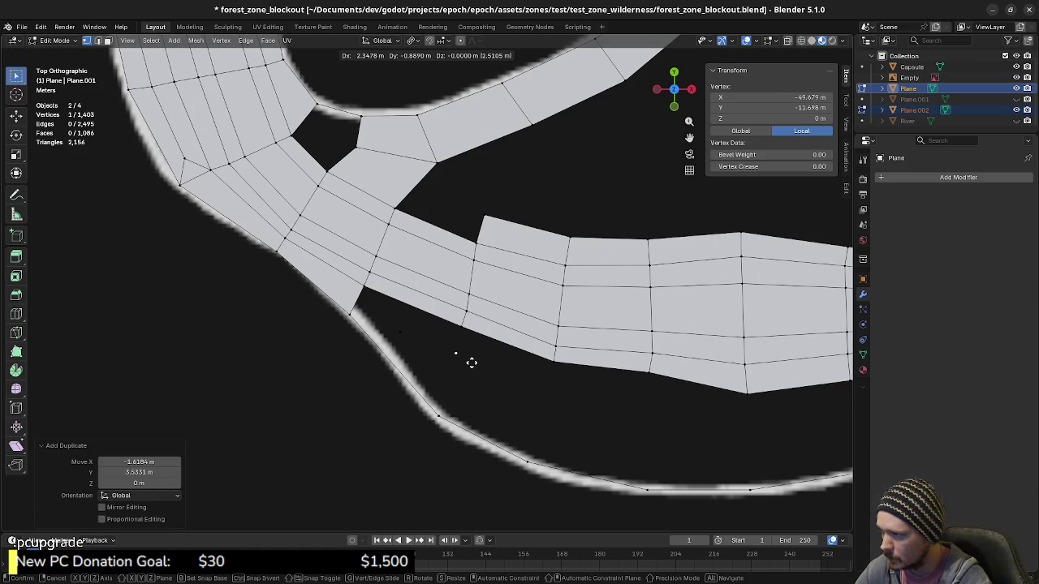
click(469, 365)
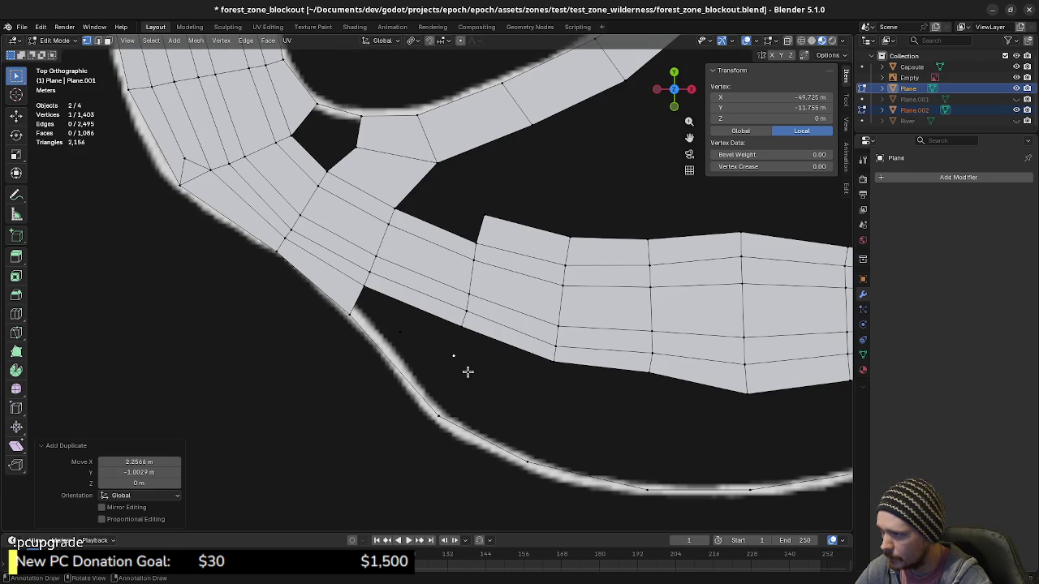
key(e)
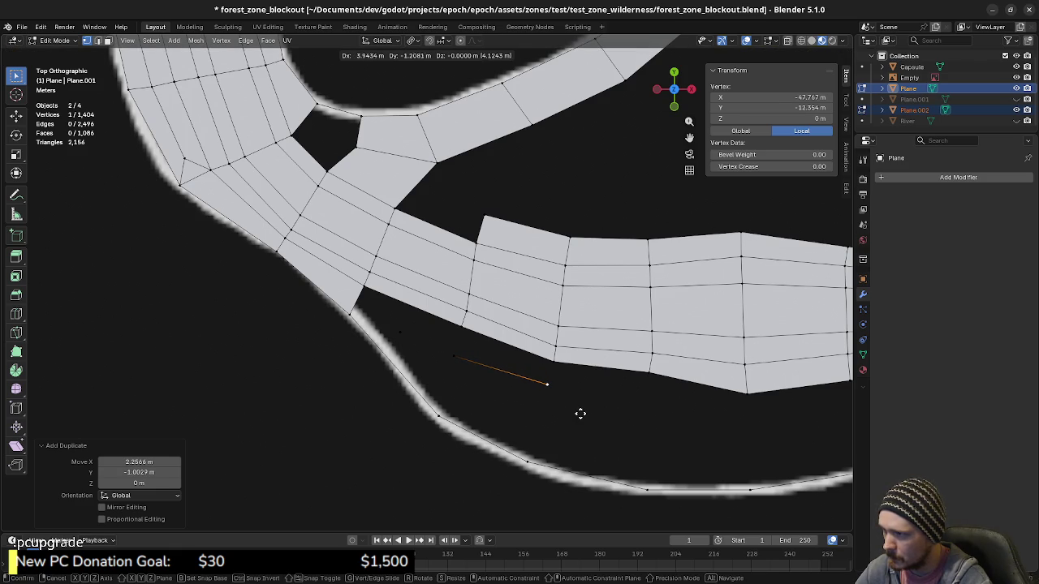
click(582, 415)
shift+middle_drag(582, 415, 498, 378)
scroll(549, 382, up, 1)
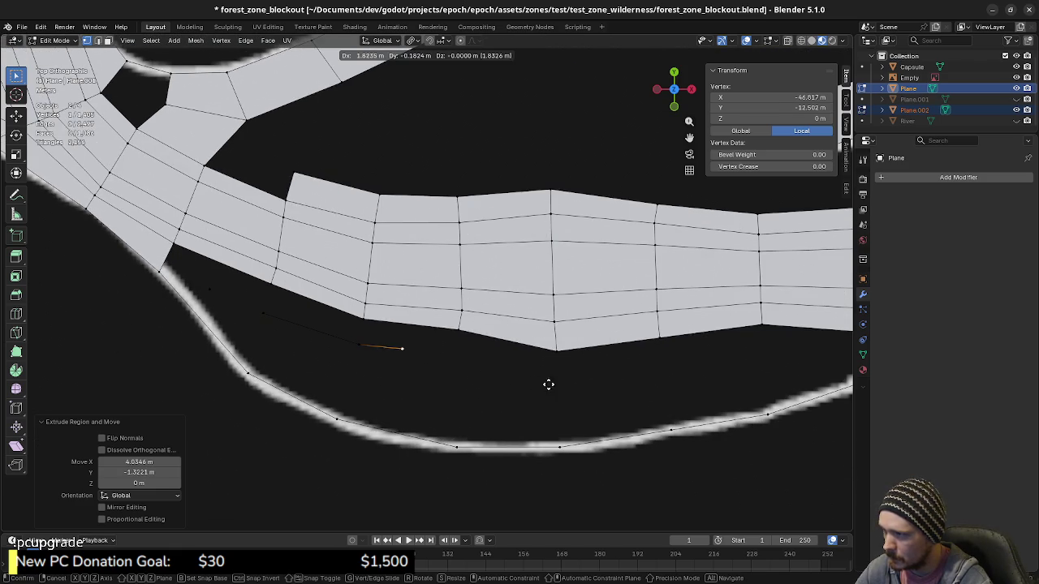
Extrude vertices along the riverbank out to the end of the line near the bend.
key(e)
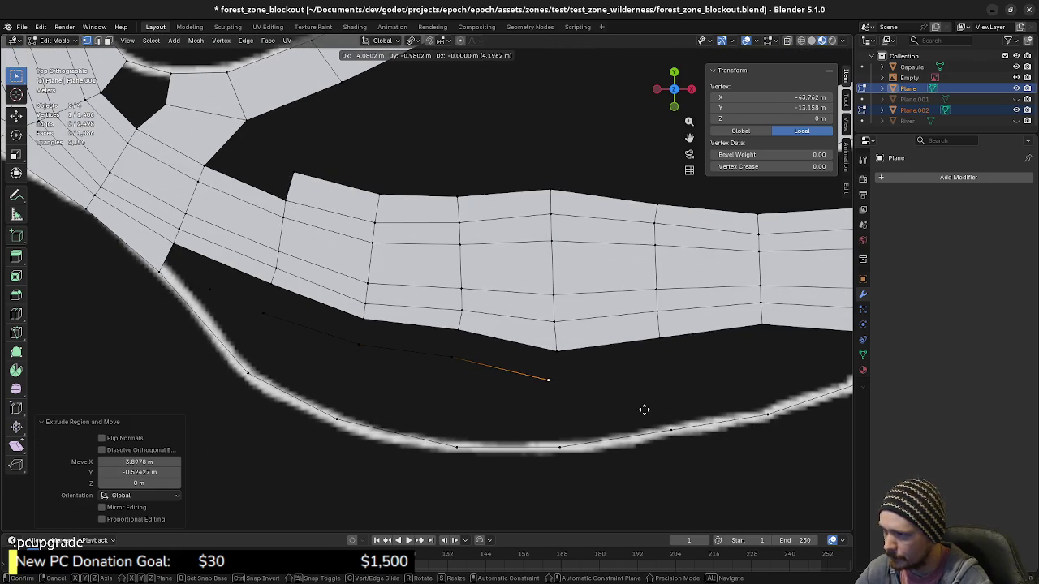
click(658, 408)
shift+middle_drag(658, 408, 512, 406)
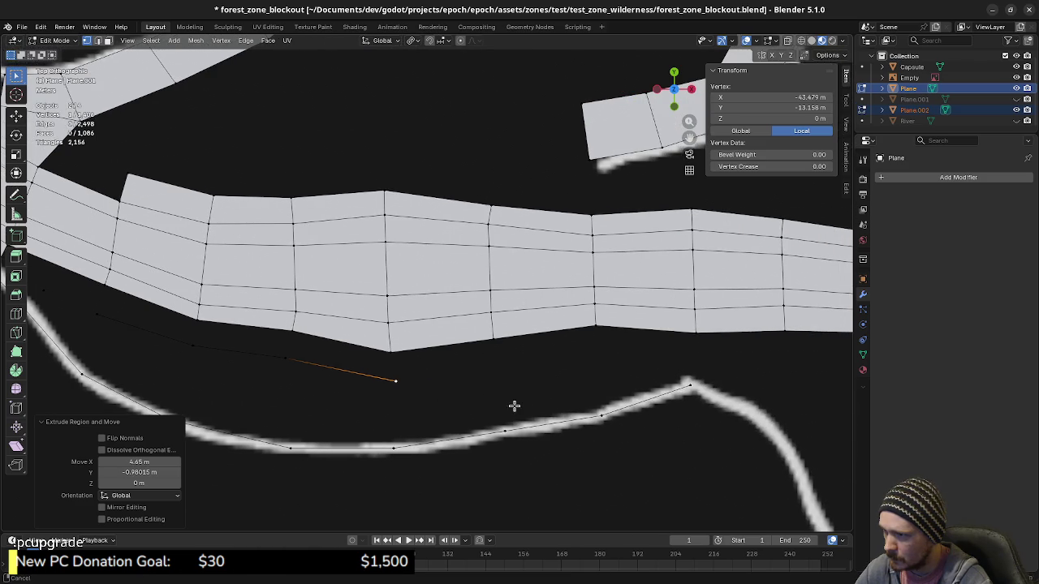
key(e)
click(645, 390)
shift+middle_drag(608, 399, 517, 391)
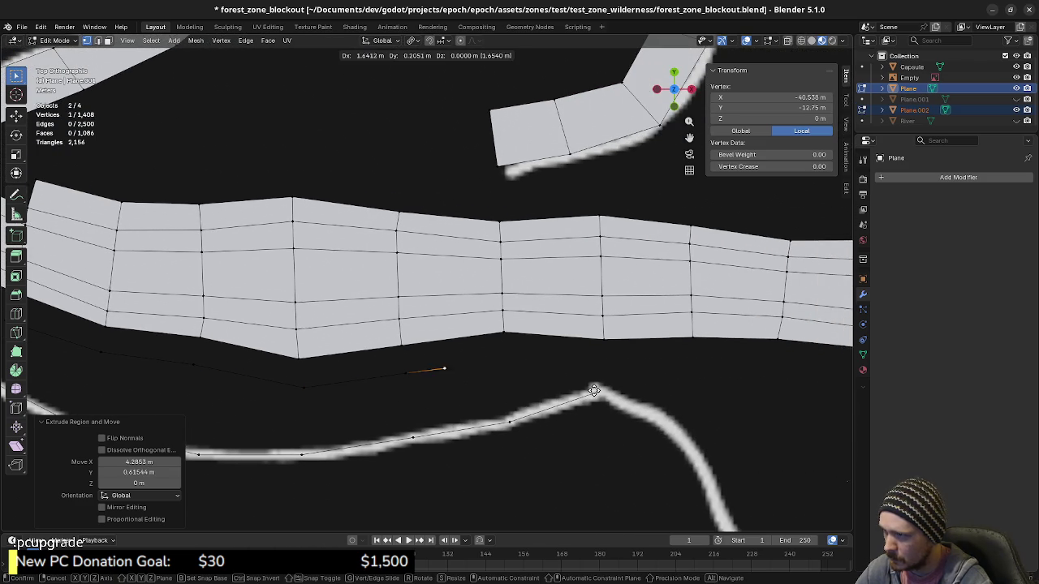
key(e)
click(634, 384)
key(e)
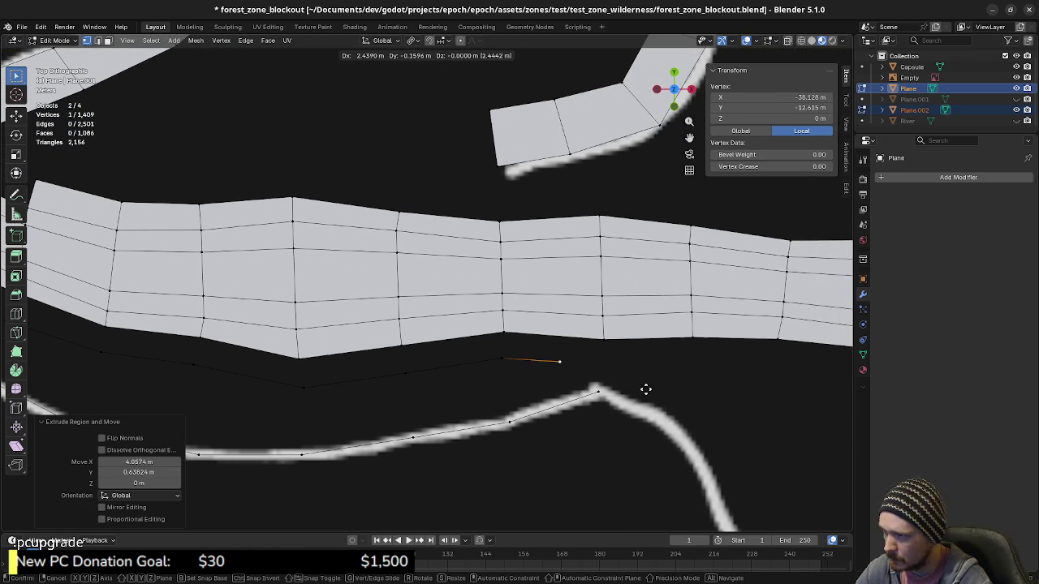
click(667, 394)
Extrude vertices back along the lower bank to near the line's start.
key(e)
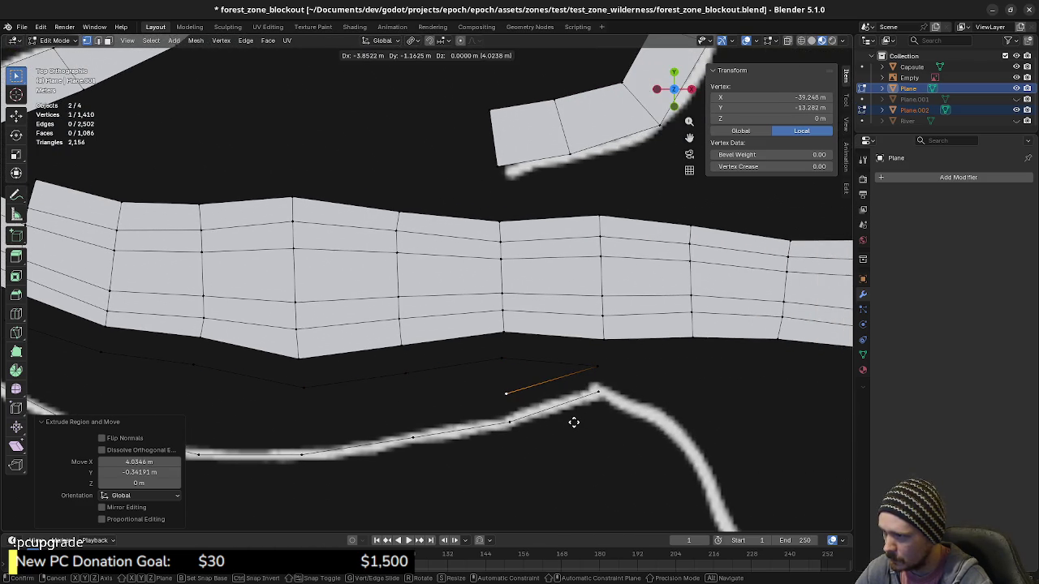
click(572, 420)
shift+middle_drag(533, 431, 573, 423)
key(e)
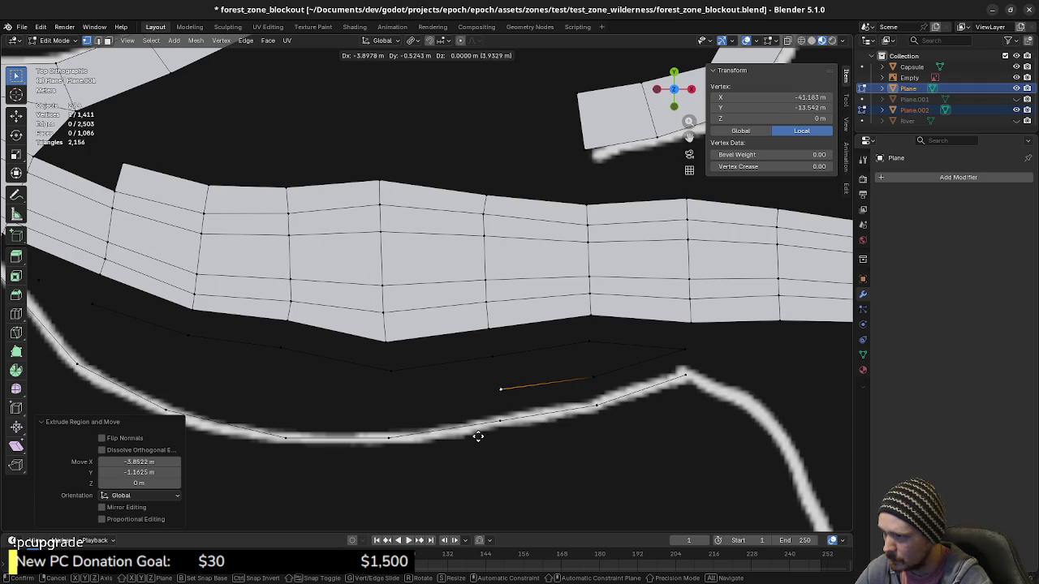
click(474, 437)
shift+middle_drag(457, 440, 568, 428)
key(e)
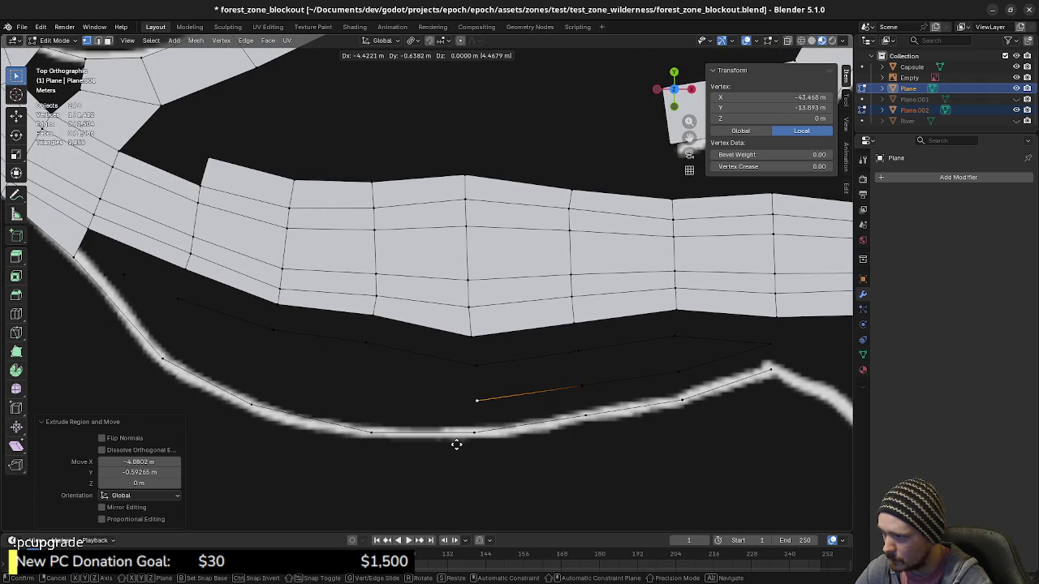
click(458, 427)
shift+middle_drag(459, 428, 487, 425)
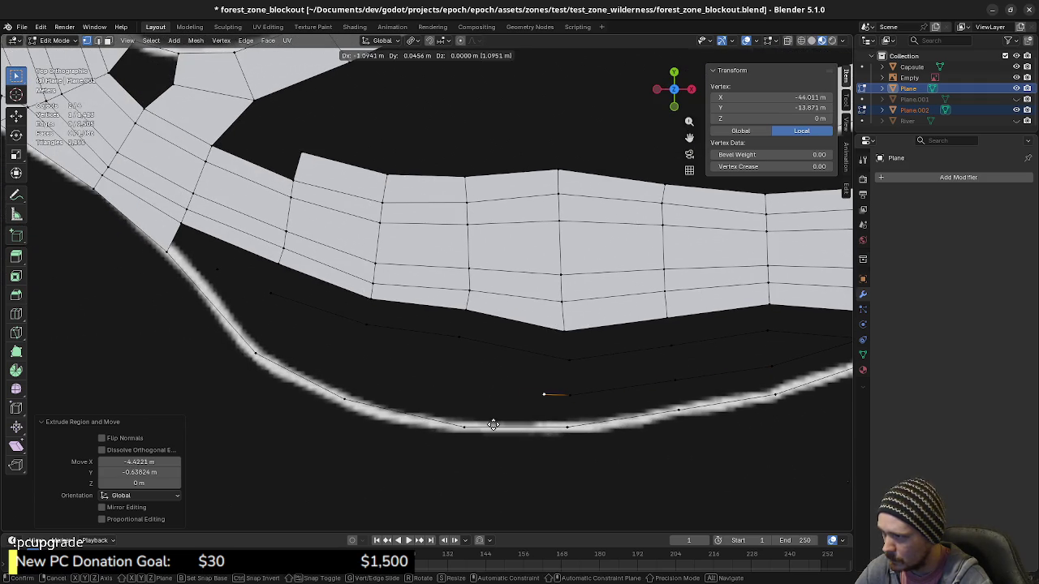
shift+middle_drag(419, 424, 487, 442)
key(e)
click(417, 411)
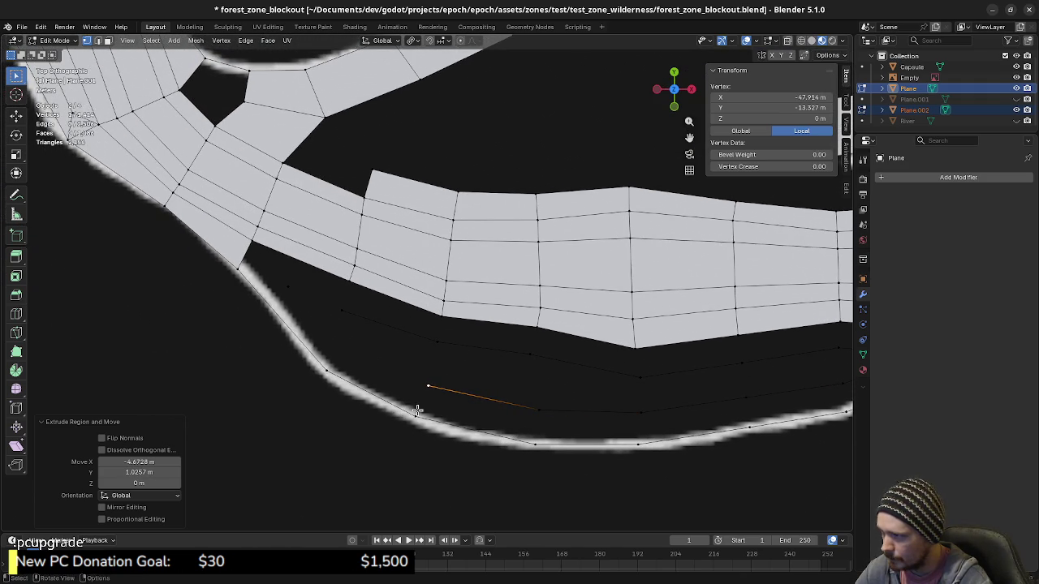
key(e)
click(337, 375)
shift+middle_drag(340, 373, 371, 398)
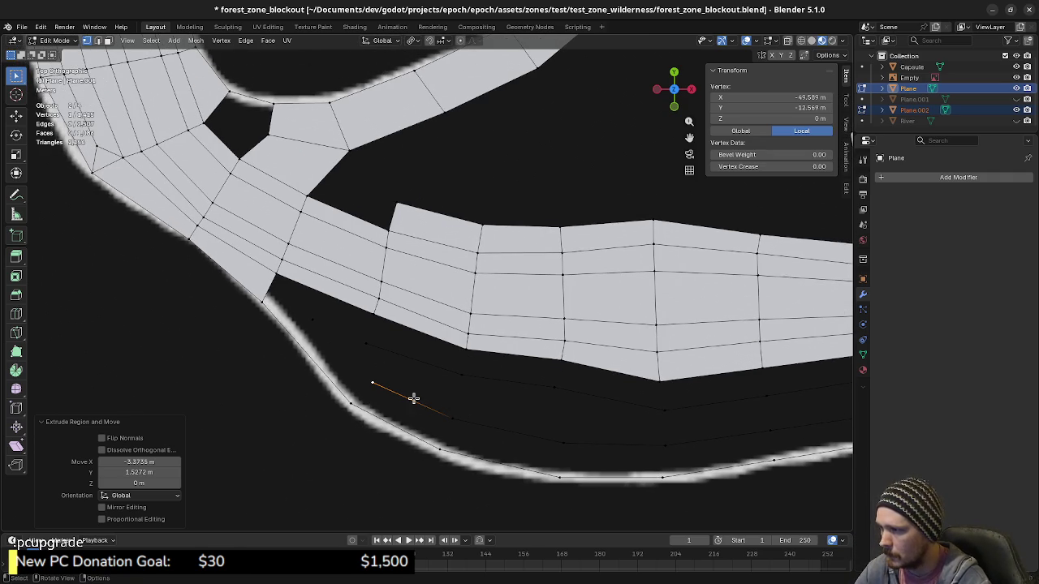
In edge mode, select the seven riverbank edges as a shortest path from first to far edge.
key(2)
click(343, 370)
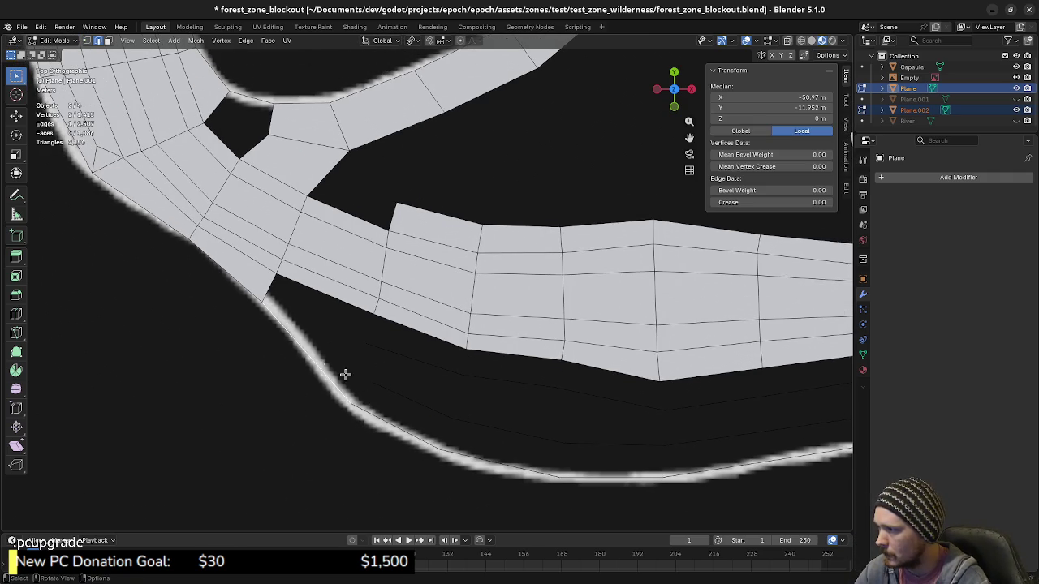
mouse_move(343, 371)
shift+middle_down()
mouse_move(574, 366)
mouse_move(501, 357)
shift+middle_up()
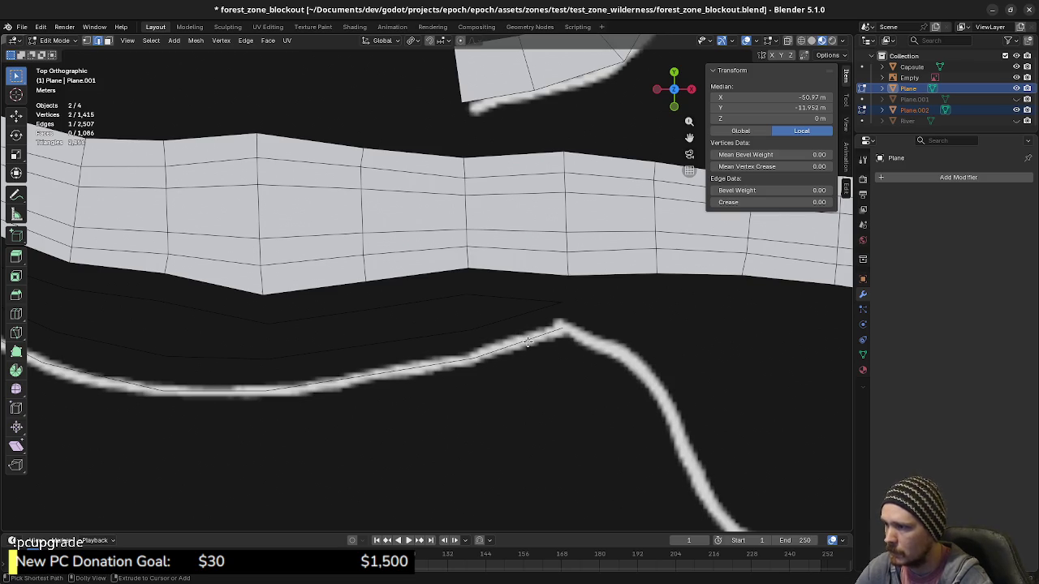
ctrl+shift+click(527, 341)
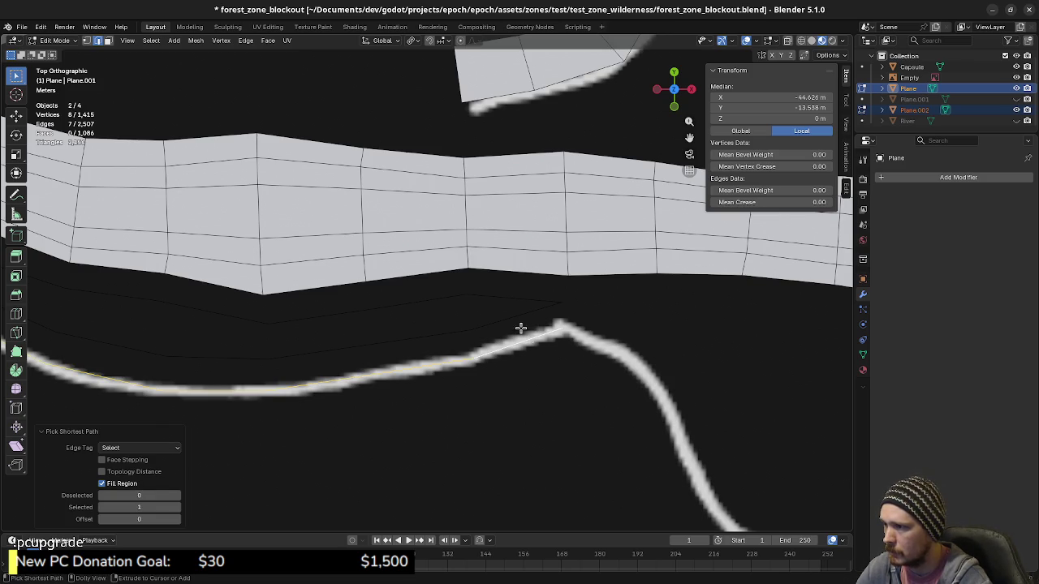
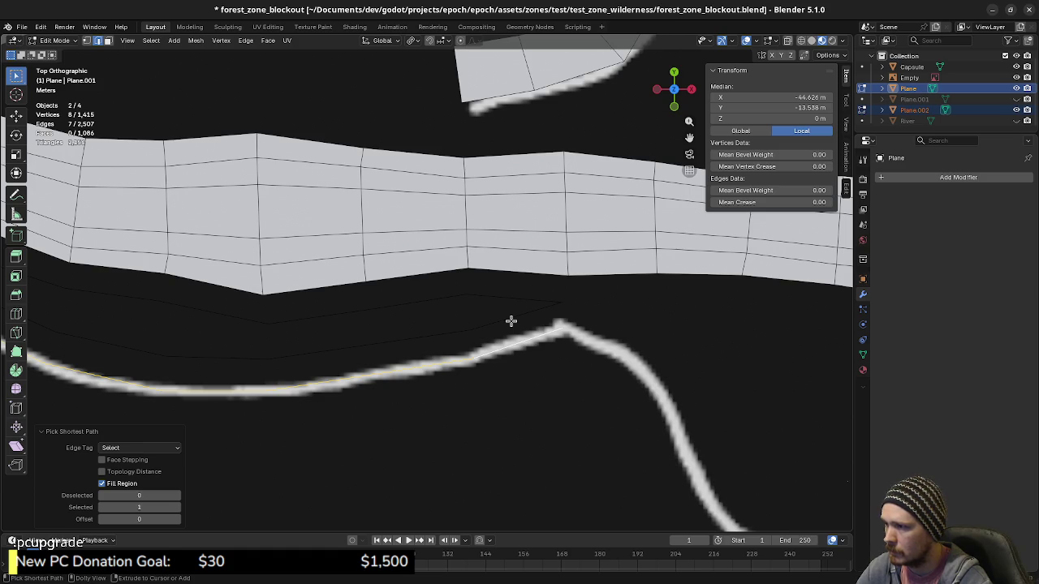
Bridge the stroke edges and the river-bank outline into a face strip, then flip its normals.
shift+click(511, 320)
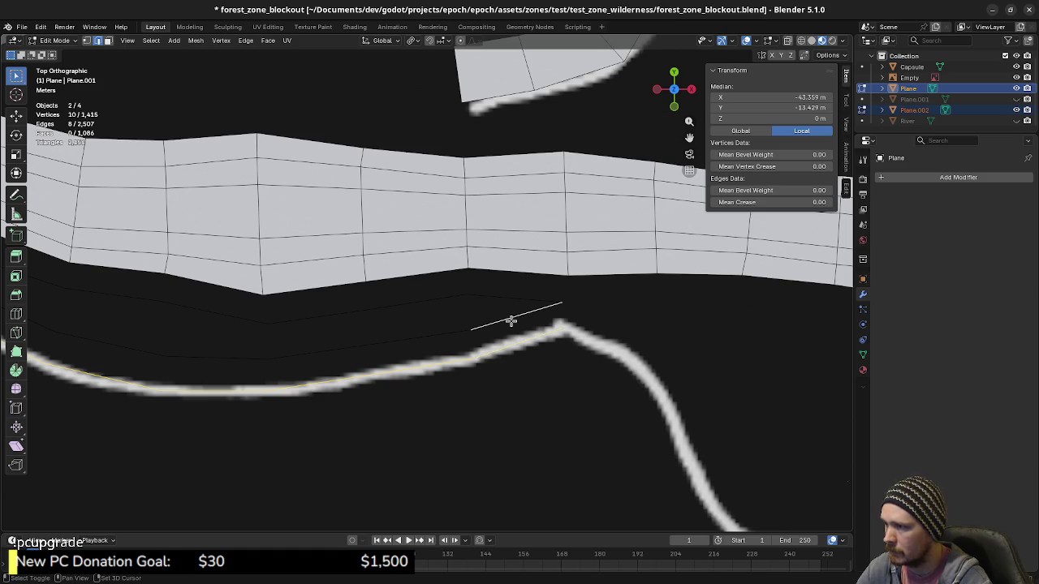
shift+middle_drag(344, 359, 603, 363)
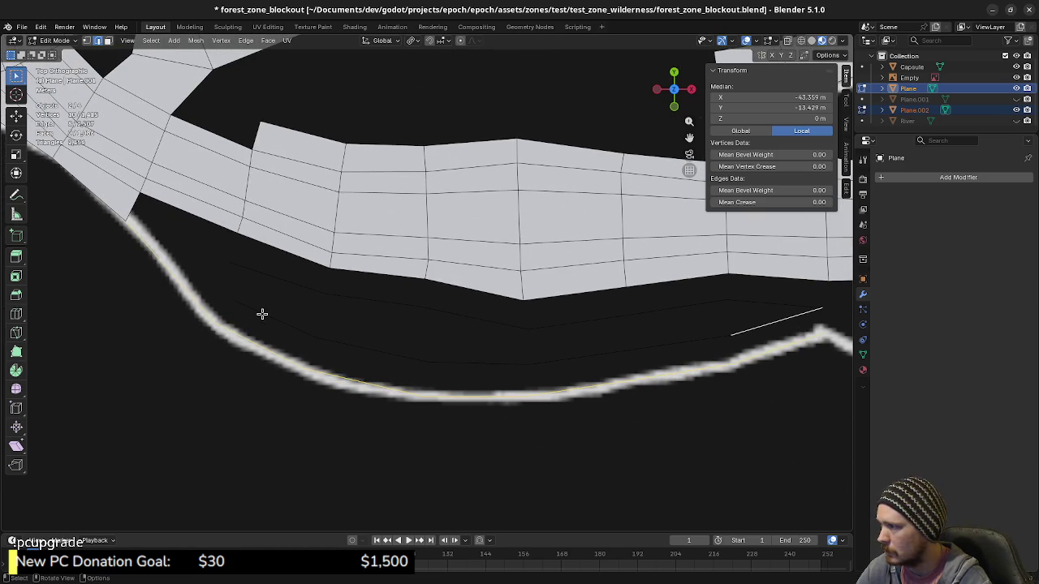
click(254, 344)
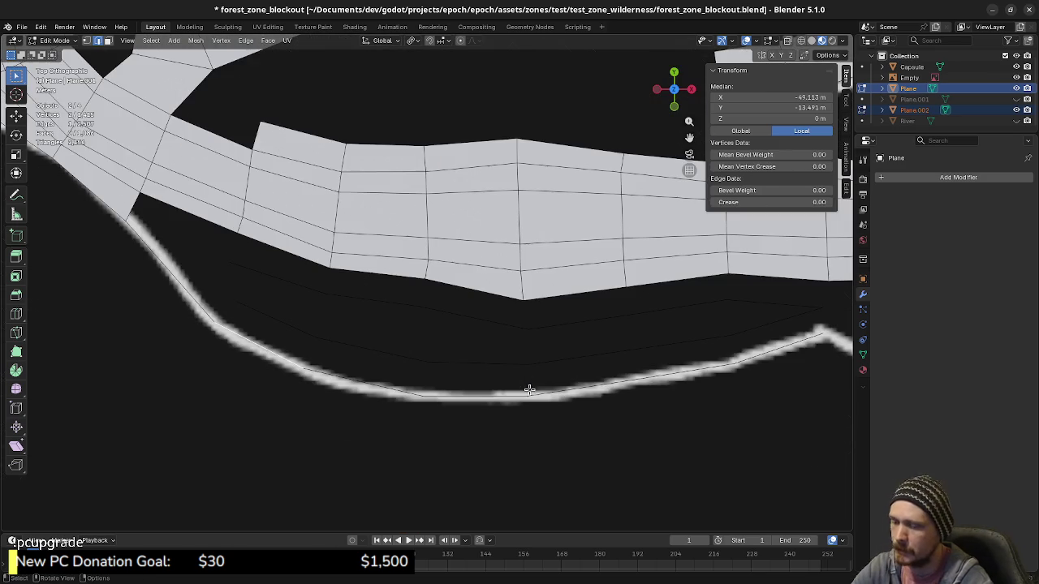
ctrl+click(767, 356)
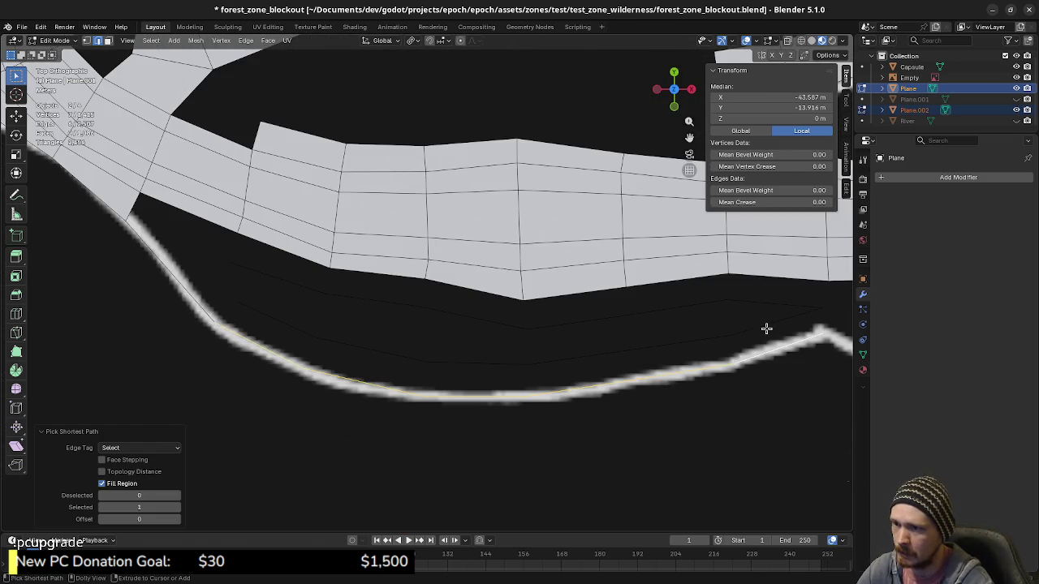
click(766, 328)
ctrl+click(300, 330)
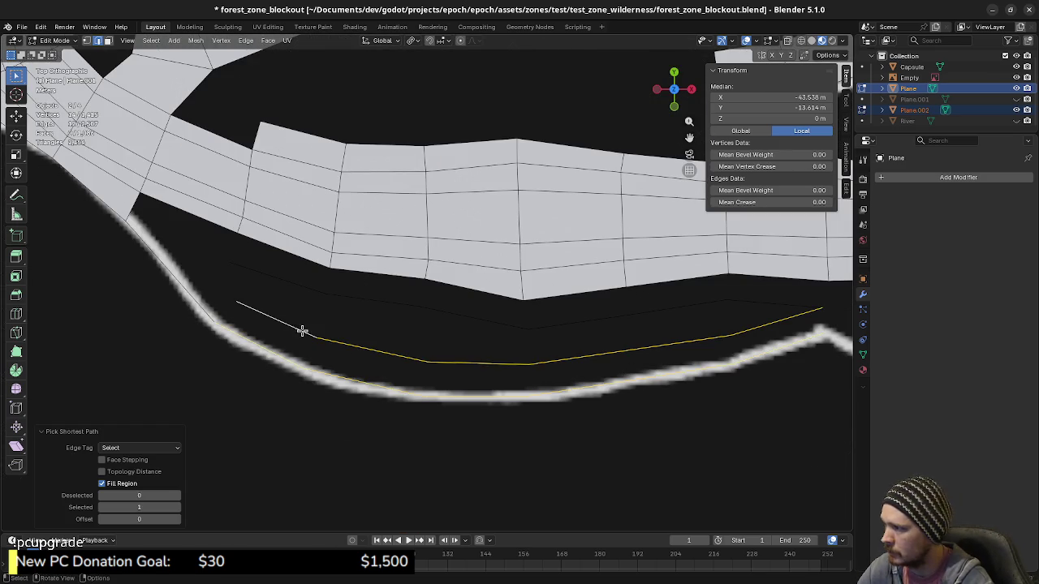
key(ctrl+e)
click(302, 331)
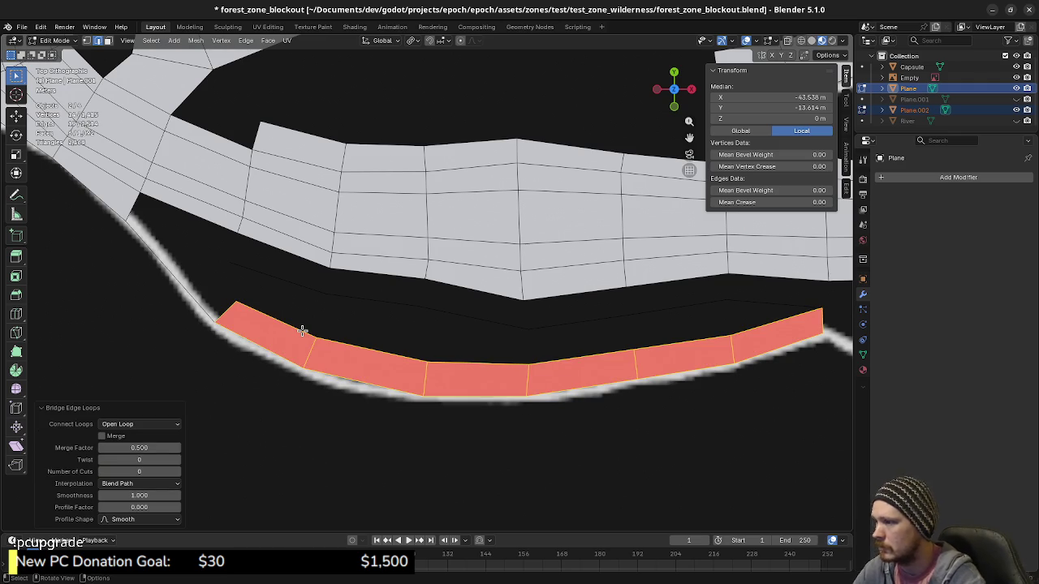
key(alt+n)
click(302, 331)
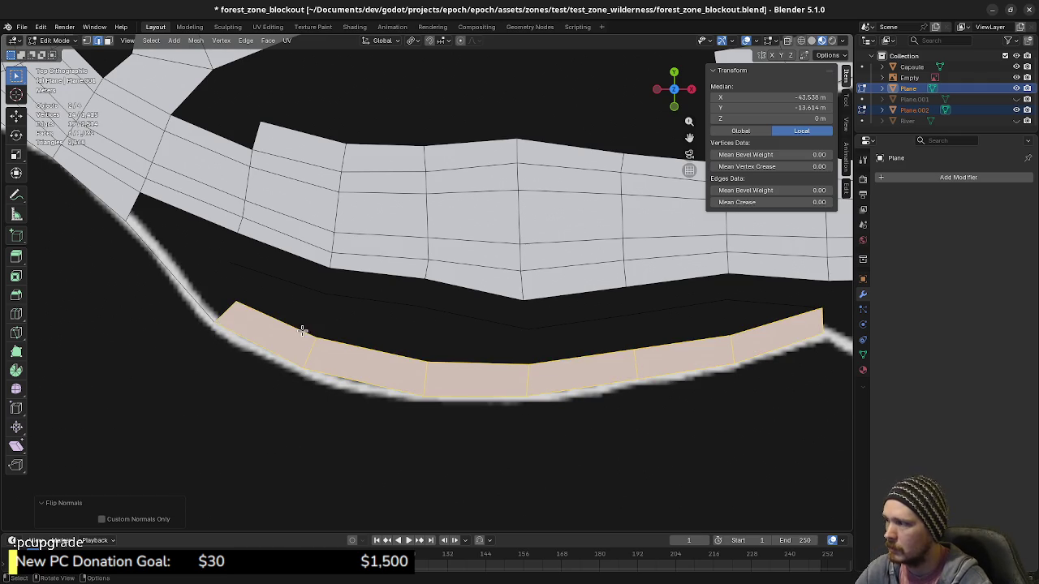
Bridge the road's lower border edges to the new strip's top edges with Bridge Edge Loops.
click(464, 300)
click(289, 253)
shift+middle_drag(290, 253, 421, 270)
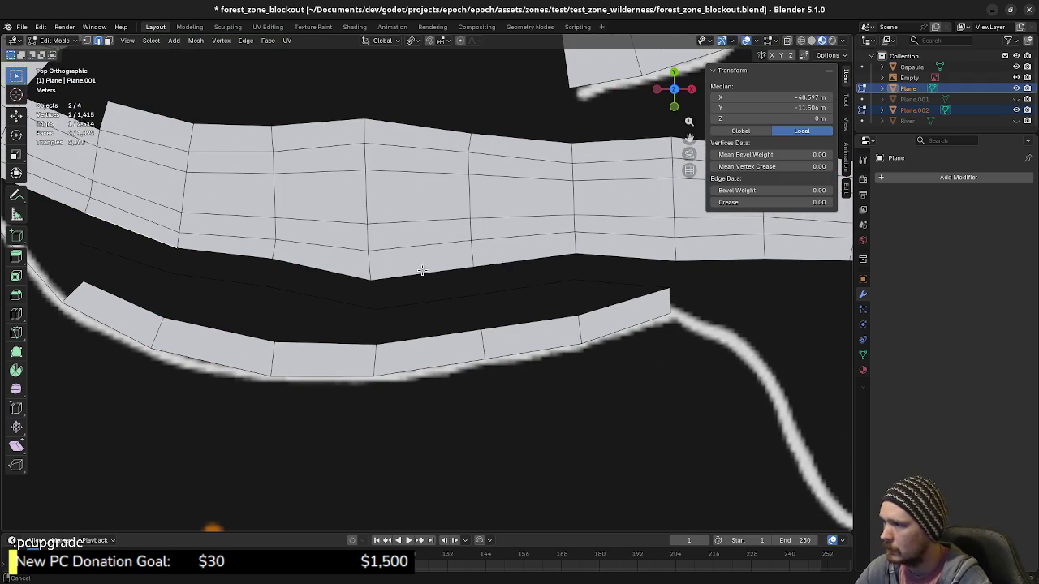
ctrl+shift+click(604, 258)
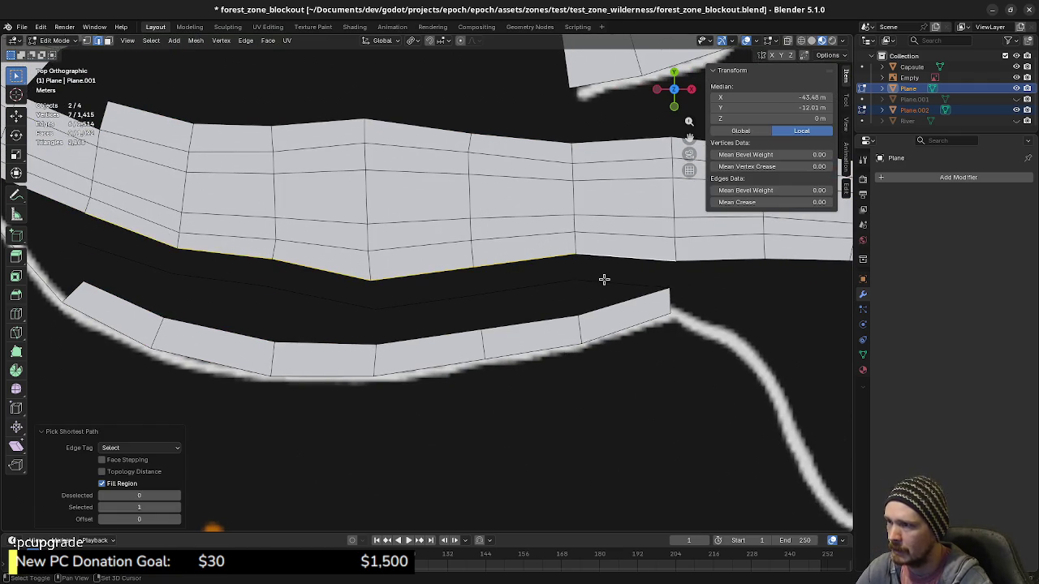
shift+click(604, 279)
ctrl+shift+click(141, 260)
key(F3)
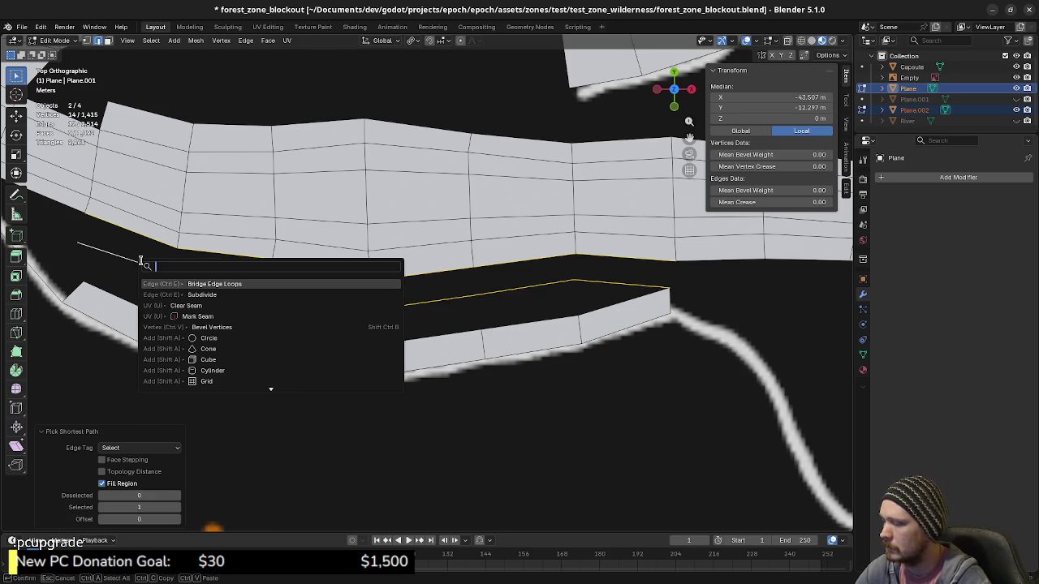
key(Return)
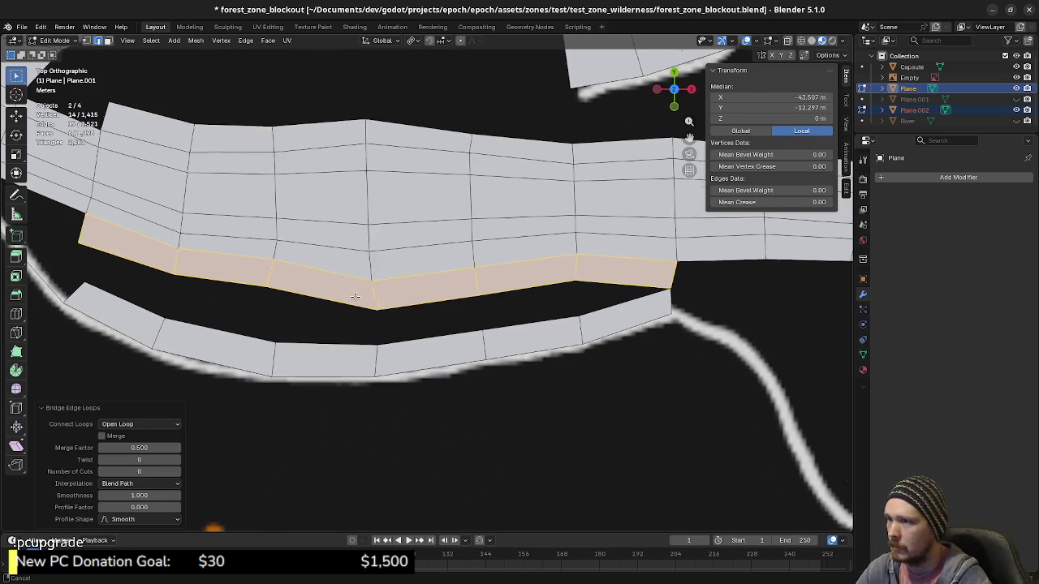
shift+middle_drag(354, 297, 374, 301)
Join the left-end gap's corner vertices with an edge and fill the two gaps with faces.
key(1)
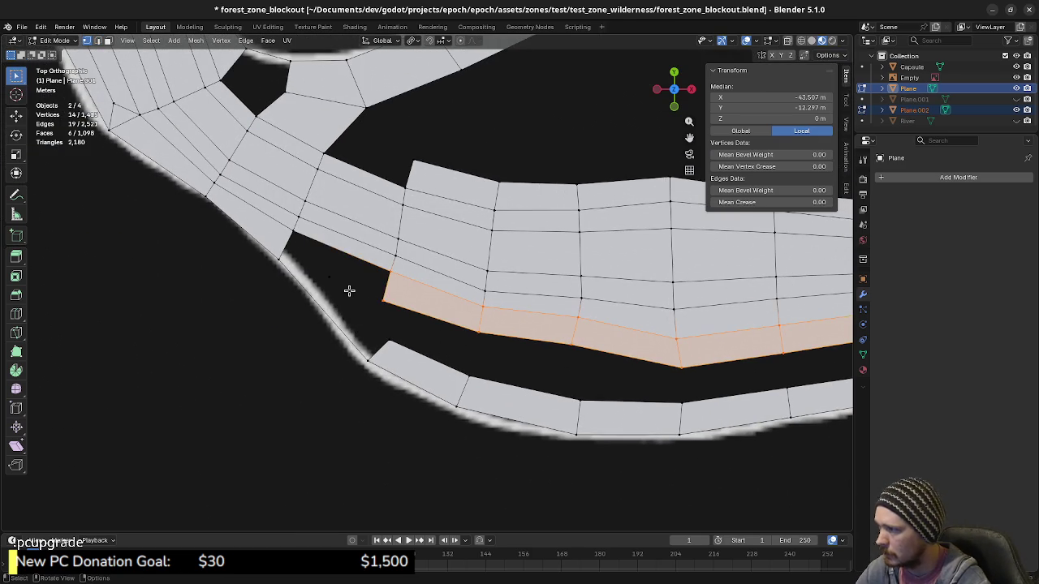
drag(323, 265, 362, 302)
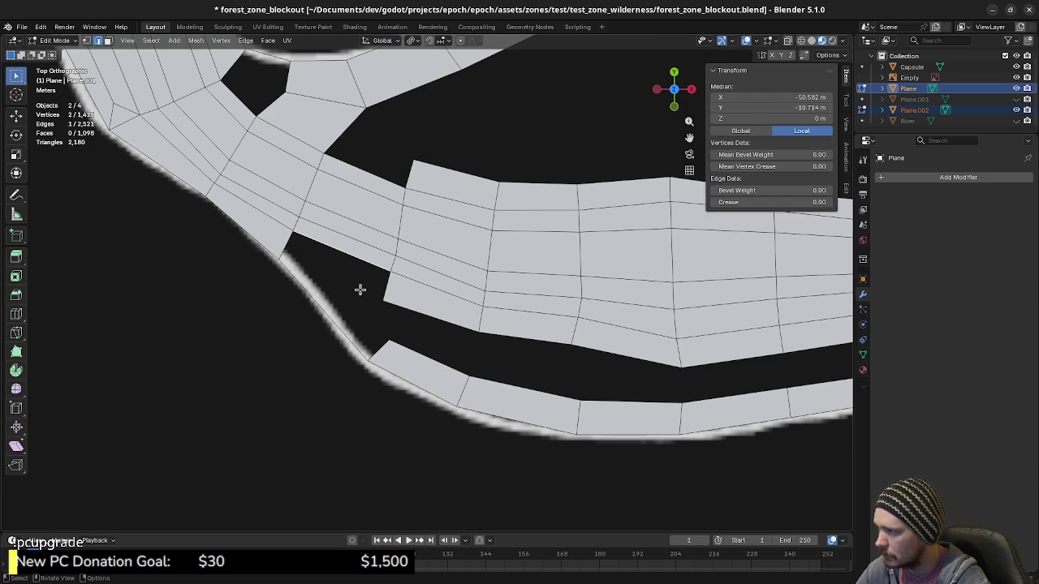
shift+click(382, 299)
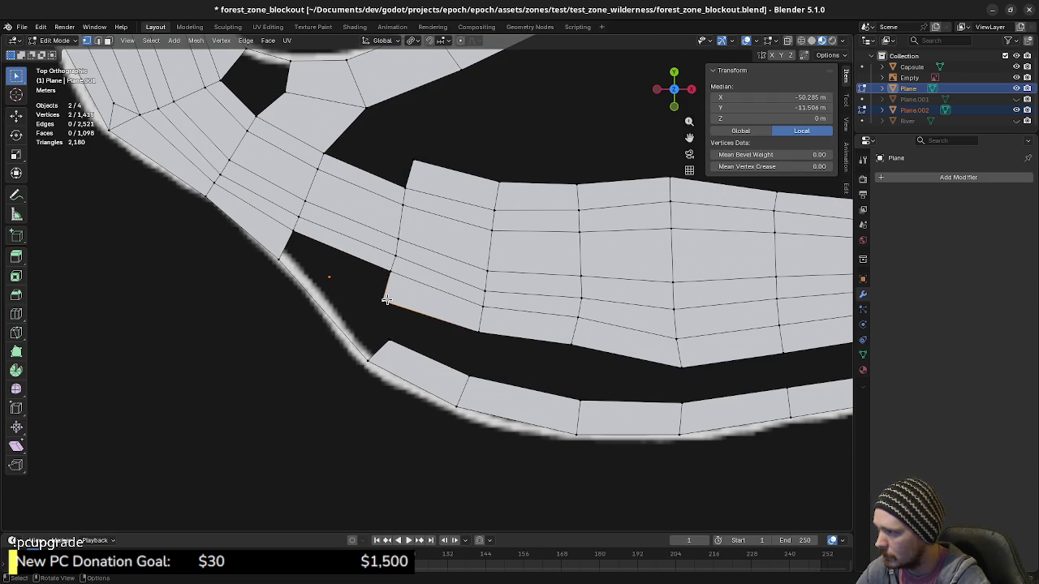
key(f)
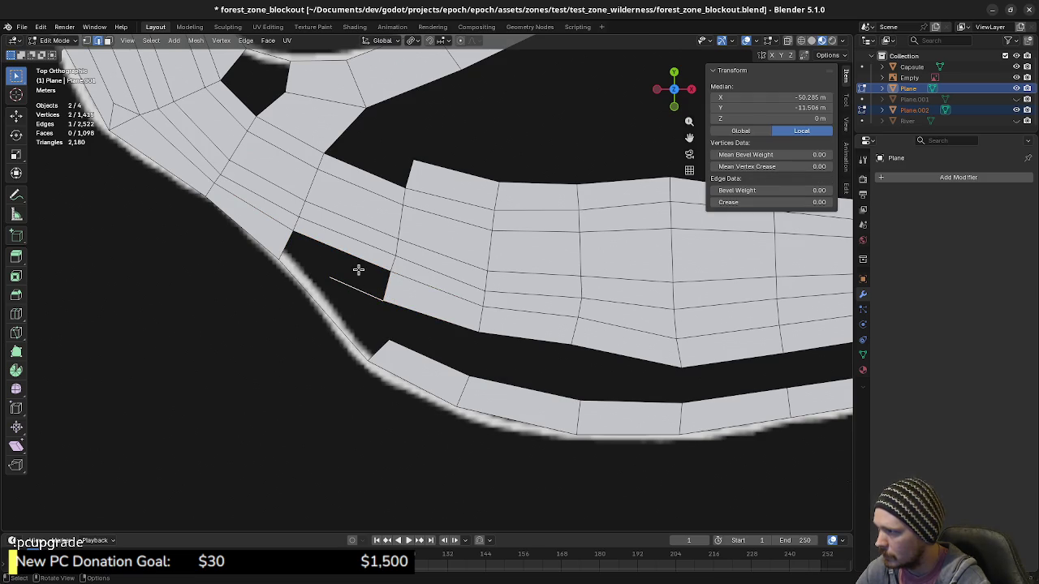
key(f)
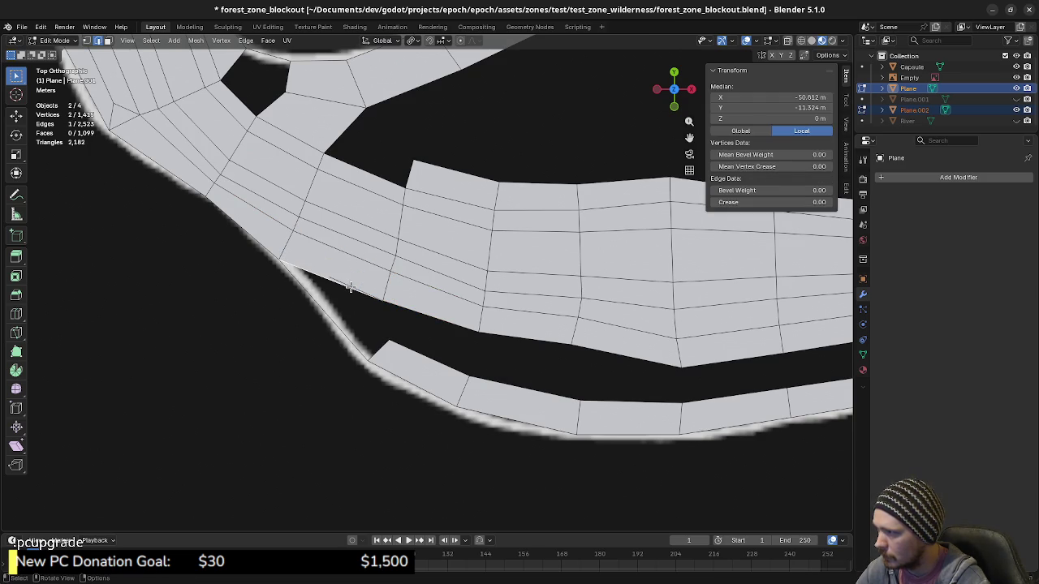
key(ctrl+z)
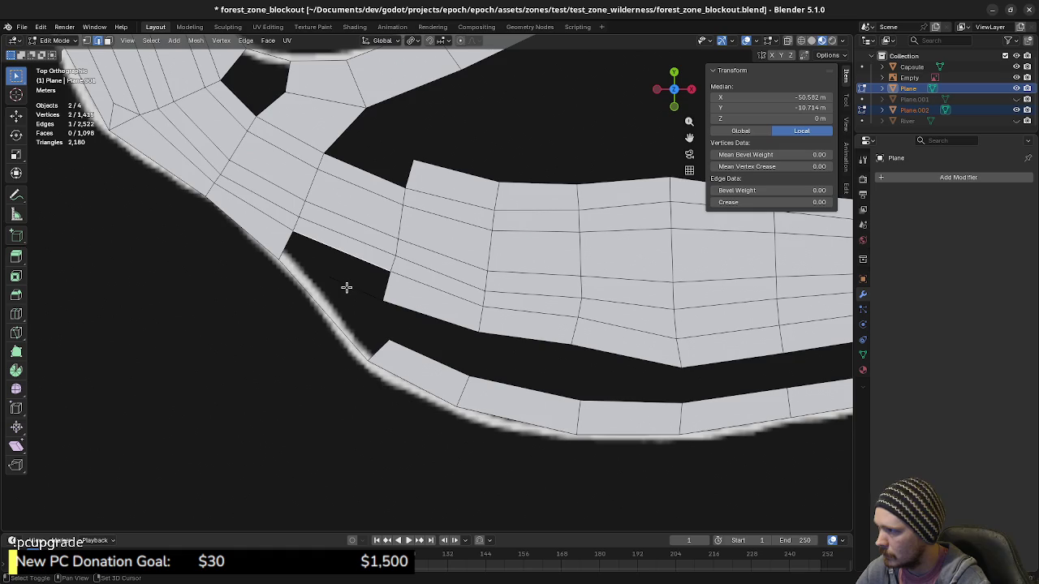
key(f)
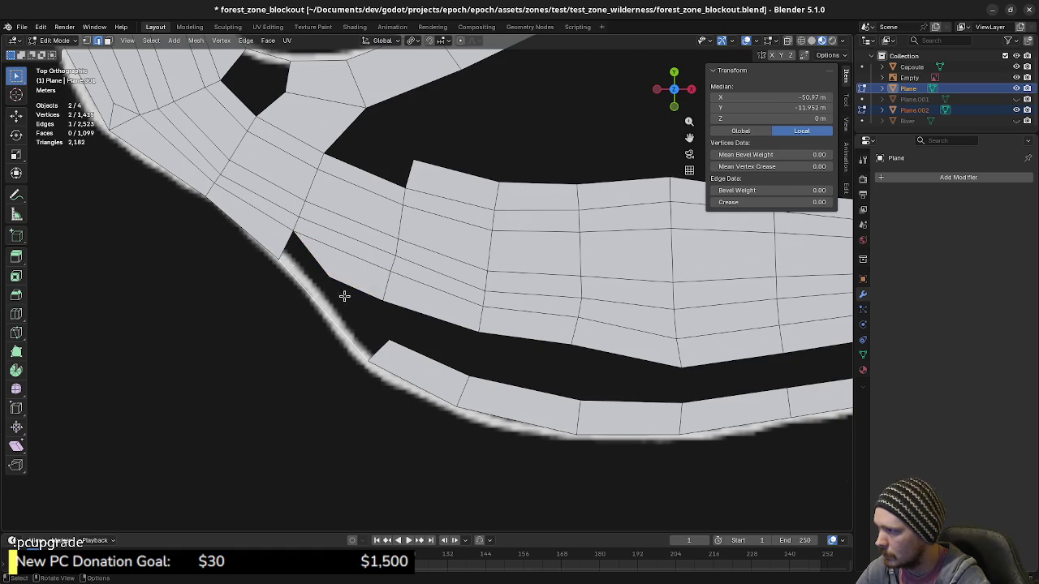
key(f)
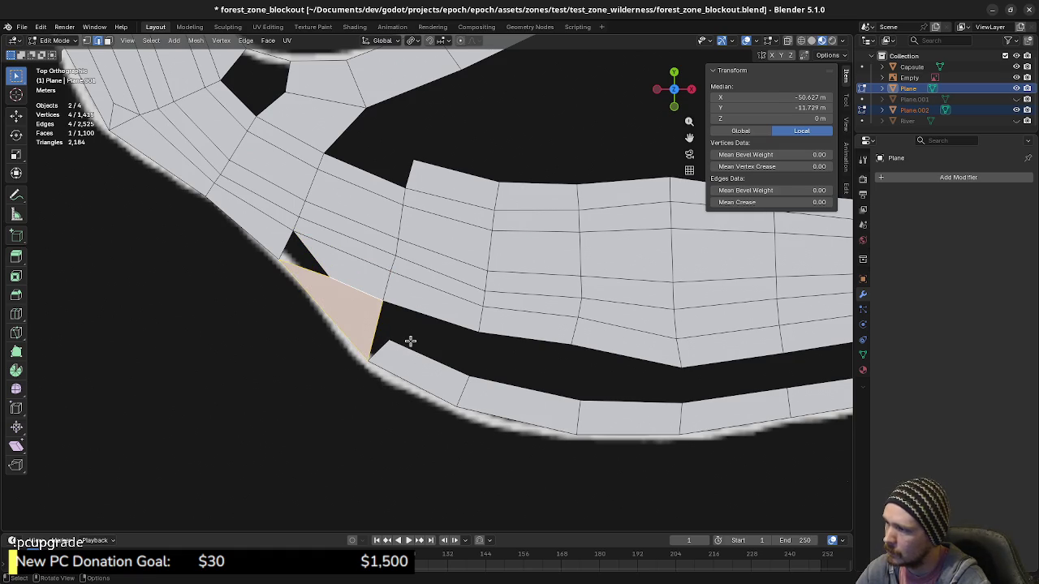
Nudge the new face's corner vertex right and fill the remaining gap with a triangle.
key(1)
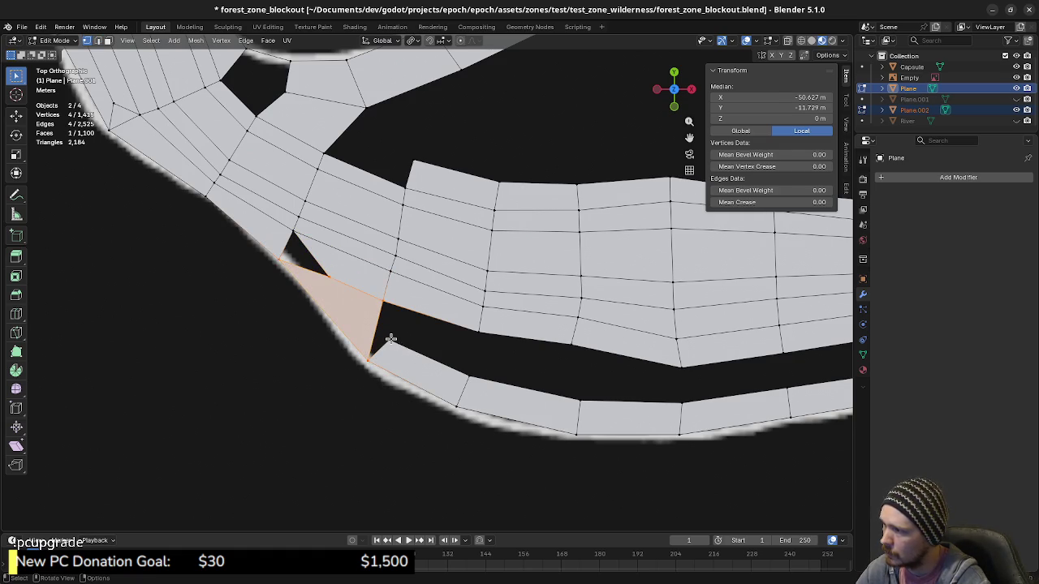
click(390, 337)
drag(406, 340, 411, 341)
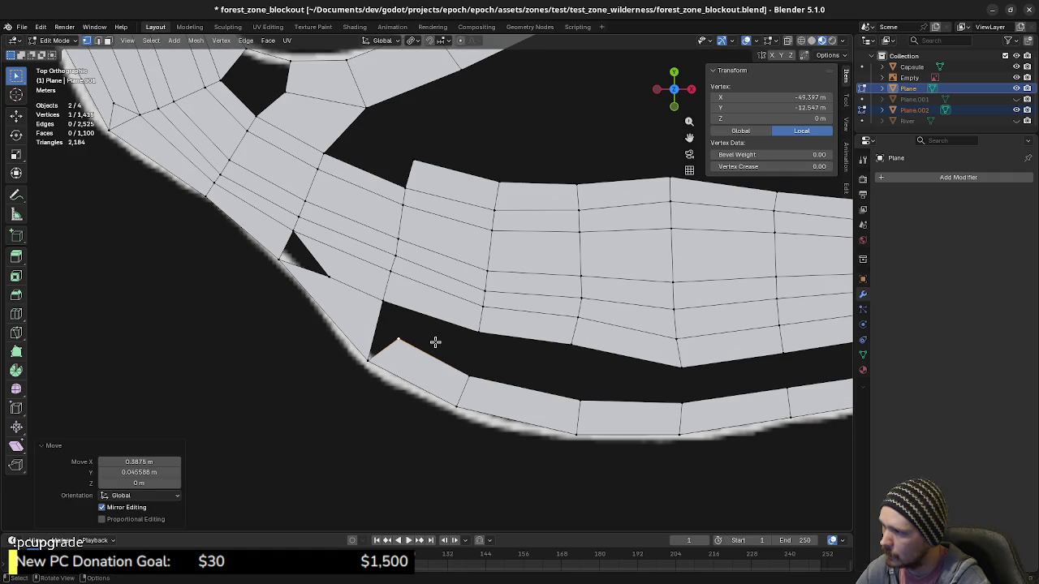
shift+click(383, 302)
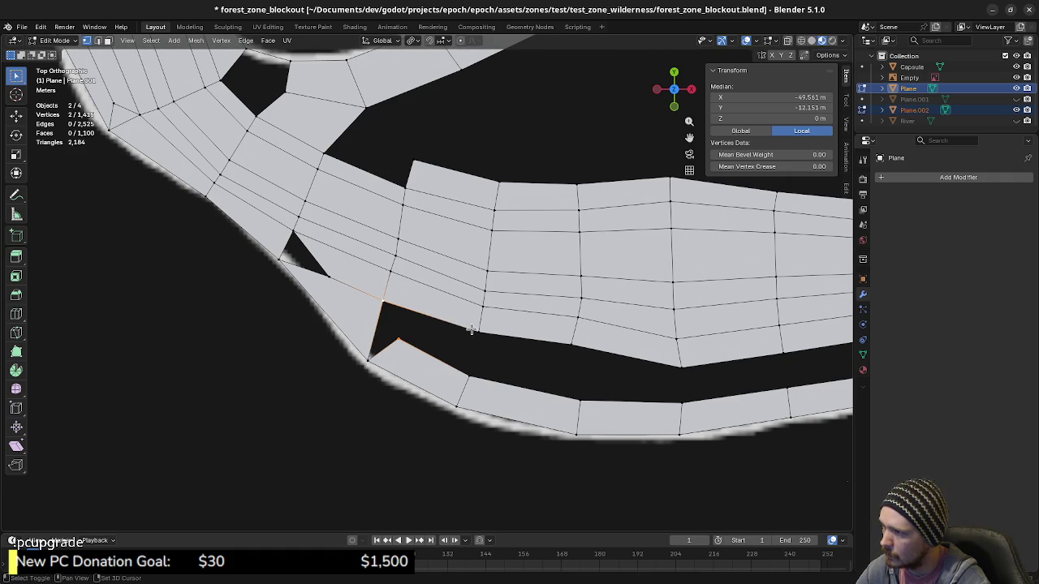
shift+click(478, 332)
key(f)
shift+middle_drag(464, 367, 396, 341)
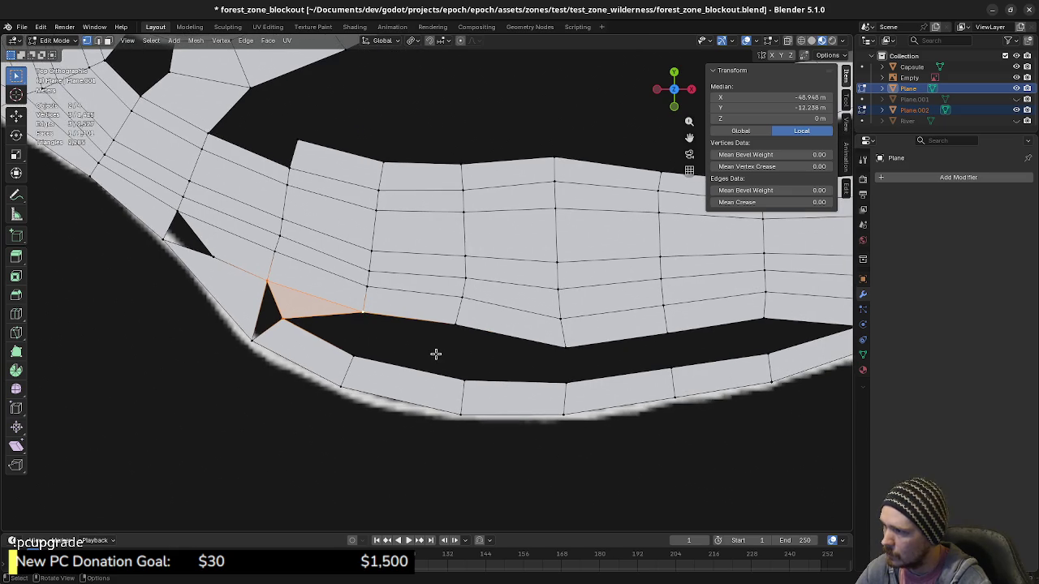
key(2)
click(397, 321)
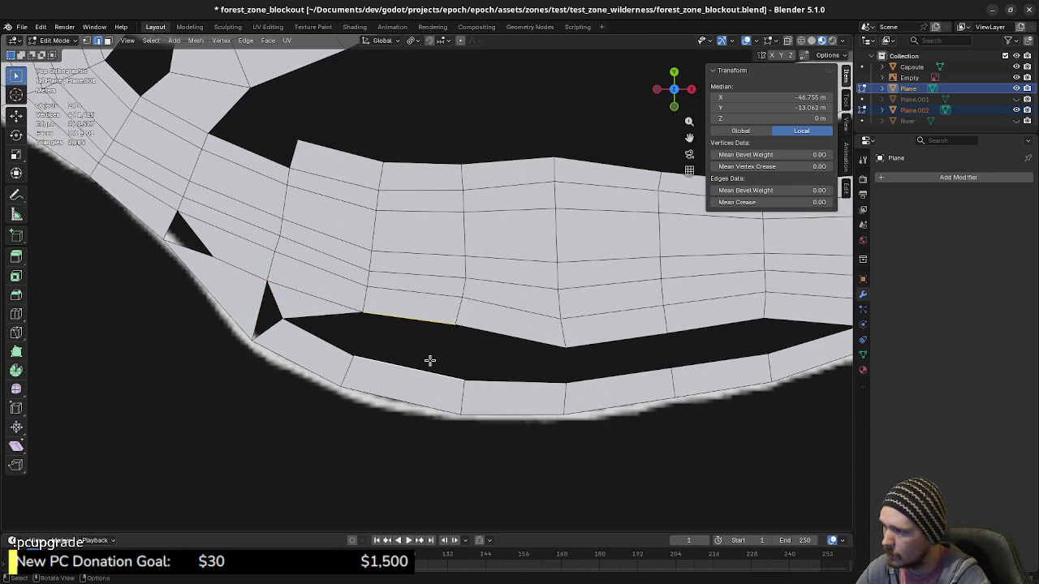
Fill the gap between the two selected strip edges with a quad face.
shift+click(430, 361)
key(F3)
text(subd)
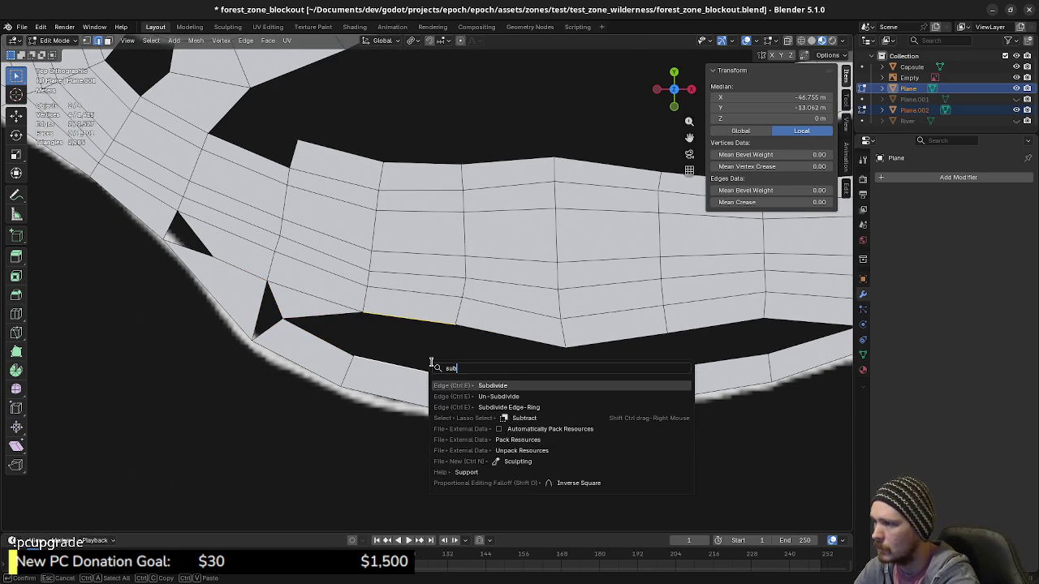
key(Return)
key(1)
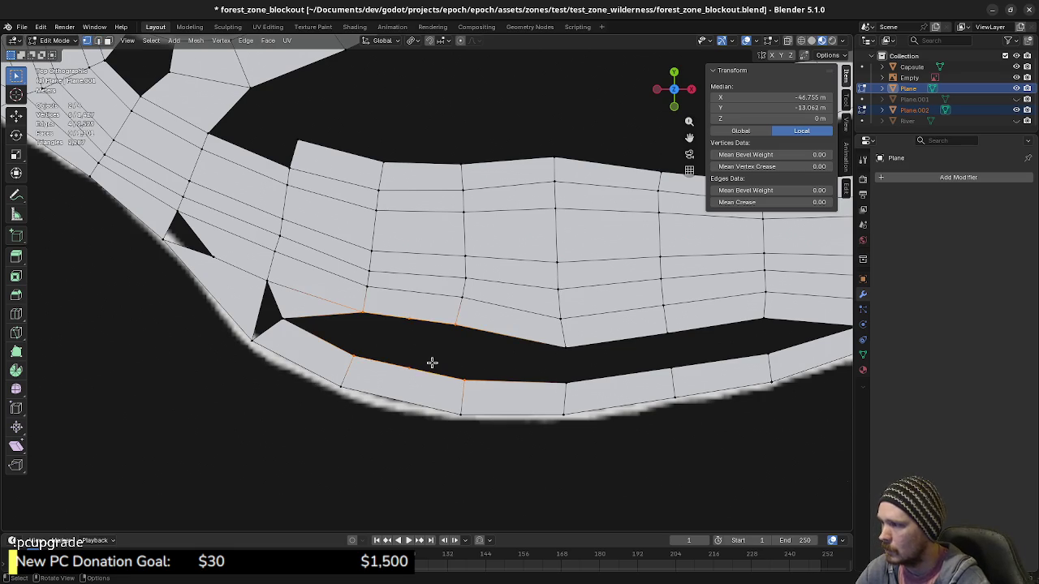
key(2)
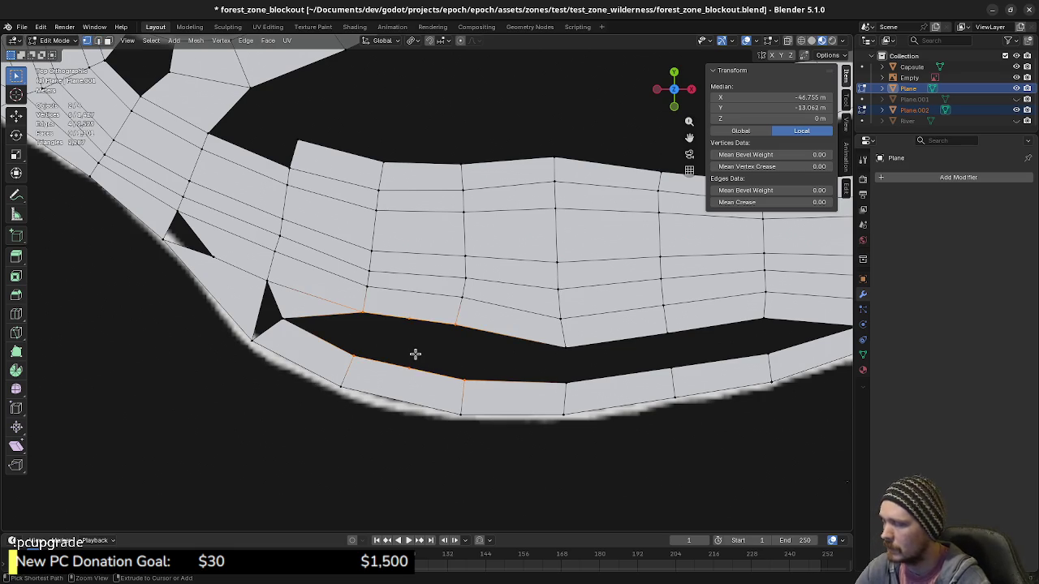
key(ctrl+z)
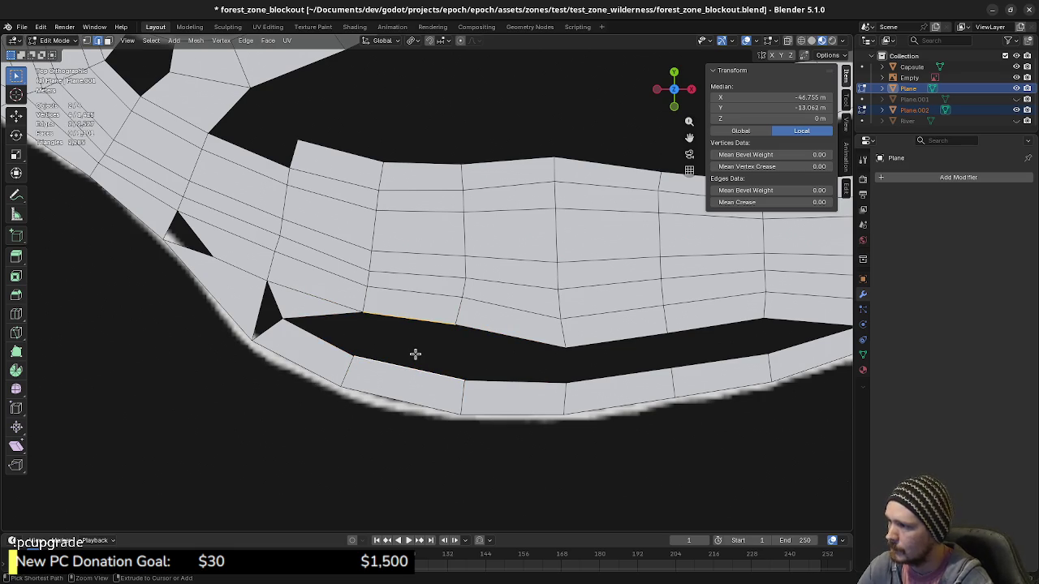
key(ctrl+z)
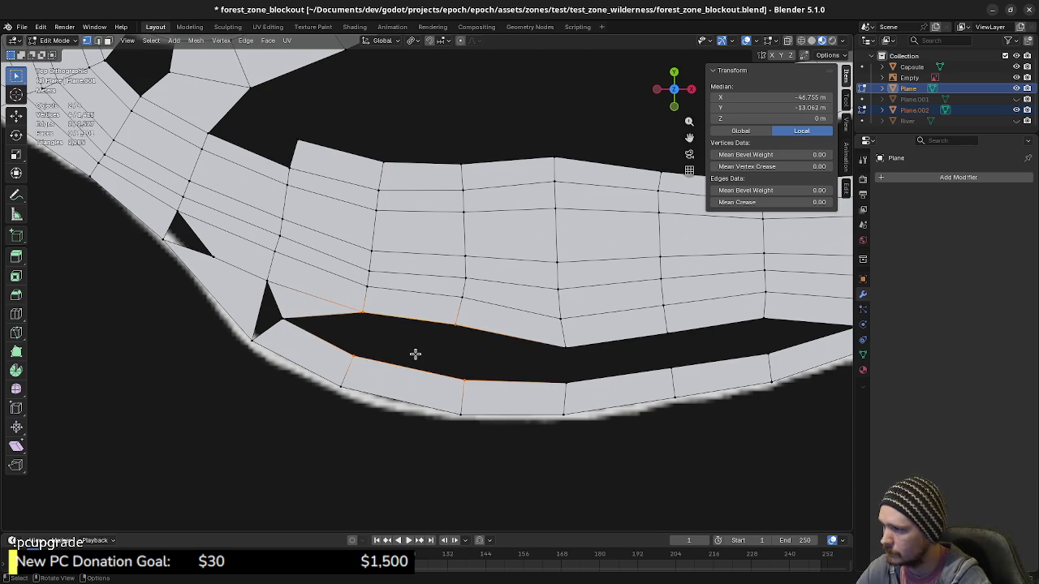
key(f)
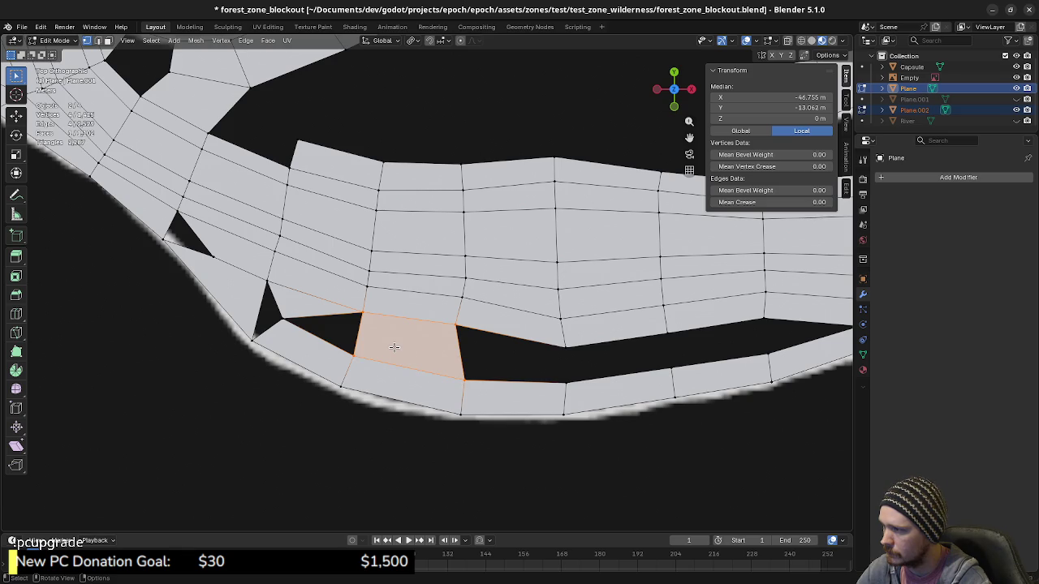
Loop-cut across the new quad and reposition both end vertices of the new edge.
key(3)
key(alt+a)
key(ctrl+r)
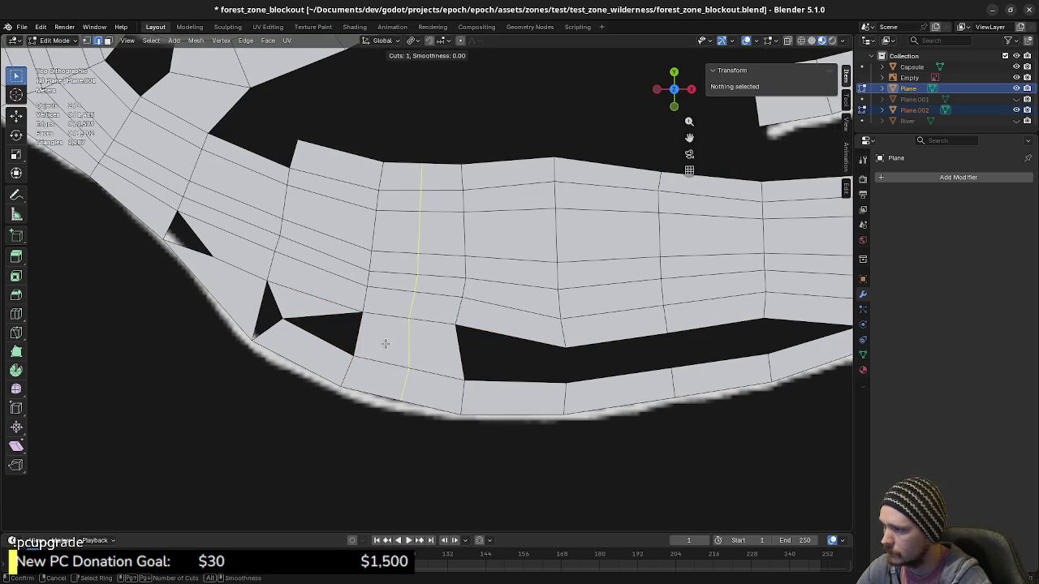
click(496, 366)
key(1)
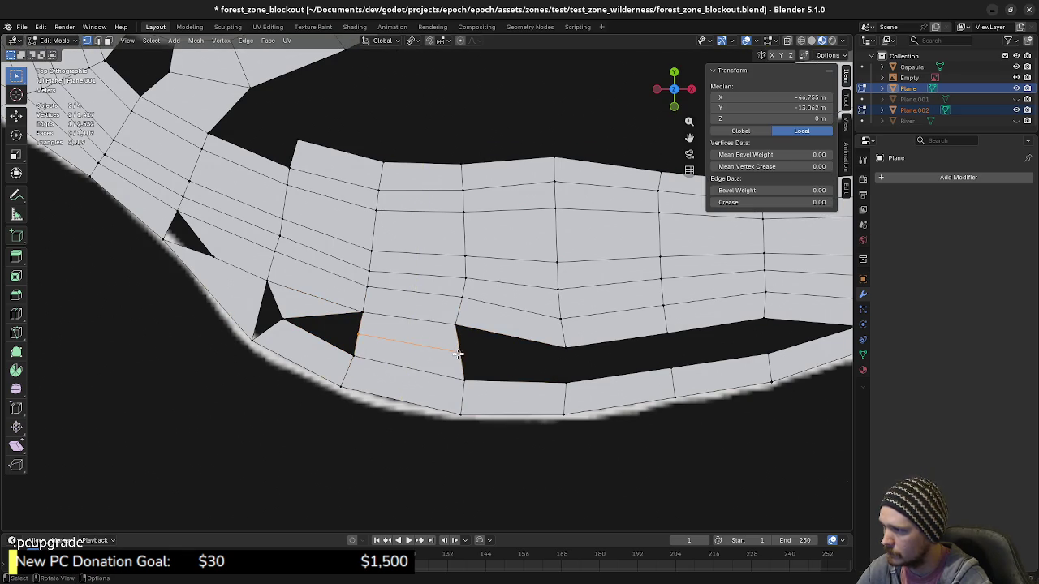
click(357, 337)
key(g)
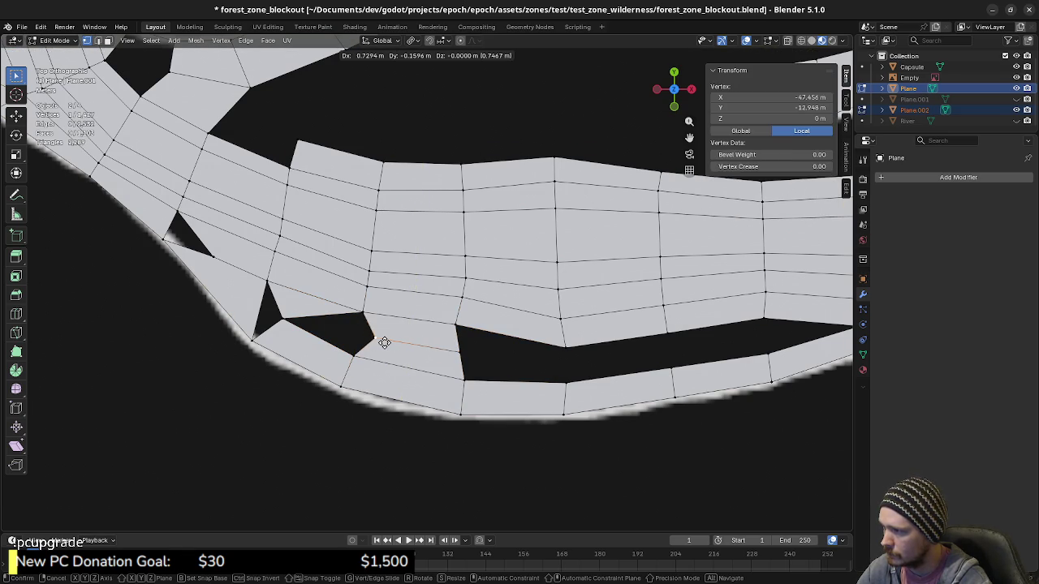
click(388, 341)
click(460, 349)
key(g)
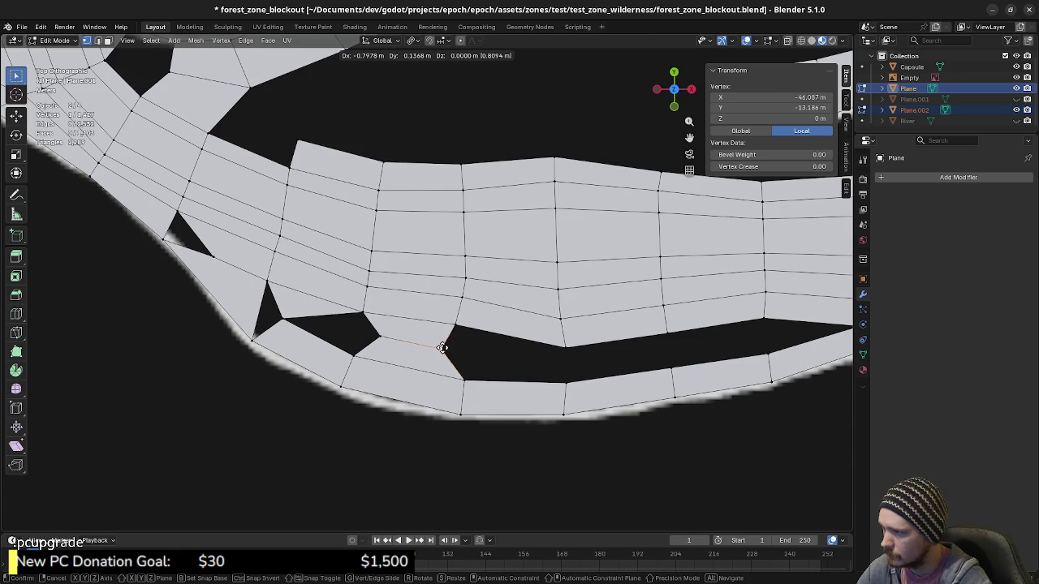
click(443, 349)
Fill the dark hole beside the new loop with a single face.
click(504, 379)
click(504, 380)
shift+click(511, 337)
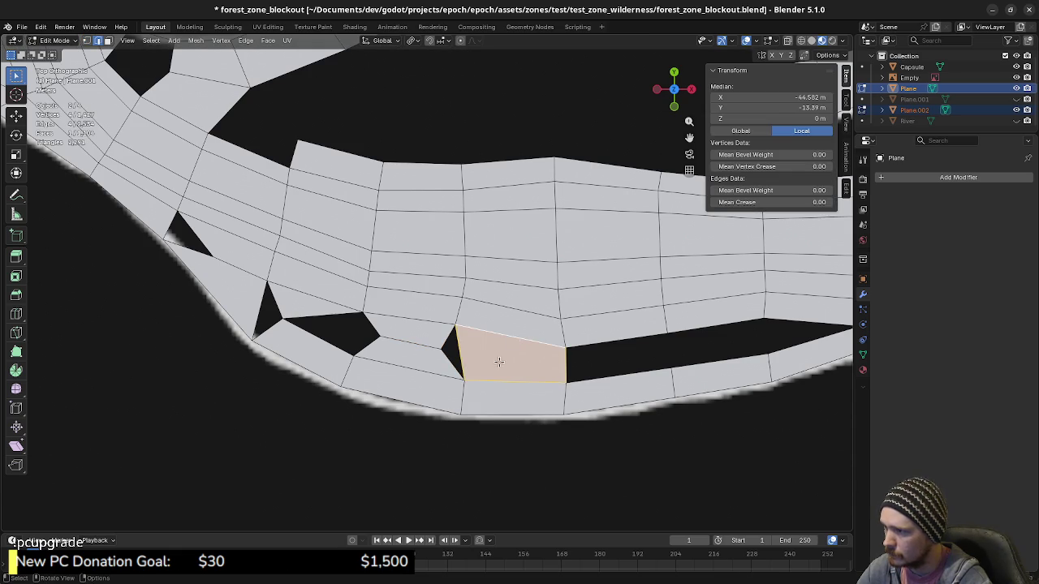
click(363, 337)
key(f)
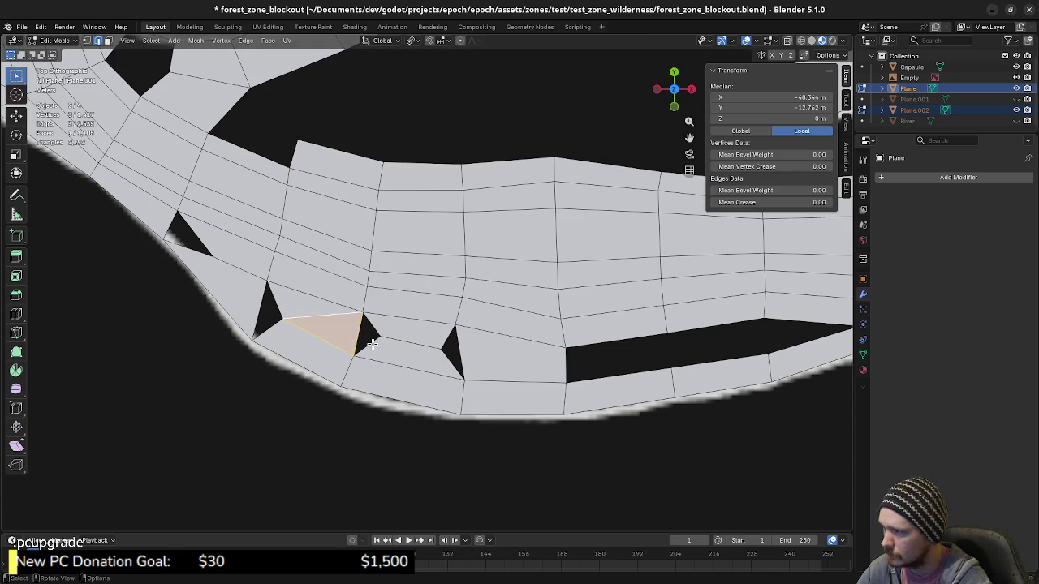
key(ctrl+z)
key(ctrl+z)
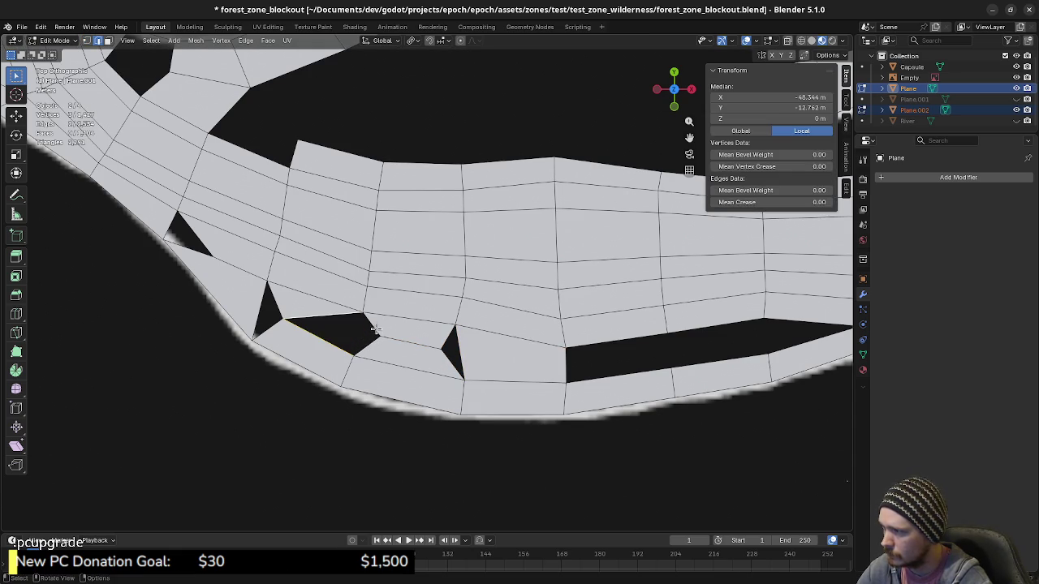
key(f)
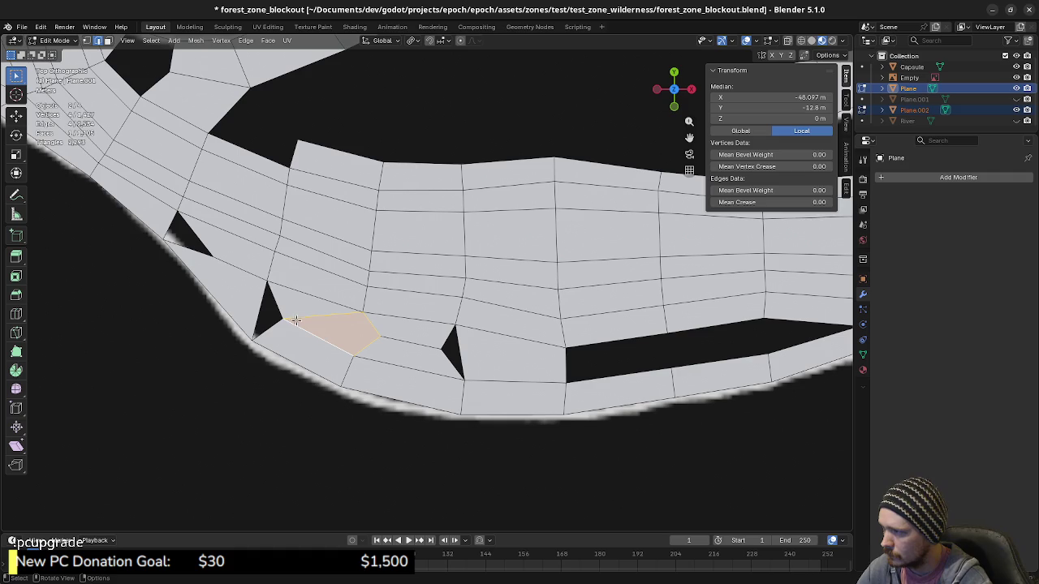
Extrude a new vertex into the corner gap and fill the triangle around it.
shift+middle_drag(457, 366, 331, 357)
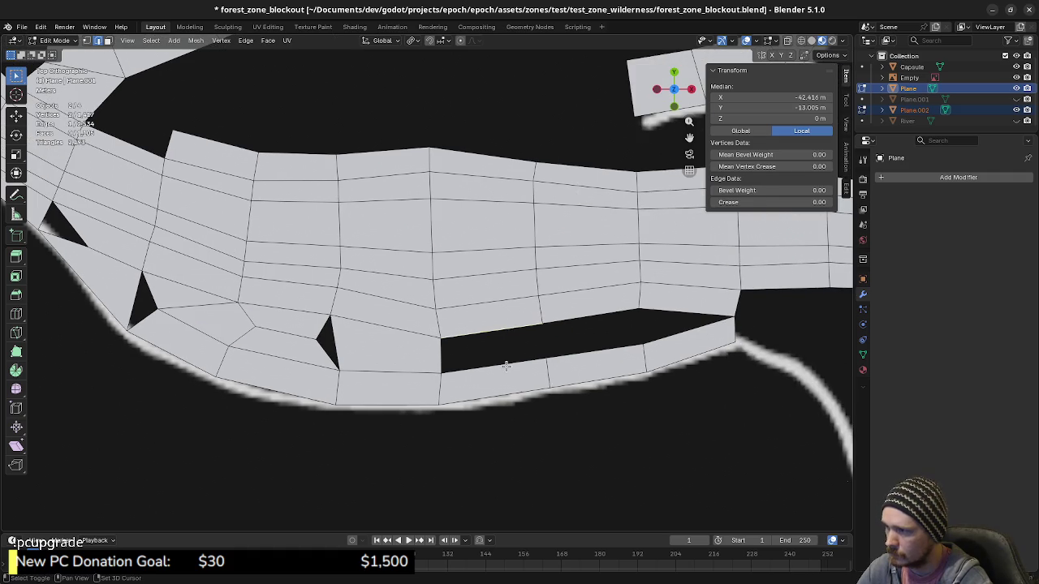
click(506, 365)
key(g)
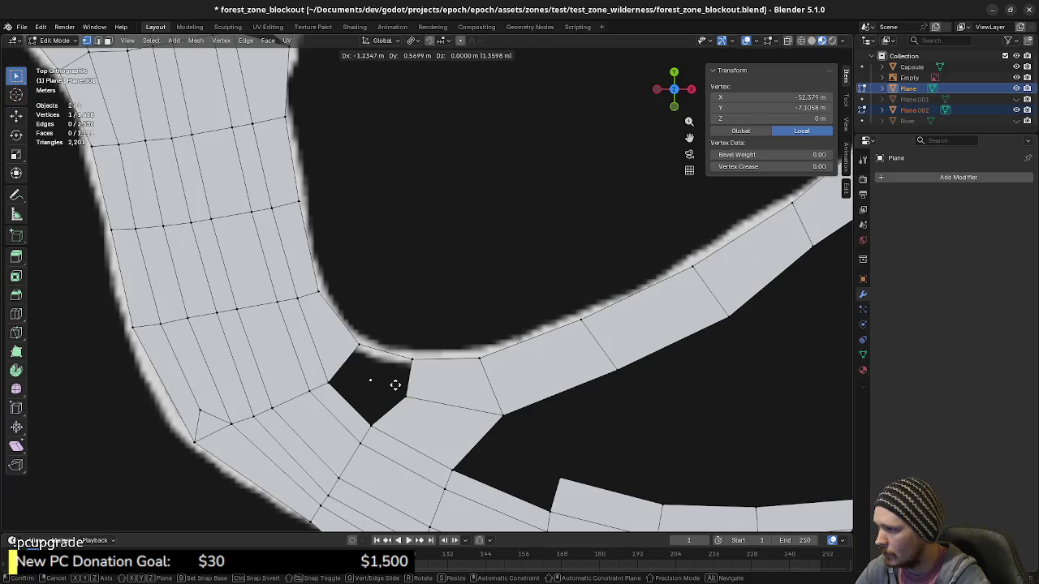
click(396, 386)
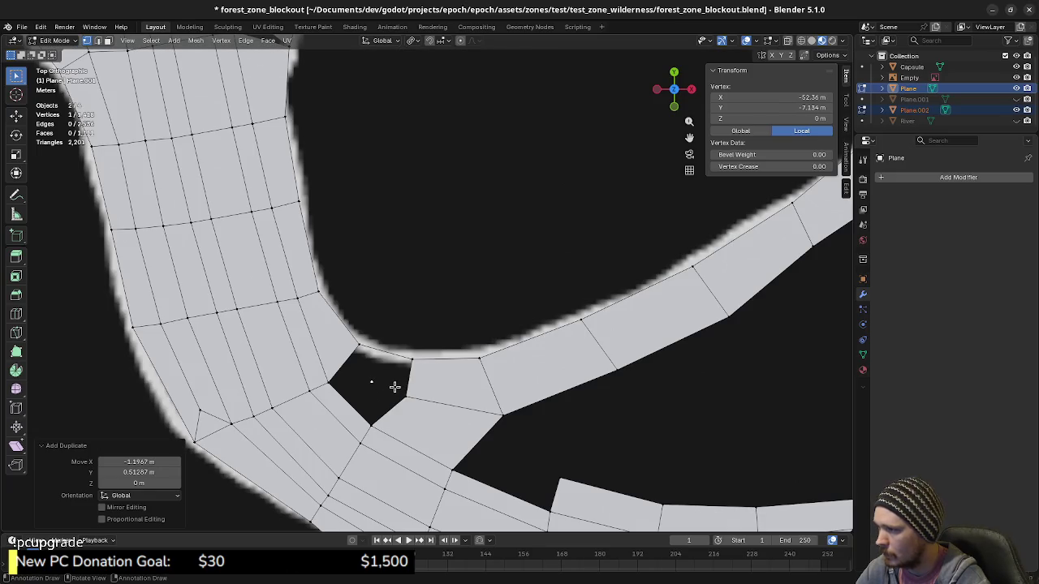
shift+click(358, 347)
shift+click(412, 359)
key(f)
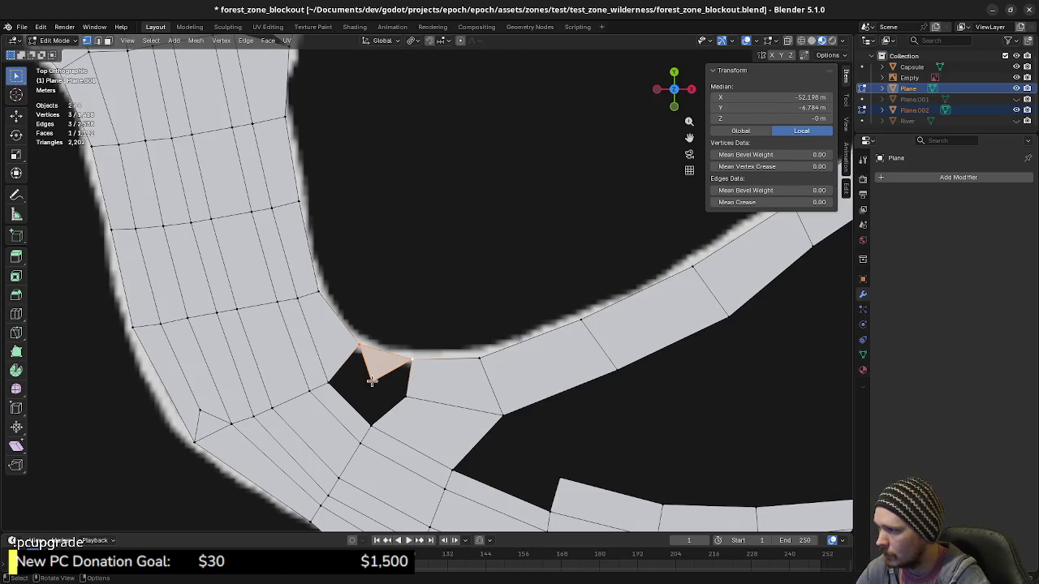
Fill the neighbouring gap and the right-hand gap with faces.
click(405, 396)
shift+click(412, 358)
shift+click(371, 380)
key(f)
click(371, 379)
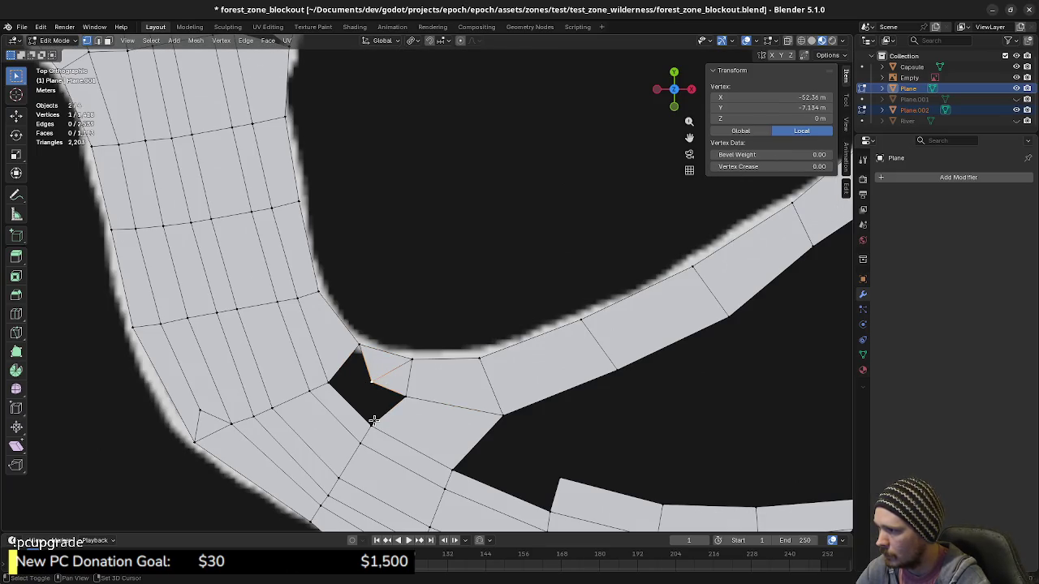
shift+click(406, 396)
shift+click(371, 420)
key(f)
Fill the lower gap and the last dark triangle at the road's bend.
click(329, 381)
shift+click(370, 380)
shift+click(371, 421)
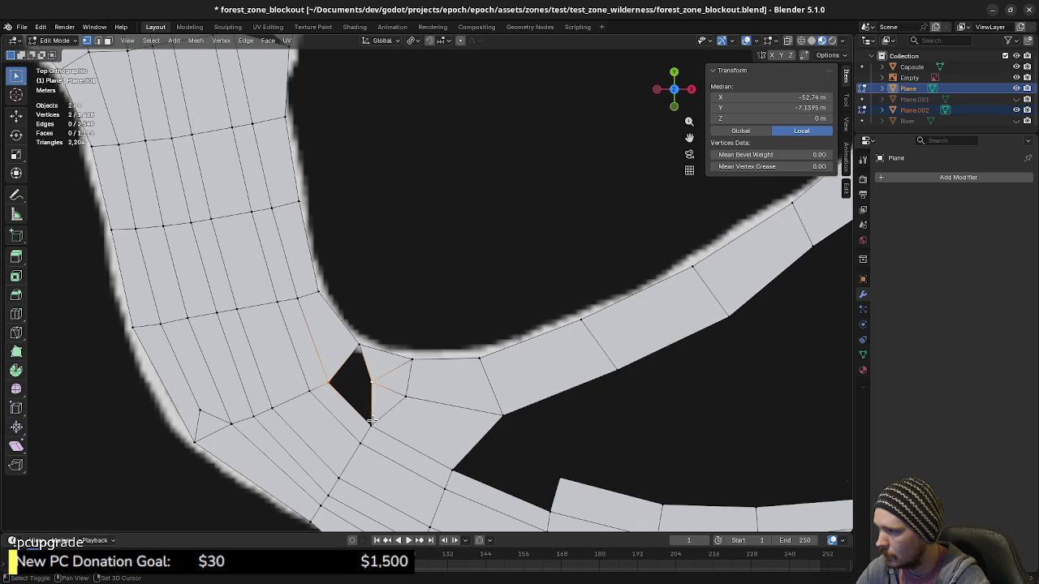
key(f)
click(329, 381)
shift+click(359, 347)
shift+click(371, 380)
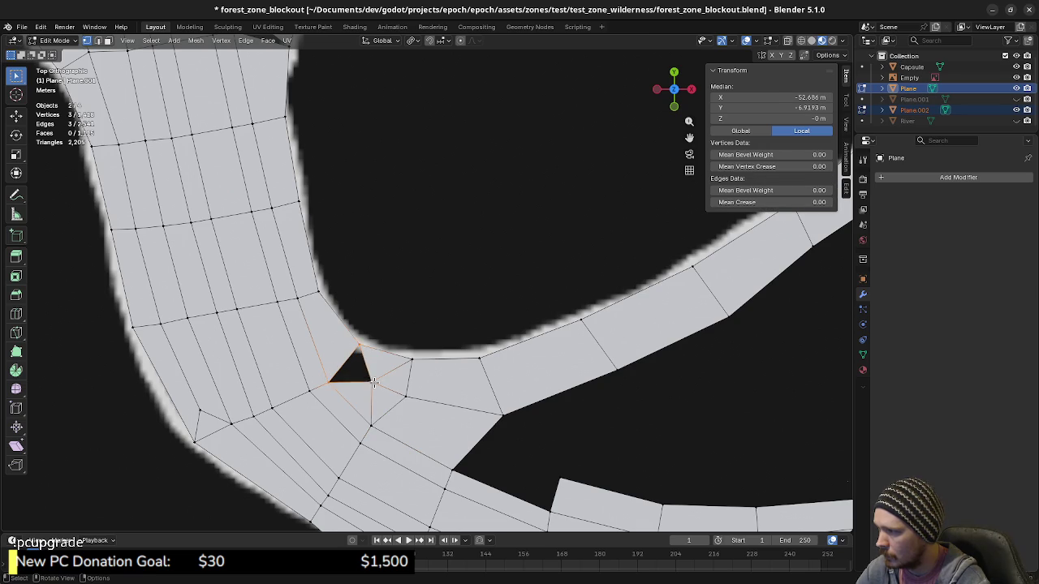
key(f)
shift+scroll(366, 365, up, 2)
shift+scroll(351, 339, up, 3)
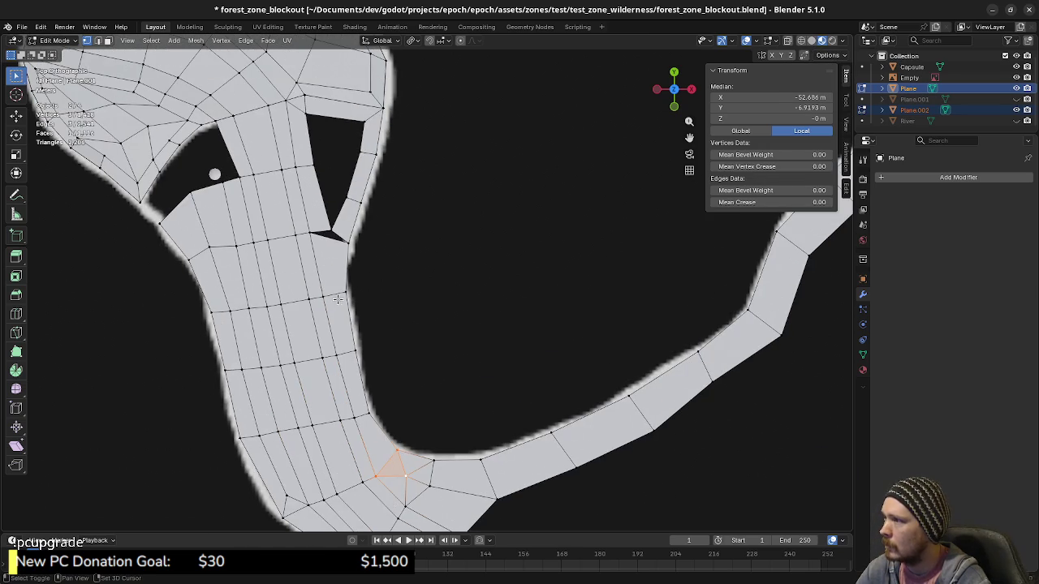
scroll(338, 299, up, 2)
ctrl+scroll(396, 348, down, 2)
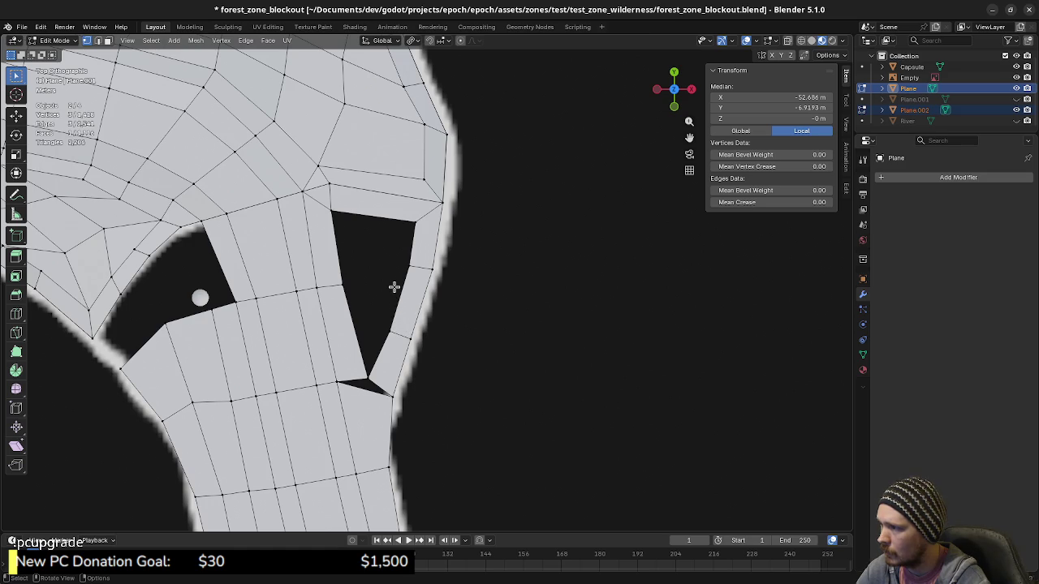
Slide the hole's tip vertex up its edge and fill the triangular hole with a face.
click(368, 378)
key(shift+v)
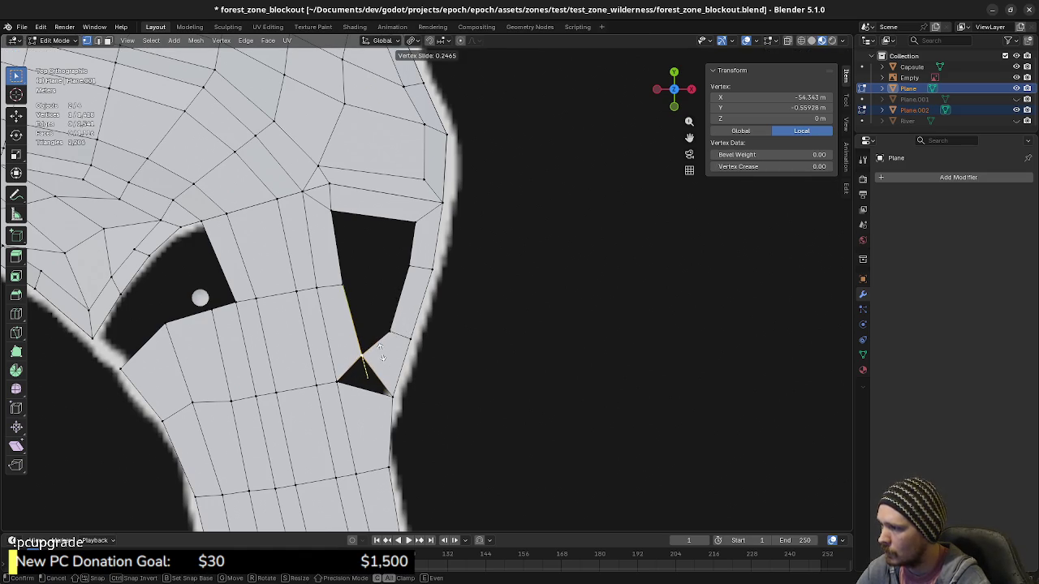
click(379, 350)
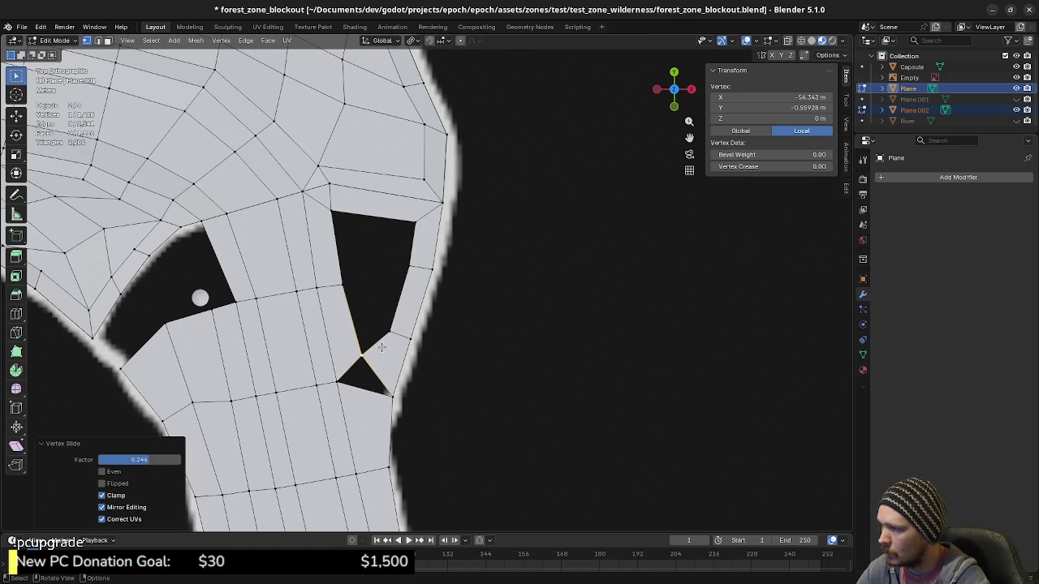
key(2)
click(351, 369)
shift+click(365, 388)
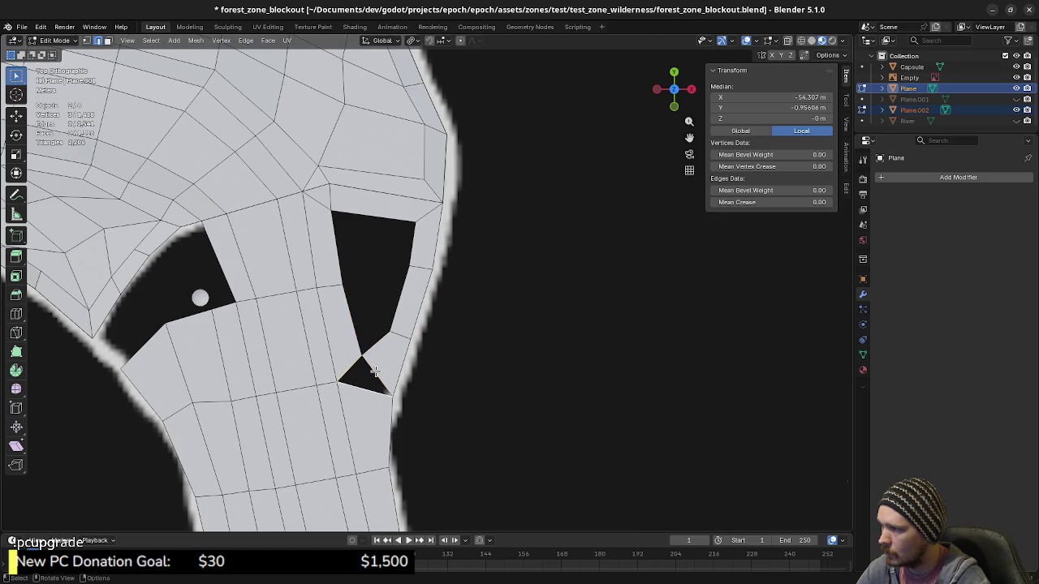
key(f)
Fill the lower part of the hole and the right dark hole from their border edges.
click(349, 313)
shift+click(400, 301)
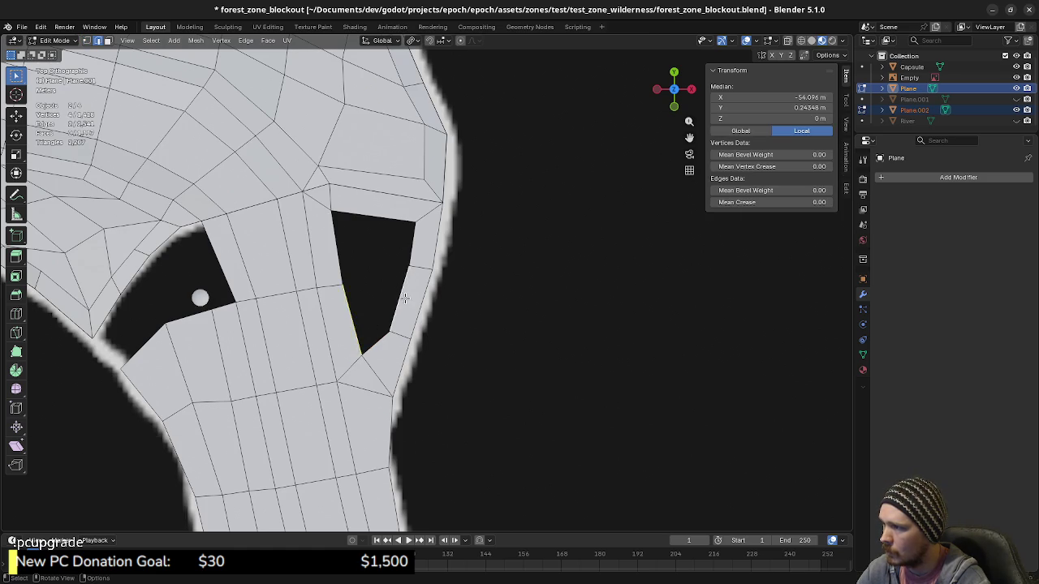
key(f)
click(409, 247)
key(f)
ctrl+scroll(365, 304, up, 5)
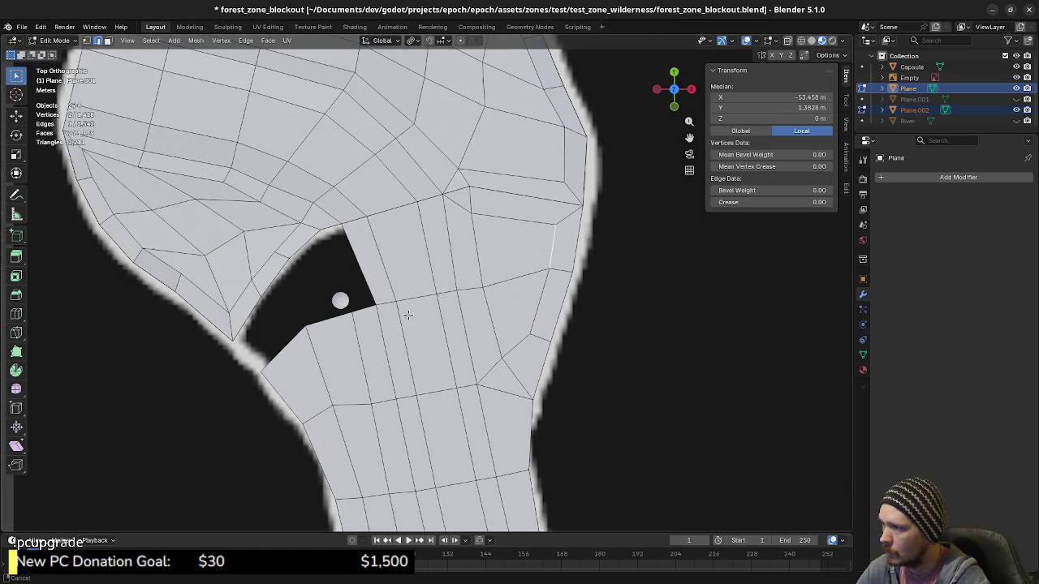
middle_drag(339, 379, 317, 408)
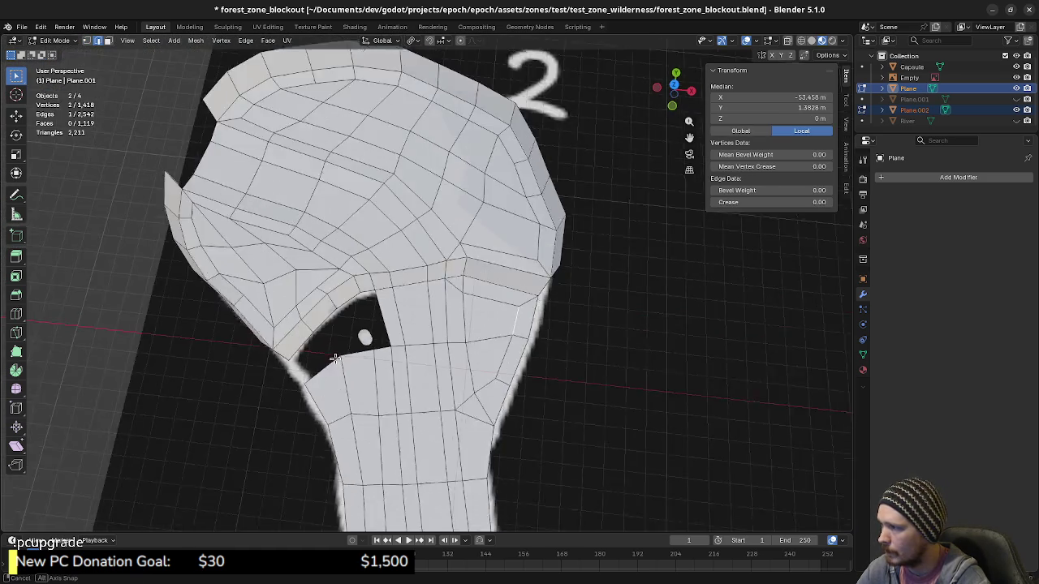
Fill a quad and another face at the eye hole's lower left, then return to top view.
shift+click(292, 397)
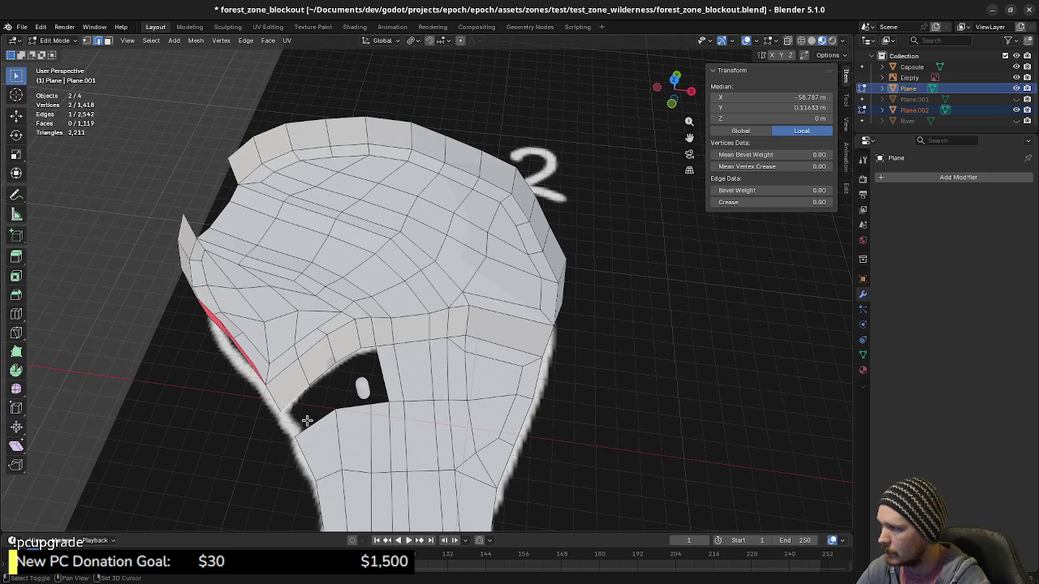
key(f)
click(346, 404)
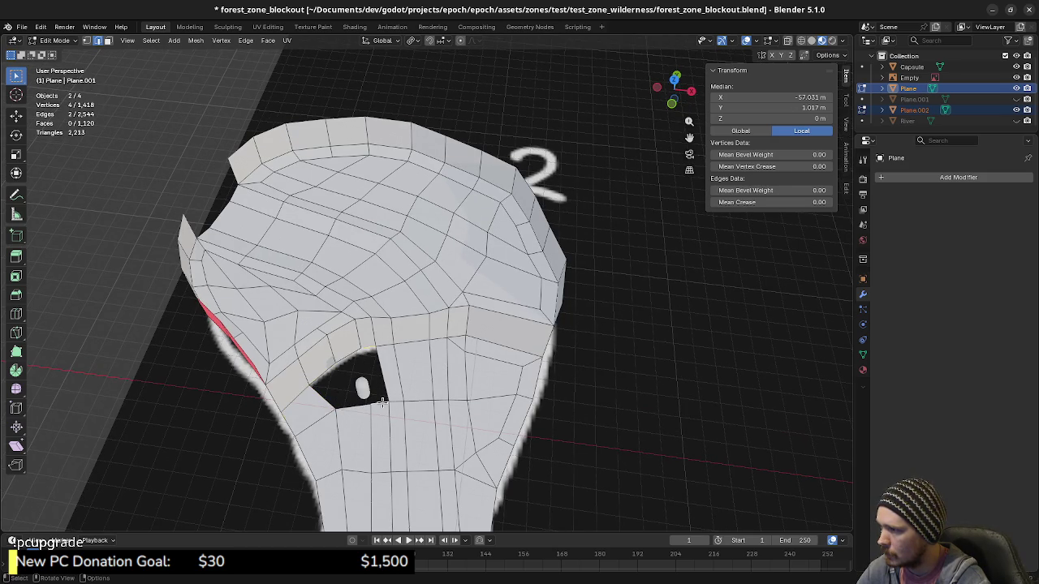
key(f)
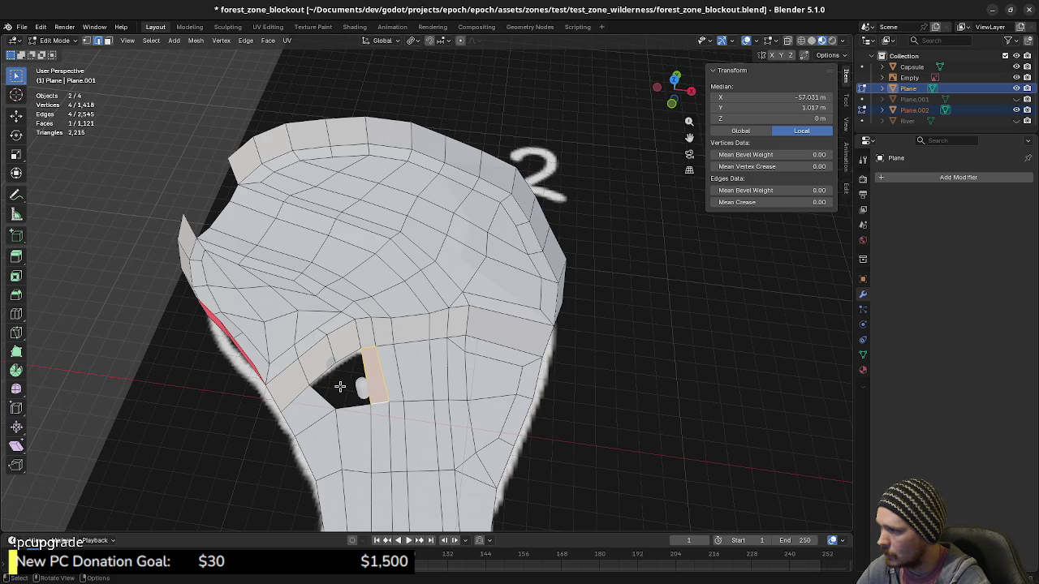
scroll(348, 421, up, 3)
scroll(409, 371, up, 3)
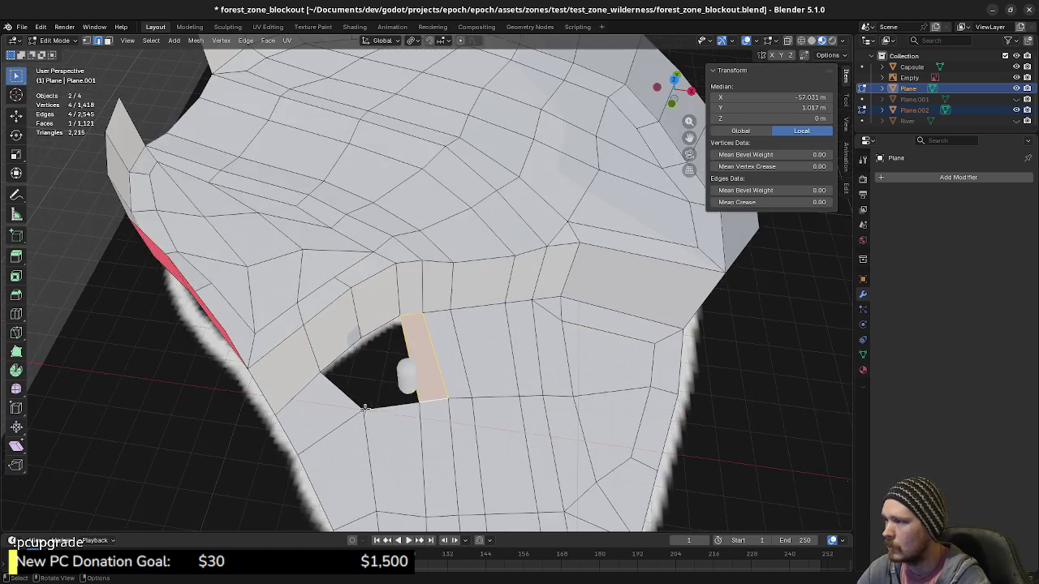
mouse_move(409, 371)
middle_down()
mouse_move(407, 351)
mouse_move(368, 359)
middle_up()
click(407, 350)
key(KP_7)
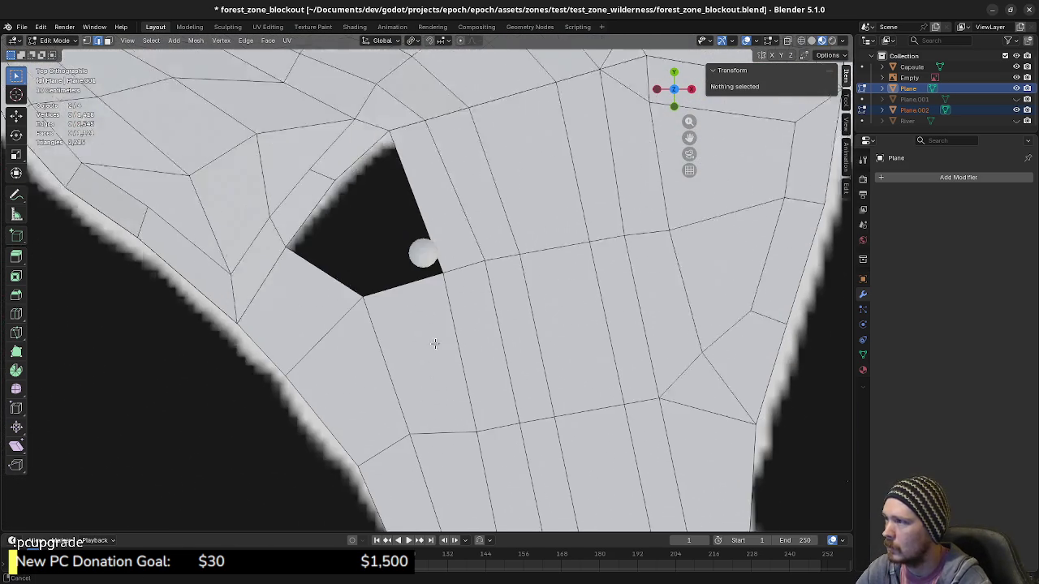
Extrude a vertex into the hole, then fill a triangle and the remaining gap around it.
click(368, 360)
key(g)
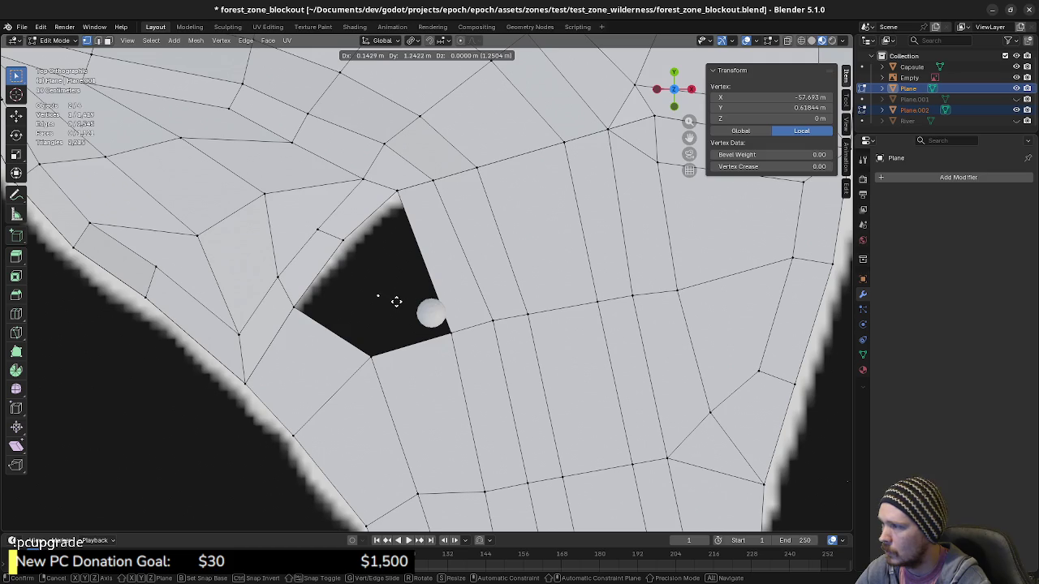
click(394, 297)
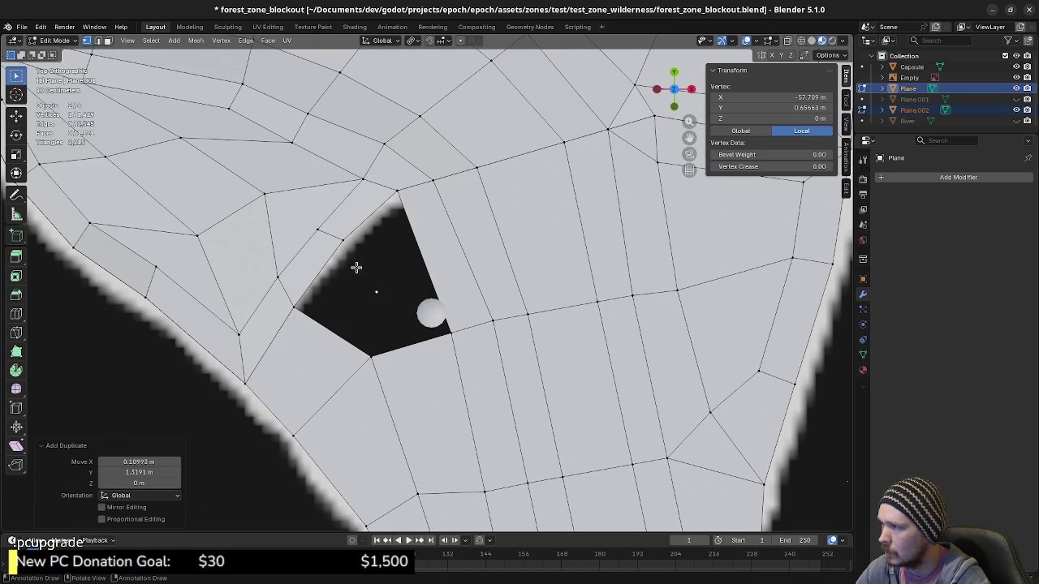
middle_drag(356, 267, 380, 456)
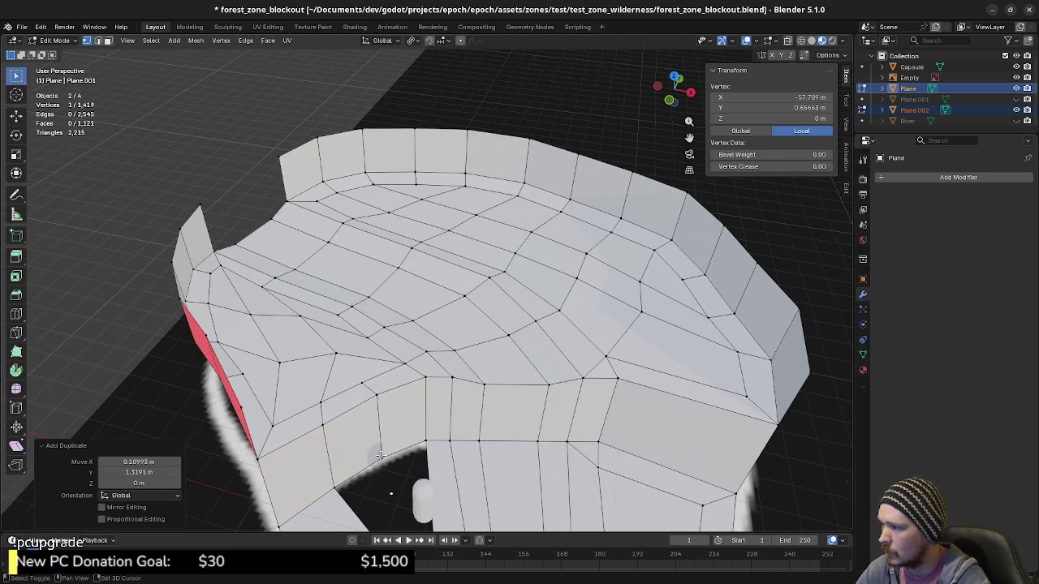
shift+click(426, 441)
key(f)
mouse_move(426, 441)
middle_down()
mouse_move(409, 408)
mouse_move(431, 435)
middle_up()
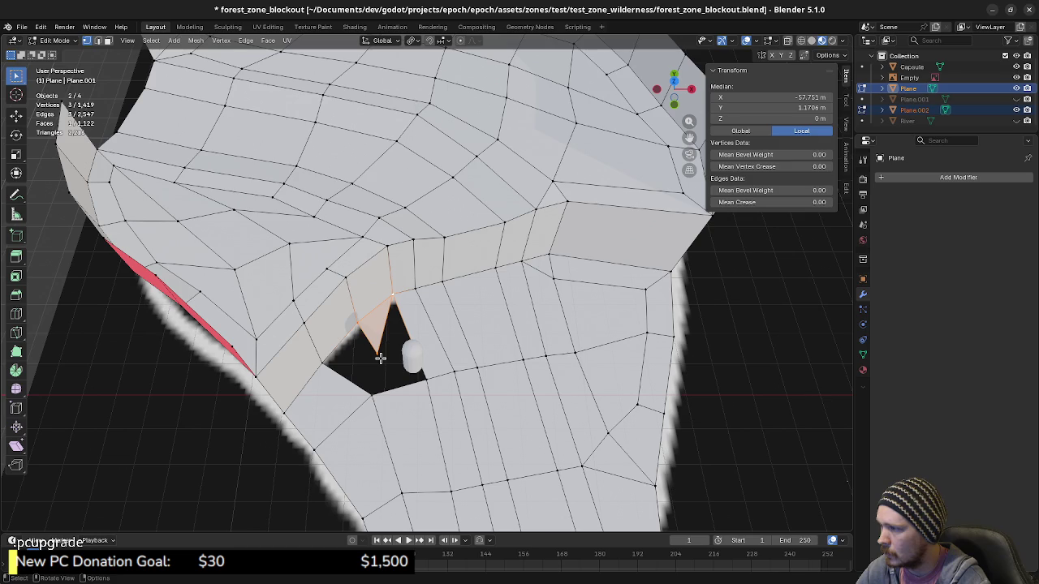
shift+click(380, 357)
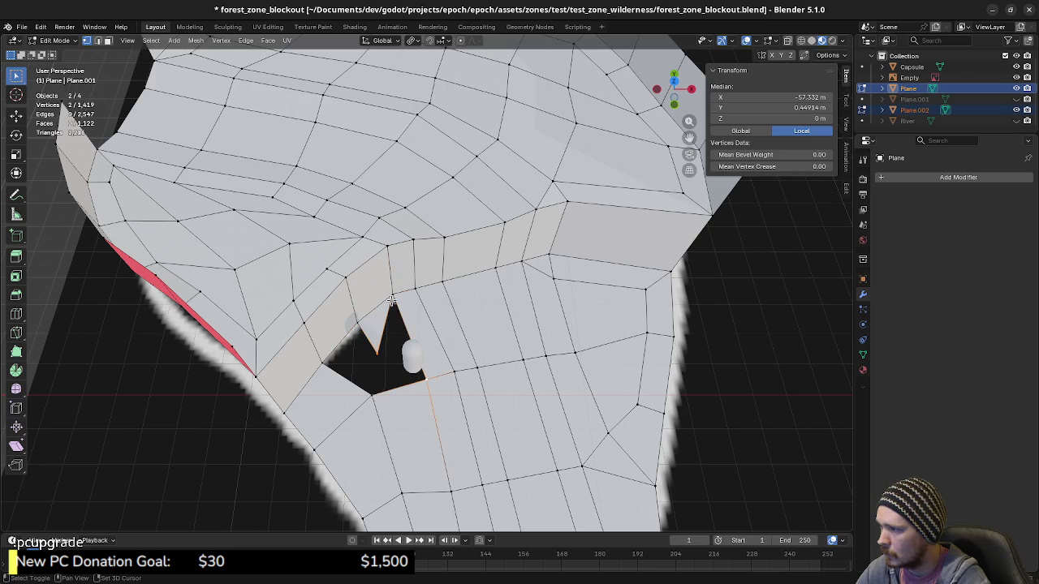
shift+click(391, 300)
key(f)
Close the last hole with a three-vertex triangle and a face between two border edges.
click(377, 361)
shift+click(370, 391)
key(f)
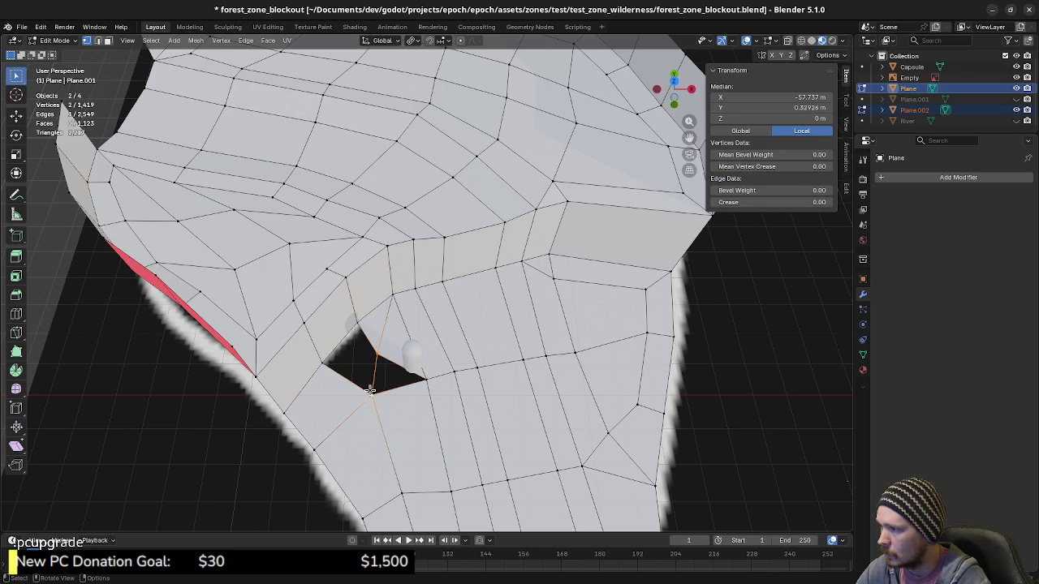
shift+click(427, 379)
key(f)
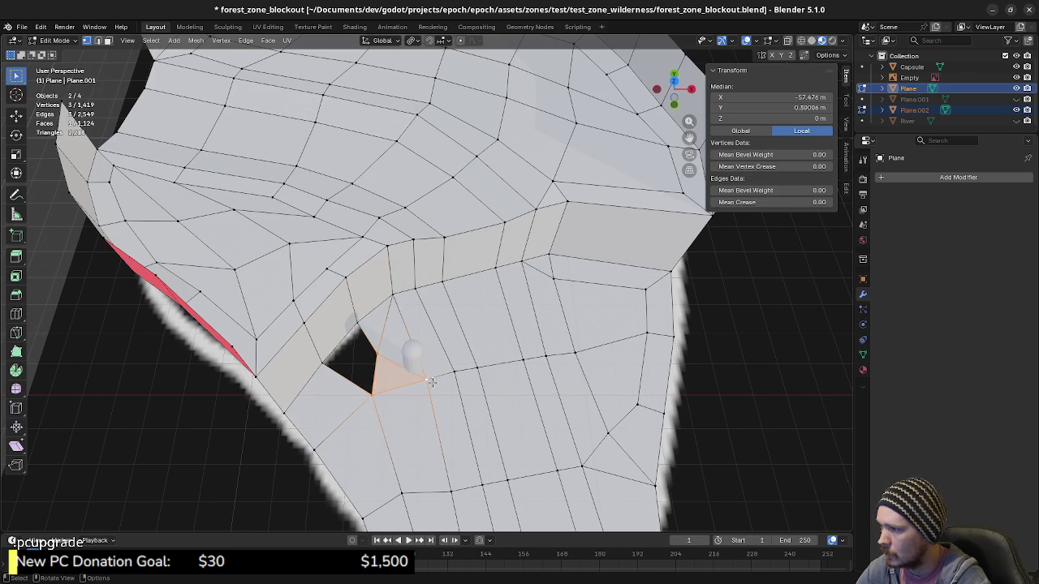
key(2)
click(366, 345)
shift+click(345, 374)
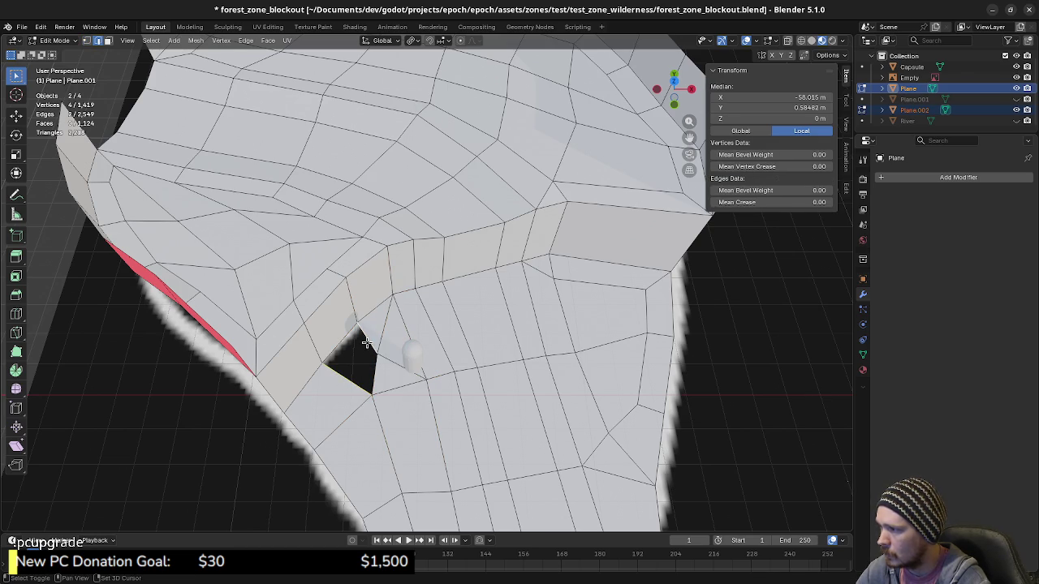
key(f)
key(alt+a)
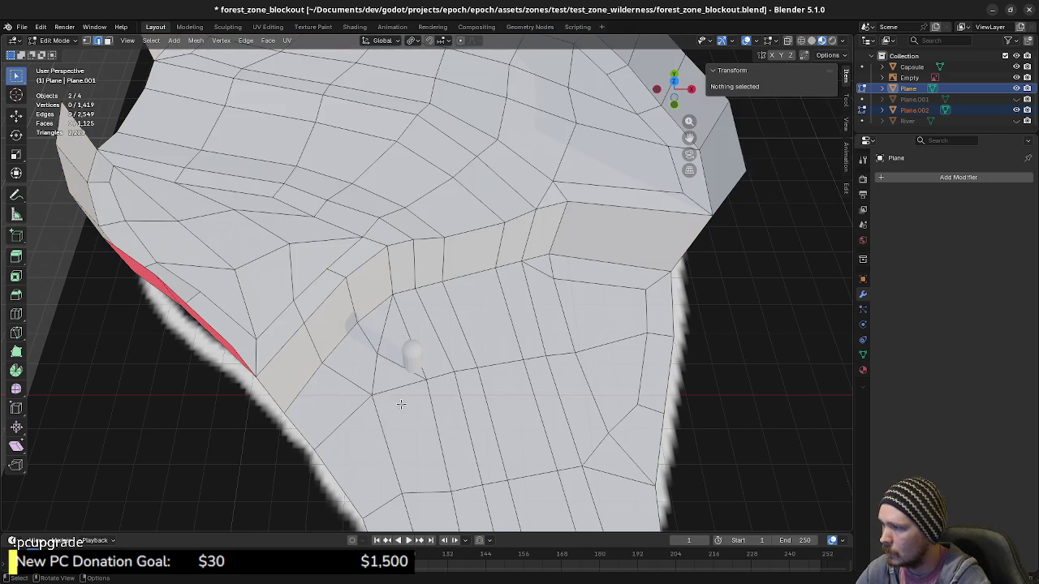
Subdivide the wide strip's lower edge and move its new midpoint vertex in top view.
click(377, 357)
mouse_move(376, 358)
middle_down()
mouse_move(560, 469)
mouse_move(424, 343)
middle_up()
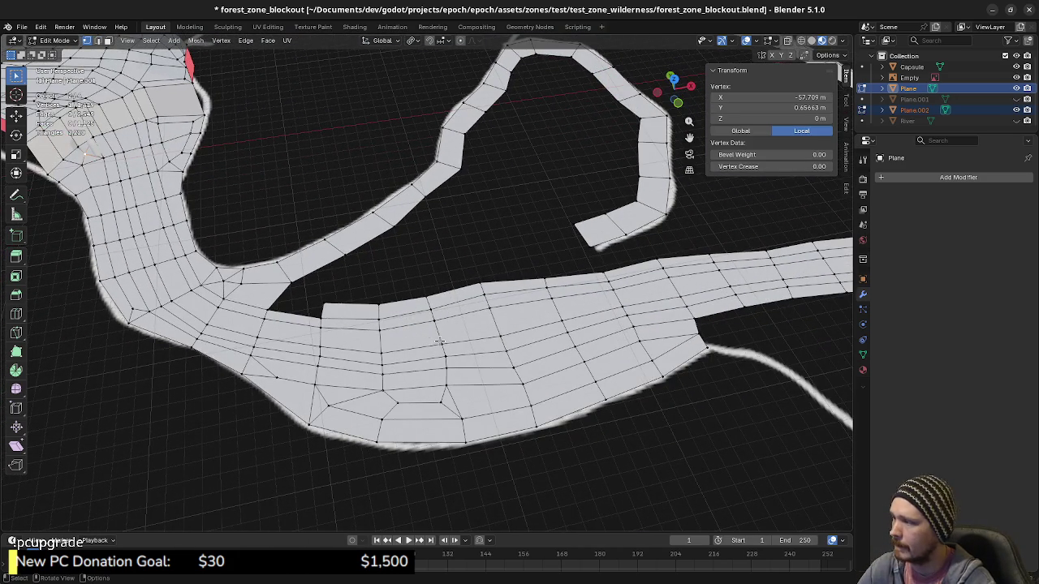
shift+middle_drag(477, 400, 457, 391)
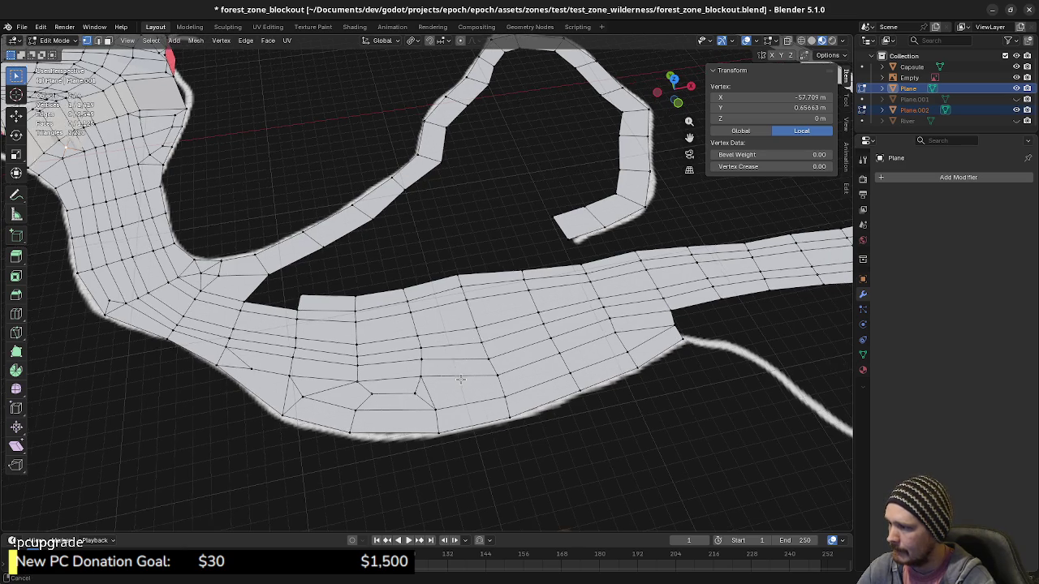
scroll(451, 408, up, 3)
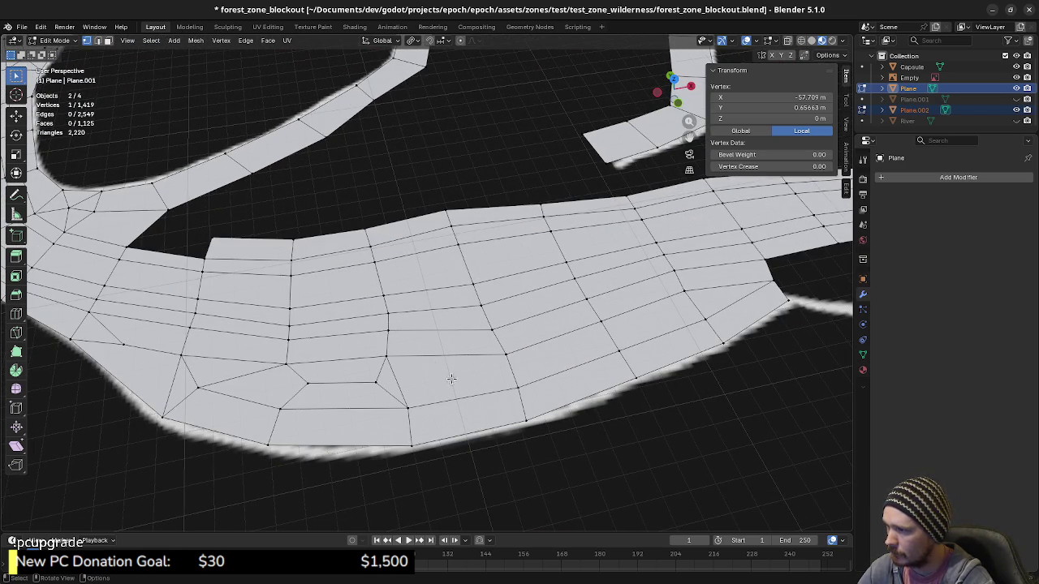
shift+click(402, 385)
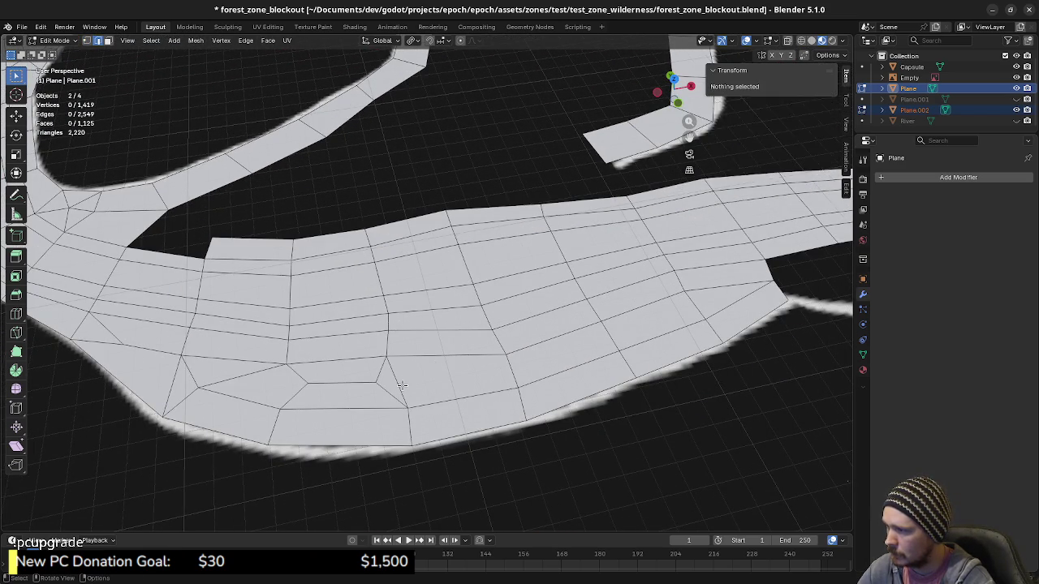
key(F3)
click(507, 411)
key(1)
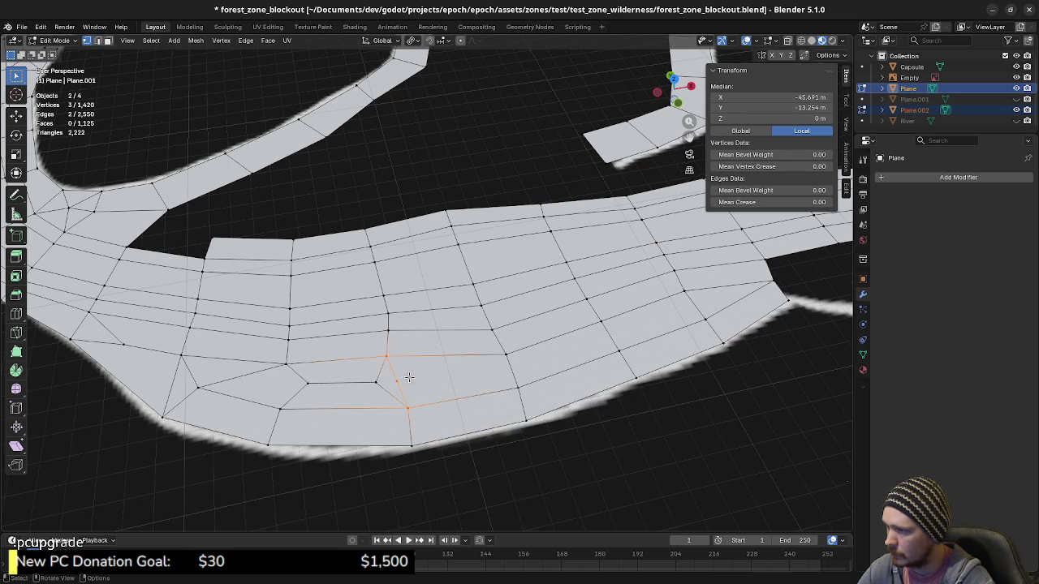
click(398, 381)
key(KP_7)
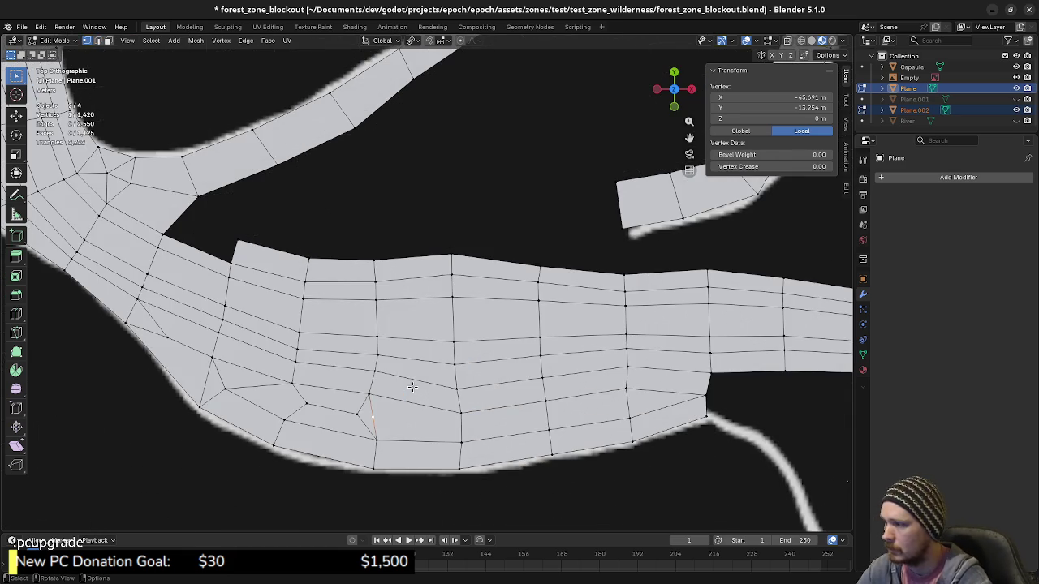
key(g)
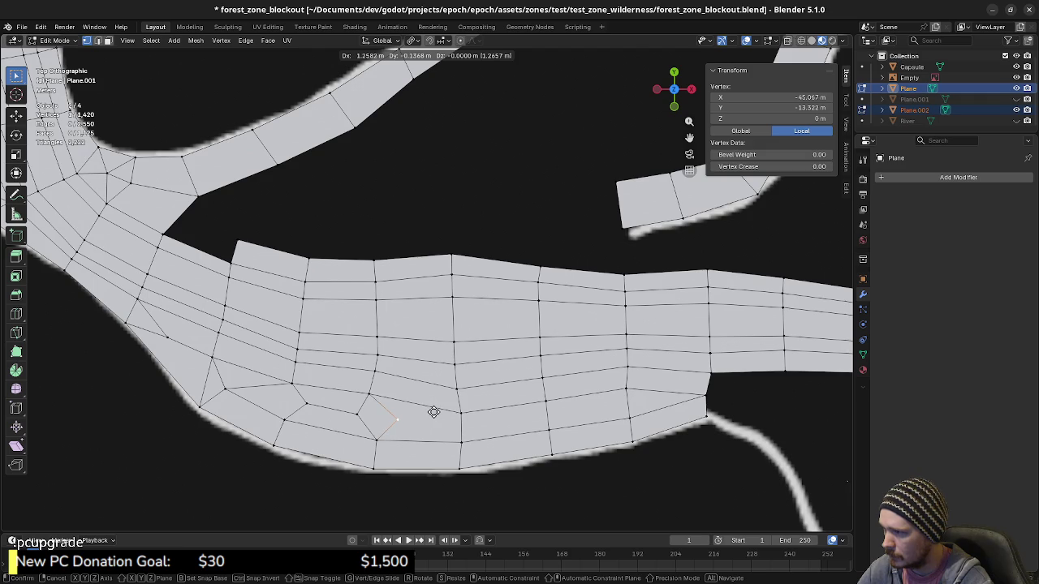
click(433, 412)
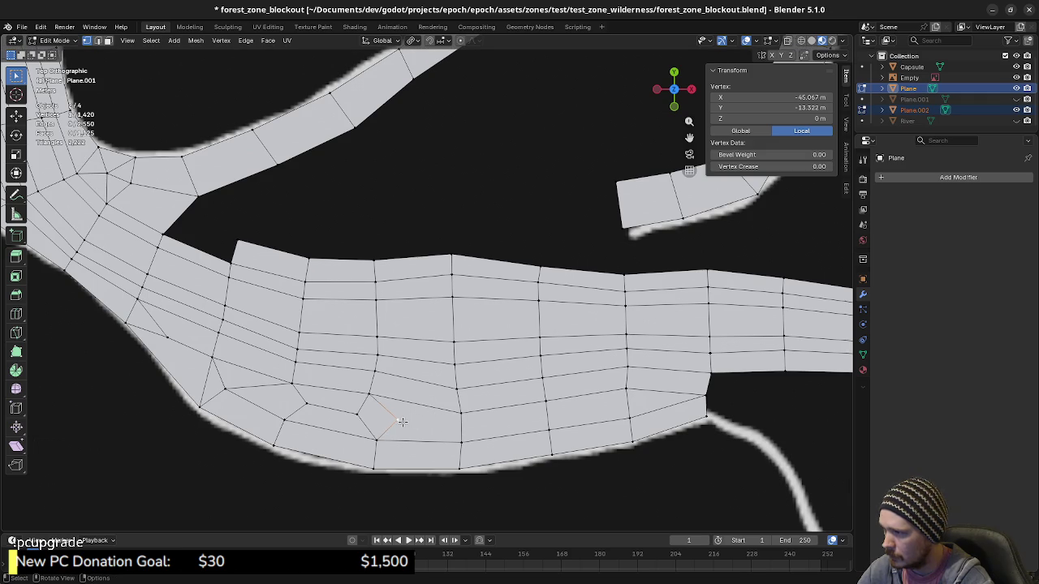
Connect the midpoint vertex with J to its two neighbouring vertices.
shift+click(458, 414)
key(j)
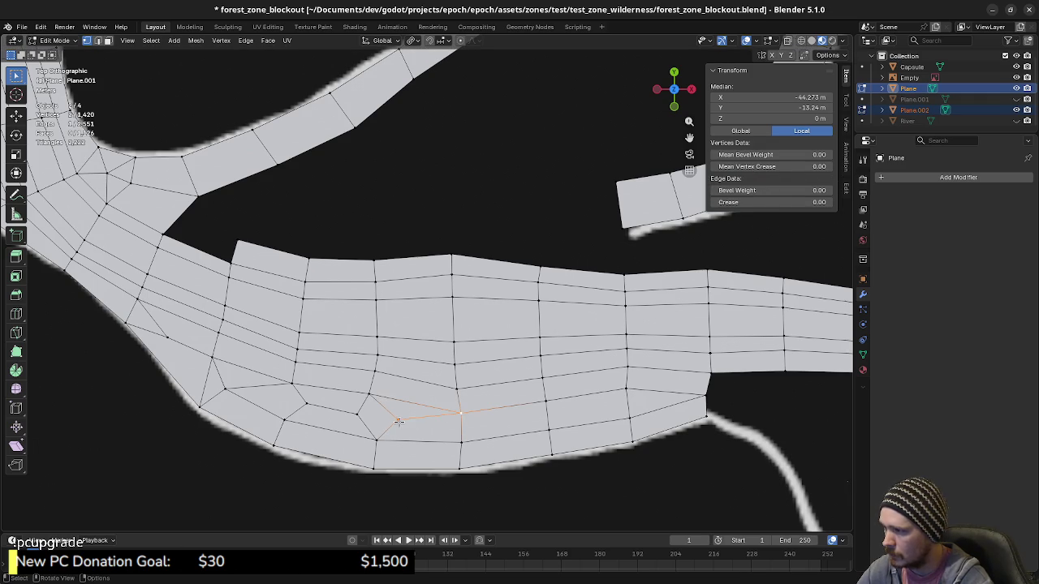
click(398, 420)
shift+click(457, 442)
key(j)
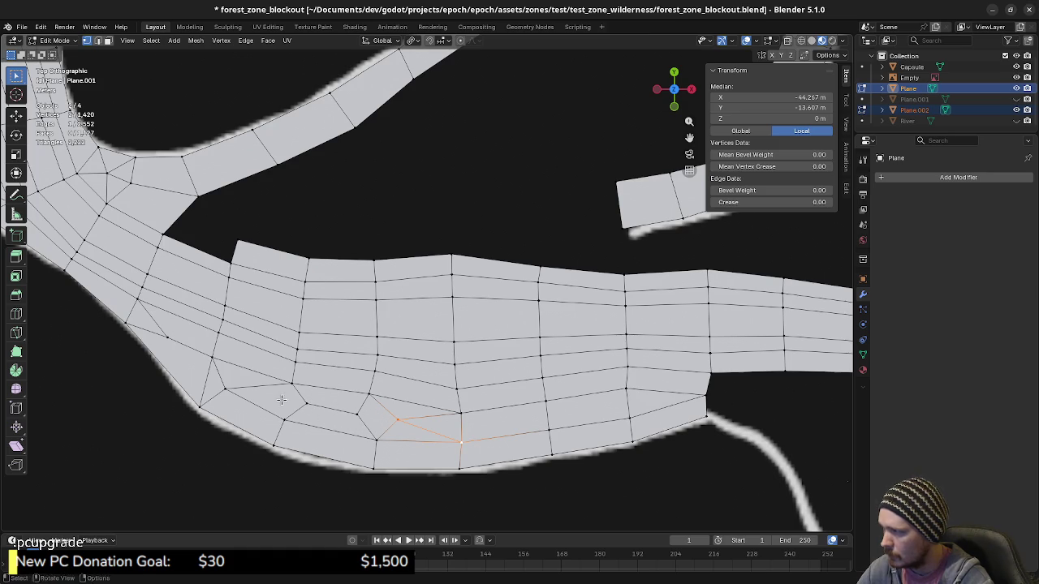
mouse_move(280, 399)
middle_down()
mouse_move(298, 360)
mouse_move(309, 361)
middle_up()
scroll(309, 362, down, 3)
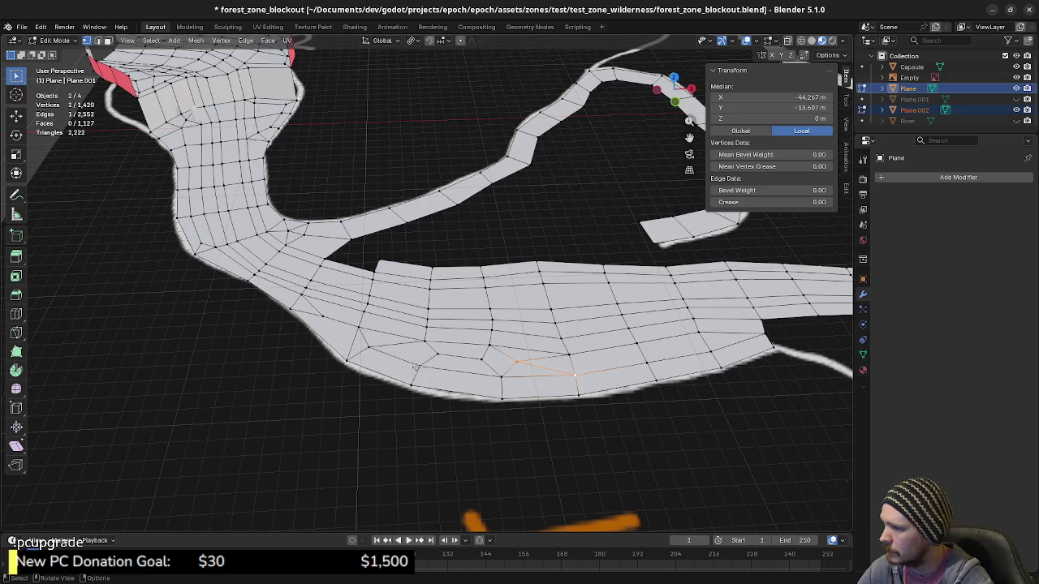
scroll(309, 362, down, 2)
mouse_move(310, 362)
middle_down()
mouse_move(429, 415)
mouse_move(354, 393)
mouse_move(329, 407)
middle_up()
Delete the thin sliver edge near the strip's left border, along with its adjacent faces.
key(KP_7)
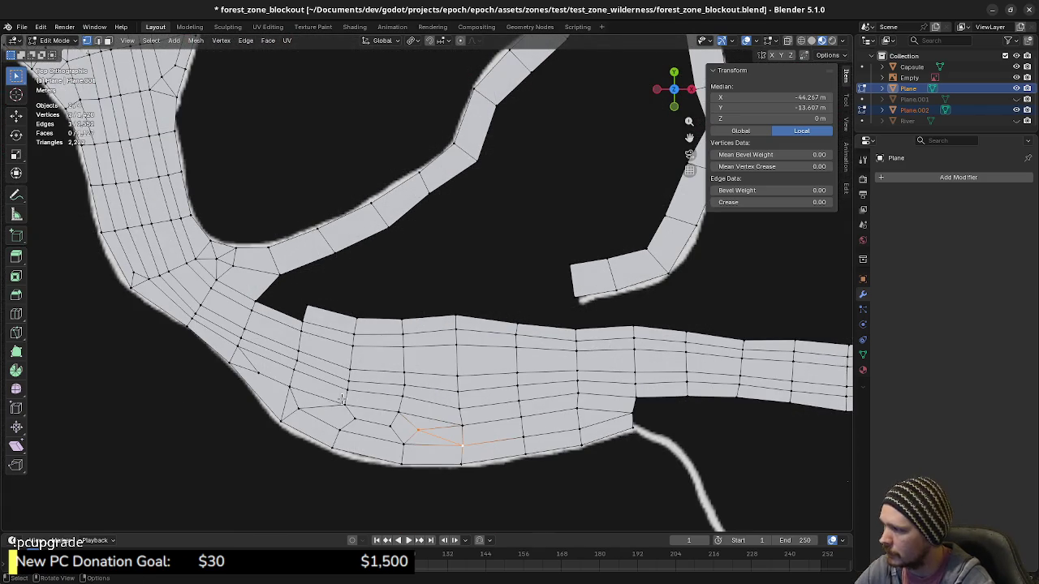
scroll(296, 397, up, 1)
scroll(349, 400, up, 1)
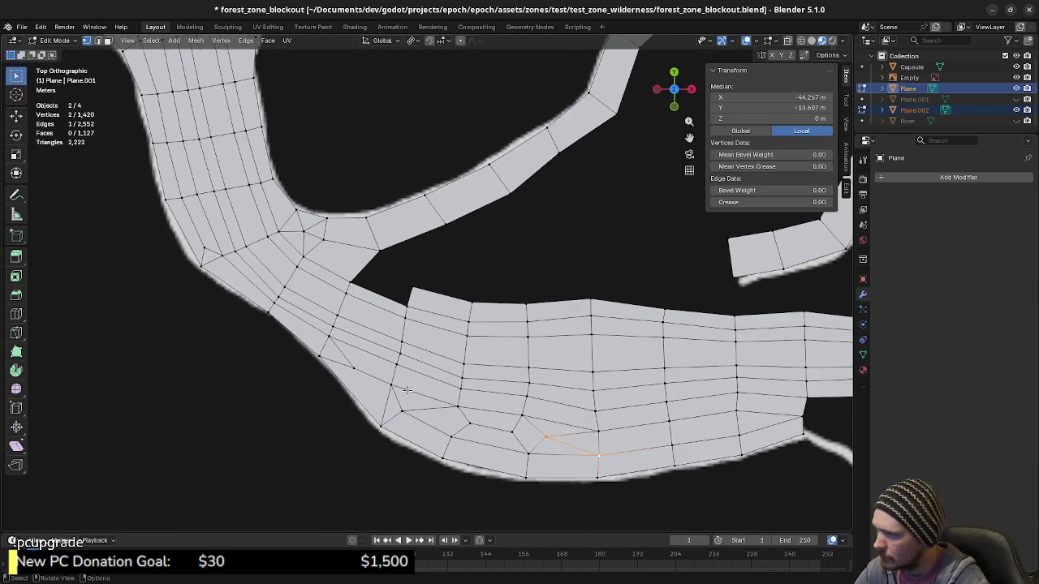
scroll(401, 403, up, 1)
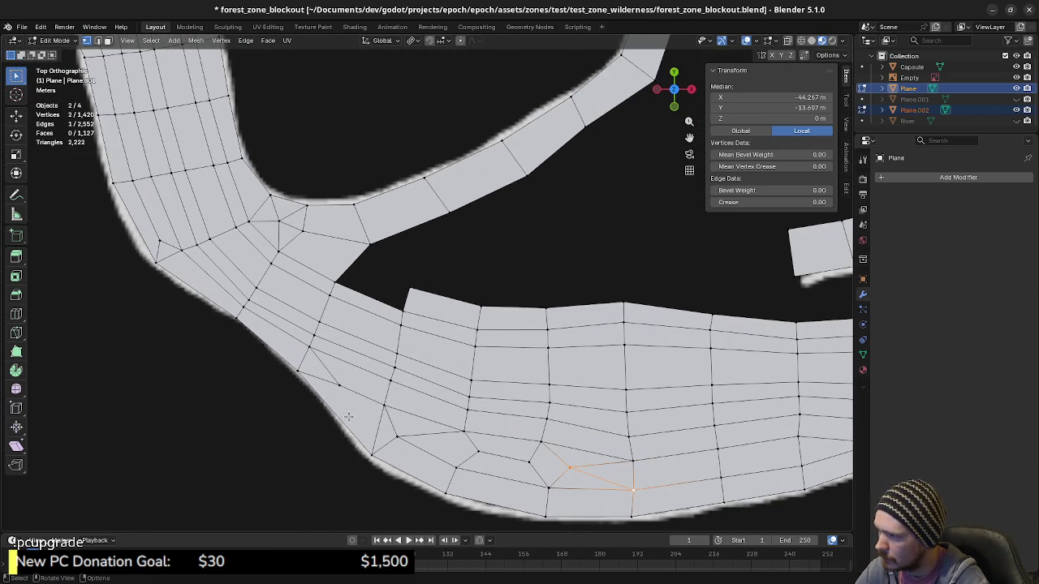
click(340, 387)
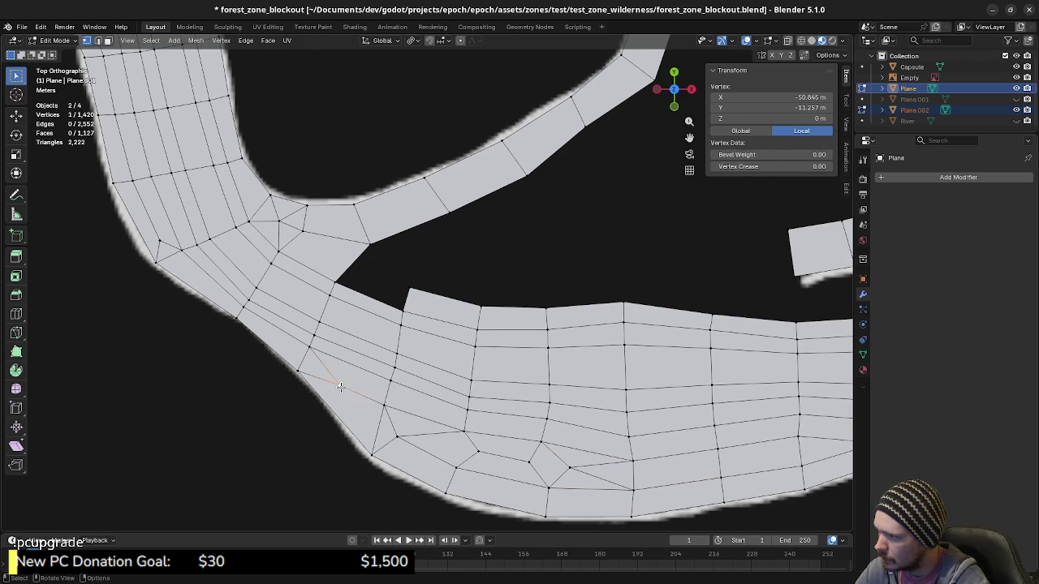
key(2)
click(377, 431)
key(x)
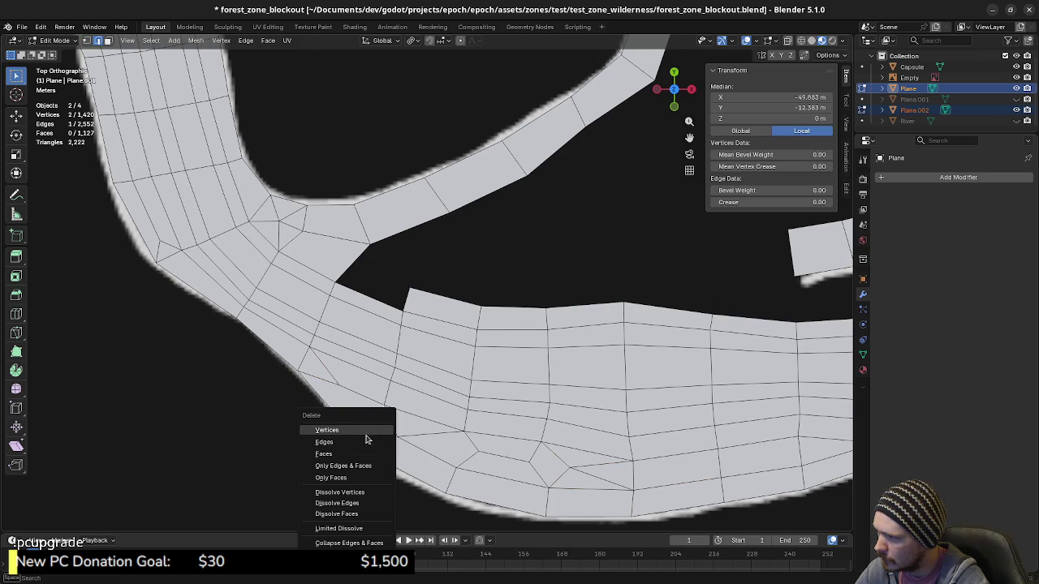
click(355, 442)
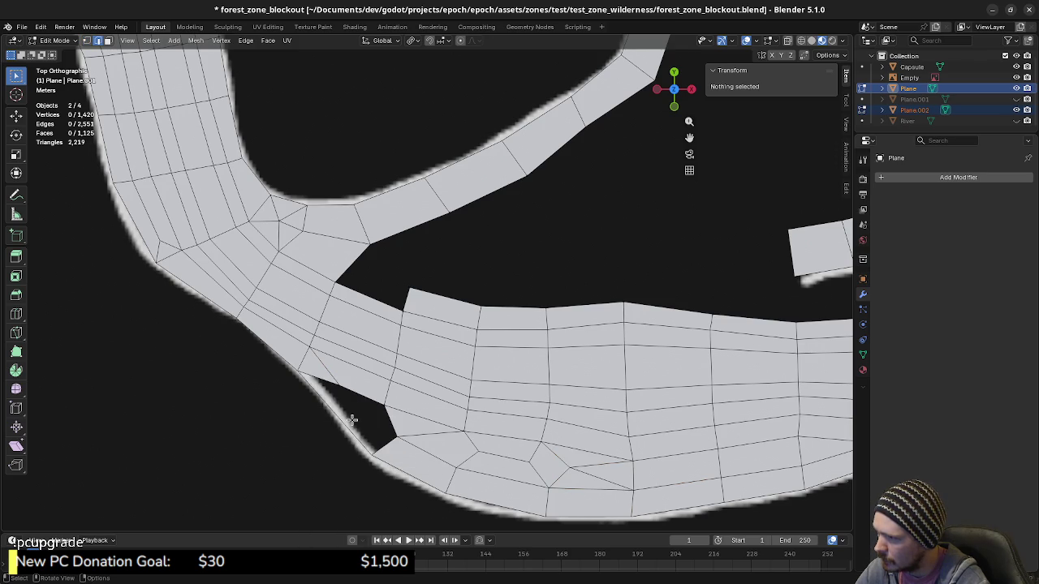
Rebuild the opened gap with a new edge, a quad and a triangle, then deselect all.
click(337, 391)
shift+click(377, 431)
key(f)
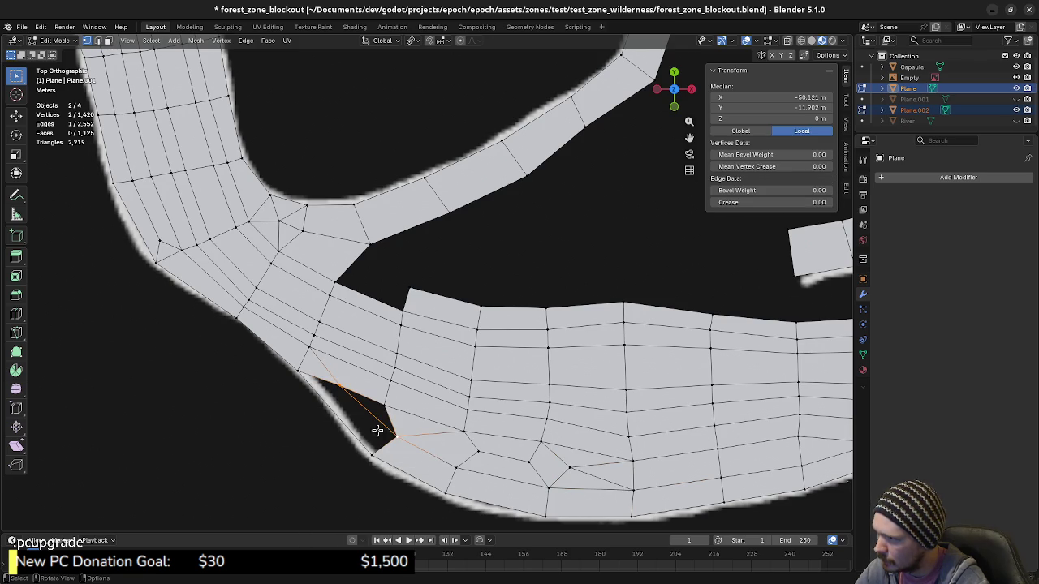
shift+click(341, 391)
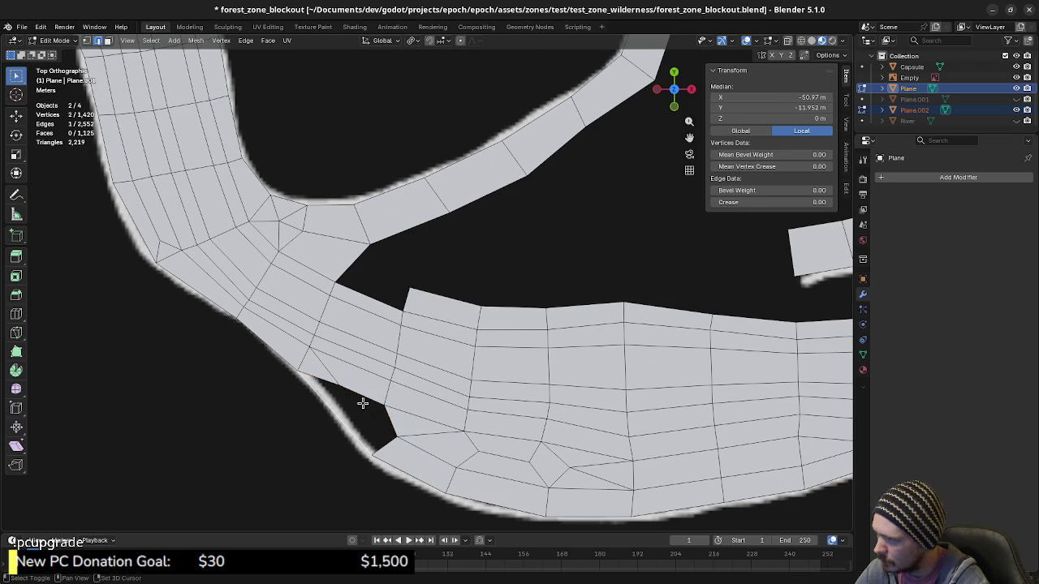
key(f)
click(369, 400)
shift+click(383, 404)
key(f)
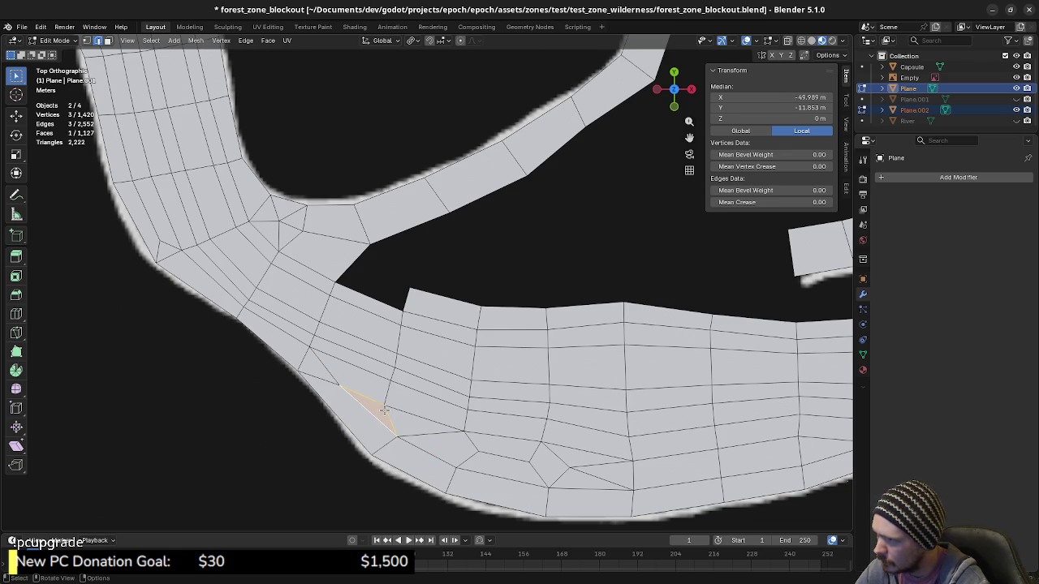
key(alt+a)
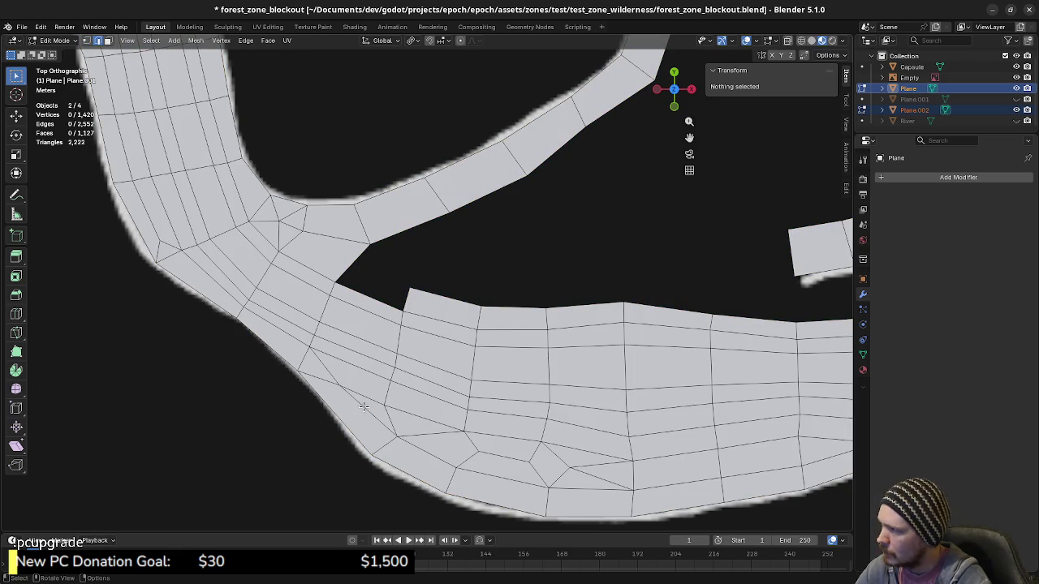
Select the lower strip's end edge where the river meets the wide strip, and zoom in on it.
mouse_move(363, 406)
shift+middle_down()
mouse_move(409, 411)
mouse_move(329, 381)
mouse_move(387, 452)
mouse_move(370, 465)
mouse_move(445, 390)
mouse_move(310, 369)
shift+middle_up()
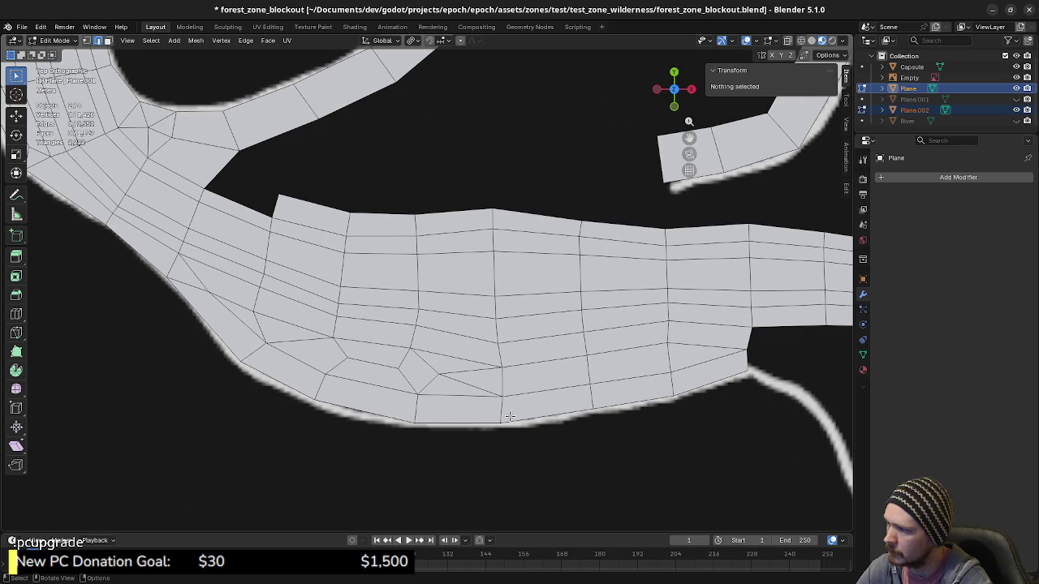
ctrl+scroll(552, 394, down, 2)
ctrl+scroll(242, 335, down, 3)
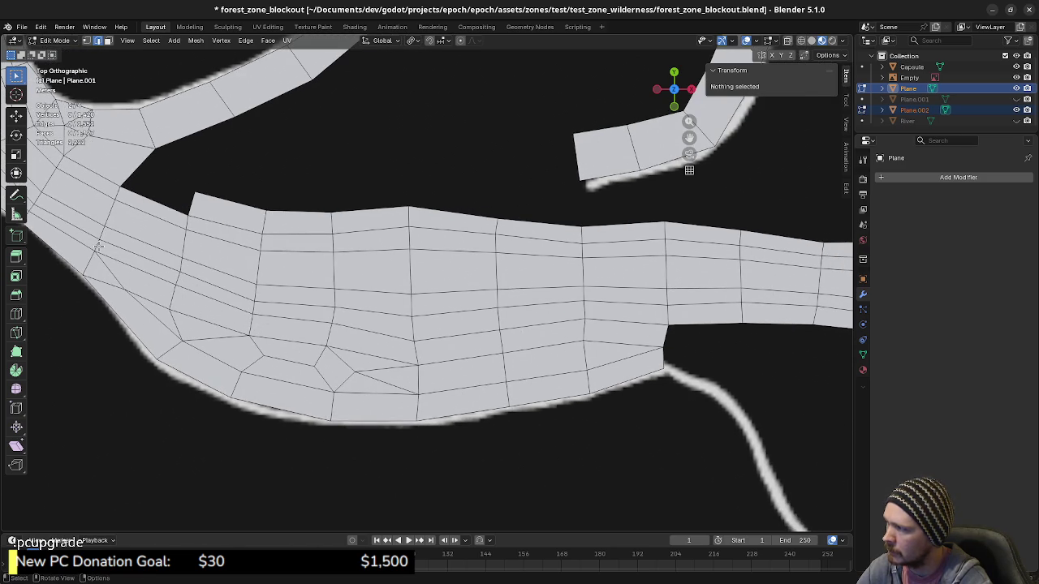
ctrl+scroll(284, 325, up, 5)
shift+scroll(317, 363, up, 3)
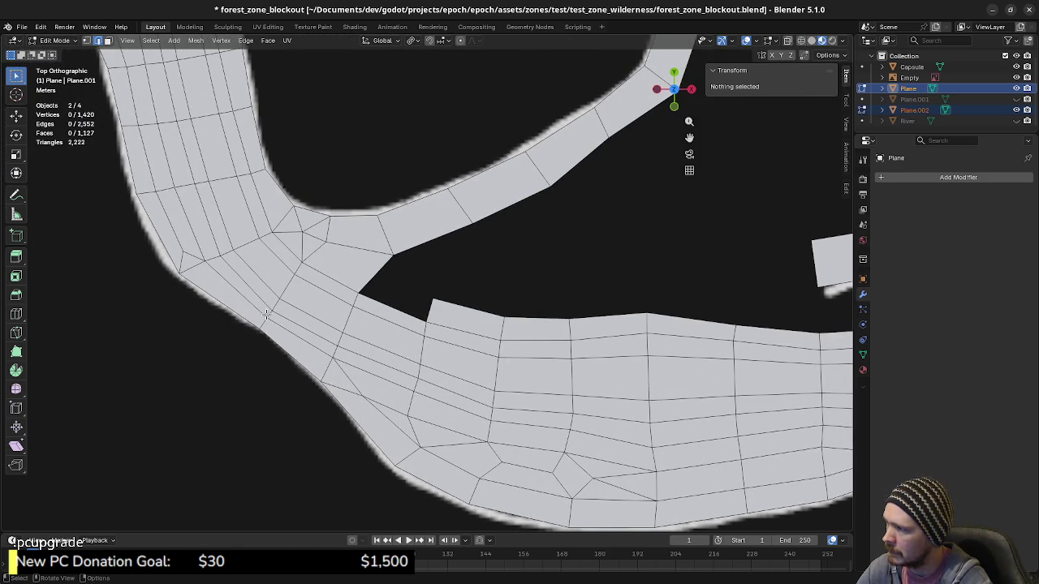
shift+scroll(458, 387, down, 3)
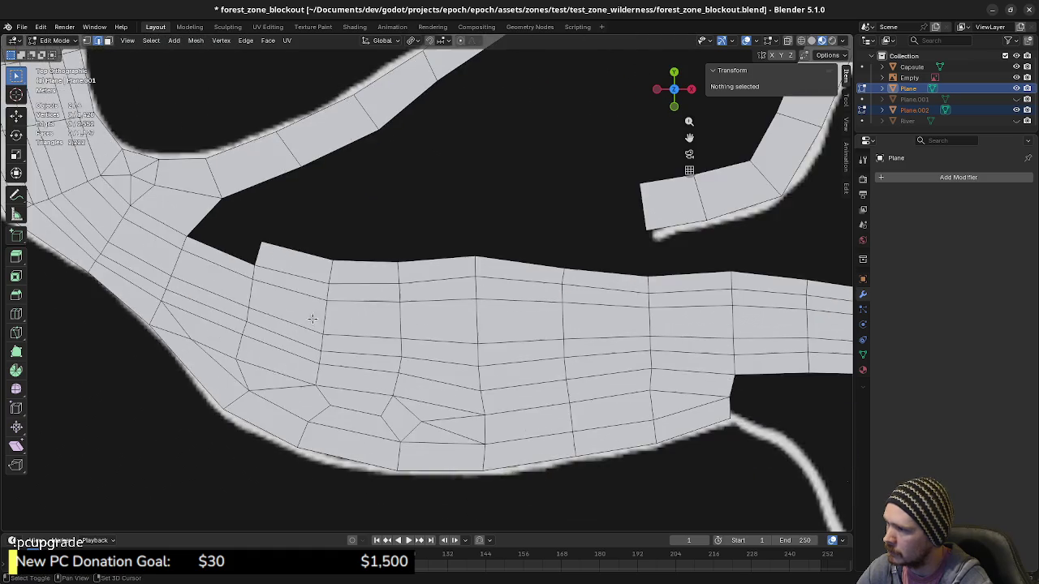
ctrl+scroll(373, 365, down, 7)
click(344, 334)
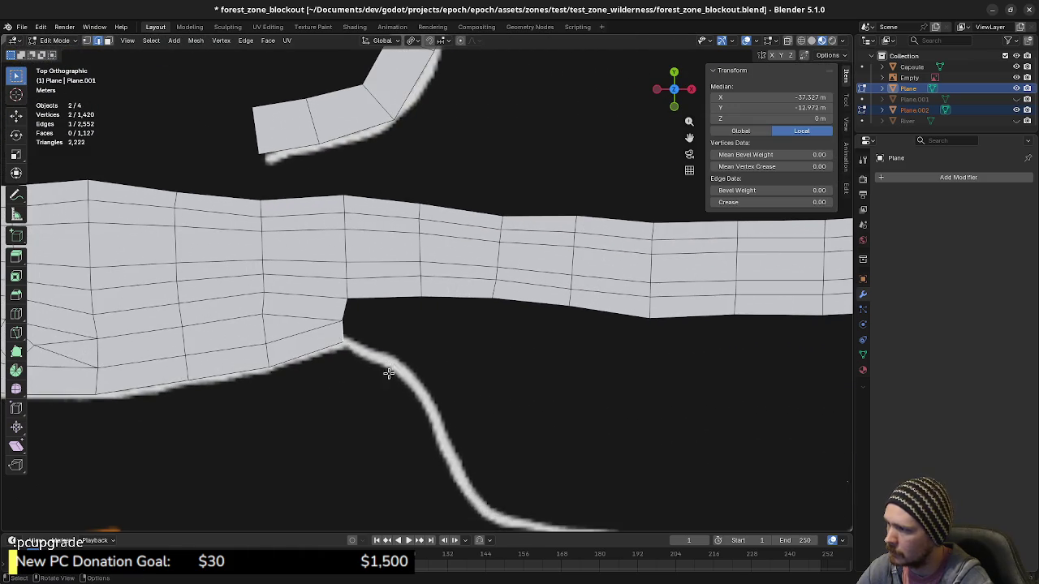
scroll(482, 409, down, 3)
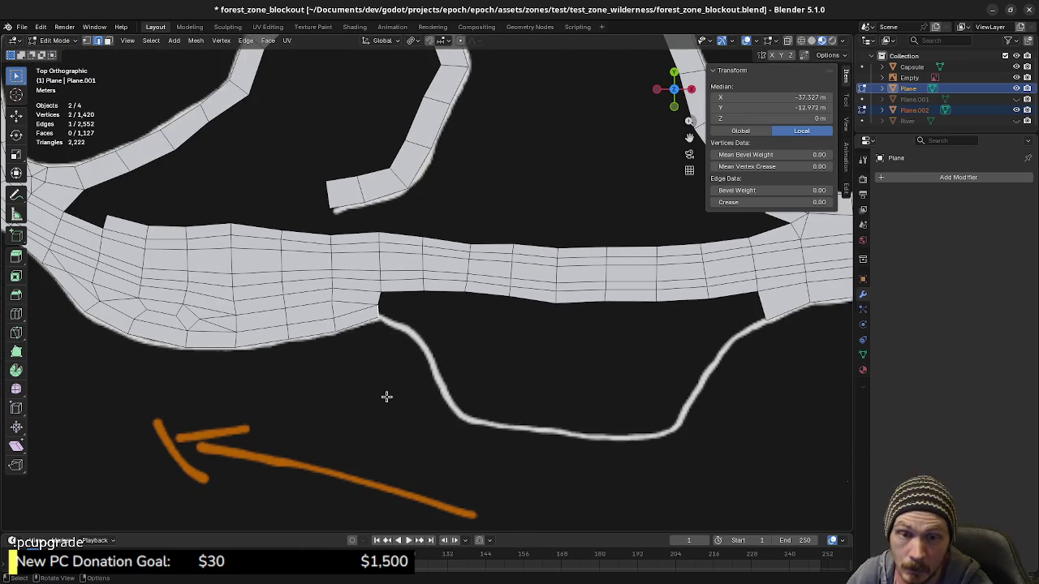
ctrl+scroll(517, 385, down, 2)
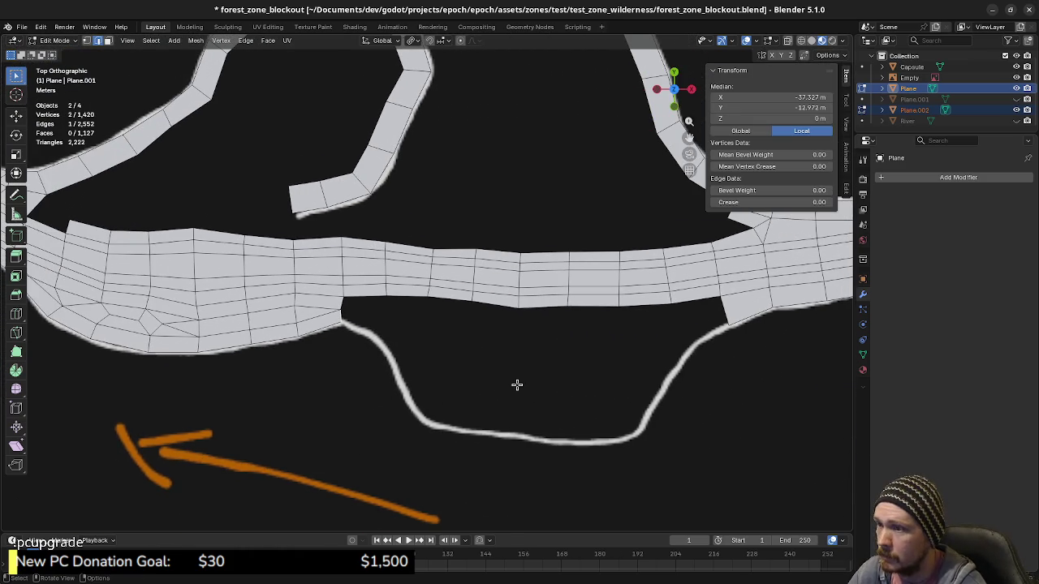
scroll(405, 352, up, 1)
scroll(394, 364, up, 1)
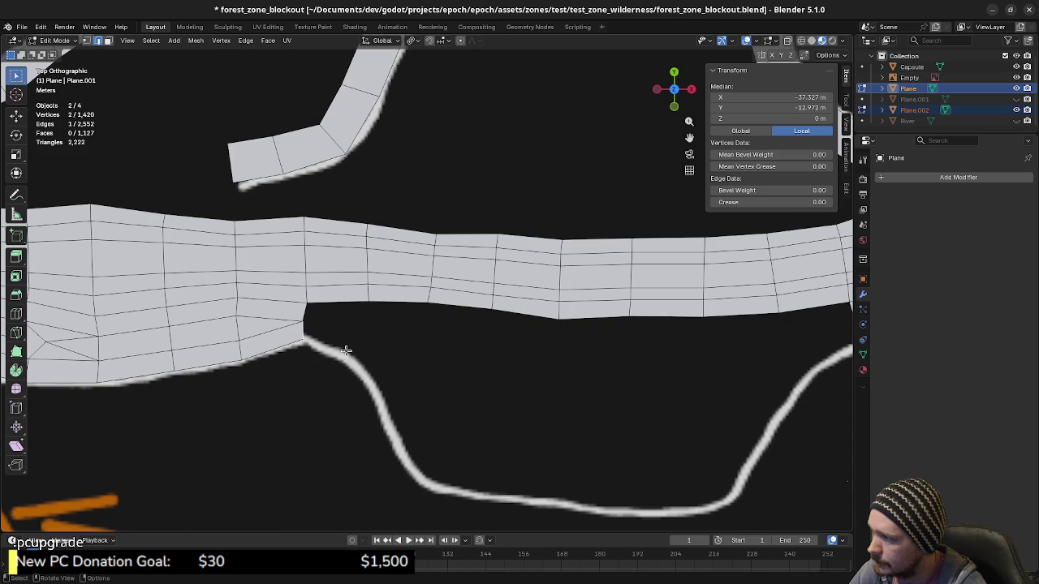
Extrude the strip's end edge into two faces, rotating and positioning them along the outline.
key(e)
click(371, 357)
key(r)
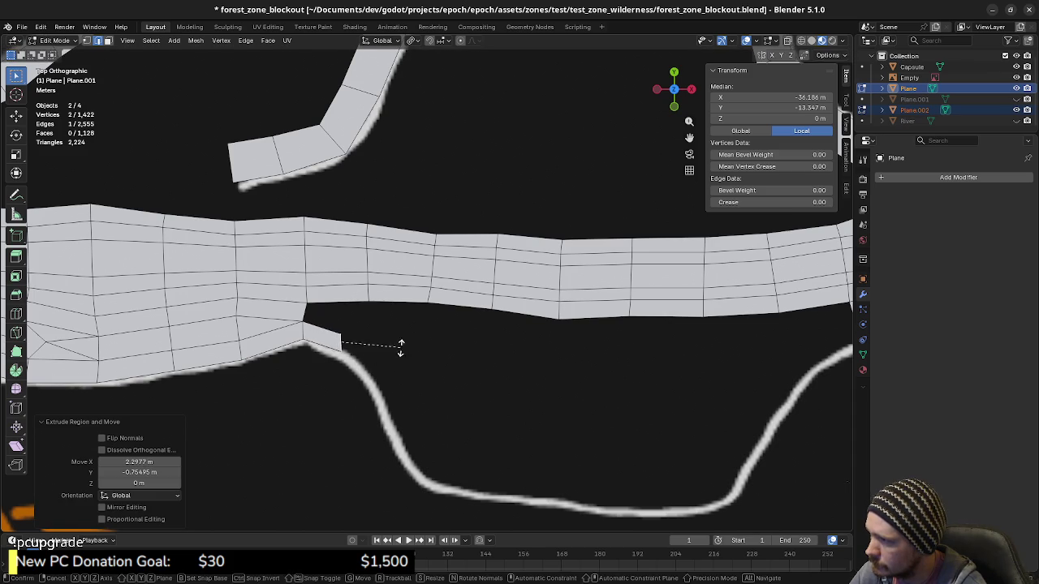
click(421, 395)
key(g)
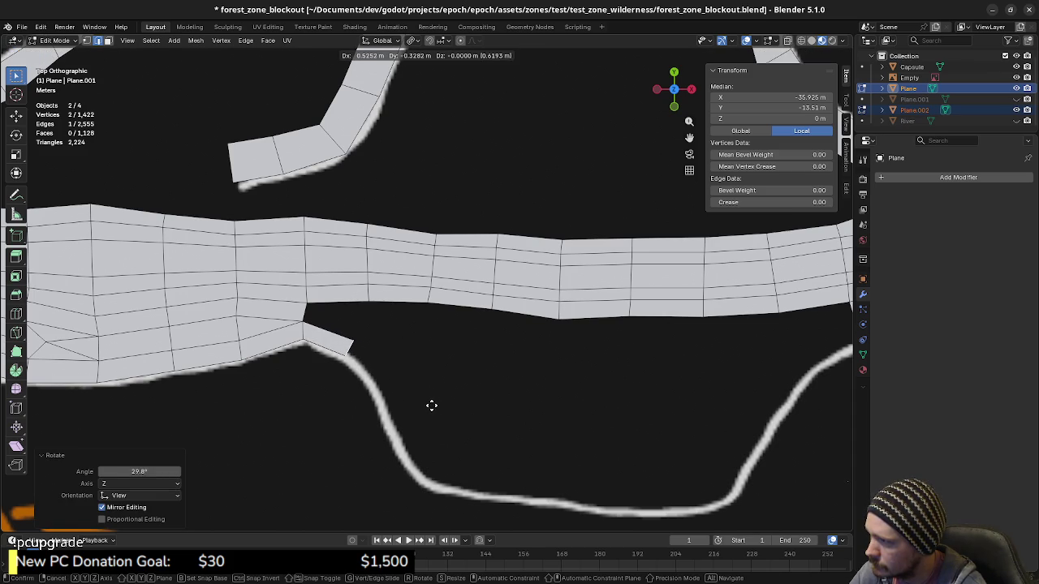
click(432, 398)
key(e)
click(455, 420)
key(r)
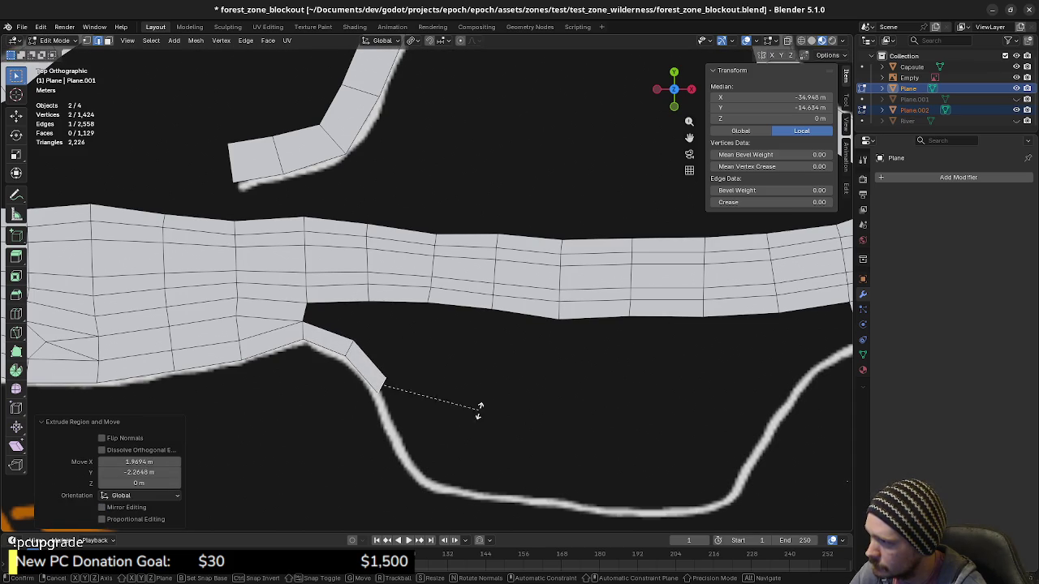
click(476, 481)
Extrude three more faces down the white outline, rotating each end edge to follow the curve.
key(e)
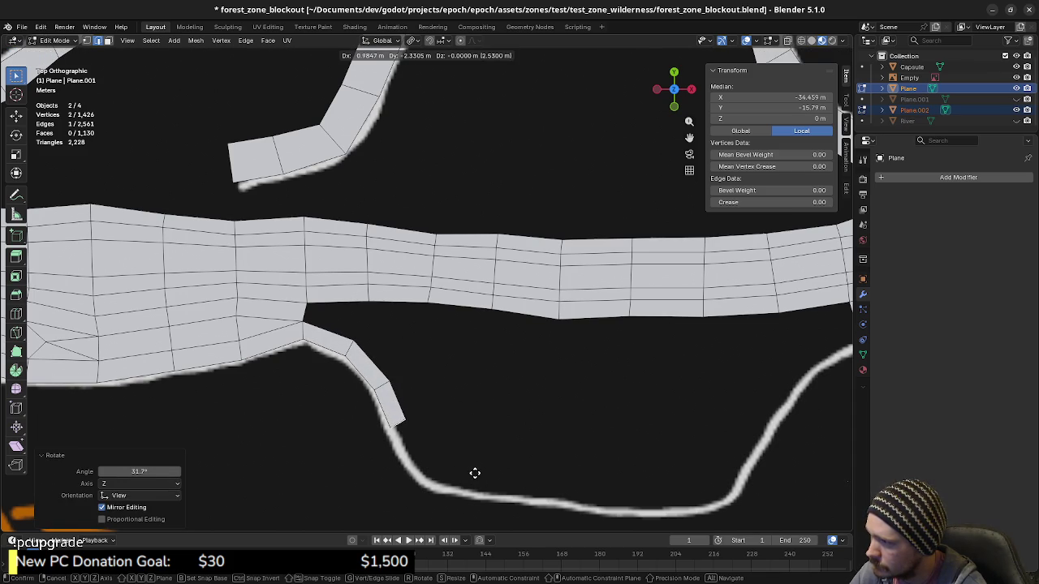
click(476, 474)
key(r)
click(492, 482)
key(e)
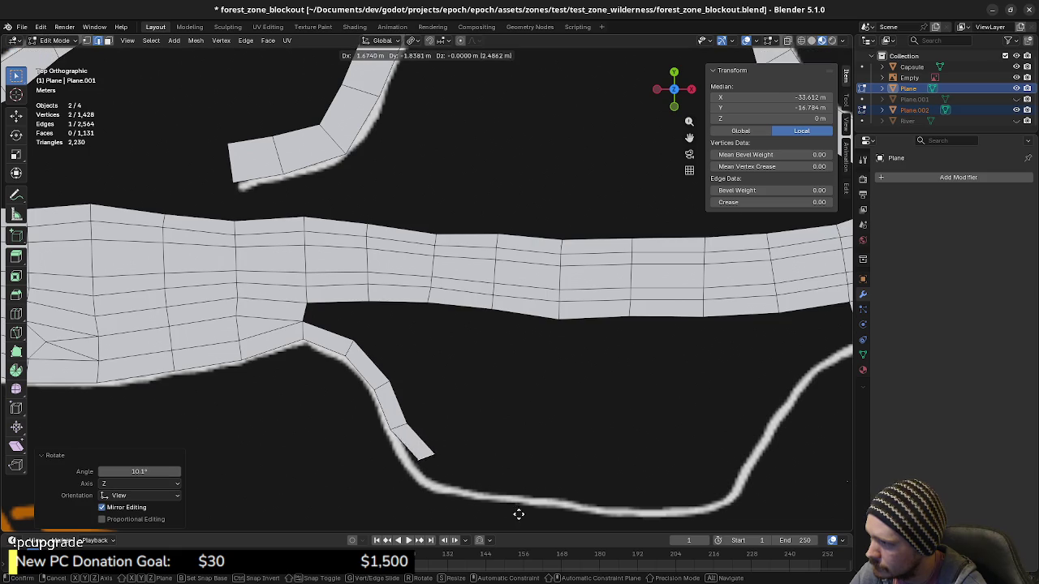
click(512, 525)
key(r)
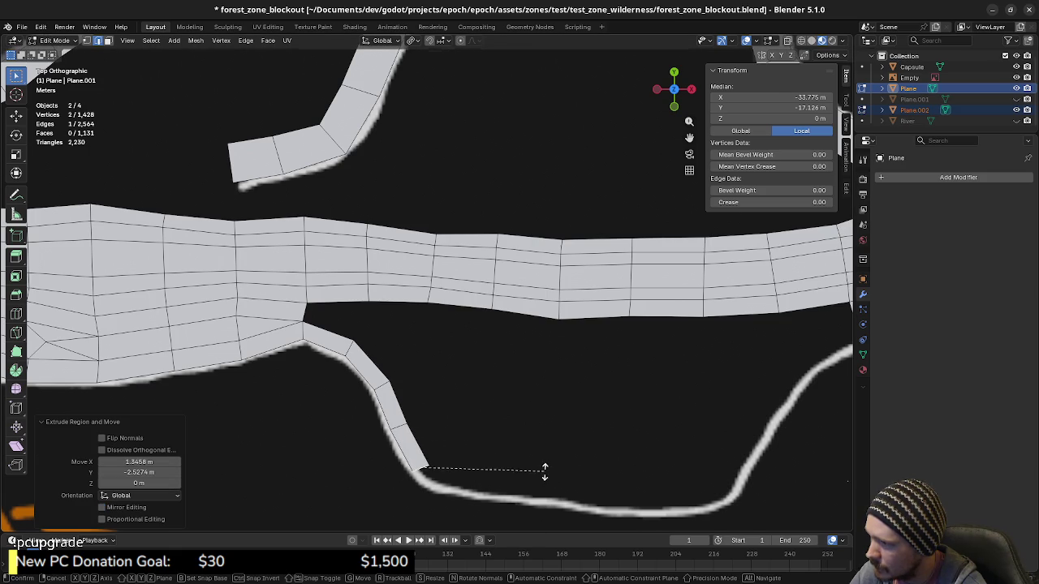
click(545, 406)
key(e)
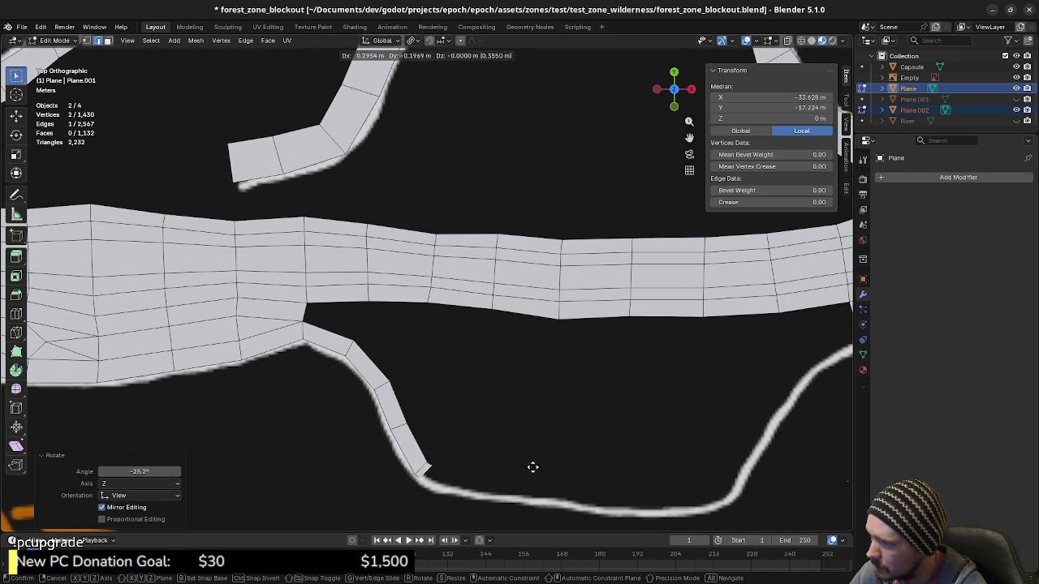
click(572, 482)
key(r)
click(571, 408)
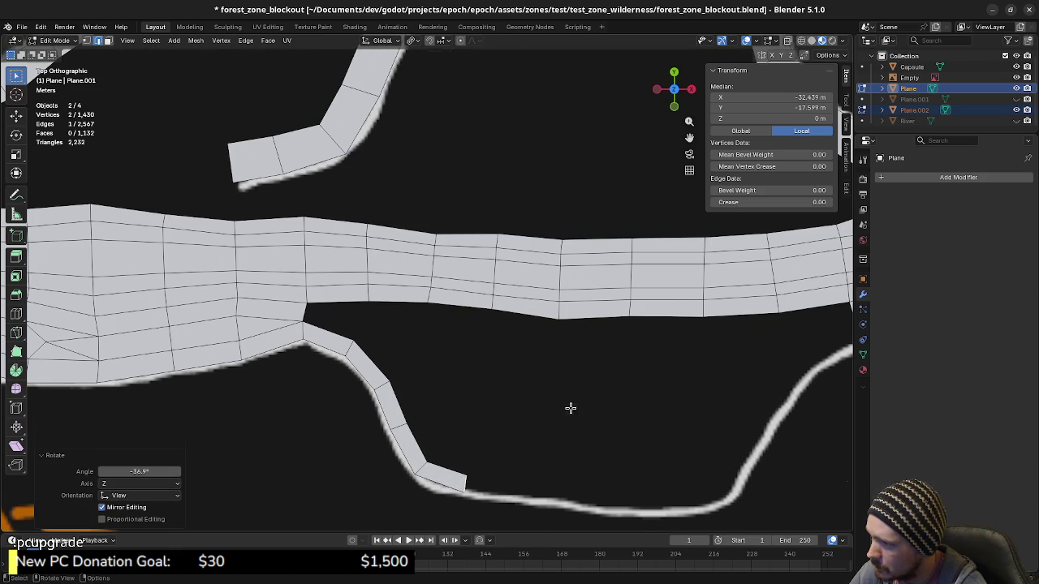
Extrude faces along the curve's bottom and turn the last one up the rising side.
shift+middle_drag(551, 485, 487, 426)
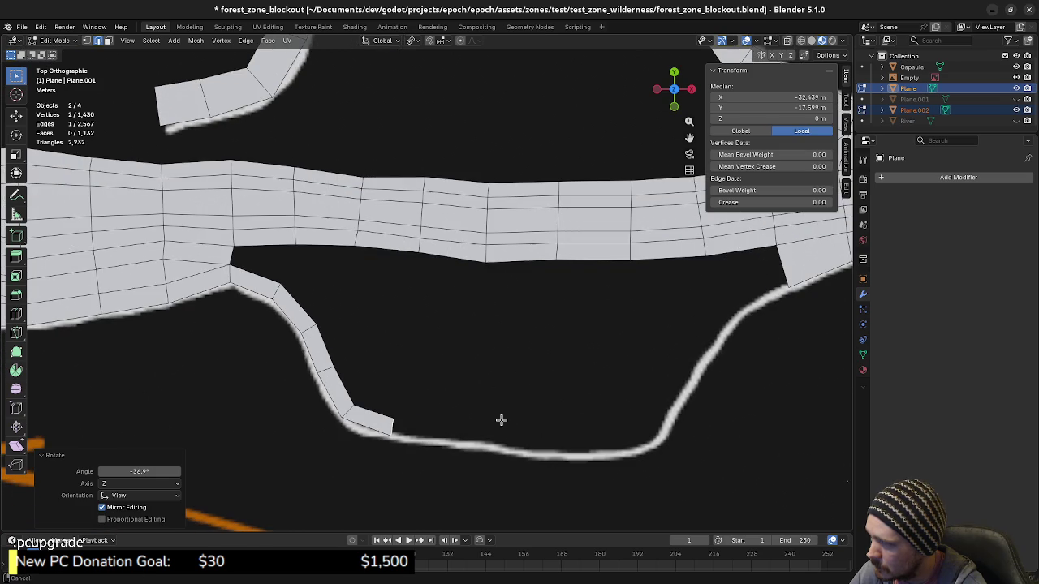
key(1)
key(e)
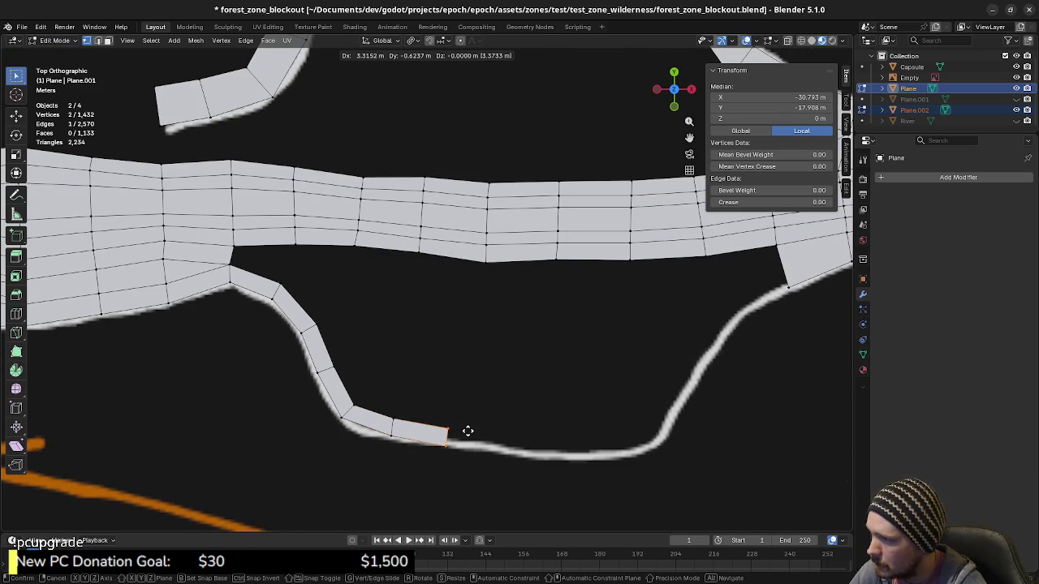
click(466, 436)
key(r)
key(g)
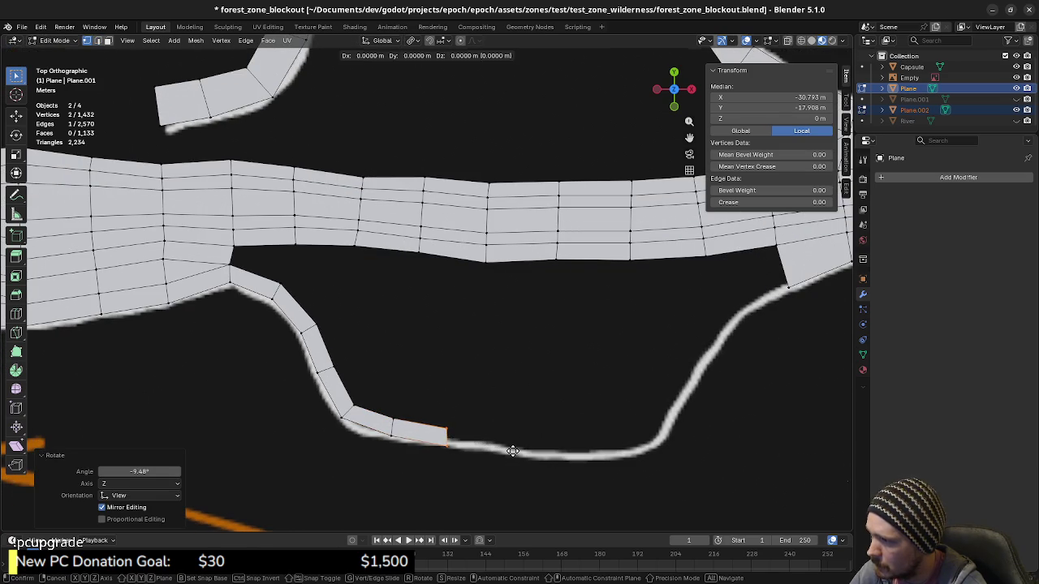
click(515, 446)
key(e)
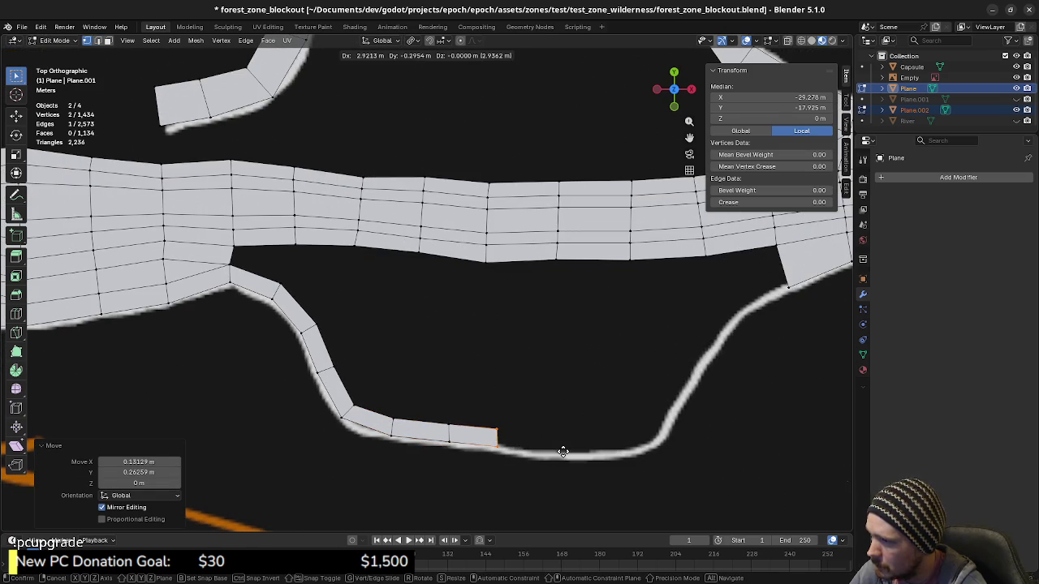
click(561, 448)
key(e)
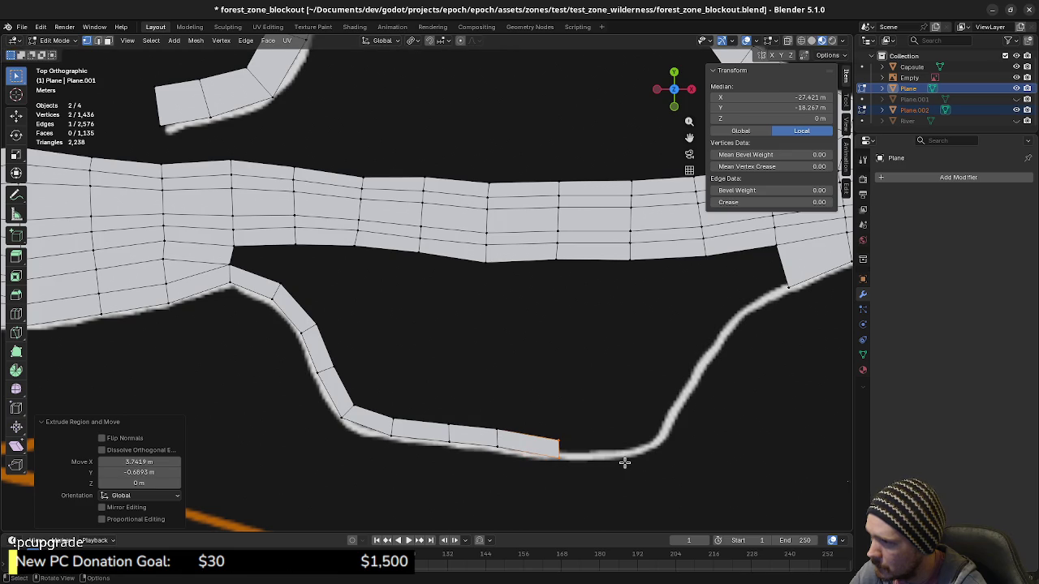
click(623, 461)
key(e)
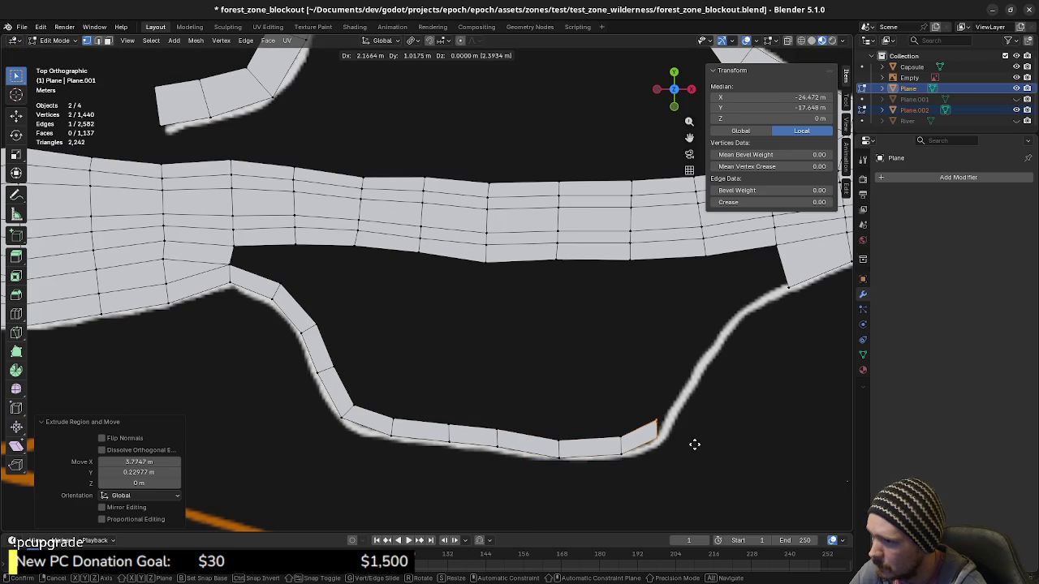
click(696, 445)
key(r)
click(710, 410)
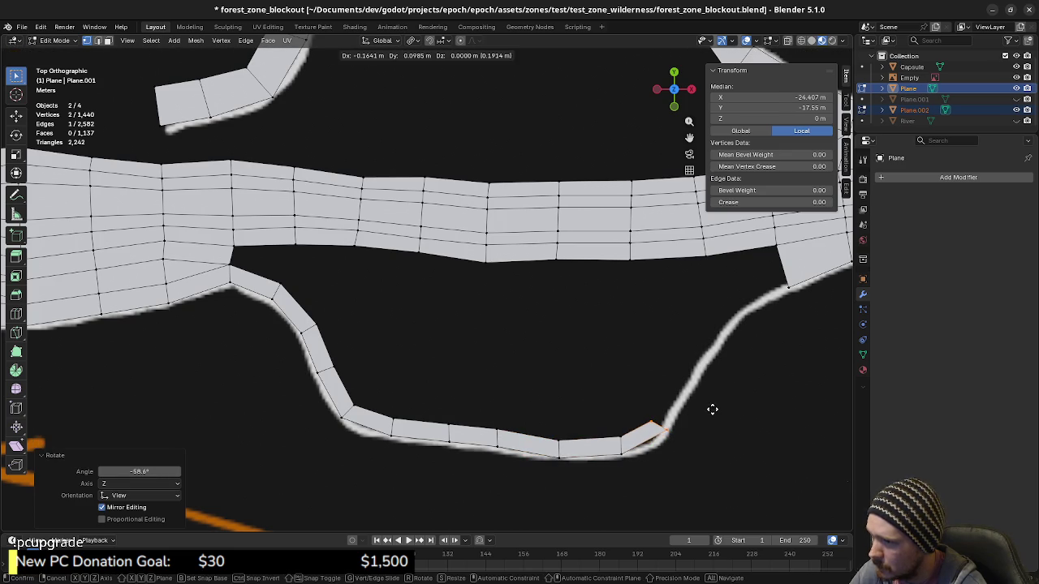
Rotate and reposition the edge behind the chain's end so it fits the outline.
click(623, 443)
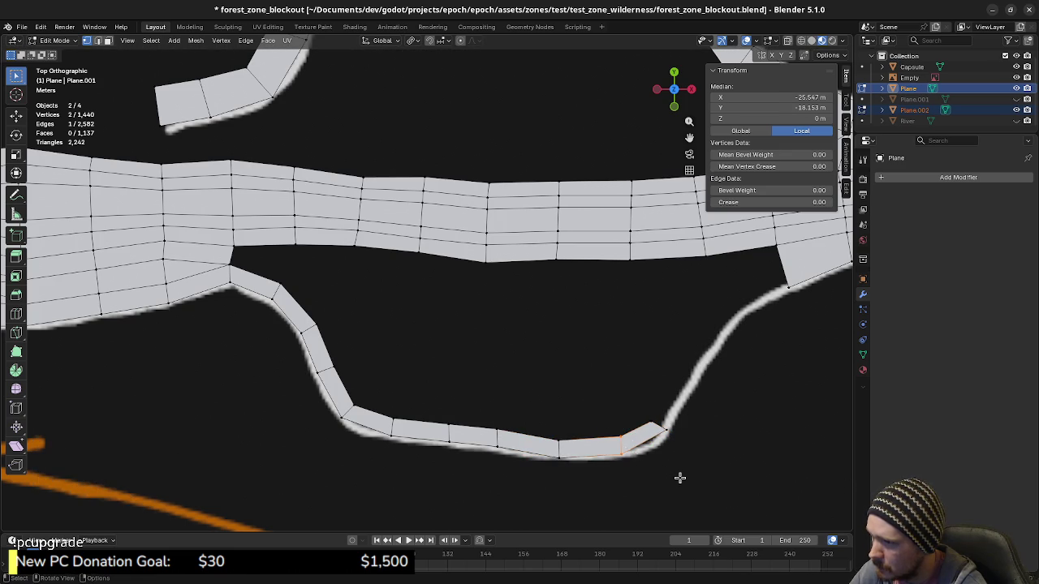
key(r)
click(691, 440)
key(g)
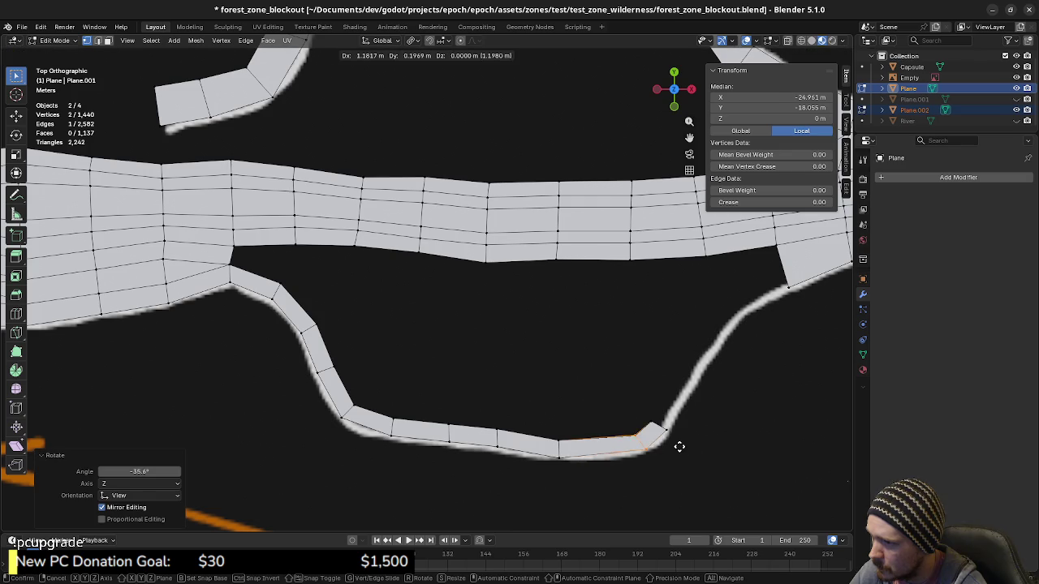
click(625, 455)
key(g)
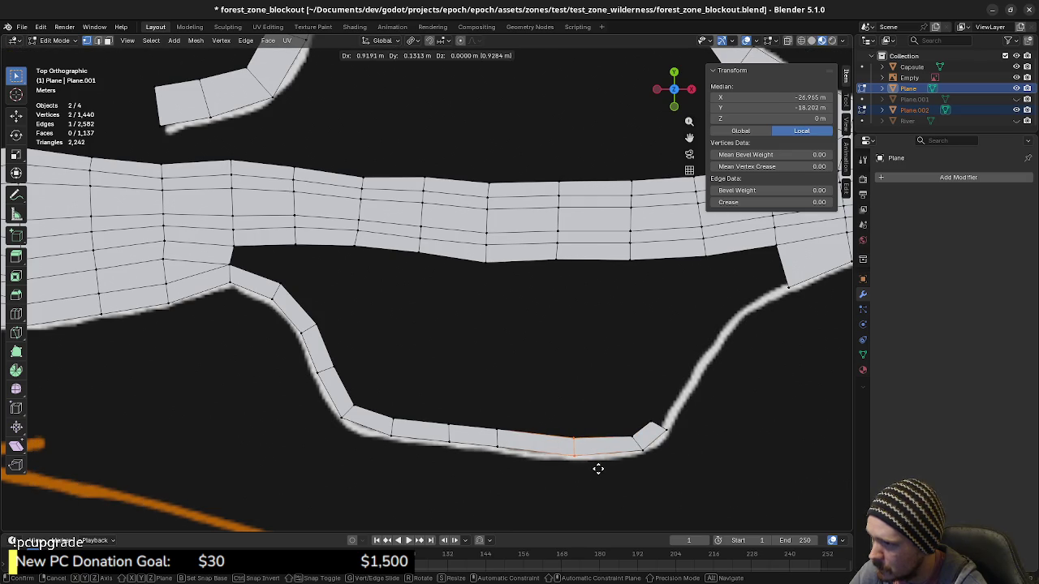
click(598, 470)
key(g)
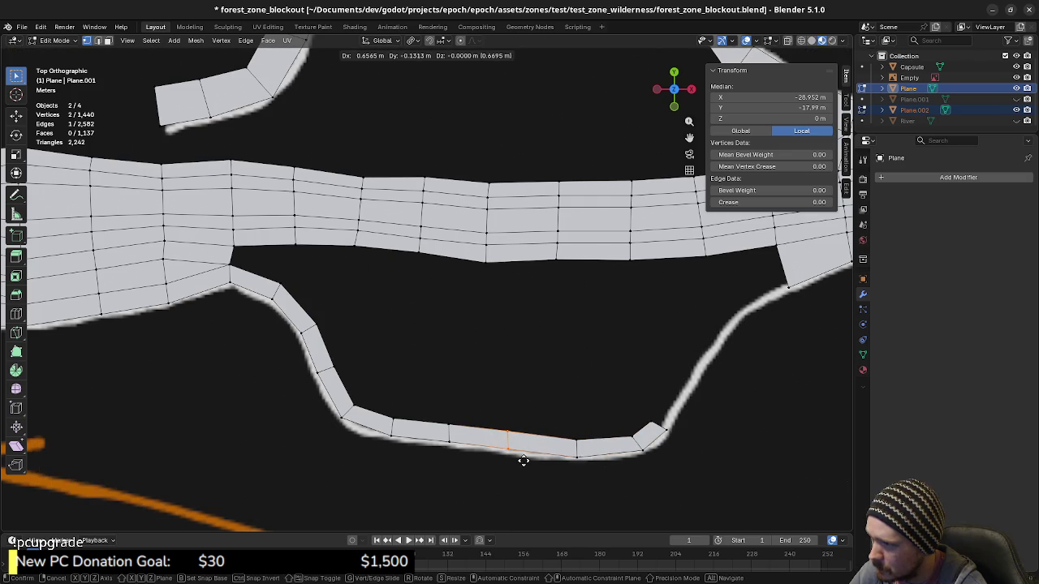
click(452, 429)
click(448, 430)
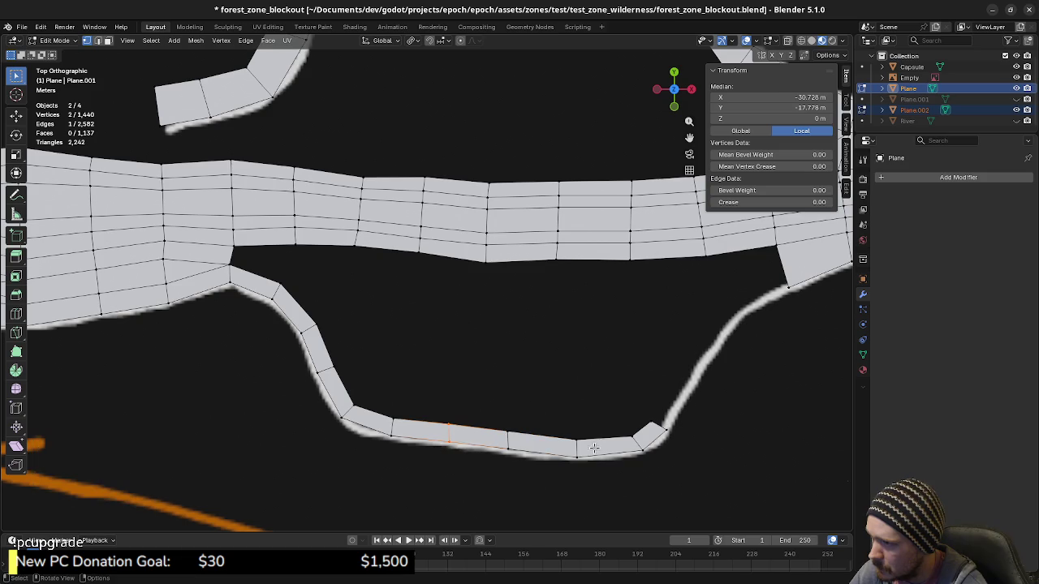
ctrl+scroll(573, 425, down, 2)
Extend the chain's end edge with three faces up the outline's right side toward the road.
click(615, 416)
shift+middle_drag(649, 413, 566, 434)
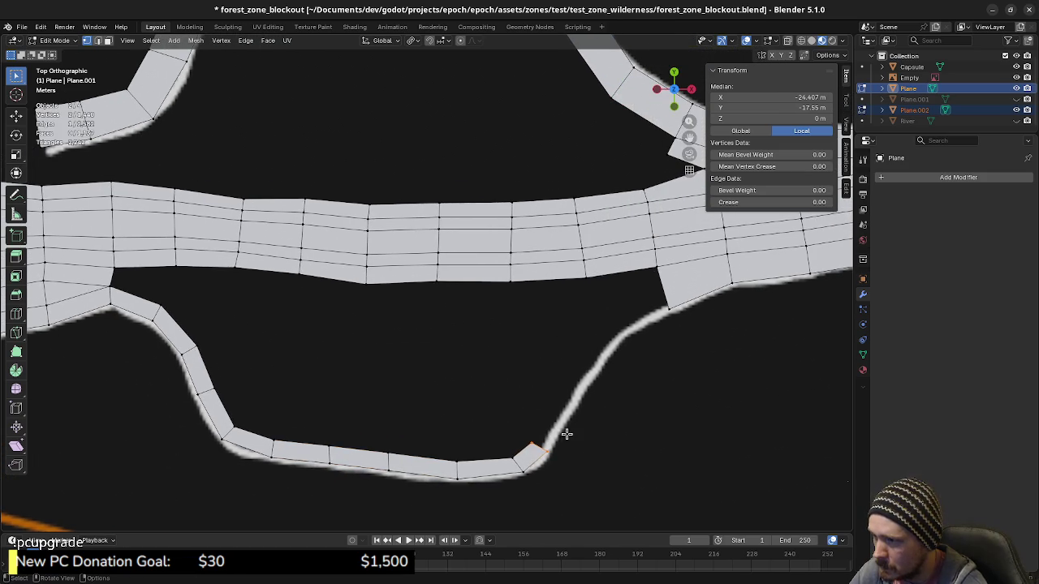
key(g)
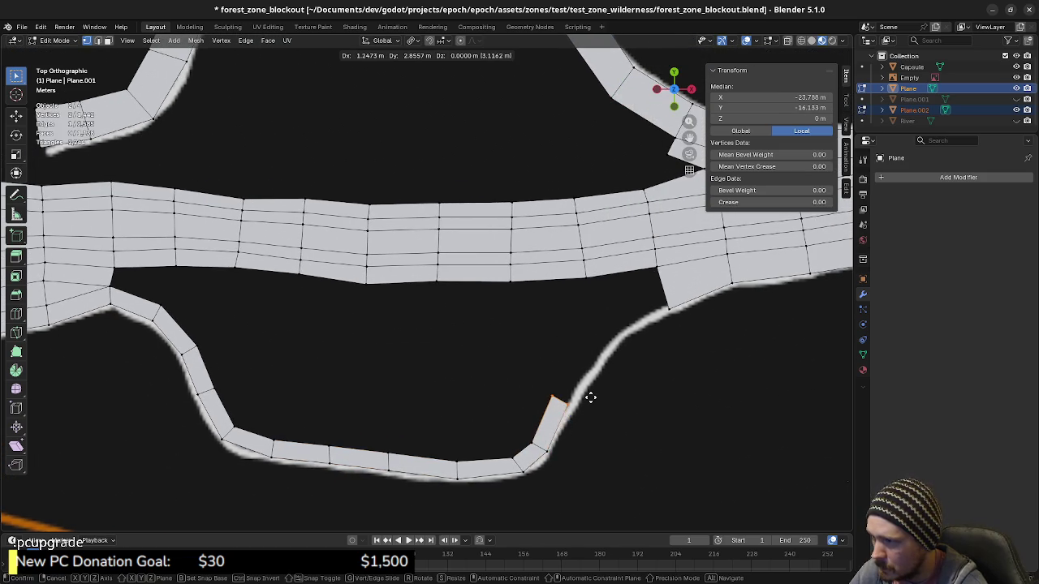
click(593, 395)
key(e)
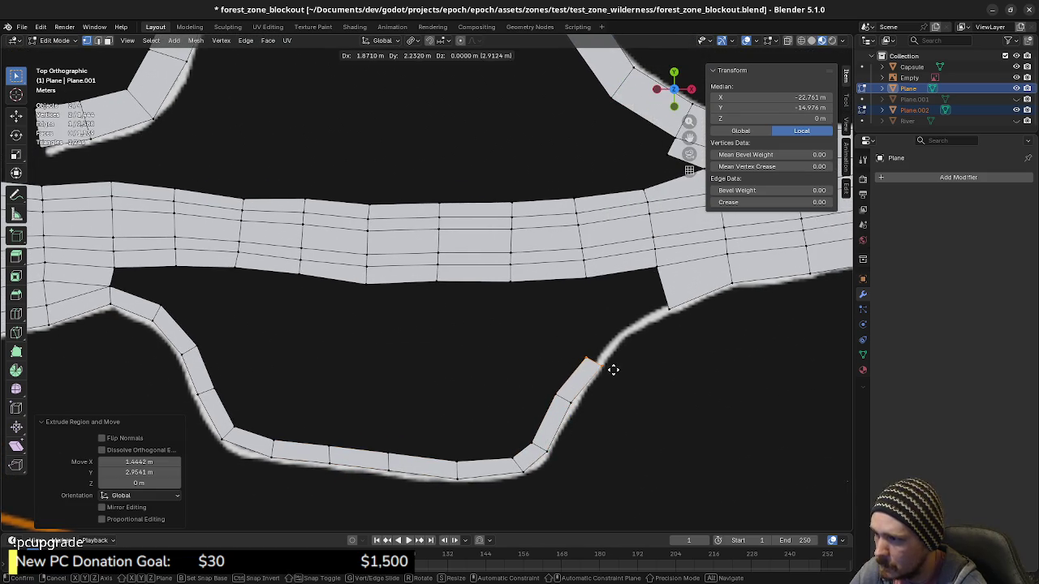
click(615, 365)
key(e)
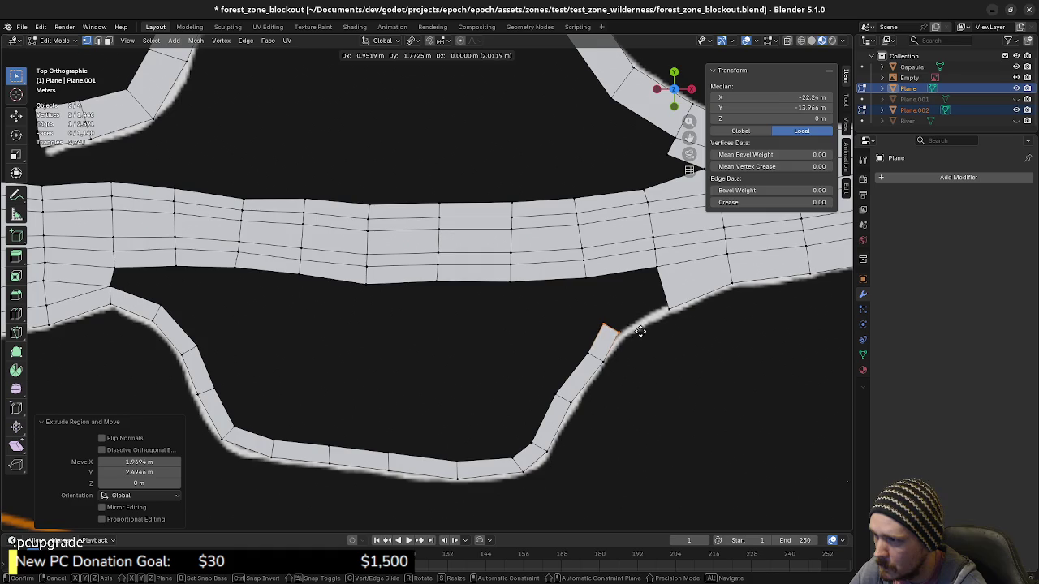
click(629, 334)
Fill a face joining the chain to the road's lower edge and adjust its corner vertex.
shift+middle_drag(638, 332, 605, 363)
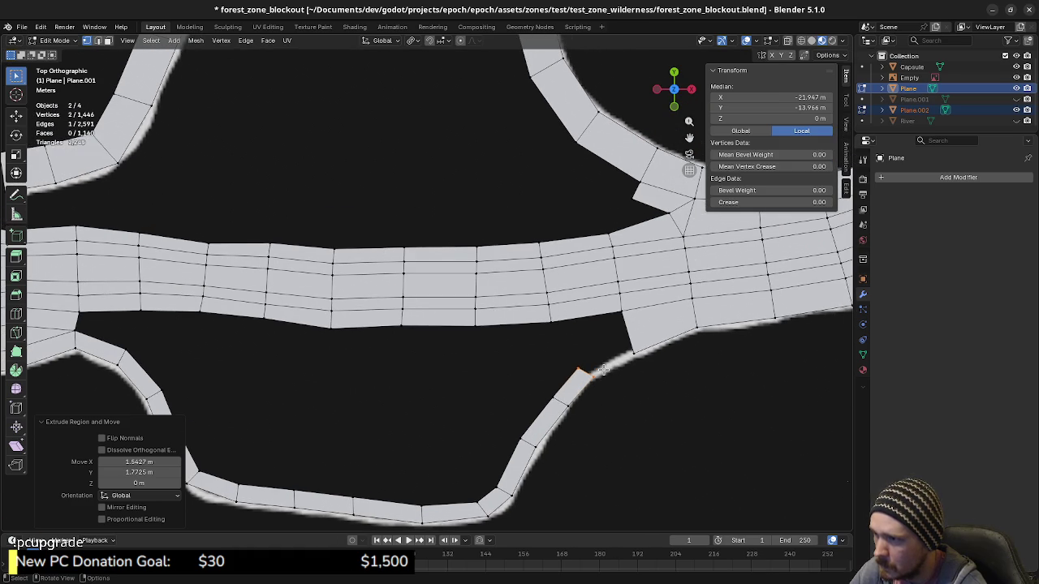
shift+click(603, 370)
key(f)
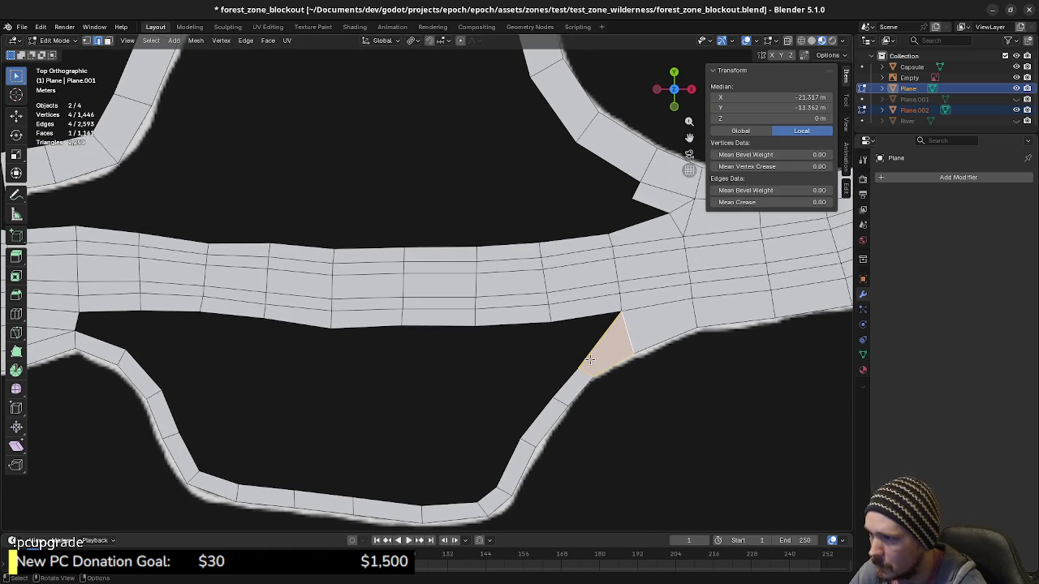
click(590, 361)
key(g)
click(591, 363)
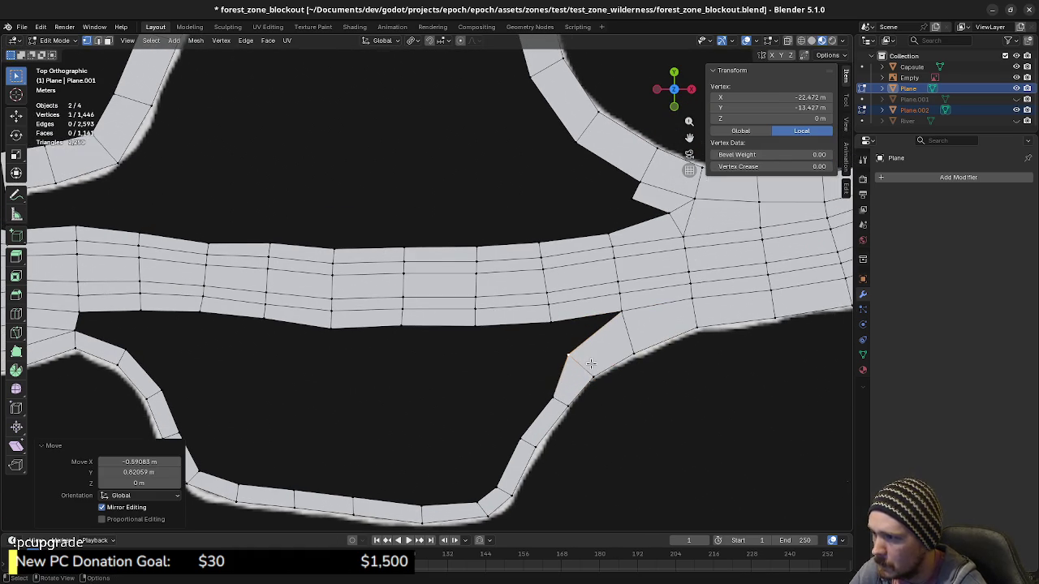
Move the vertices along the chain's left and bottom edges to smooth its outline.
click(518, 441)
key(g)
click(504, 425)
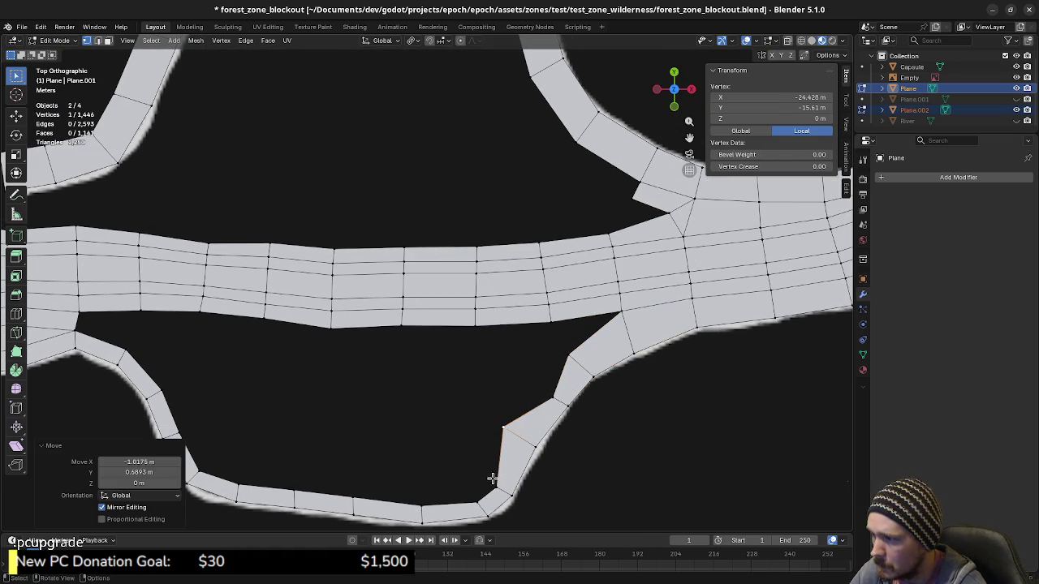
click(492, 479)
key(g)
click(478, 488)
click(468, 493)
key(g)
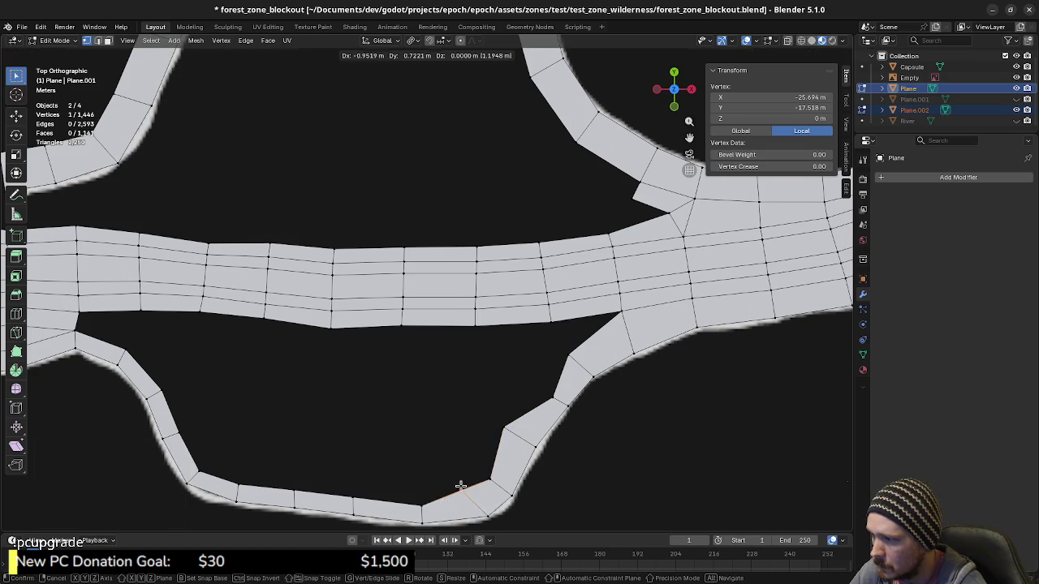
click(454, 489)
click(423, 503)
key(g)
click(418, 492)
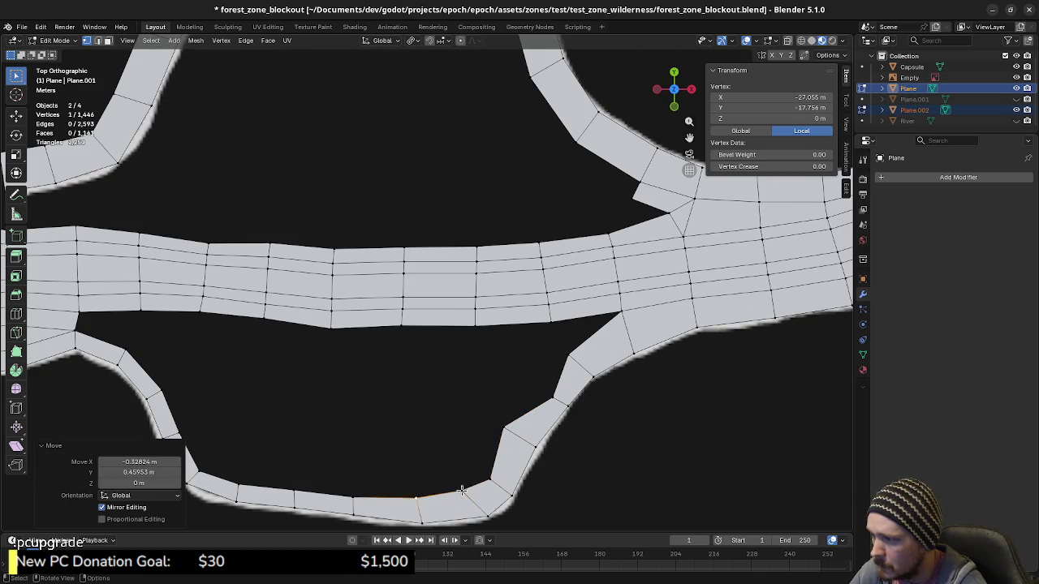
Nudge three vertices on the lower strip's bottom and inner edge to round its corner.
click(485, 479)
key(g)
click(498, 471)
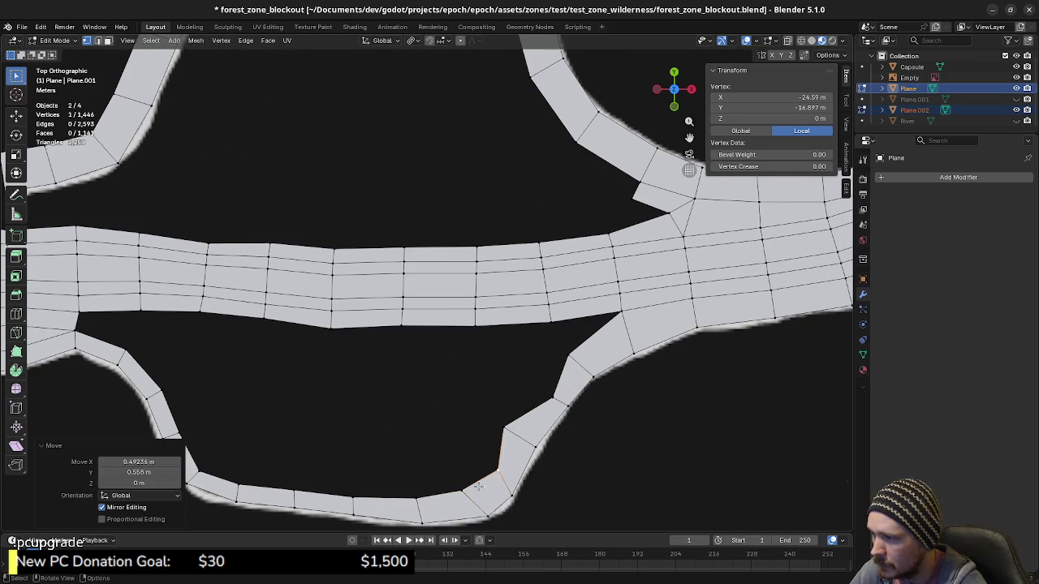
click(469, 490)
key(g)
click(488, 488)
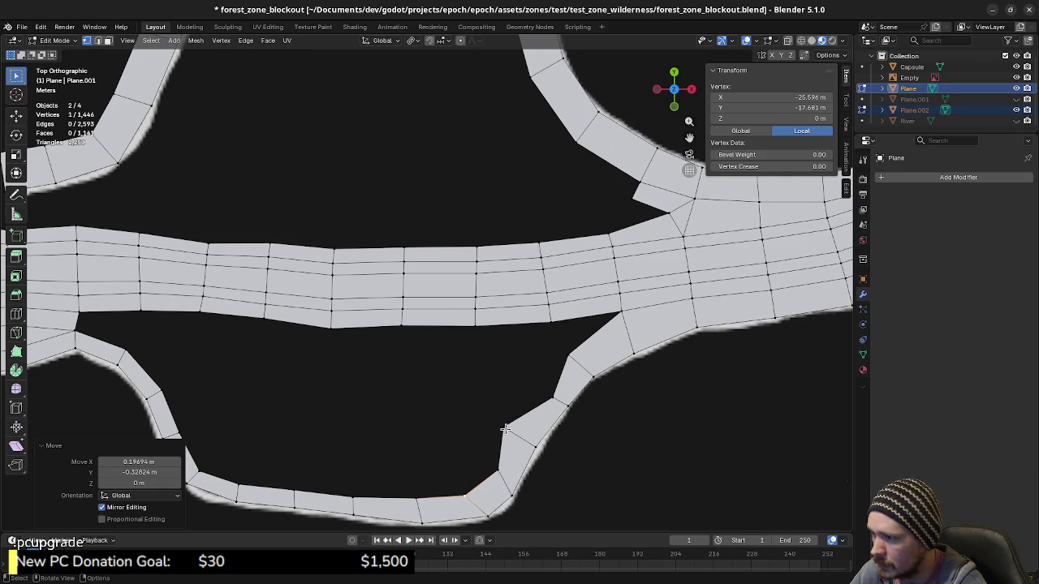
click(504, 429)
key(g)
click(512, 430)
Reposition three vertices along the strip's left bend to even out the curve.
ctrl+scroll(503, 457, up, 2)
ctrl+scroll(305, 427, up, 2)
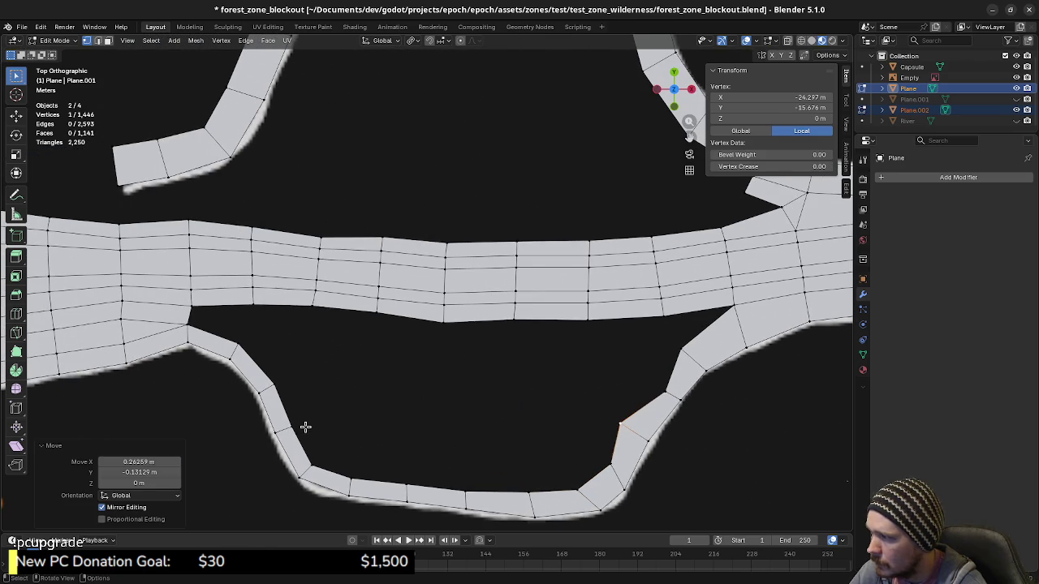
click(302, 423)
key(g)
click(303, 419)
click(273, 391)
key(g)
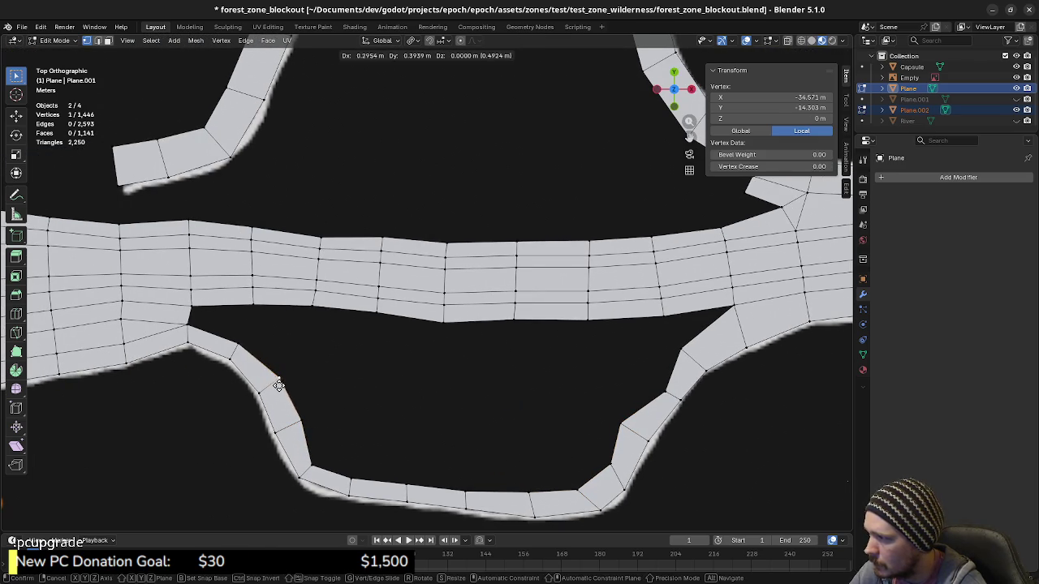
click(278, 384)
click(234, 354)
key(g)
click(242, 343)
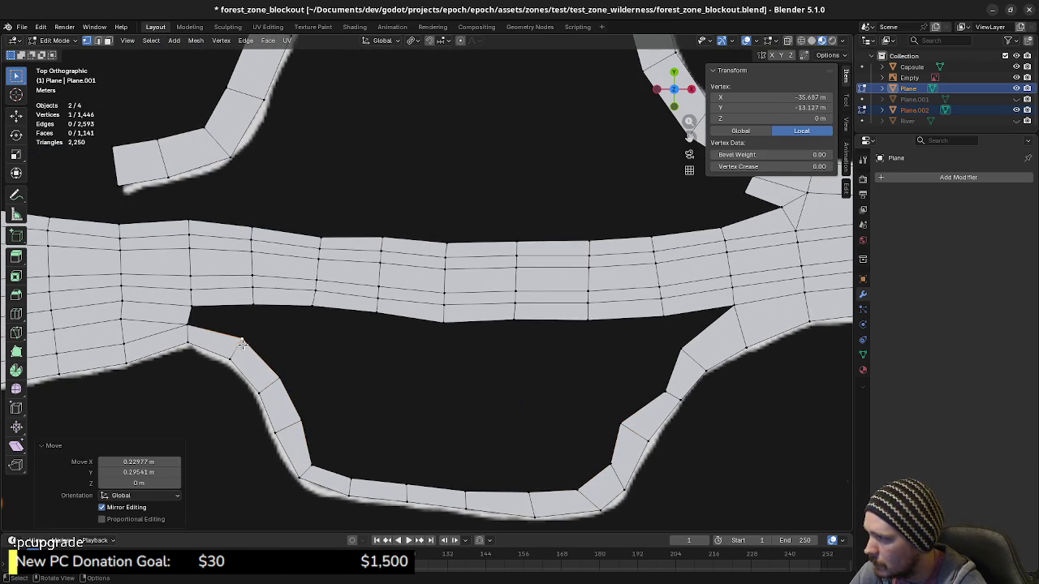
Adjust the strip's bottom-left corner vertex and its neighbour on the lower edge.
click(315, 461)
key(g)
click(323, 452)
click(350, 476)
key(g)
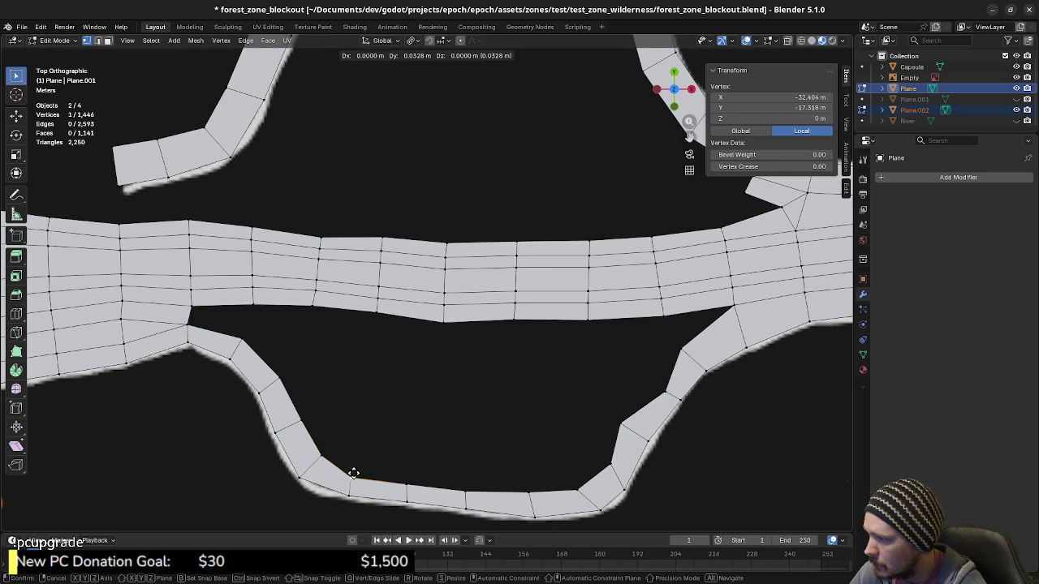
click(357, 472)
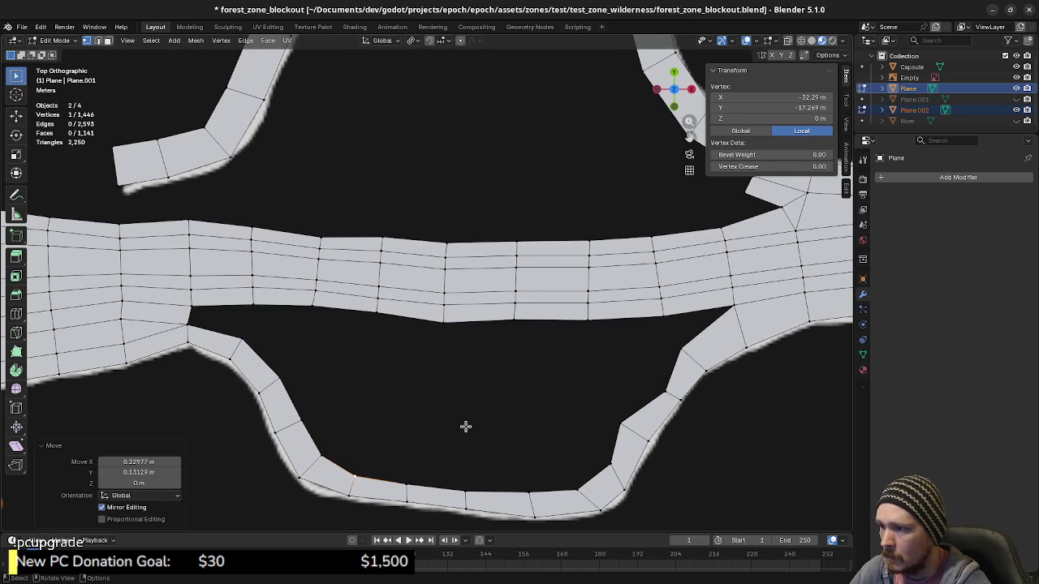
Fill the right and left gaps between road and lower strip with faces.
click(696, 317)
key(f)
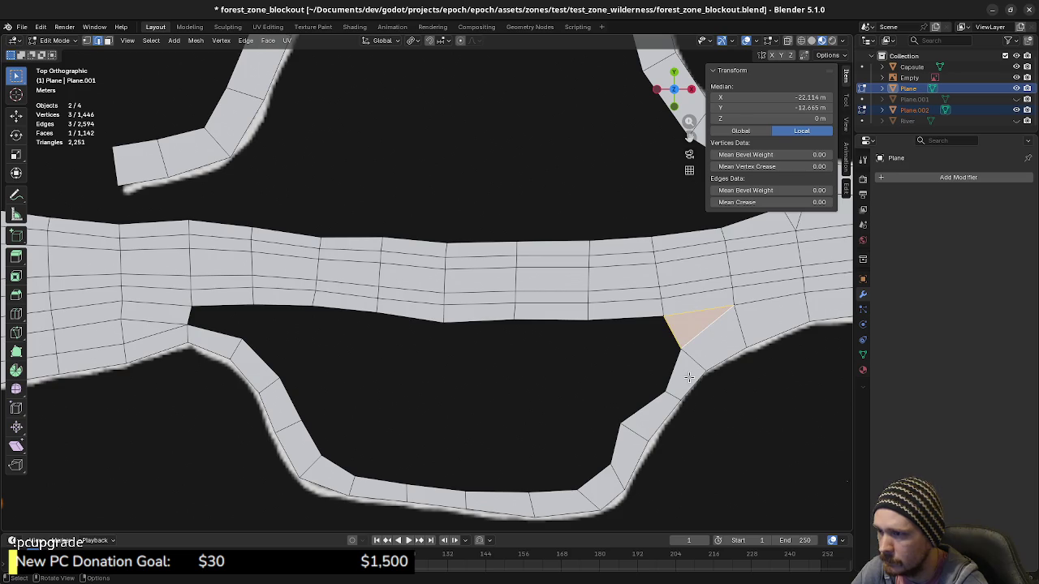
click(219, 334)
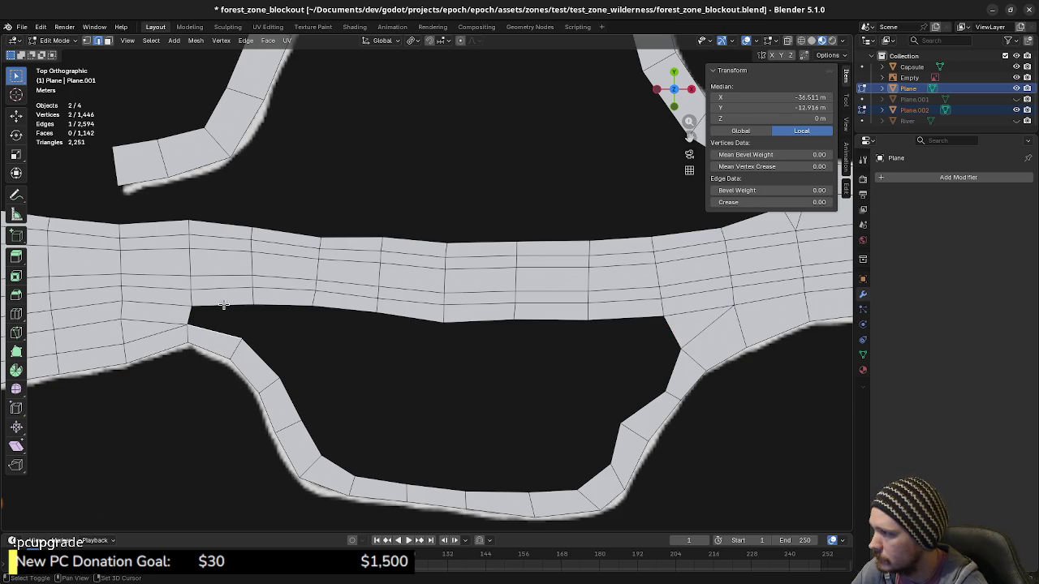
key(f)
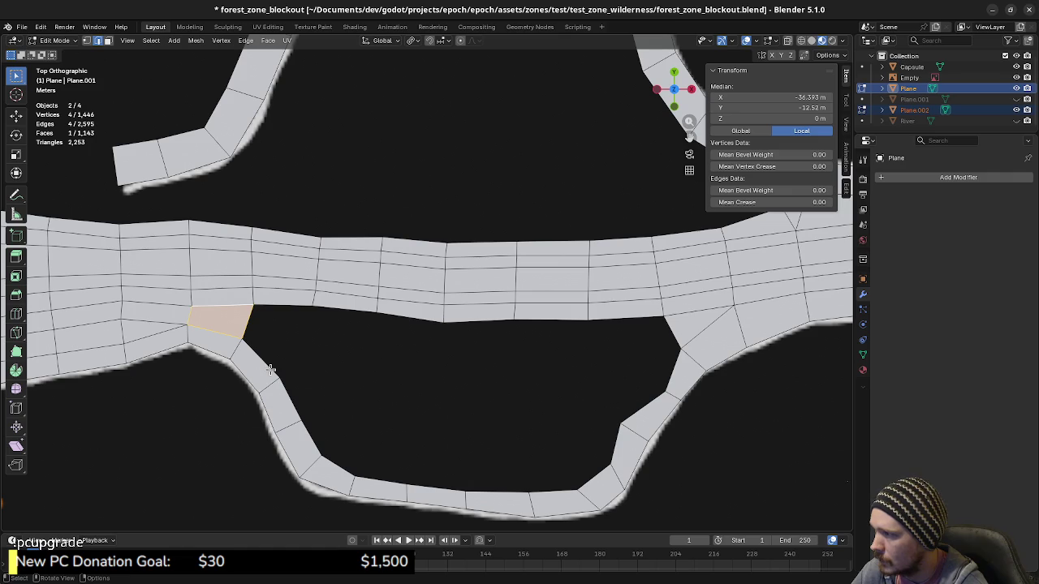
Extrude a new vertex from the strip's corner into the gap and join it to a strip vertex.
key(1)
click(280, 377)
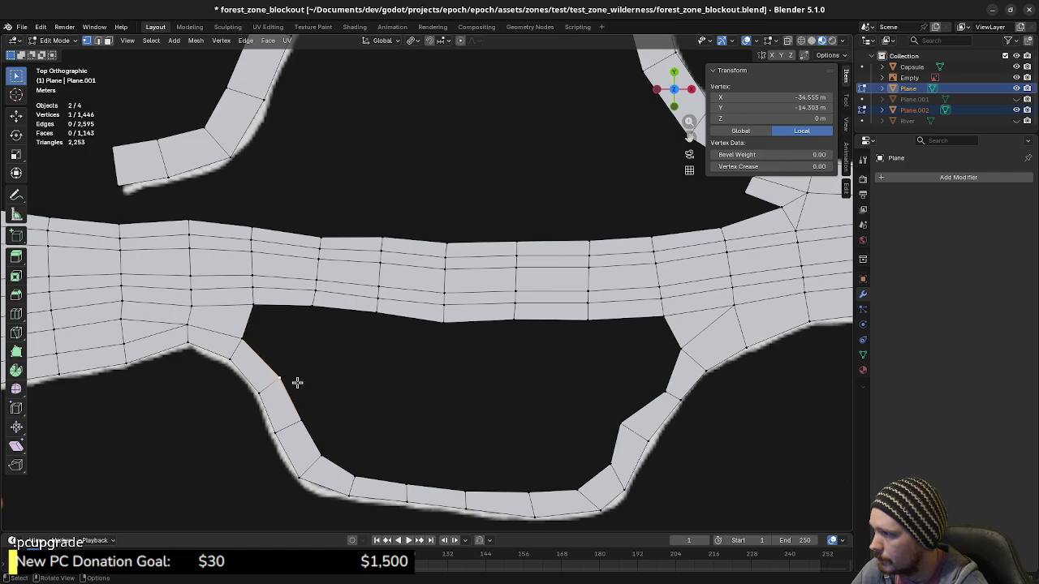
key(e)
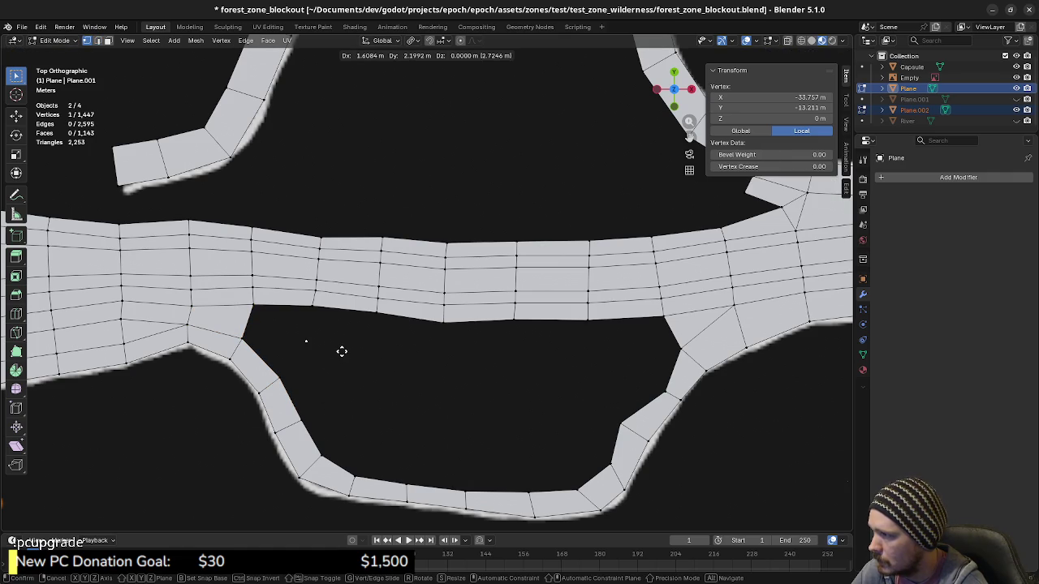
click(341, 350)
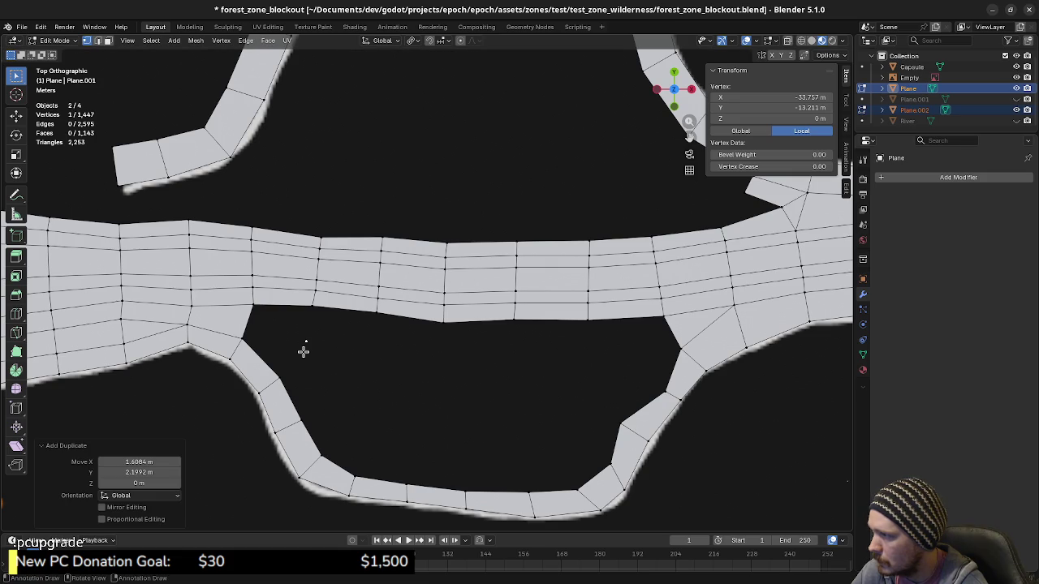
shift+click(243, 335)
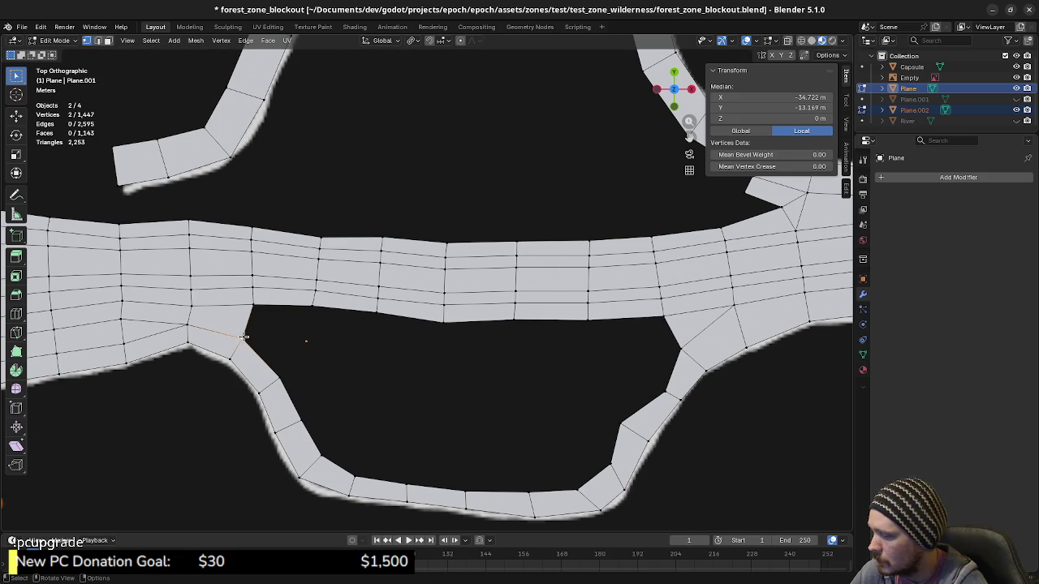
key(f)
Fill the gap up to the road's lower edge and the leftover triangular gap with faces.
key(2)
shift+click(278, 305)
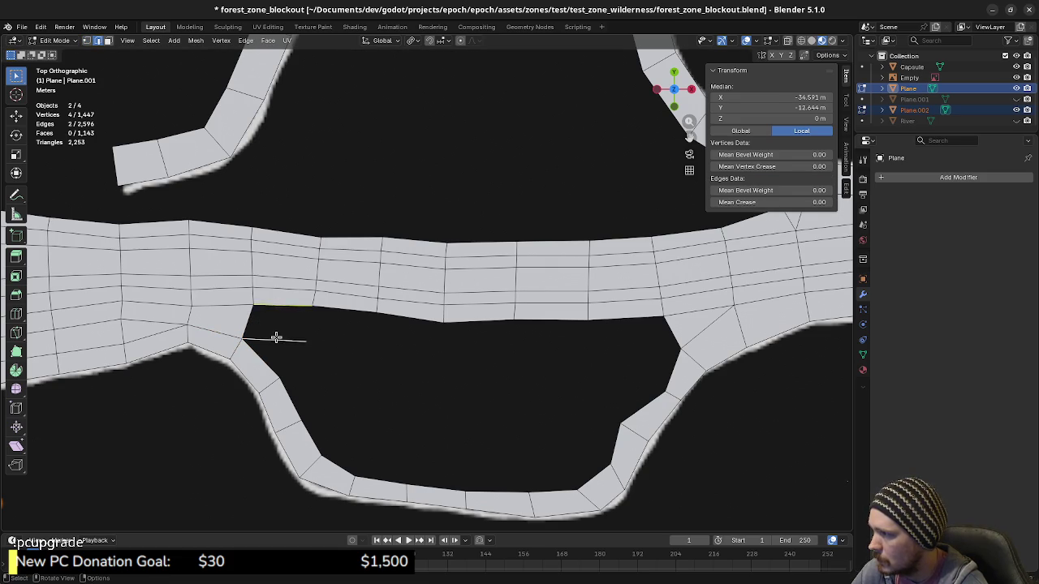
key(f)
click(272, 362)
shift+click(281, 342)
key(f)
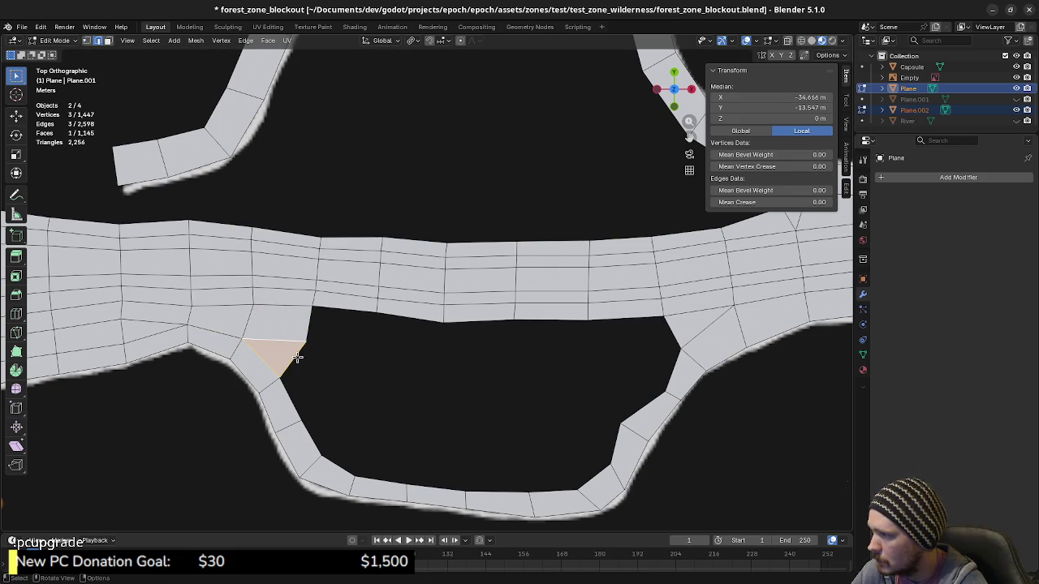
Nudge the new vertex into place and select the boundary loop around the remaining hole.
key(1)
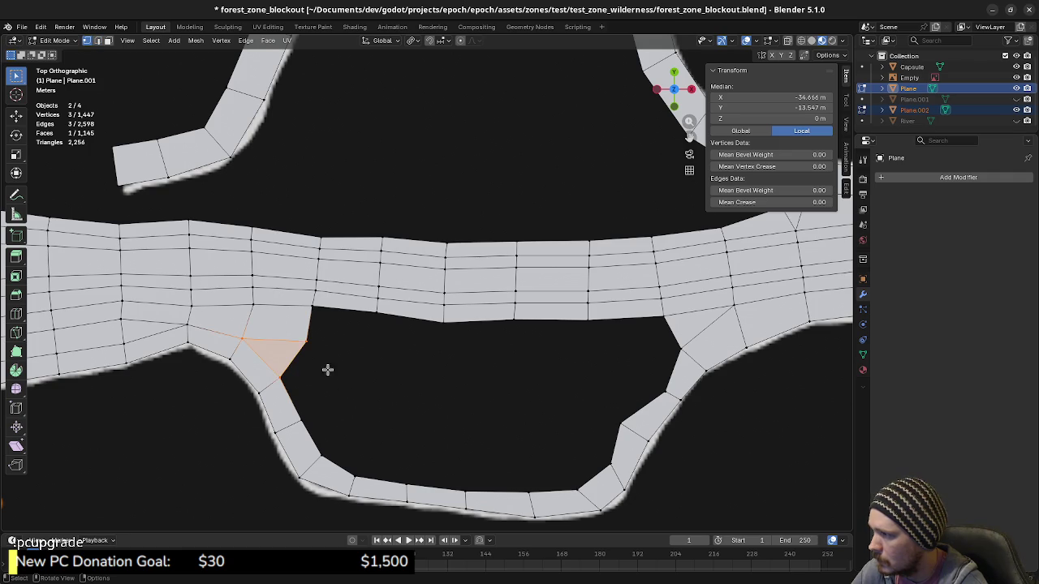
click(302, 342)
key(g)
click(322, 364)
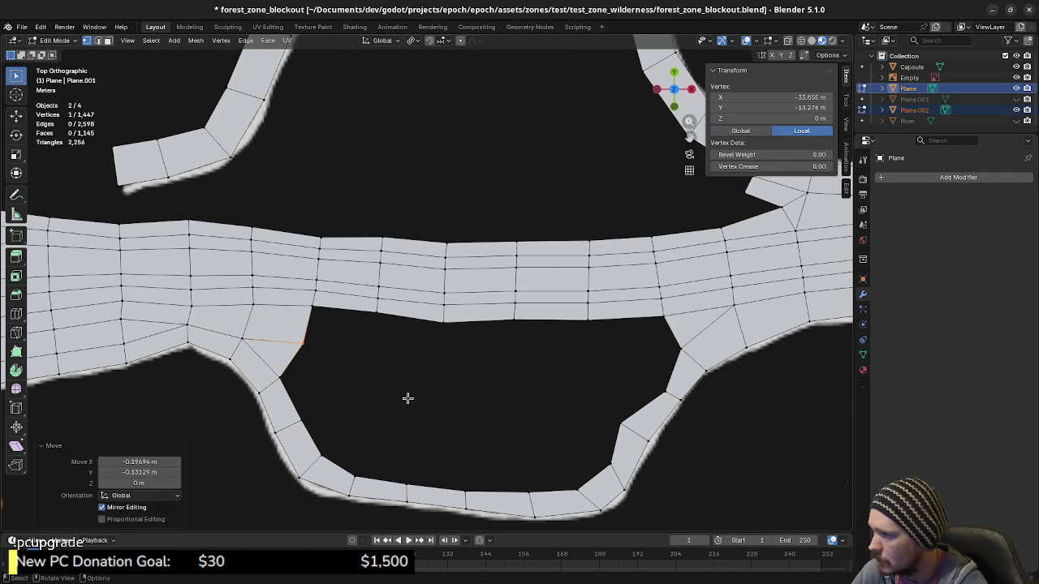
key(a)
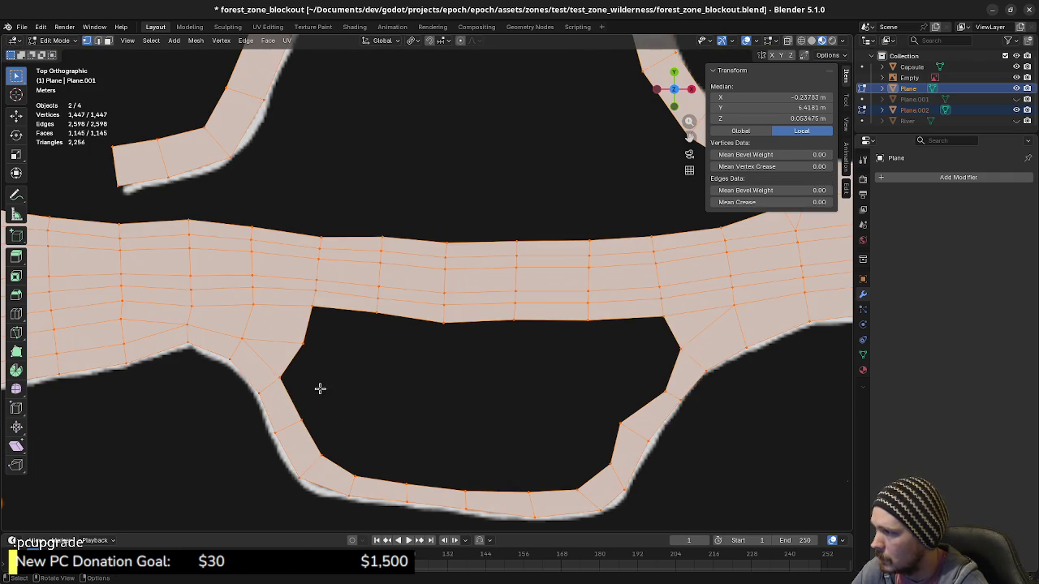
alt+click(296, 401)
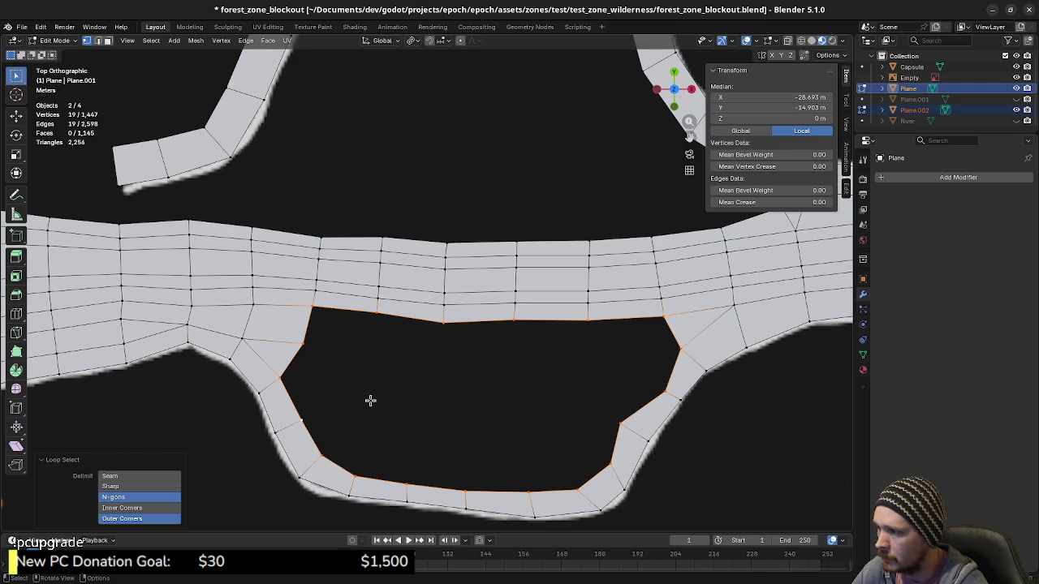
Move the extra vertex onto its neighbour and merge overlapping vertices by distance.
click(304, 344)
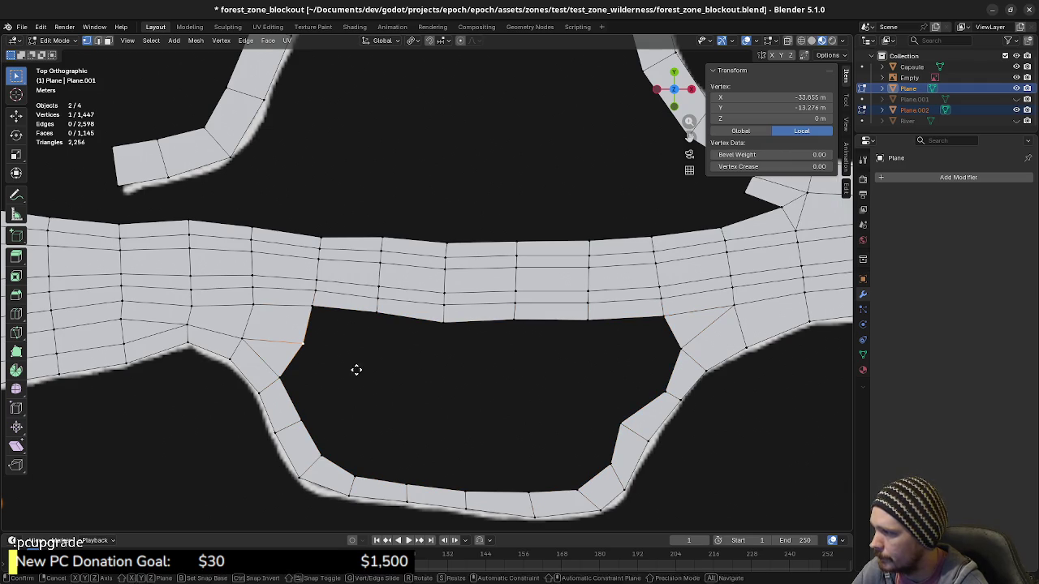
key(g)
click(316, 412)
key(a)
key(alt+a)
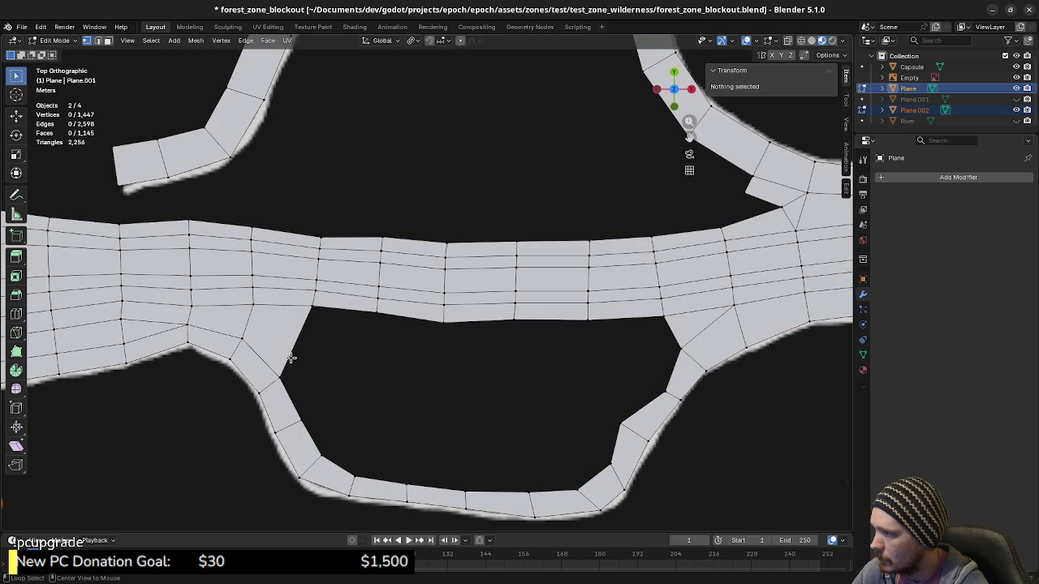
key(a)
key(m)
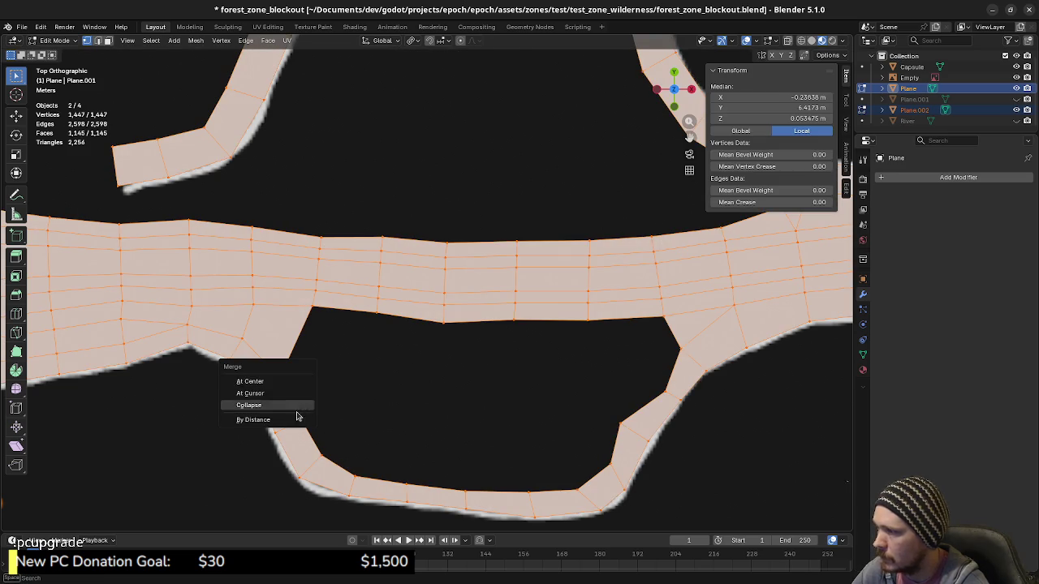
click(297, 417)
Select the loop bordering the hole and apply Face > Grid Fill.
key(alt+a)
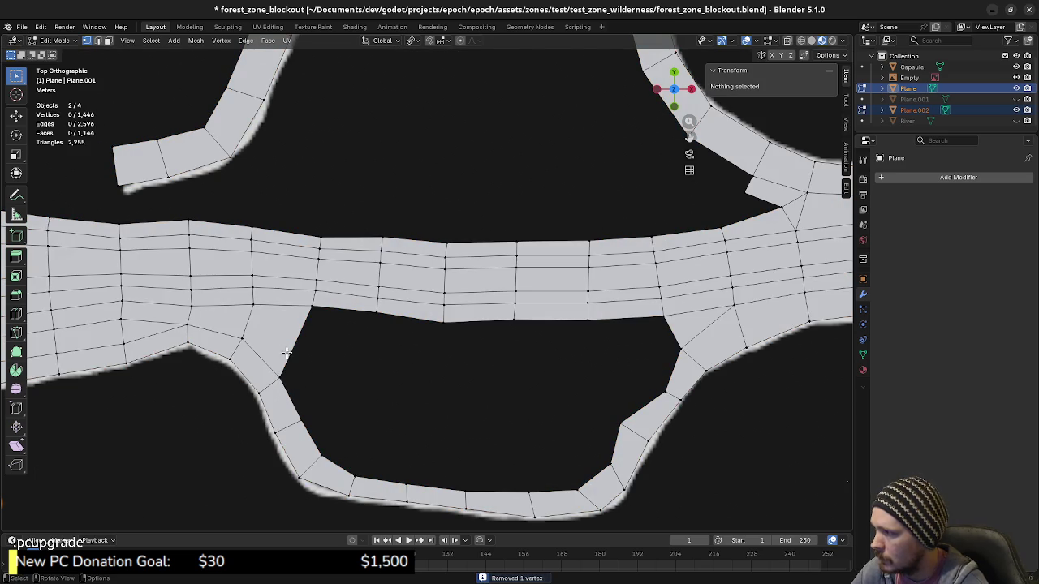
alt+click(287, 356)
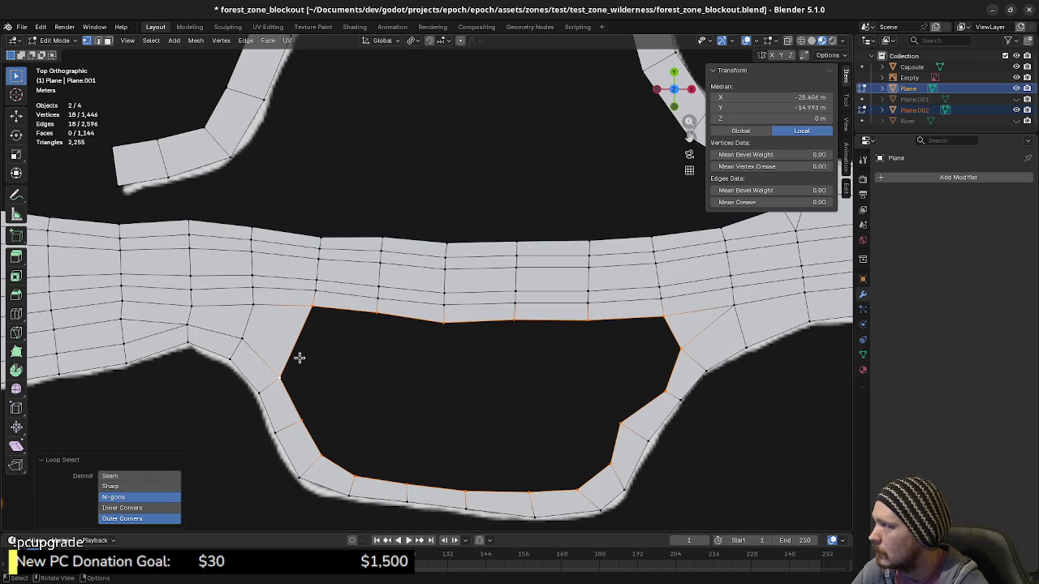
click(270, 39)
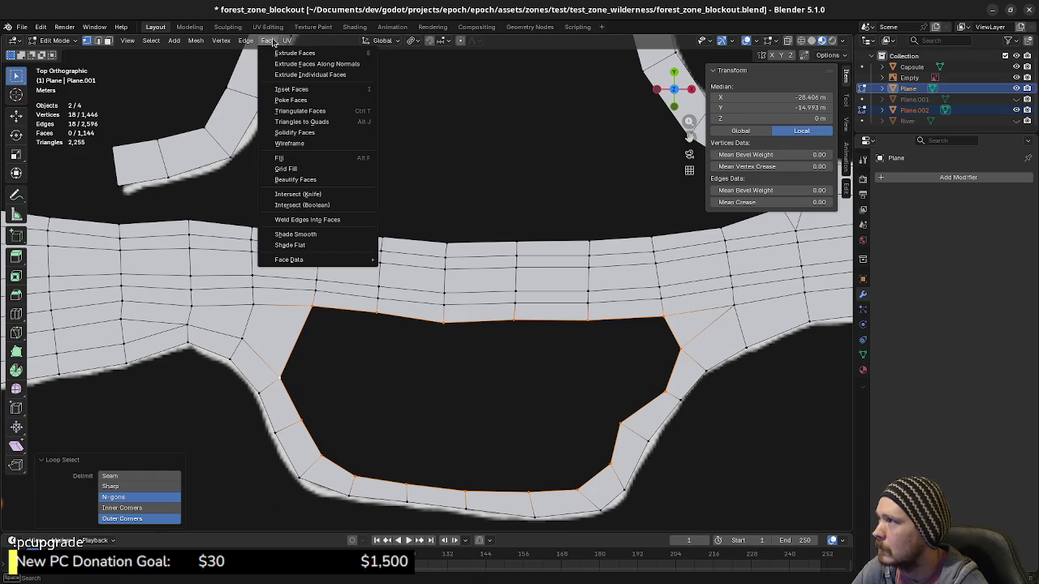
click(300, 172)
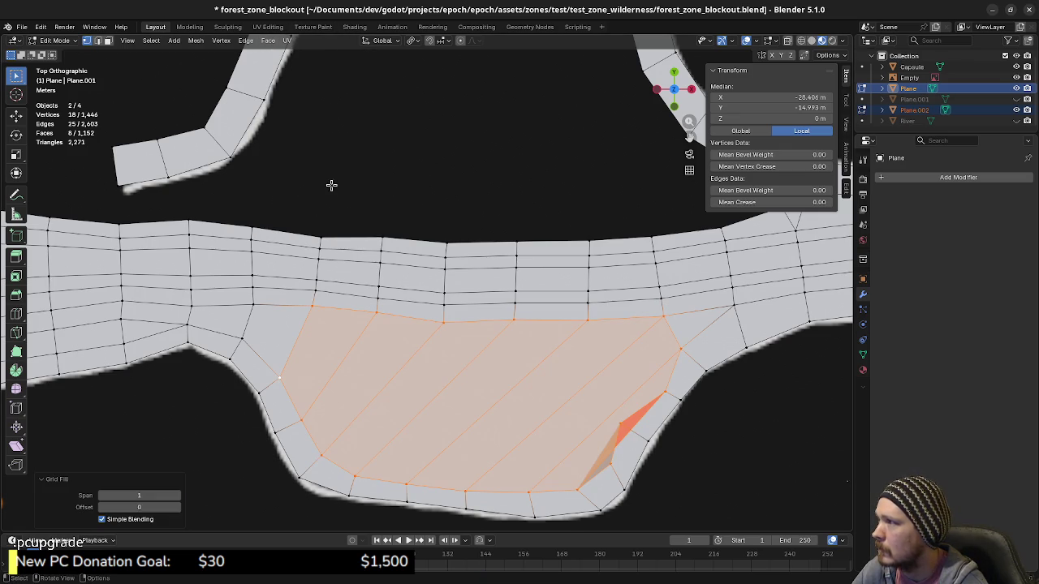
Set the grid fill to Span 5 and Offset 2, keeping Simple Blending on.
click(178, 495)
click(179, 496)
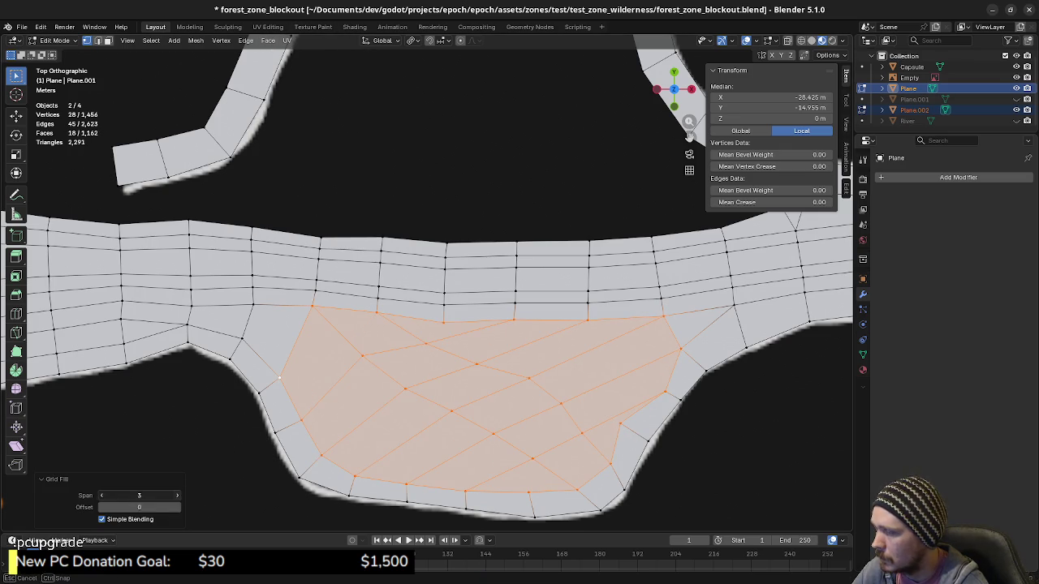
click(179, 496)
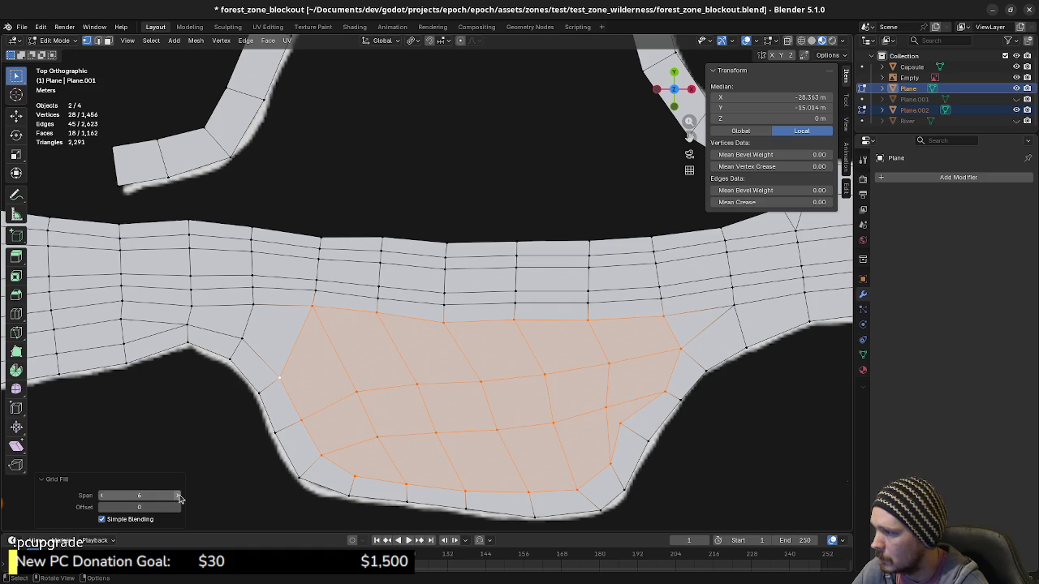
click(164, 497)
text(5)
key(Return)
click(178, 507)
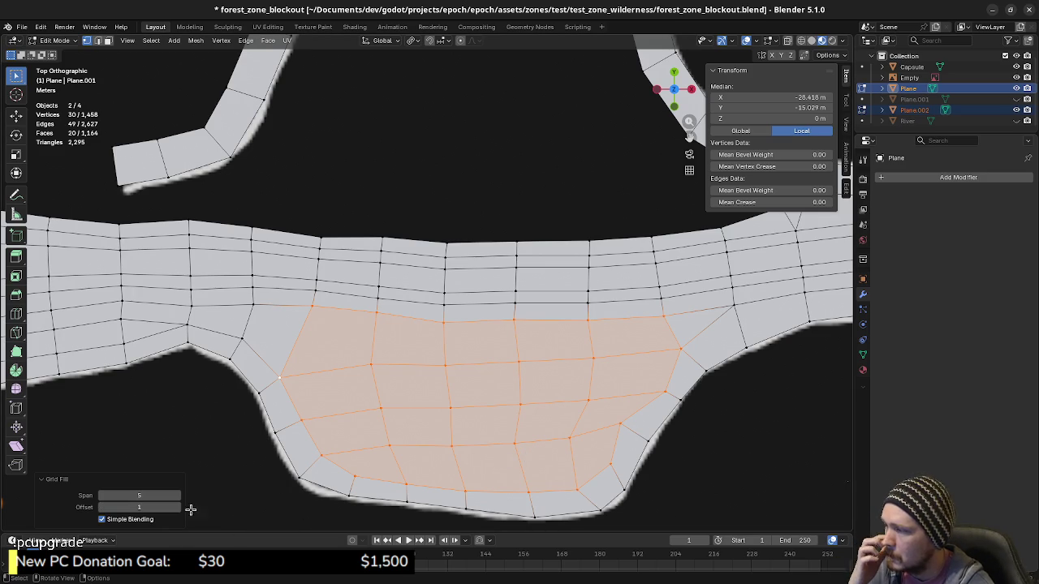
click(177, 507)
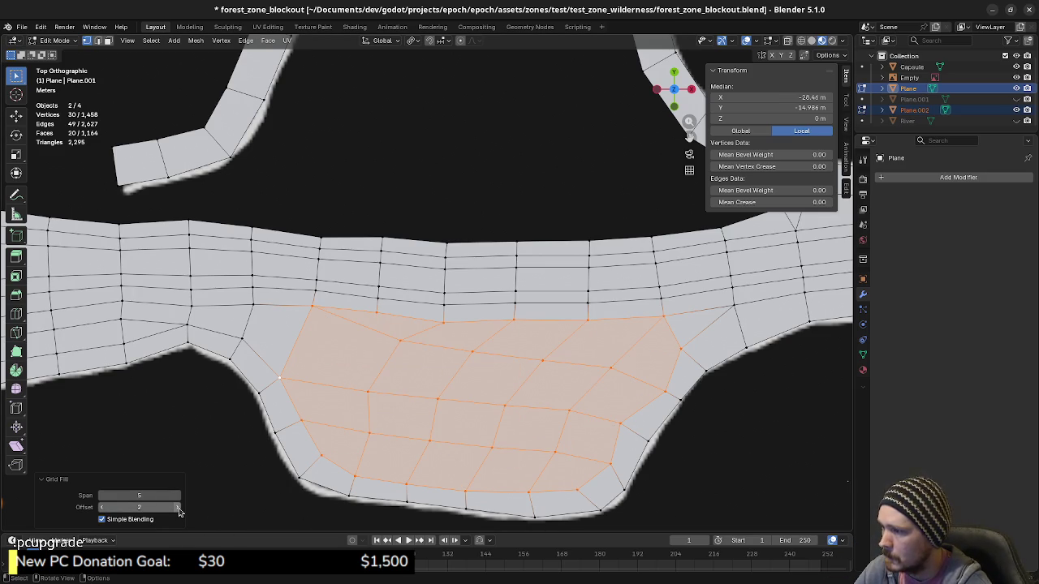
click(99, 507)
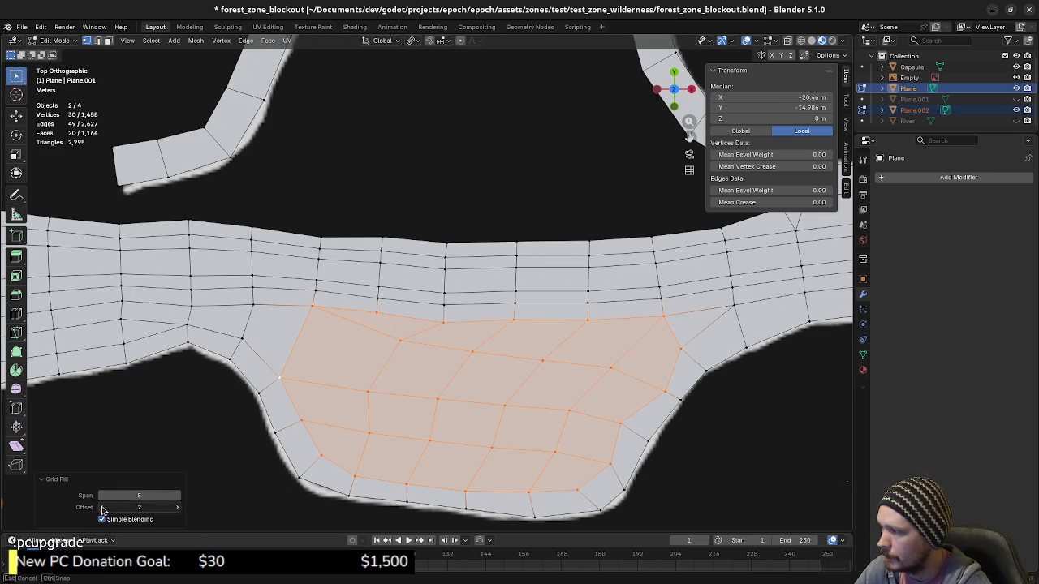
click(177, 508)
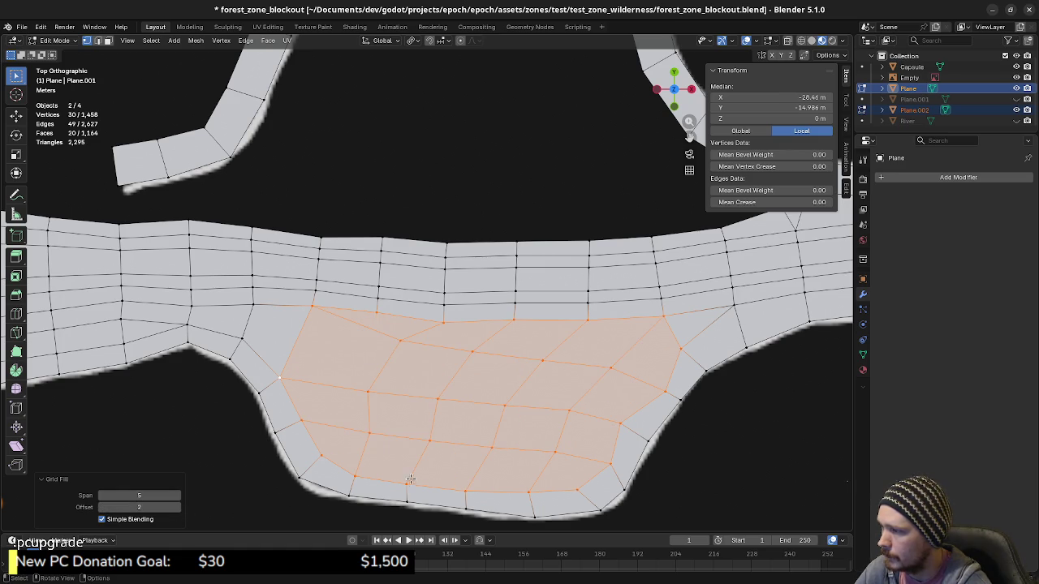
click(103, 519)
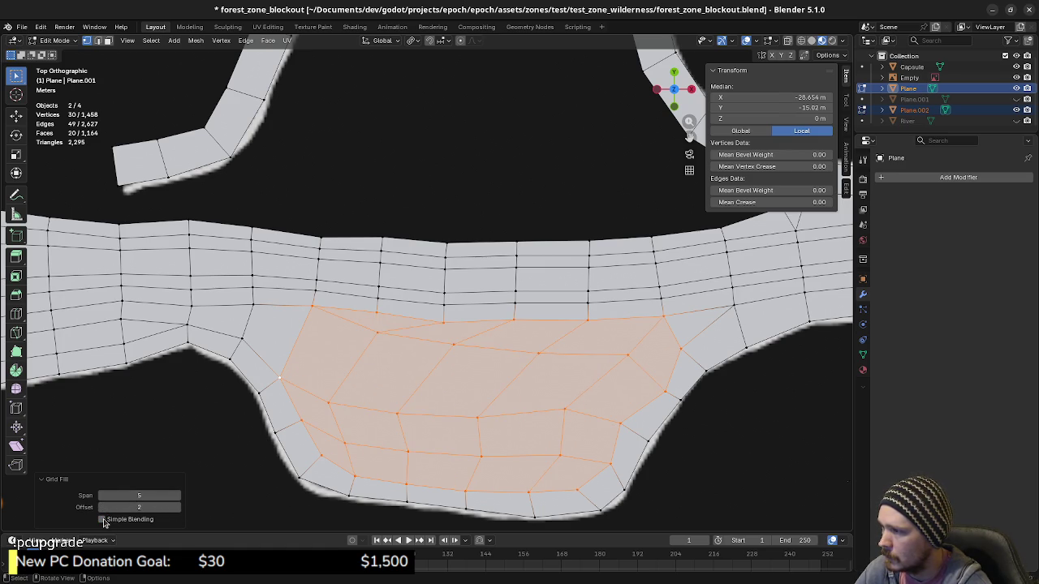
click(103, 519)
middle_drag(464, 468, 467, 410)
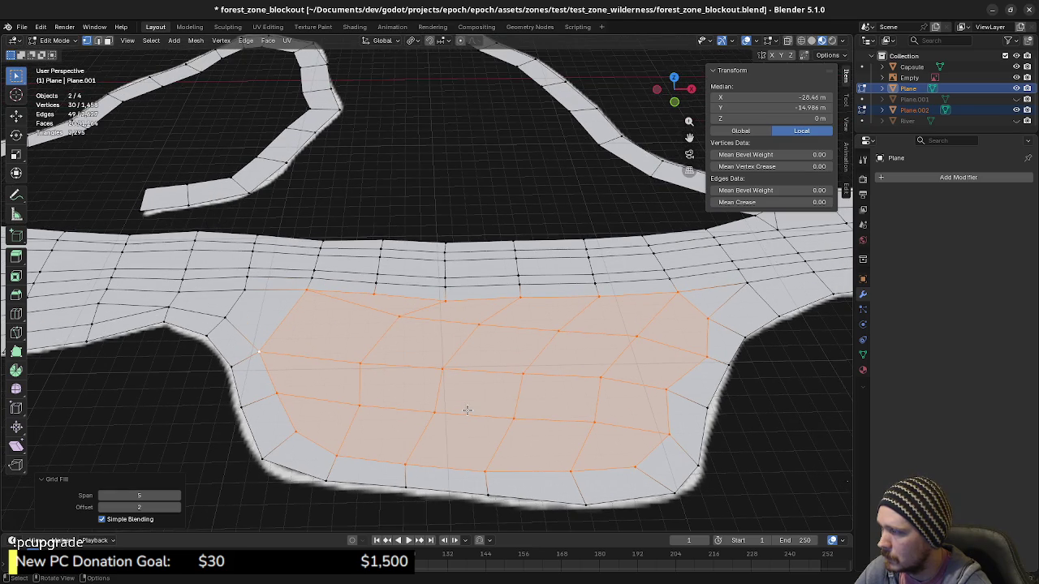
middle_drag(551, 366, 551, 380)
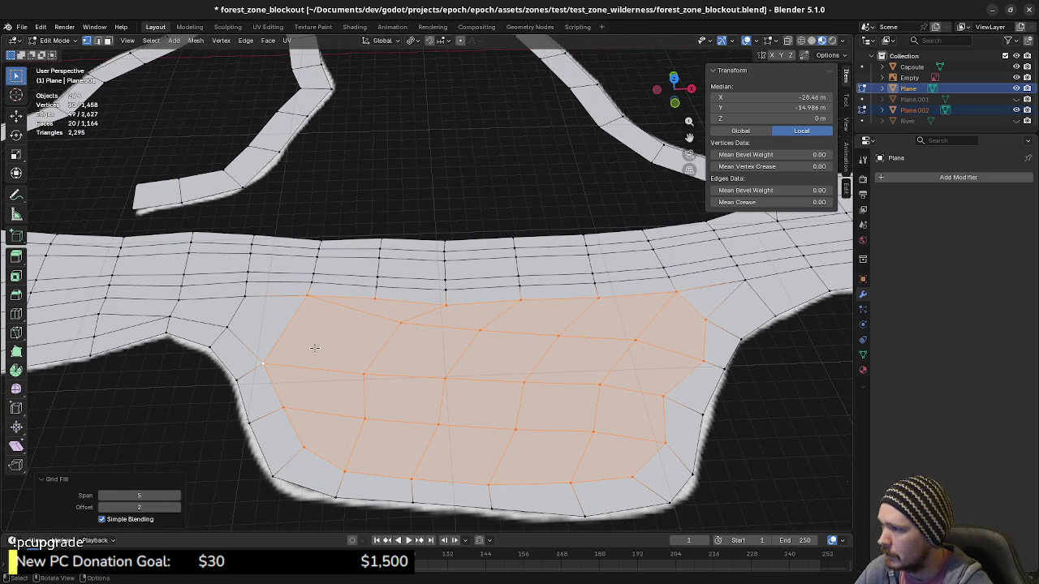
click(280, 325)
shift+click(329, 348)
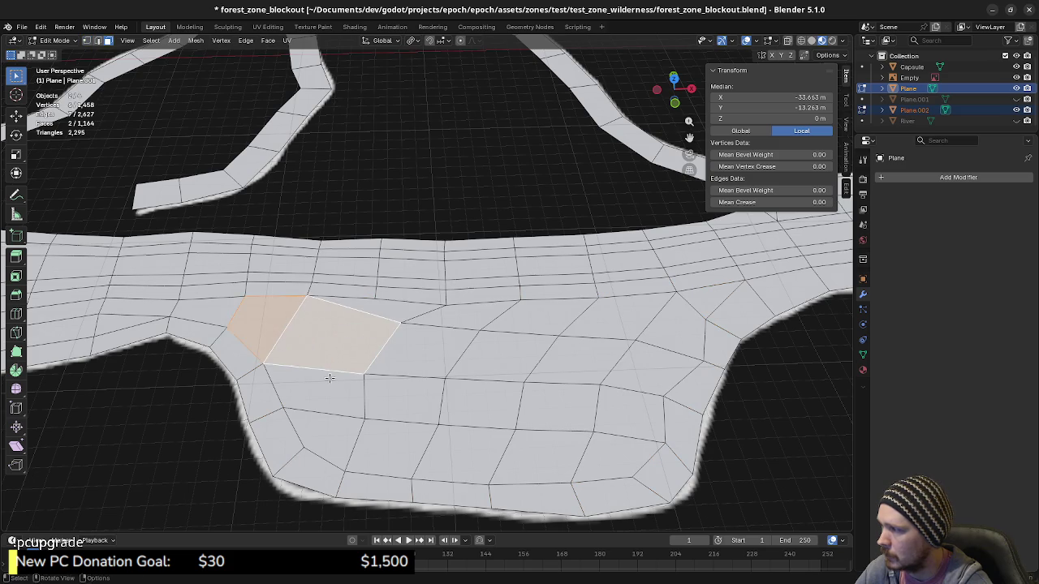
mouse_move(329, 357)
middle_down()
mouse_move(369, 341)
mouse_move(210, 329)
mouse_move(427, 348)
mouse_move(485, 326)
mouse_move(417, 322)
mouse_move(417, 376)
mouse_move(398, 395)
mouse_move(498, 404)
mouse_move(540, 393)
mouse_move(588, 300)
mouse_move(617, 293)
middle_up()
scroll(417, 376, up, 2)
scroll(437, 379, up, 2)
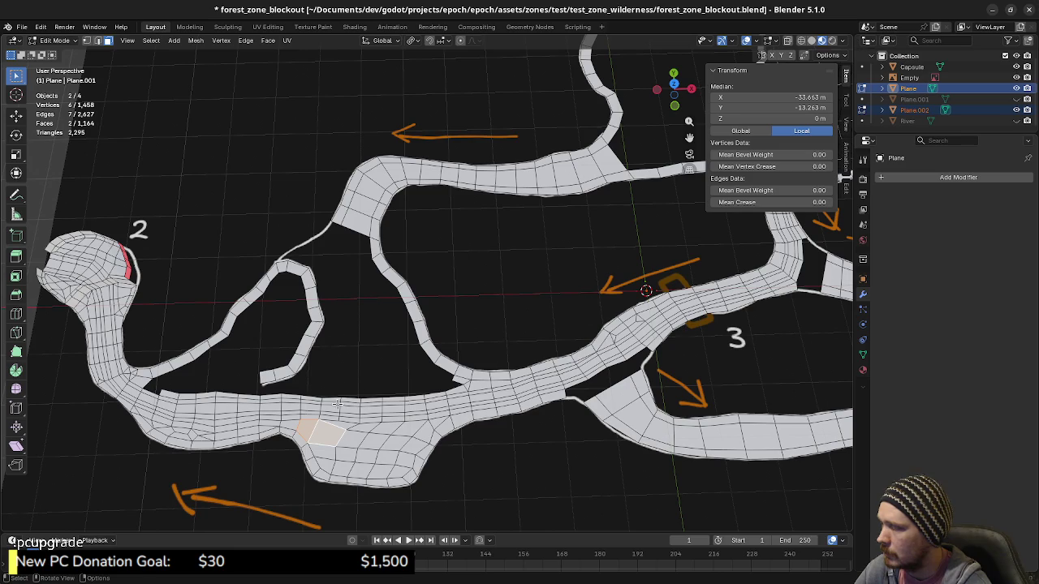
shift+middle_drag(357, 387, 421, 349)
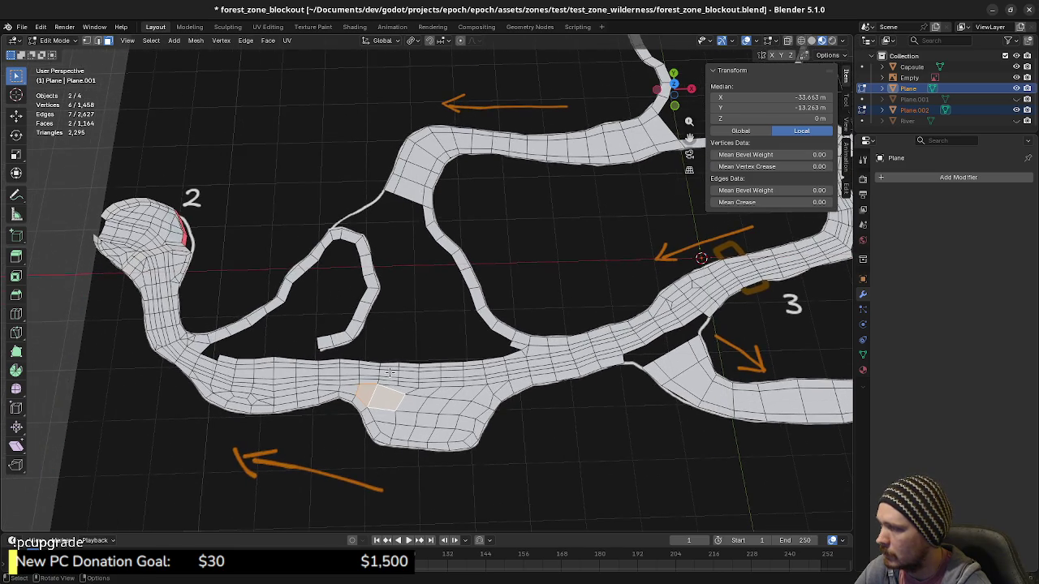
scroll(390, 373, up, 1)
scroll(409, 368, up, 1)
scroll(385, 377, up, 1)
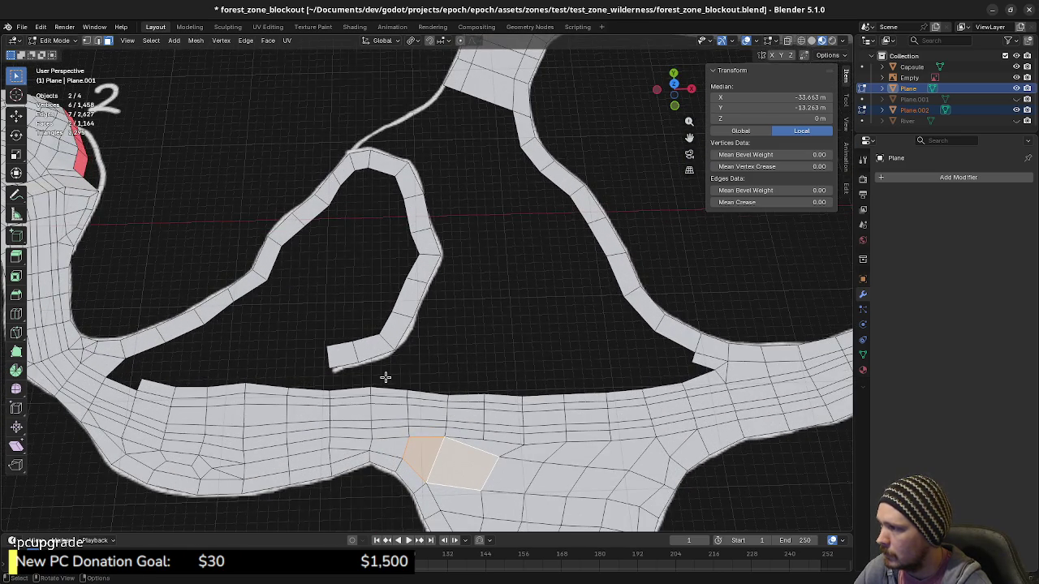
ctrl+scroll(386, 377, up, 2)
scroll(372, 414, up, 1)
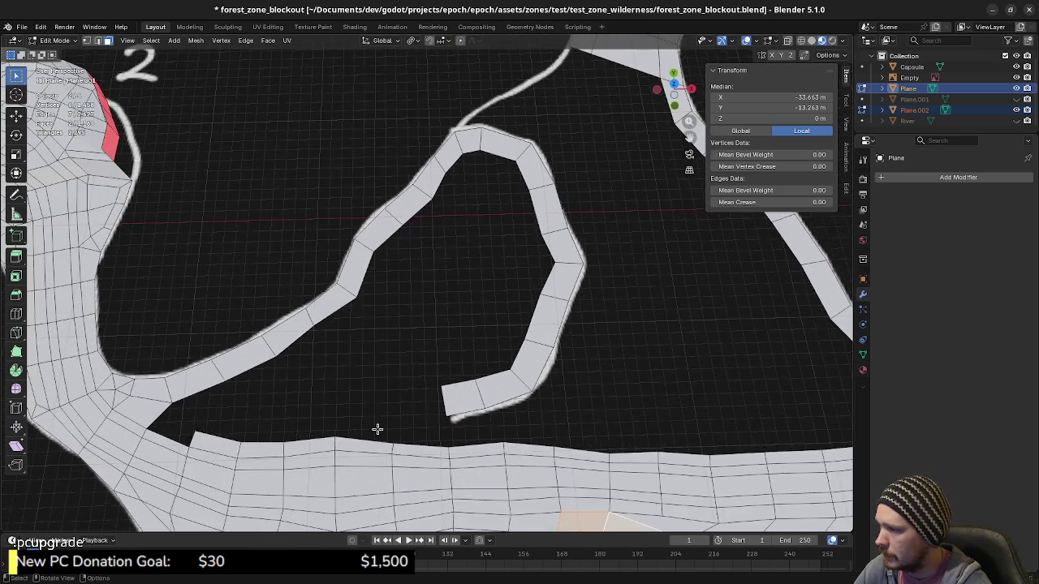
shift+middle_drag(377, 429, 443, 413)
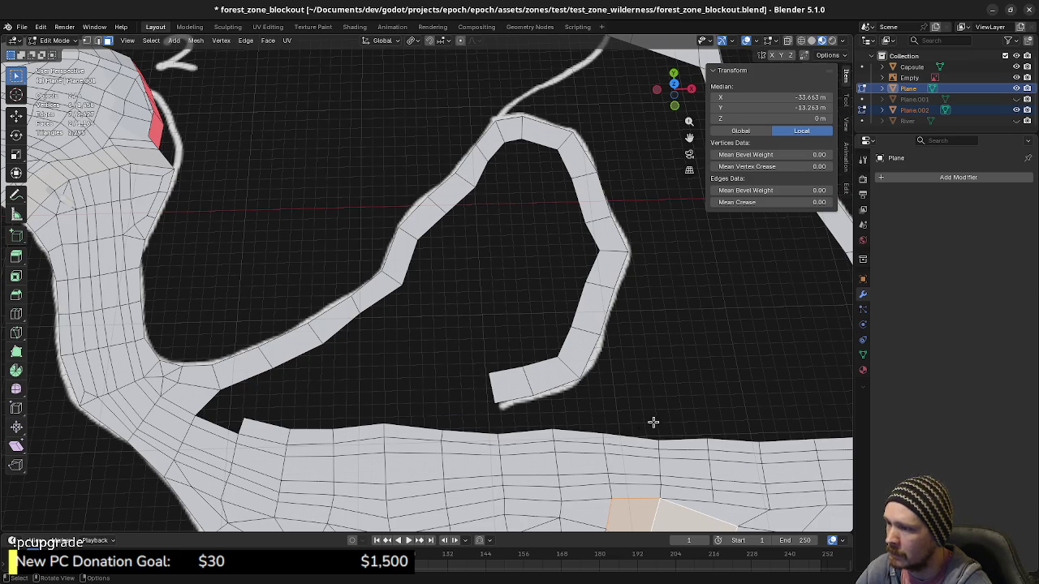
In top view, move the loop strip's loose end edge down-left toward the road.
key(d)
scroll(624, 357, down, 2)
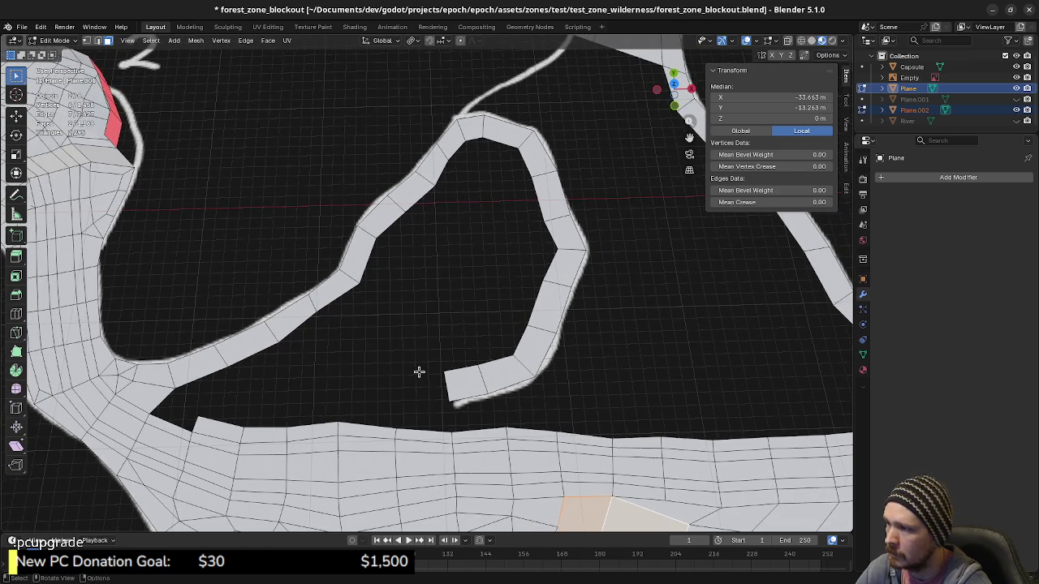
mouse_move(417, 371)
middle_down()
mouse_move(475, 378)
mouse_move(448, 379)
middle_up()
key(KP_7)
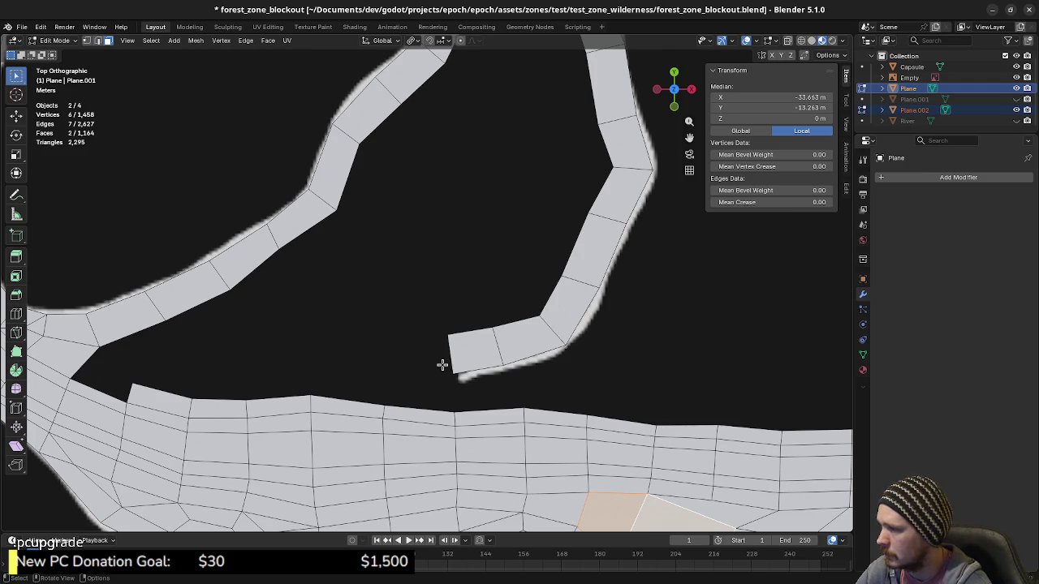
drag(438, 325, 472, 384)
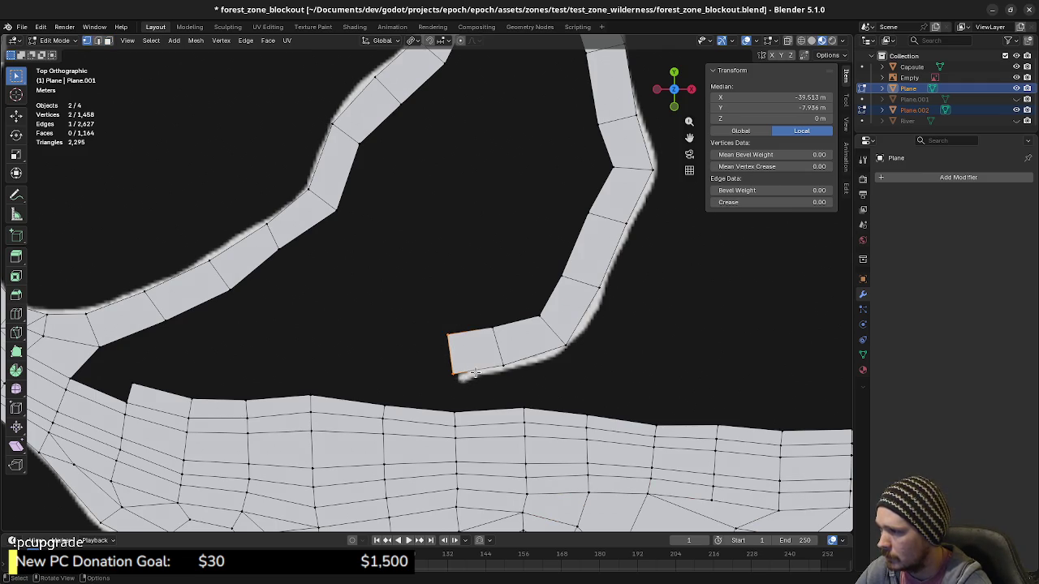
key(g)
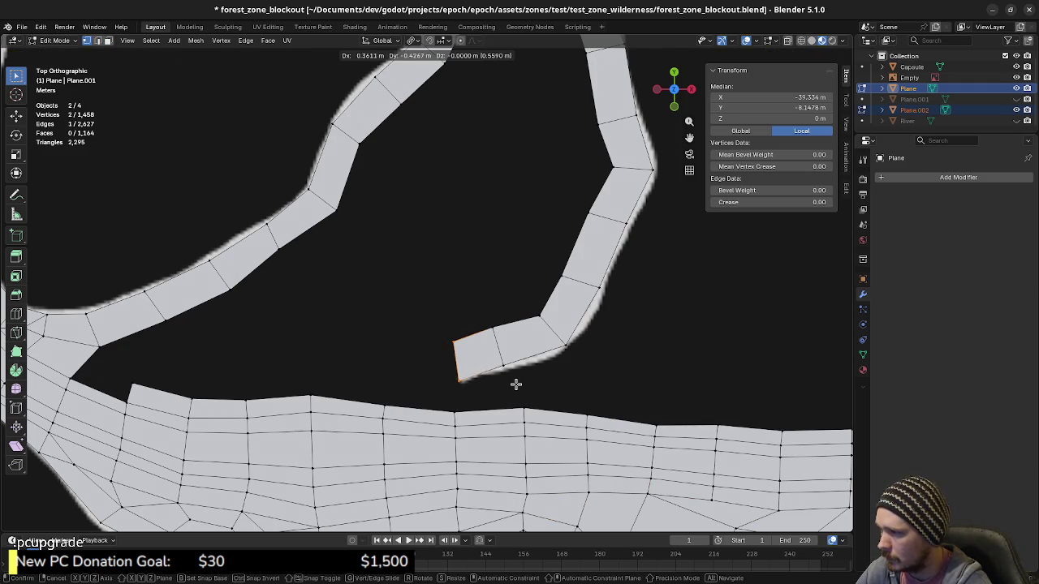
click(515, 381)
key(r)
key(Escape)
key(g)
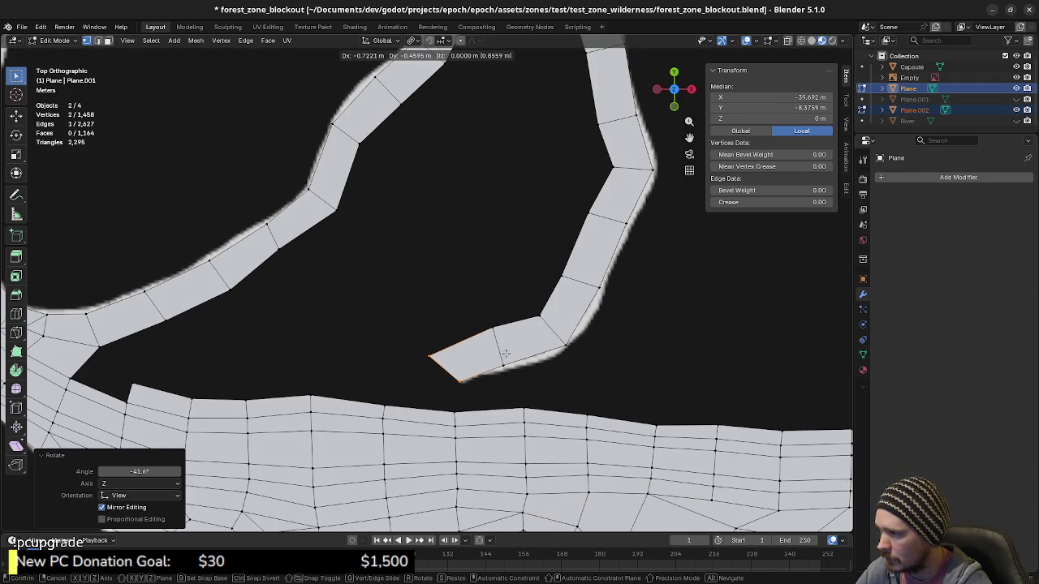
click(459, 388)
Bridge the end edge to the road's facing edge with a face and shift its top edge.
key(2)
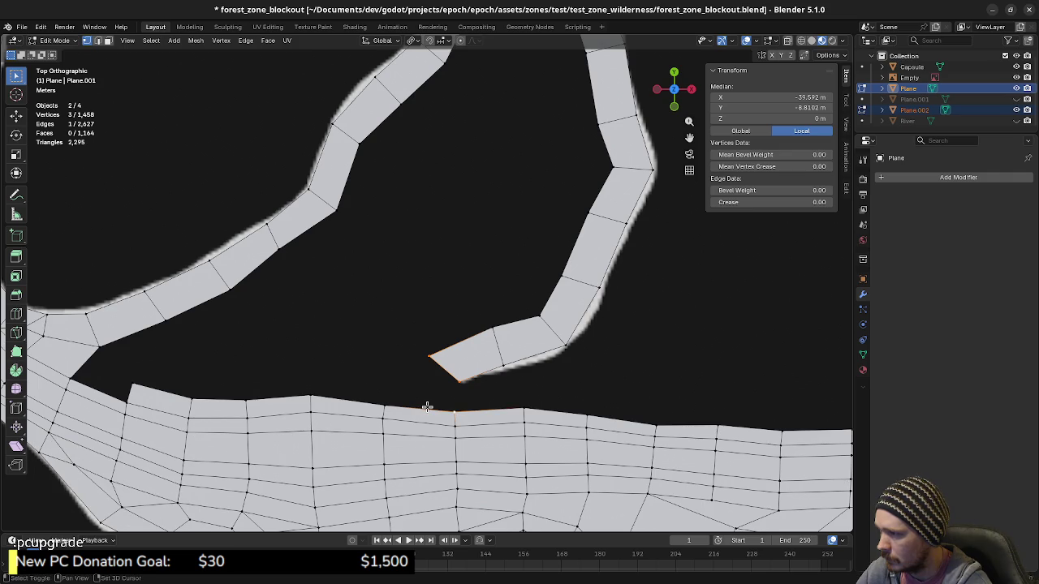
shift+click(425, 408)
key(f)
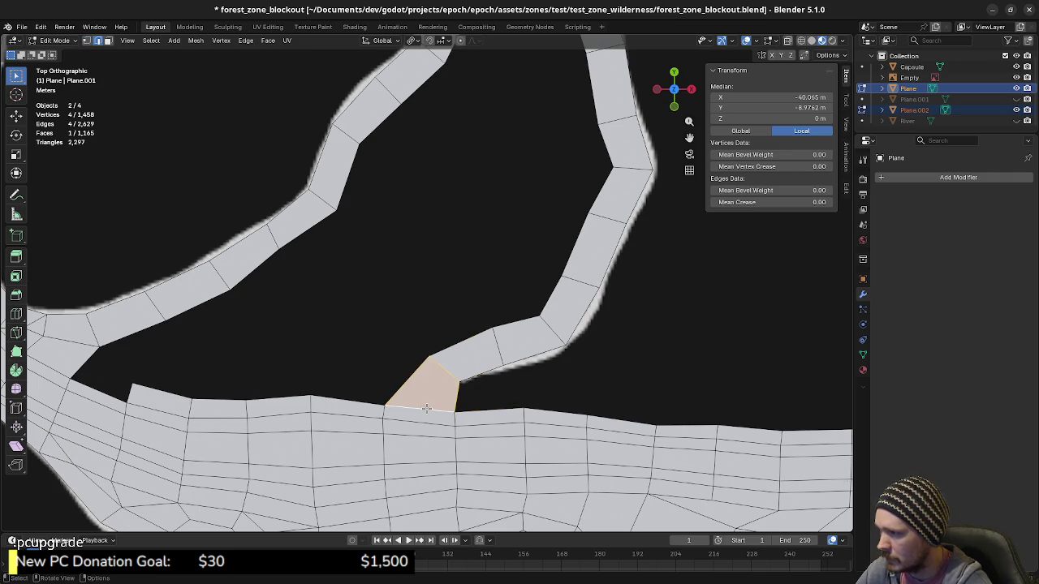
key(1)
click(418, 359)
shift+click(474, 393)
key(g)
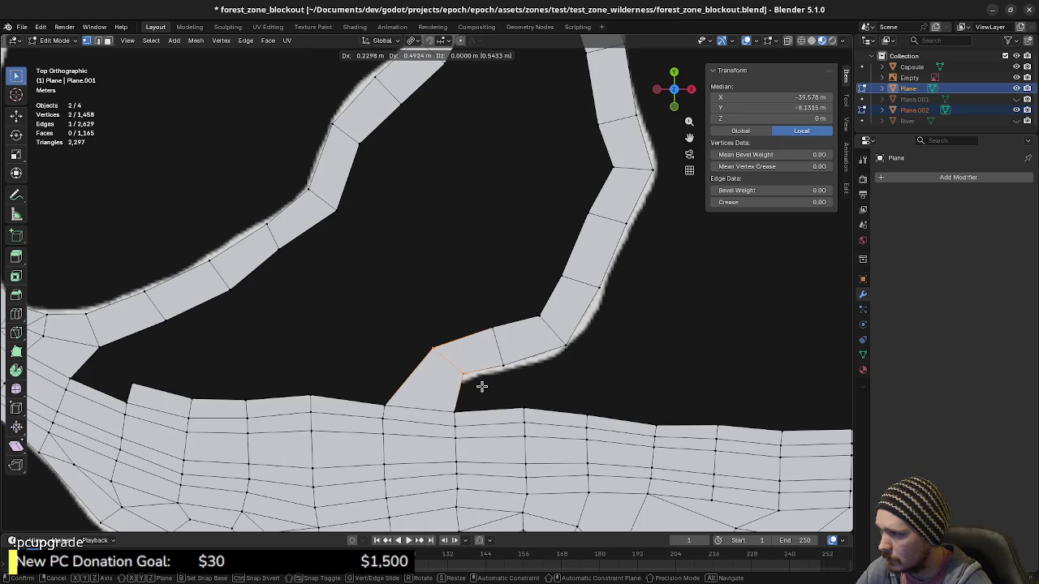
click(480, 384)
Nudge one corner vertex of the new face into place.
click(424, 348)
key(g)
click(455, 355)
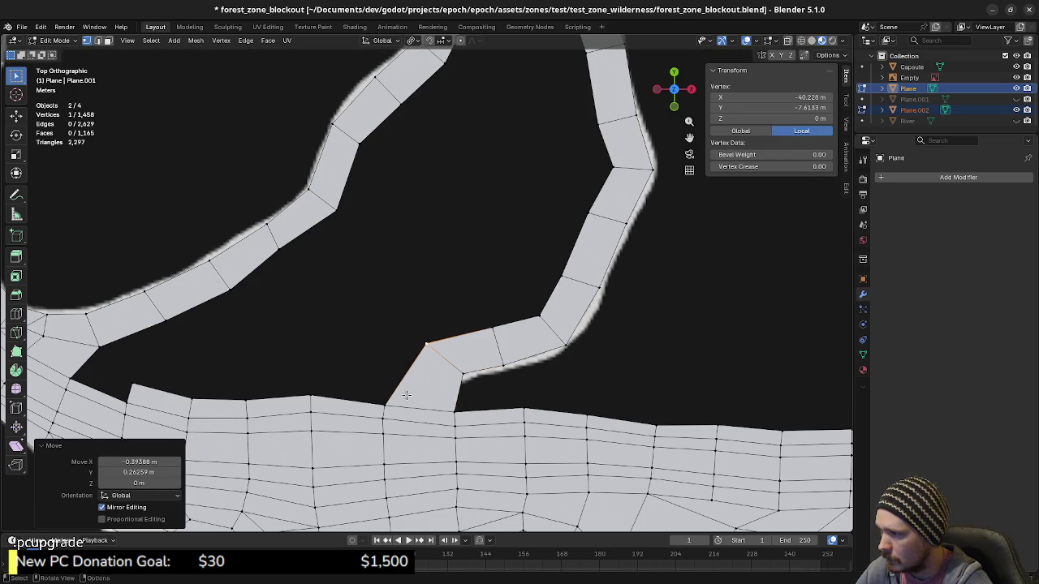
scroll(505, 403, left, 3)
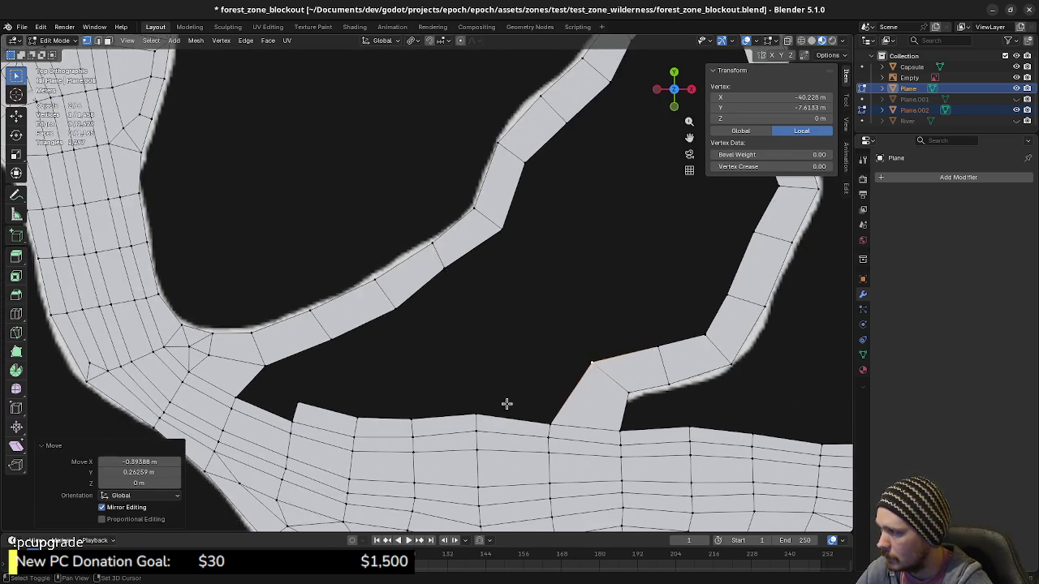
scroll(384, 419, left, 2)
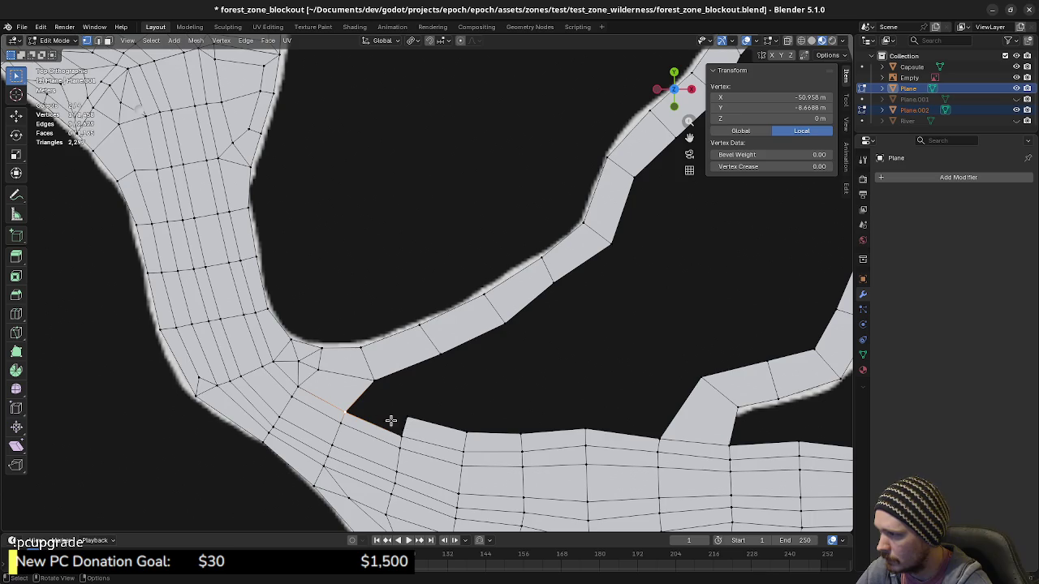
Bridge the corner gap between loop strip and road with a new face.
key(2)
shift+click(403, 423)
key(f)
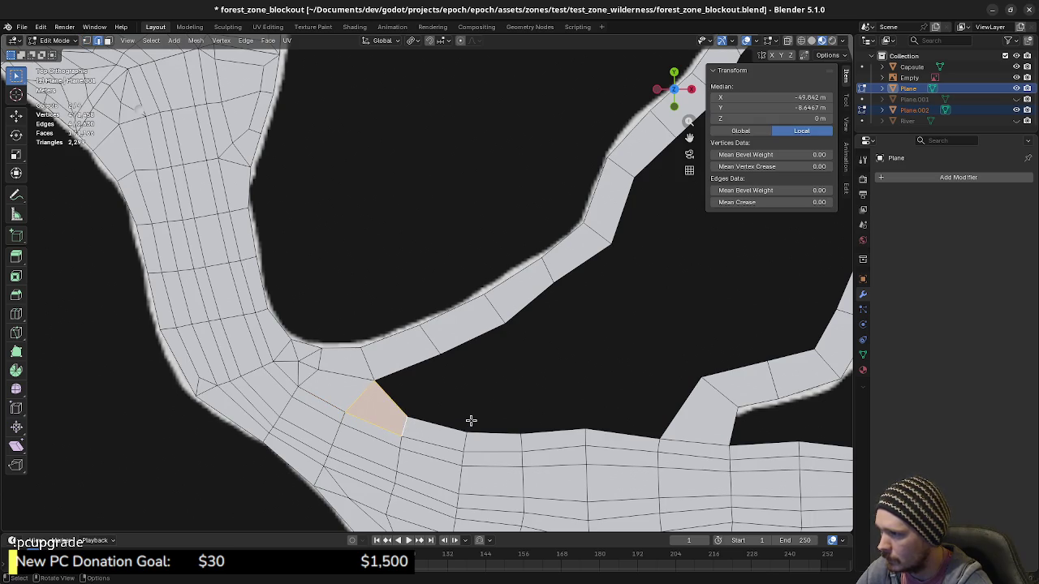
key(a)
key(alt+a)
scroll(487, 409, down, 1)
scroll(482, 394, right, 2)
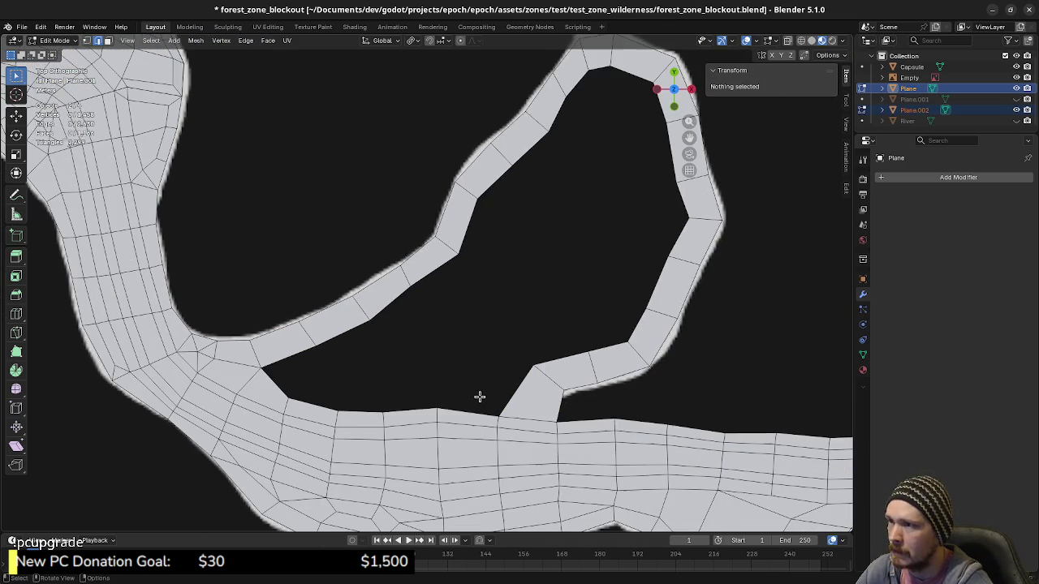
alt+click(401, 413)
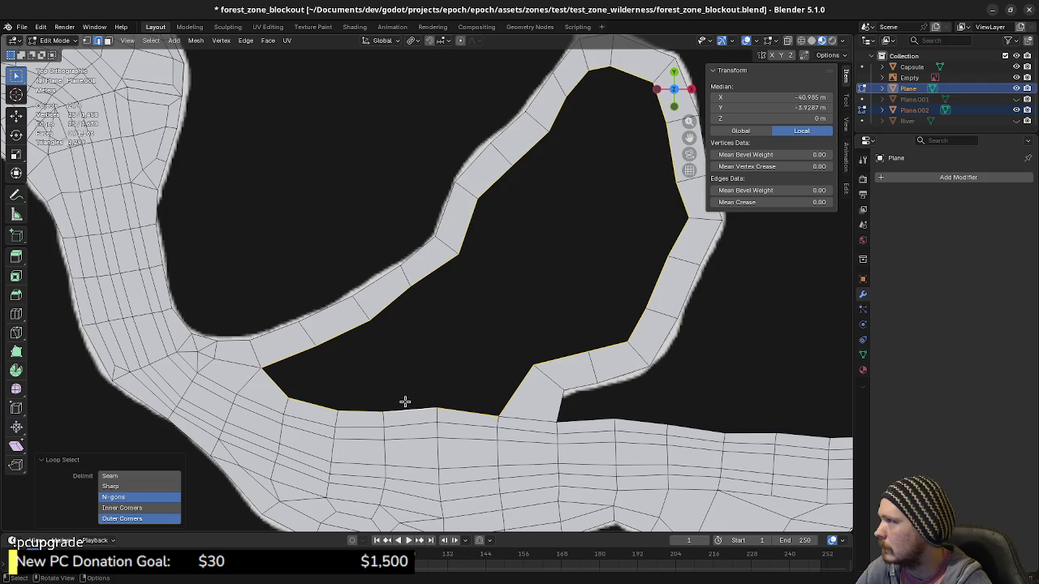
Try filling two gap edges with a triangle, then undo it.
key(1)
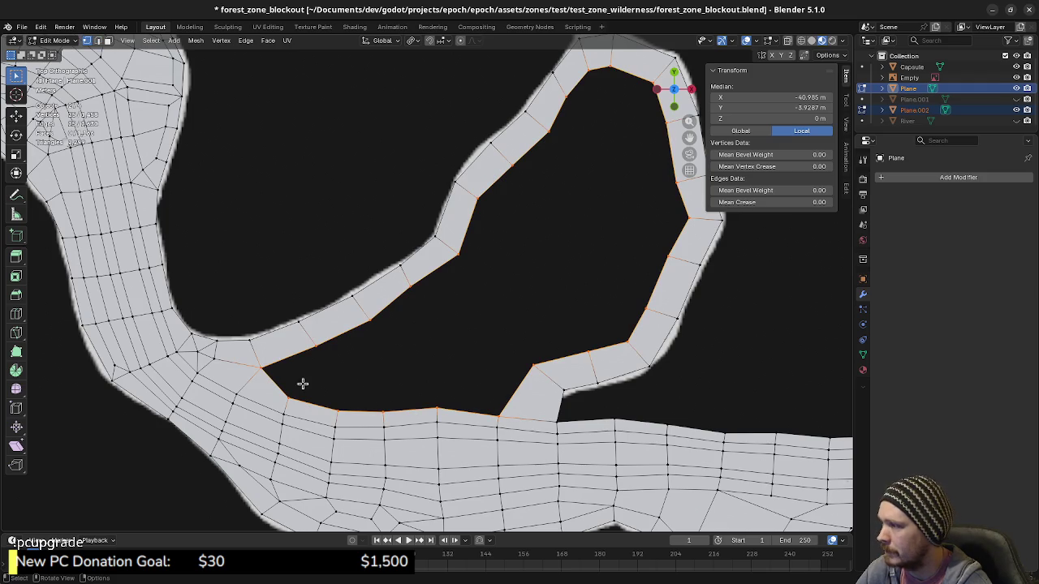
key(2)
click(275, 382)
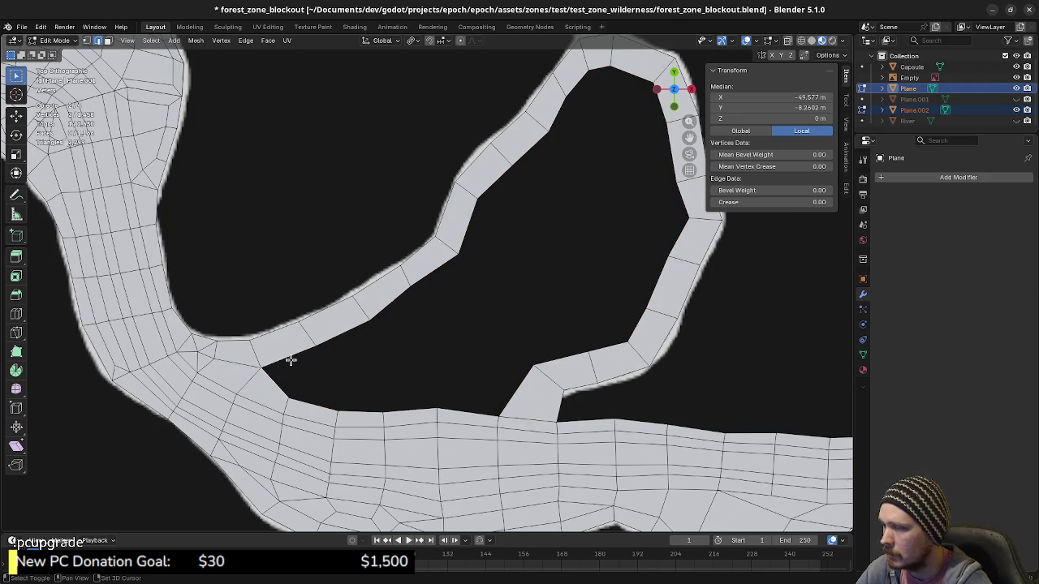
shift+click(290, 360)
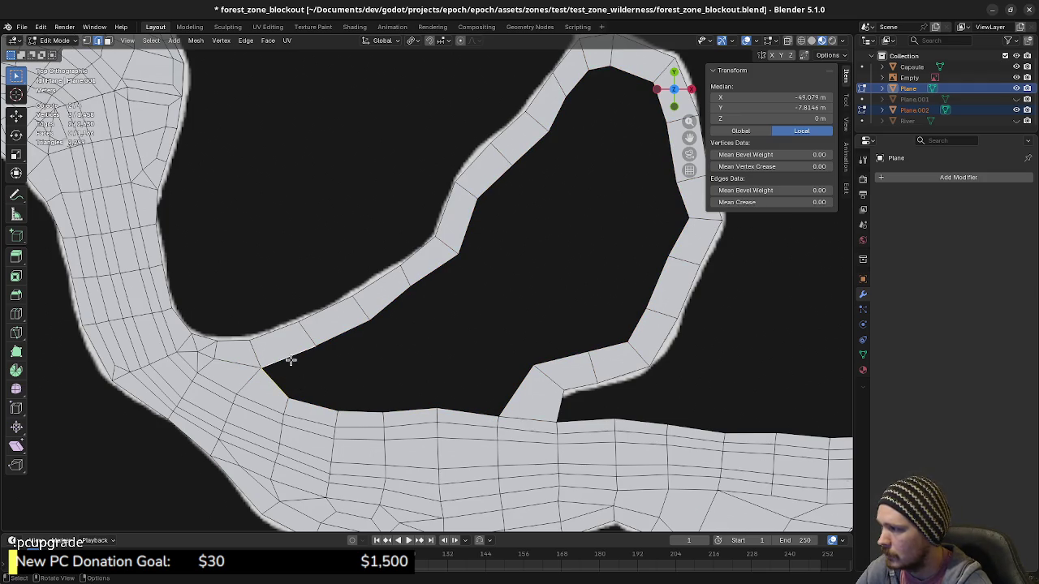
key(f)
key(x)
click(323, 405)
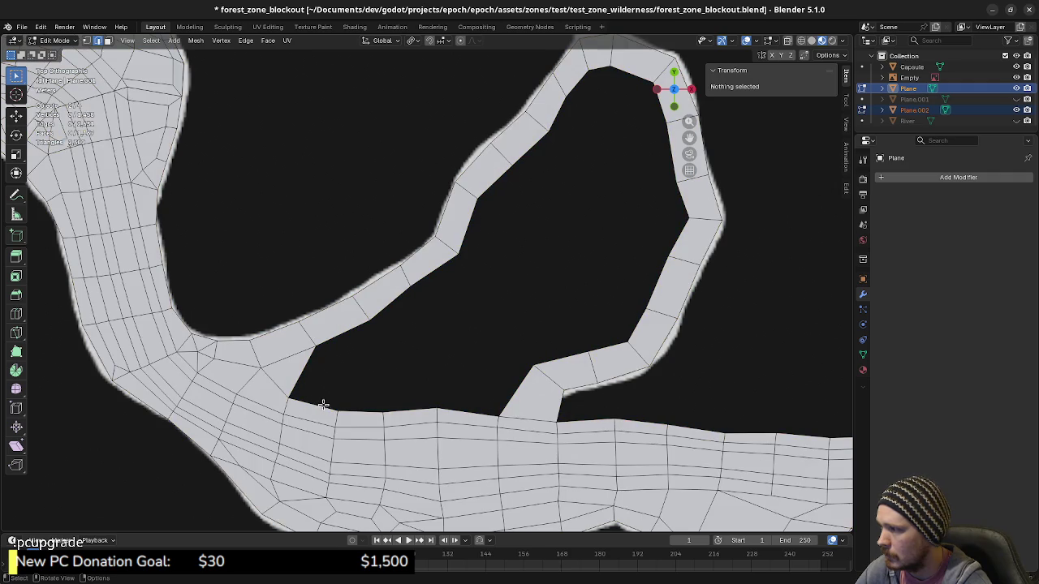
key(ctrl)
key(ctrl+z)
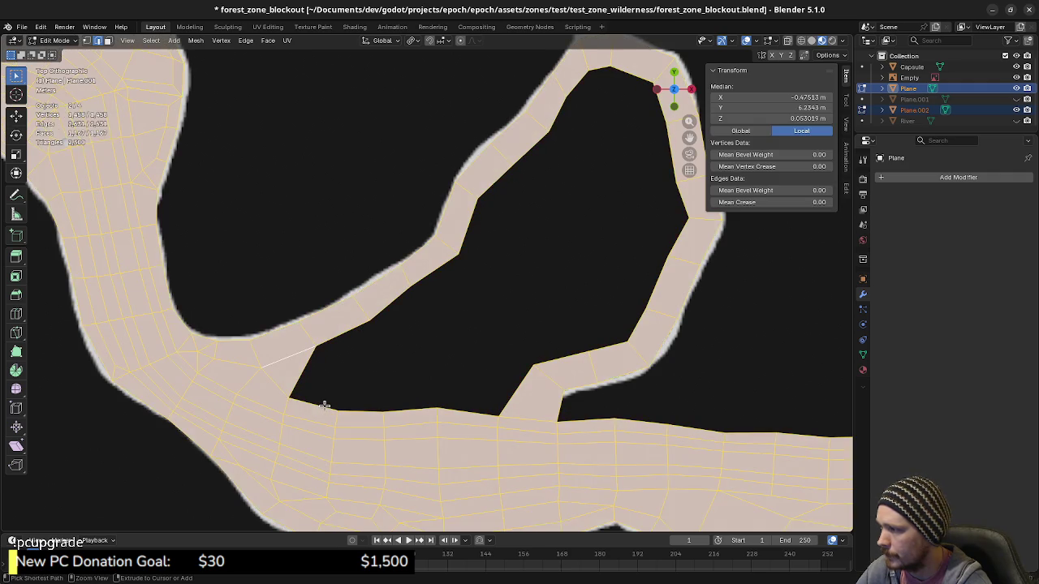
key(ctrl+z)
key(ctrl+z)
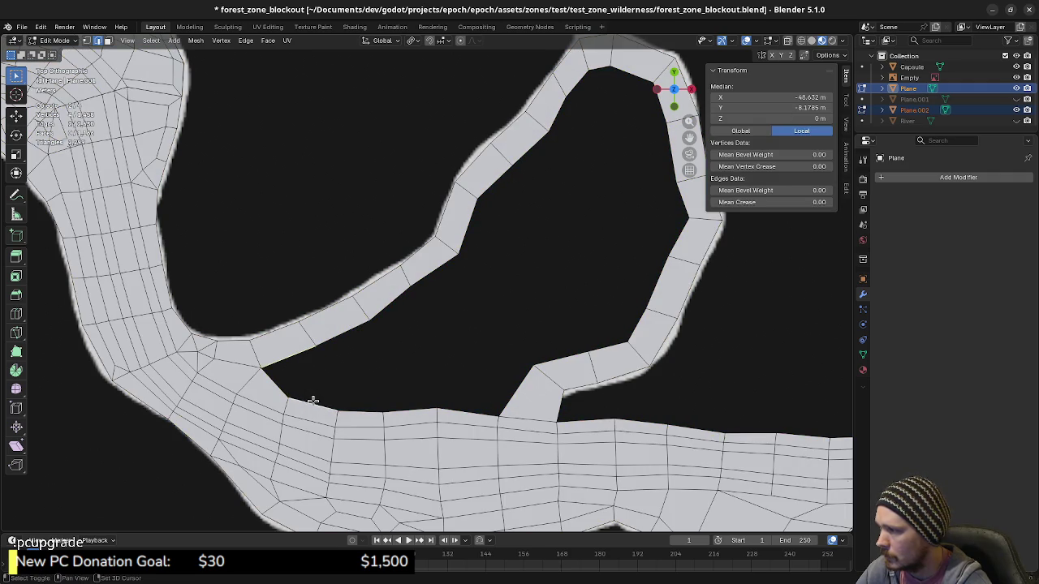
Refill the corner face, test deleting the stray triangle, then loop-select the hole's boundary.
key(f)
key(alt+a)
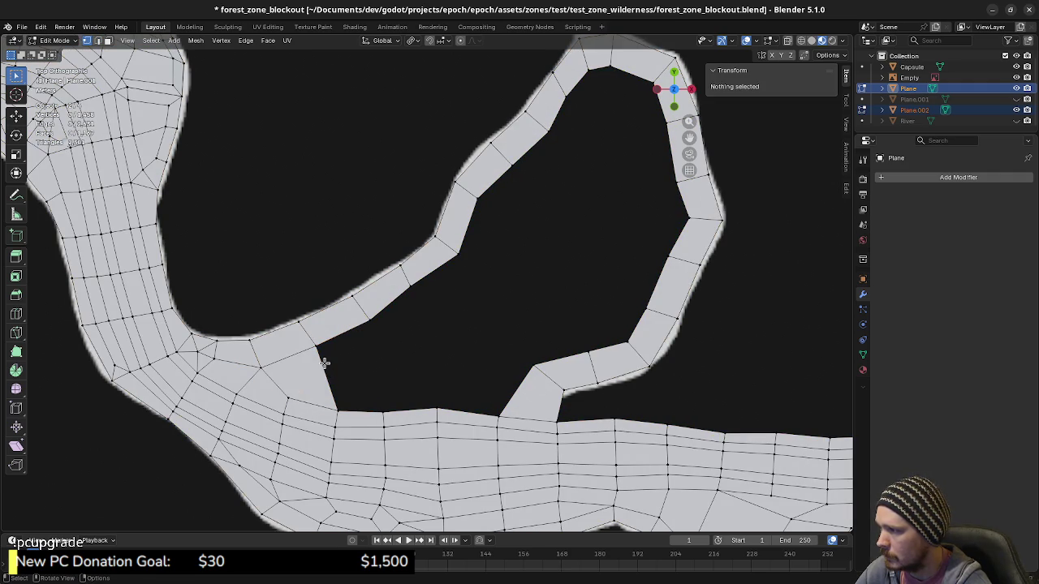
alt+click(326, 373)
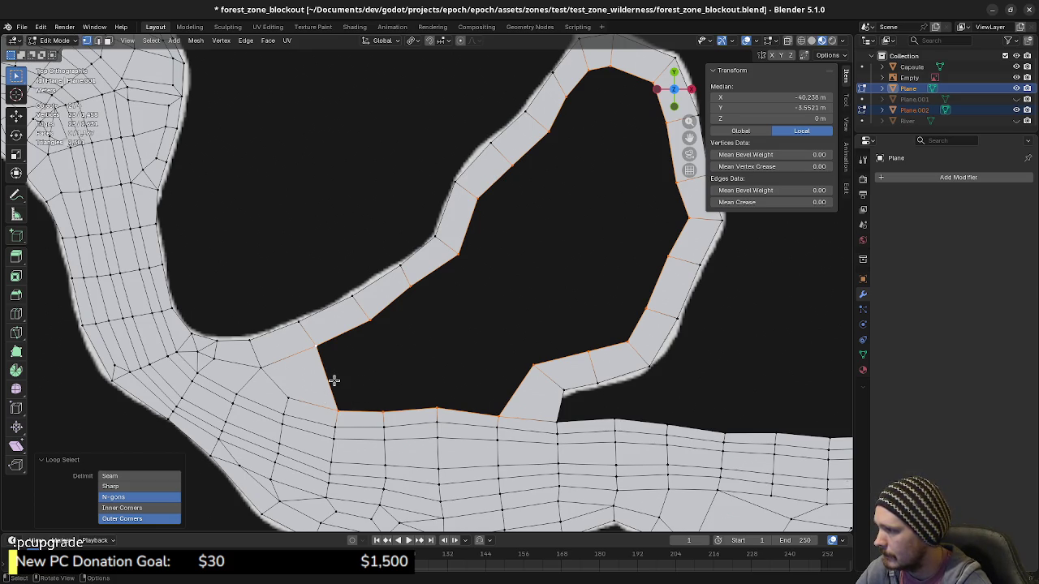
key(ctrl+l)
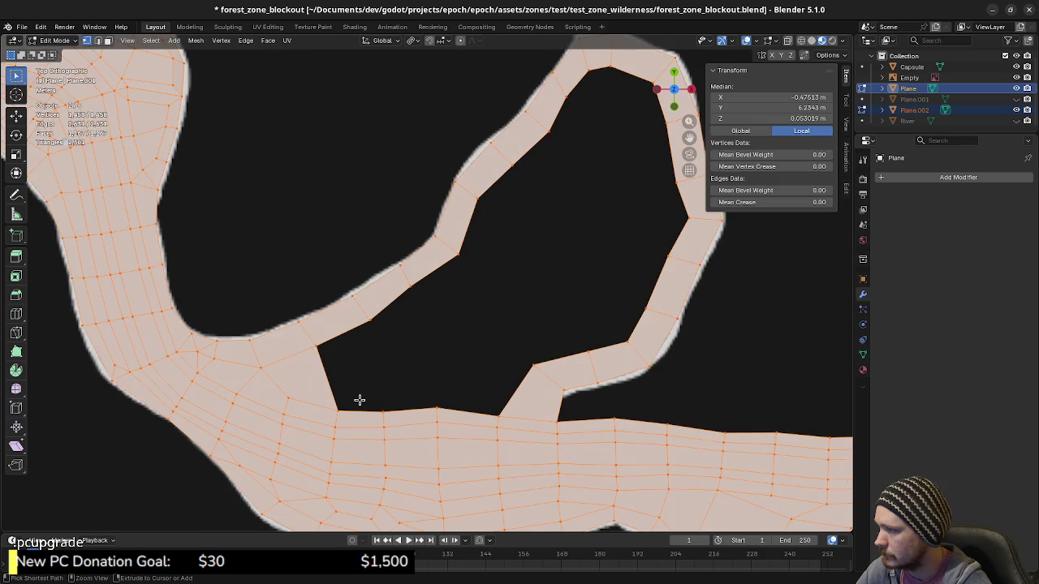
key(ctrl+i)
key(Delete)
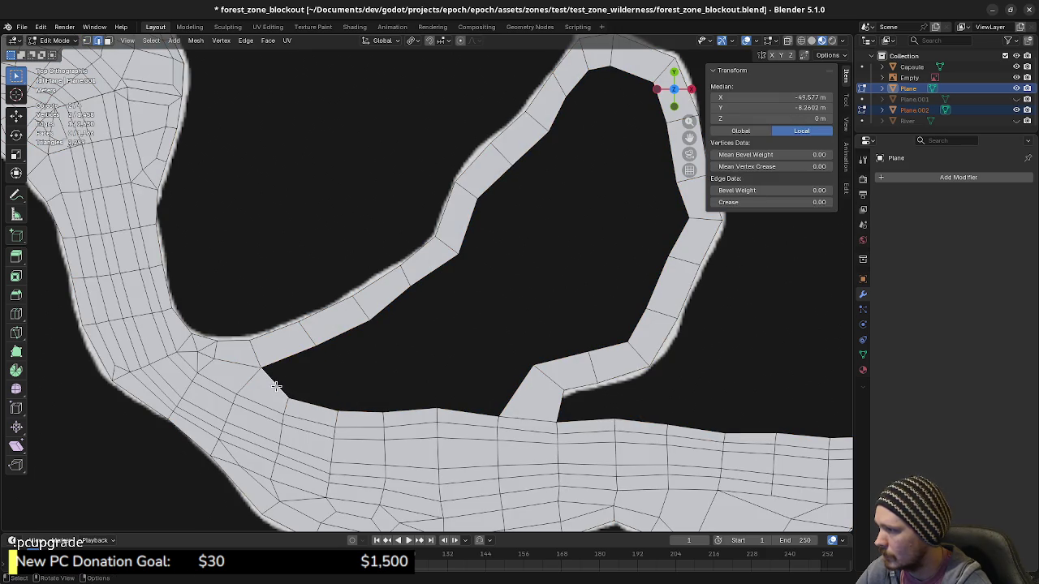
key(ctrl+z)
key(alt+a)
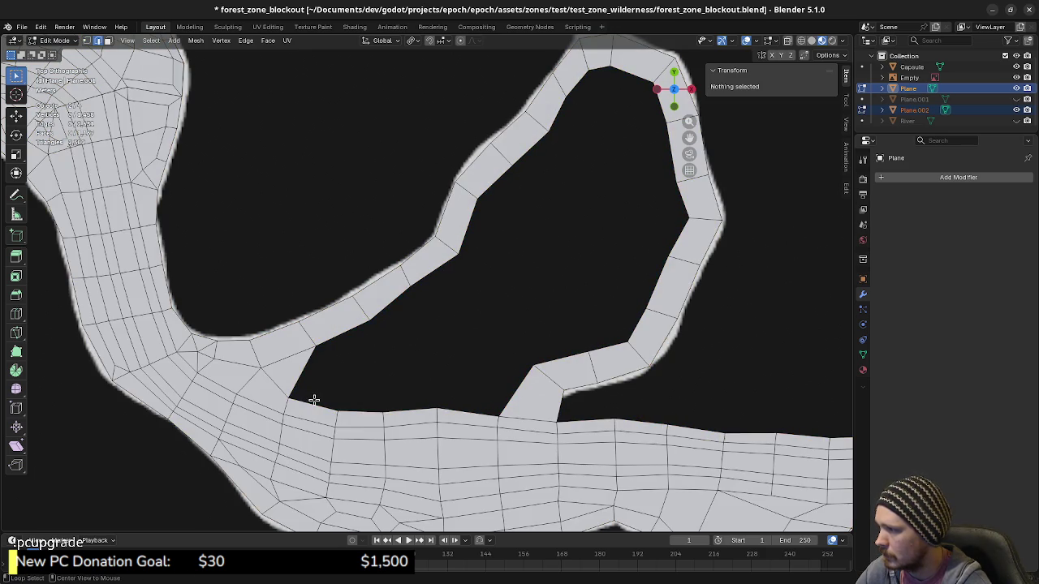
alt+click(313, 400)
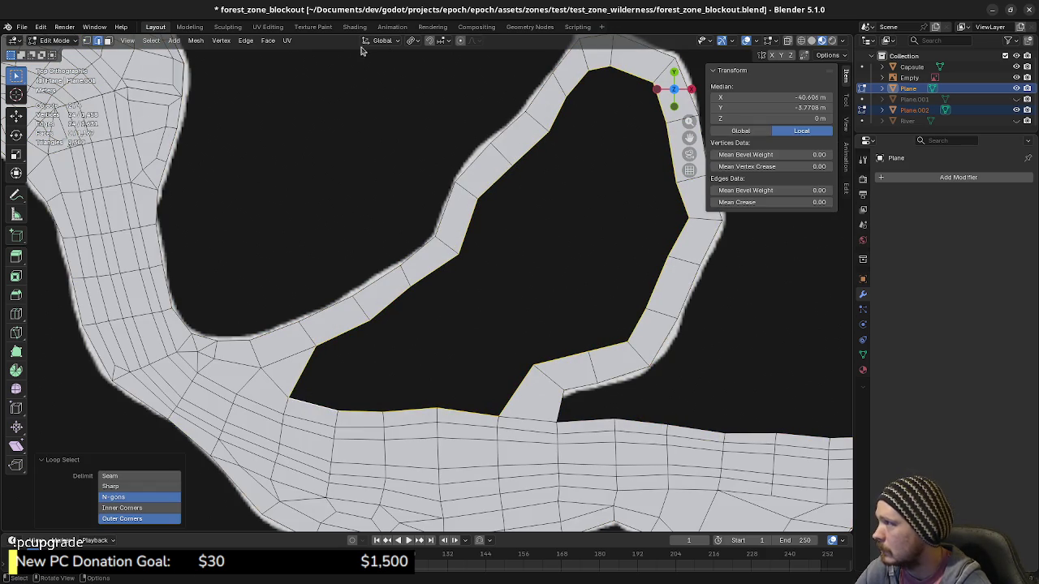
Grid Fill the island hole, testing spans and offsets before settling on Span 4, Offset 0.
click(267, 40)
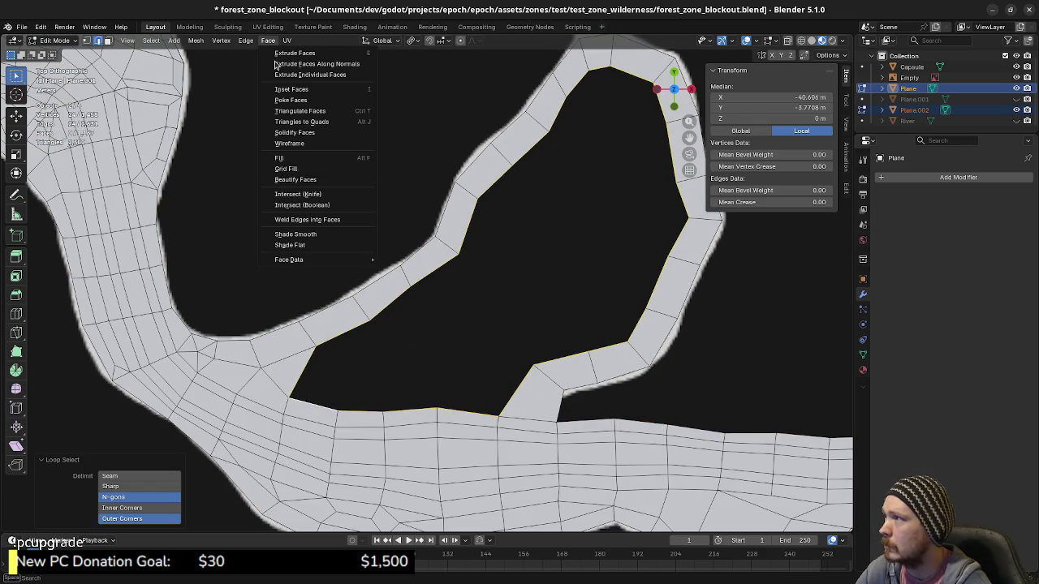
click(293, 169)
scroll(532, 322, down, 2)
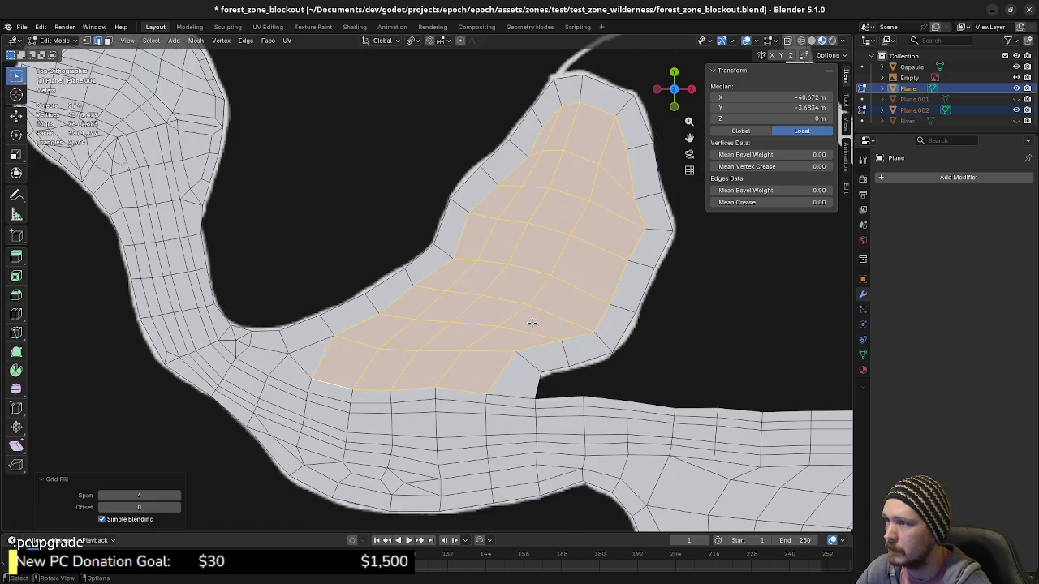
scroll(486, 340, up, 1)
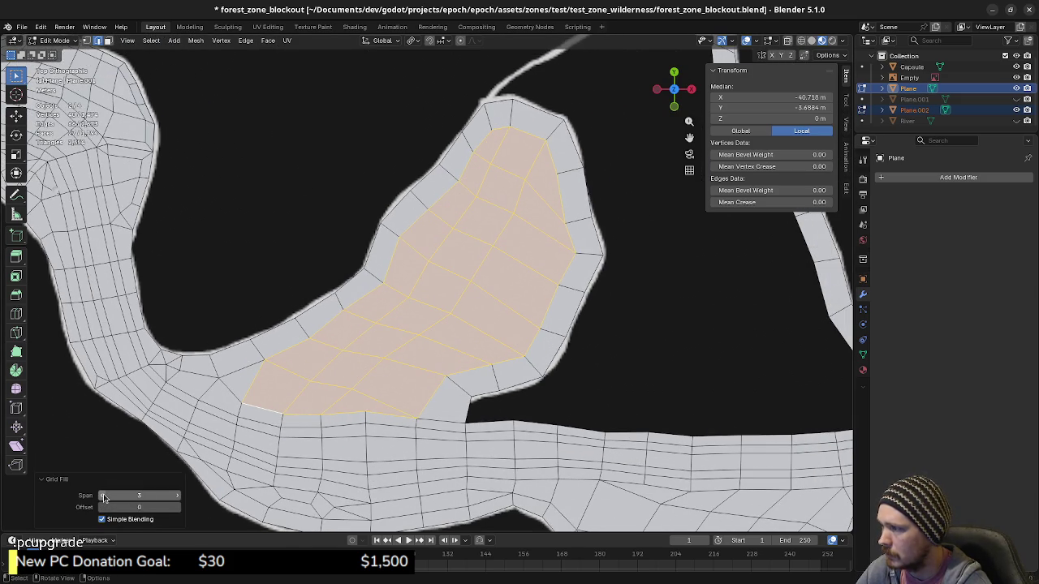
click(179, 496)
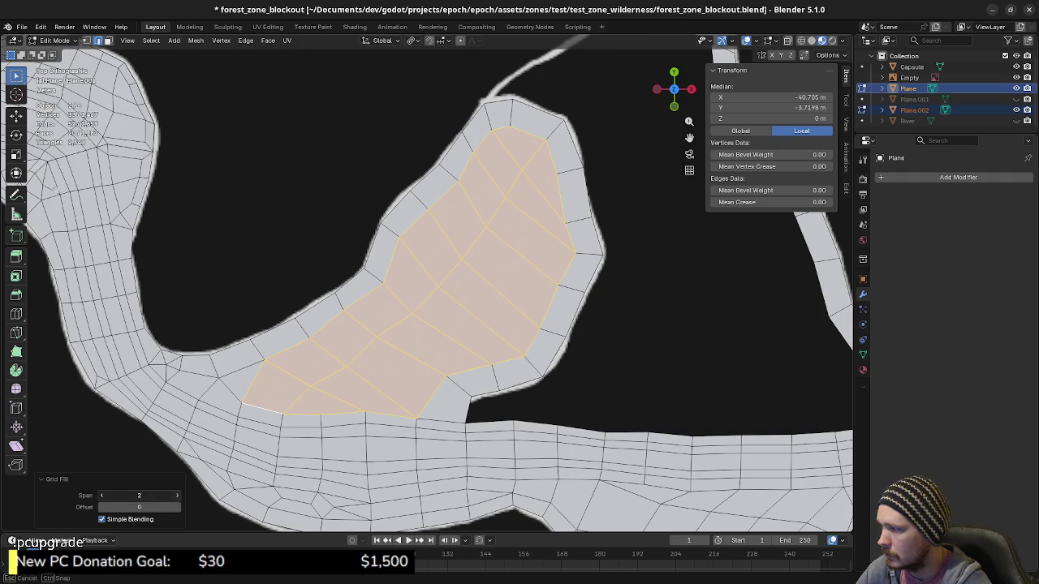
click(179, 496)
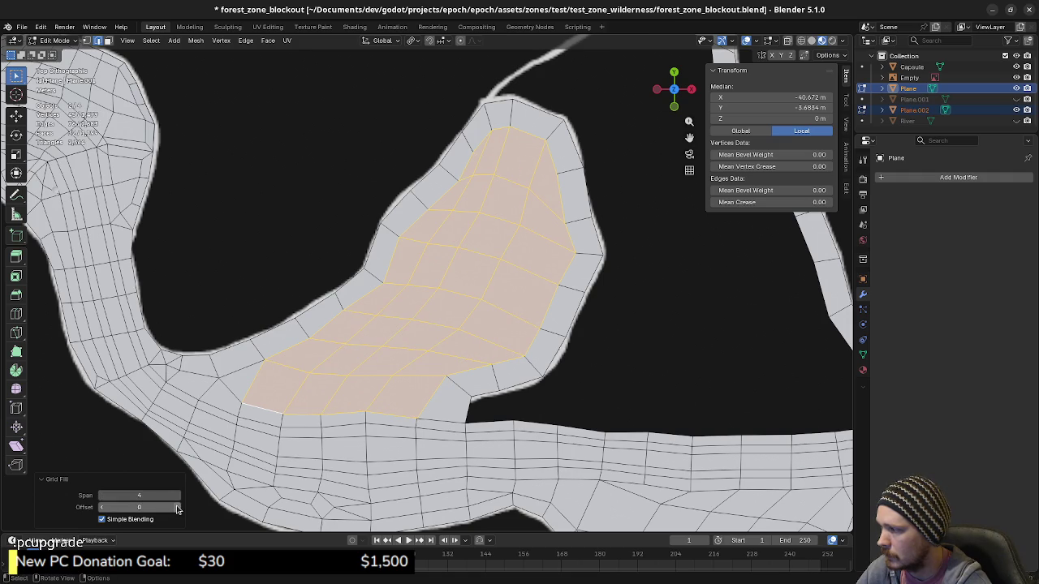
click(177, 507)
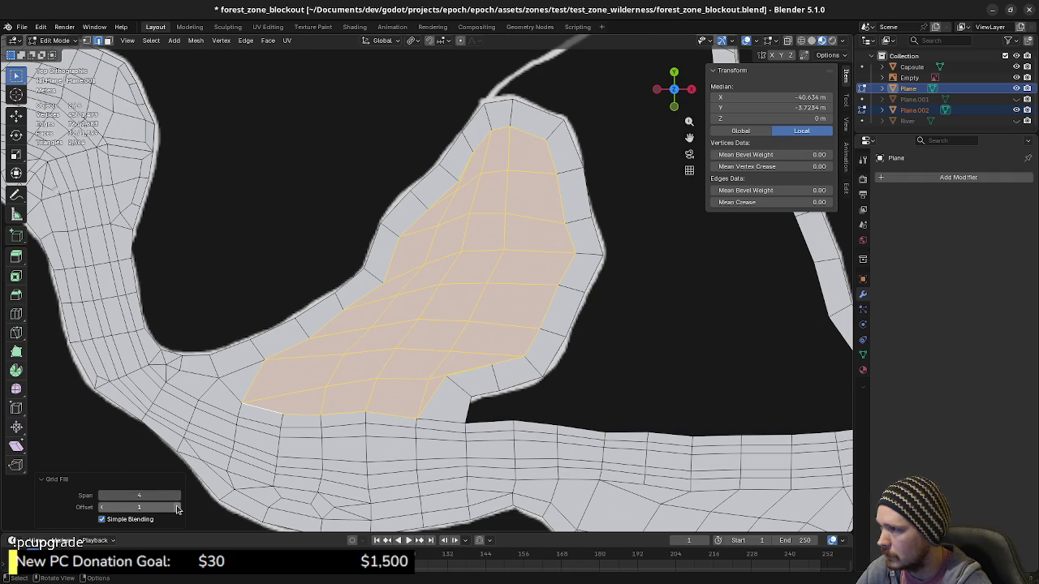
click(102, 507)
click(101, 507)
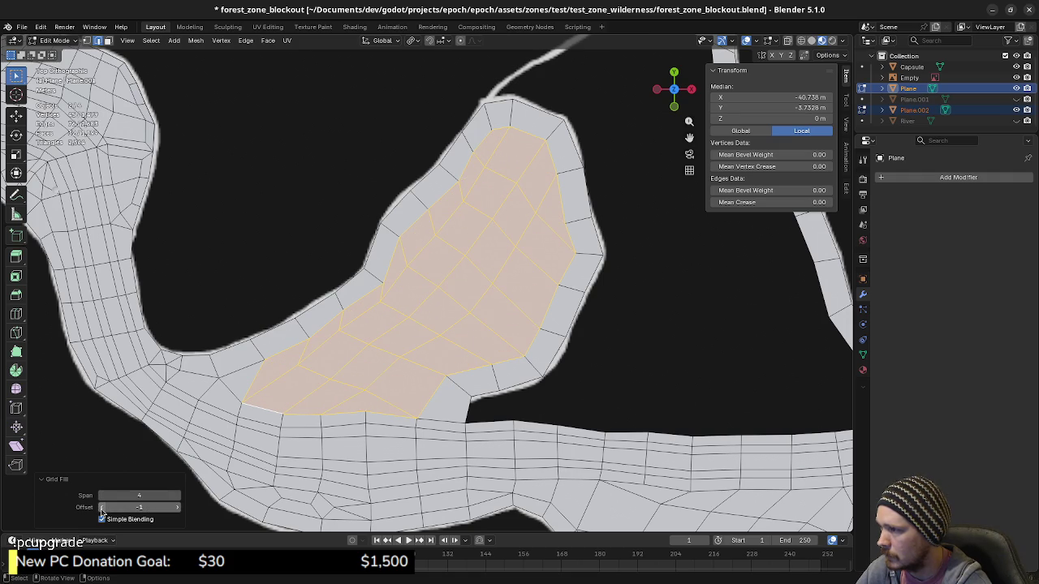
click(176, 508)
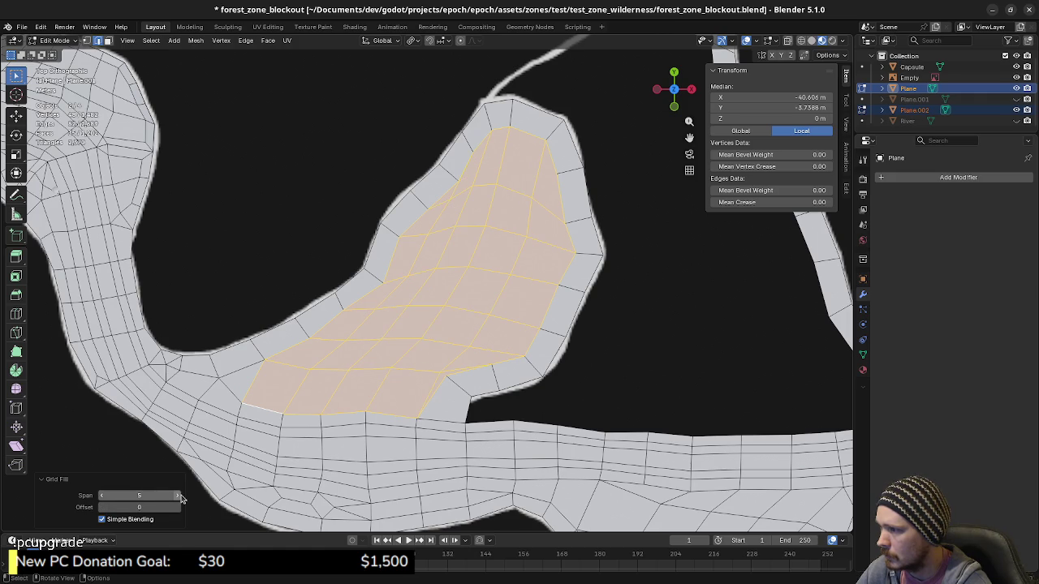
click(102, 497)
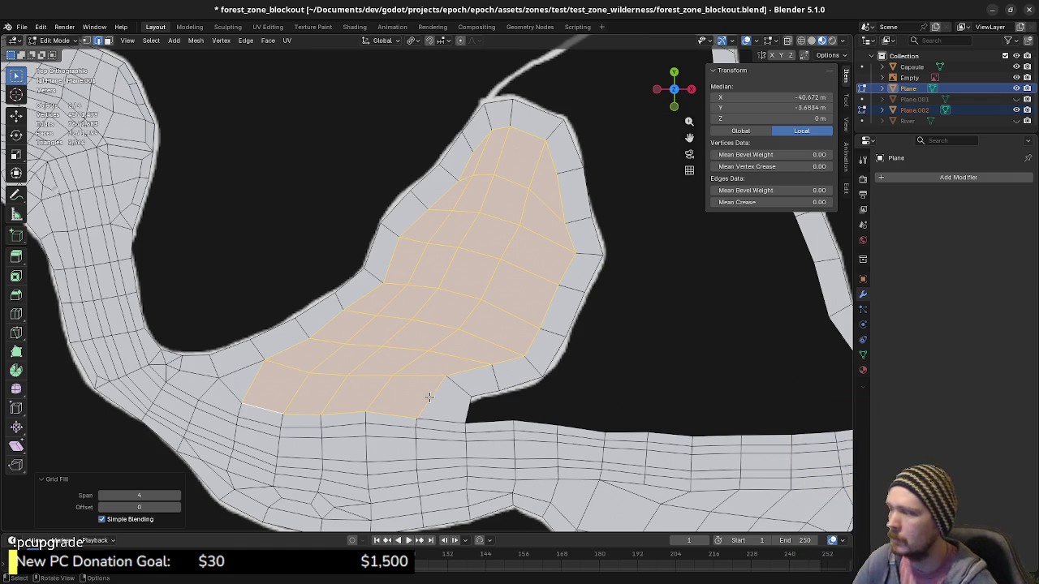
Edge-slide an interior edge of the island's grid fill to the right.
key(1)
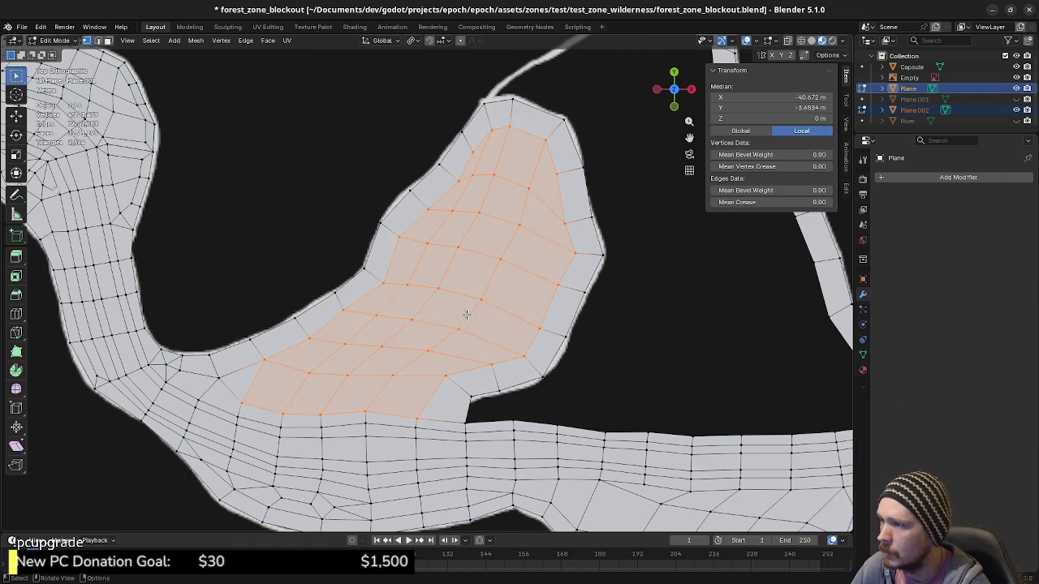
key(2)
click(515, 249)
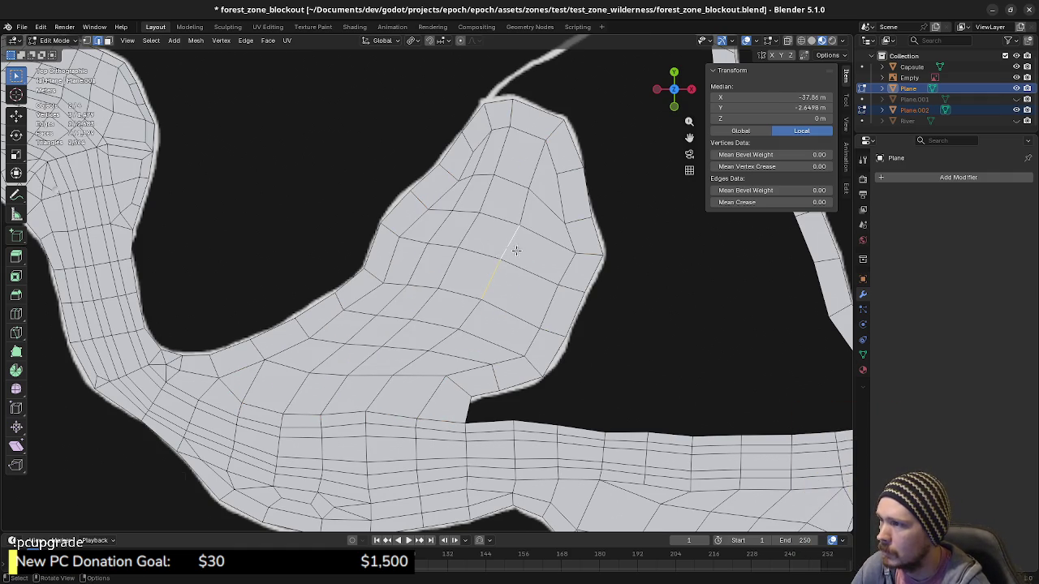
key(g)
key(g)
click(500, 284)
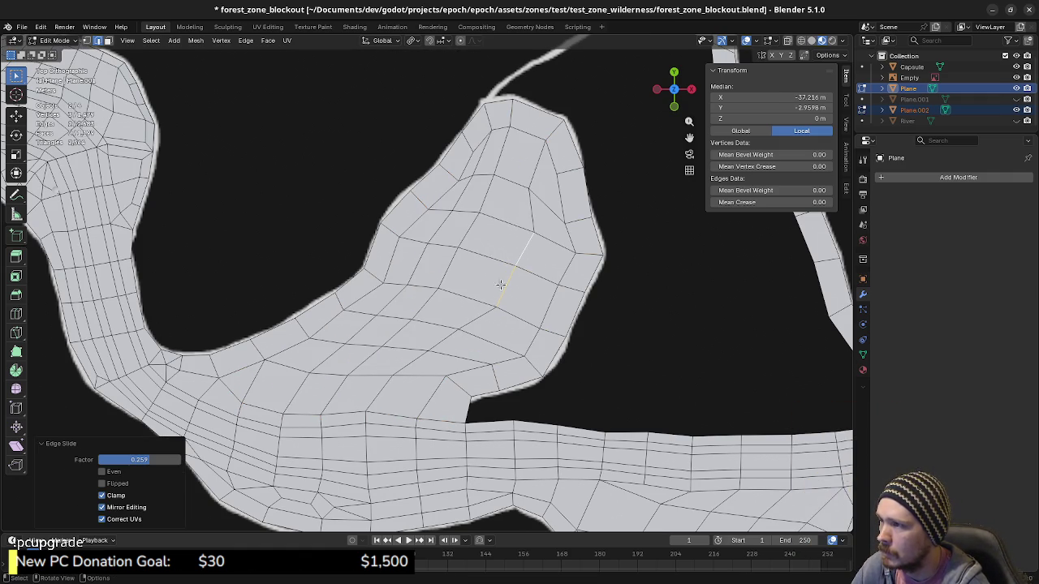
Vertex-slide an interior grid vertex up and to the left along its edge, evening out the quads.
key(1)
click(455, 330)
key(g)
key(g)
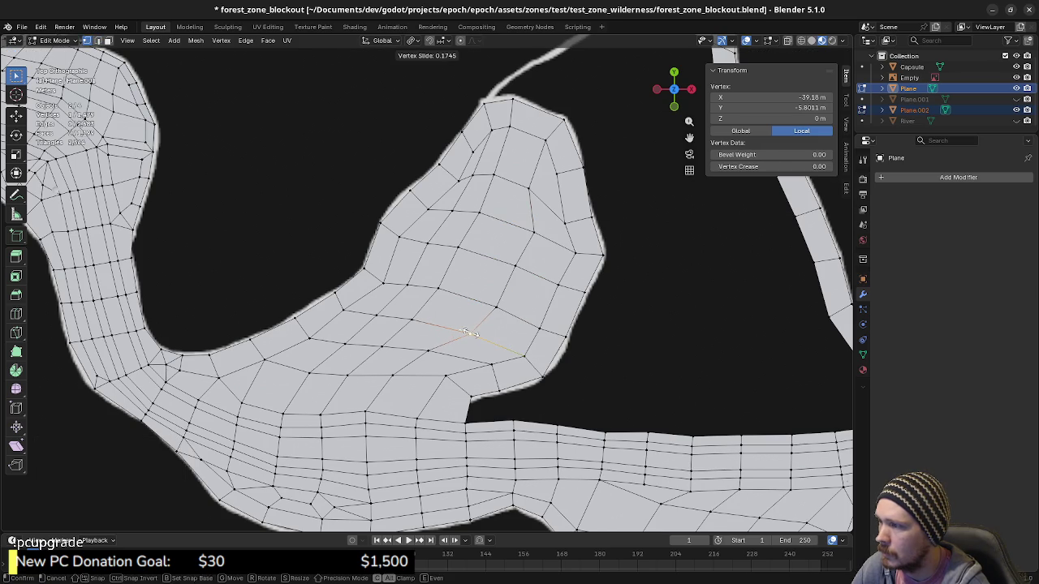
click(471, 333)
key(g)
key(g)
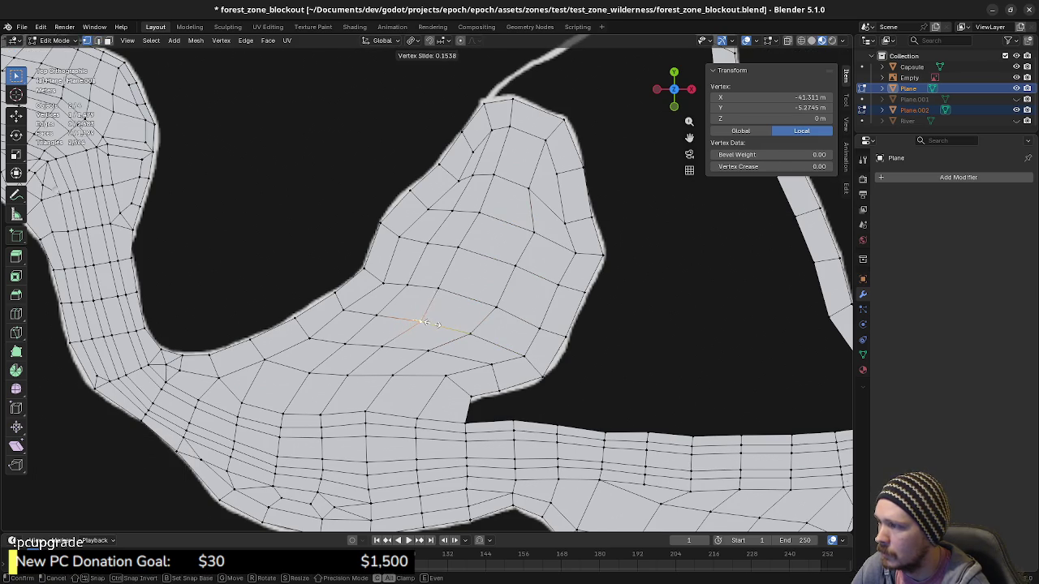
key(Escape)
key(g)
key(g)
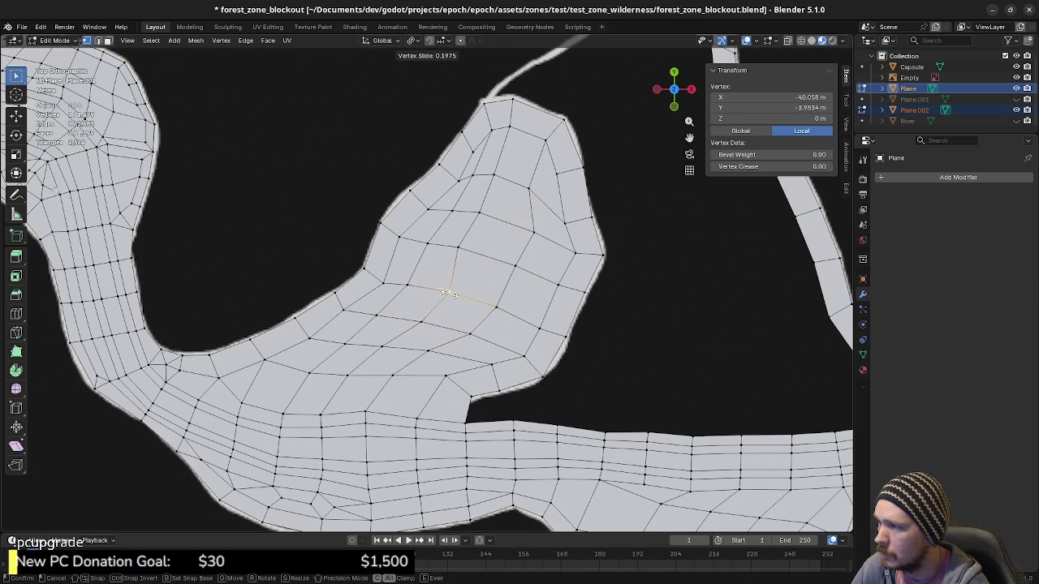
click(449, 293)
Slide a vertex near the island's tip slightly upward and to the right.
key(g)
key(g)
click(474, 252)
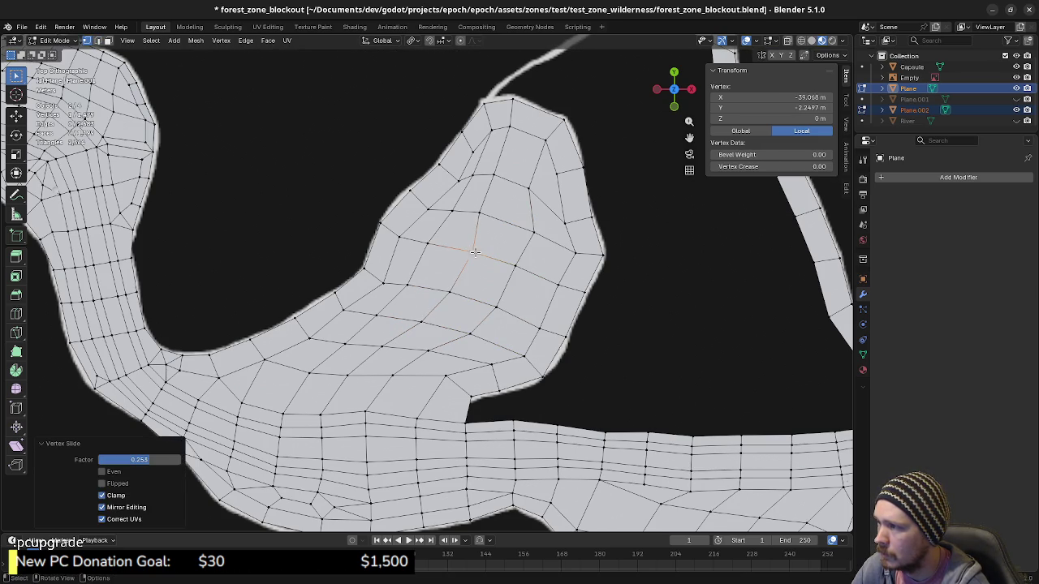
key(g)
key(g)
click(487, 176)
click(493, 175)
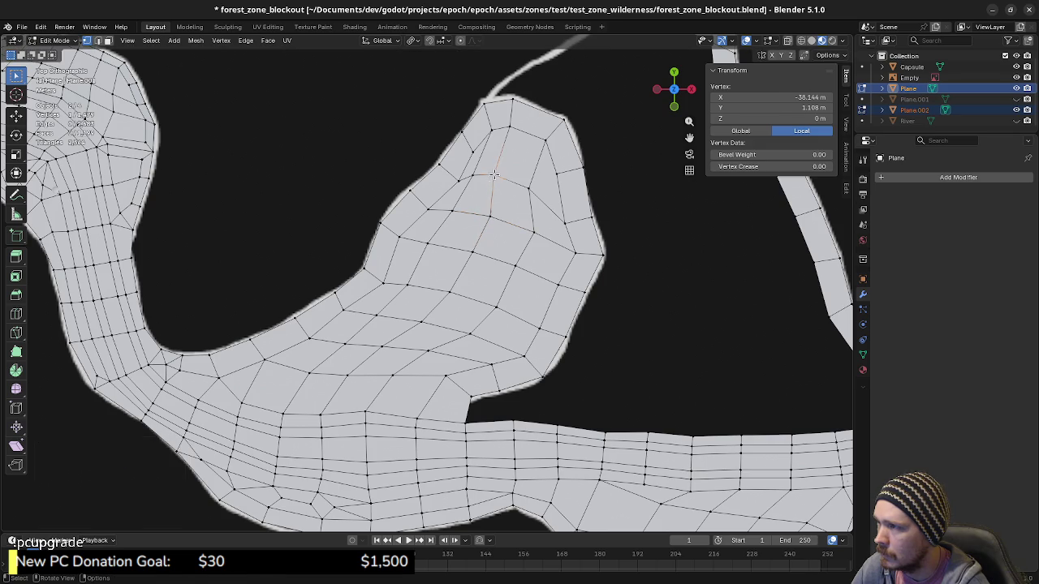
key(g)
key(g)
click(504, 174)
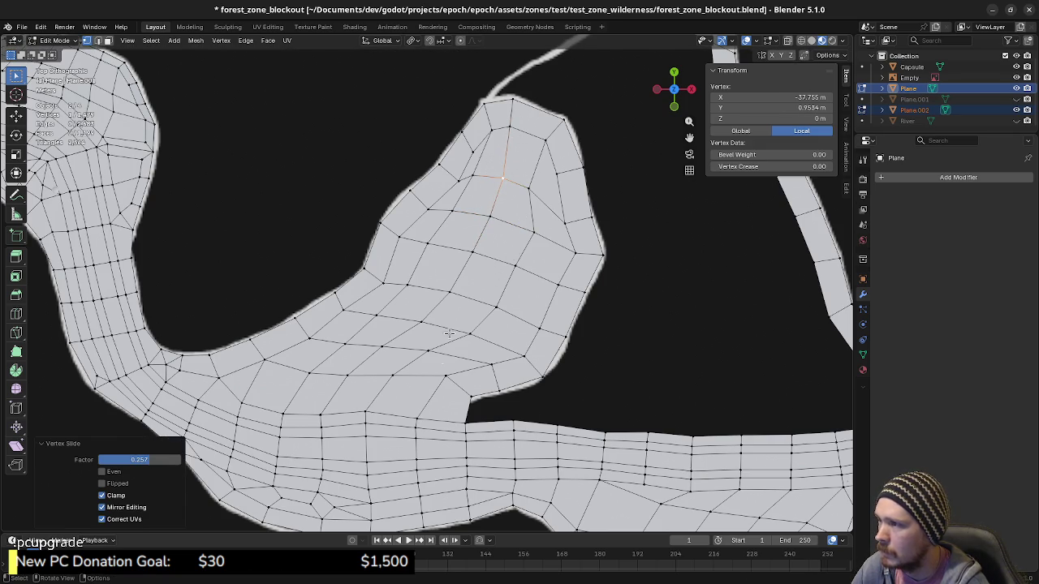
Inspect the island at an angle, select the road edge facing the gap, and return to top view.
scroll(487, 365, down, 3)
mouse_move(545, 401)
middle_down()
mouse_move(479, 361)
mouse_move(362, 336)
middle_up()
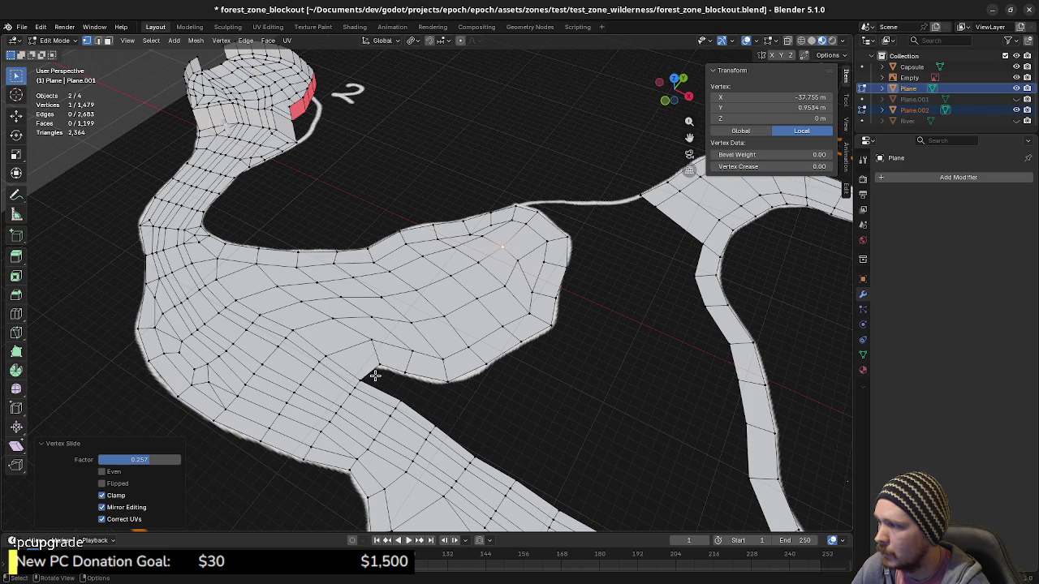
shift+click(371, 373)
key(KP_7)
scroll(397, 383, up, 2)
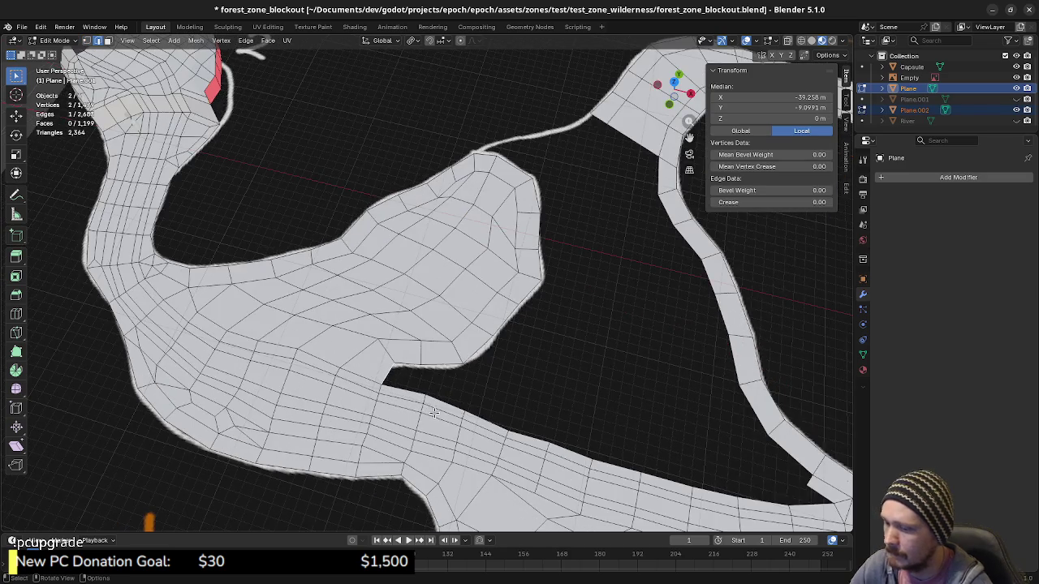
scroll(447, 376, up, 2)
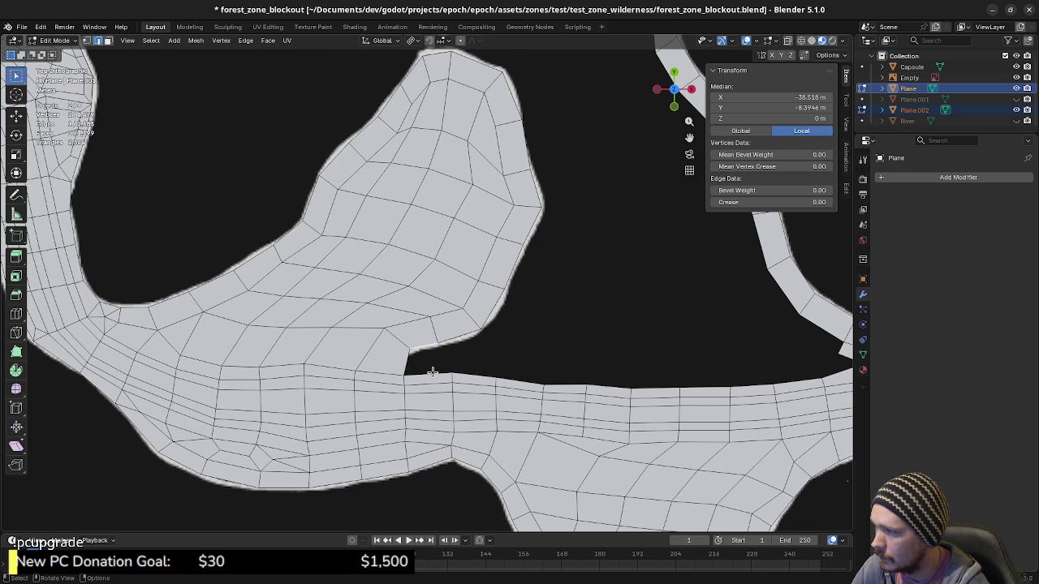
Extrude the road edge below the gap up toward the island as a new face.
click(437, 374)
scroll(437, 373, up, 2)
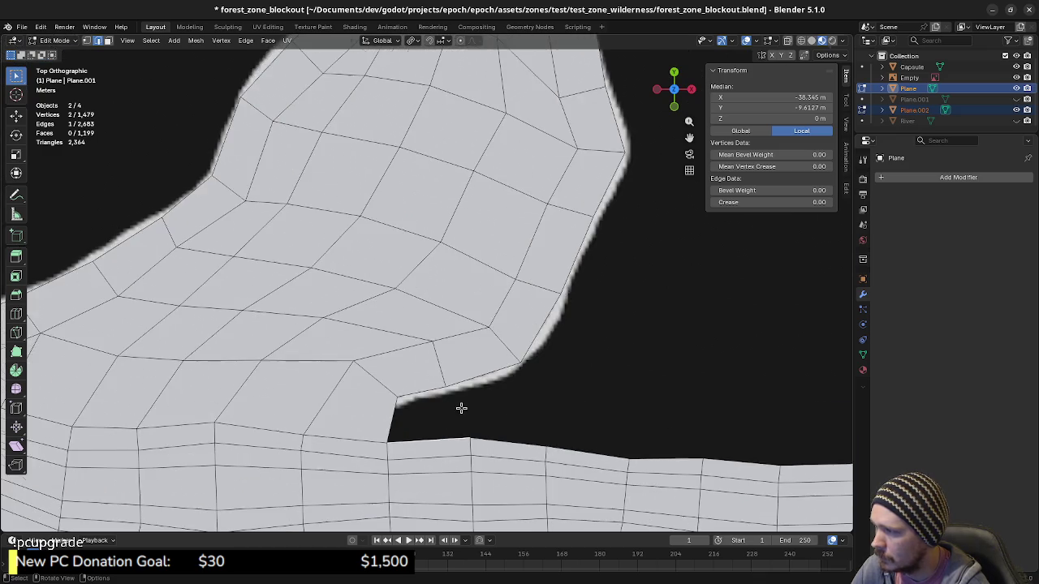
scroll(461, 408, up, 2)
scroll(440, 317, up, 2)
scroll(438, 348, up, 1)
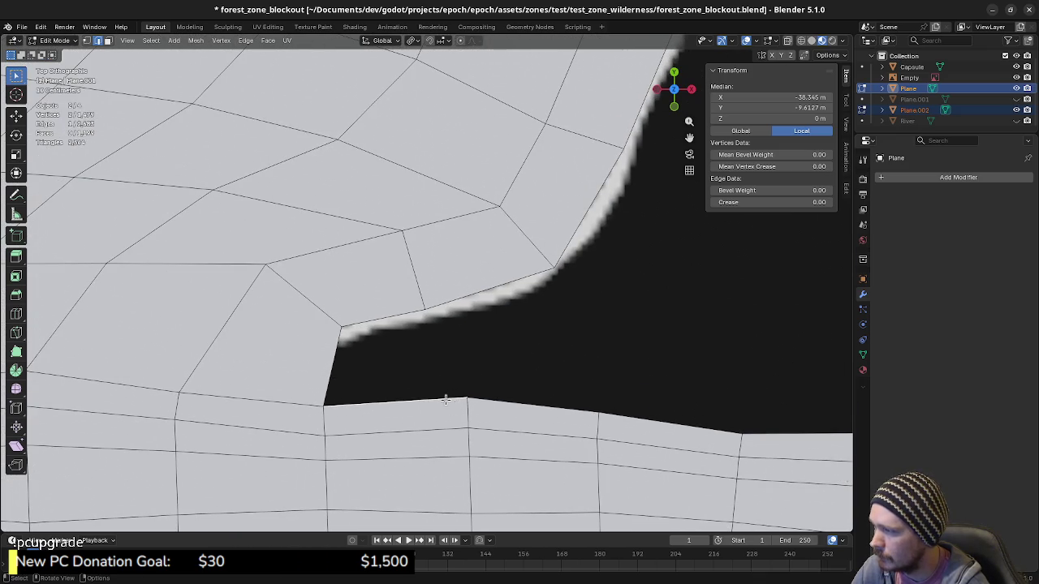
key(e)
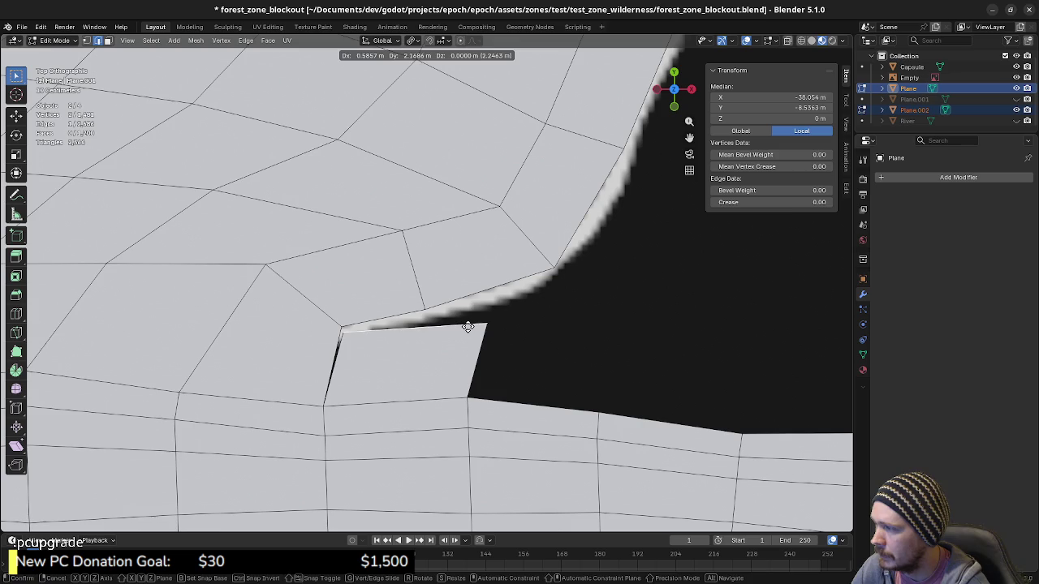
click(478, 328)
Move the new face's upper corner along X against the island edge, then extrude from its other corner.
click(485, 329)
key(g)
key(x)
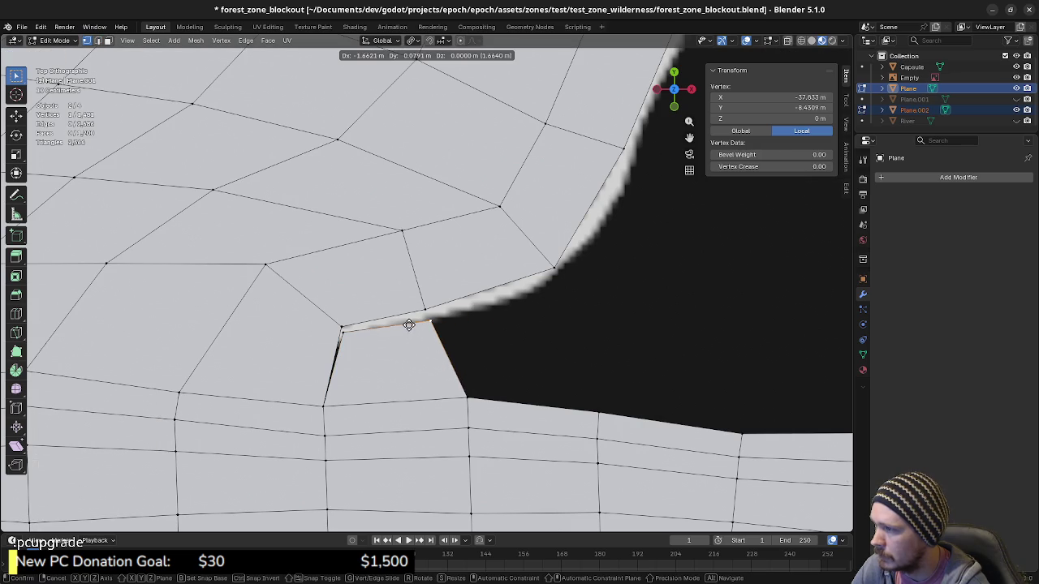
click(404, 325)
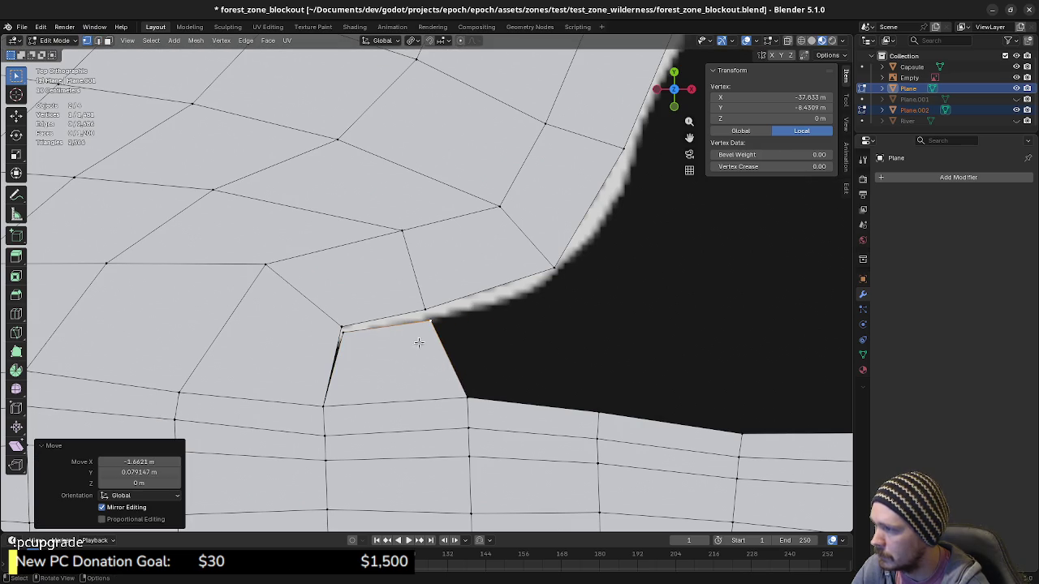
shift+middle_drag(510, 371, 384, 357)
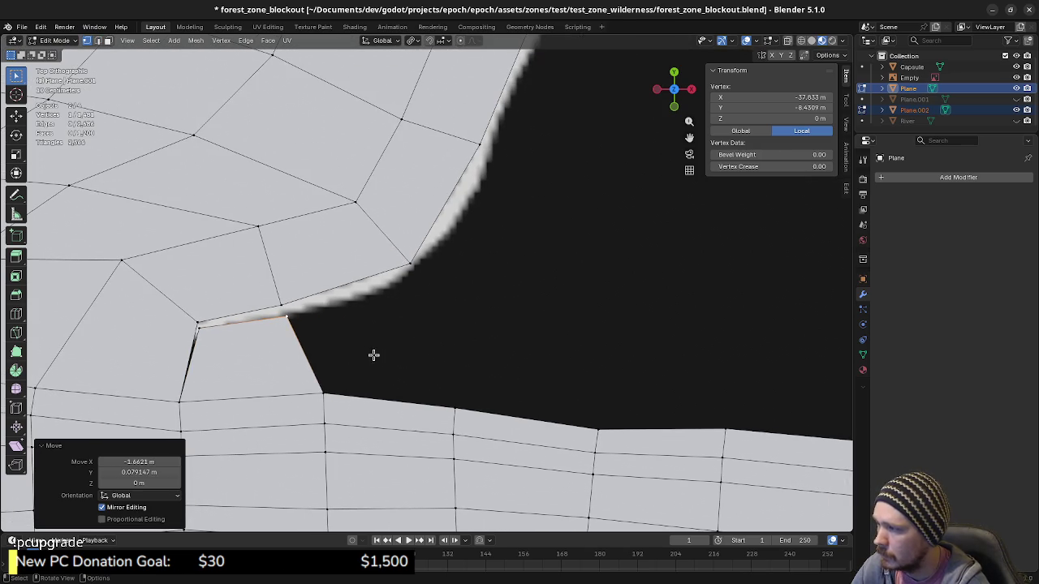
click(284, 316)
key(g)
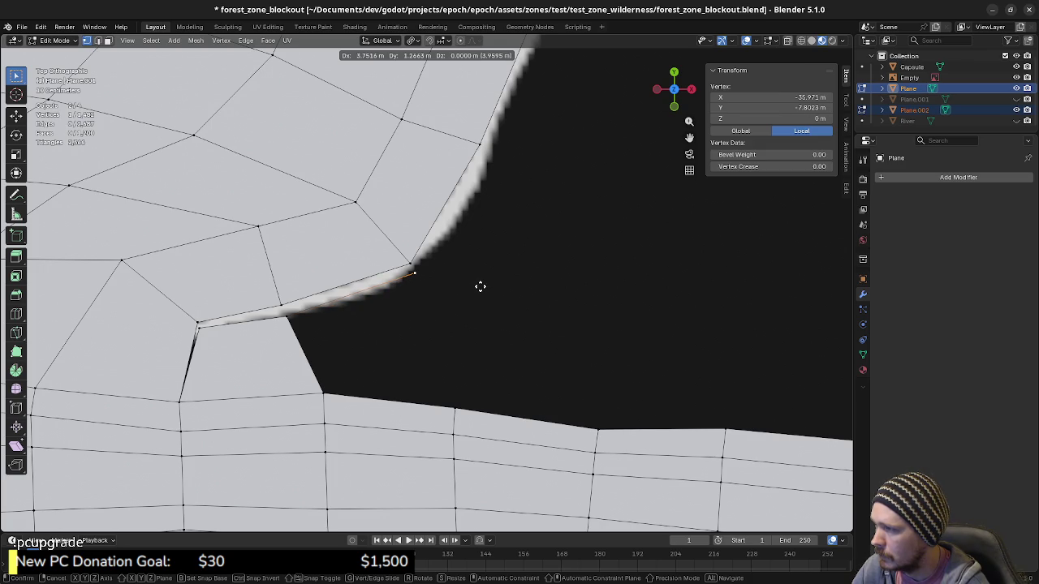
Place the edge extruded along the island border and reframe in top view.
click(480, 286)
mouse_move(480, 276)
shift+middle_down()
mouse_move(479, 313)
mouse_move(385, 319)
shift+middle_up()
scroll(504, 332, down, 3)
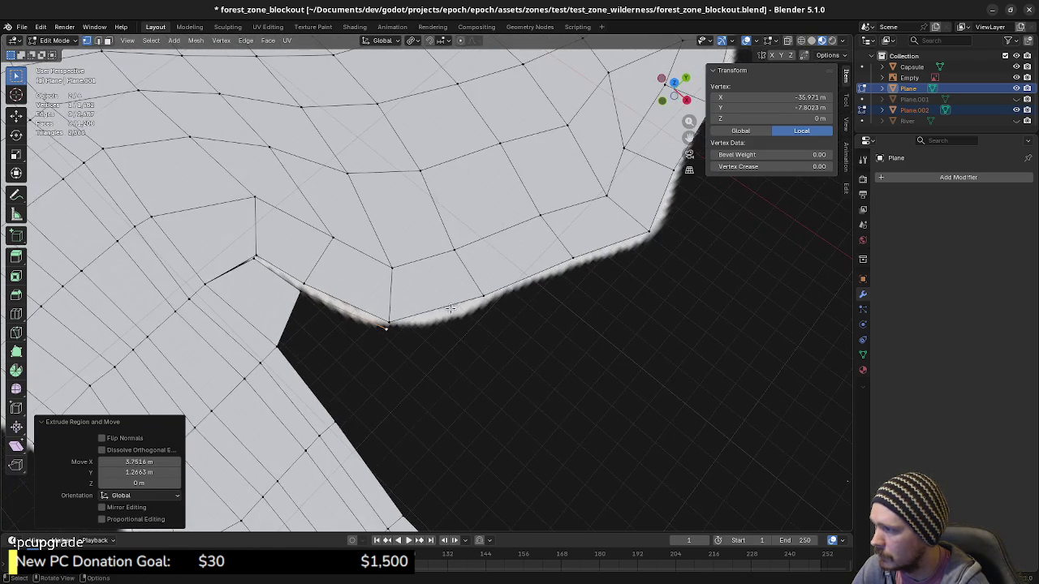
mouse_move(477, 325)
middle_down()
mouse_move(450, 353)
mouse_move(460, 331)
middle_up()
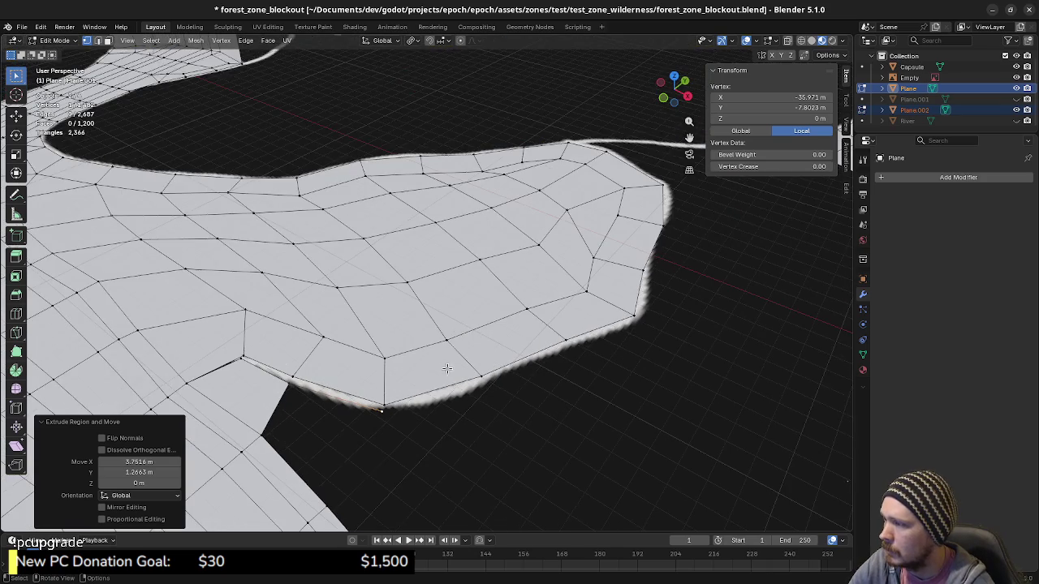
middle_drag(447, 368, 430, 301)
key(KP_7)
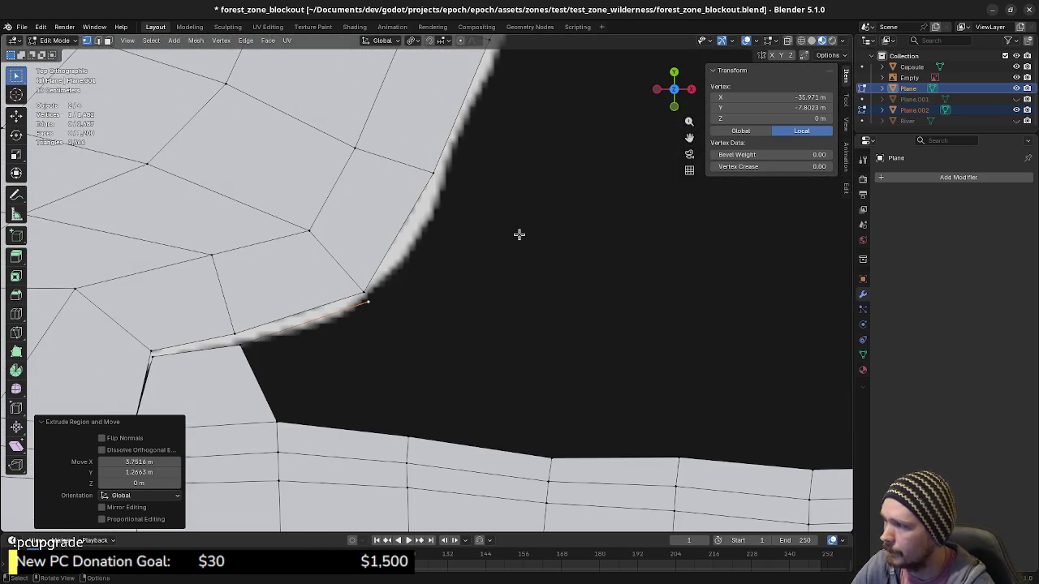
shift+middle_drag(480, 271, 429, 357)
Extrude four vertices one by one along the island's border outline.
key(g)
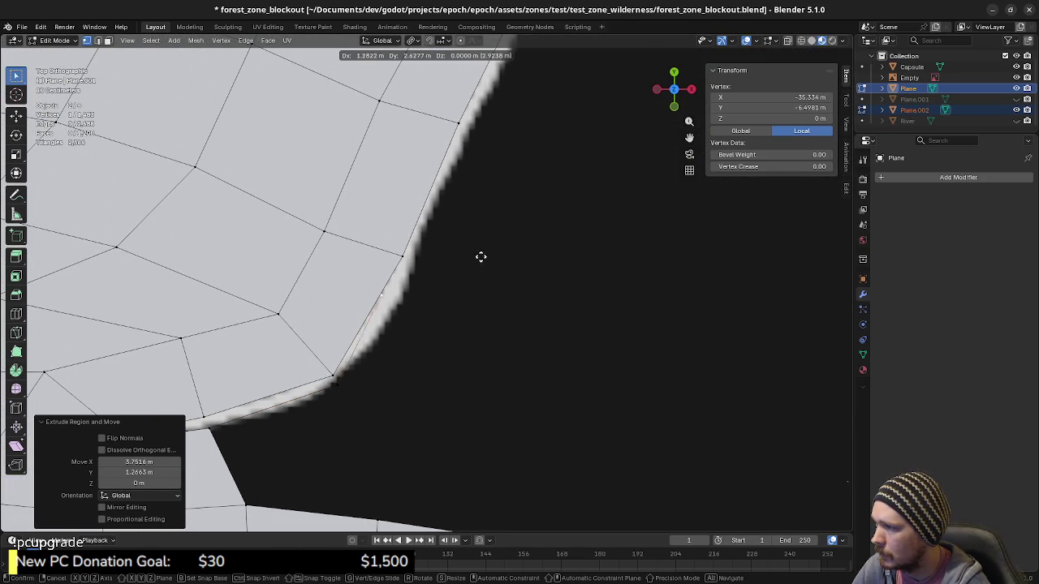
shift+middle_drag(501, 232, 435, 350)
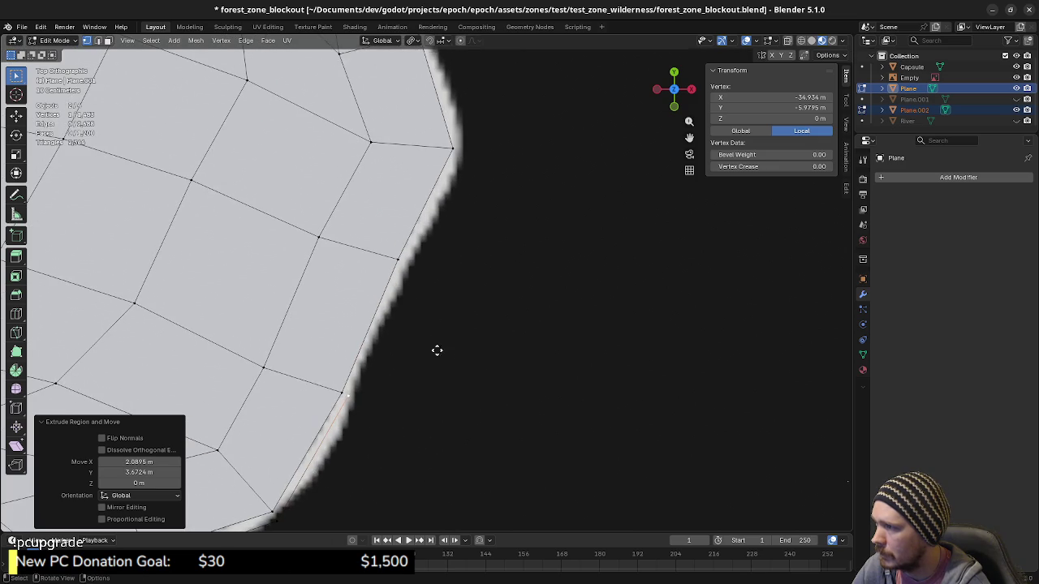
click(489, 227)
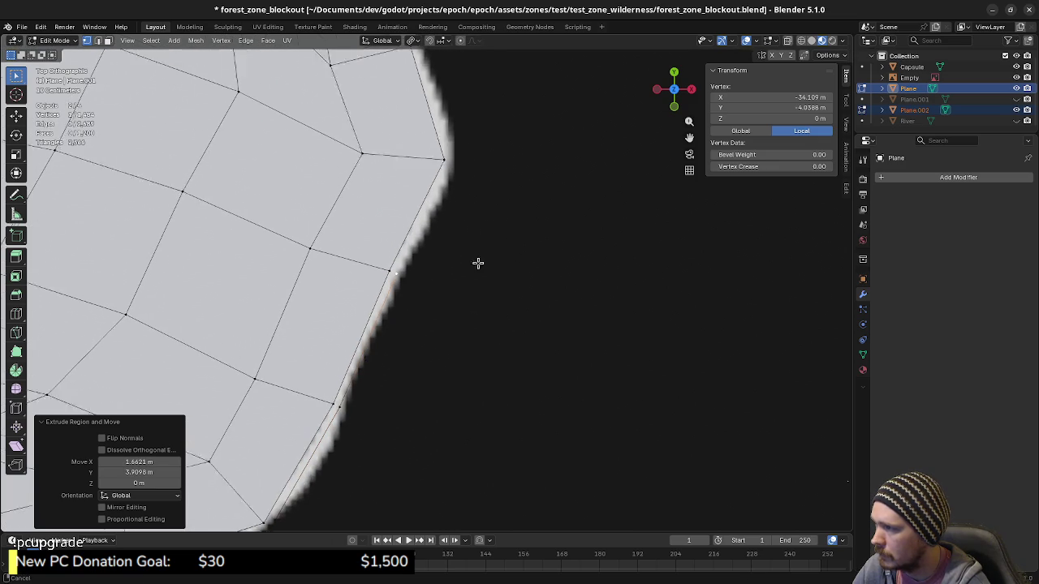
shift+middle_drag(478, 262, 473, 326)
key(g)
click(513, 228)
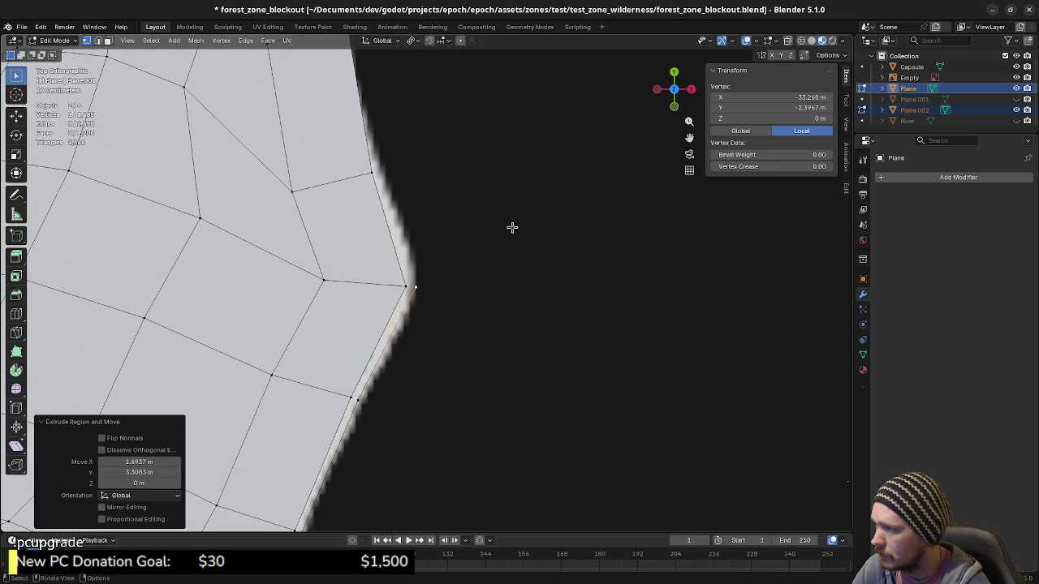
shift+middle_drag(513, 227, 476, 371)
key(e)
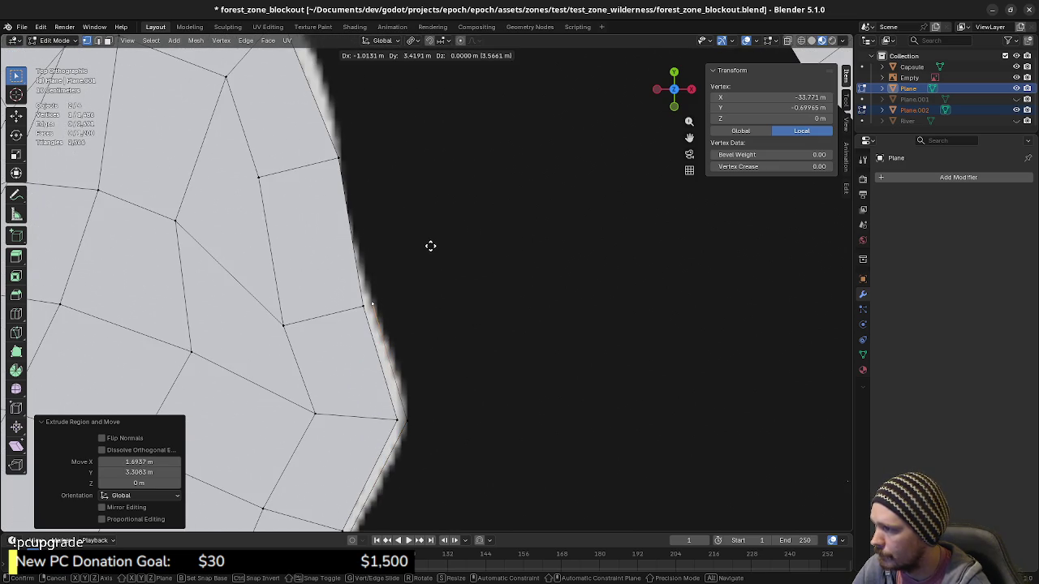
click(430, 245)
shift+middle_drag(417, 216, 452, 327)
key(e)
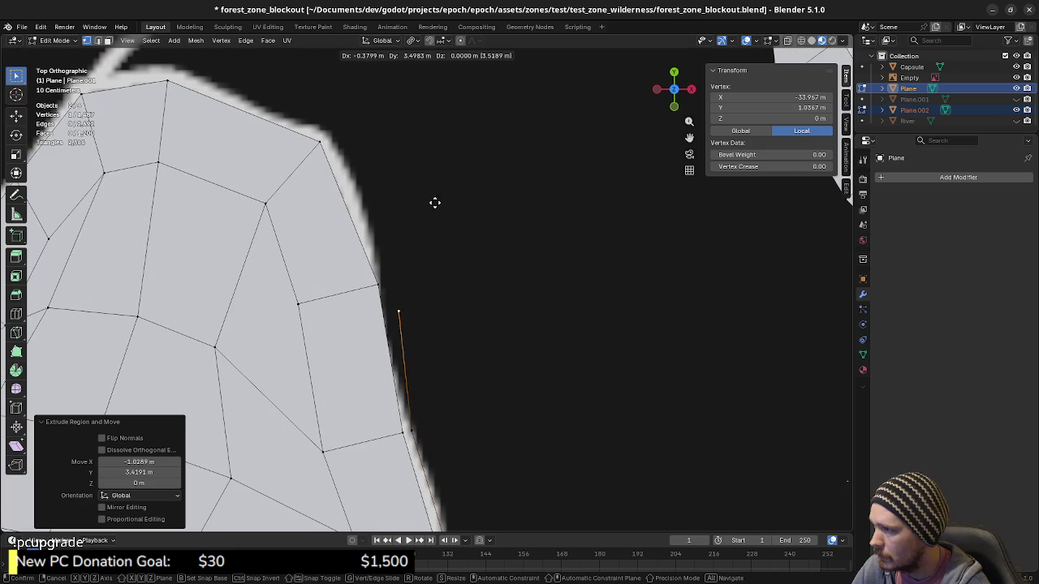
click(424, 186)
Continue the chain across the island's top edge and up into the thin strip with four more vertices.
shift+middle_drag(421, 186, 490, 364)
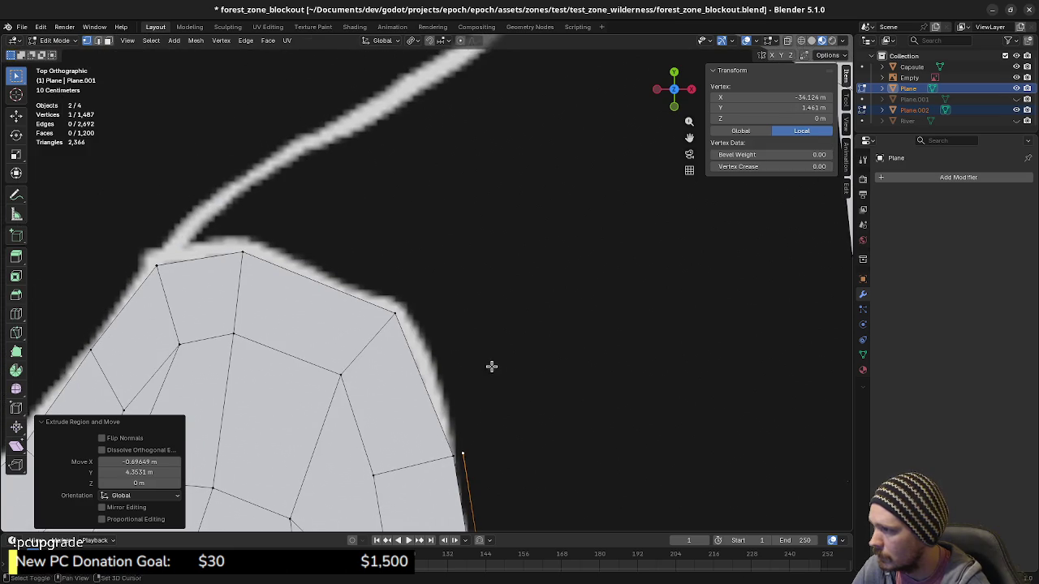
key(e)
click(426, 211)
shift+middle_drag(424, 211, 477, 308)
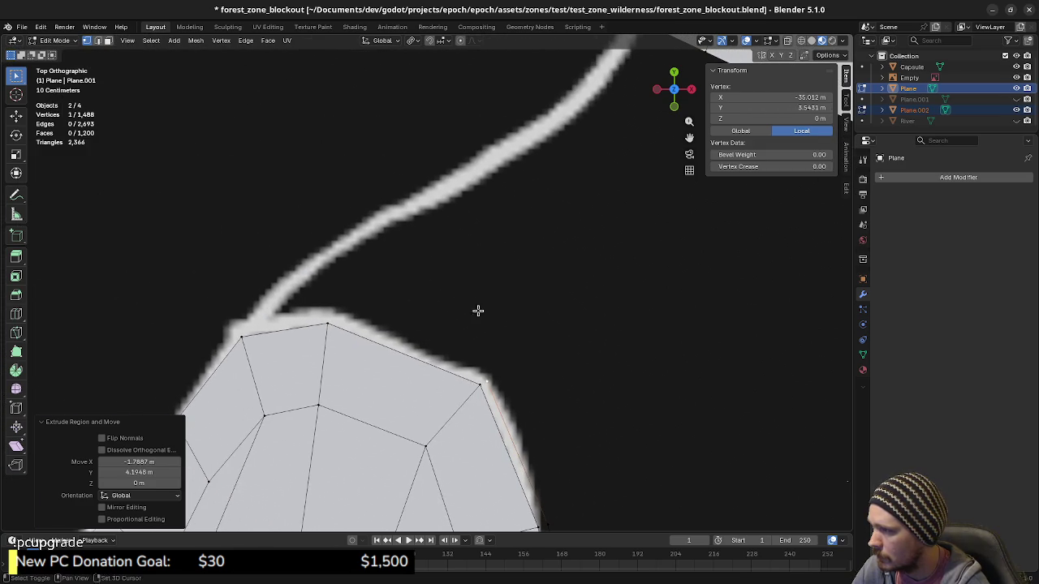
key(e)
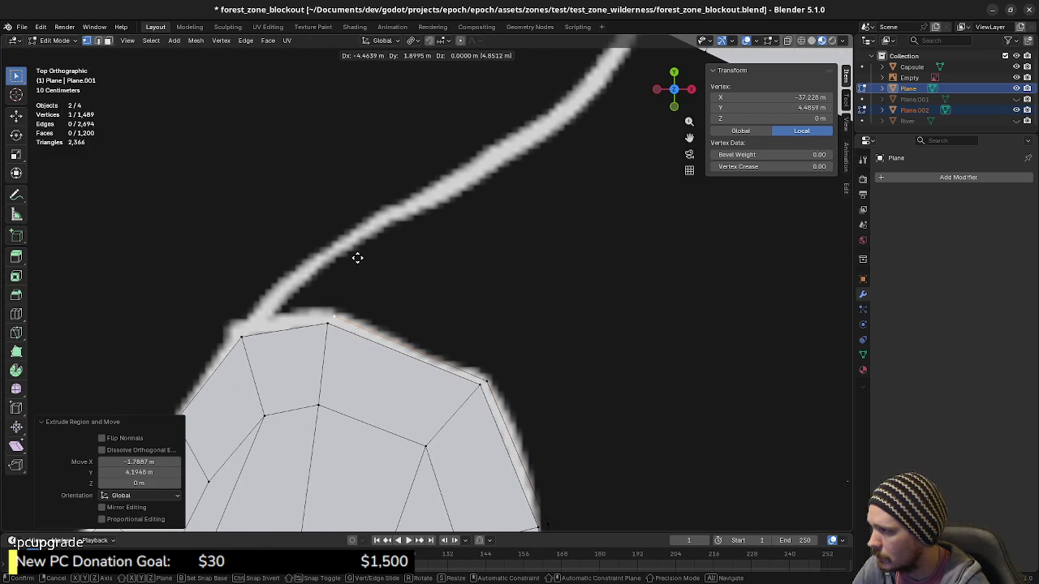
click(353, 256)
shift+middle_drag(352, 260, 479, 332)
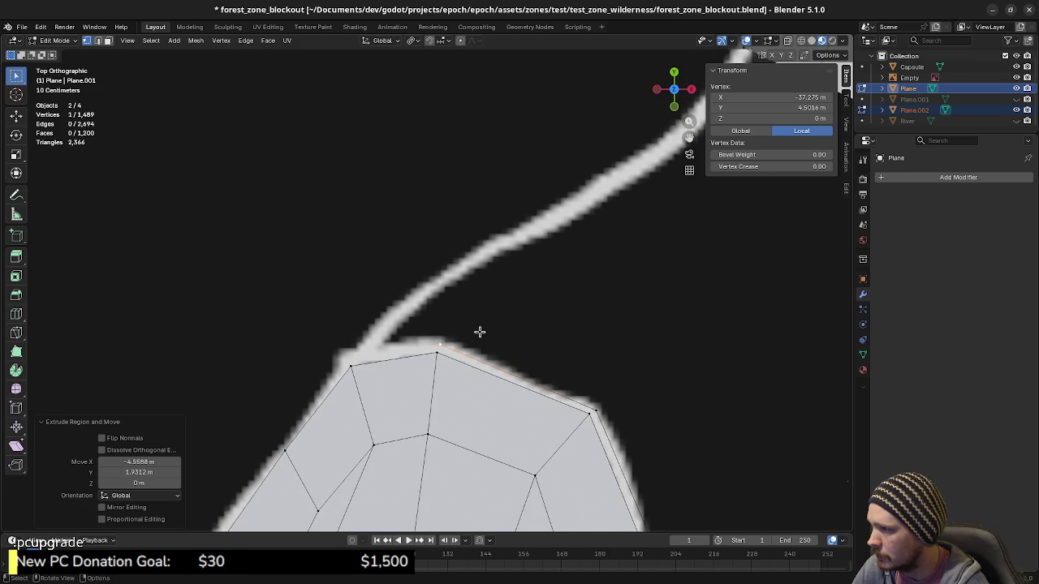
key(e)
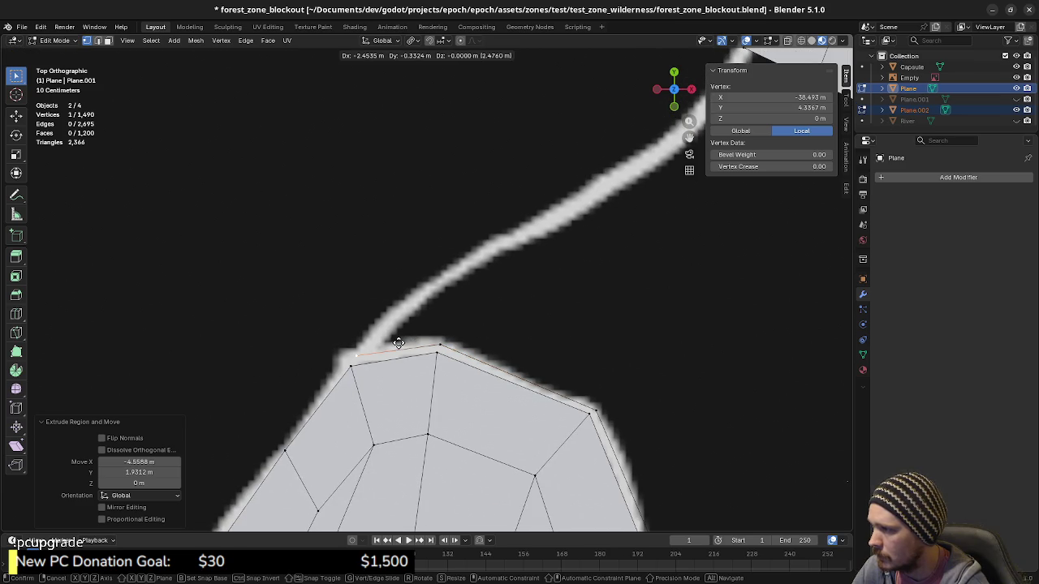
click(398, 341)
key(e)
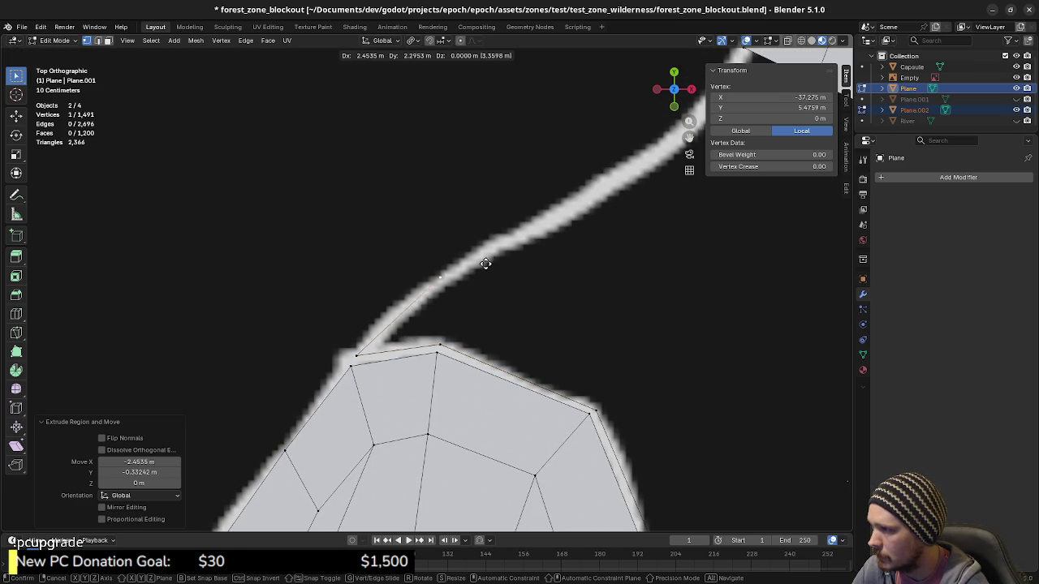
click(494, 268)
scroll(494, 268, down, 3)
scroll(521, 308, down, 1)
Extrude four more vertices up the strip and join the outline to the upper mesh's corner with F.
scroll(463, 299, up, 1)
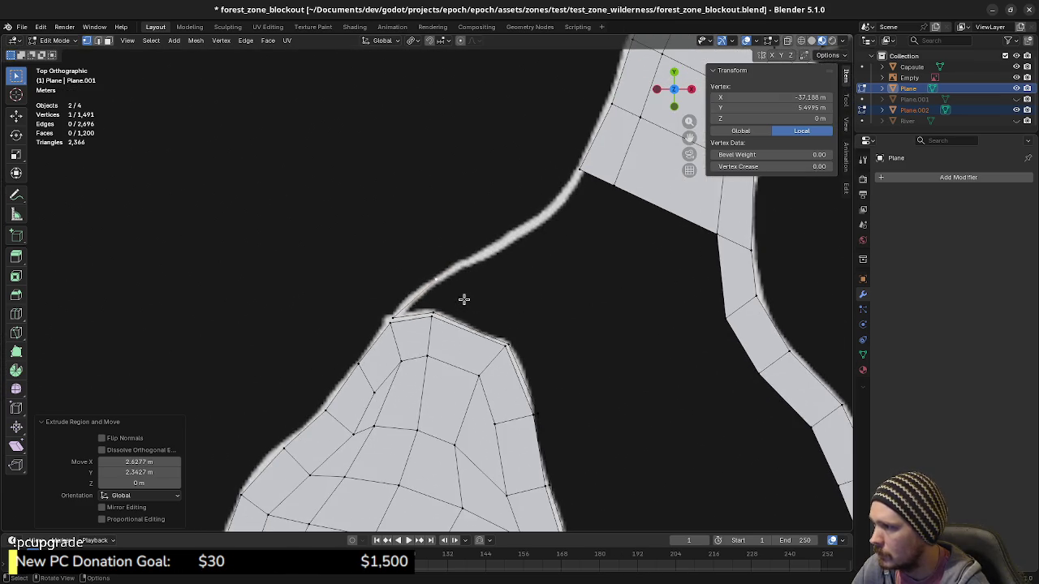
scroll(498, 286, up, 1)
shift+middle_drag(498, 285, 454, 346)
key(e)
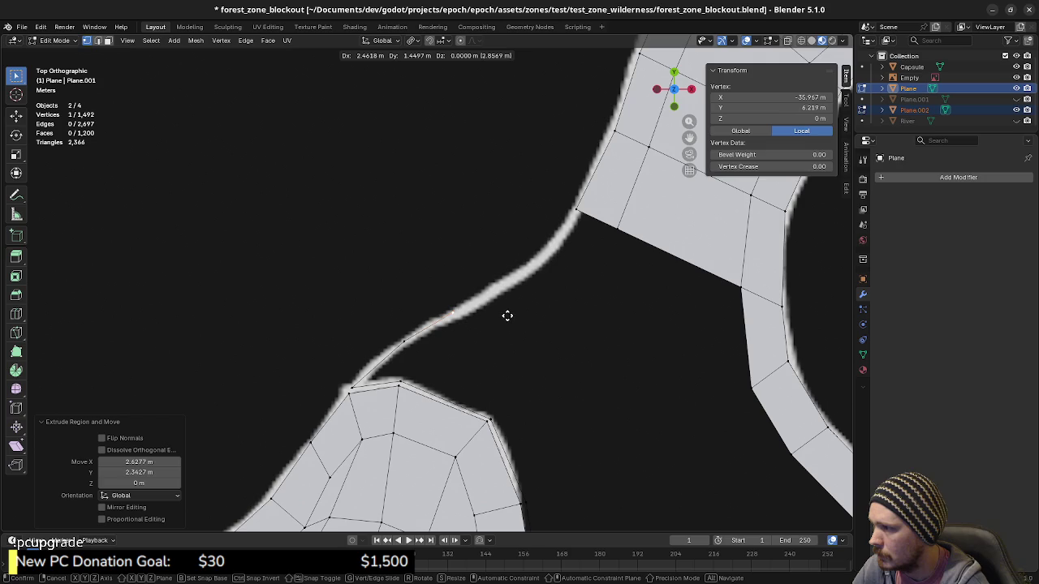
click(510, 316)
key(e)
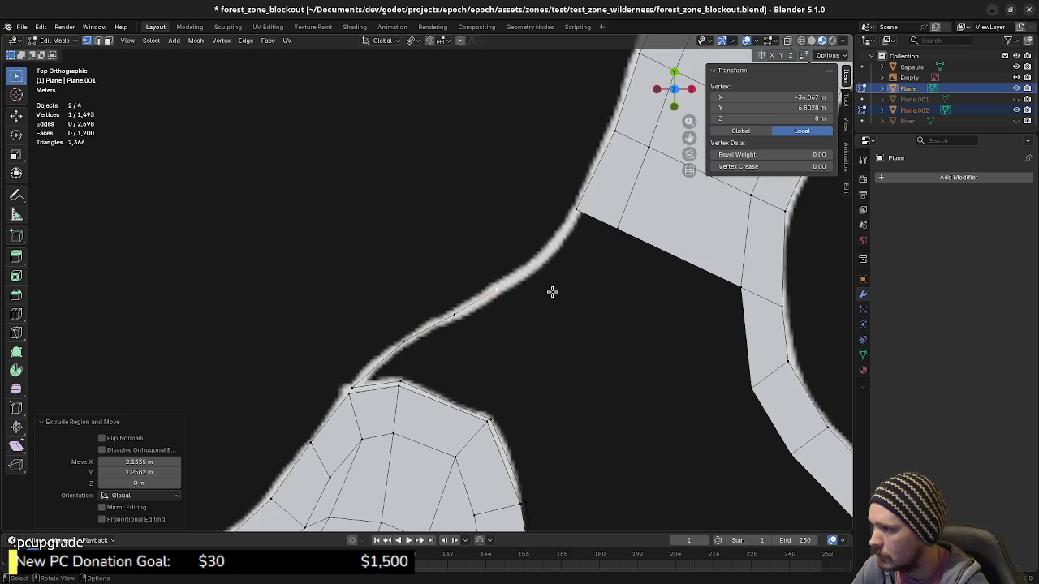
click(552, 290)
key(e)
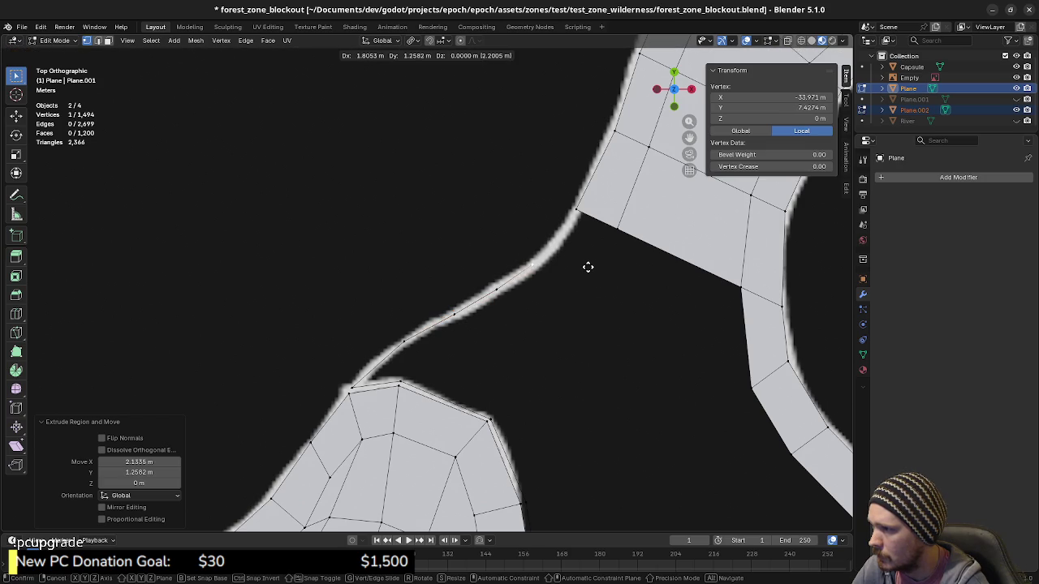
click(587, 269)
key(e)
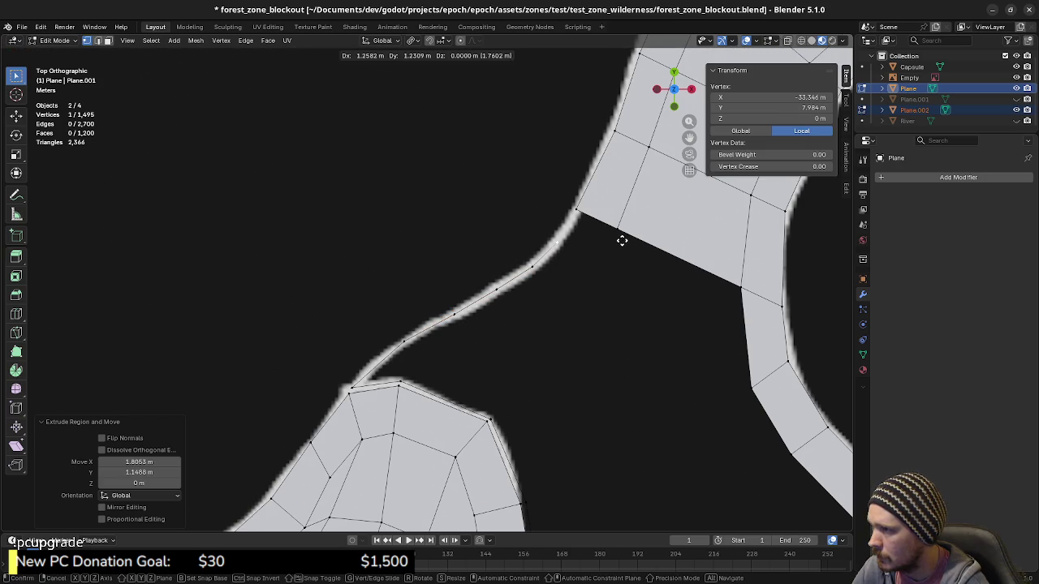
click(622, 238)
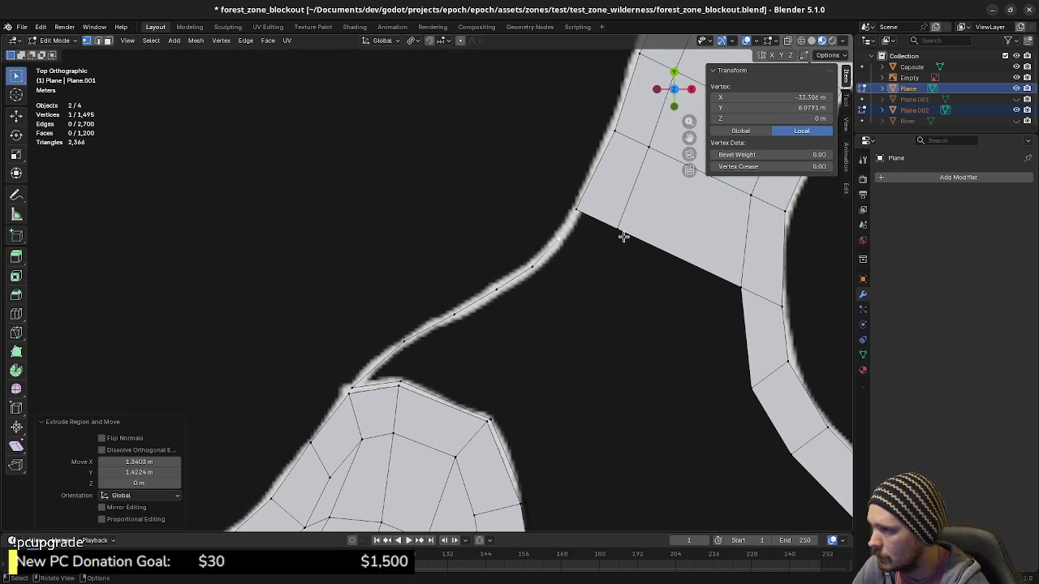
shift+click(579, 210)
key(f)
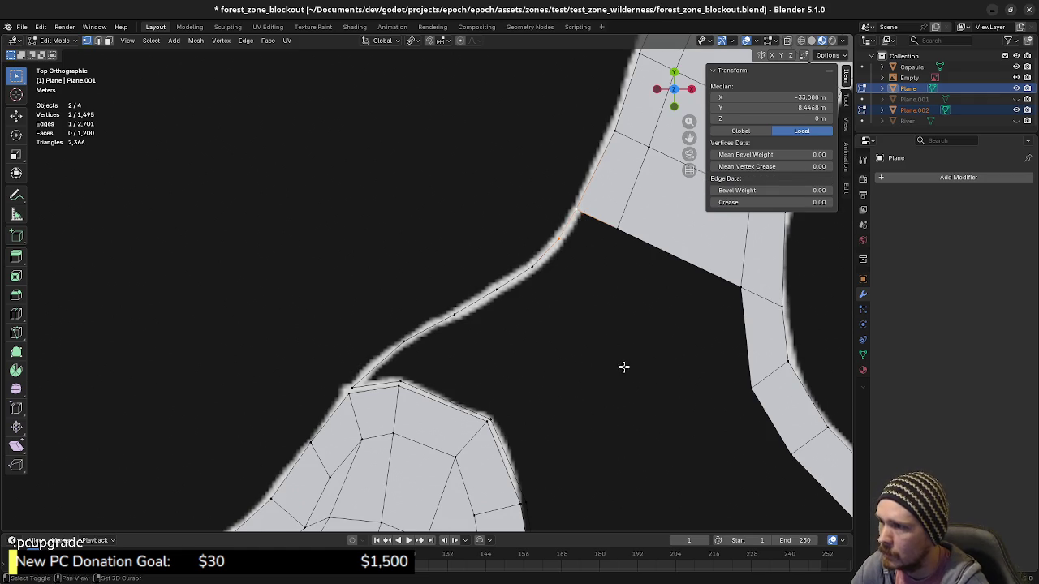
Extrude a second vertex chain from the upper mesh's lower edge down toward the island.
shift+middle_drag(622, 366, 531, 308)
click(521, 180)
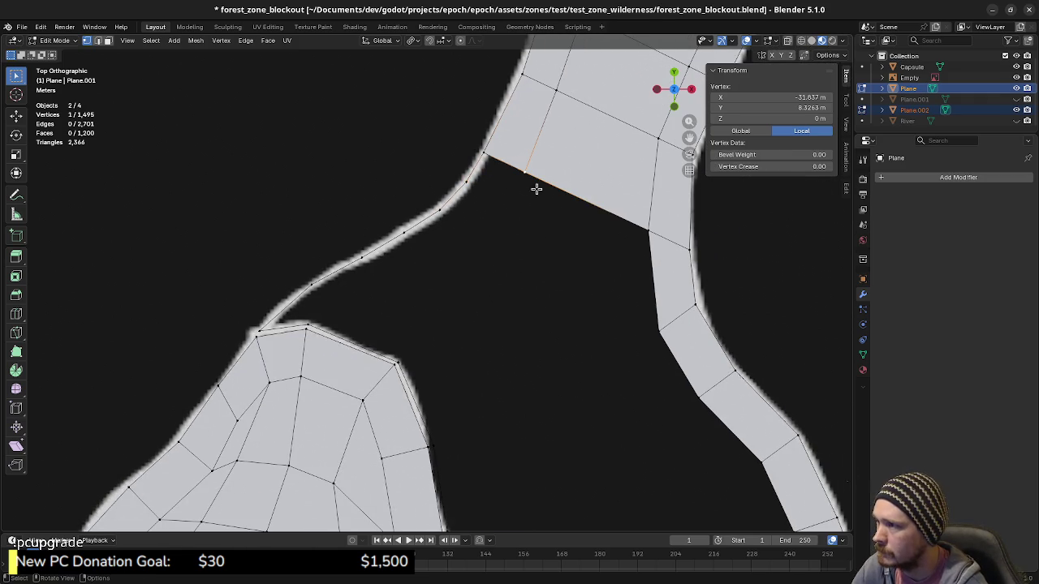
key(e)
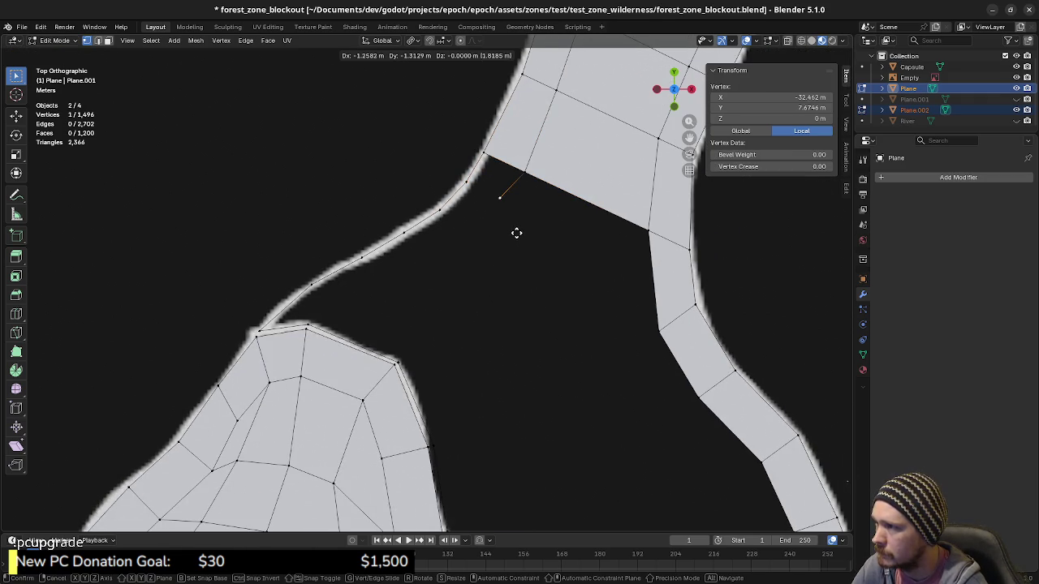
click(515, 233)
key(e)
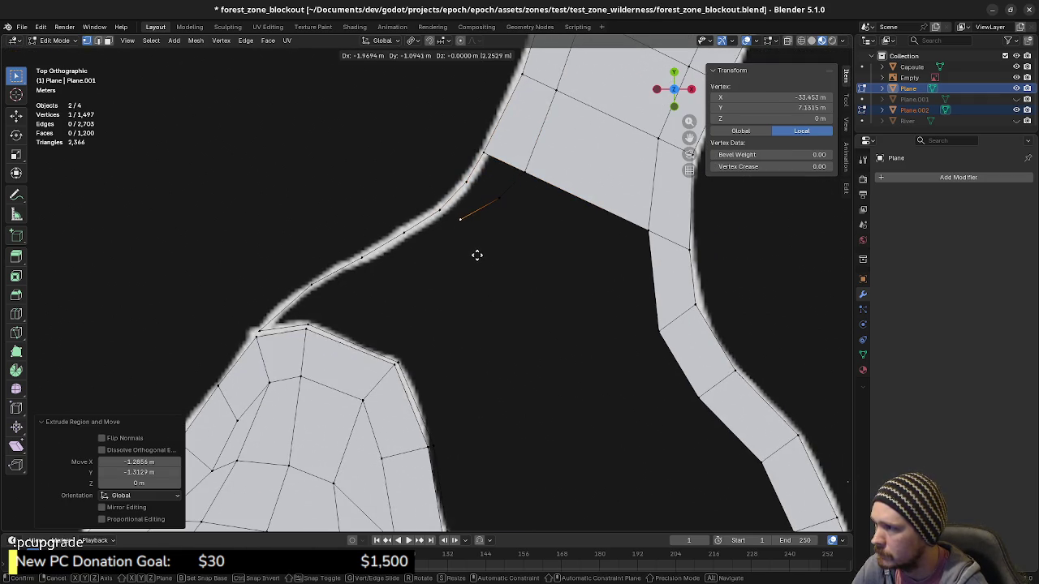
click(473, 256)
key(e)
click(434, 281)
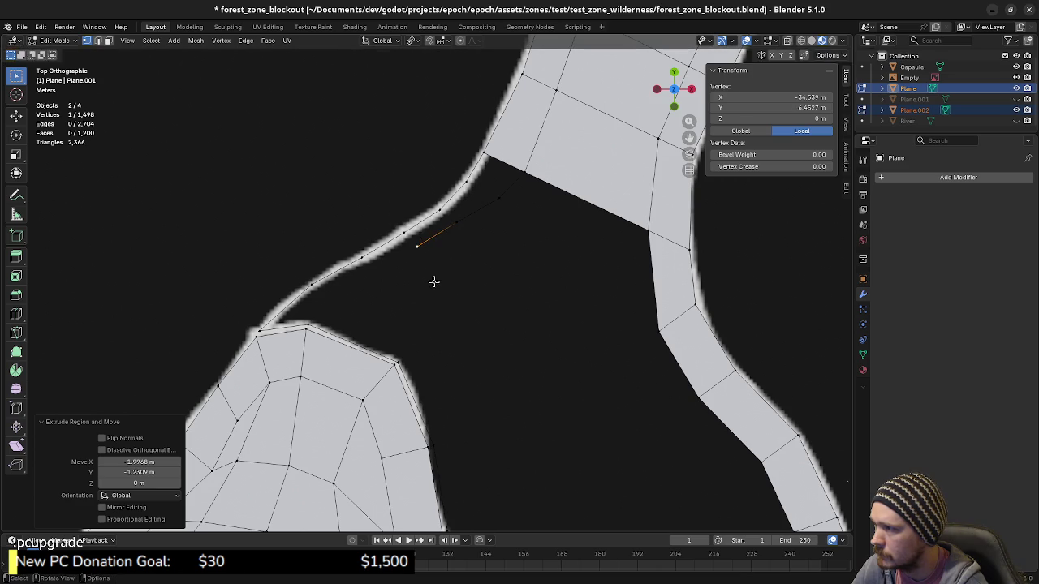
key(e)
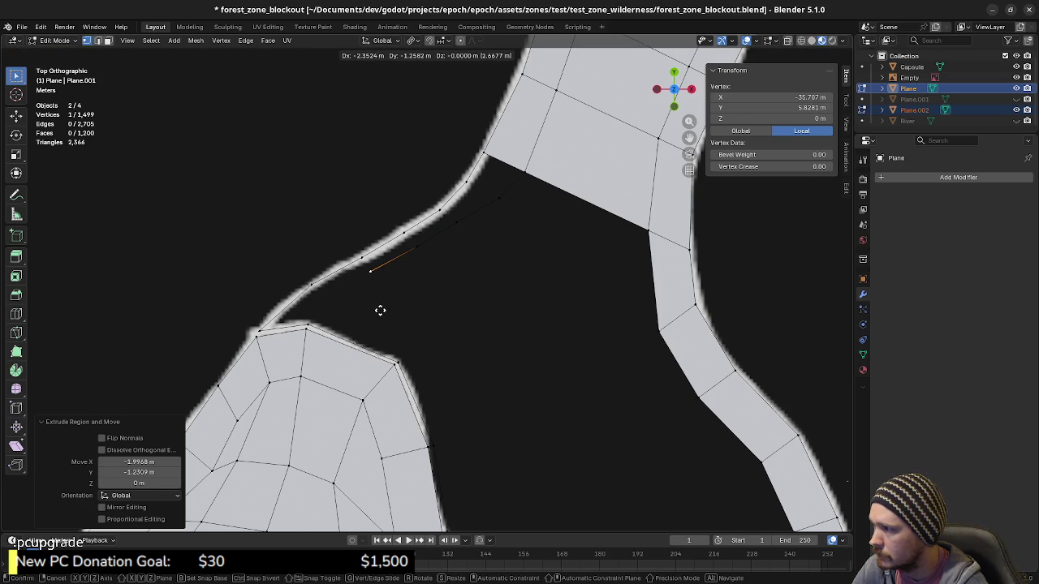
click(380, 310)
key(e)
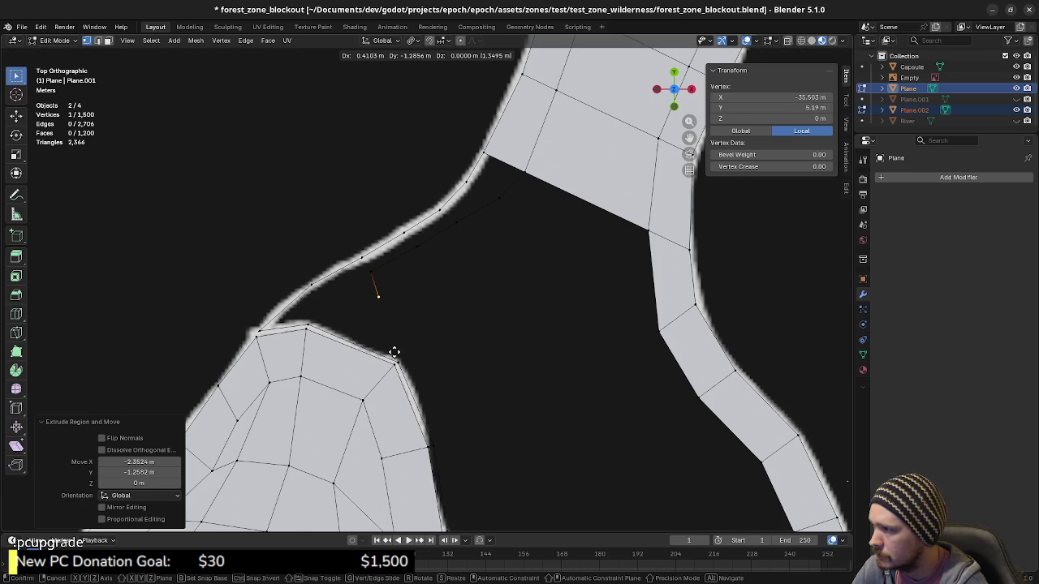
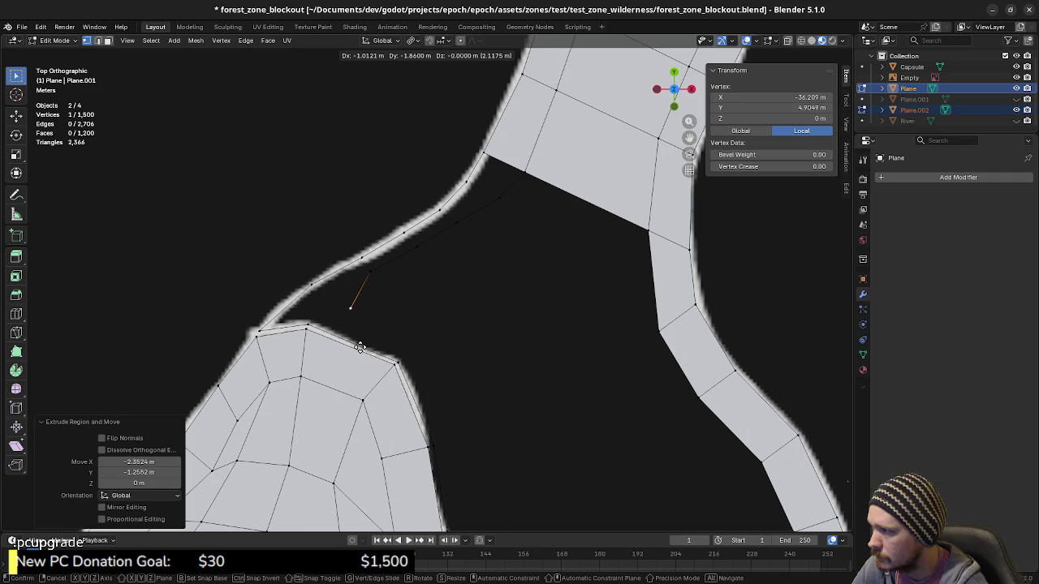
Extrude single vertices one by one alongside the left piece's upper border.
click(360, 337)
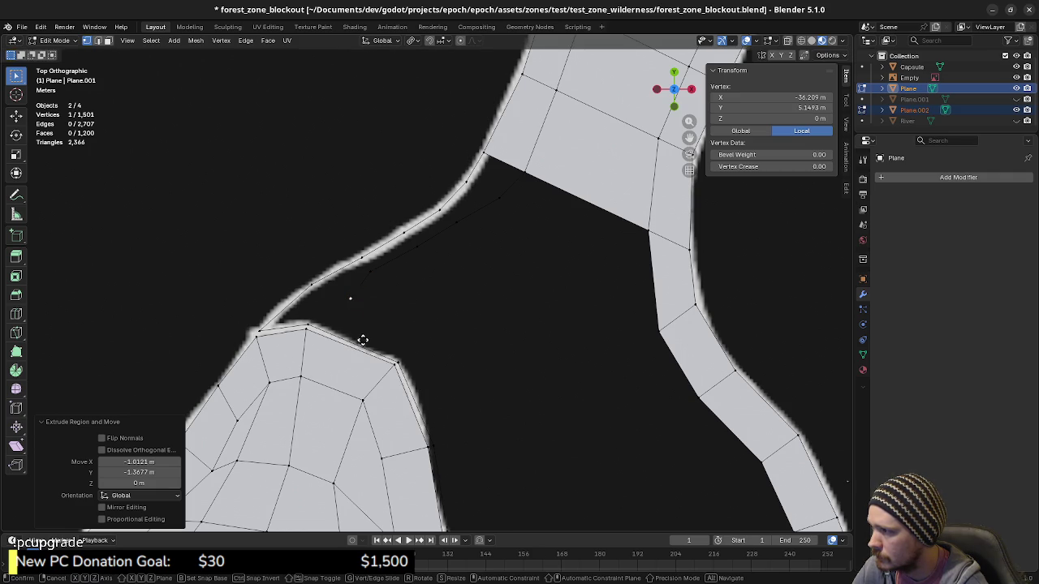
key(e)
click(416, 381)
shift+middle_drag(447, 393, 397, 297)
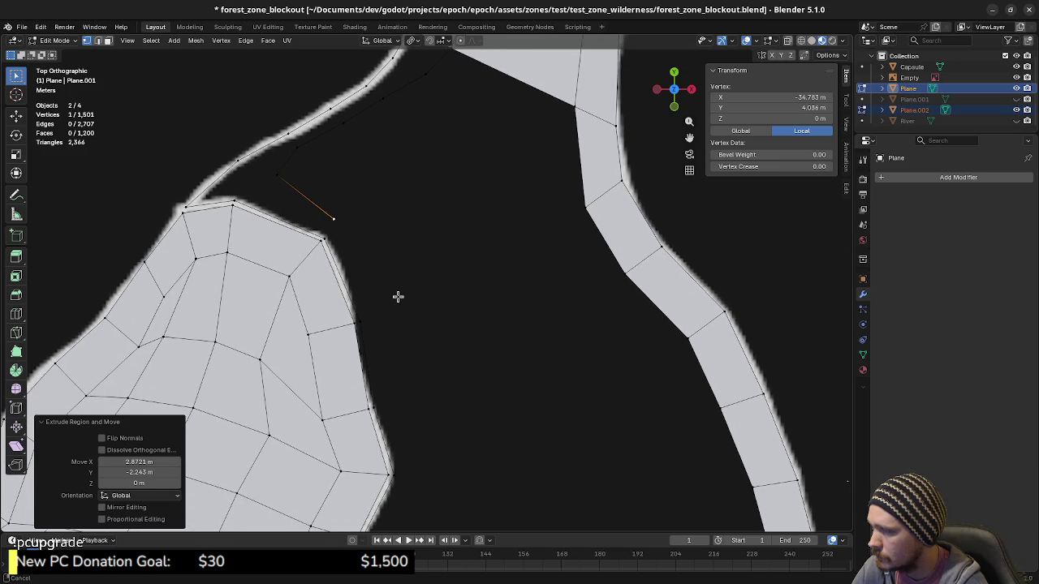
key(e)
click(448, 373)
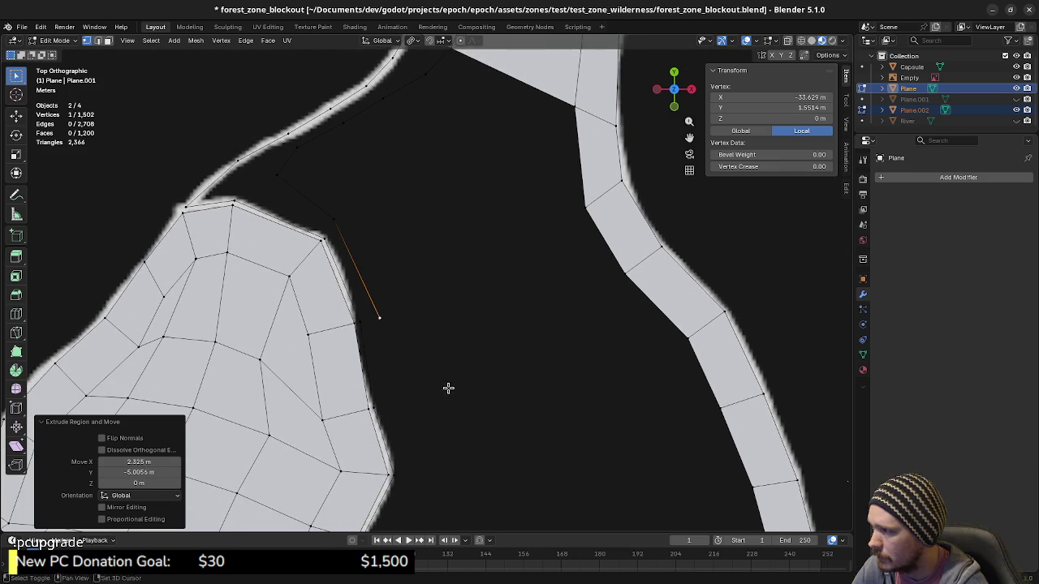
shift+middle_drag(447, 387, 440, 348)
key(e)
click(455, 427)
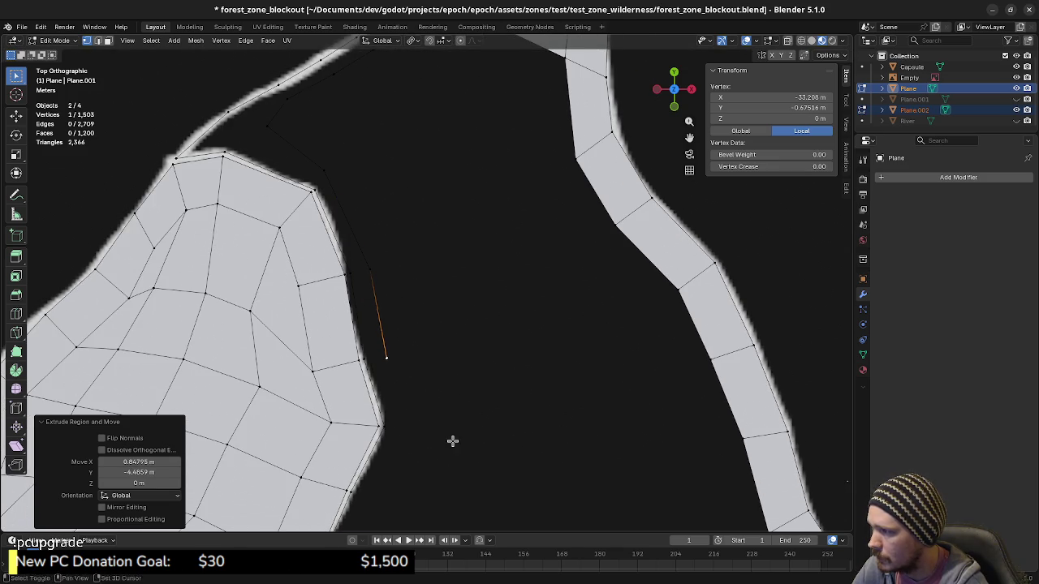
Continue the extruded vertex chain down the border to the bottom strip.
shift+middle_drag(452, 440, 445, 338)
key(e)
mouse_move(463, 417)
shift+middle_down()
mouse_move(482, 345)
mouse_move(463, 366)
shift+middle_up()
click(447, 401)
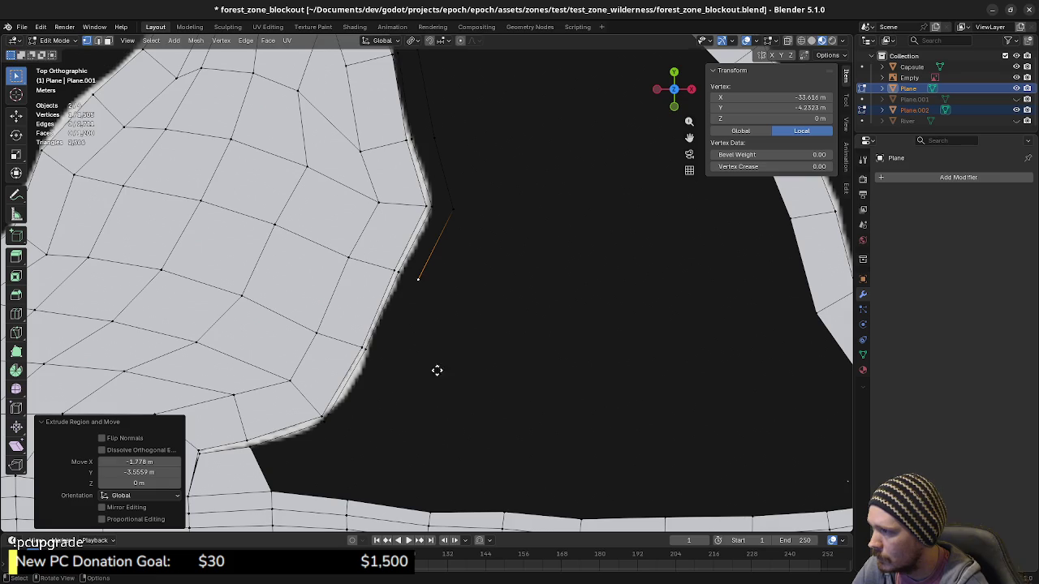
key(e)
click(407, 443)
key(e)
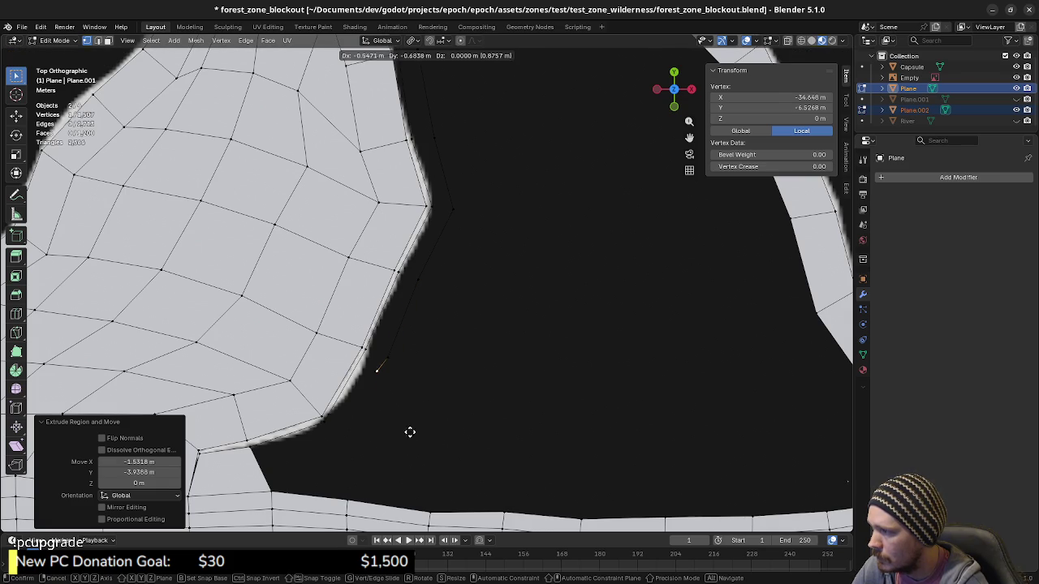
click(377, 490)
shift+middle_drag(365, 447, 414, 454)
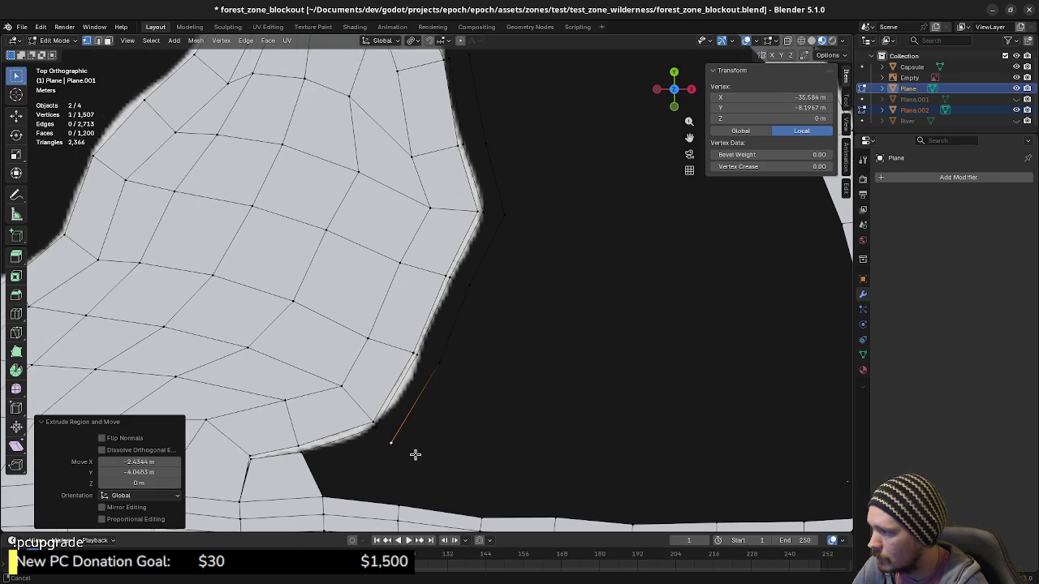
Select edges of the new chain, ending on the single edge at its end.
click(435, 419)
click(413, 404)
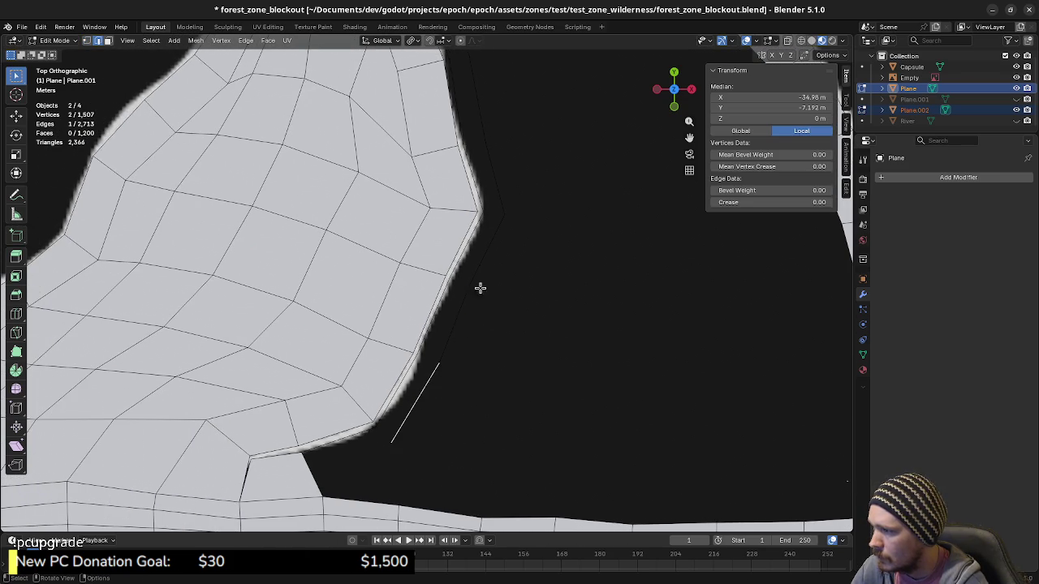
mouse_move(480, 288)
shift+middle_down()
mouse_move(496, 352)
mouse_move(466, 311)
shift+middle_up()
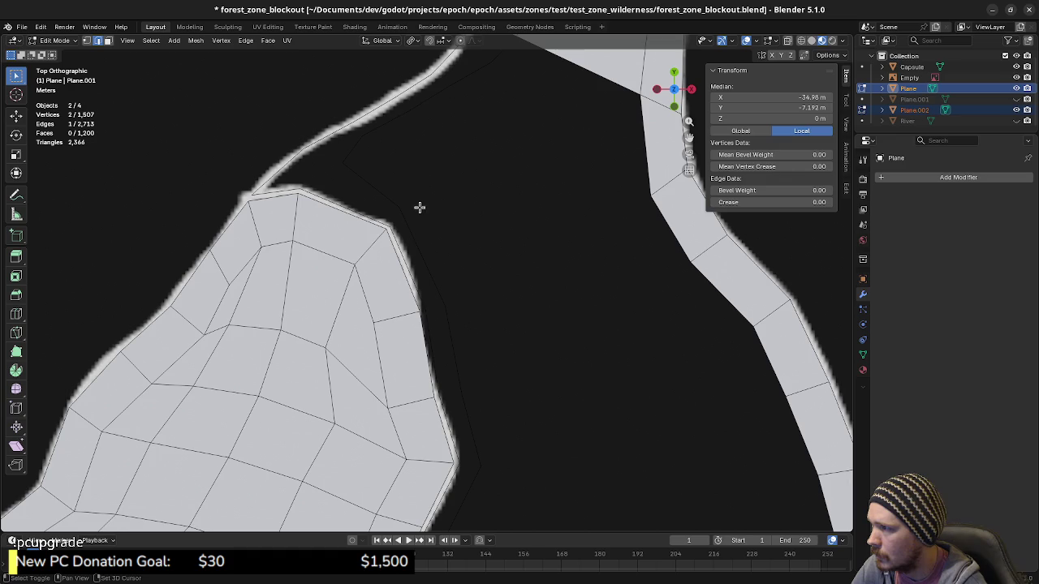
alt+click(379, 195)
click(379, 195)
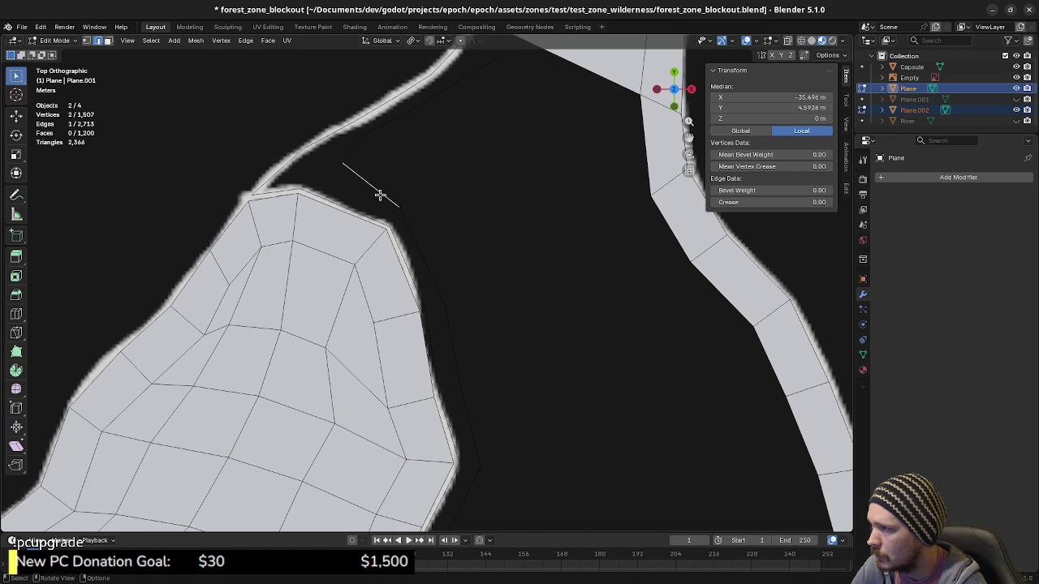
scroll(454, 397, down, 5)
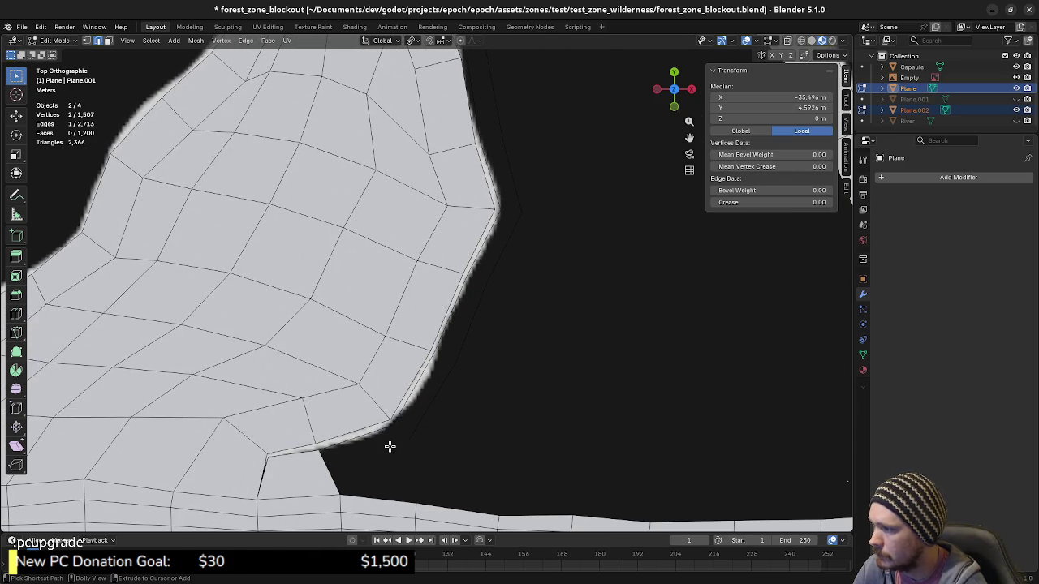
Select the new chain as a shortest path and Bridge Edge Loops it to the border.
ctrl+click(419, 430)
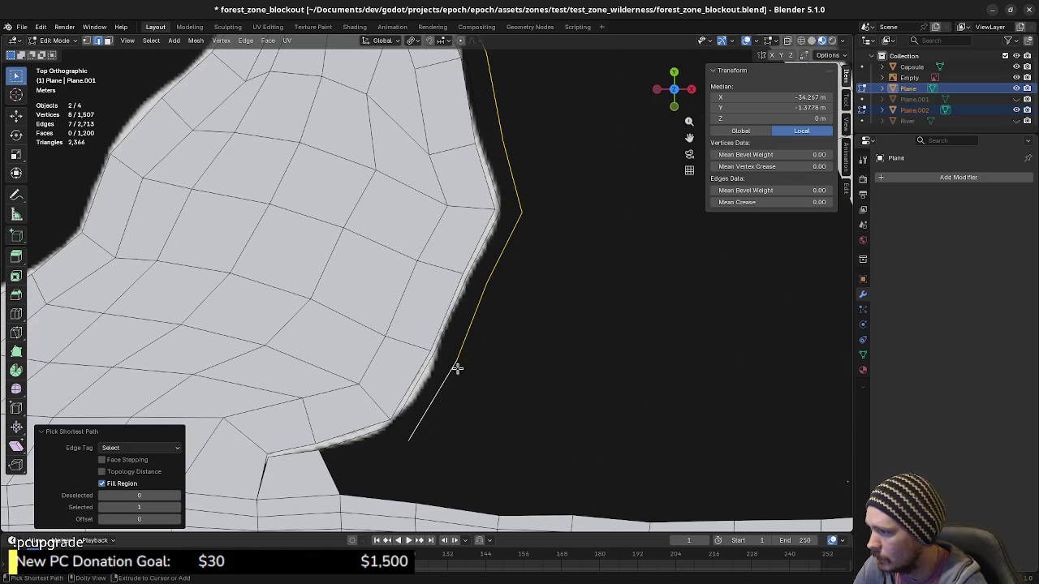
shift+click(408, 401)
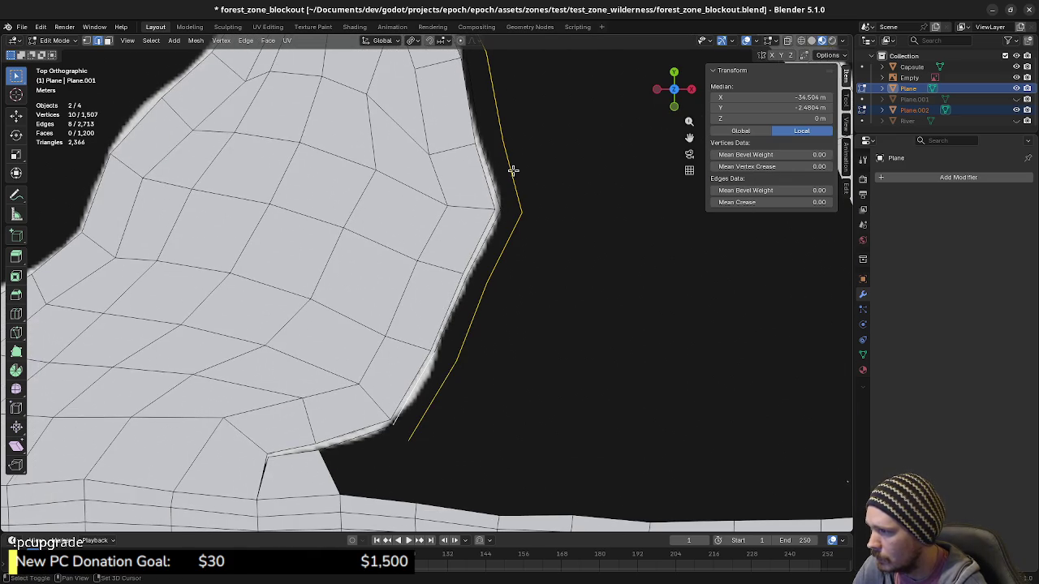
shift+middle_drag(512, 170, 520, 421)
ctrl+click(397, 210)
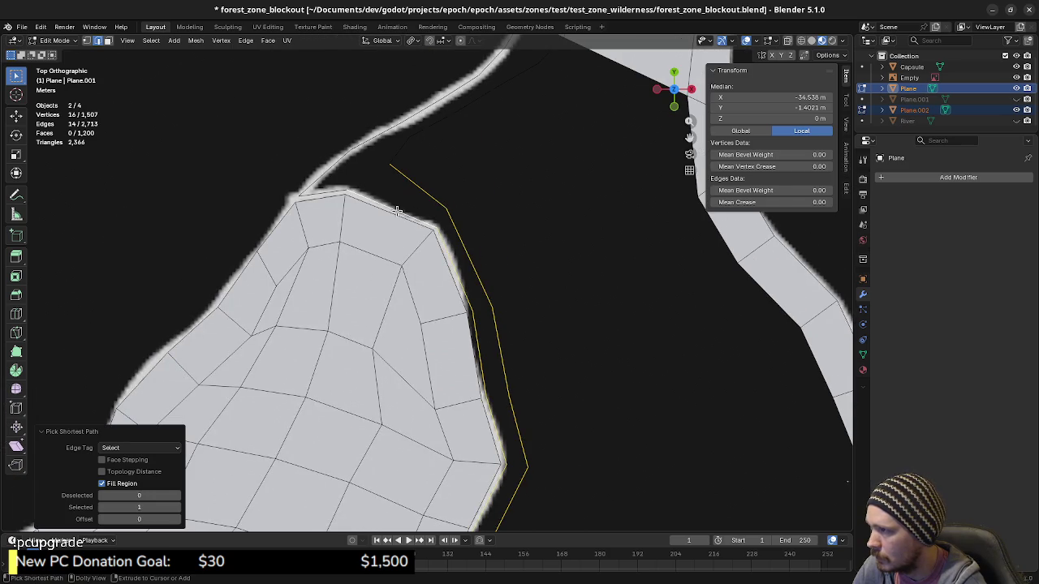
key(F3)
text(bridge)
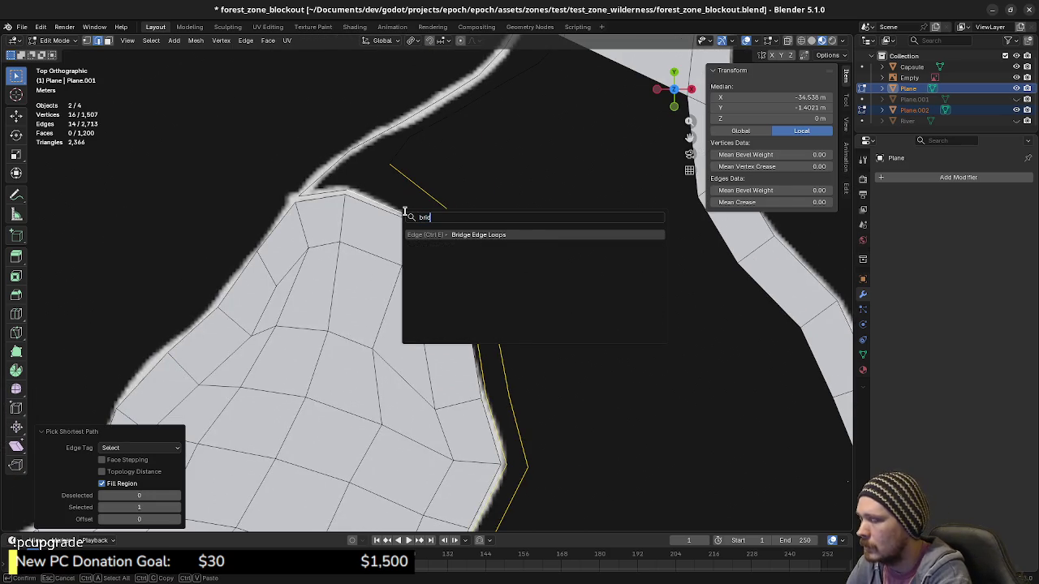
key(Return)
Flip the normals of the bridged faces and deselect everything.
right_click(405, 211)
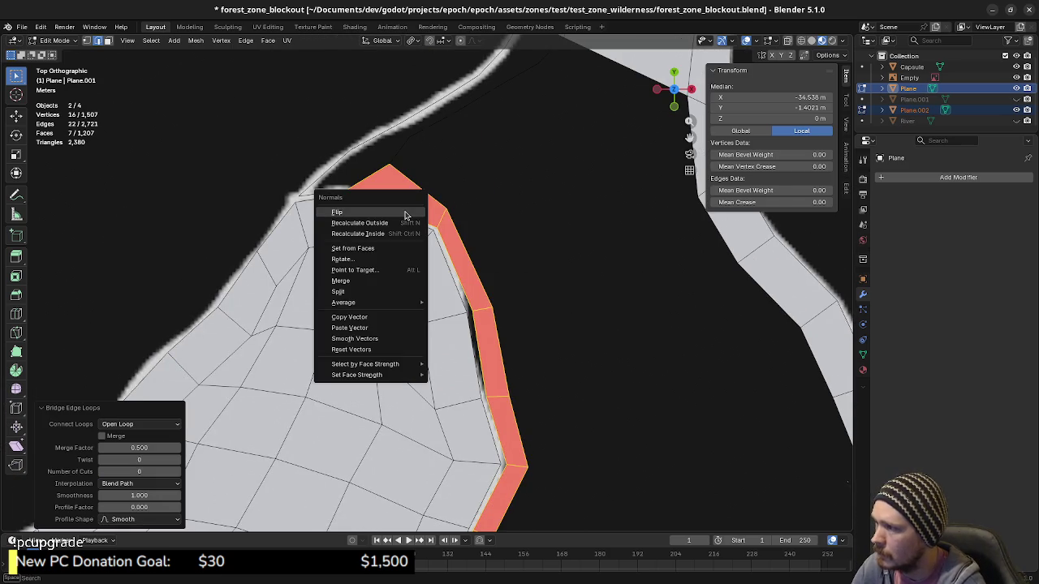
click(405, 209)
key(a)
key(alt+a)
shift+middle_drag(481, 223, 458, 266)
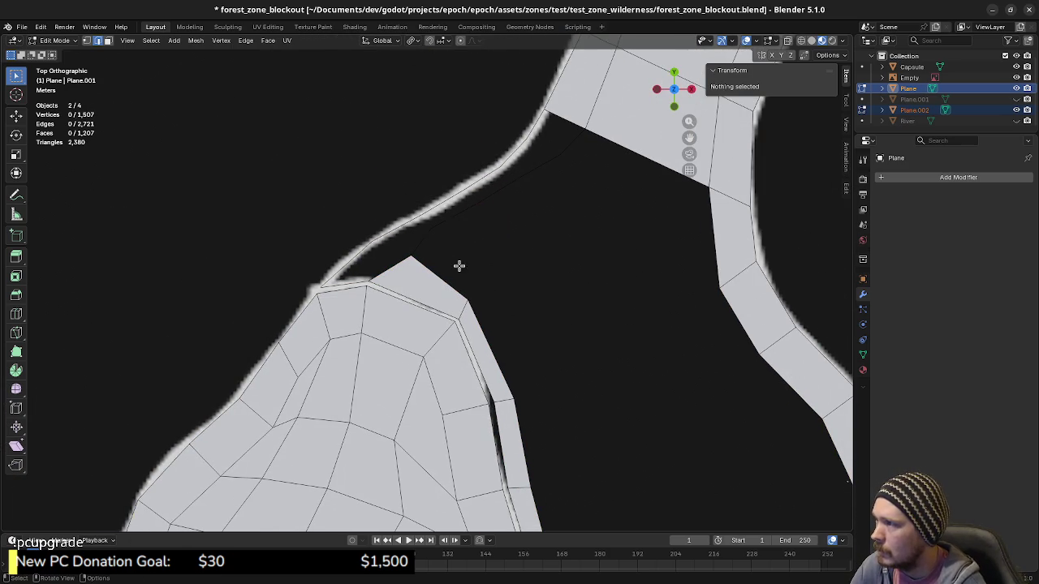
Fill faces edge by edge along the upper gap strip between the pieces.
click(533, 126)
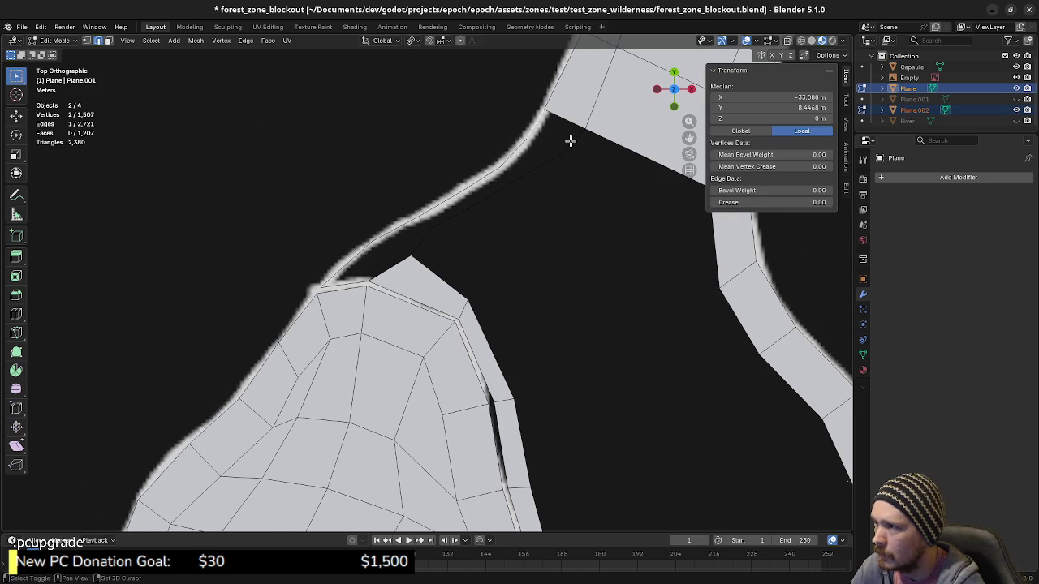
shift+click(570, 139)
key(f)
click(519, 152)
key(f)
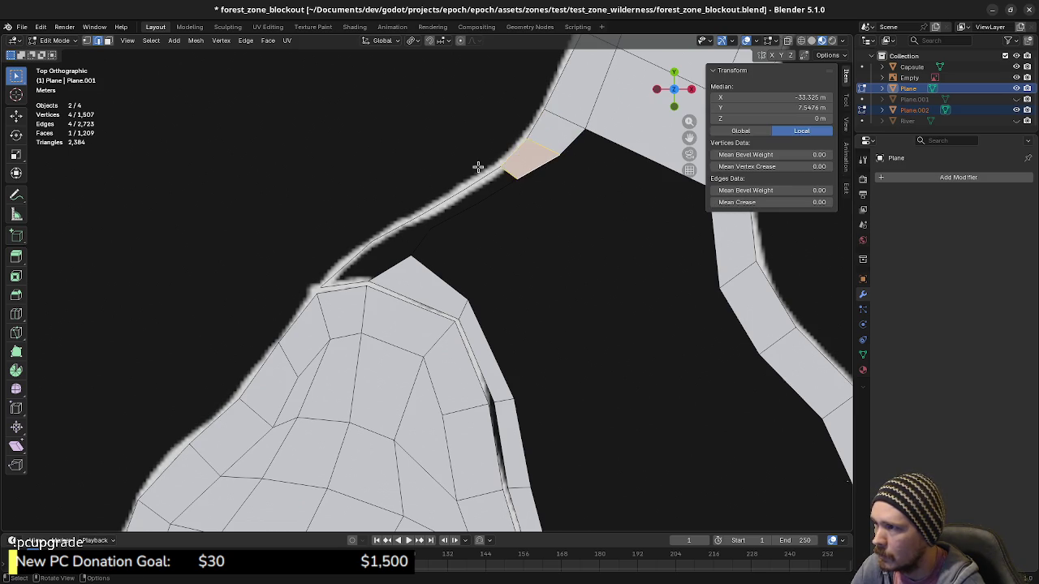
click(489, 176)
key(f)
key(f)
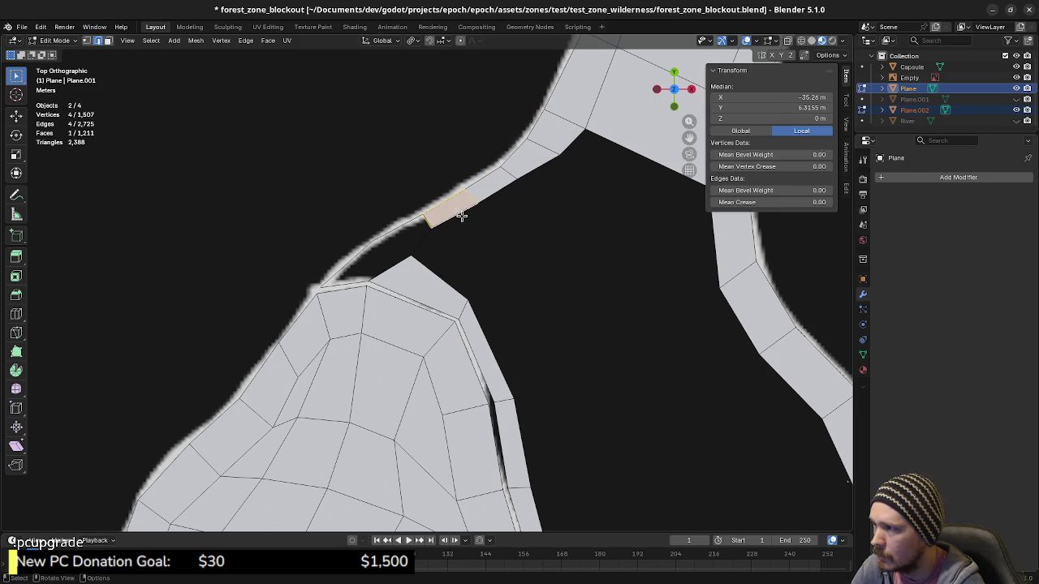
click(424, 221)
key(f)
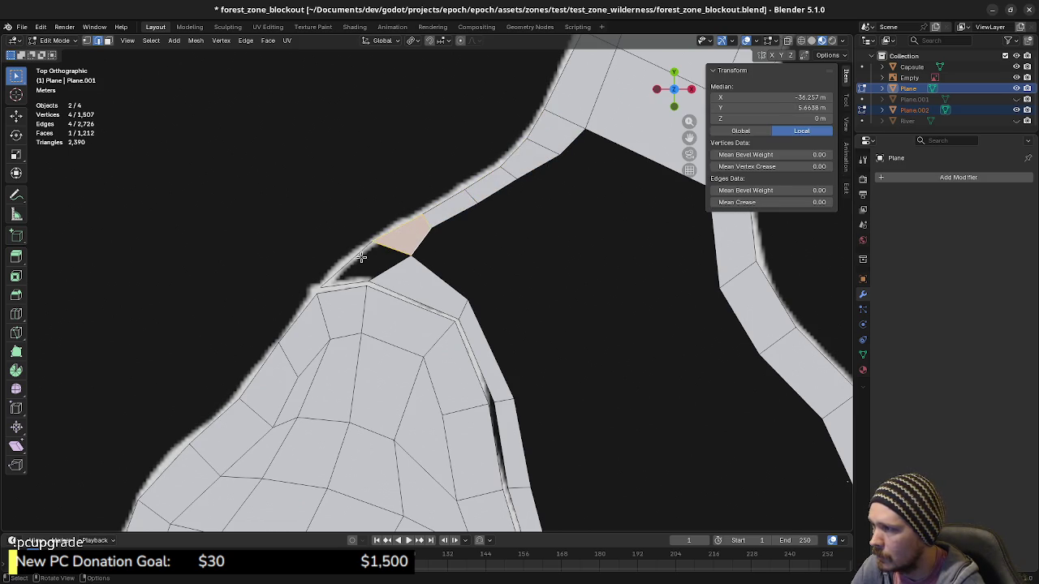
click(386, 268)
key(f)
Try filling a face at the lower notch, then undo the unwanted fill.
mouse_move(473, 348)
shift+middle_down()
mouse_move(451, 327)
mouse_move(469, 273)
mouse_move(495, 311)
mouse_move(390, 262)
shift+middle_up()
shift+middle_drag(289, 266, 298, 278)
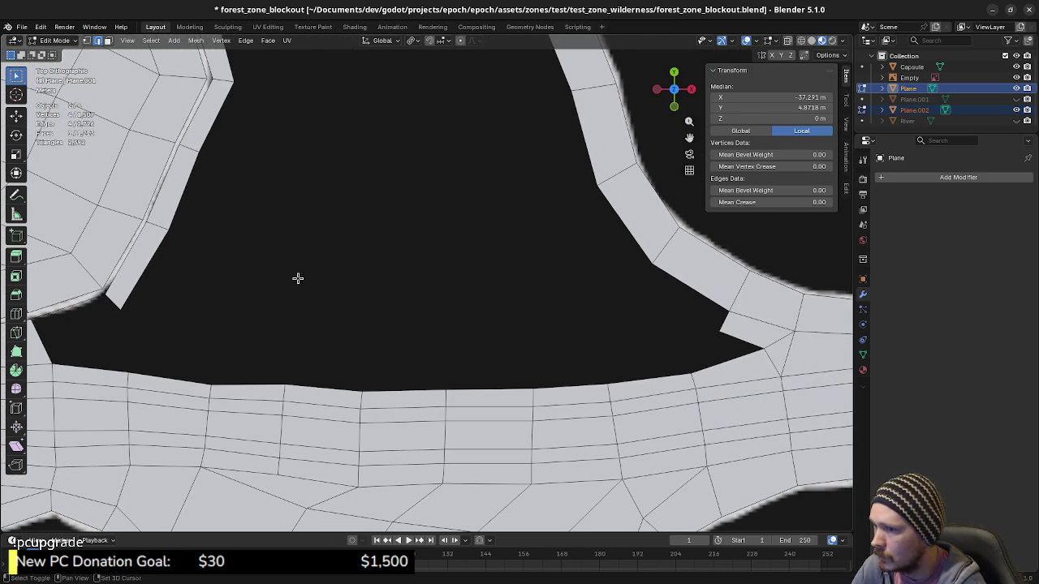
ctrl+scroll(294, 276, up, 2)
ctrl+scroll(390, 284, up, 2)
ctrl+scroll(422, 312, up, 2)
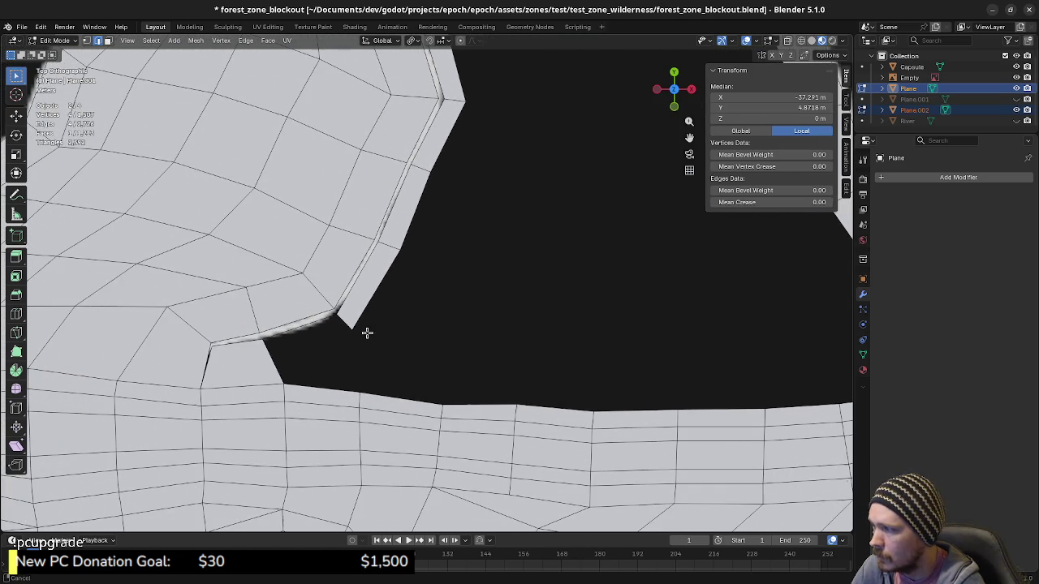
shift+click(349, 327)
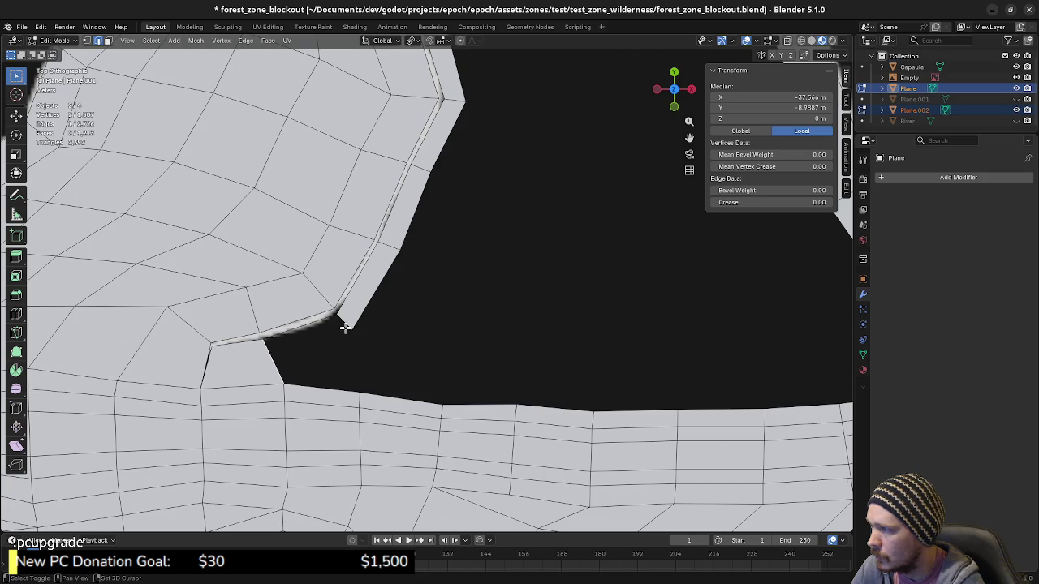
key(f)
click(338, 382)
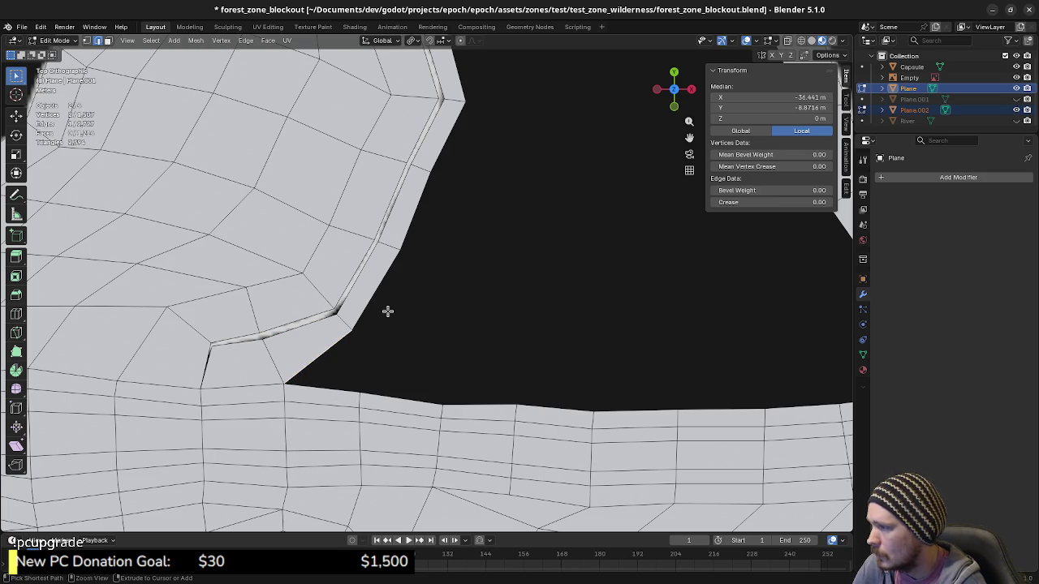
key(ctrl+z)
key(ctrl+z)
Drop the notch's corner vertex lower, then fill a quad and a small triangle beside it.
shift+middle_drag(344, 354, 426, 366)
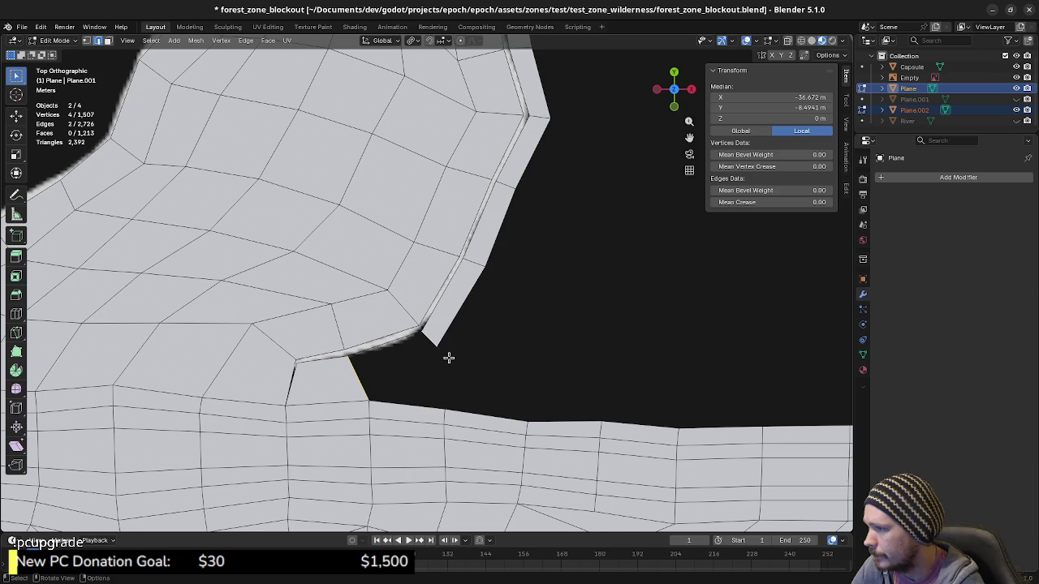
key(1)
click(442, 346)
key(g)
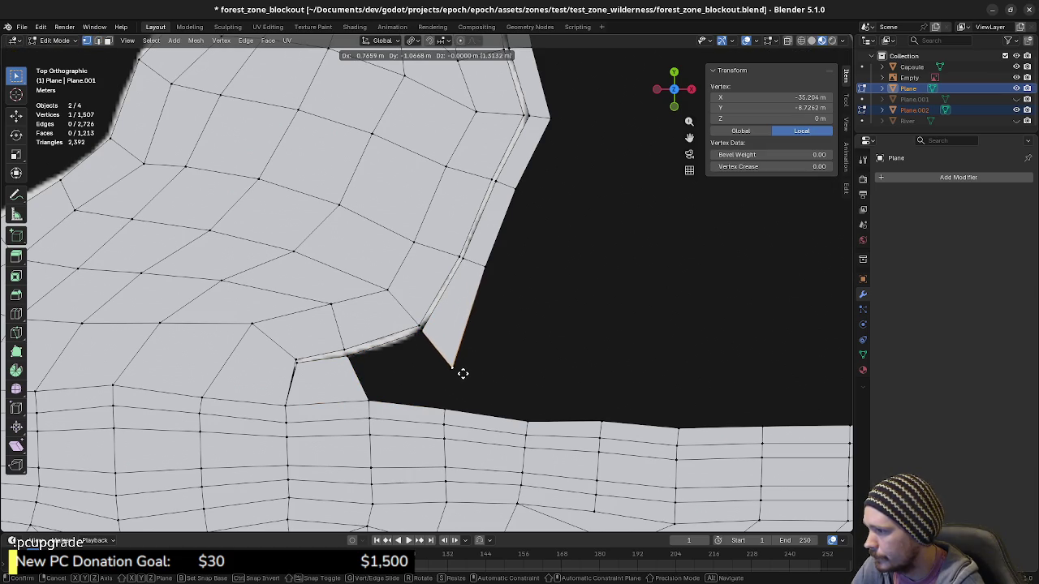
click(462, 374)
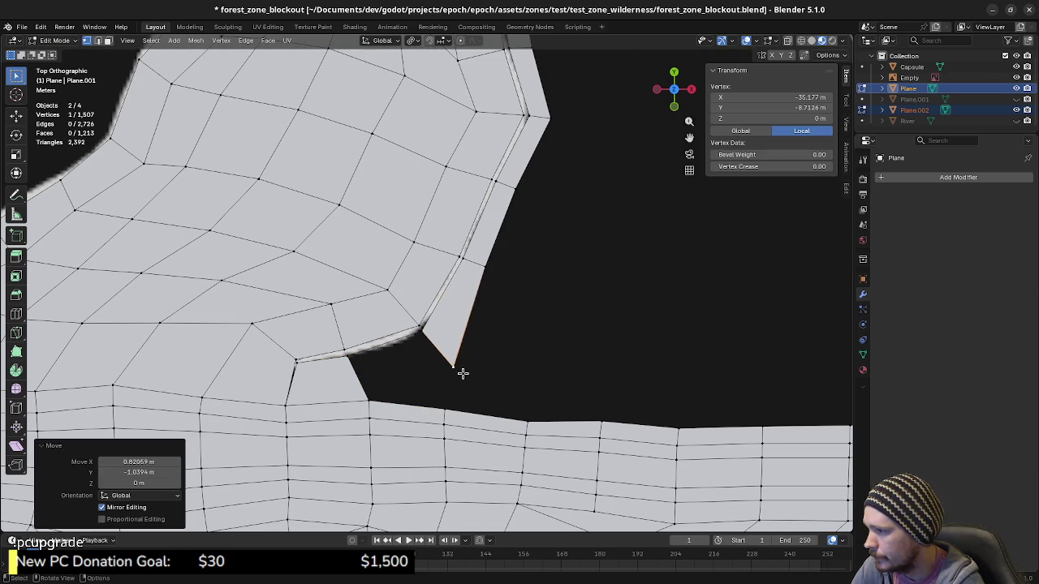
ctrl+click(367, 386)
key(f)
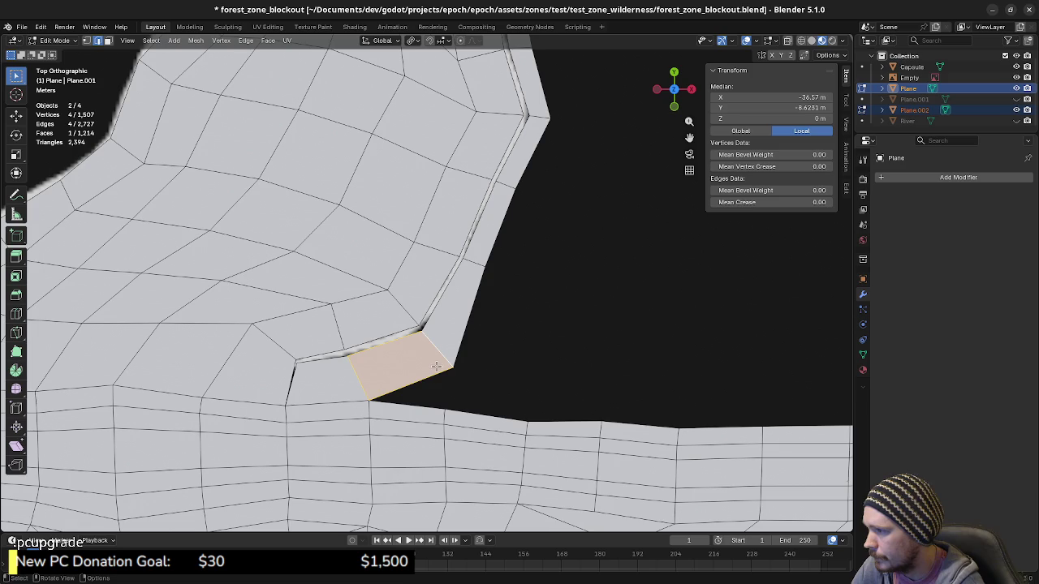
click(420, 399)
key(f)
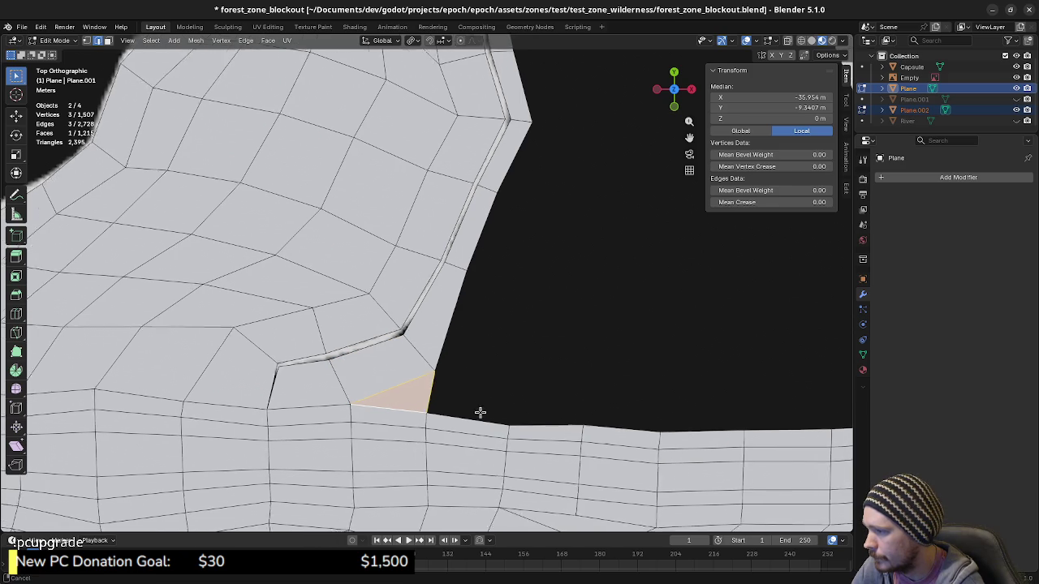
Pan and zoom along the hole's edge to inspect the lower band.
shift+middle_drag(480, 412, 391, 400)
shift+scroll(391, 400, up, 2)
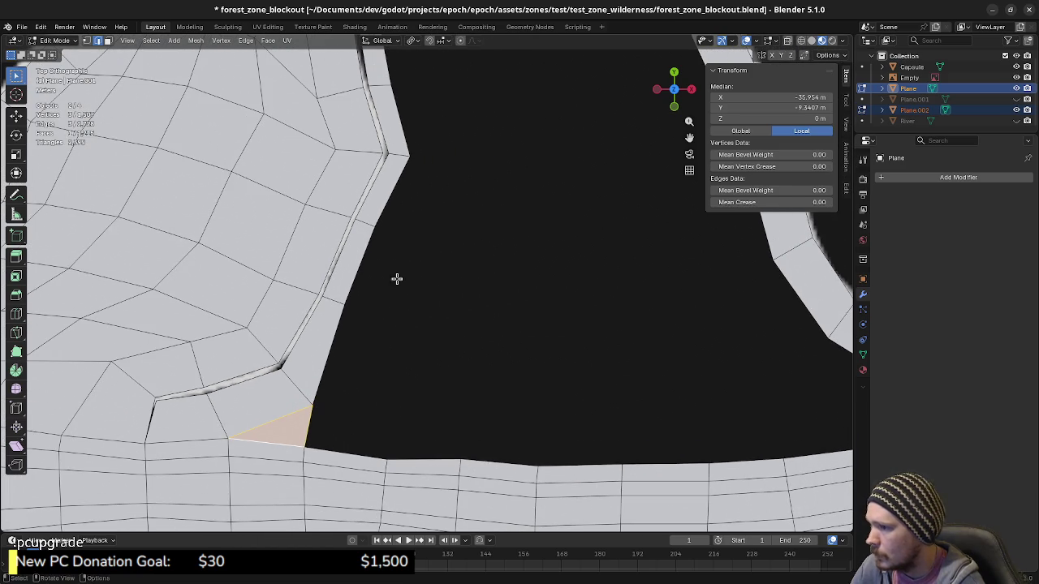
shift+scroll(419, 241, up, 3)
shift+scroll(401, 387, up, 3)
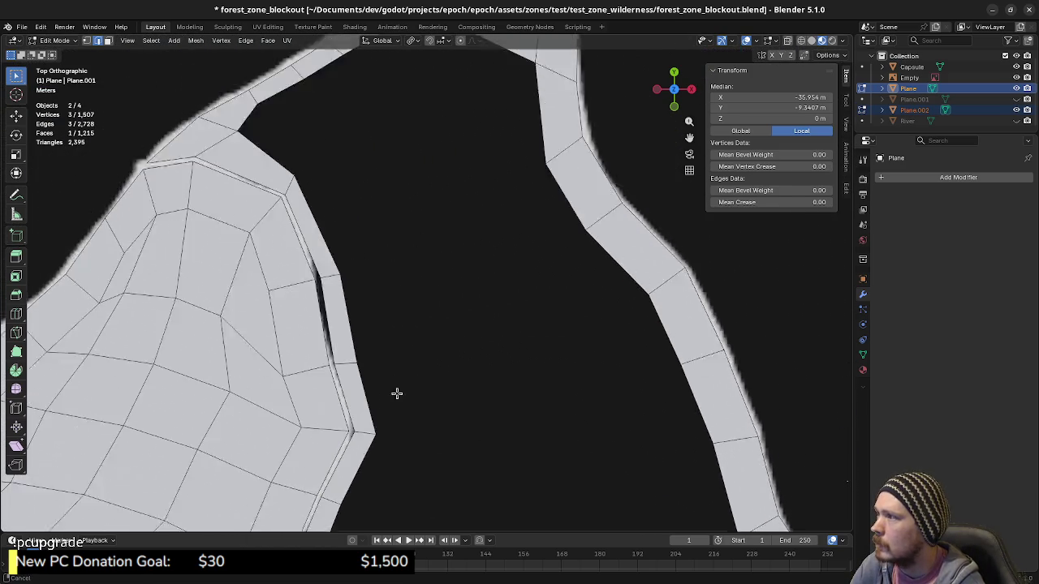
shift+scroll(397, 394, up, 2)
ctrl+scroll(501, 385, right, 3)
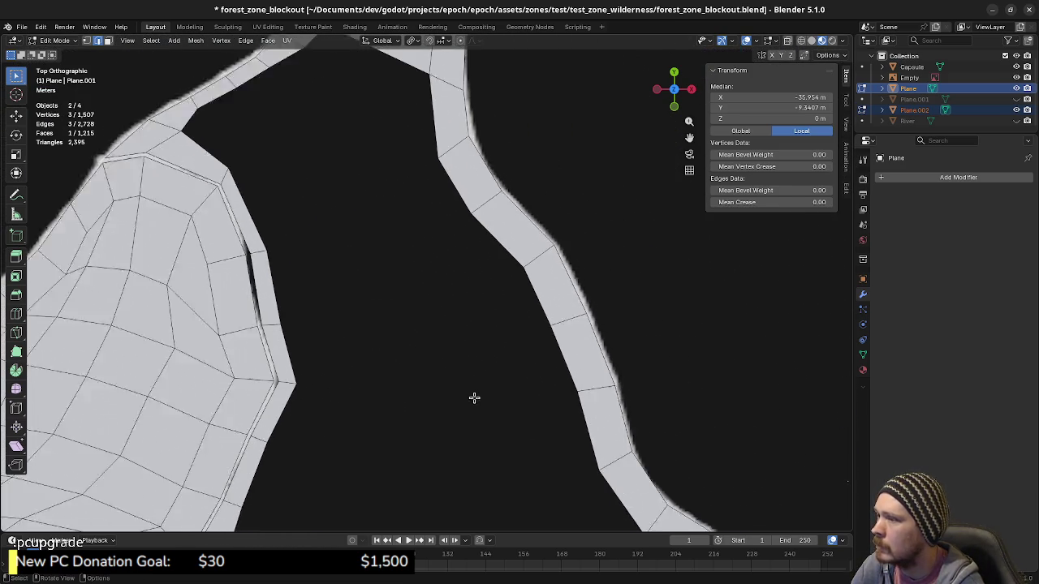
shift+scroll(475, 398, down, 3)
shift+scroll(462, 406, down, 3)
shift+scroll(470, 454, up, 3)
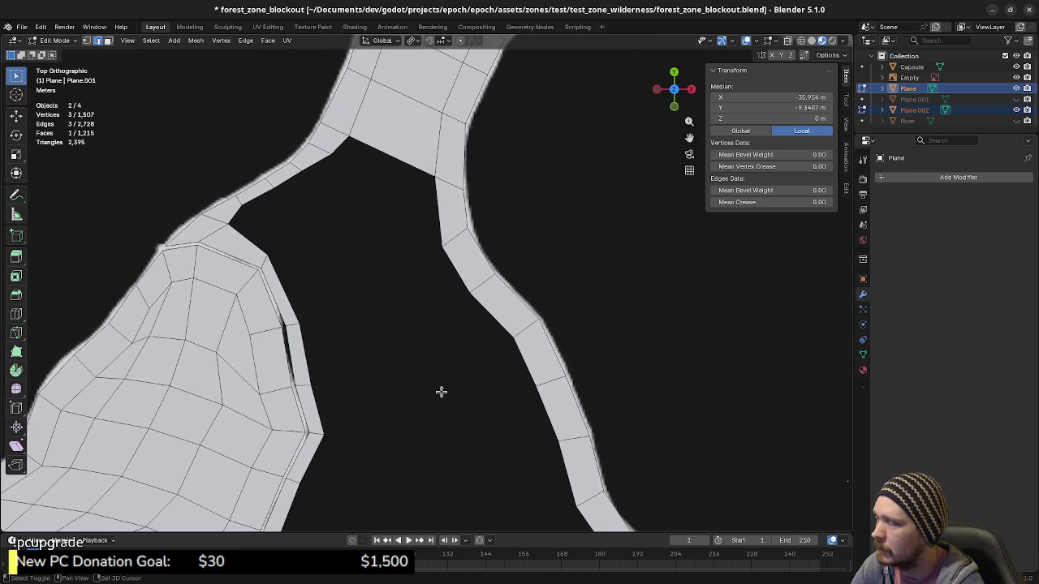
shift+scroll(446, 325, down, 3)
shift+scroll(471, 316, down, 3)
shift+scroll(489, 357, up, 1)
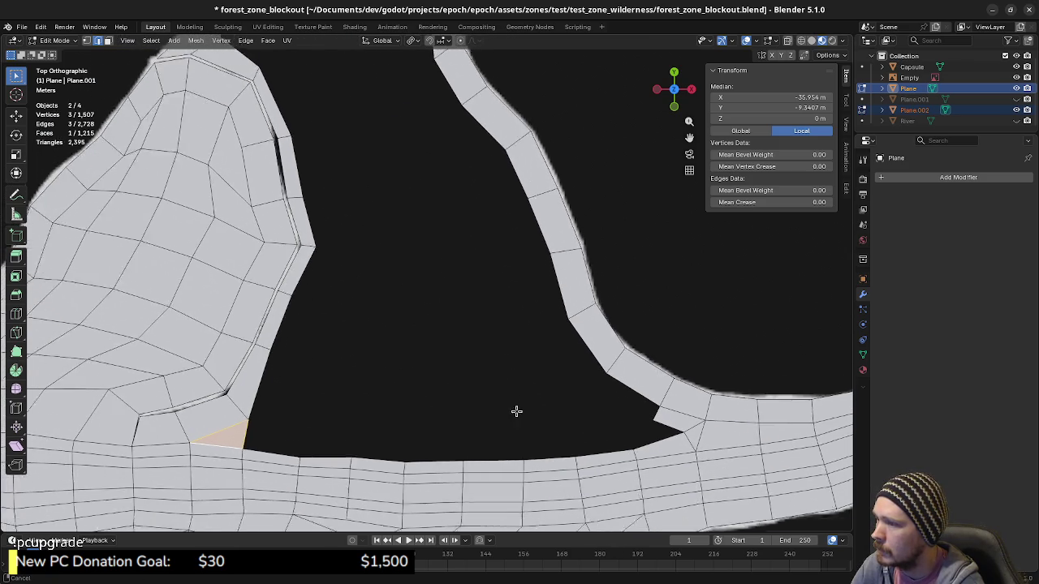
shift+scroll(503, 381, up, 2)
shift+scroll(540, 375, down, 3)
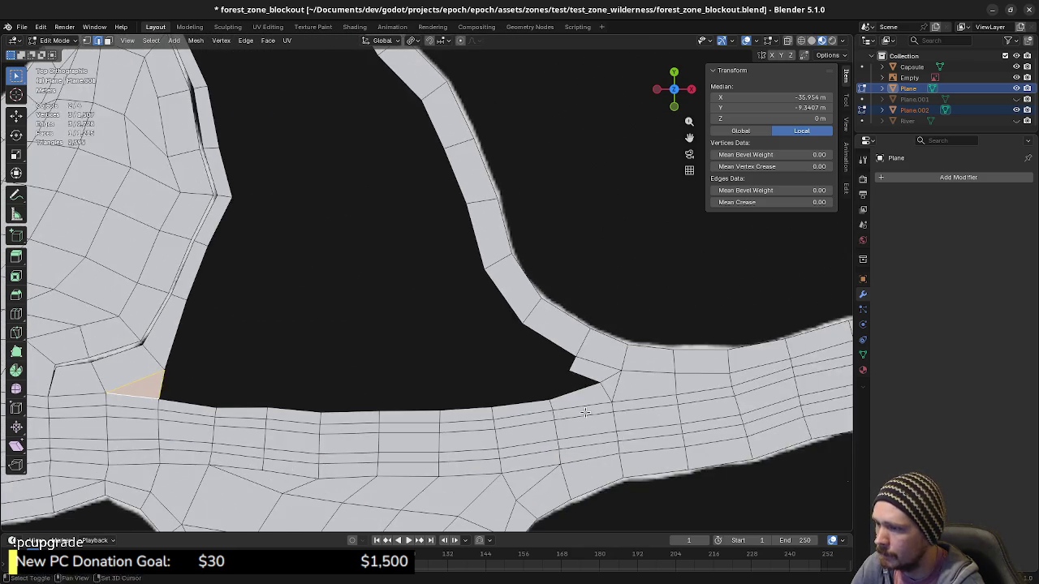
ctrl+scroll(532, 365, right, 2)
scroll(532, 364, up, 2)
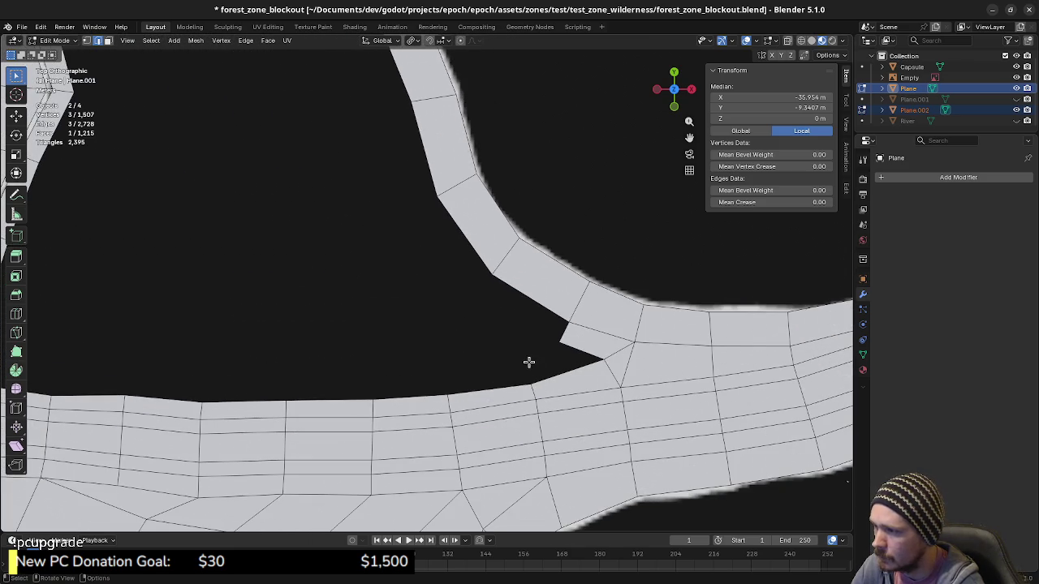
Extrude the lower band's boundary edge and reposition the new face's top corners.
click(488, 388)
key(e)
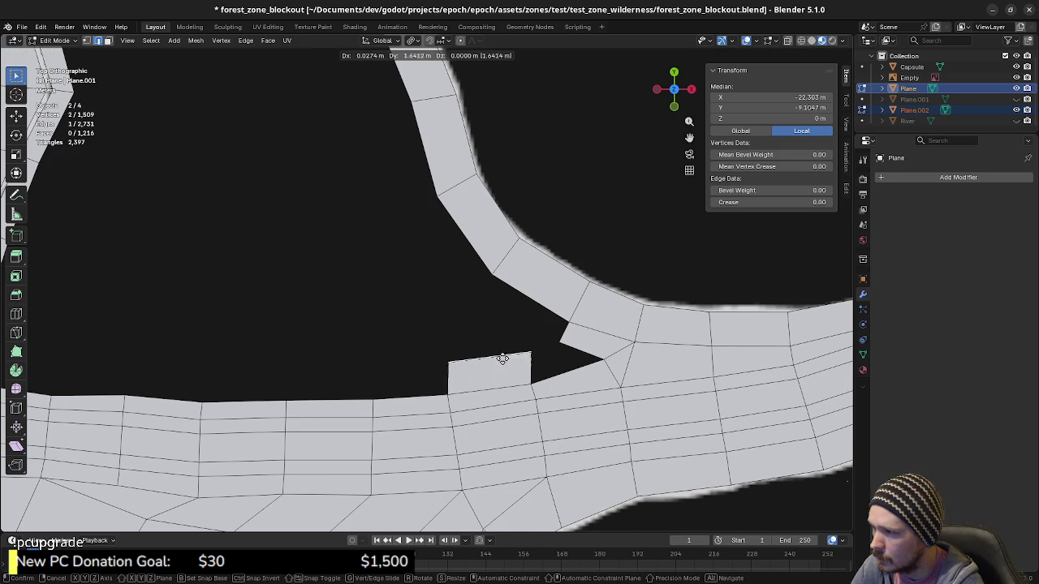
click(510, 348)
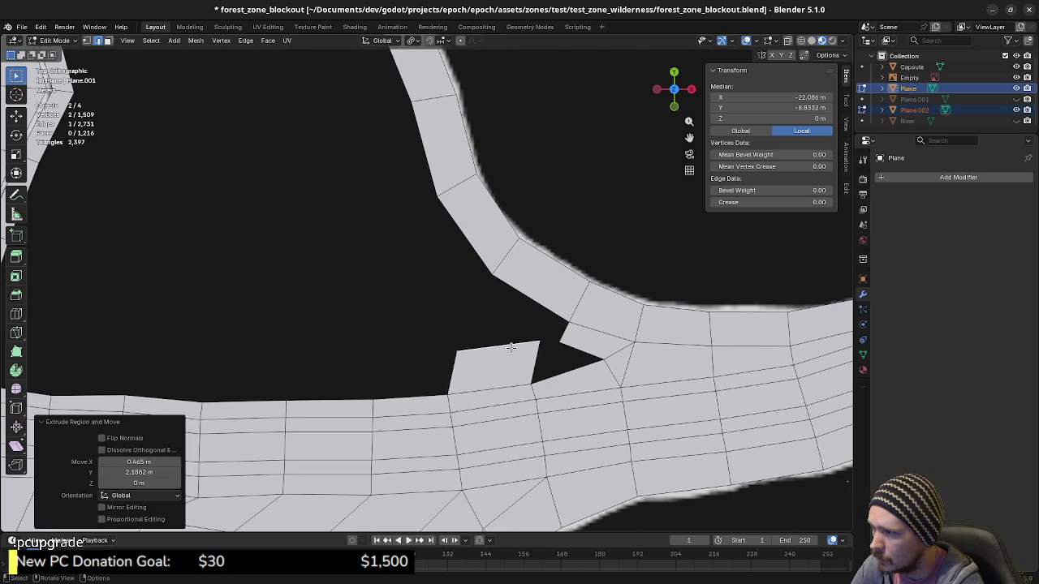
click(456, 351)
key(g)
click(497, 337)
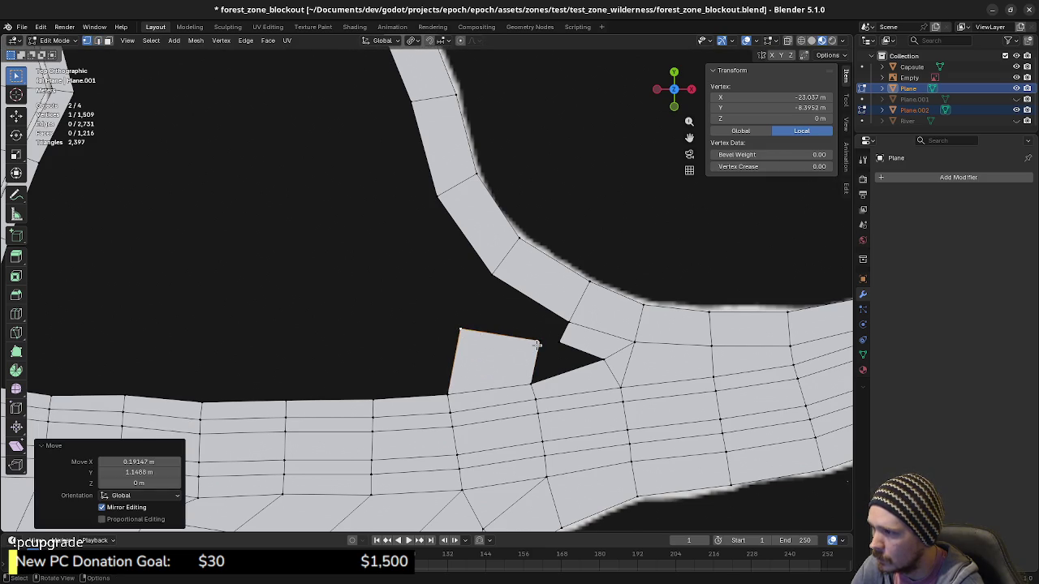
click(537, 344)
key(g)
click(549, 350)
Merge the top-right vertex into the right band At Last, fill a quad, and slide a corner.
click(550, 350)
shift+click(550, 351)
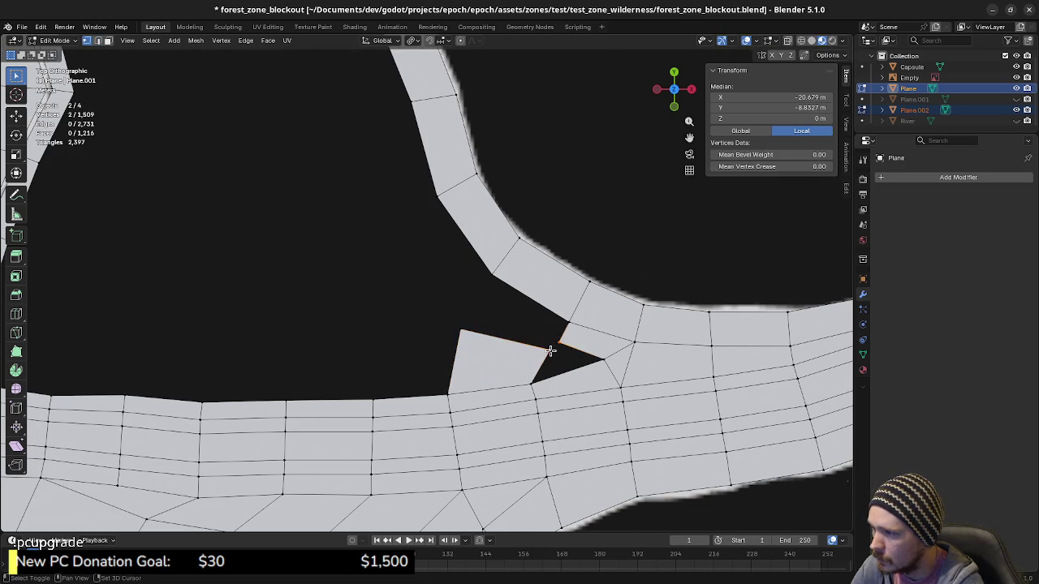
key(m)
click(529, 336)
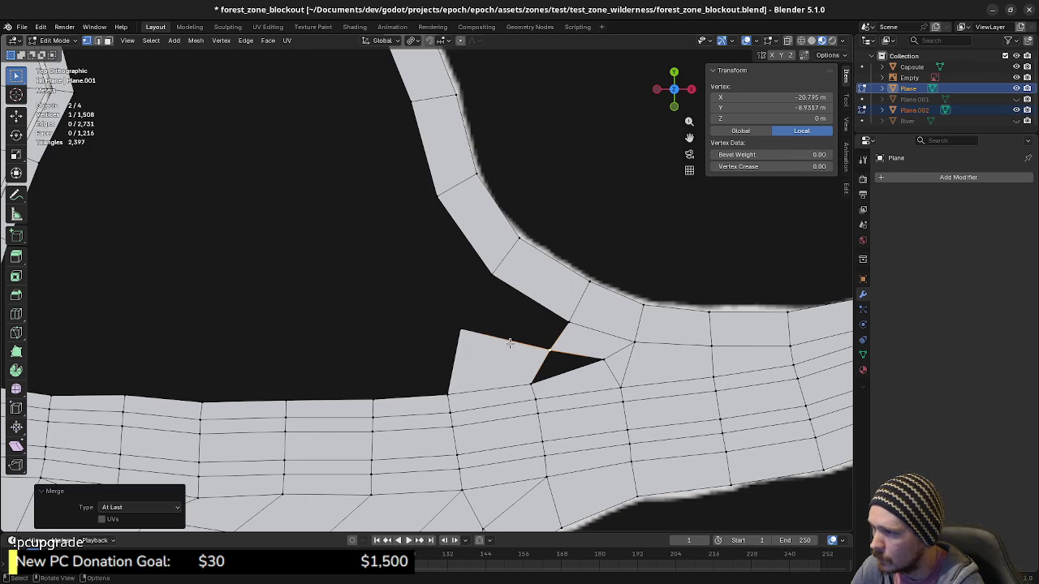
key(f)
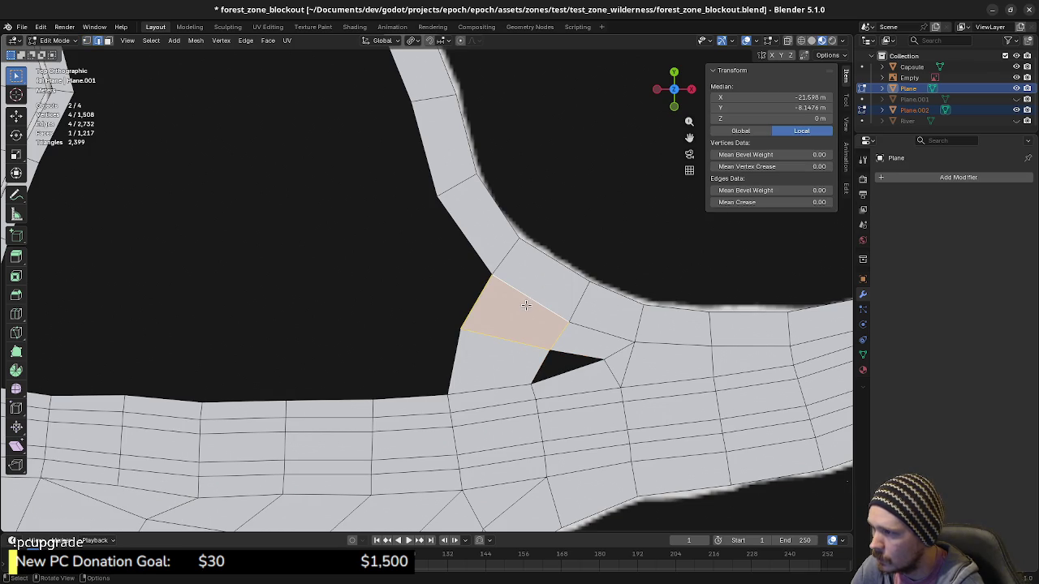
click(461, 330)
key(shift+v)
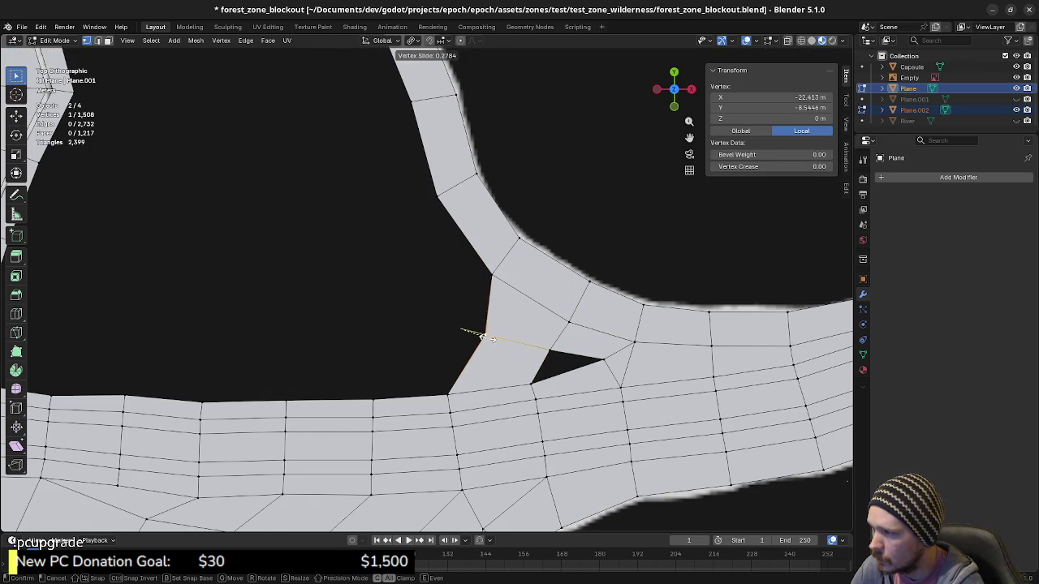
click(502, 347)
Fill the small triangular hole from its three vertices.
click(549, 351)
shift+click(533, 383)
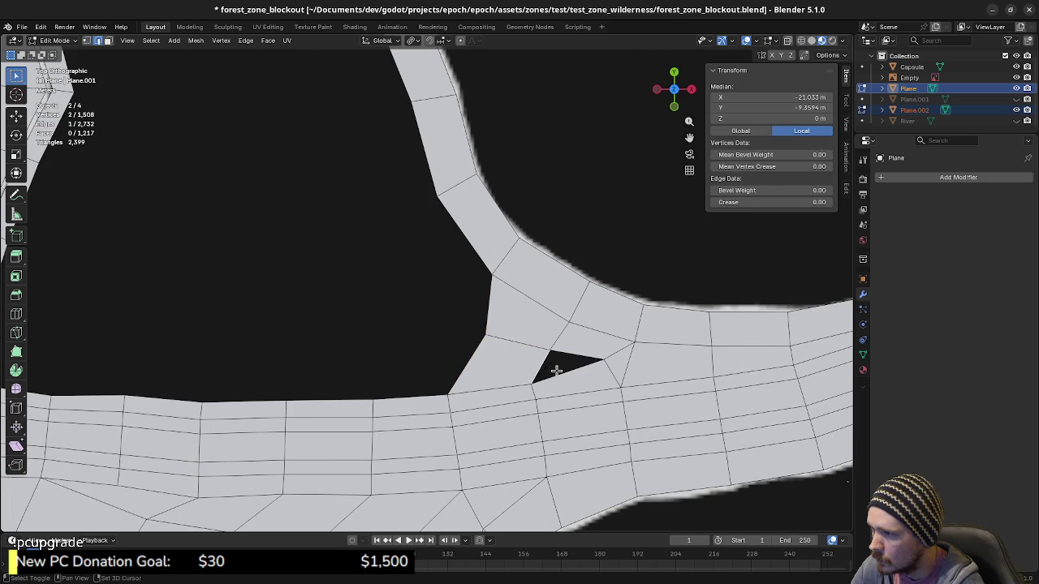
shift+click(602, 359)
key(f)
shift+middle_drag(460, 343, 512, 358)
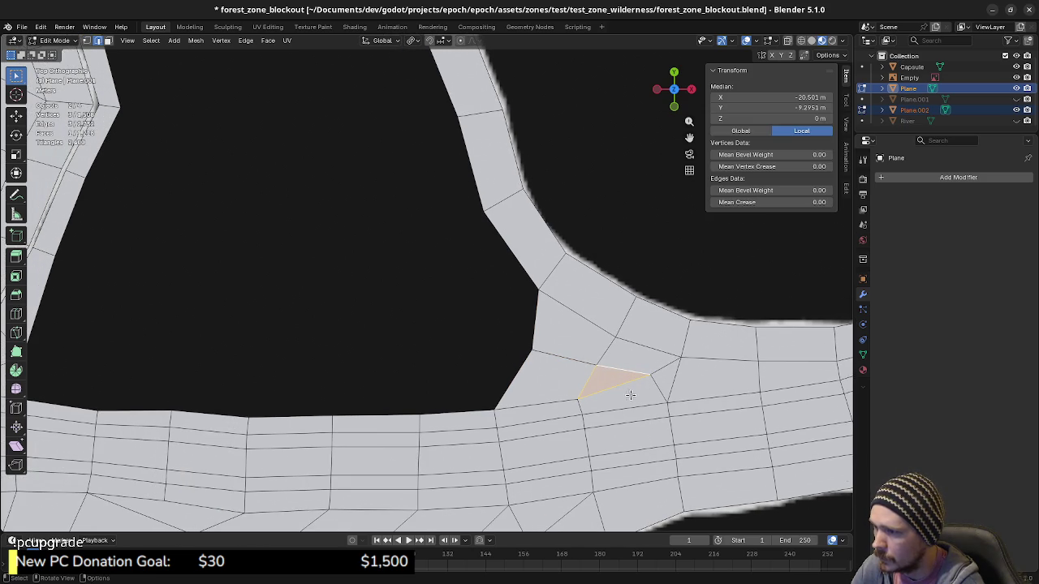
mouse_move(426, 371)
shift+middle_down()
mouse_move(439, 373)
mouse_move(370, 363)
shift+middle_up()
Switch to vertex select and frame the whole open central hole.
key(1)
click(594, 368)
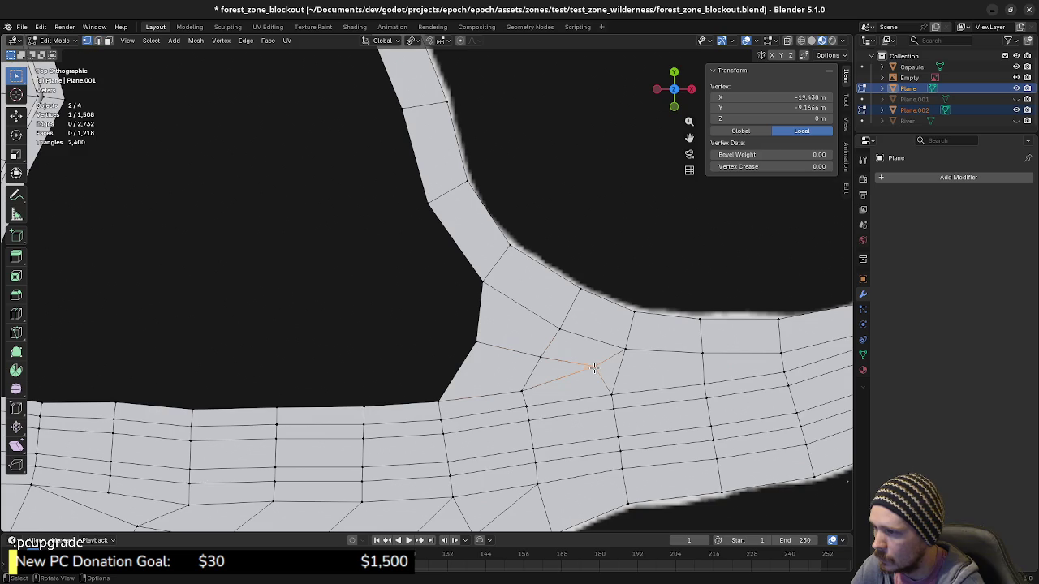
shift+middle_drag(512, 376, 622, 380)
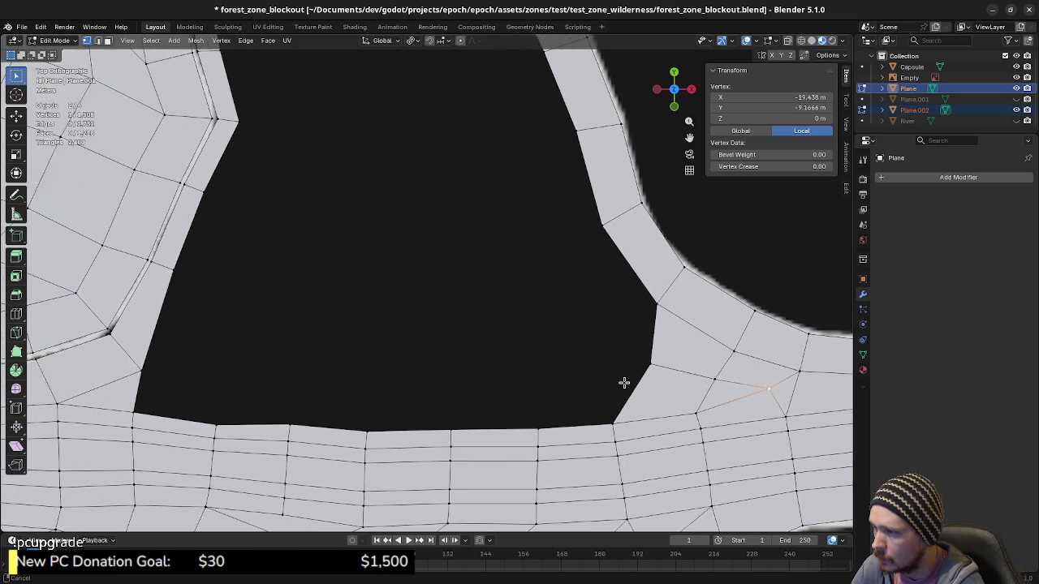
shift+middle_drag(538, 378, 581, 382)
scroll(433, 343, down, 2)
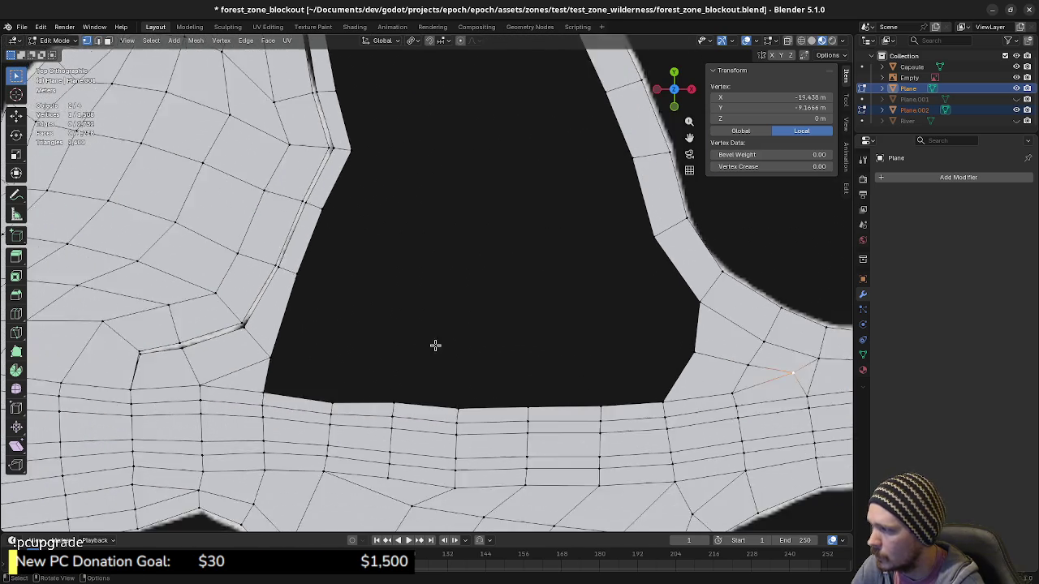
scroll(462, 281, down, 2)
mouse_move(462, 280)
shift+middle_down()
mouse_move(478, 409)
mouse_move(498, 371)
shift+middle_up()
Fill the hole's lower-left corner with a triangle and deselect all.
click(498, 371)
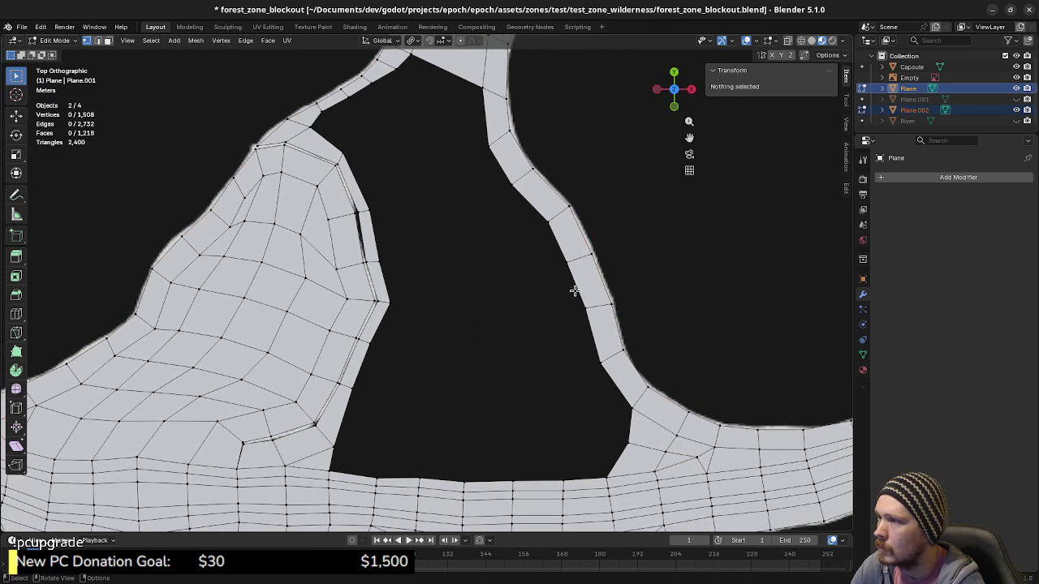
alt+click(574, 276)
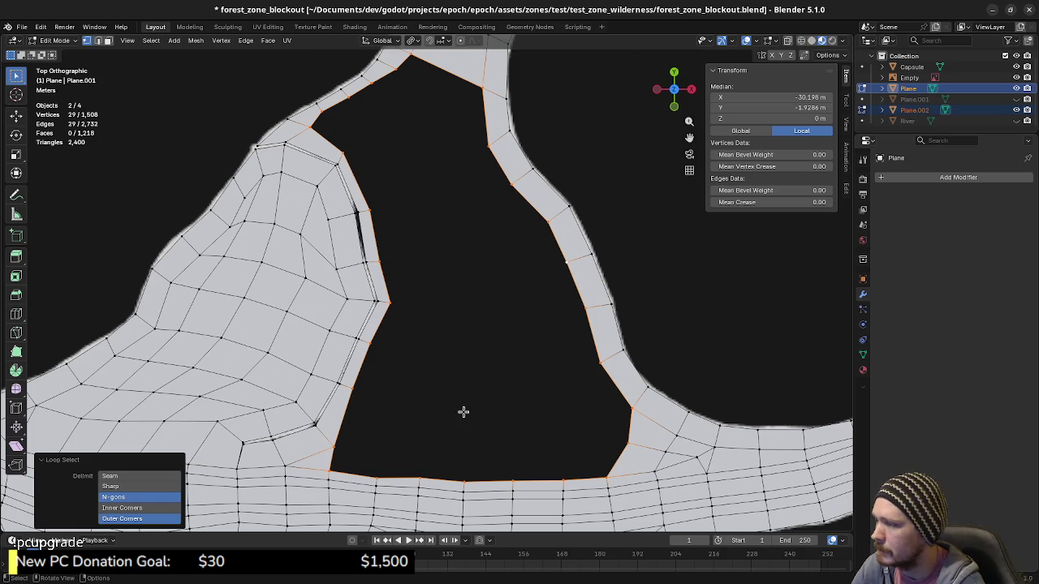
click(332, 467)
key(f)
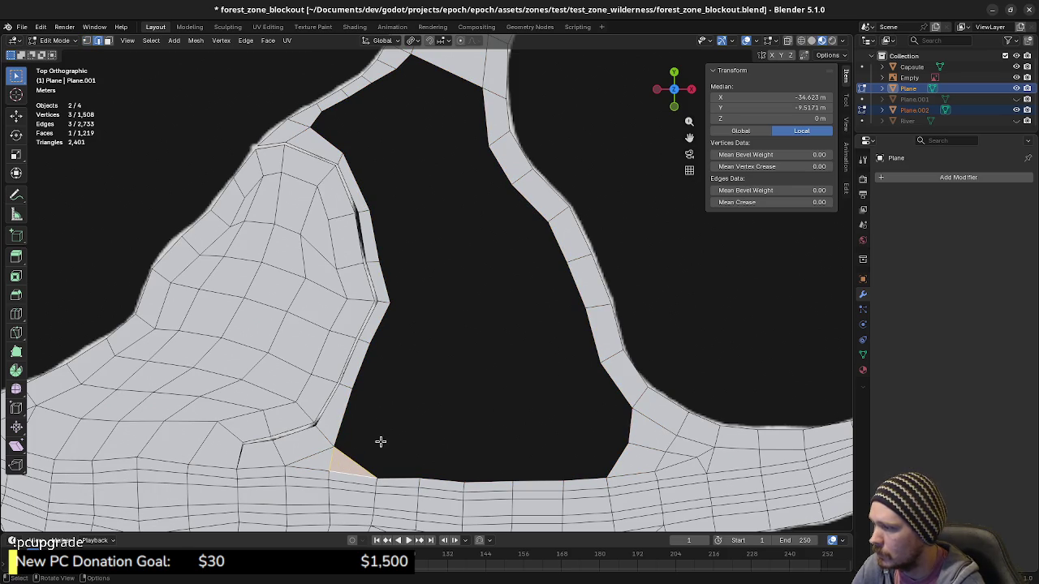
key(a)
key(alt+a)
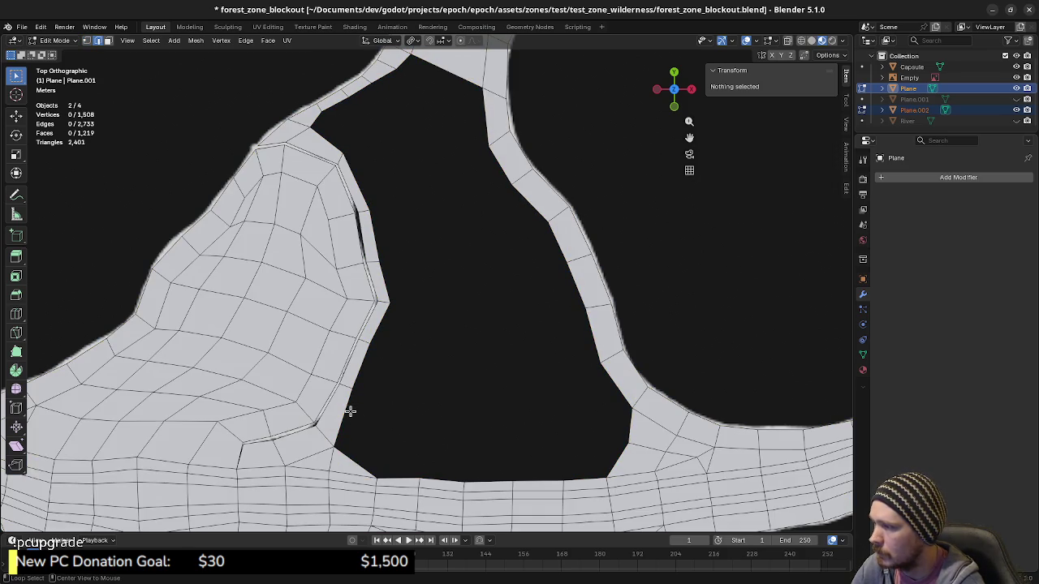
Grid Fill the hole's border loop with quads, reducing the span to 4.
alt+click(352, 412)
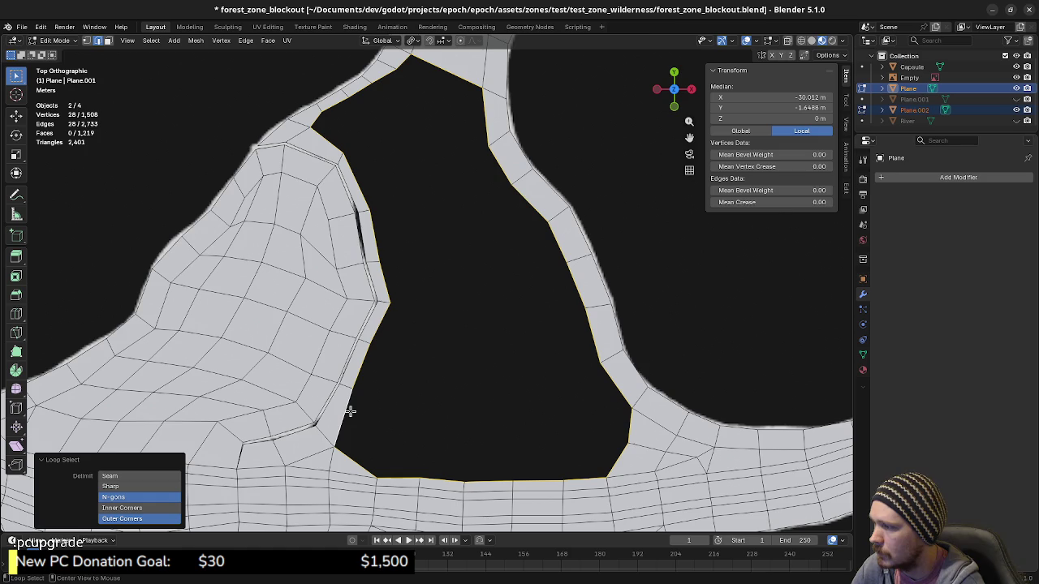
click(268, 40)
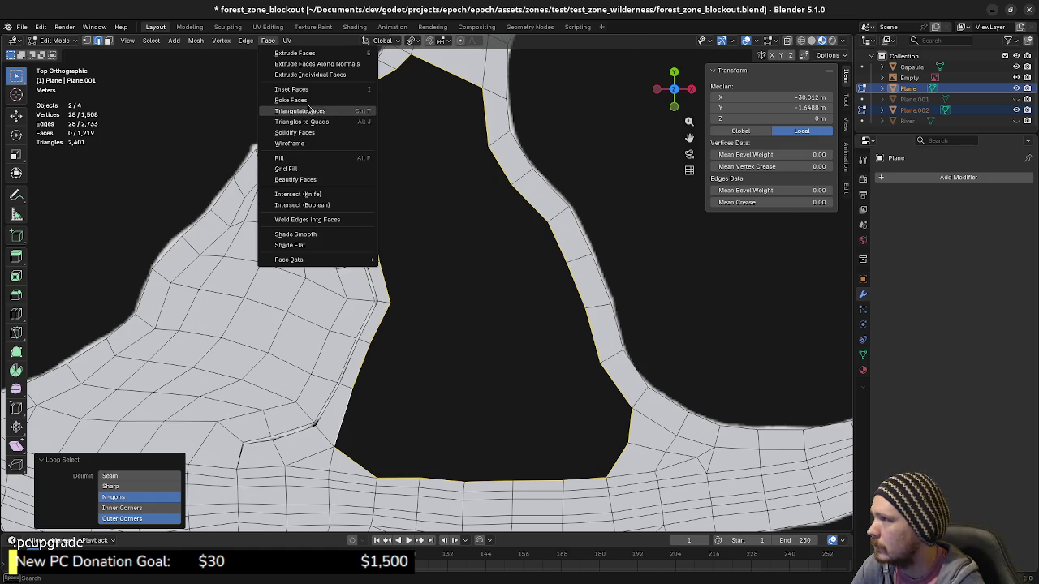
click(299, 168)
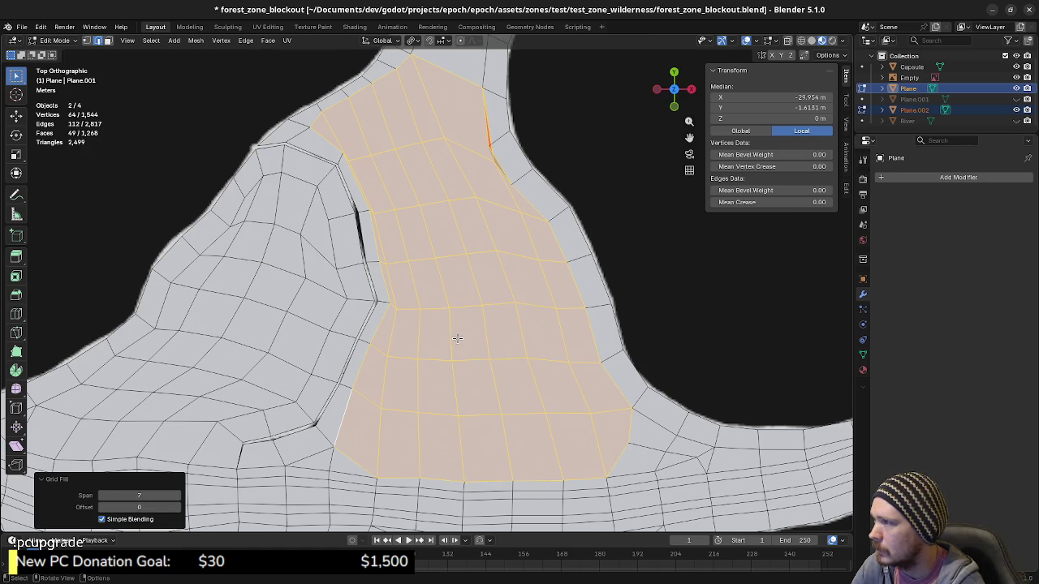
click(103, 496)
click(103, 496)
click(102, 496)
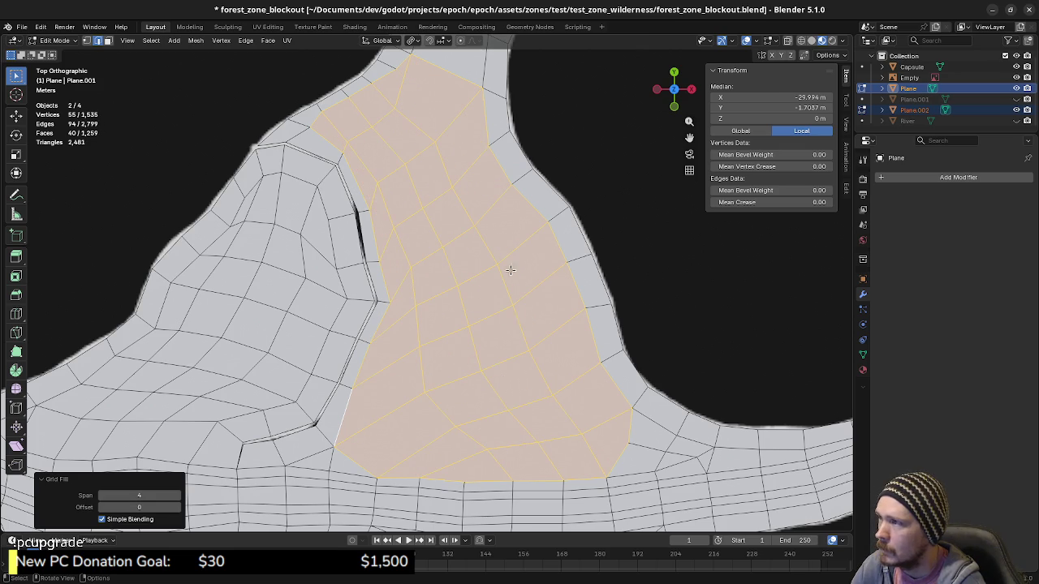
In vertex mode, reposition and slide the upper-neck vertices to even out the grid.
key(1)
key(alt+a)
click(452, 121)
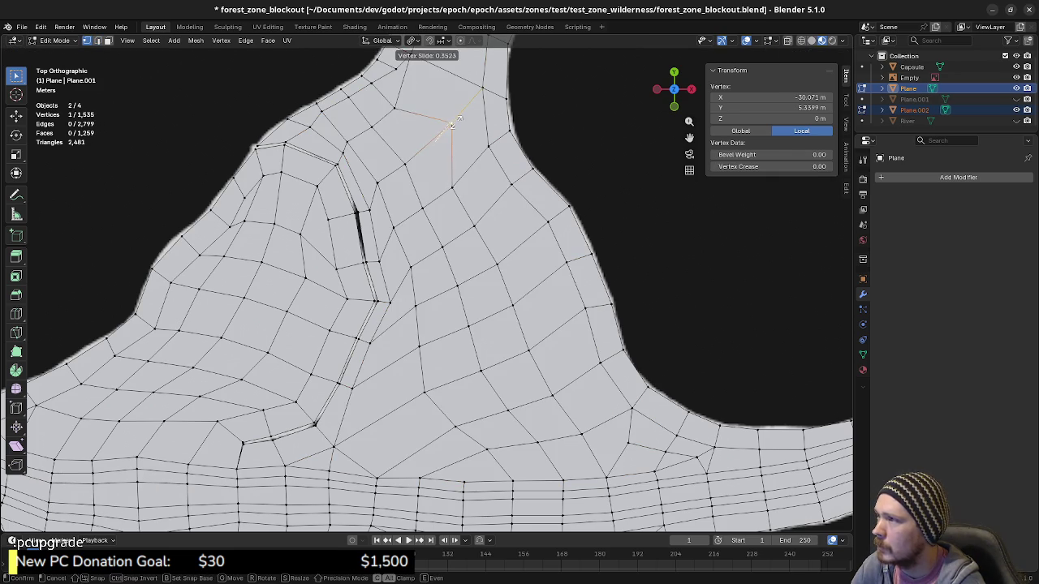
click(397, 106)
drag(398, 107, 413, 98)
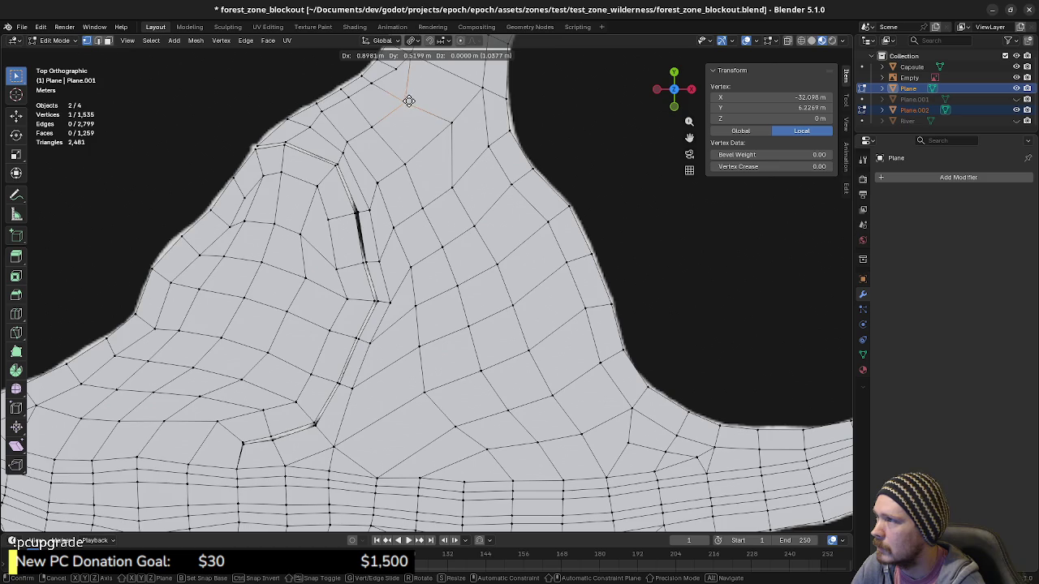
click(464, 174)
drag(463, 174, 476, 226)
key(g)
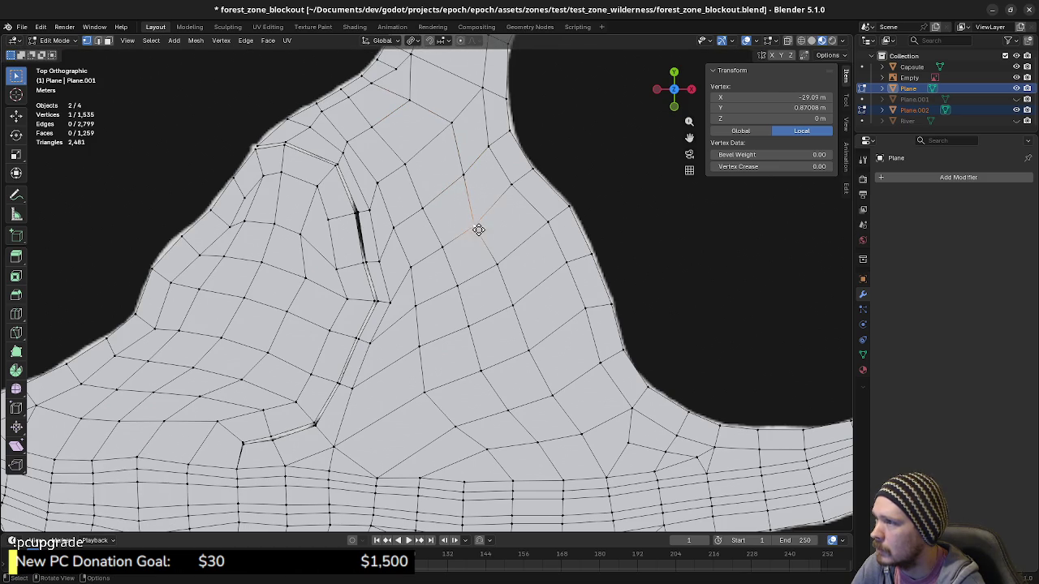
click(491, 225)
key(g)
key(g)
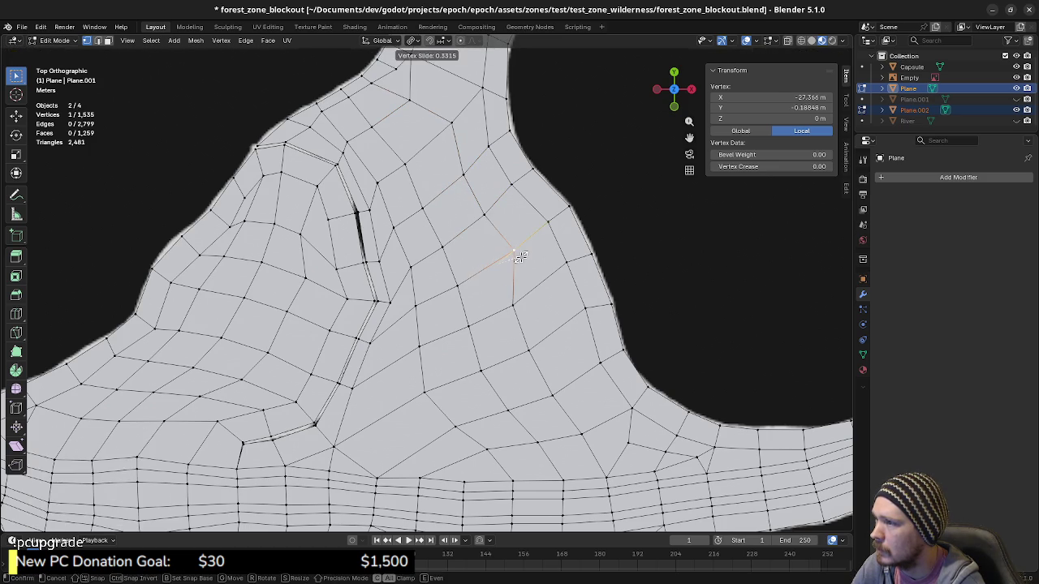
click(519, 256)
Slide the vertices down the right side of the patch along their edges.
click(513, 304)
key(g)
key(g)
click(529, 347)
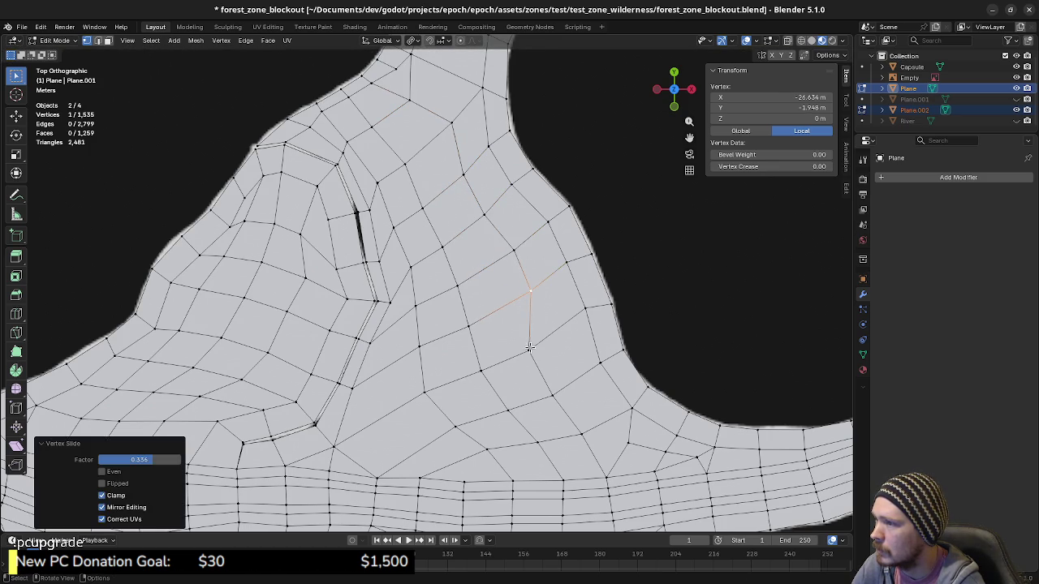
click(529, 347)
key(g)
key(g)
click(550, 345)
click(551, 394)
key(g)
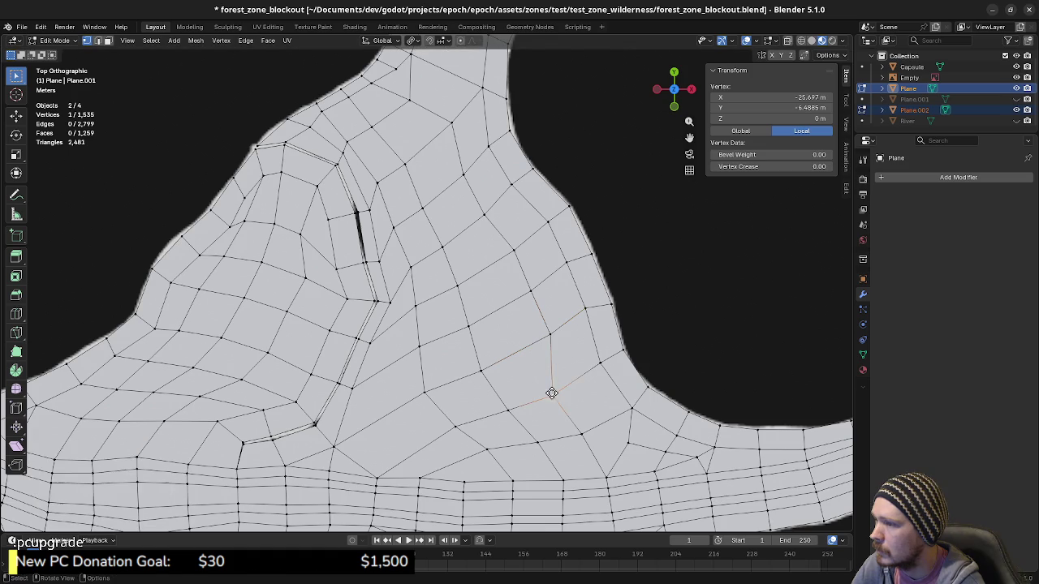
key(g)
click(571, 410)
Slide the lower-middle interior vertices along their edges, working upward.
key(g)
key(g)
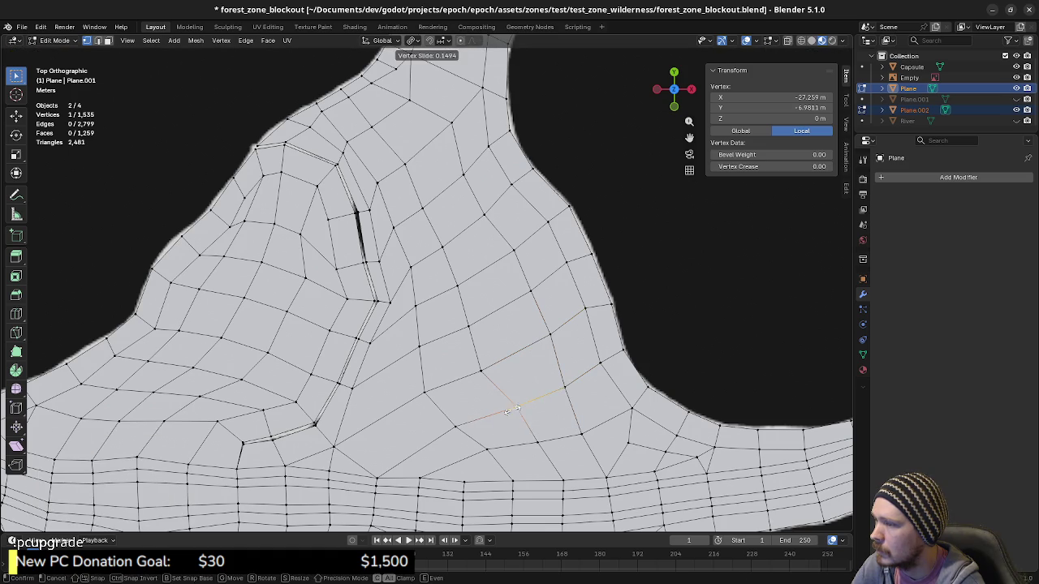
click(513, 409)
click(484, 372)
key(g)
key(g)
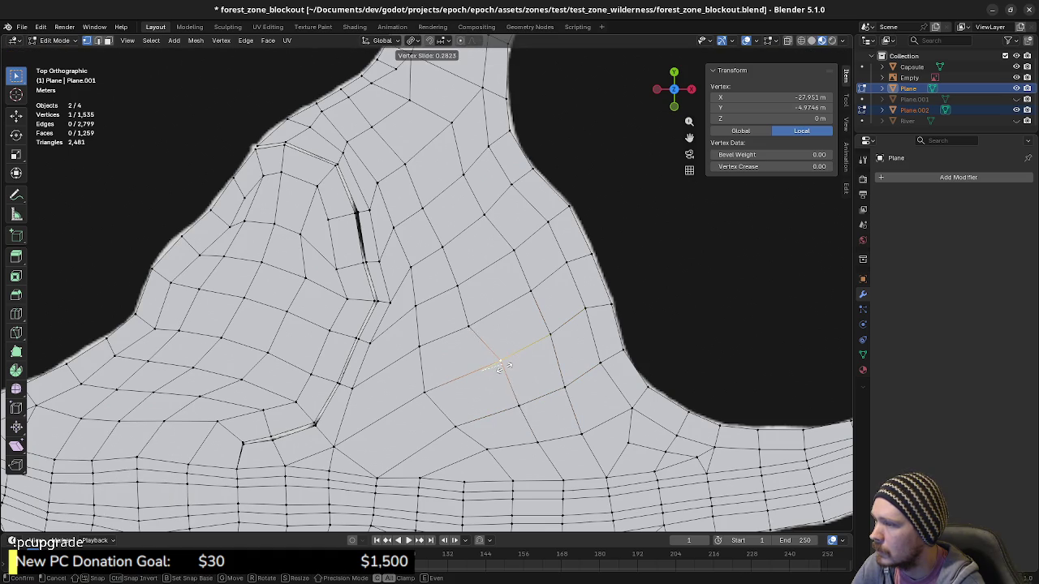
click(497, 366)
click(469, 328)
key(g)
key(g)
click(480, 323)
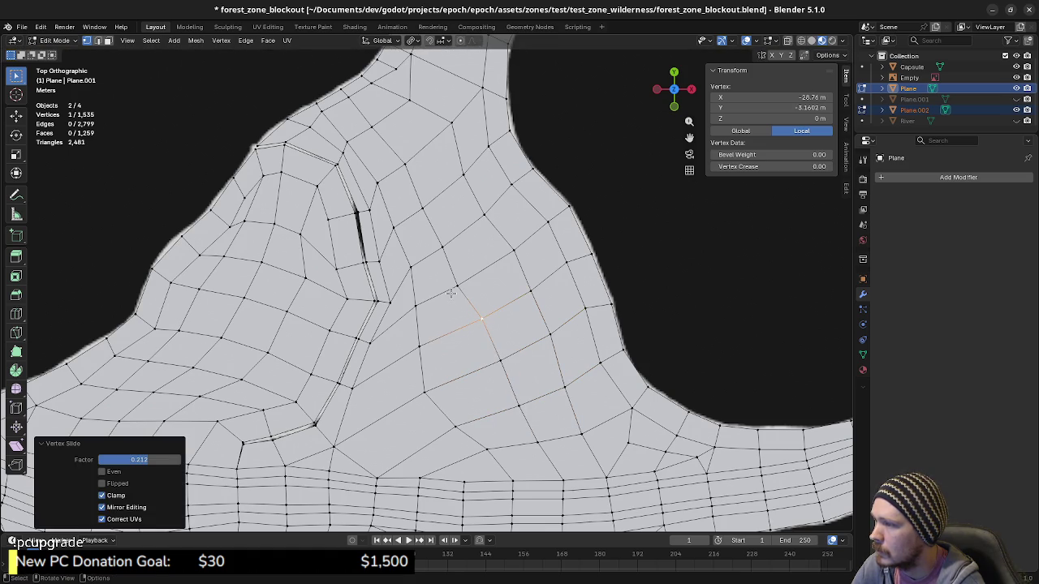
click(453, 291)
key(g)
key(g)
click(469, 282)
Move the vertices near the top of the neck into evener positions.
click(444, 249)
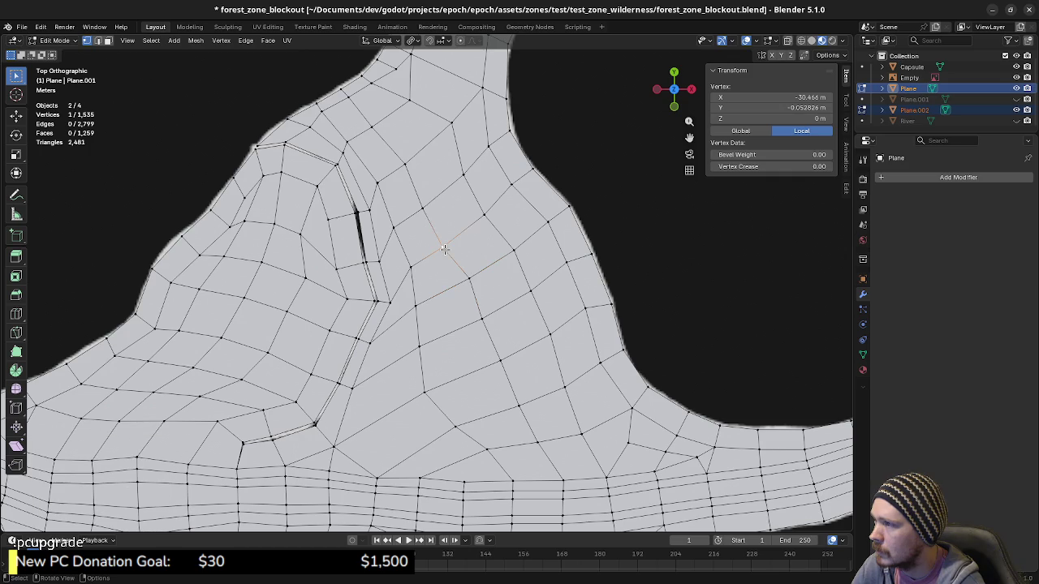
key(g)
key(g)
click(386, 133)
click(359, 142)
key(g)
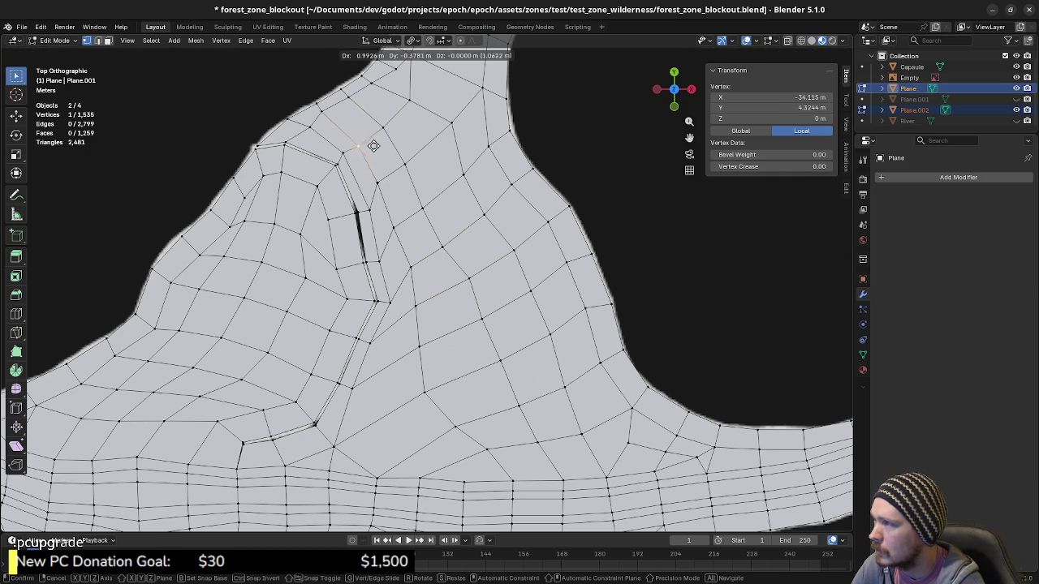
click(372, 140)
key(g)
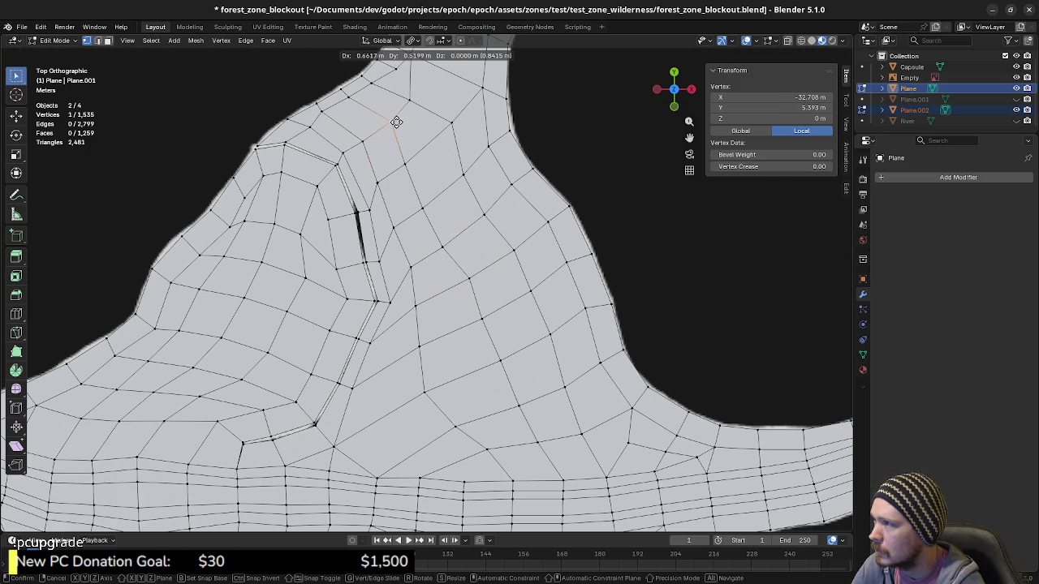
click(396, 121)
key(g)
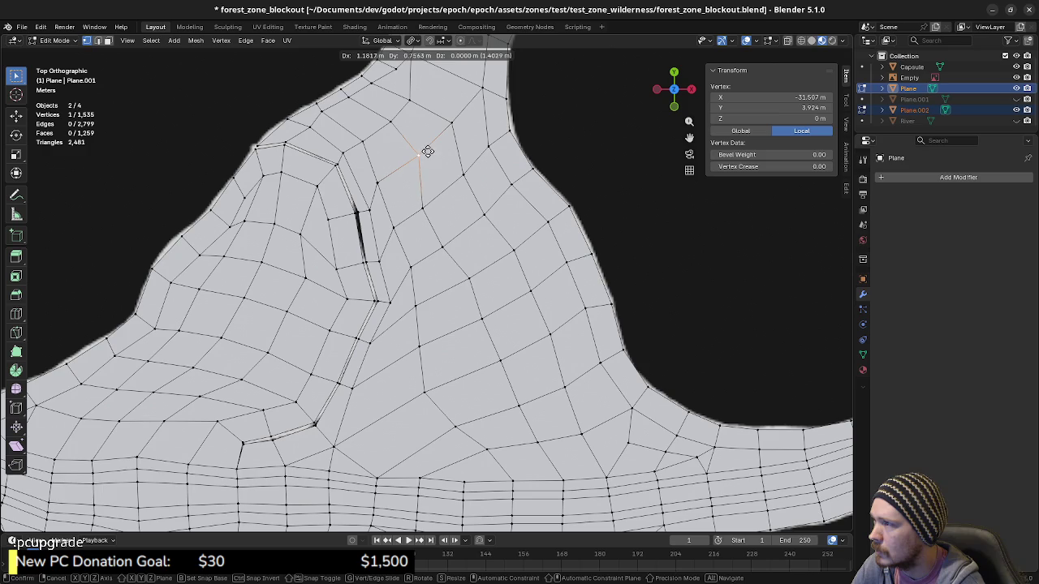
click(427, 151)
Reposition the next vertices down the neck to even the quad spacing.
click(378, 181)
key(g)
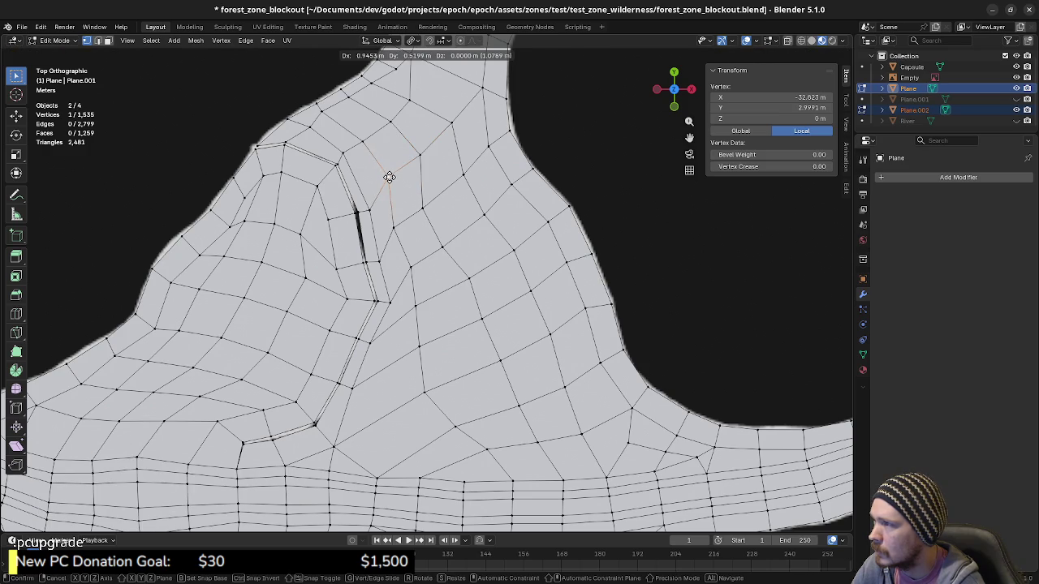
click(392, 181)
key(g)
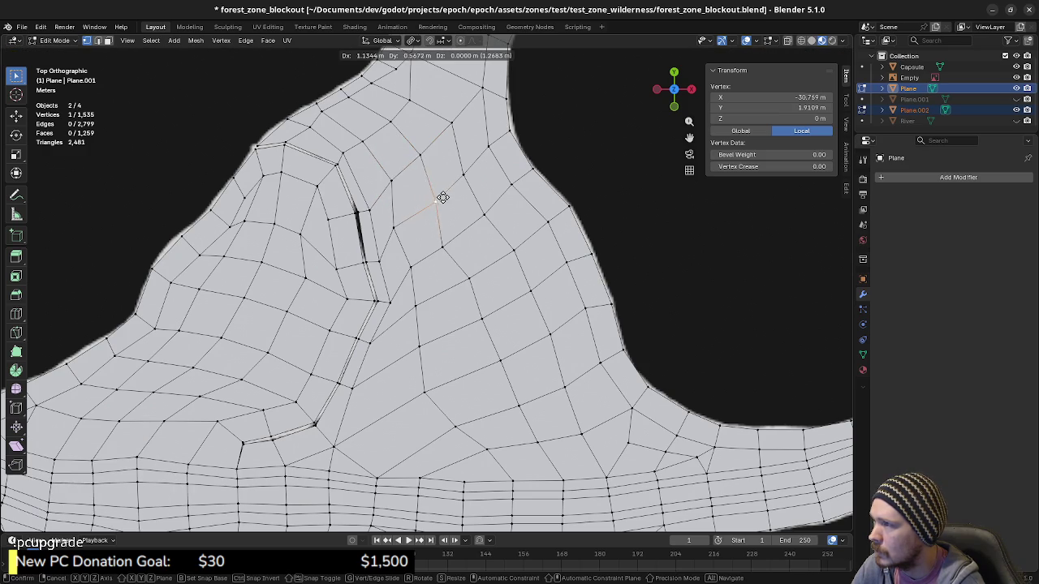
click(446, 192)
key(g)
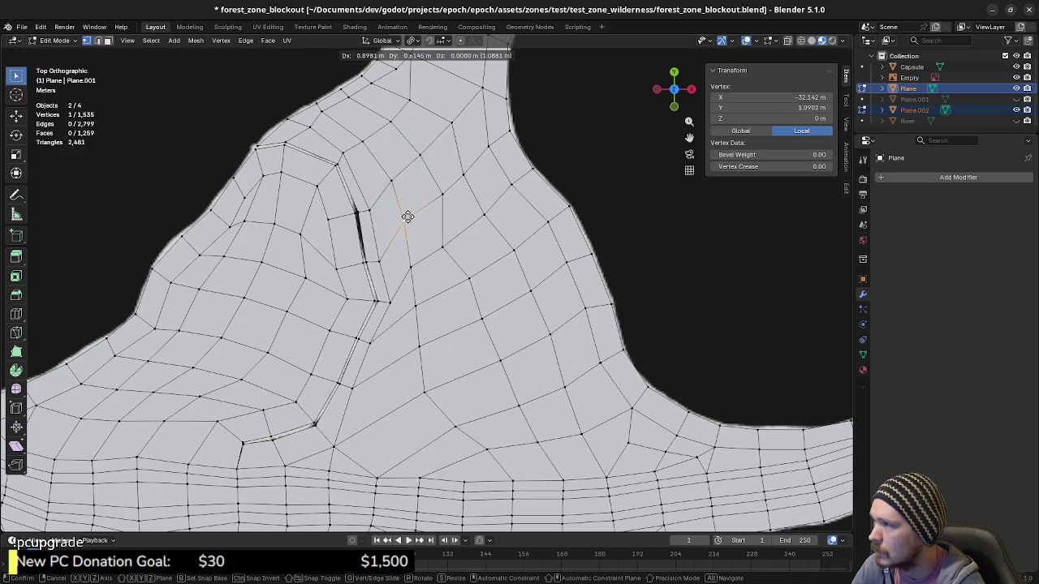
click(407, 218)
key(g)
click(438, 196)
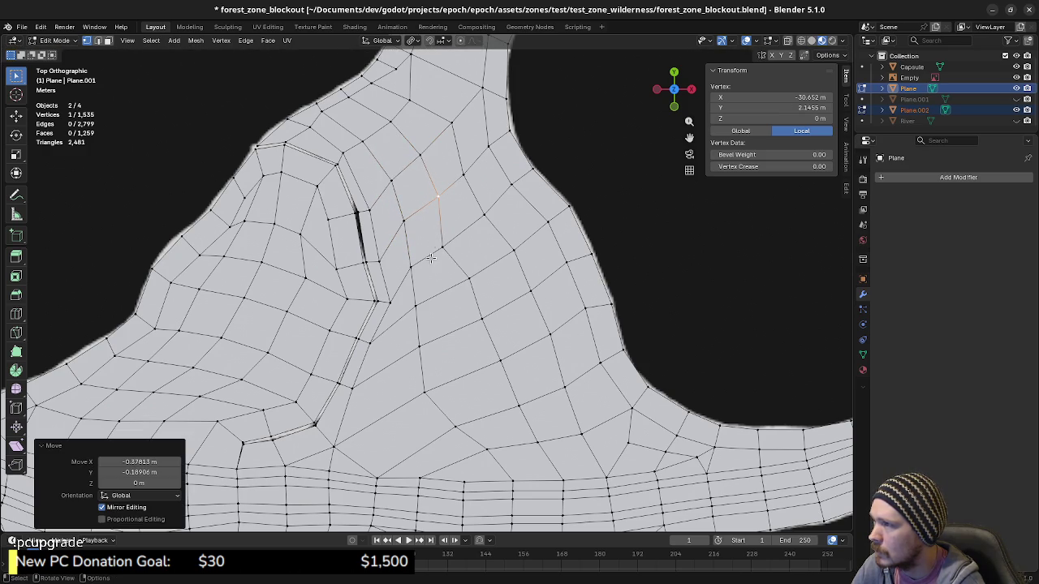
Move the middle vertices lower down to balance the grid.
key(g)
click(422, 264)
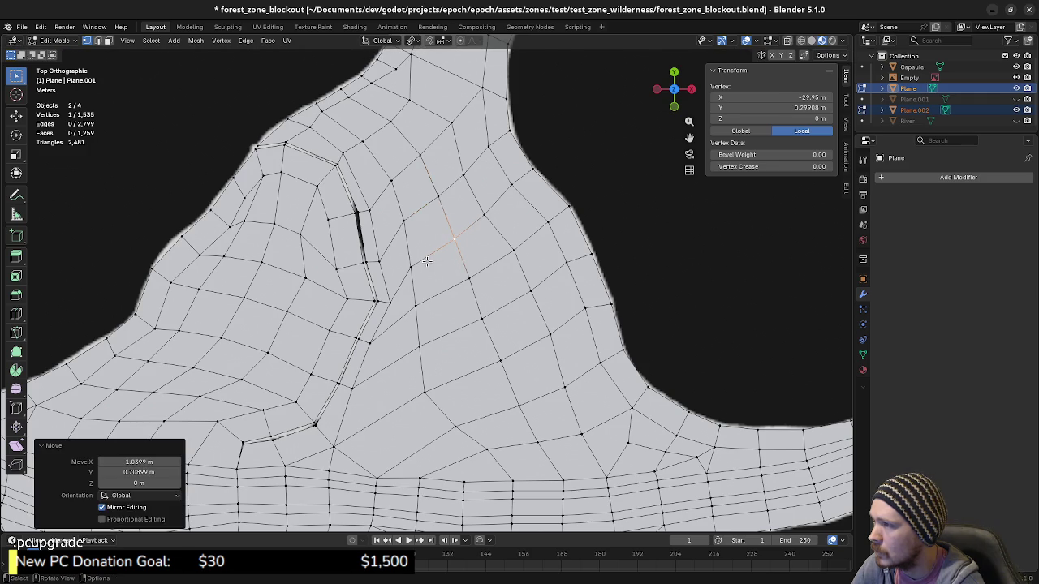
key(g)
click(427, 275)
key(g)
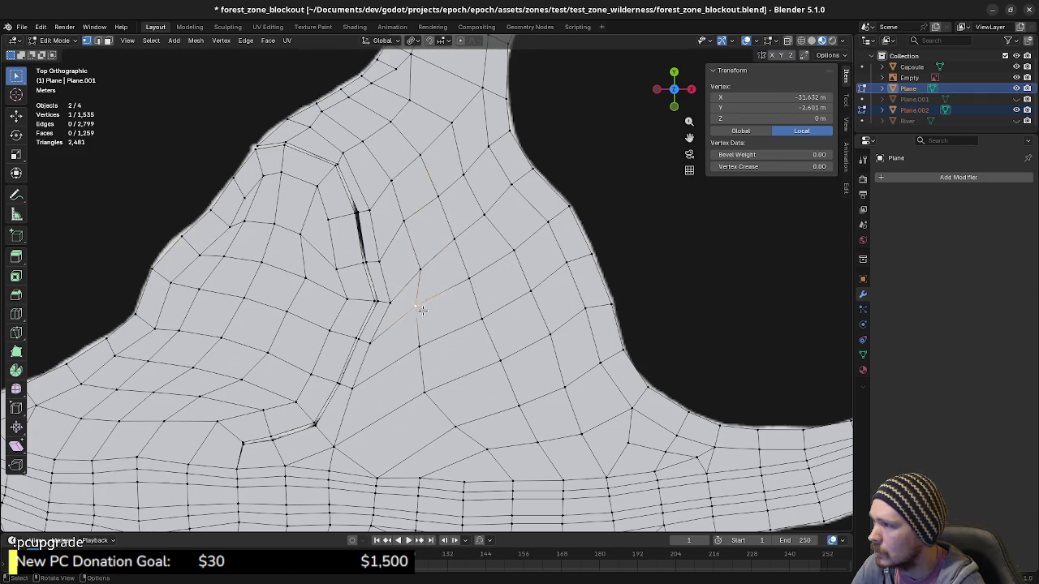
click(431, 325)
key(g)
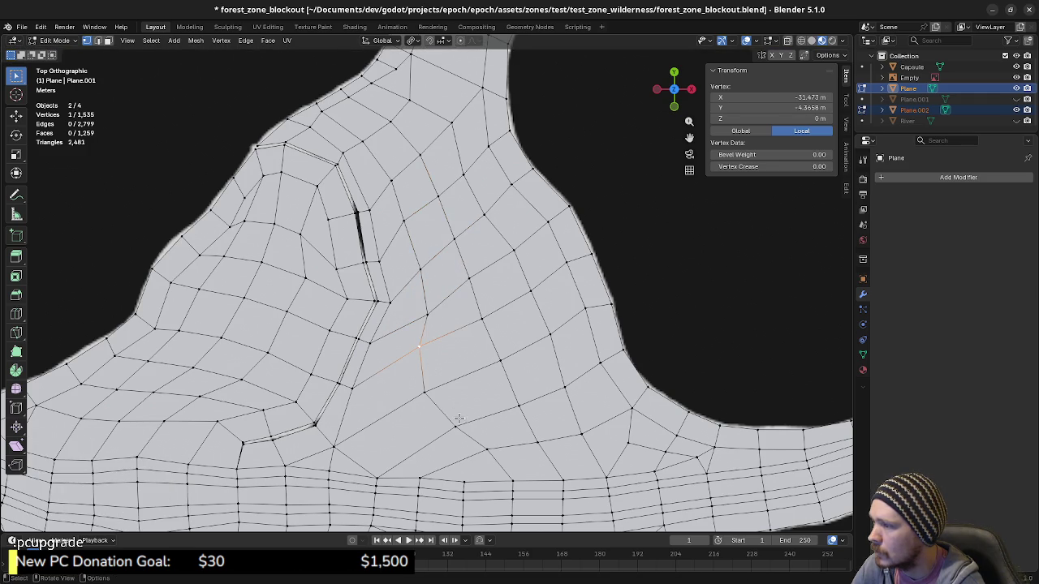
Adjust the vertices near the bottom of the region for even quads.
click(458, 418)
key(g)
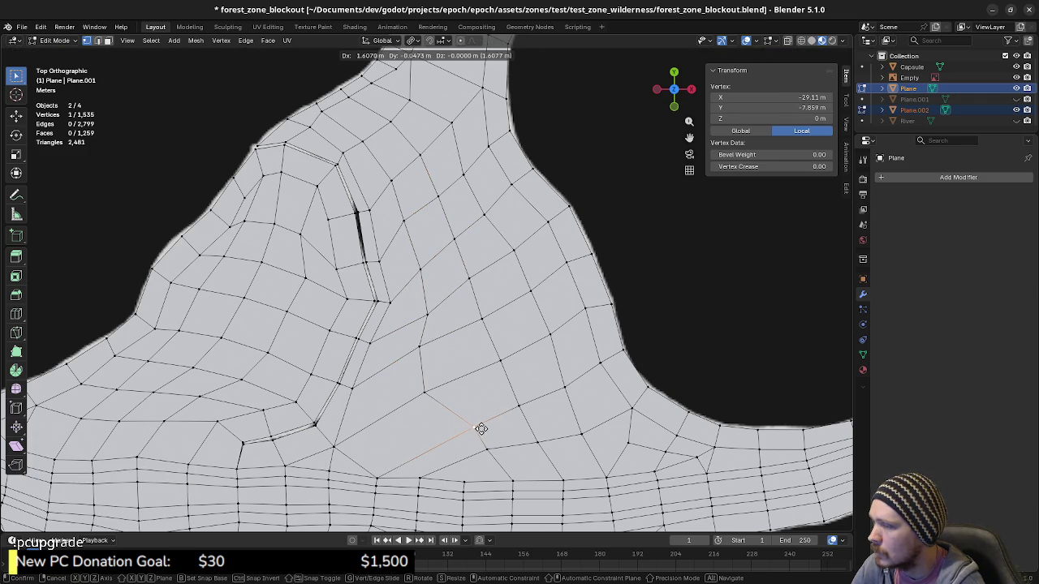
click(480, 429)
key(g)
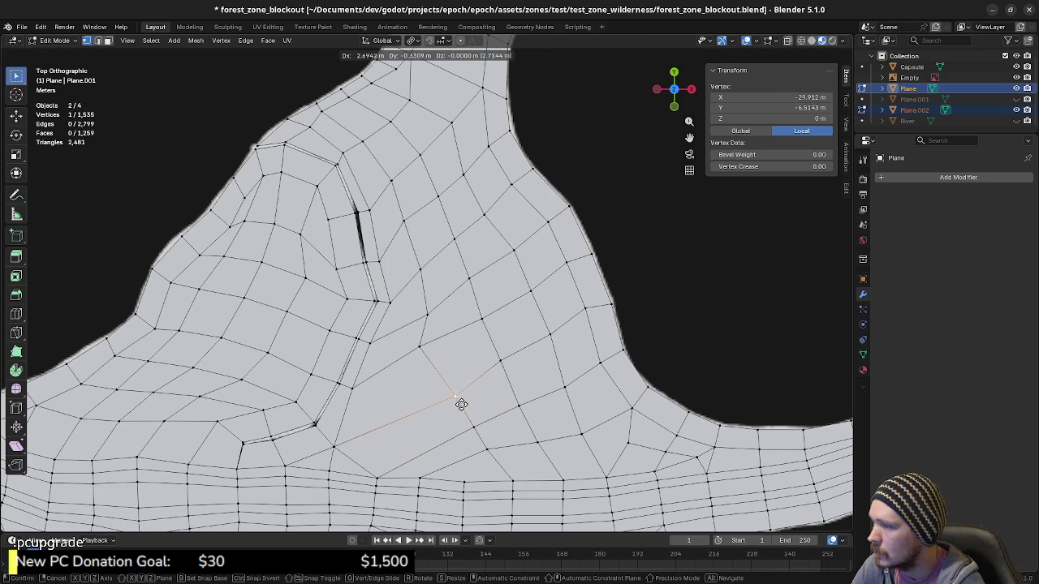
click(460, 404)
click(420, 349)
key(g)
click(434, 362)
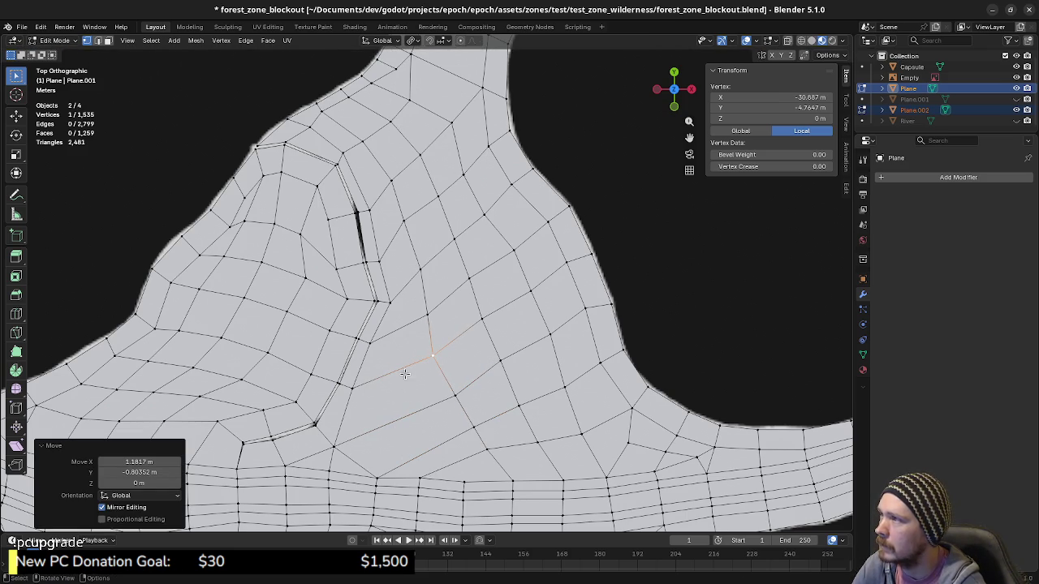
Slide a vertex near the upper border of the grid-fill patch into place.
shift+scroll(431, 226, up, 5)
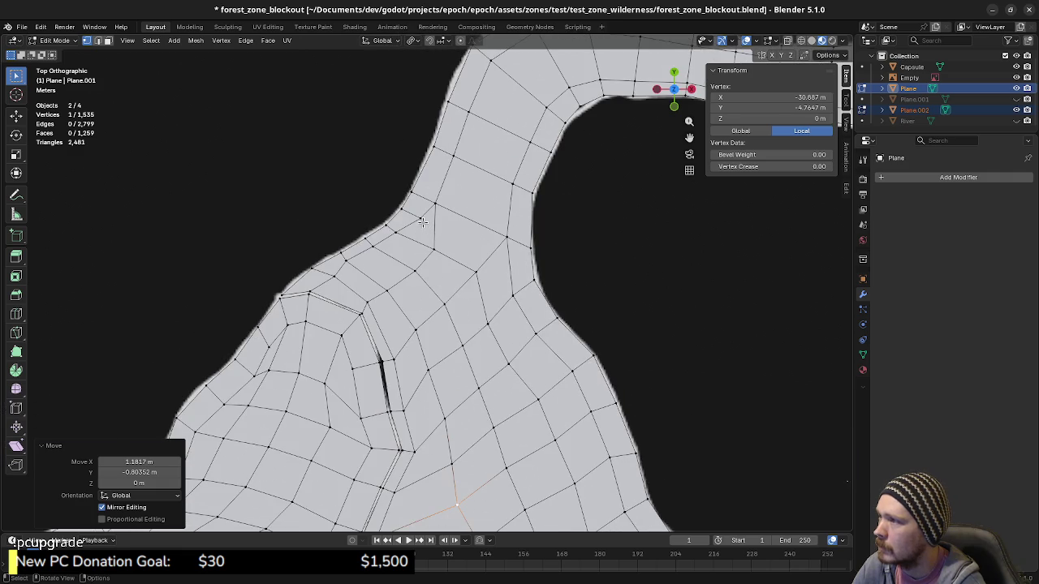
key(shift+v)
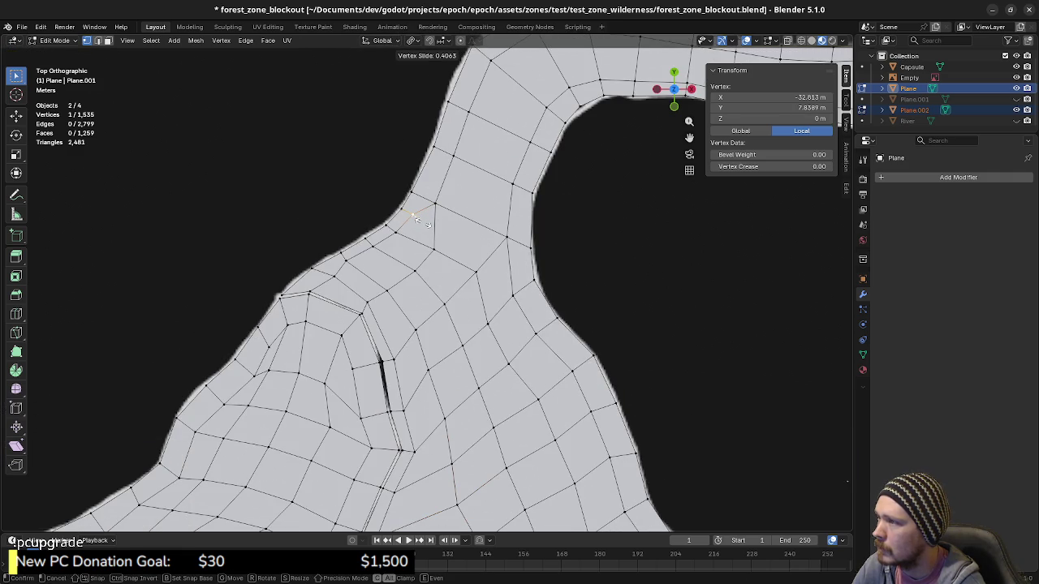
click(419, 221)
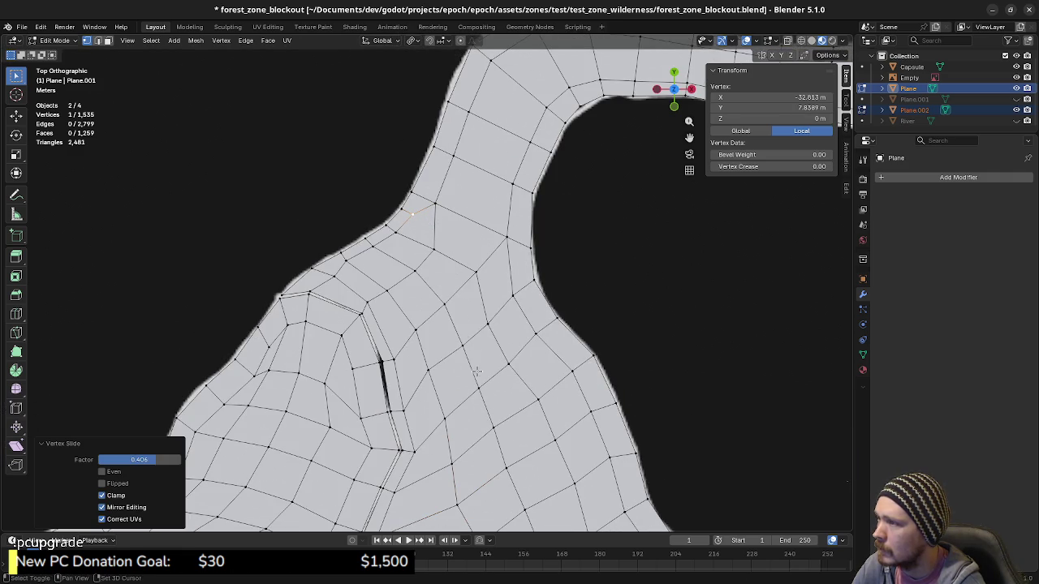
Zoom out, deselect all, and select the diagonal edge below the rock outline.
shift+scroll(477, 357, down, 1)
shift+scroll(477, 351, down, 1)
shift+scroll(489, 343, down, 1)
shift+scroll(487, 340, down, 1)
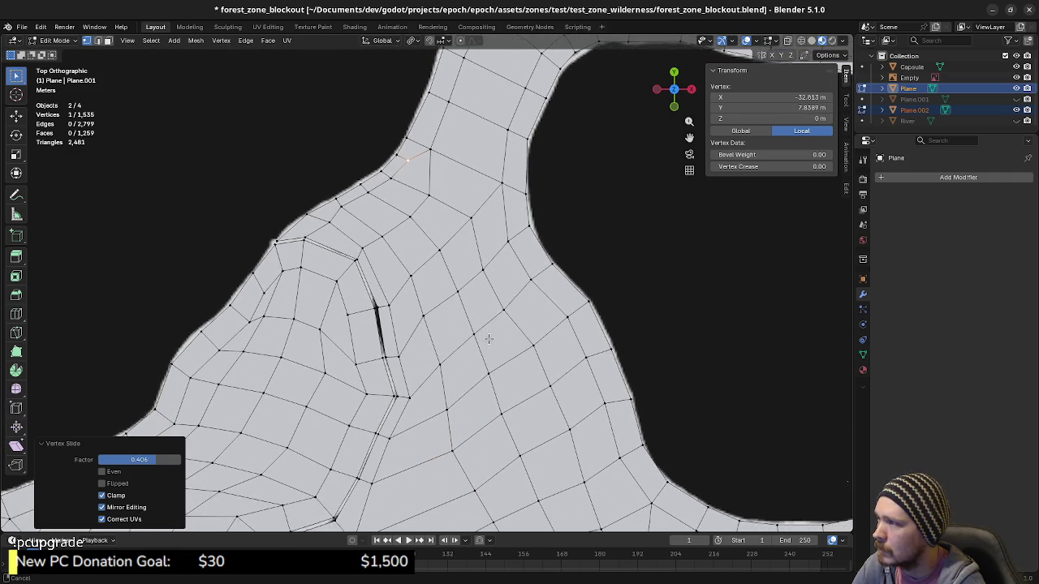
shift+scroll(484, 331, down, 1)
shift+scroll(481, 323, down, 1)
shift+scroll(477, 317, down, 1)
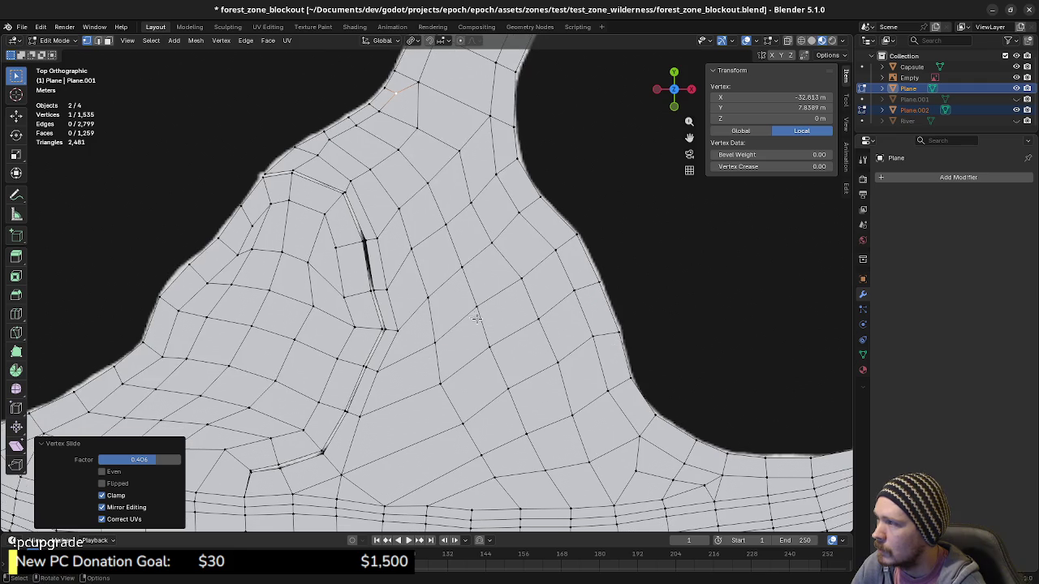
shift+scroll(454, 341, down, 1)
shift+scroll(422, 389, down, 1)
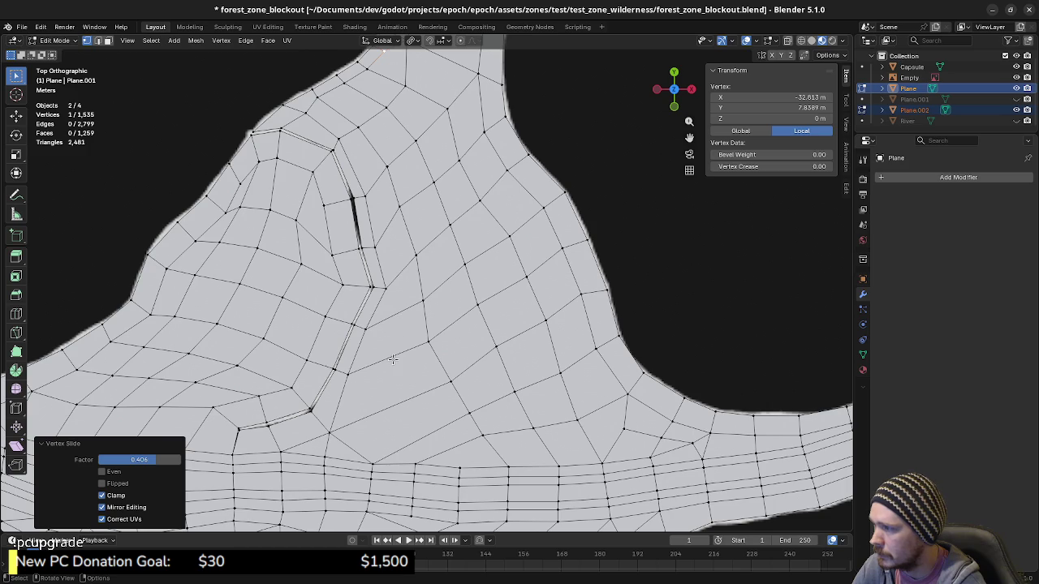
key(alt+a)
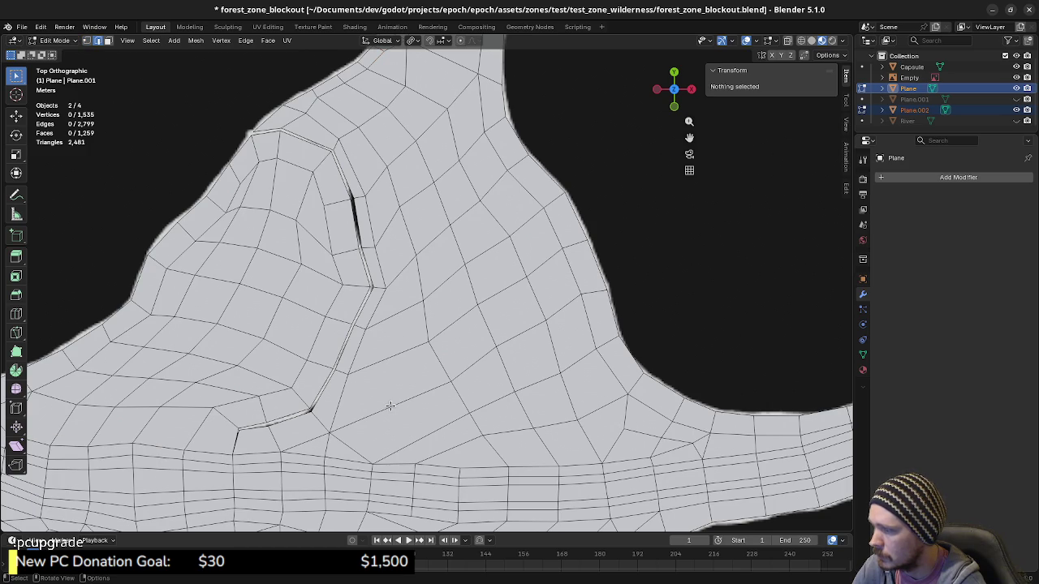
click(390, 405)
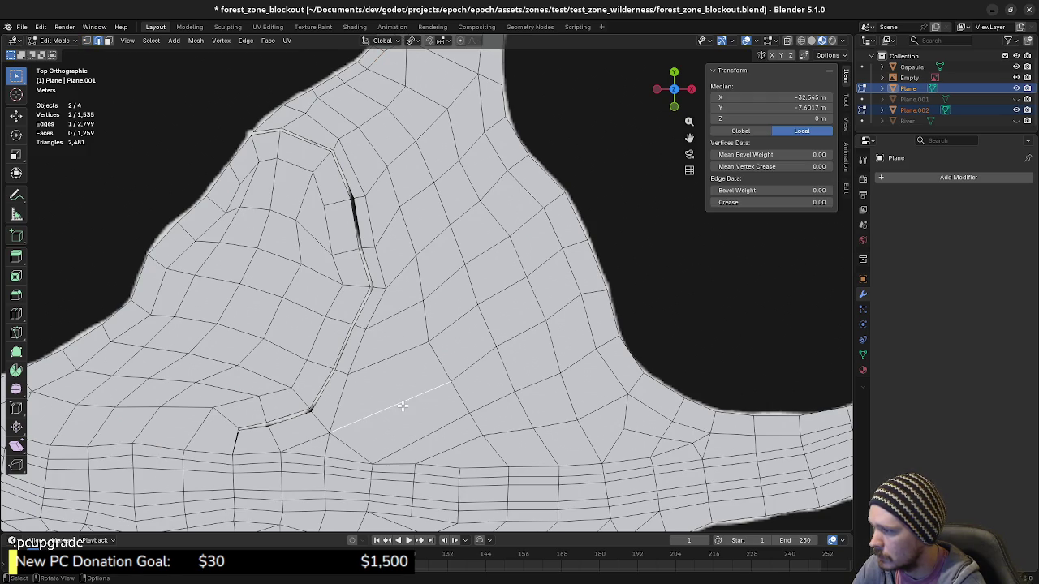
Subdivide the edge, try joining its midpoint to neighbours, then undo back to the split edge.
key(F3)
click(460, 439)
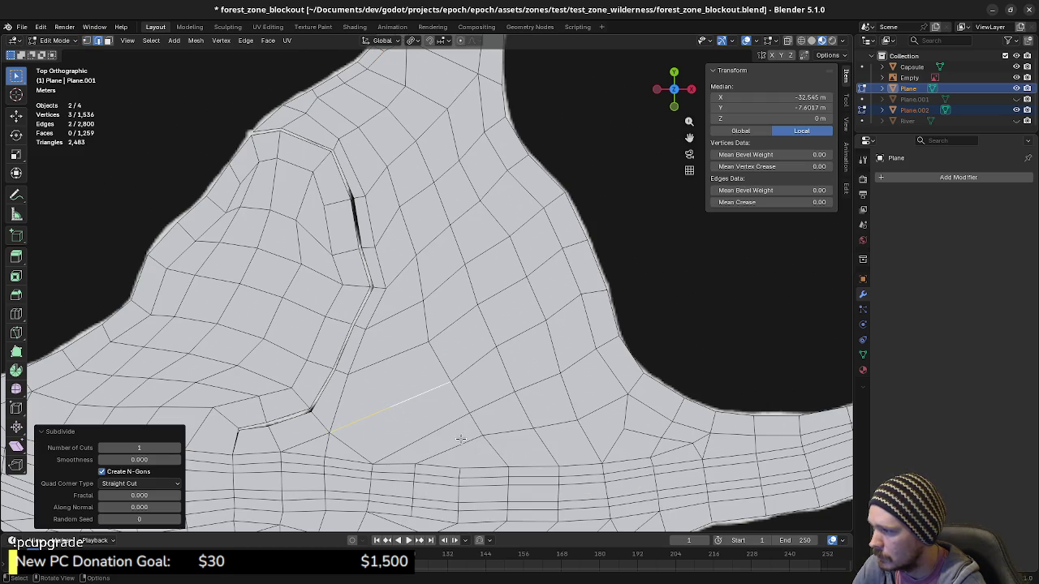
key(1)
click(389, 405)
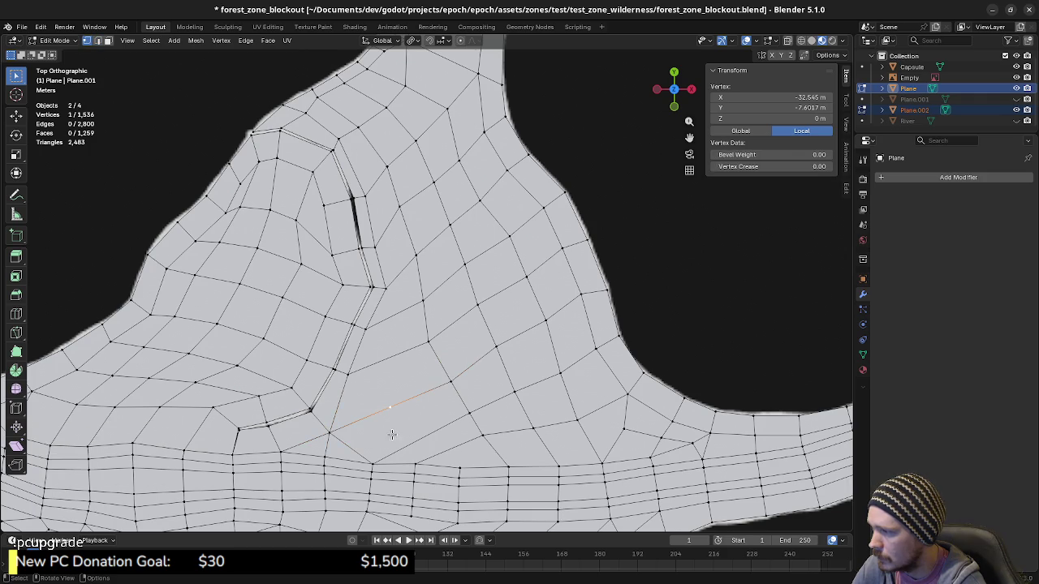
shift+click(372, 461)
key(j)
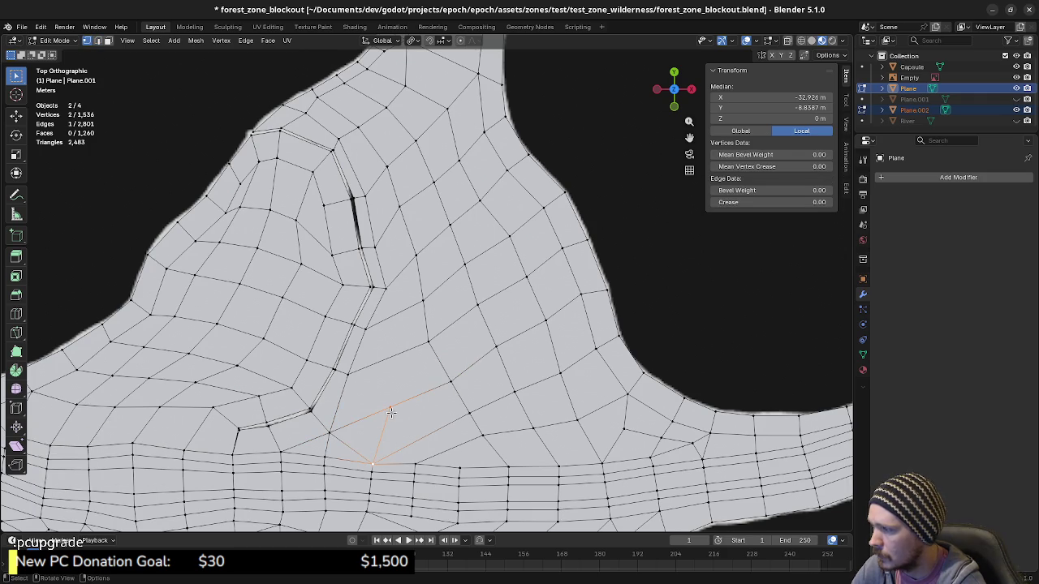
click(389, 405)
shift+click(348, 372)
key(j)
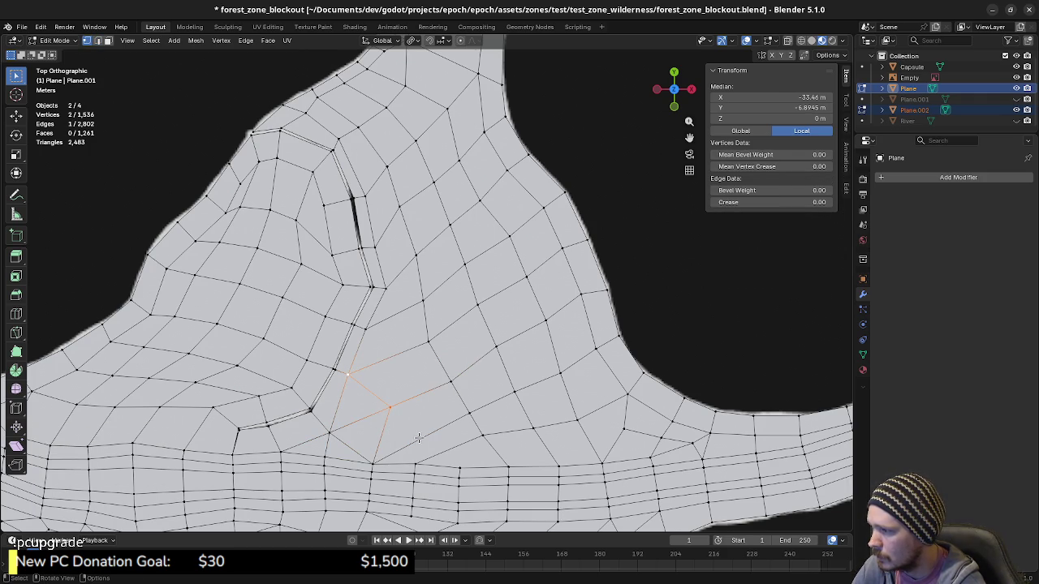
key(ctrl+z)
key(ctrl+z)
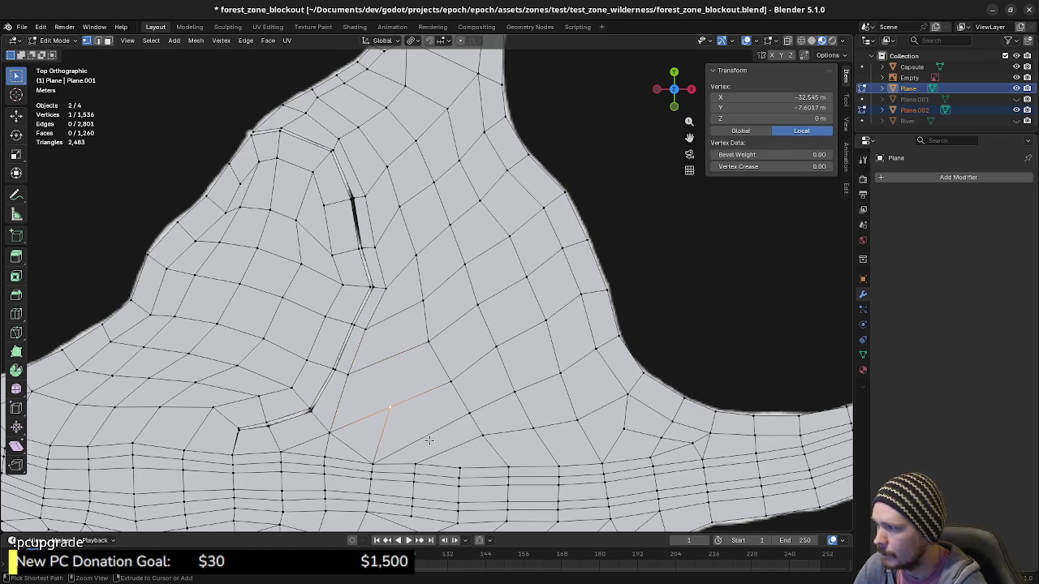
key(ctrl+z)
key(ctrl+z)
key(ctrl+z)
key(ctrl+z)
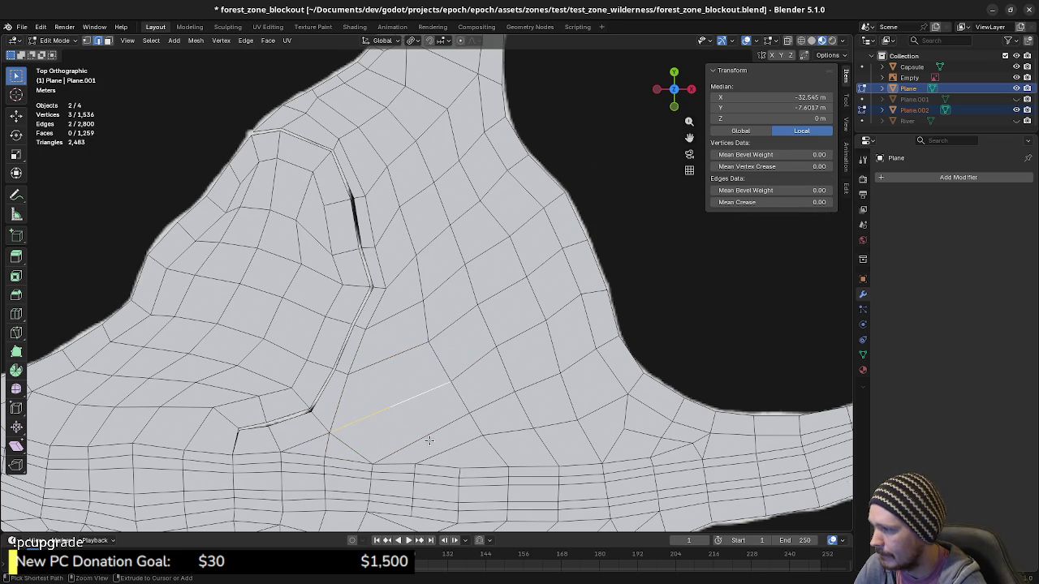
key(x)
key(ctrl+z)
Delete the midpoint vertex and grid-fill the resulting hole's border loop with quads.
key(x)
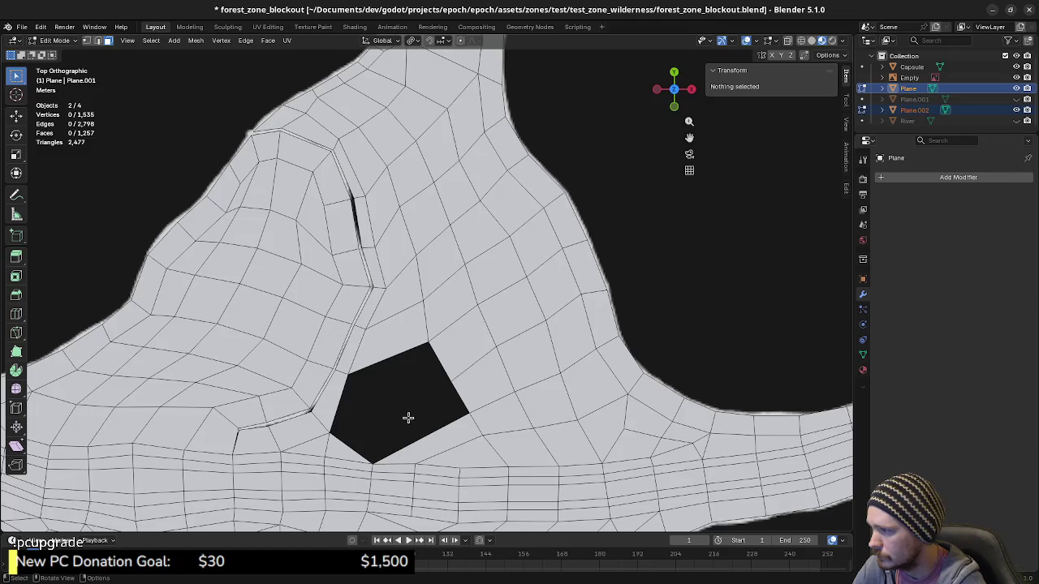
key(2)
alt+click(442, 373)
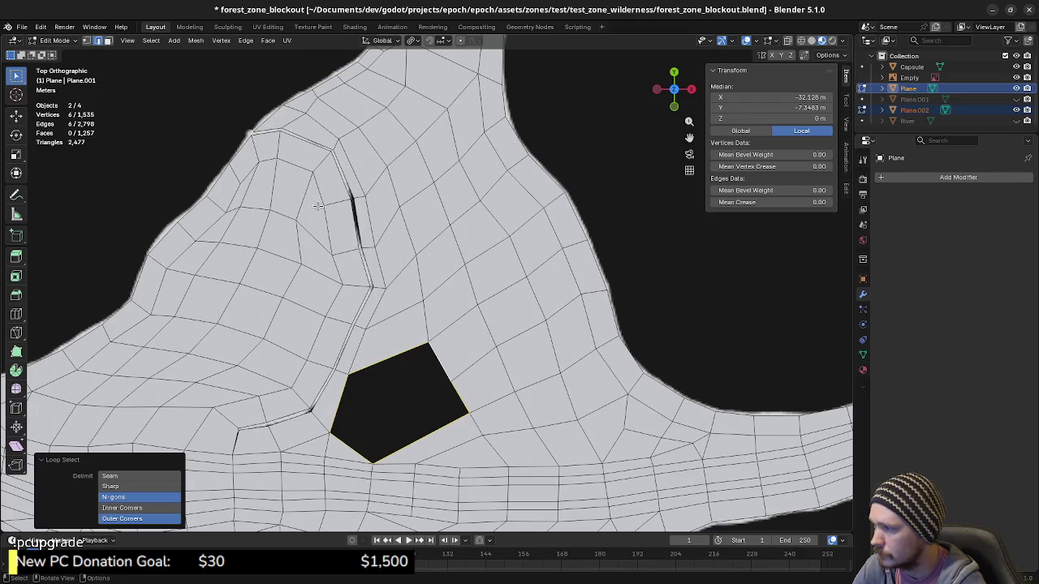
click(245, 40)
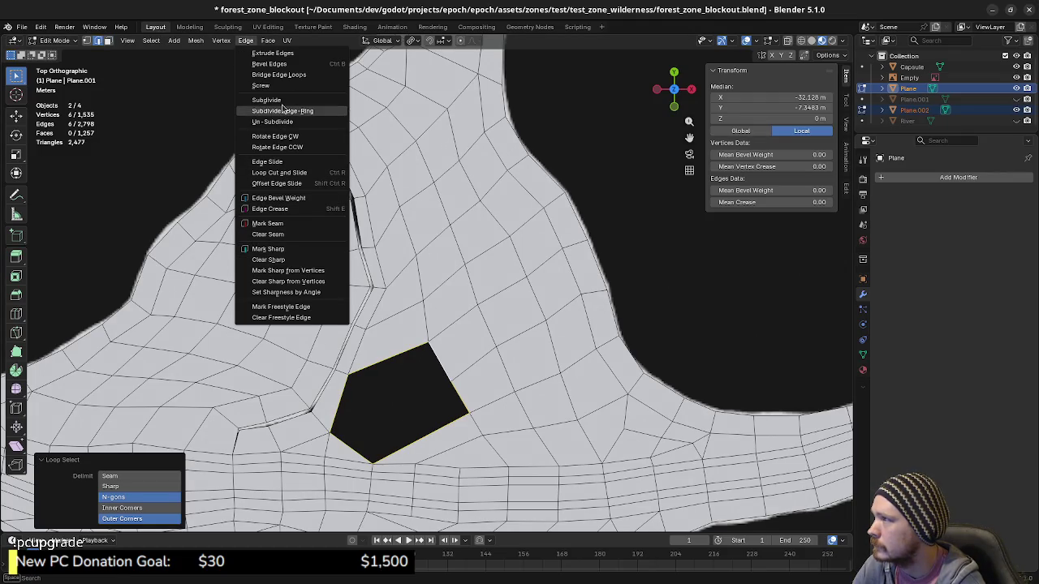
mouse_move(268, 41)
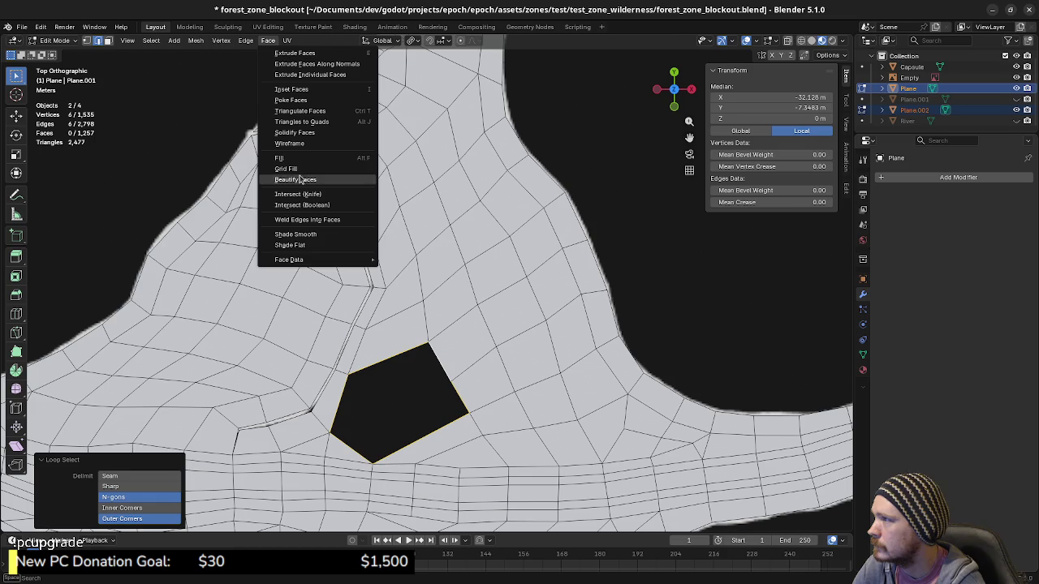
click(297, 169)
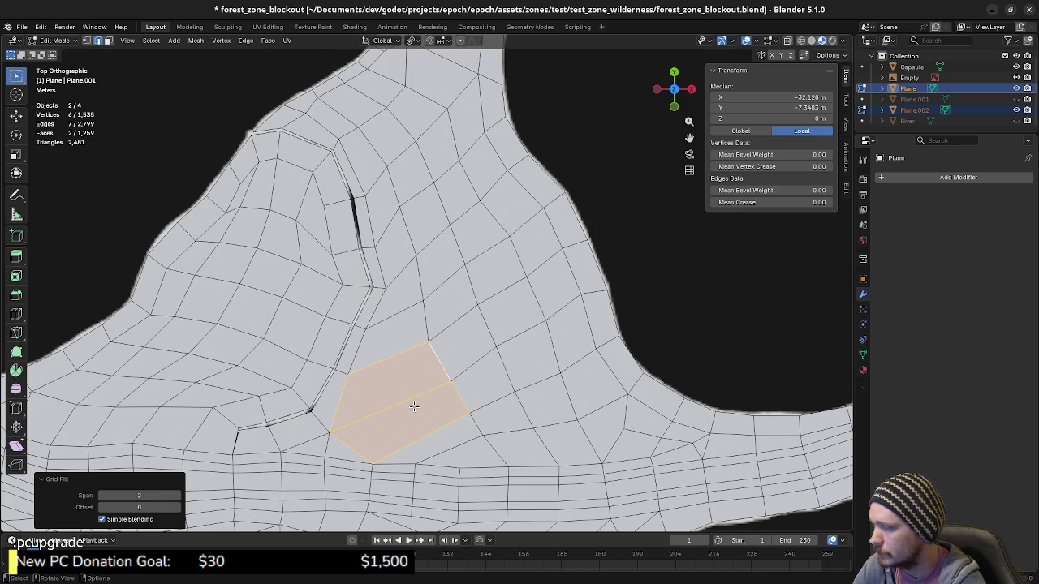
key(alt+a)
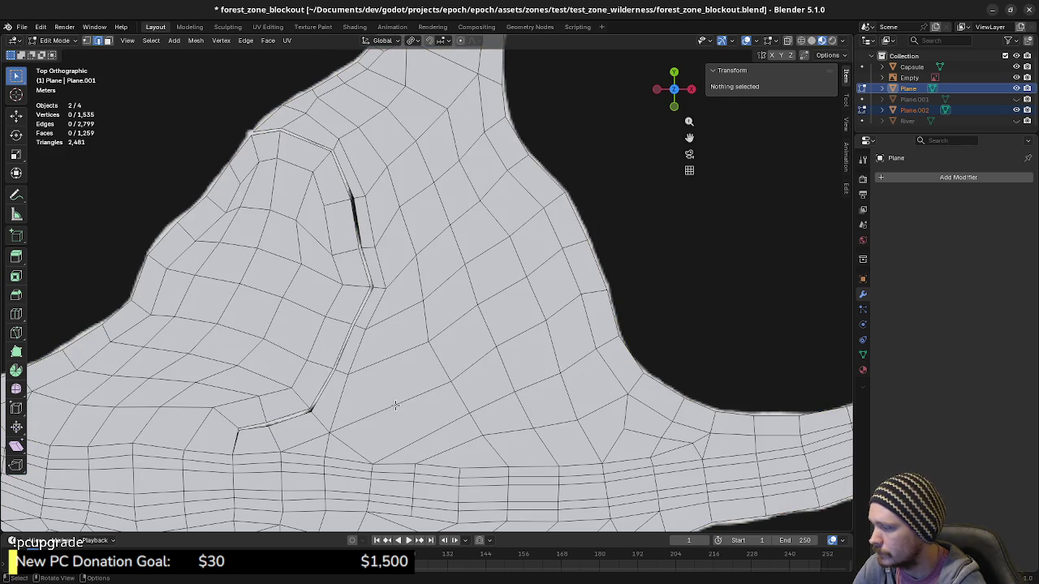
Subdivide the diagonal edge below the rock with 2 cuts and join the first cut vertex to a neighbour.
click(395, 405)
key(F3)
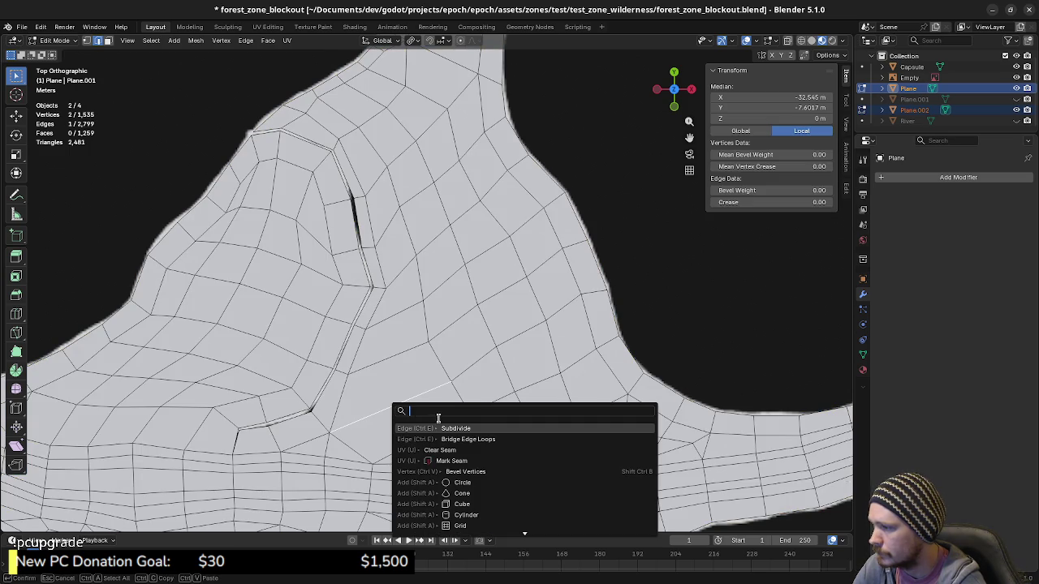
click(455, 428)
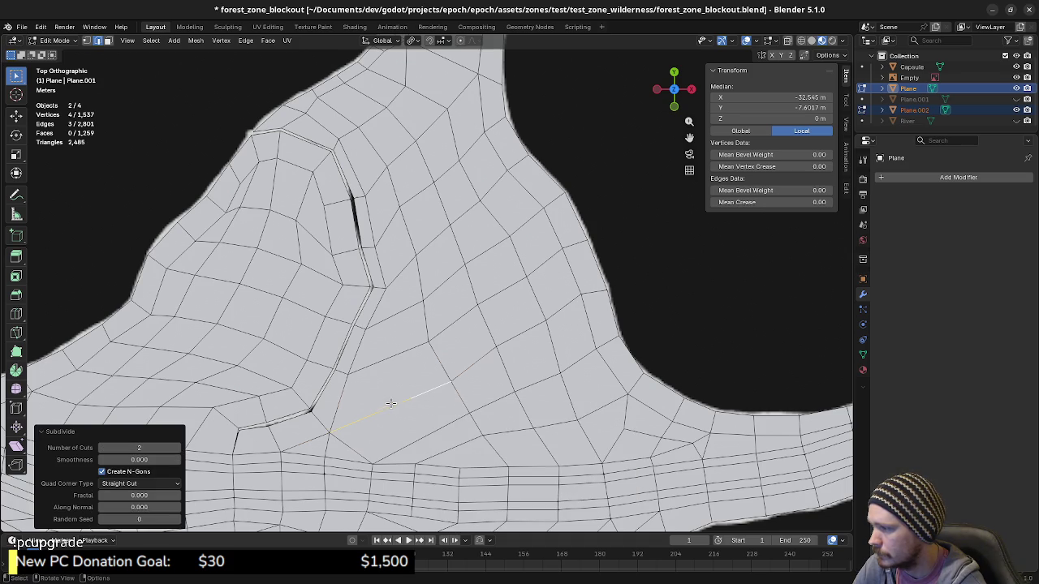
key(1)
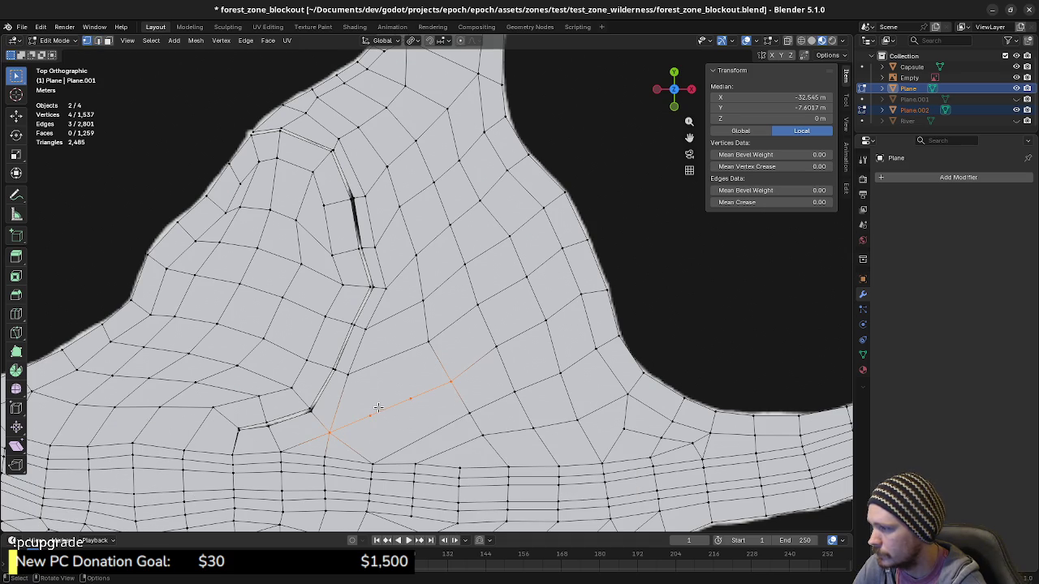
click(370, 414)
shift+click(348, 375)
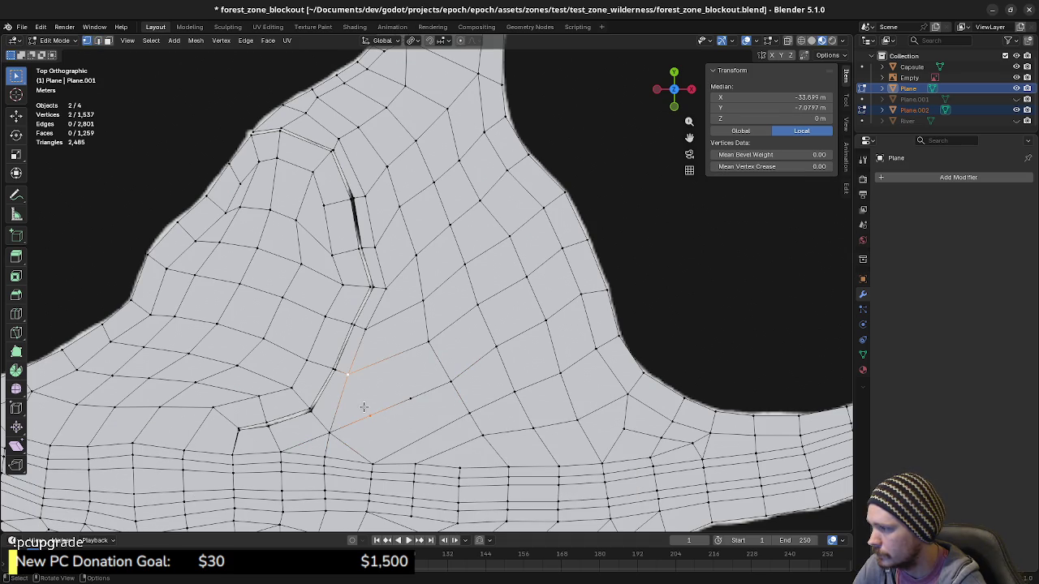
key(j)
Connect the cut vertices to their lower, opposite and upper neighbours with new edges.
click(367, 413)
key(ctrl+z)
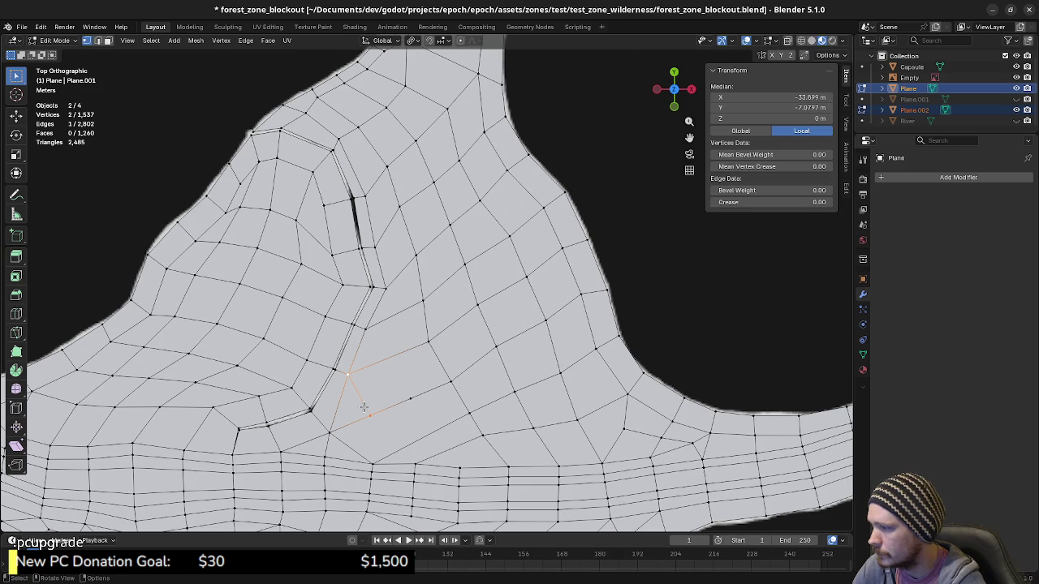
click(372, 416)
shift+click(372, 462)
key(j)
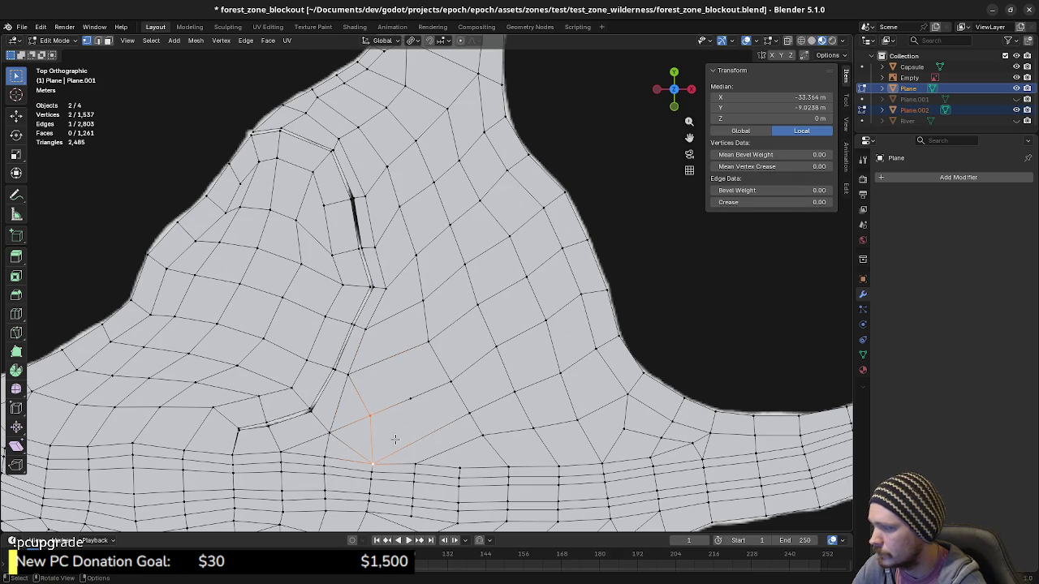
click(410, 398)
shift+click(465, 415)
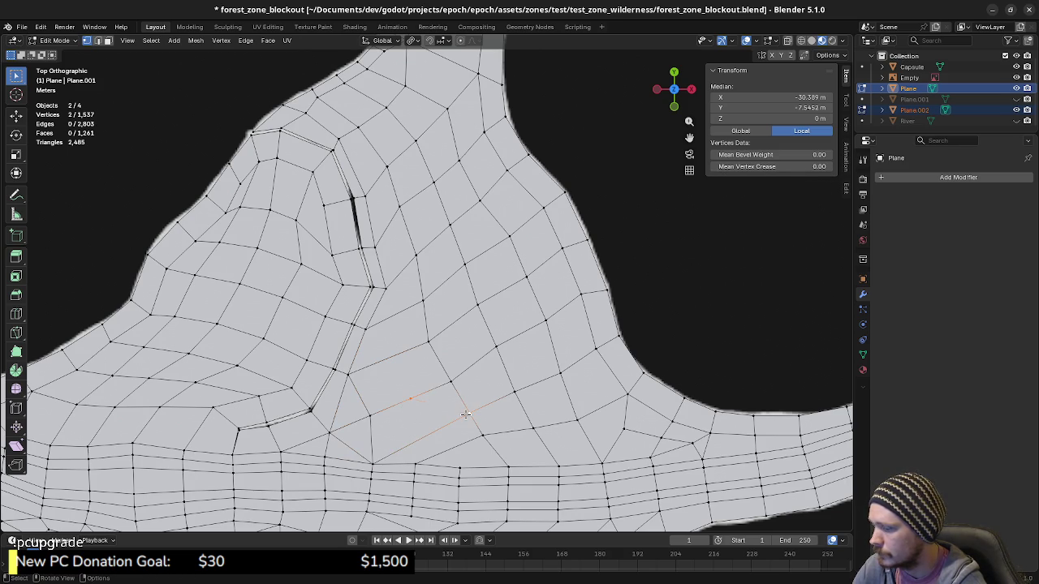
key(j)
click(410, 399)
shift+click(427, 342)
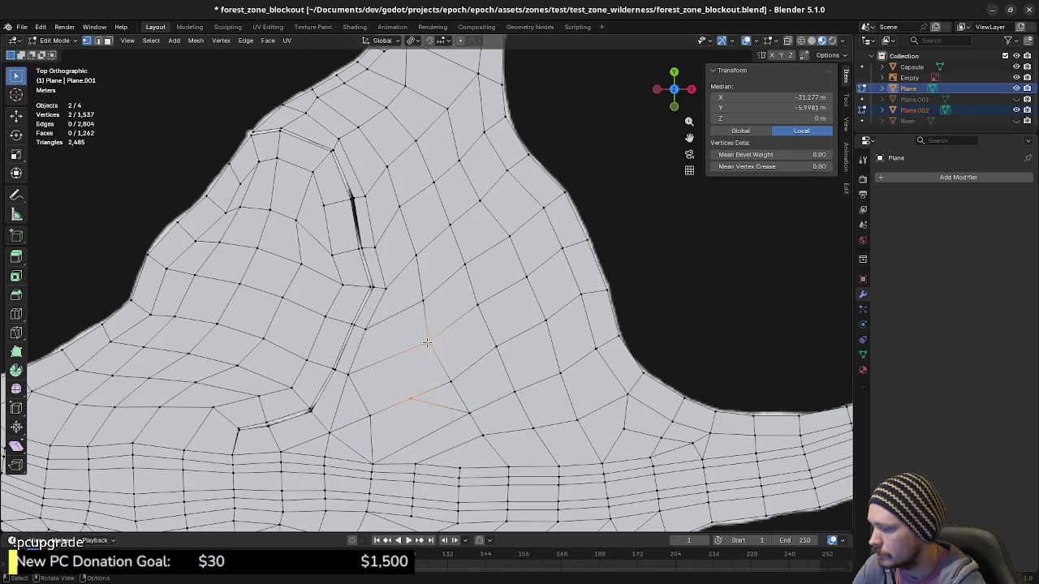
key(j)
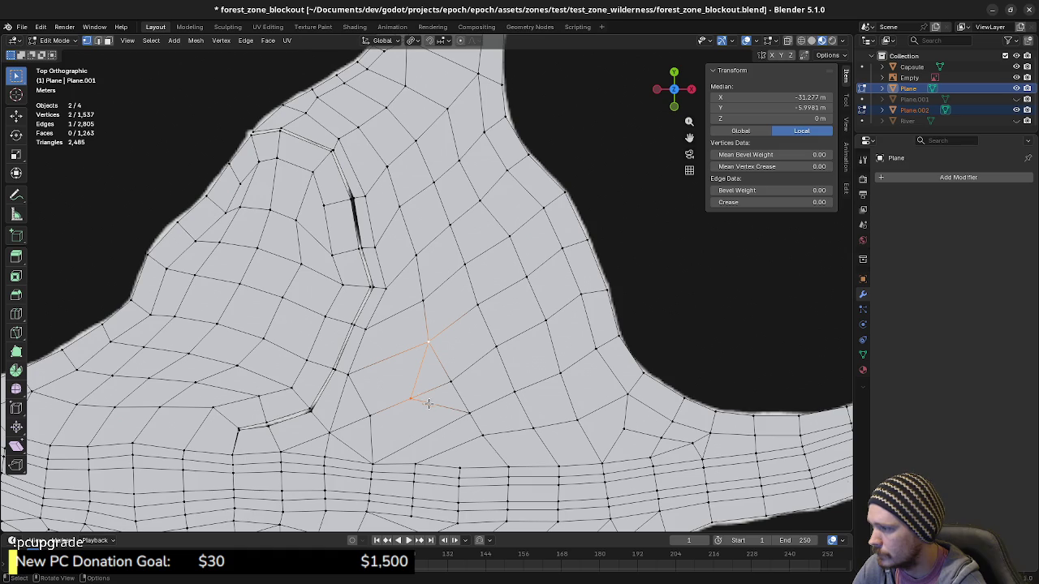
Slide the nearby vertices along their edges for evener quads.
click(447, 386)
key(shift+v)
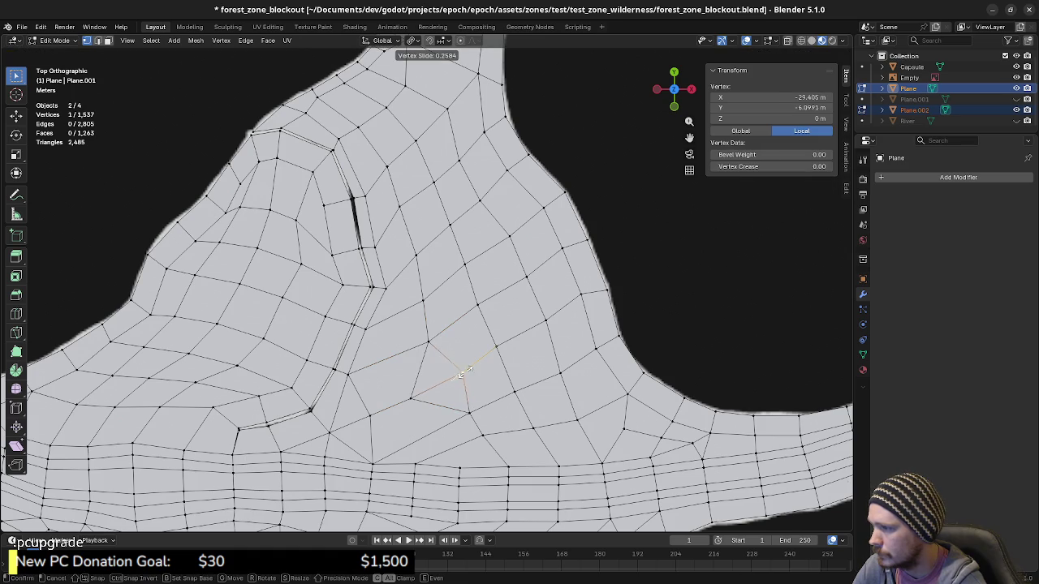
click(447, 379)
click(410, 398)
key(shift+v)
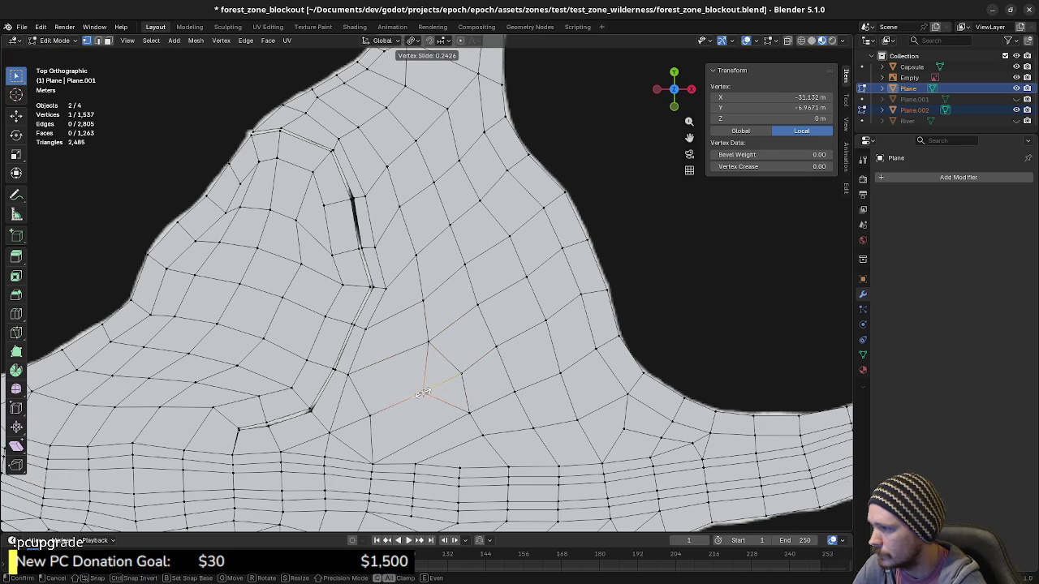
click(422, 393)
key(shift+v)
click(385, 408)
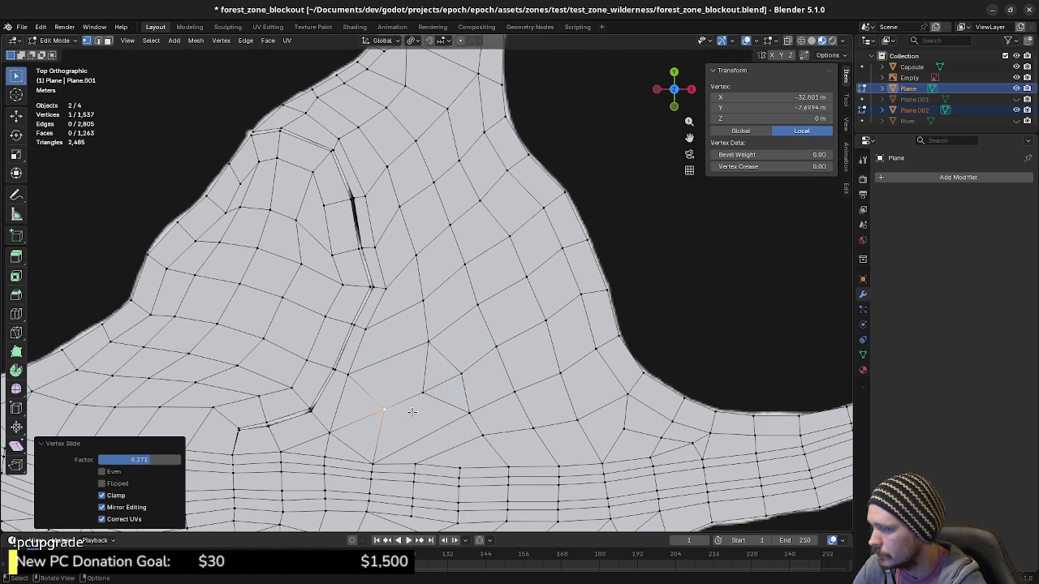
Move the right-hand vertex lower, nearer the bank.
click(469, 415)
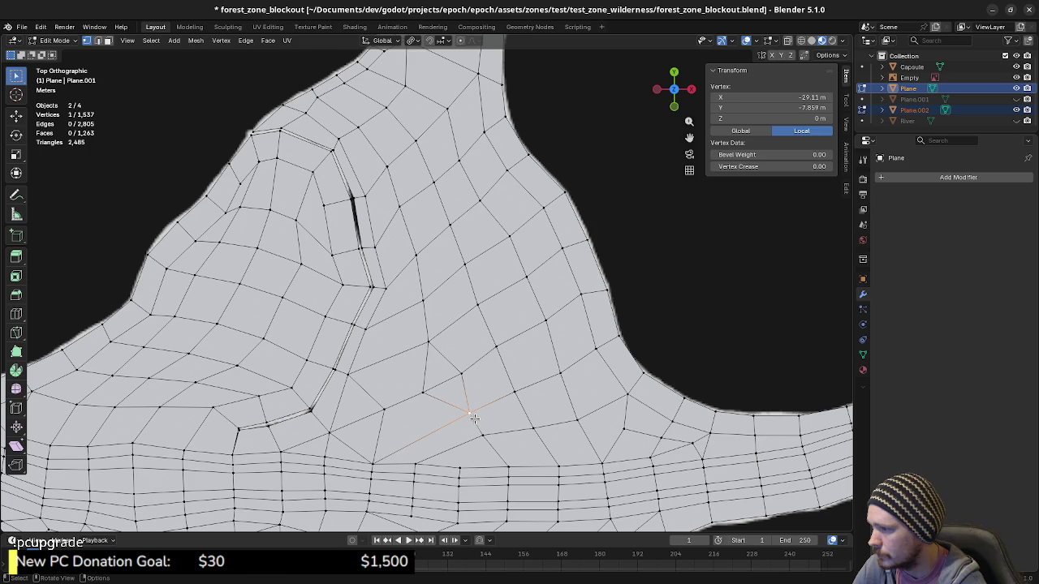
key(g)
click(458, 423)
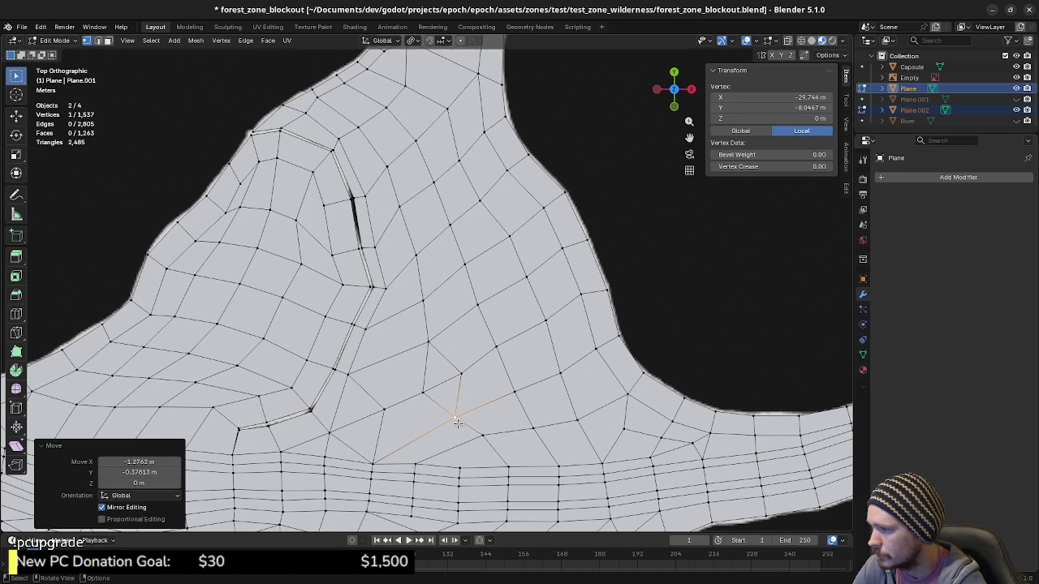
key(g)
click(500, 420)
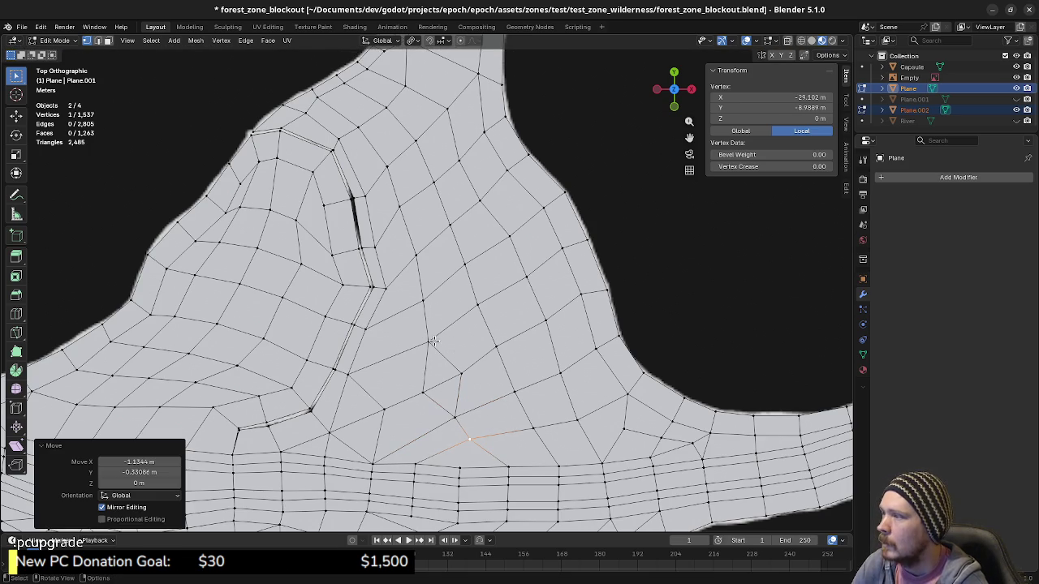
shift+scroll(438, 357, up, 4)
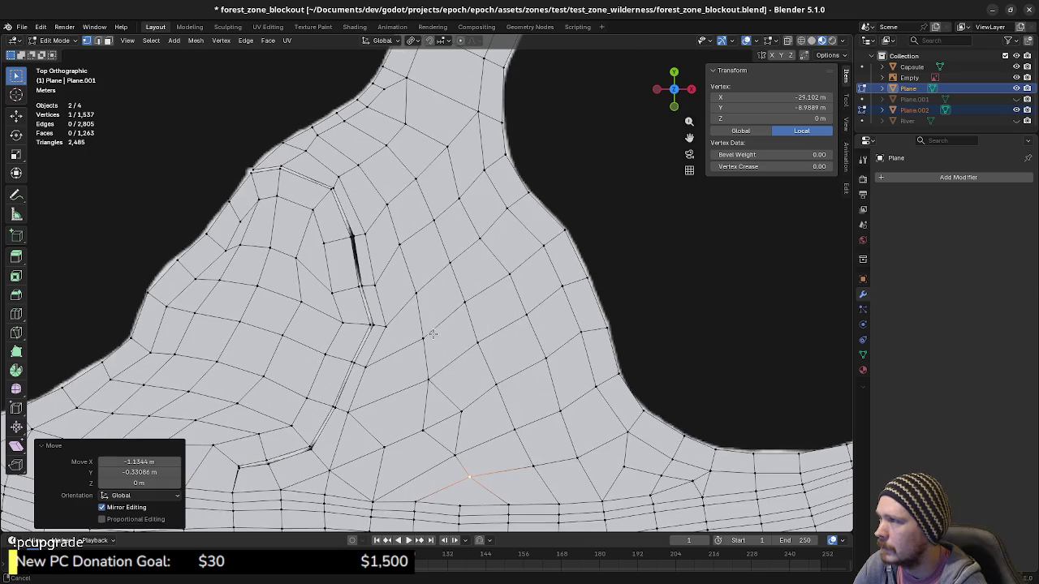
shift+scroll(434, 341, up, 1)
shift+scroll(434, 341, down, 4)
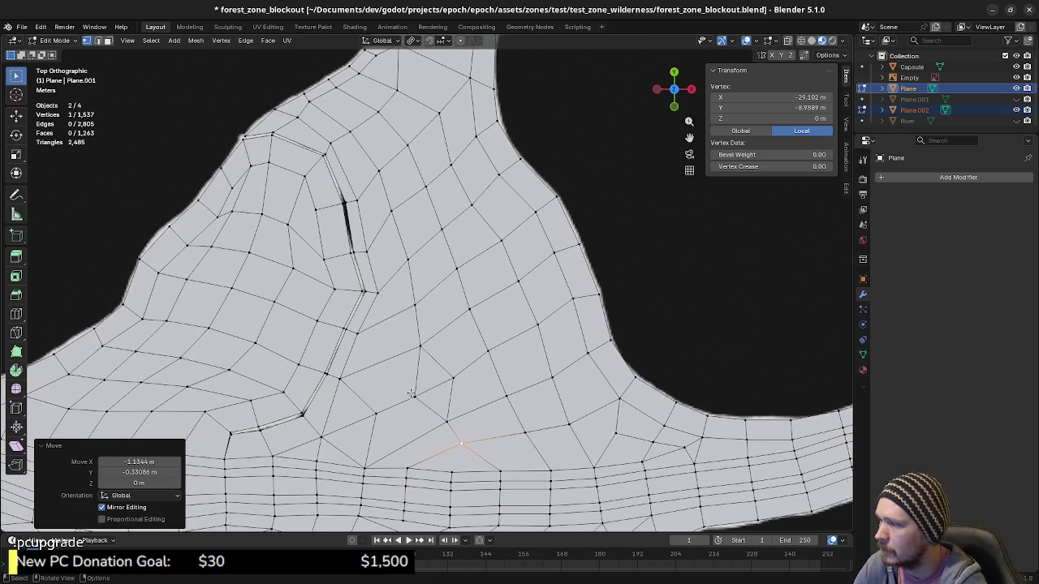
shift+middle_drag(353, 432, 449, 394)
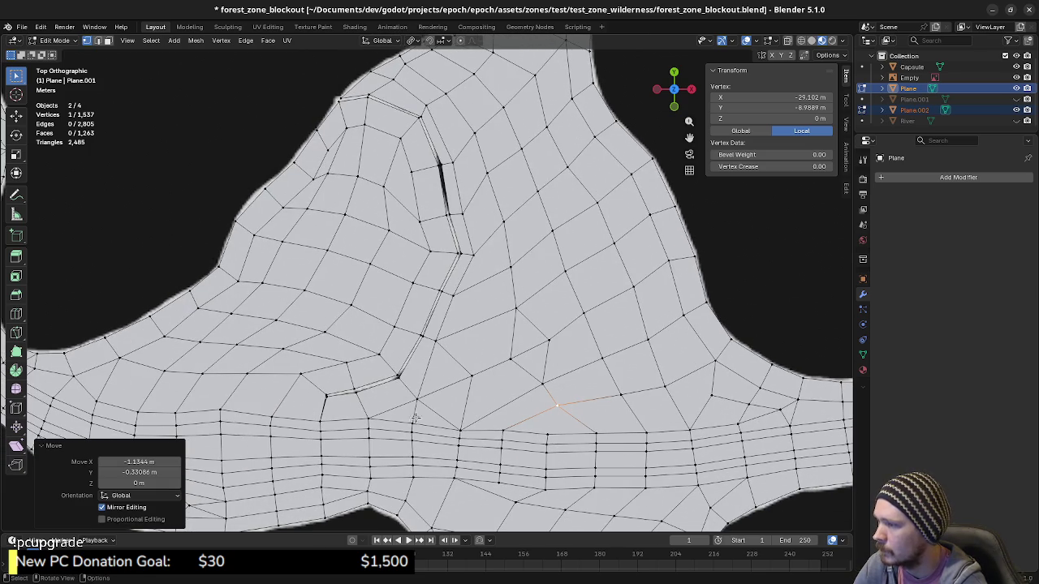
shift+middle_drag(652, 253, 565, 265)
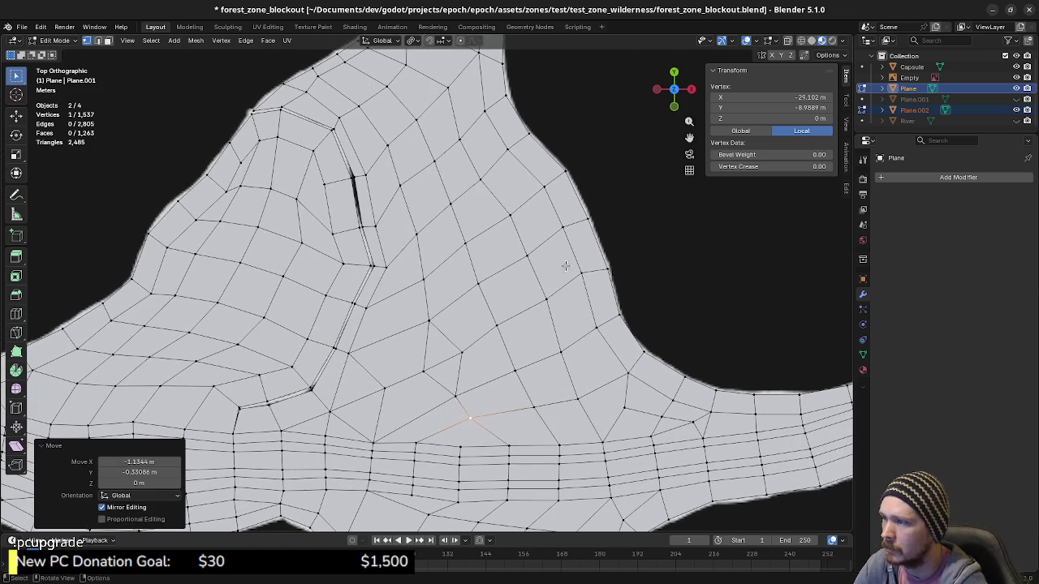
shift+scroll(487, 337, up, 2)
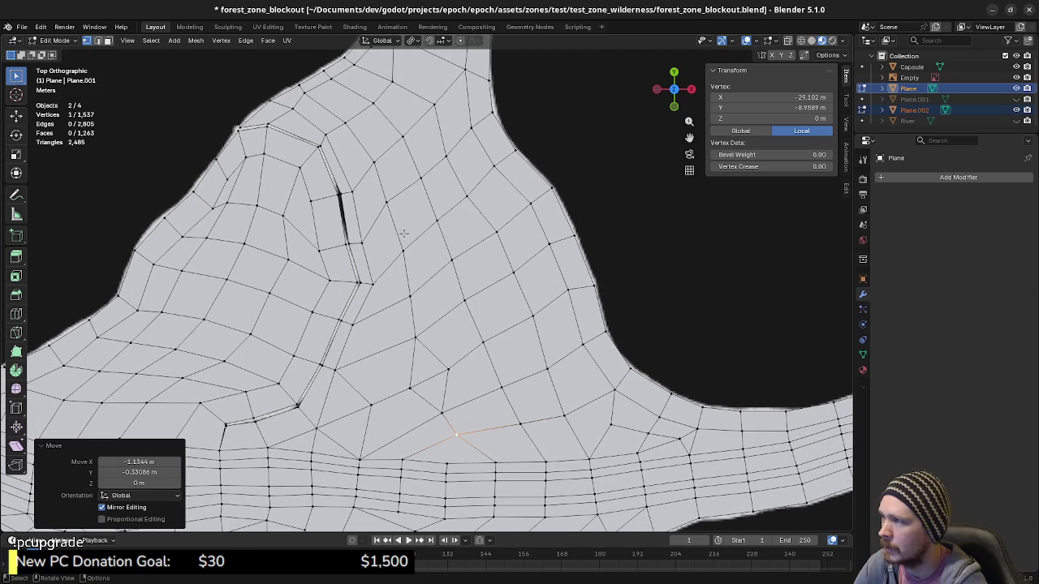
shift+middle_drag(422, 301, 487, 288)
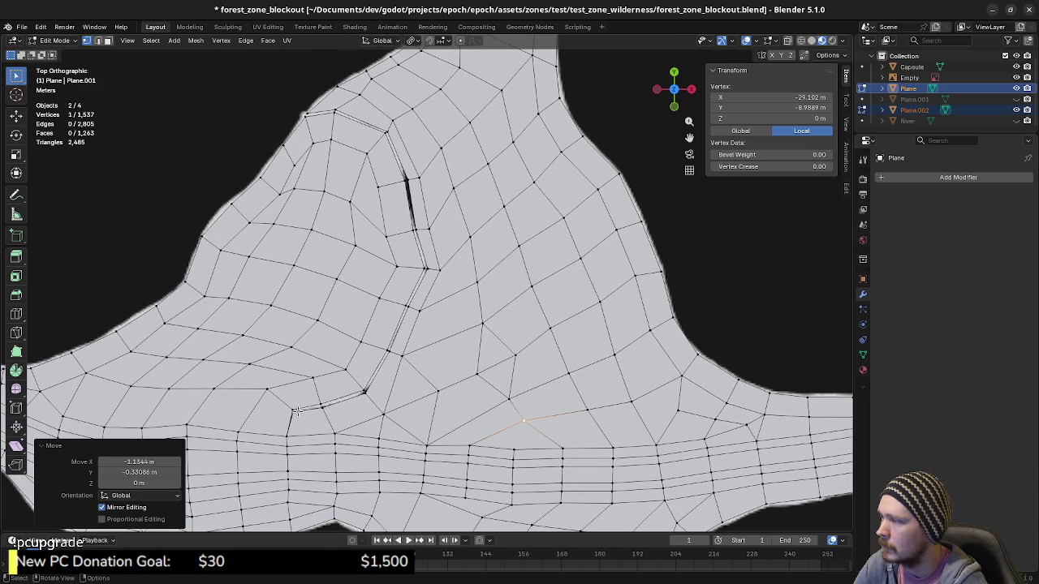
shift+scroll(403, 357, down, 2)
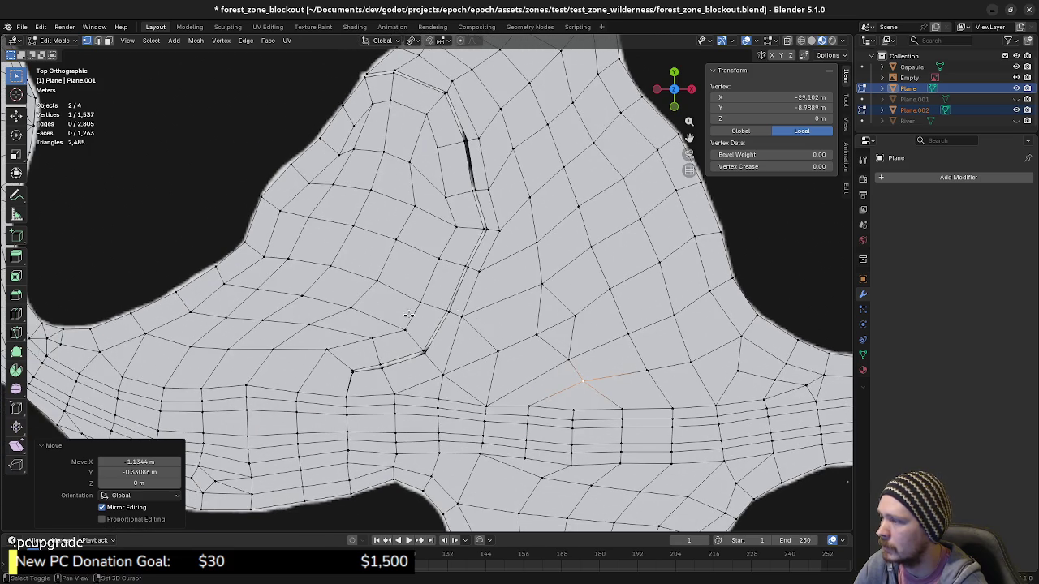
shift+scroll(408, 315, down, 4)
ctrl+scroll(408, 315, up, 2)
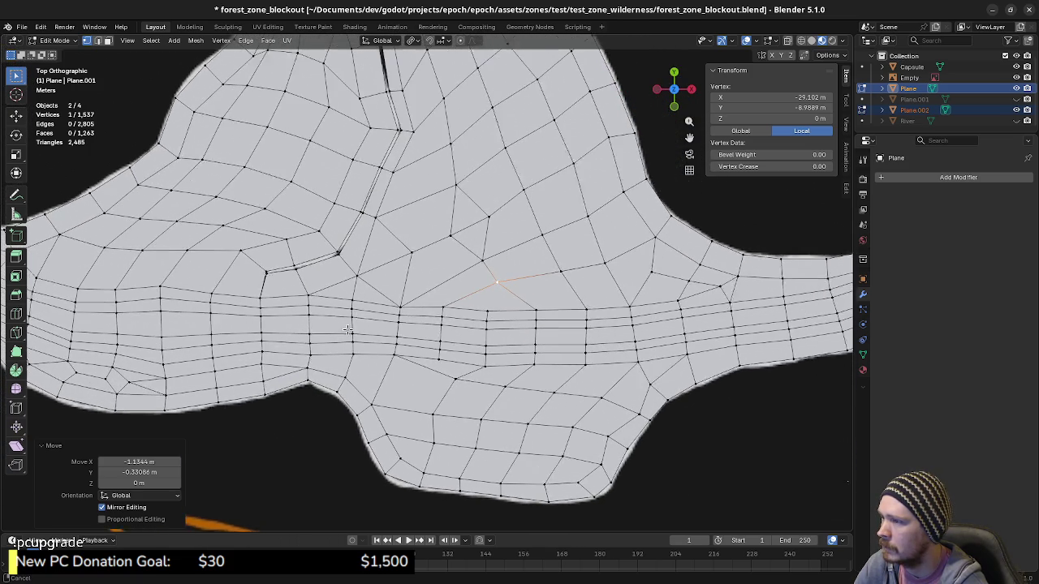
ctrl+scroll(542, 301, up, 2)
ctrl+scroll(585, 344, up, 2)
ctrl+scroll(585, 344, up, 3)
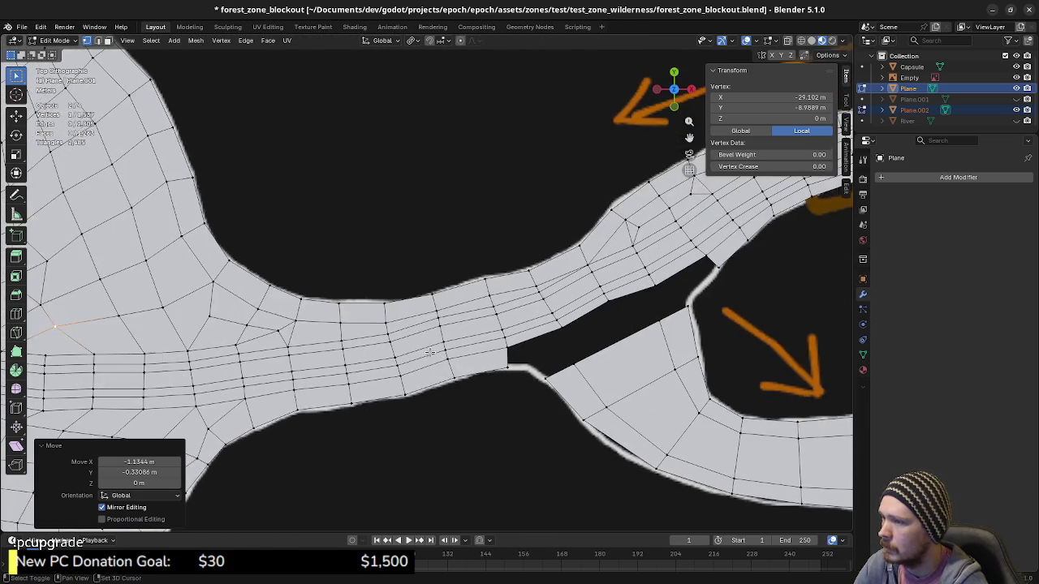
ctrl+scroll(527, 340, up, 1)
ctrl+scroll(454, 341, up, 2)
ctrl+scroll(479, 328, up, 1)
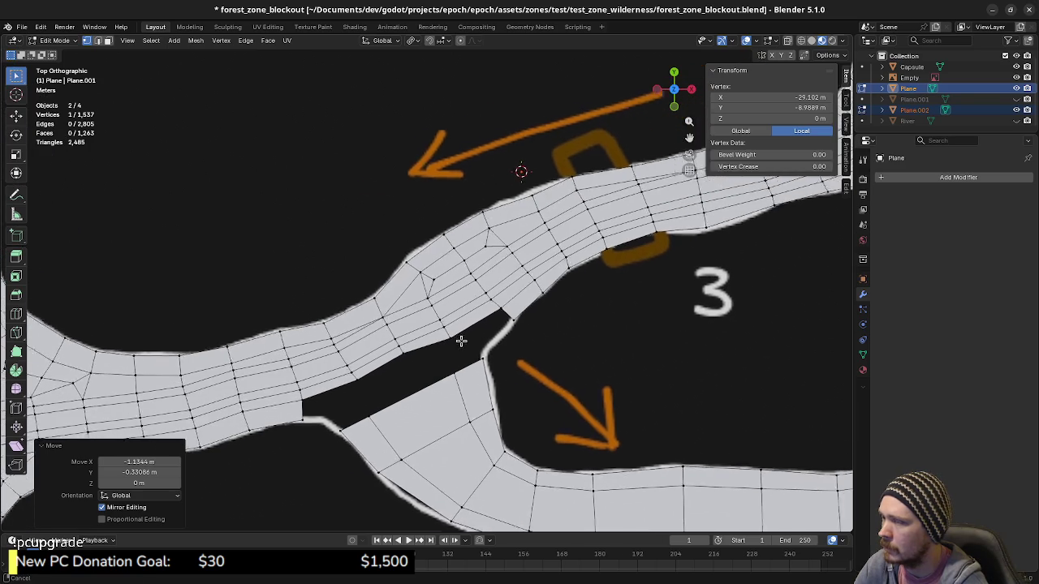
ctrl+scroll(461, 340, up, 3)
ctrl+scroll(451, 327, down, 2)
mouse_move(456, 335)
shift+middle_down()
mouse_move(564, 270)
mouse_move(568, 235)
shift+middle_up()
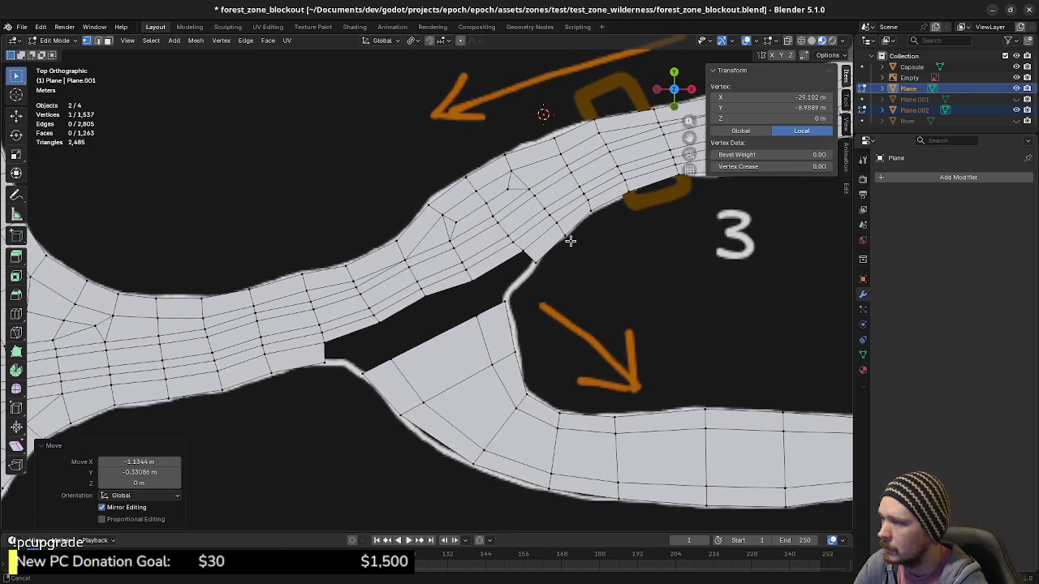
scroll(552, 293, up, 2)
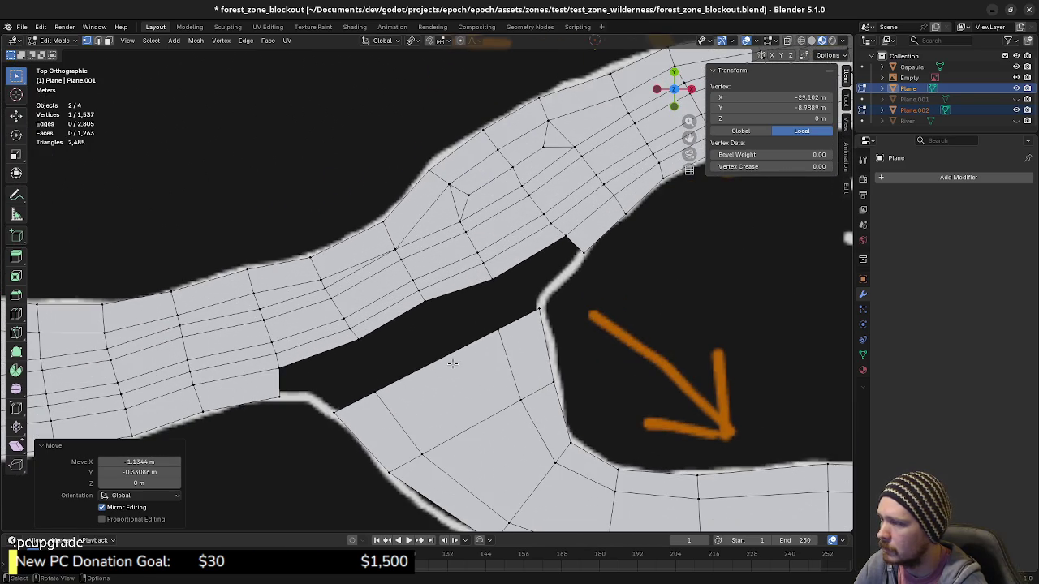
Fill the upper and lower-left ends of the diagonal gap with quad faces.
shift+click(539, 309)
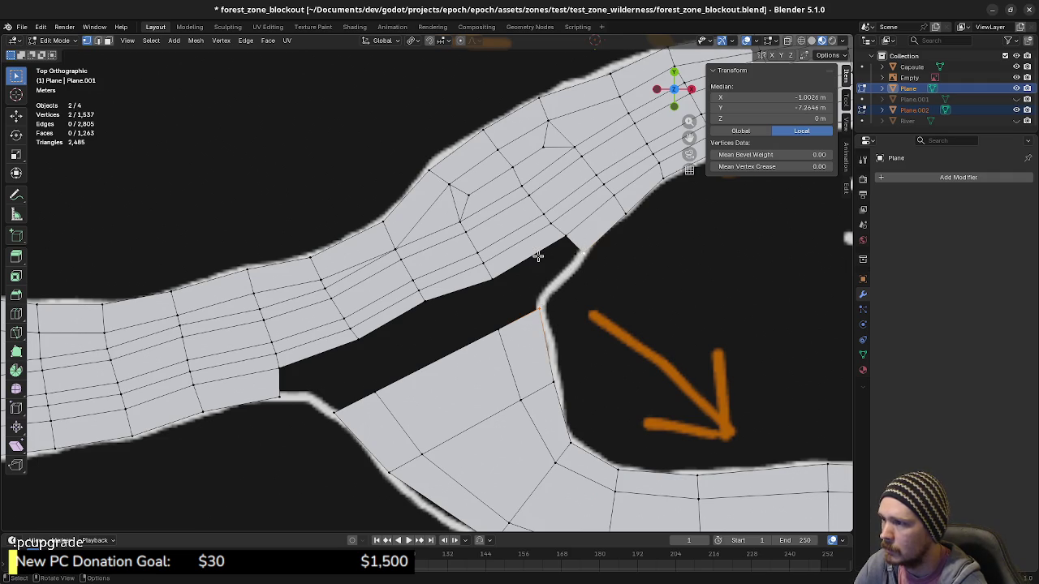
key(f)
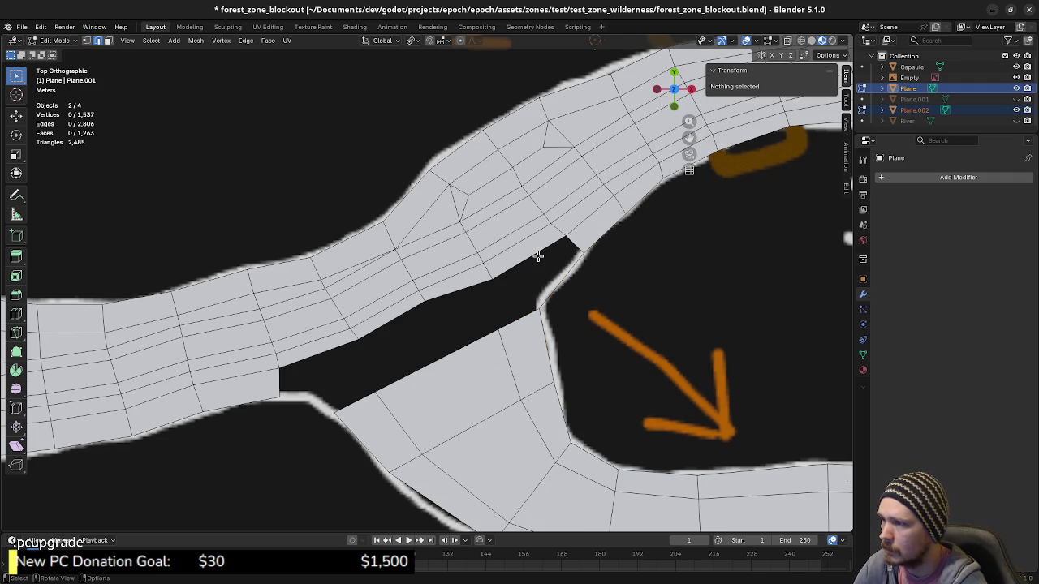
key(f)
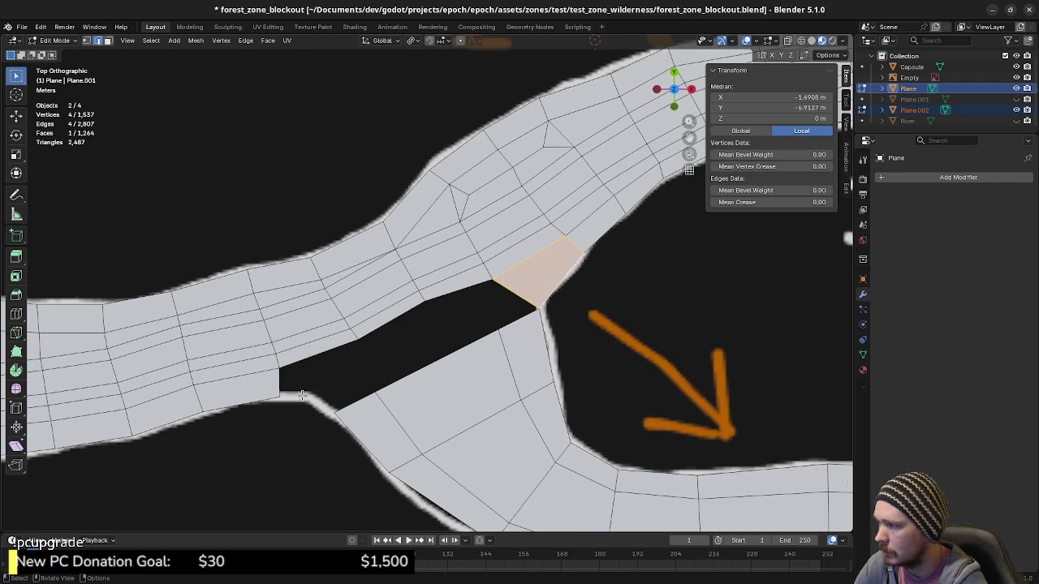
click(280, 396)
shift+click(331, 410)
key(f)
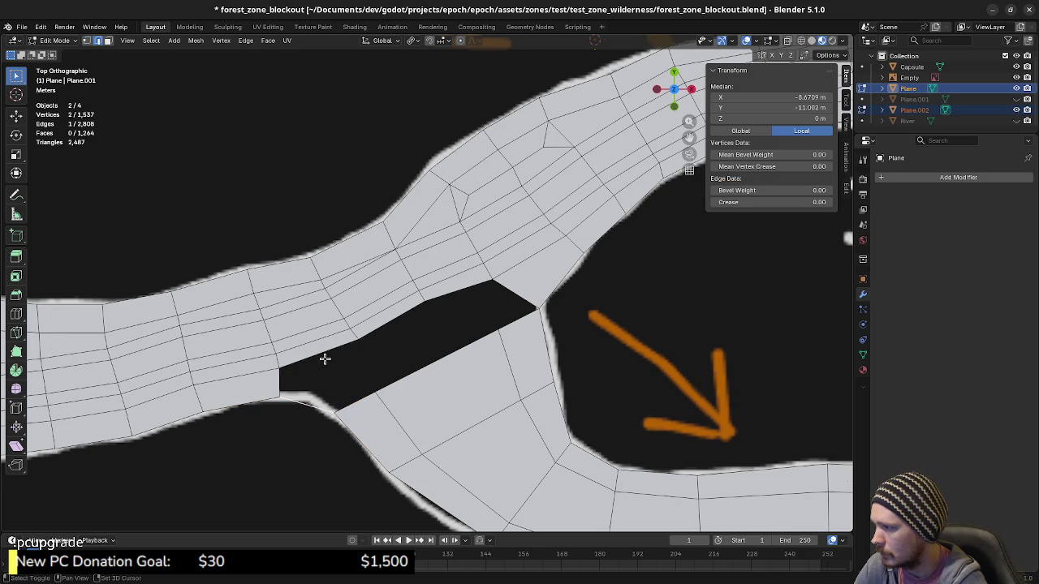
click(284, 369)
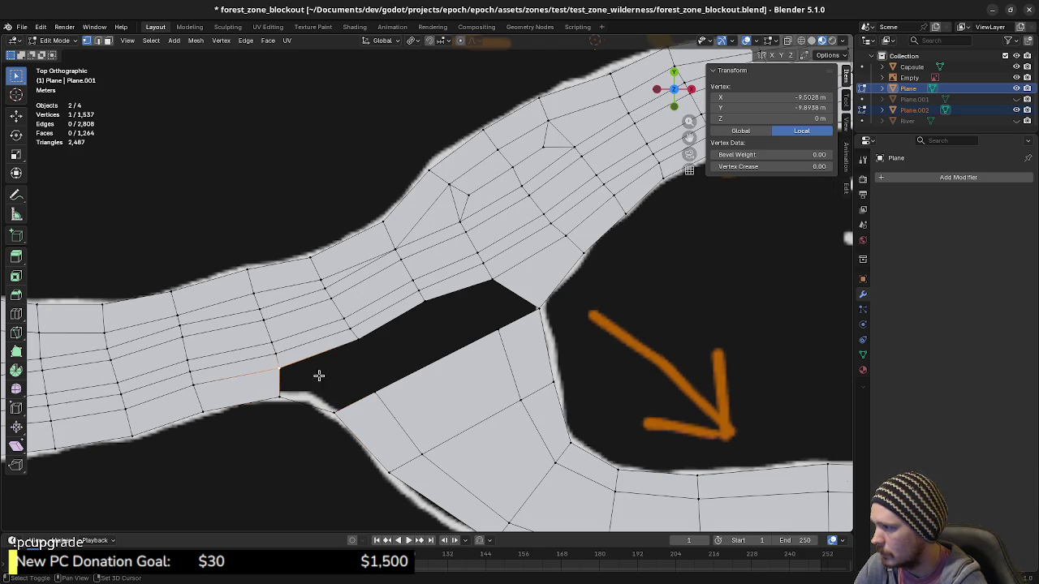
shift+click(370, 388)
key(f)
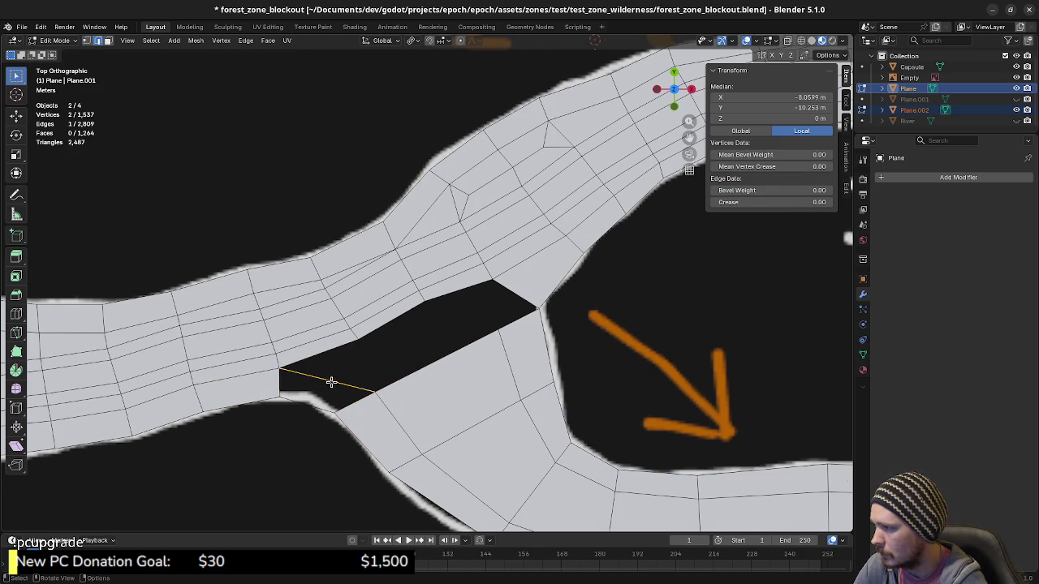
key(2)
shift+click(331, 383)
key(f)
key(1)
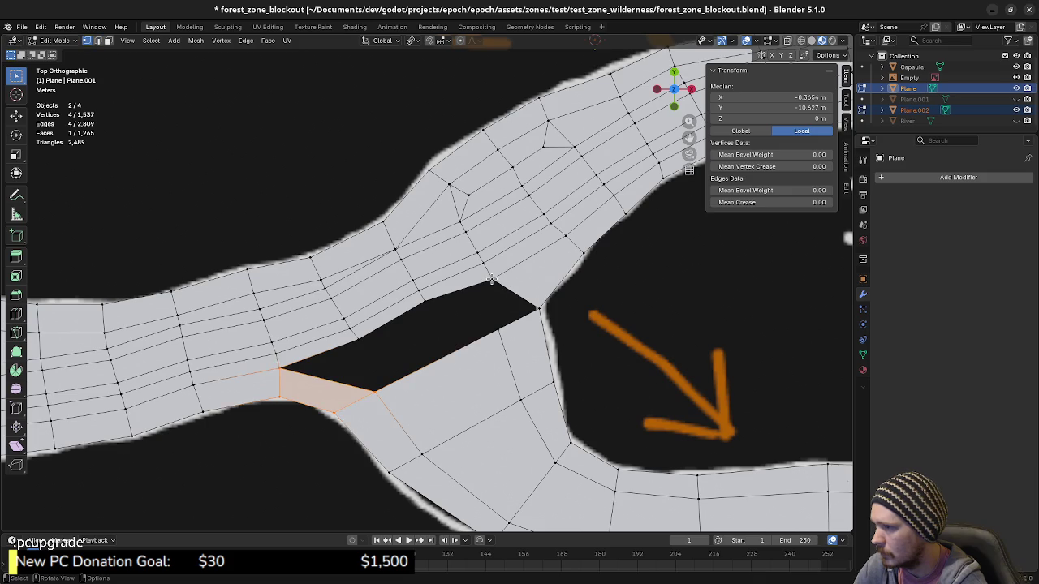
Duplicate a lower-edge vertex into the gap, connect it to both edges, and quad-fill the opening.
click(491, 282)
shift+click(494, 329)
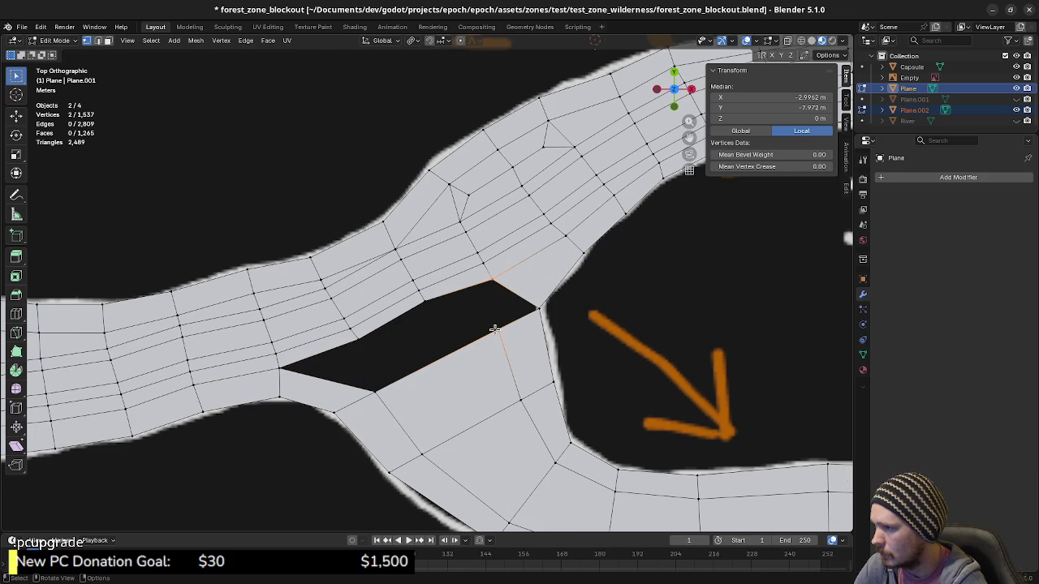
click(501, 325)
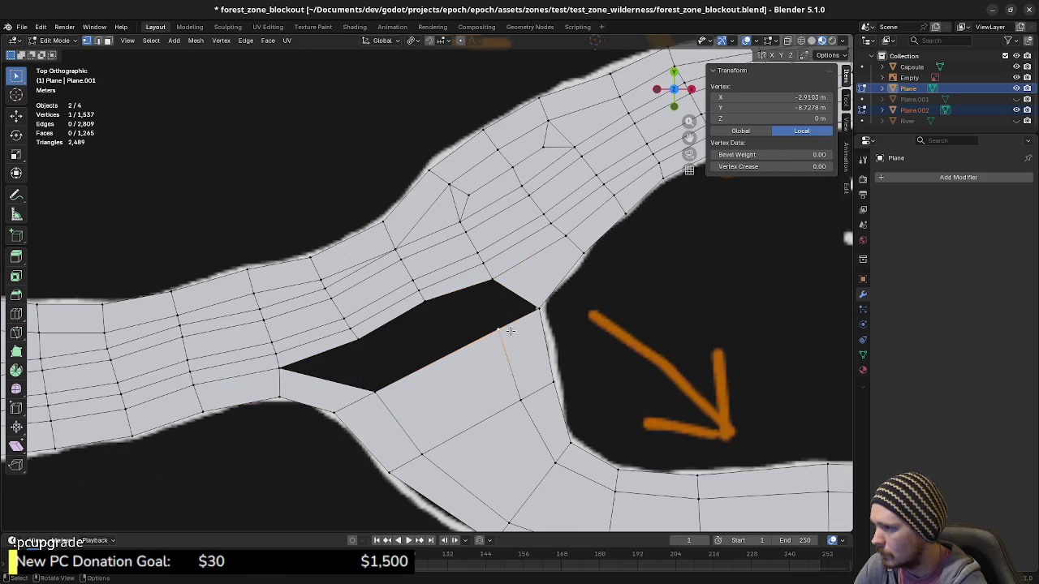
key(shift+d)
click(498, 304)
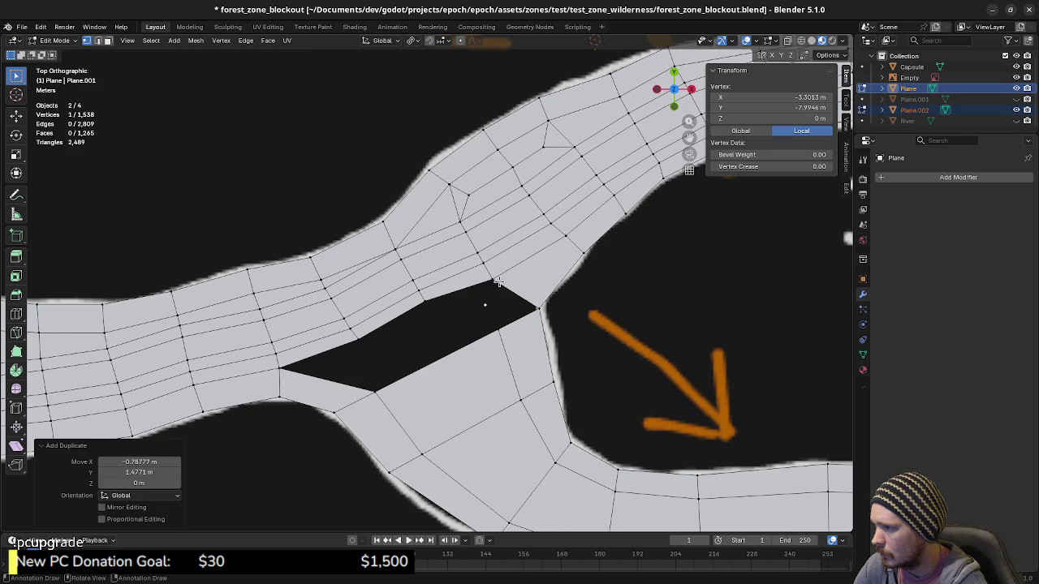
shift+click(492, 281)
key(f)
click(485, 305)
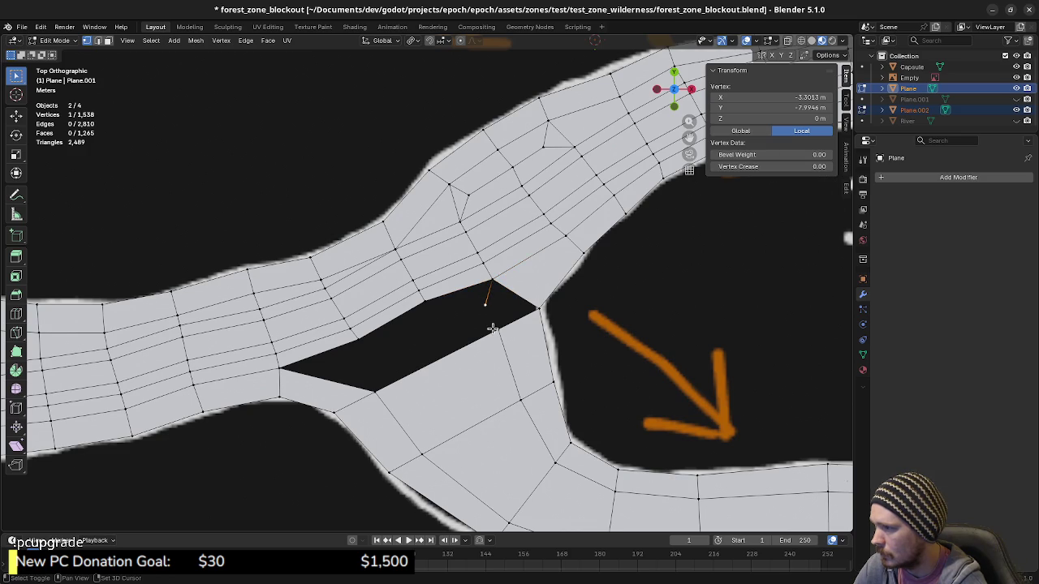
shift+click(498, 328)
key(f)
key(2)
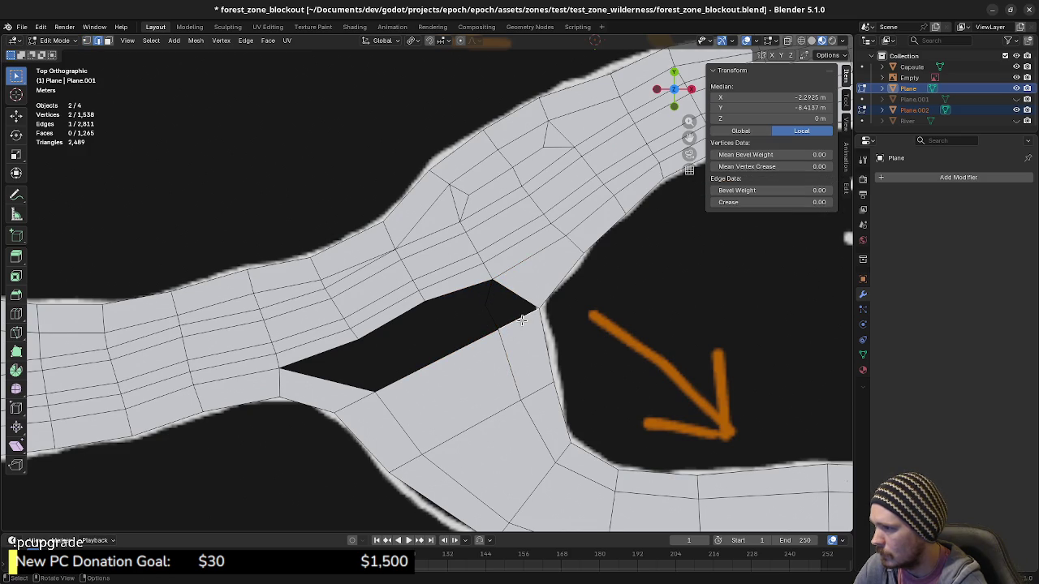
alt+click(486, 295)
key(f)
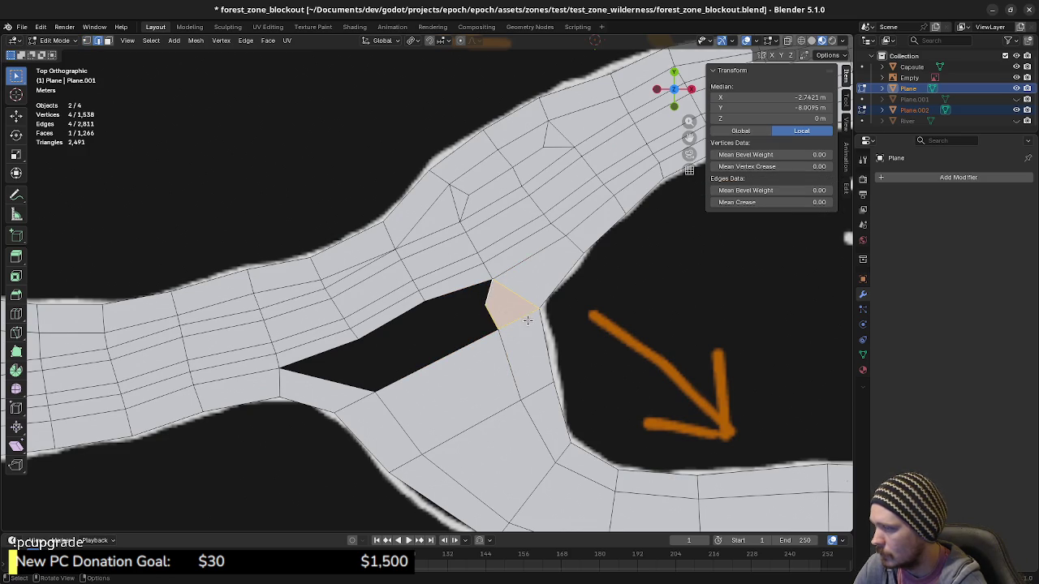
Vertex-slide the new quad's top and lower corners along their edges, then clear the selection.
key(1)
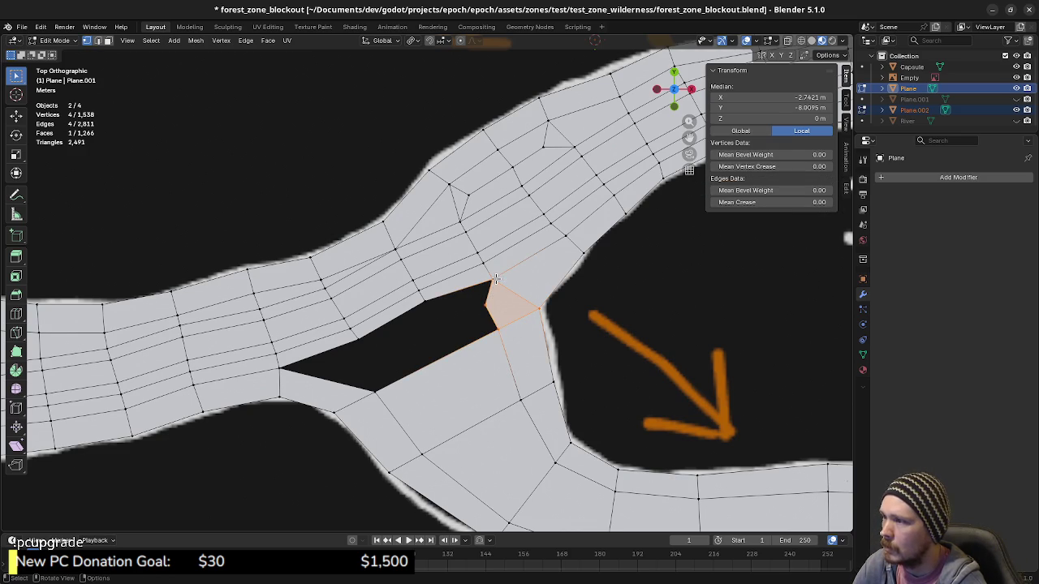
click(495, 279)
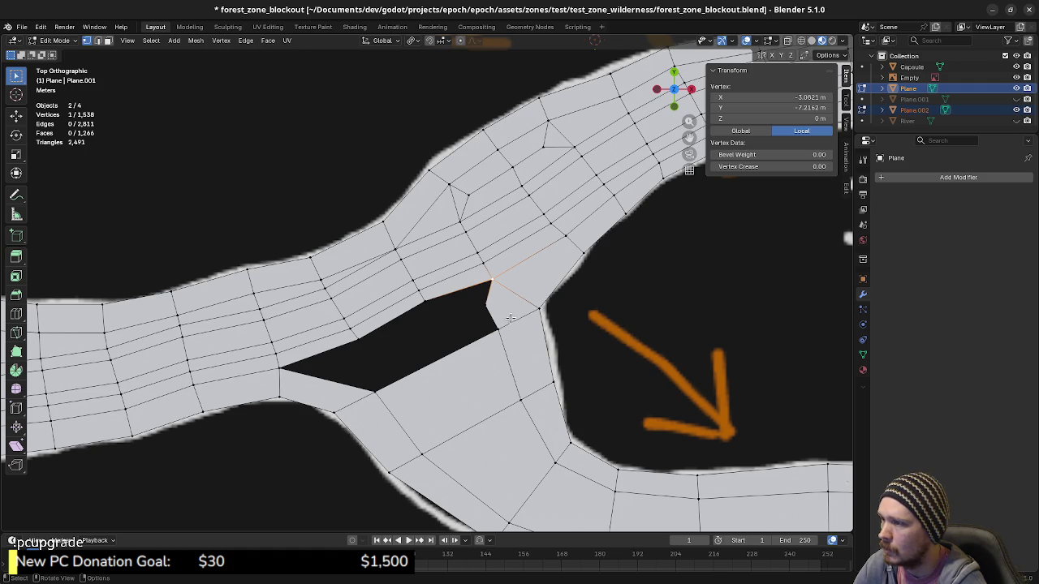
key(shift+v)
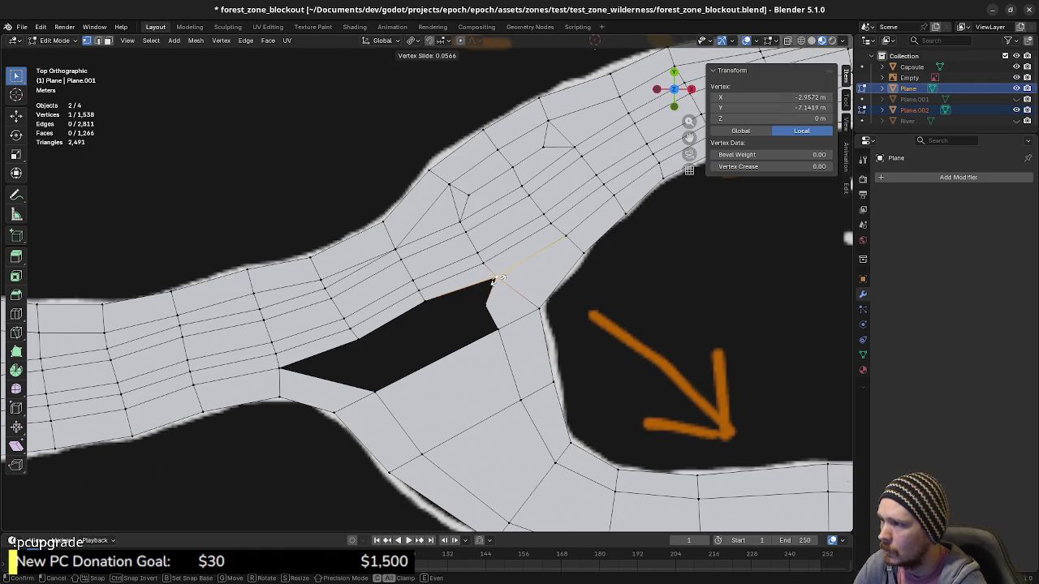
click(498, 279)
click(500, 331)
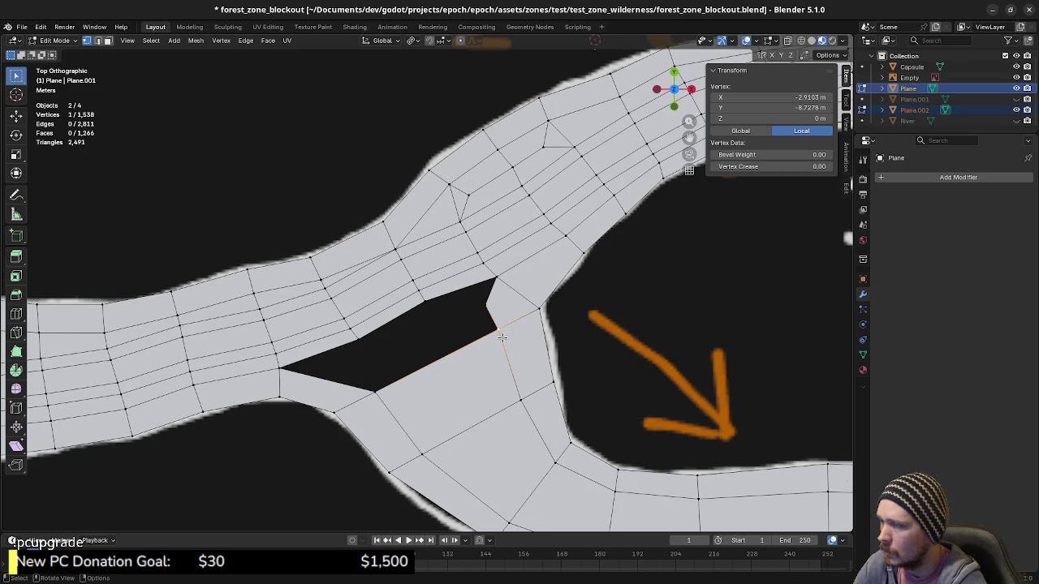
key(shift+v)
click(507, 338)
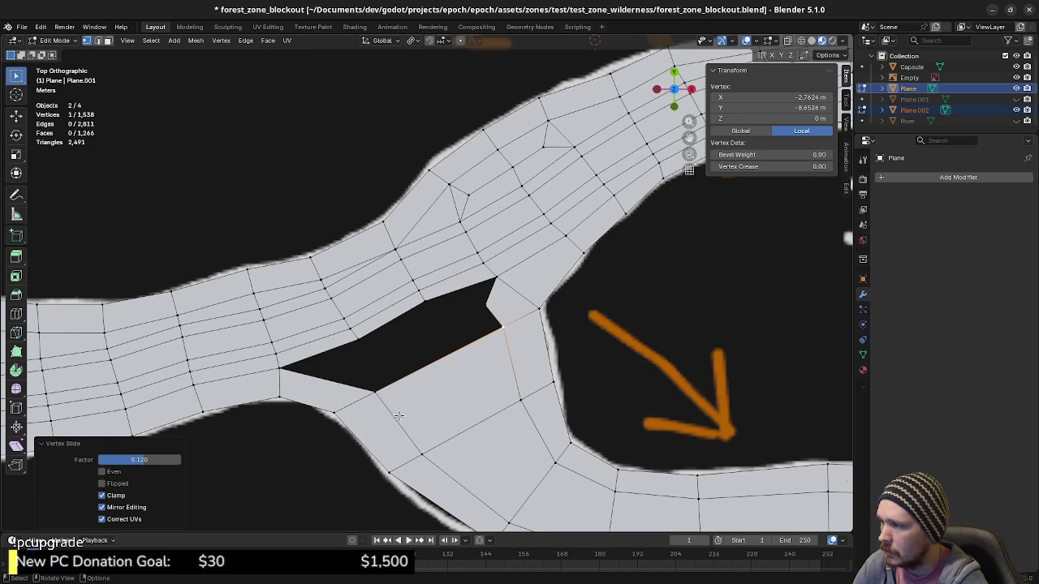
key(alt+a)
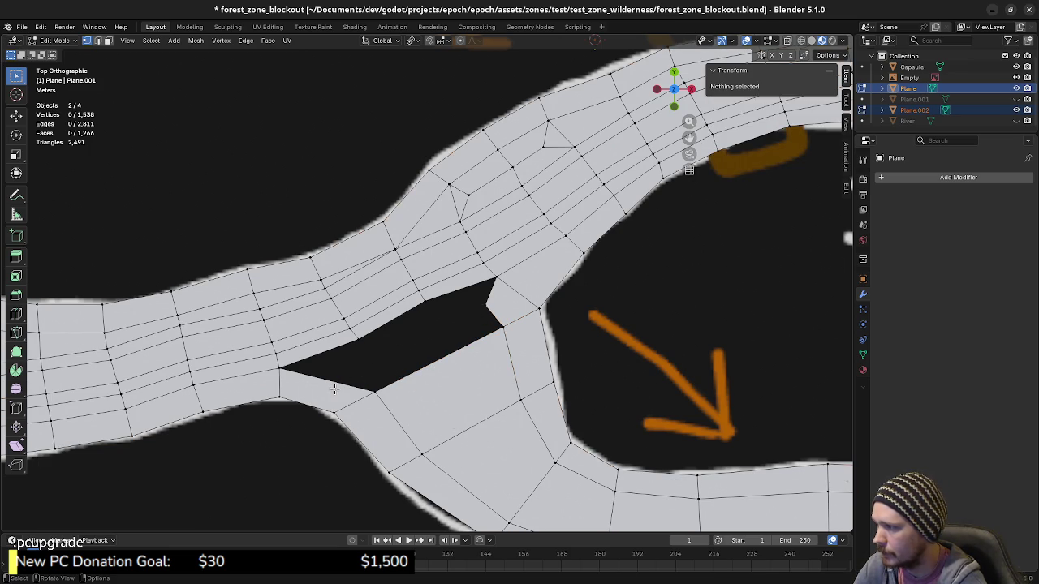
Fill the hole's left corner and middle with faces from selected border edges.
key(2)
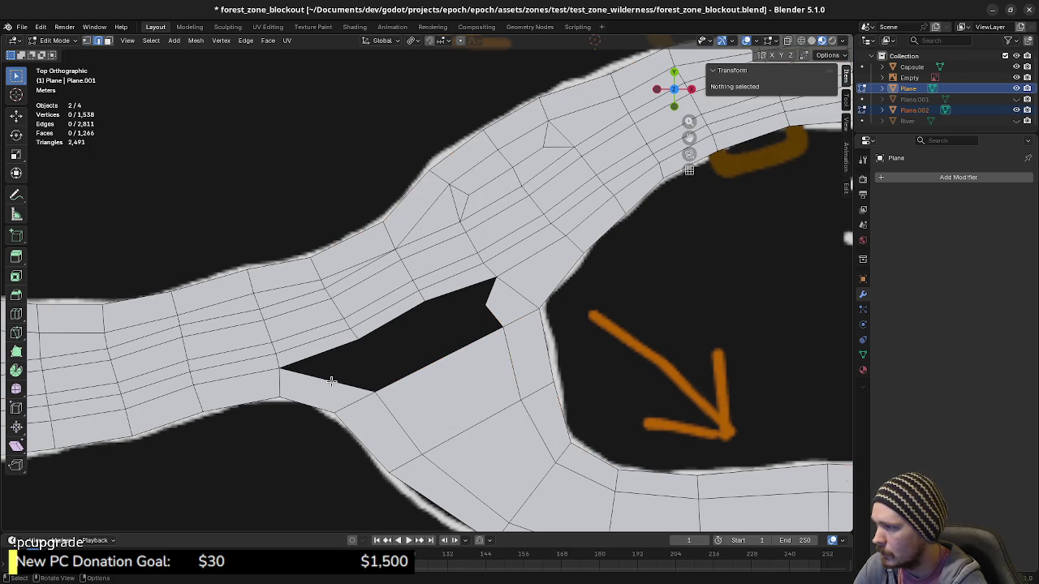
click(331, 380)
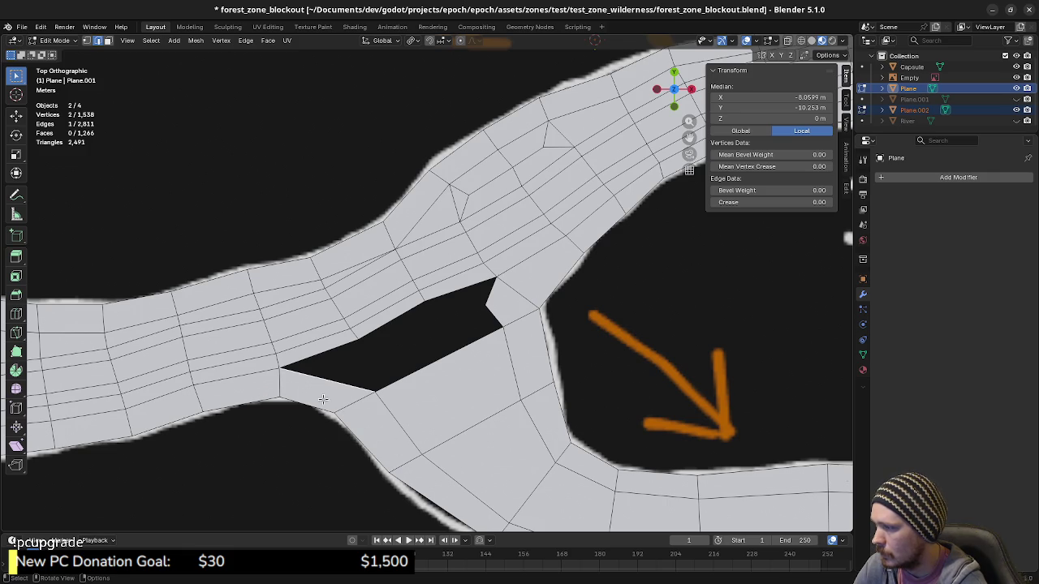
shift+click(333, 350)
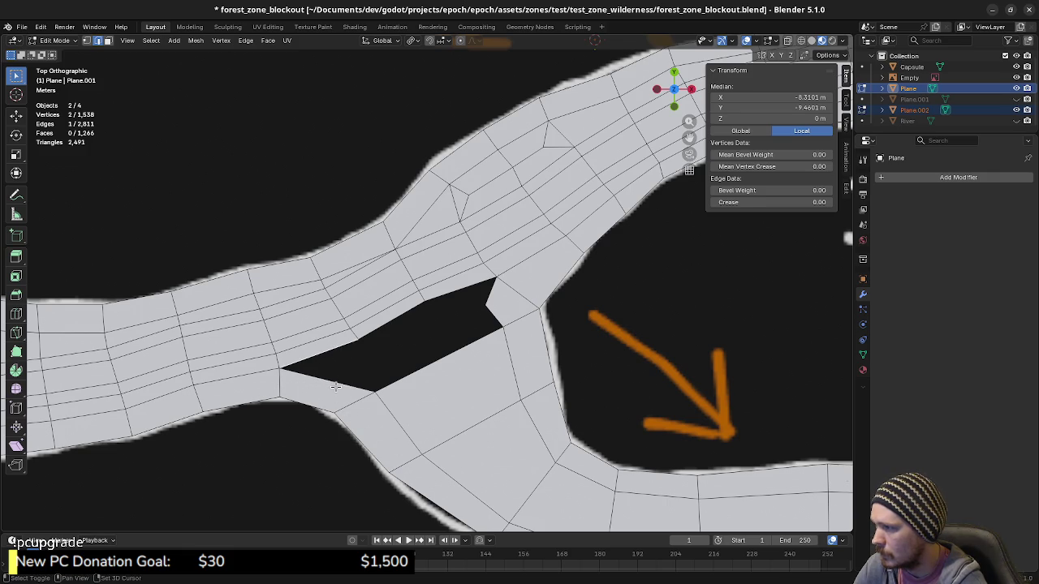
key(f)
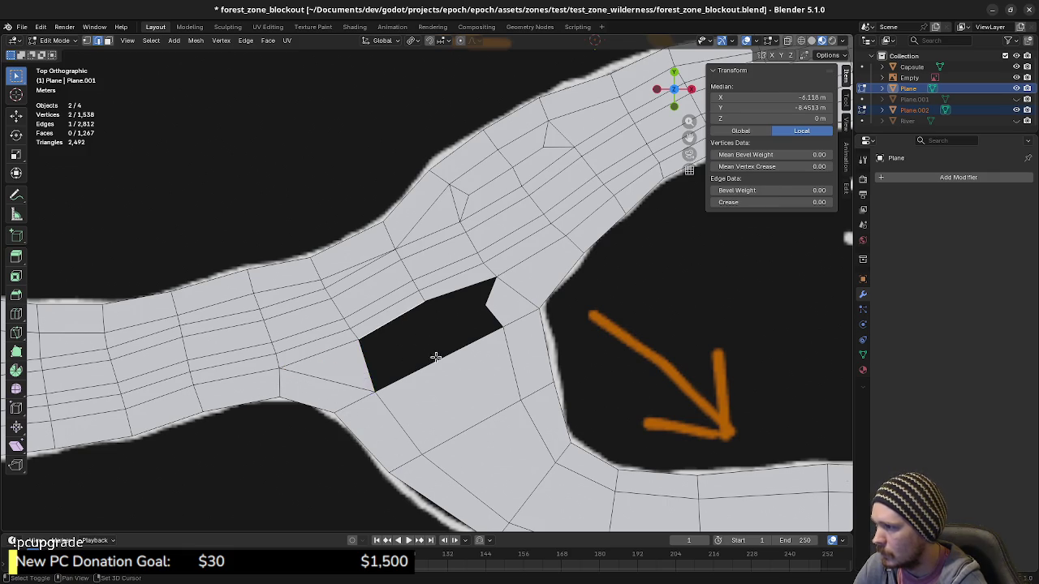
key(f)
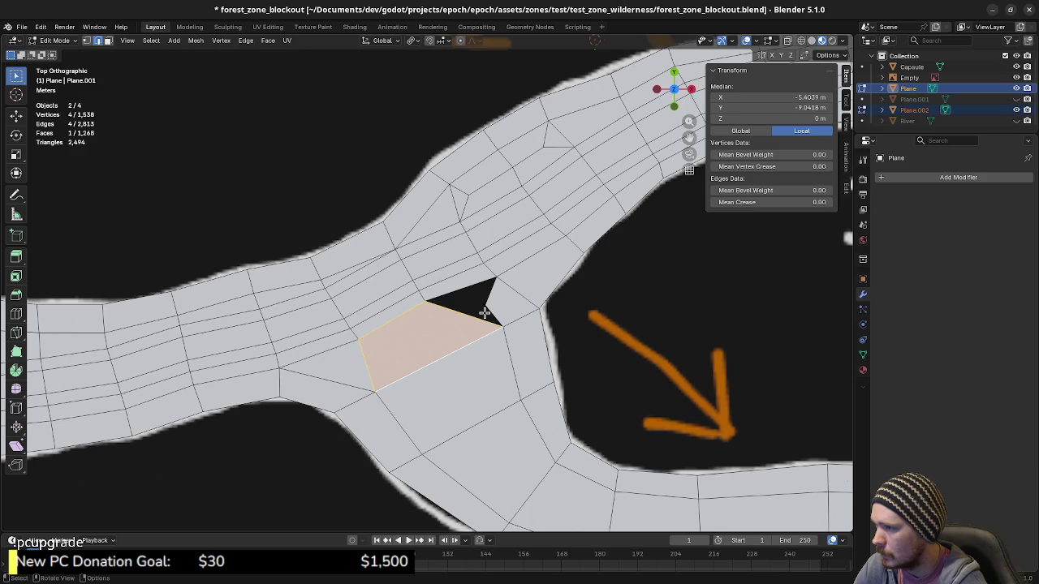
Fill the remaining lower part and final small gap with triangles, then inspect the result.
click(463, 301)
shift+click(427, 302)
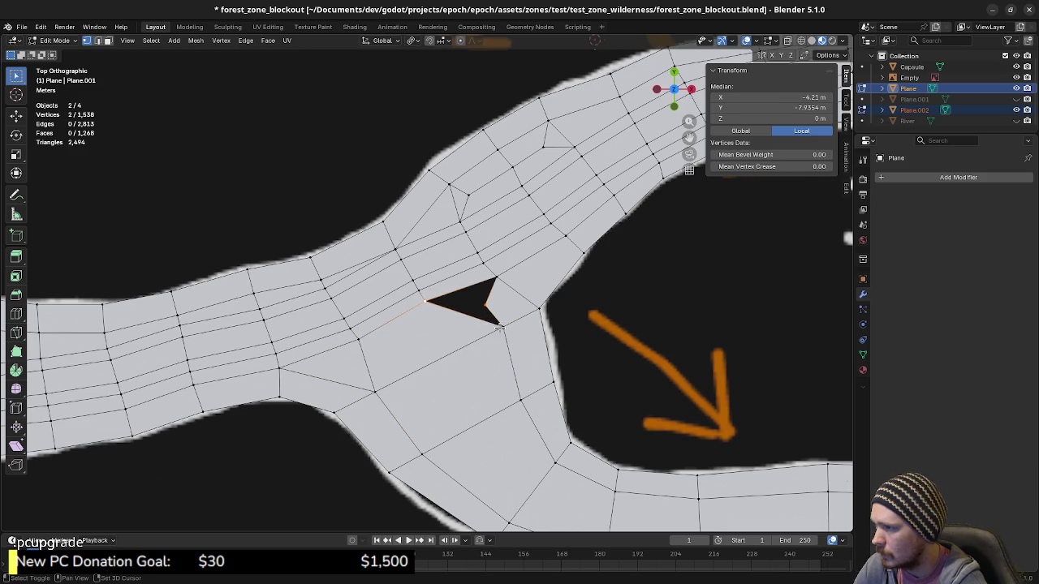
shift+click(501, 327)
key(f)
click(485, 306)
shift+click(495, 280)
shift+click(428, 301)
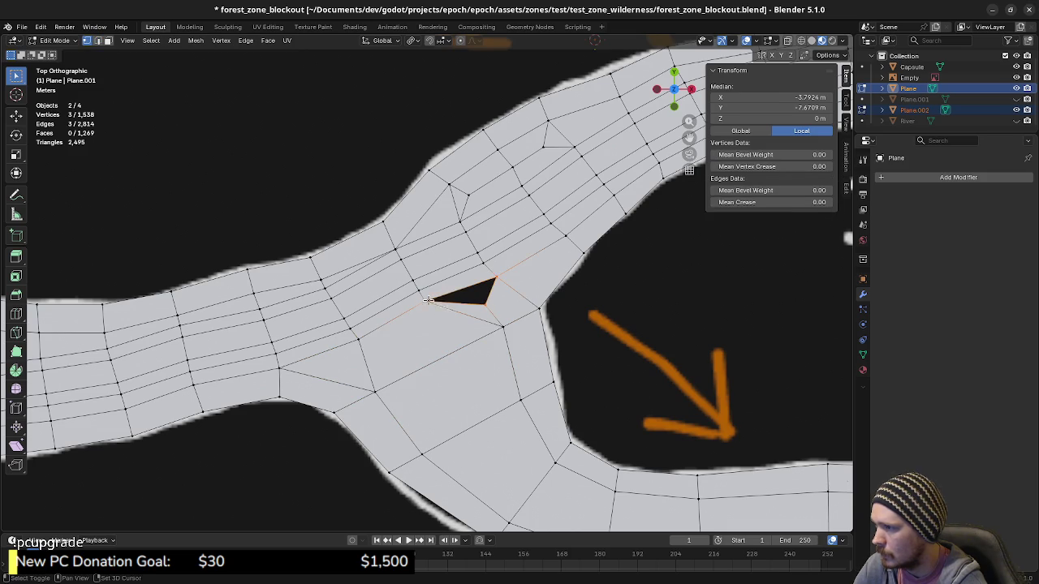
key(f)
mouse_move(409, 421)
middle_down()
mouse_move(467, 319)
mouse_move(510, 385)
middle_up()
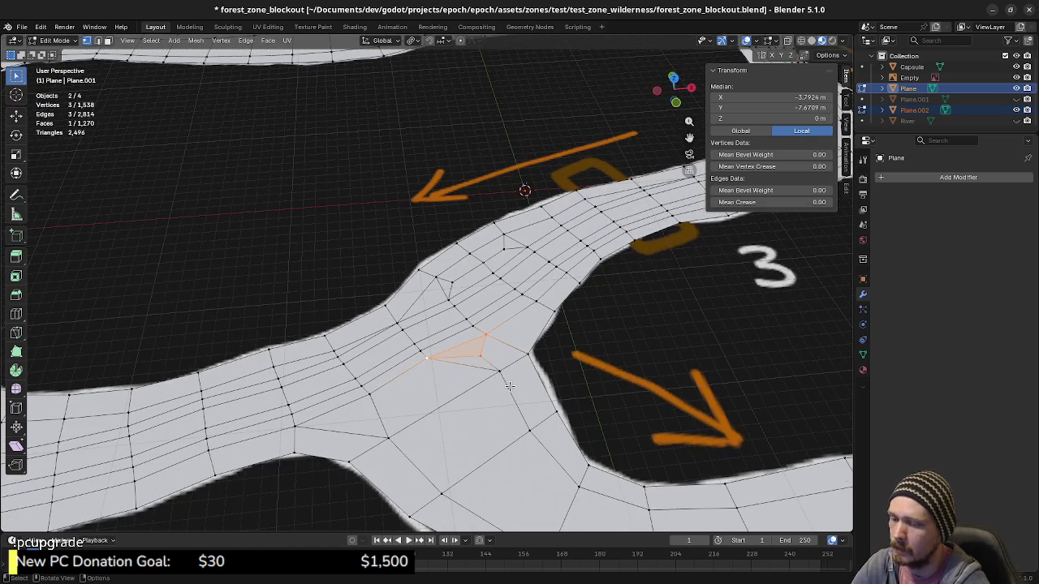
key(KP_7)
scroll(502, 366, down, 2)
mouse_move(502, 325)
shift+middle_down()
mouse_move(502, 367)
mouse_move(485, 379)
mouse_move(402, 353)
shift+middle_up()
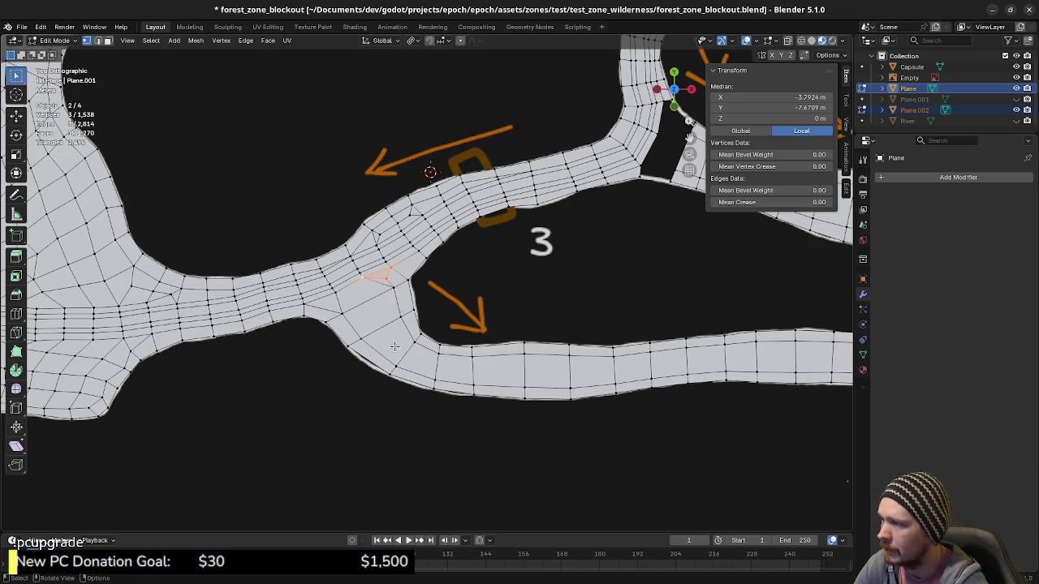
shift+middle_drag(394, 347, 459, 390)
scroll(471, 350, up, 2)
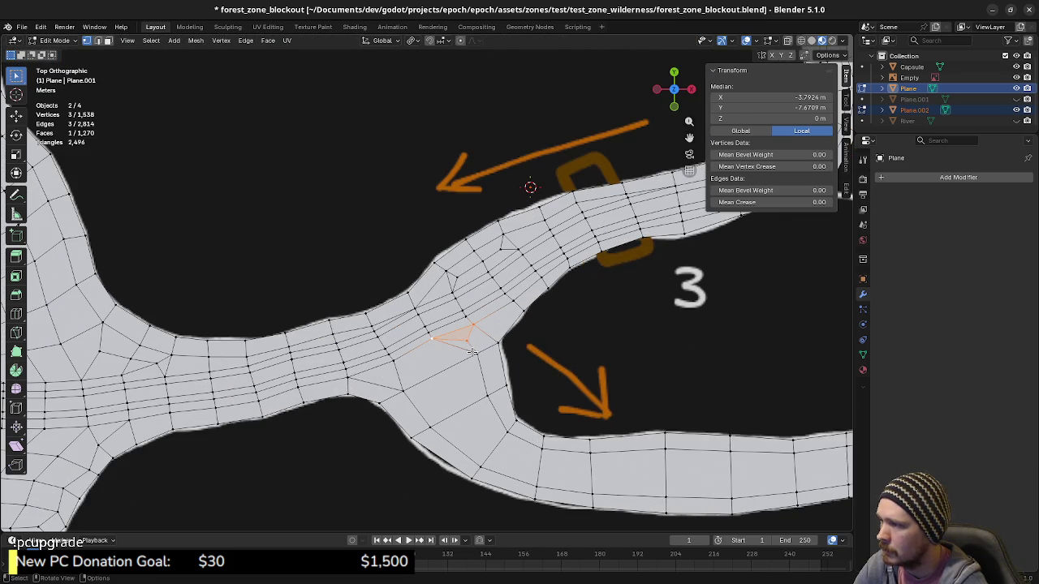
click(469, 341)
right_click(493, 355)
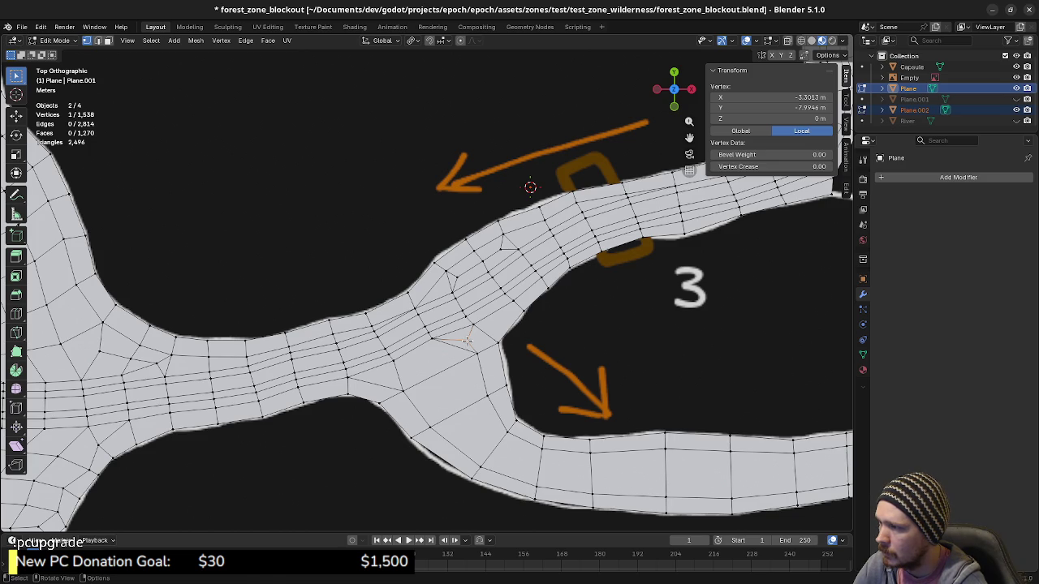
Vertex-slide the extra junction vertex onto its up-right neighbour.
key(shift+v)
click(404, 341)
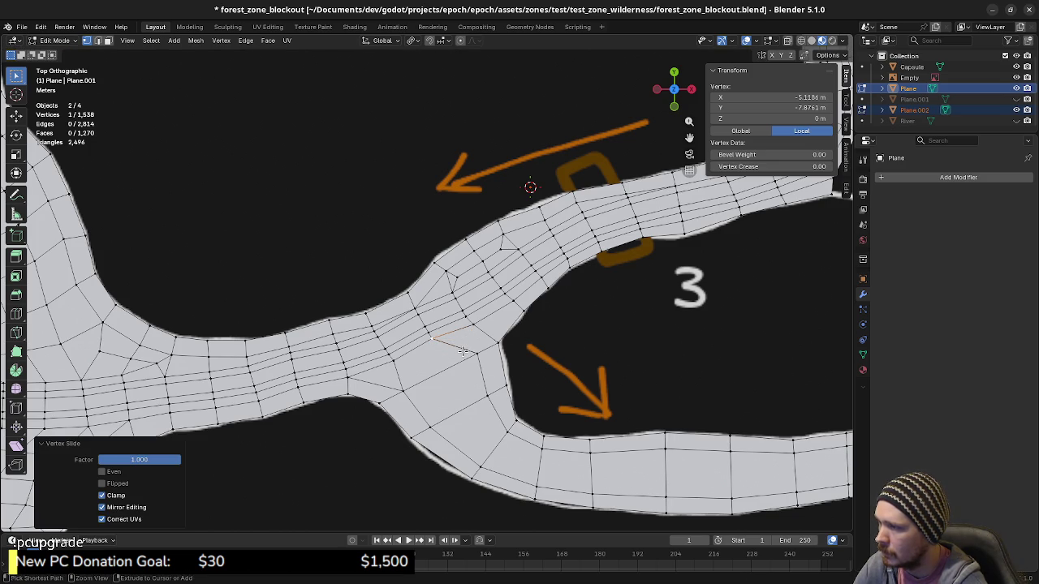
key(shift+v)
click(536, 333)
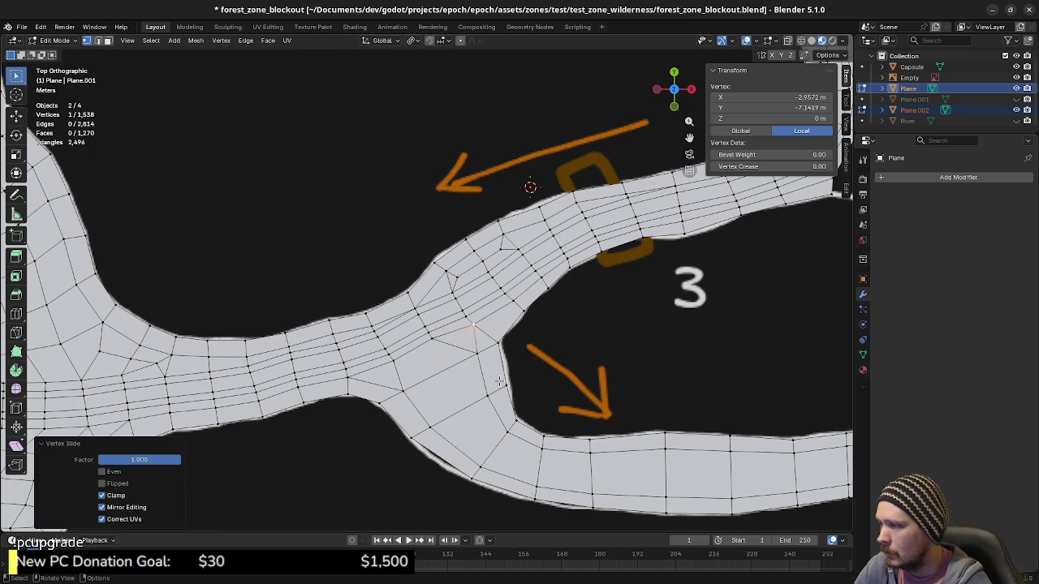
Merge the whole mesh by distance, leaving 1,537 vertices, then move to the next gap.
key(a)
key(m)
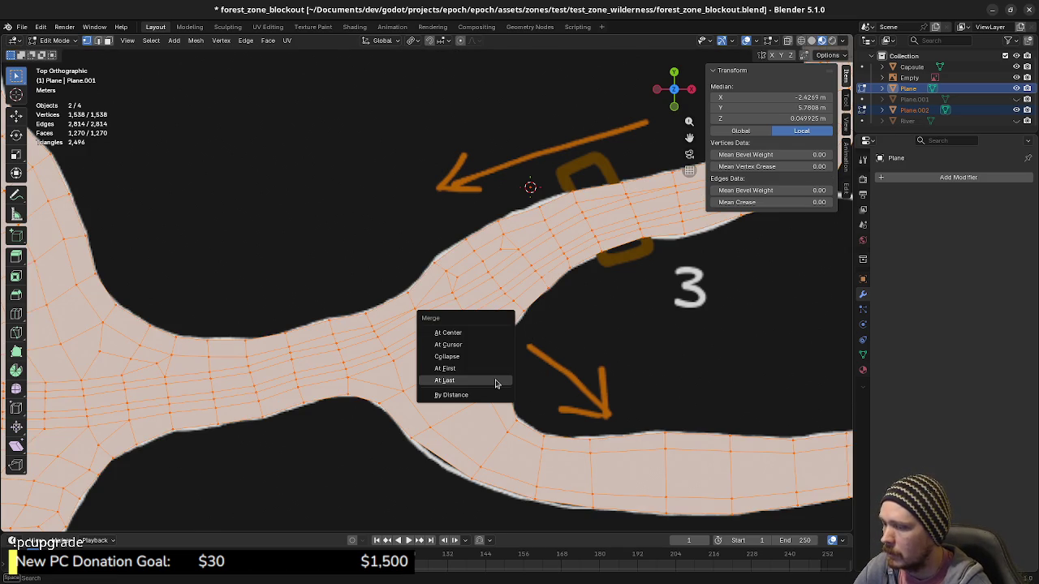
click(486, 393)
click(642, 313)
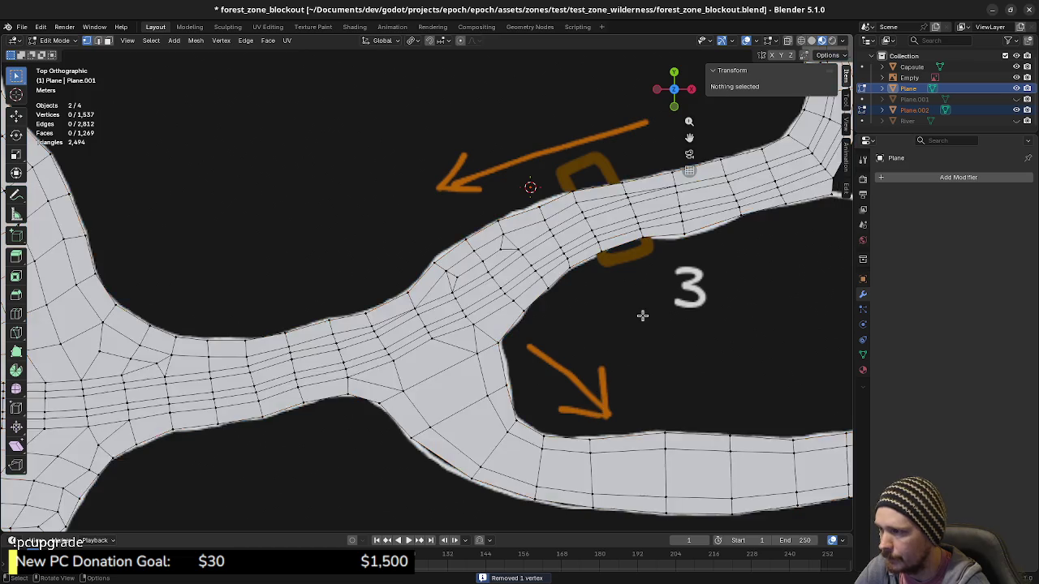
scroll(654, 287, down, 2)
mouse_move(654, 288)
shift+middle_down()
mouse_move(544, 381)
mouse_move(563, 394)
mouse_move(504, 394)
shift+middle_up()
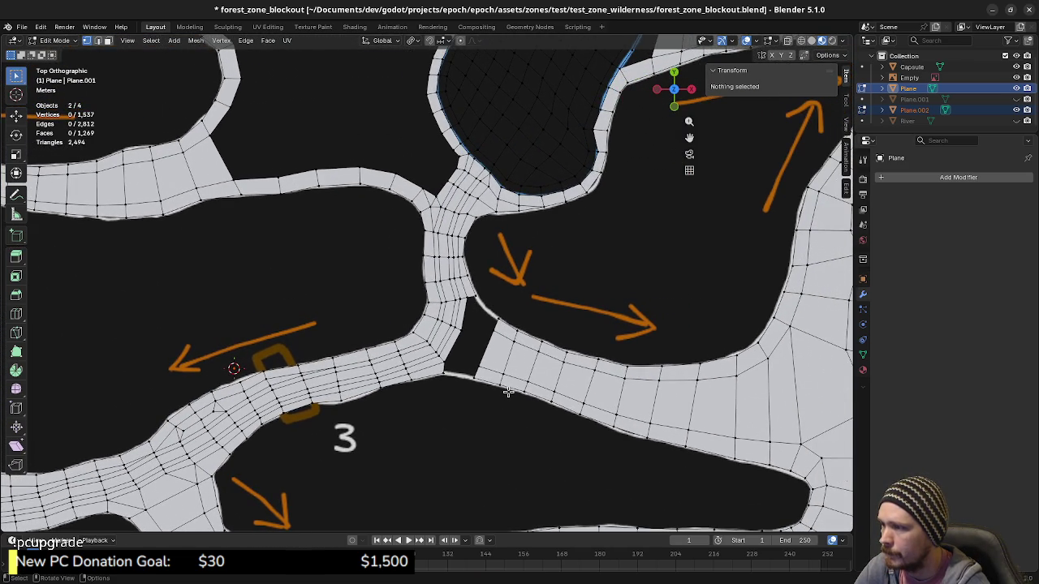
Bridge the gap's bottom and upper-right corner with new faces from facing edges.
scroll(491, 399, up, 2)
scroll(490, 402, up, 1)
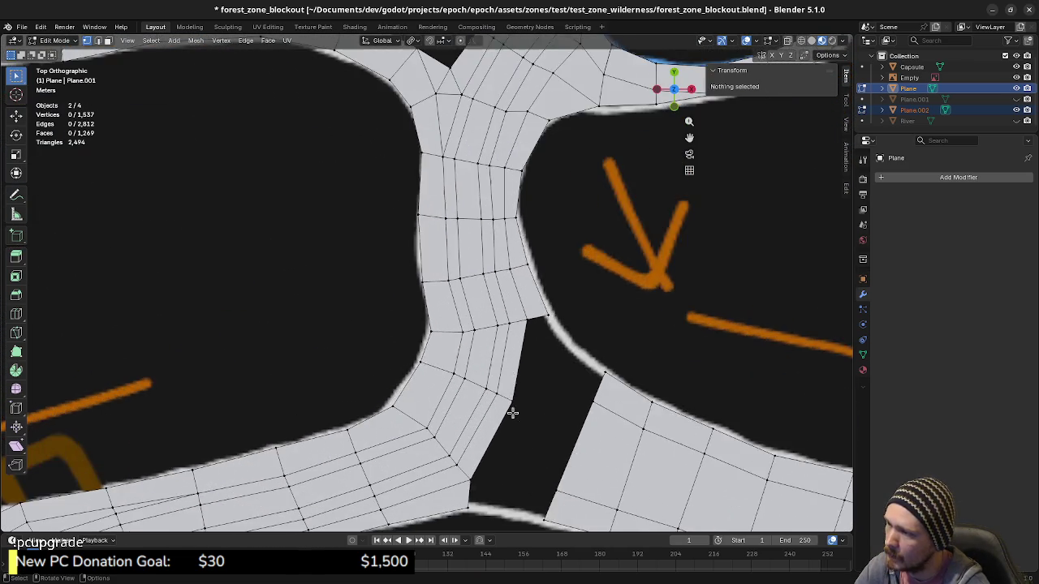
scroll(493, 410, up, 2)
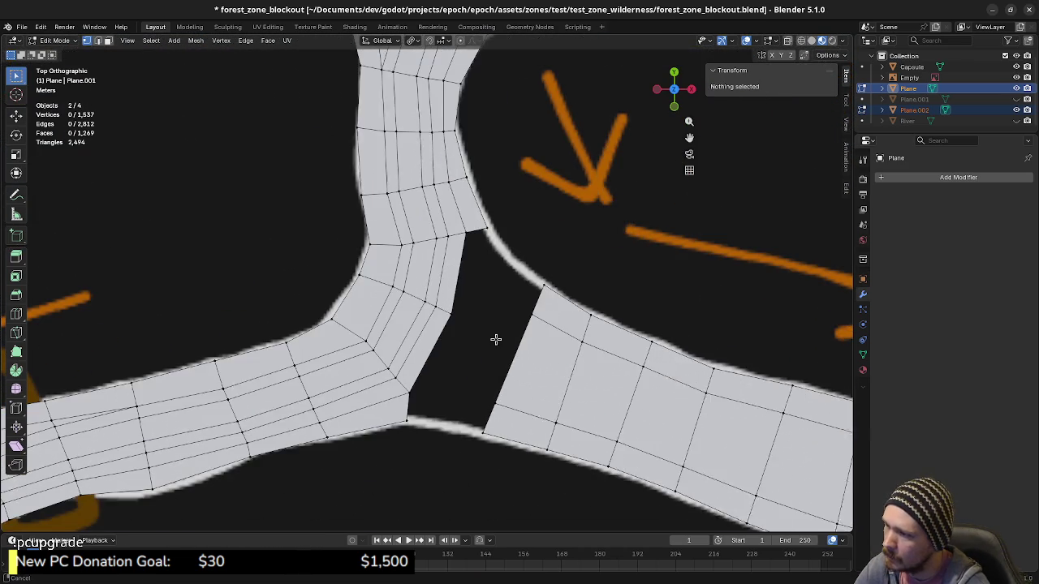
key(2)
click(484, 416)
shift+click(408, 409)
key(f)
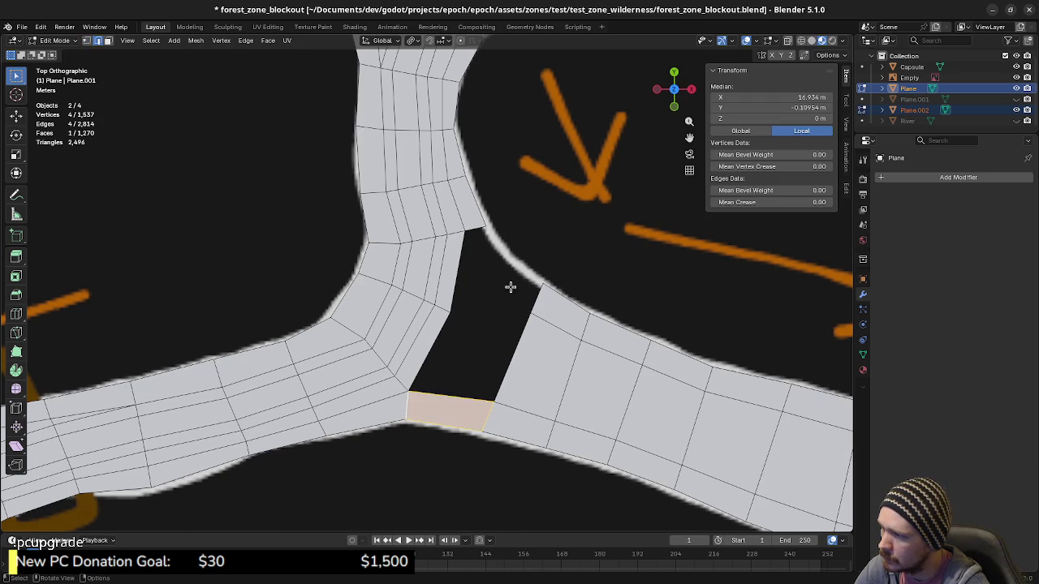
click(532, 296)
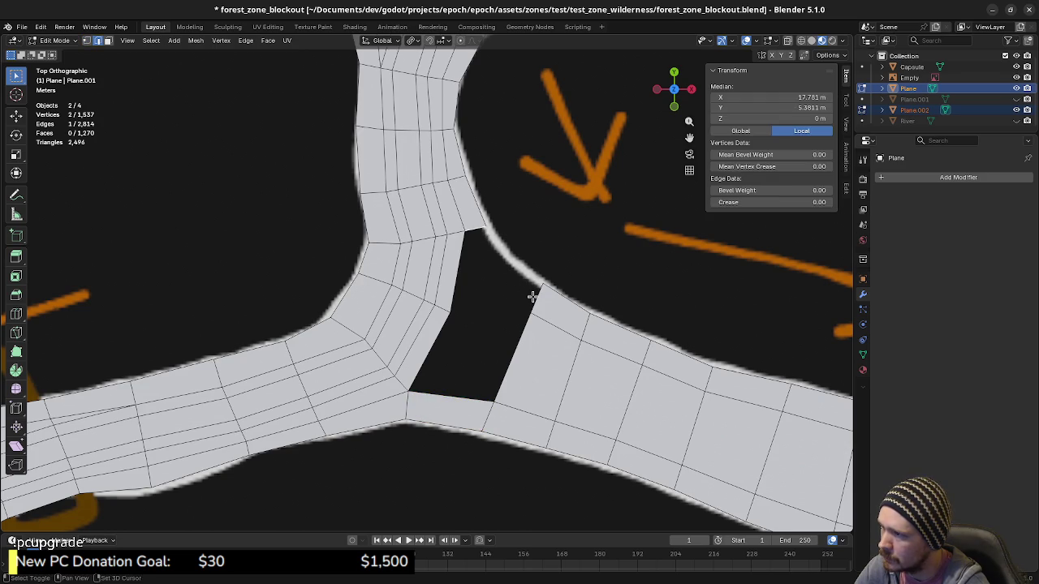
key(f)
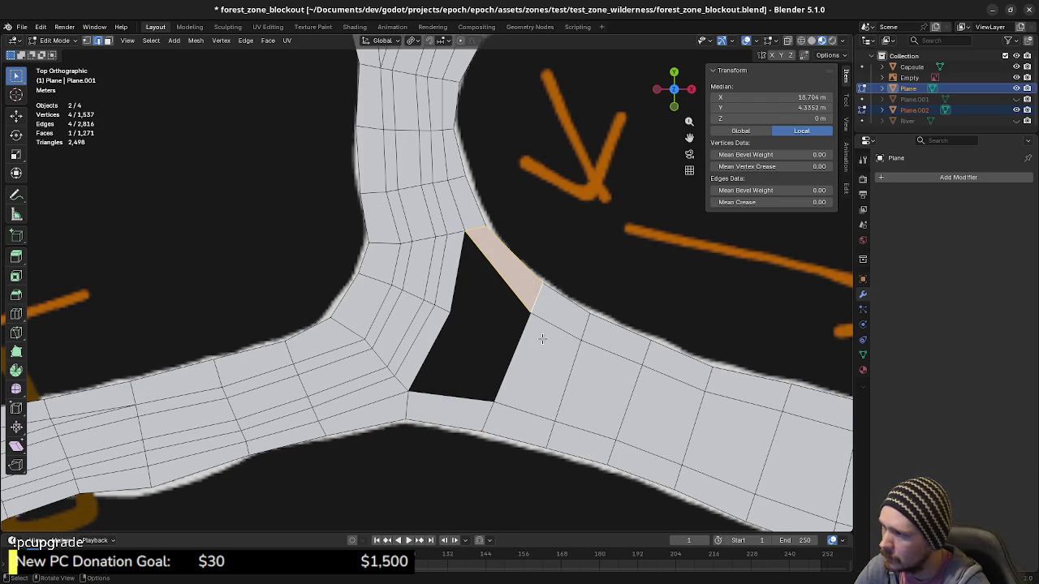
key(alt+a)
Add a centred edge cut across the new upper face and move it into place.
click(504, 266)
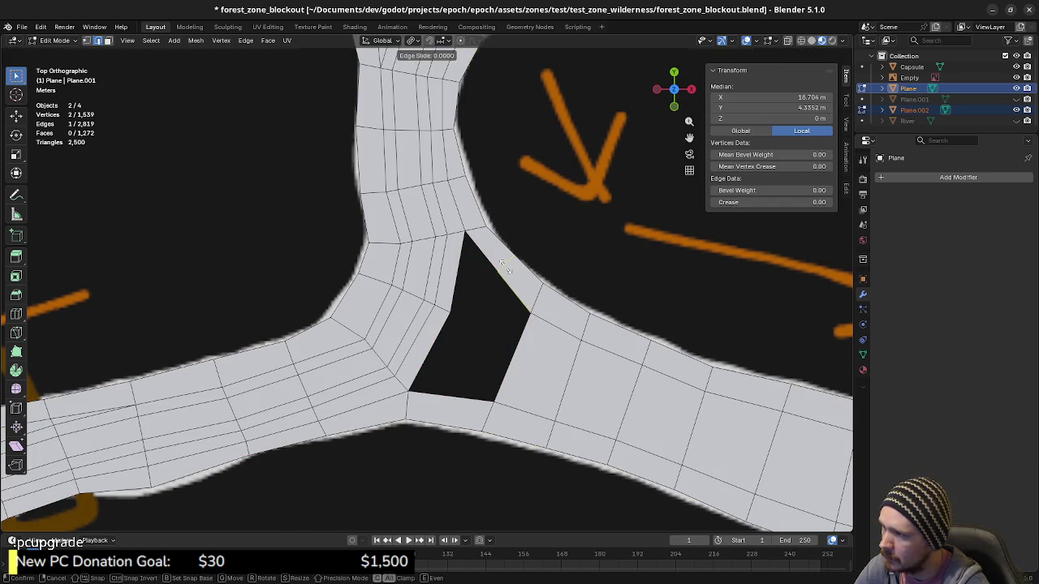
right_click(504, 266)
key(g)
click(549, 277)
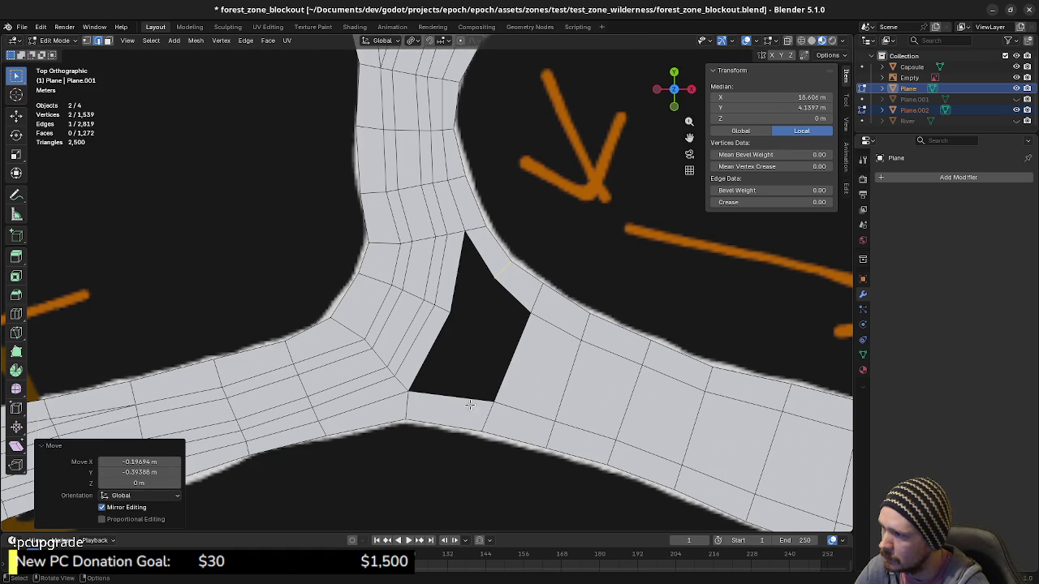
key(alt+a)
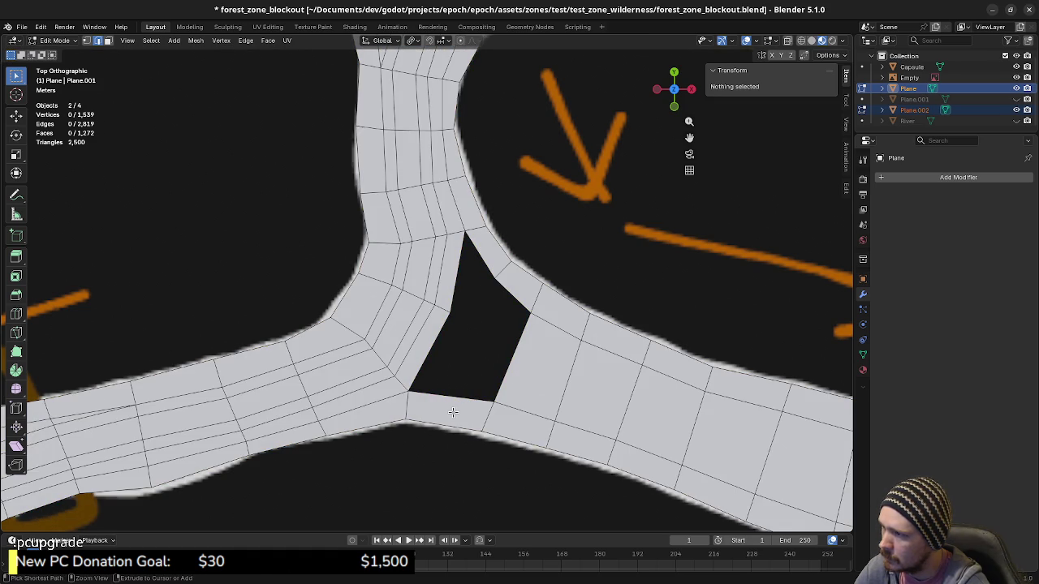
Add a loop cut across the bottom face and move its edge into position.
key(ctrl+r)
click(456, 408)
key(g)
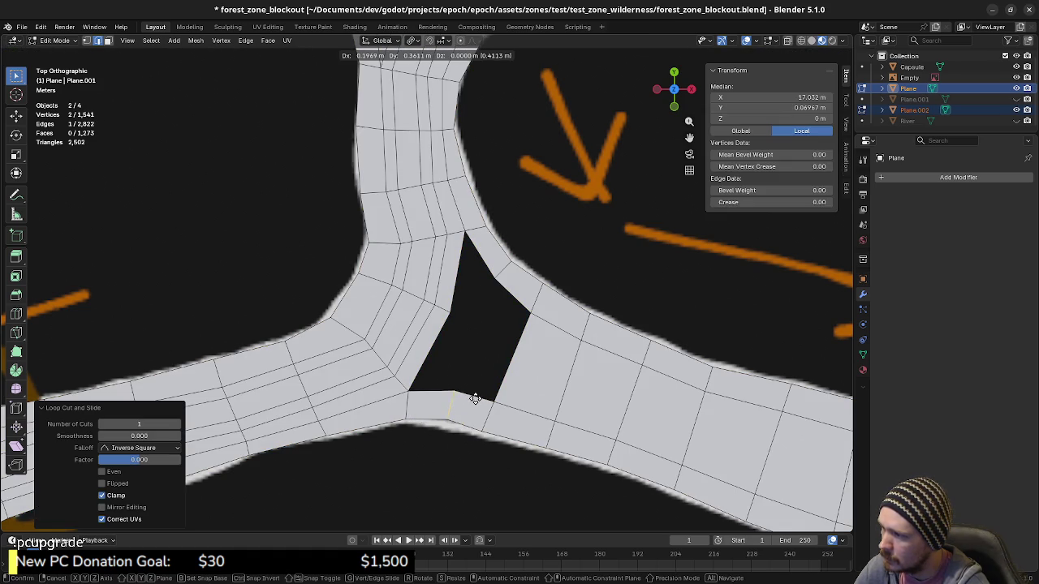
click(474, 400)
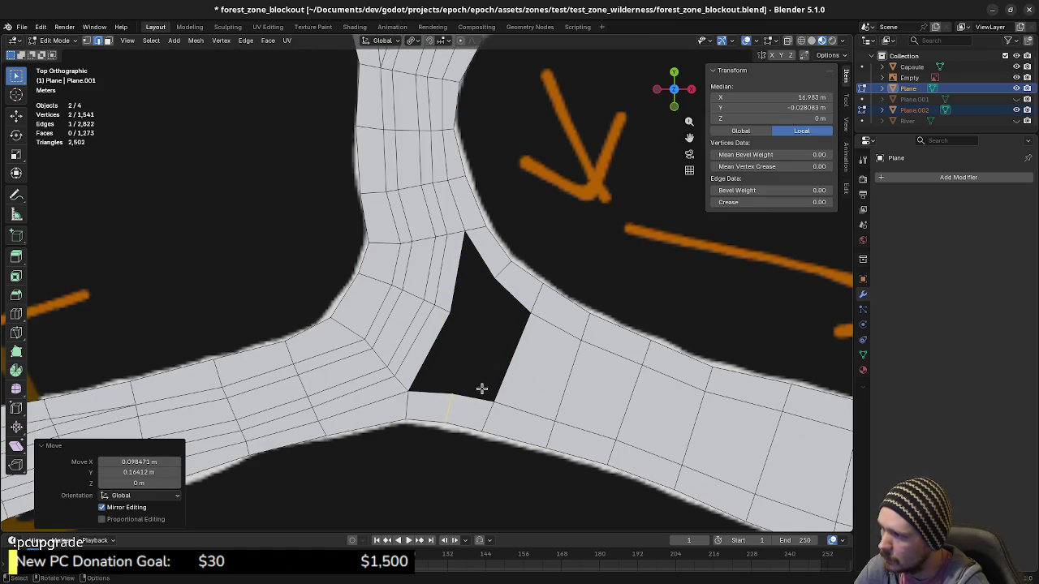
Fill the hole's top corner with a triangle and add a face across the hole.
key(a)
alt+click(472, 397)
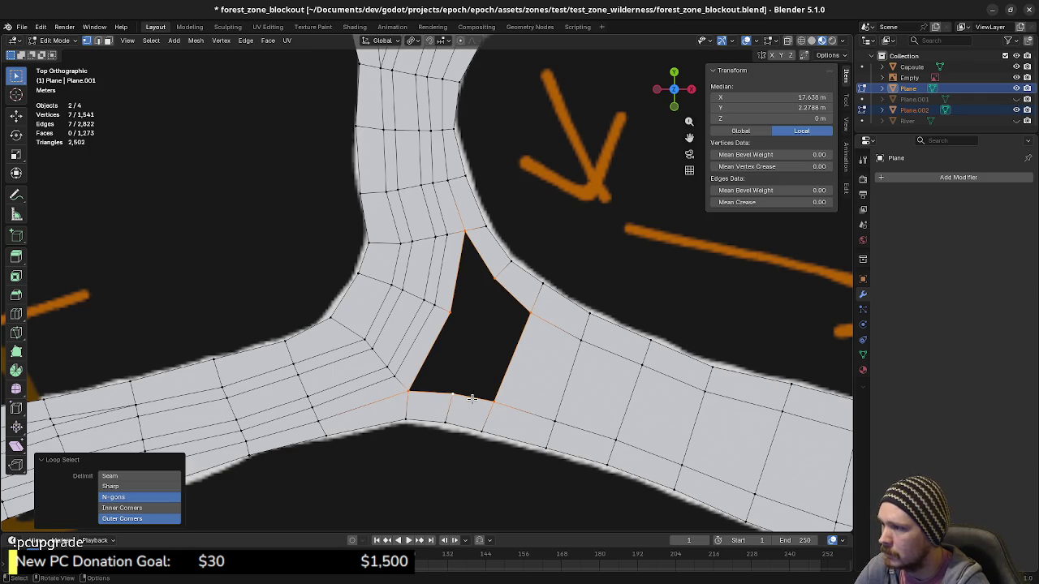
click(454, 288)
key(f)
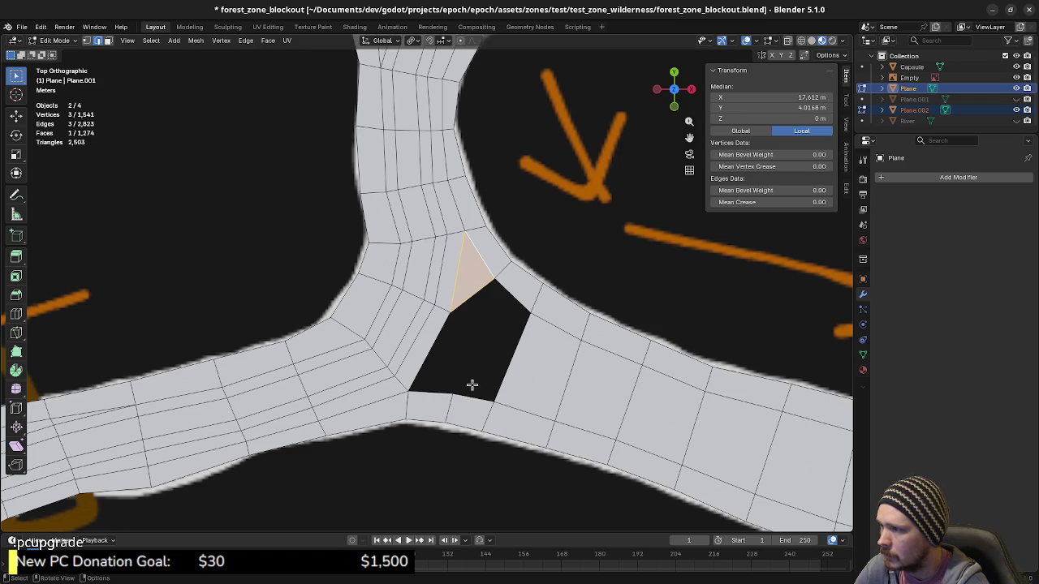
click(462, 301)
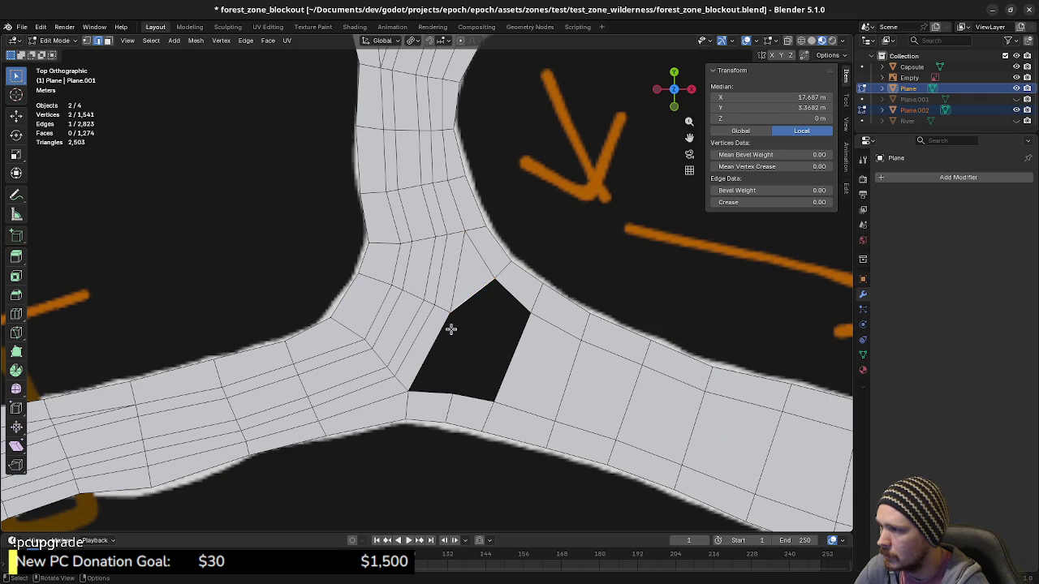
click(441, 346)
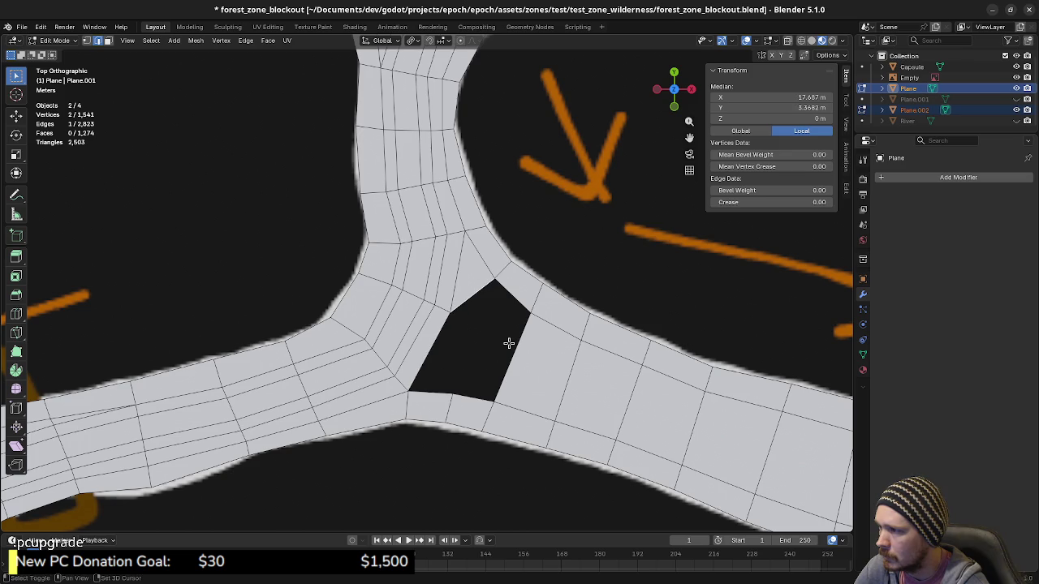
shift+click(509, 343)
key(f)
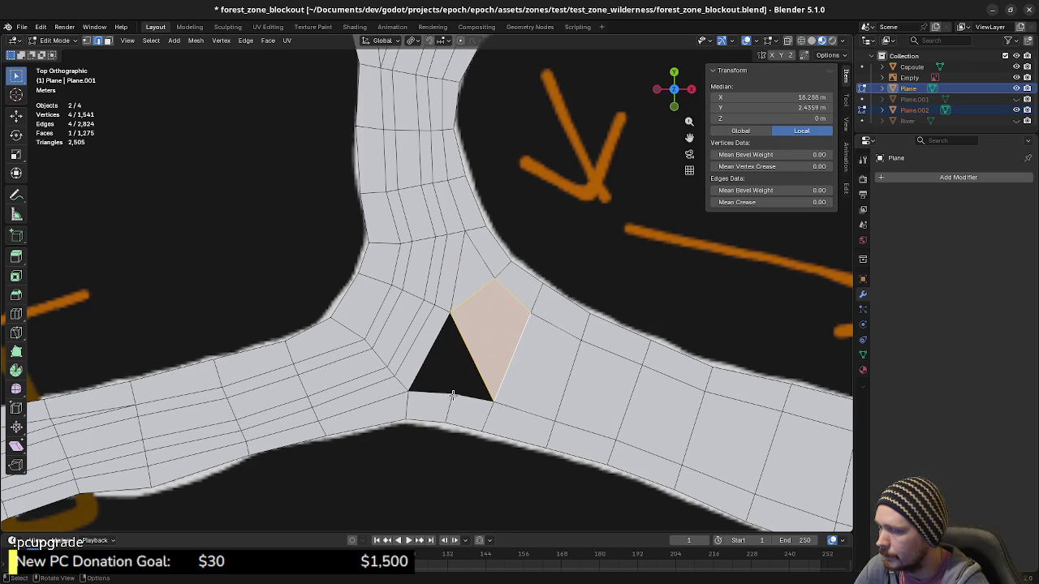
Slide the hole's bottom vertex into line and fill the remaining triangular hole.
key(1)
click(452, 395)
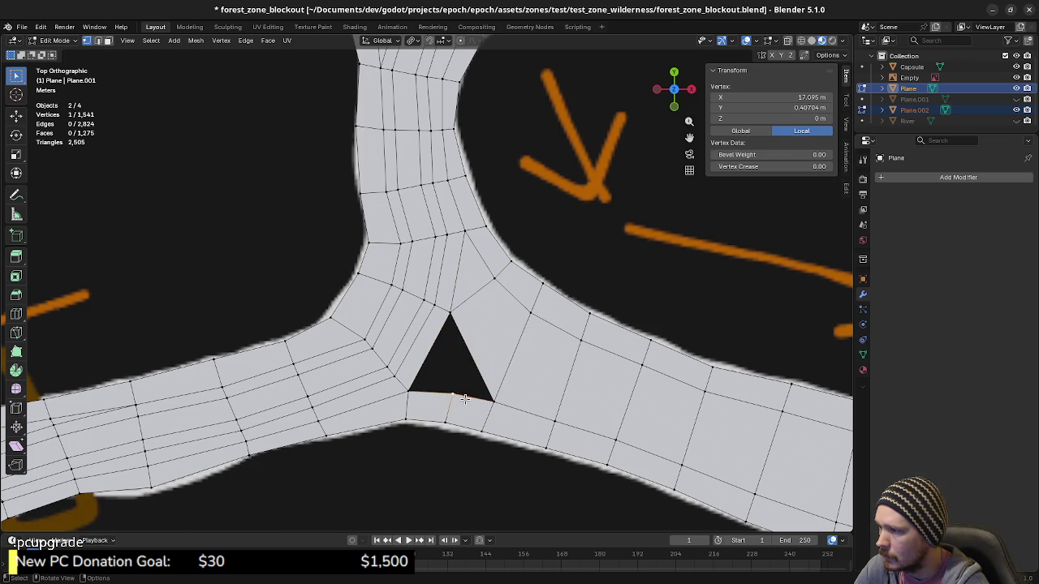
key(shift+v)
click(459, 408)
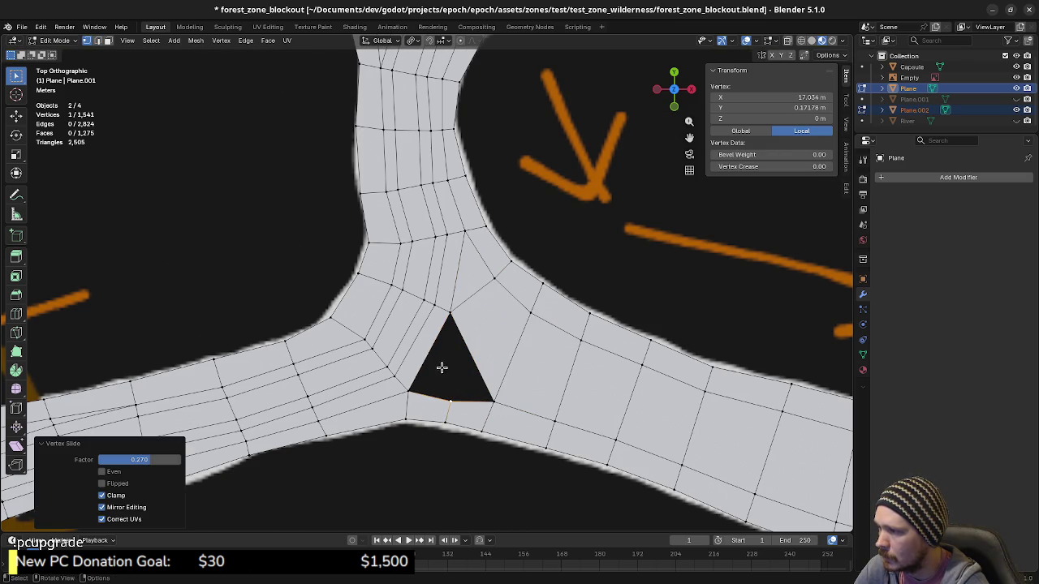
key(2)
click(422, 361)
key(f)
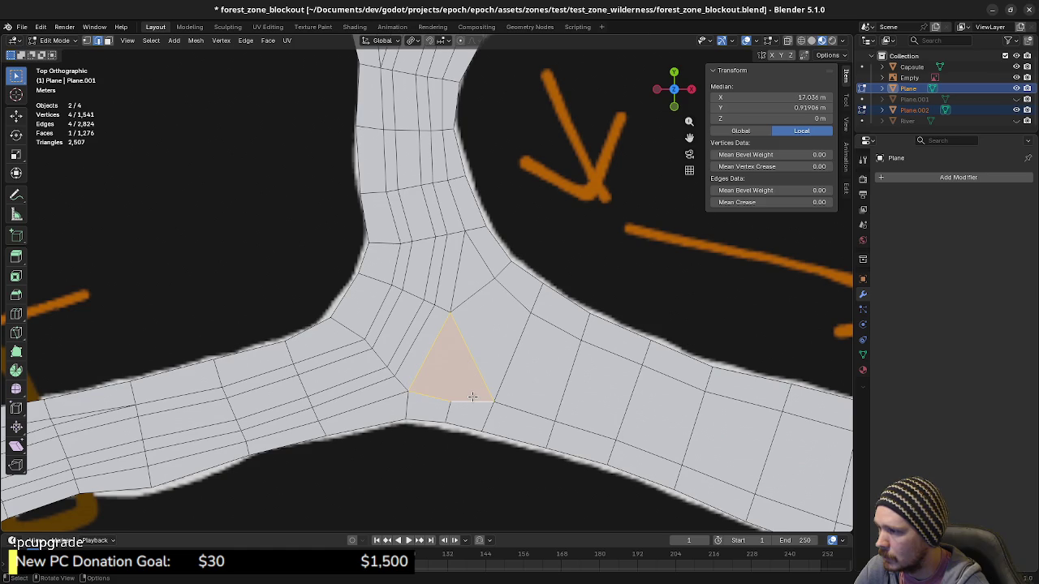
Back in top view, slide the triangle's bottom edge along the road mesh.
mouse_move(472, 396)
middle_down()
mouse_move(482, 331)
mouse_move(489, 359)
middle_up()
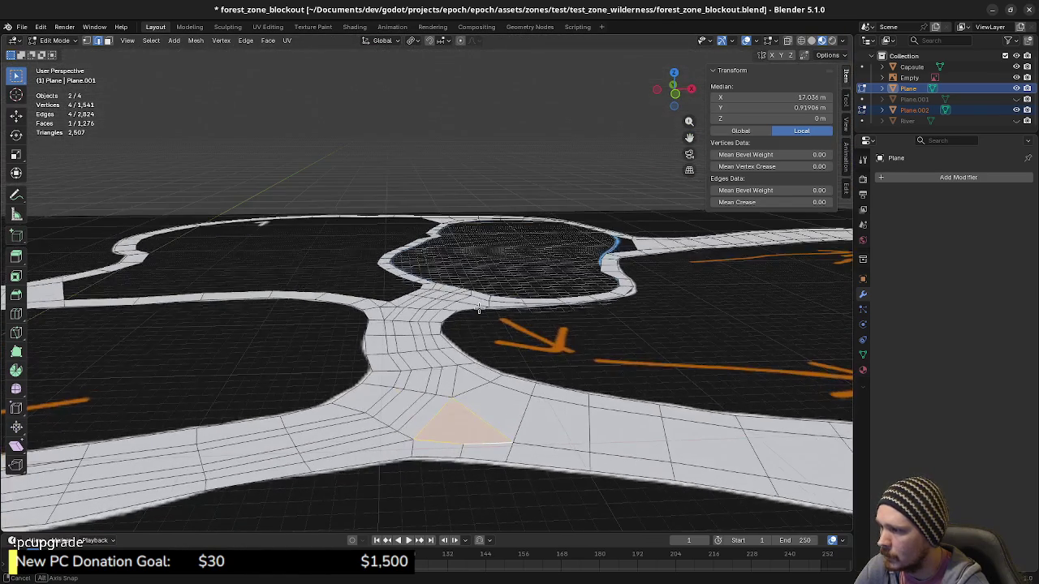
key(KP_7)
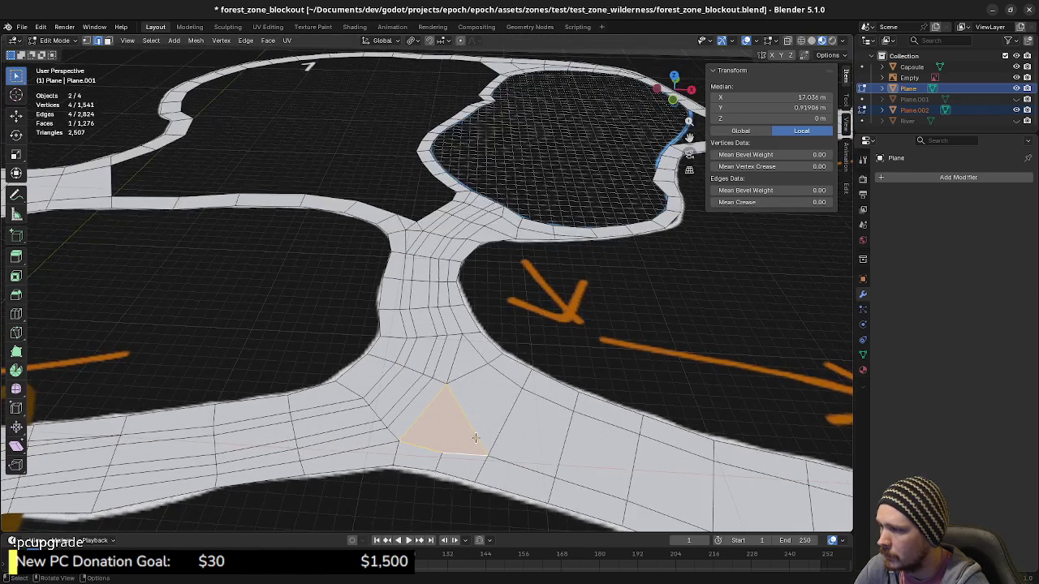
scroll(496, 438, up, 2)
shift+scroll(496, 446, down, 2)
scroll(496, 445, down, 1)
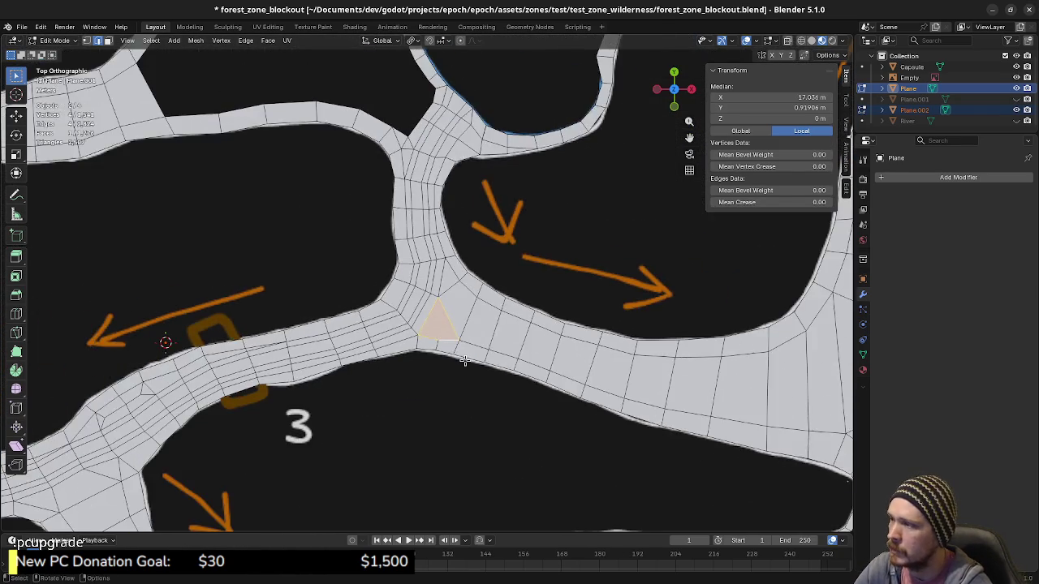
scroll(465, 357, down, 1)
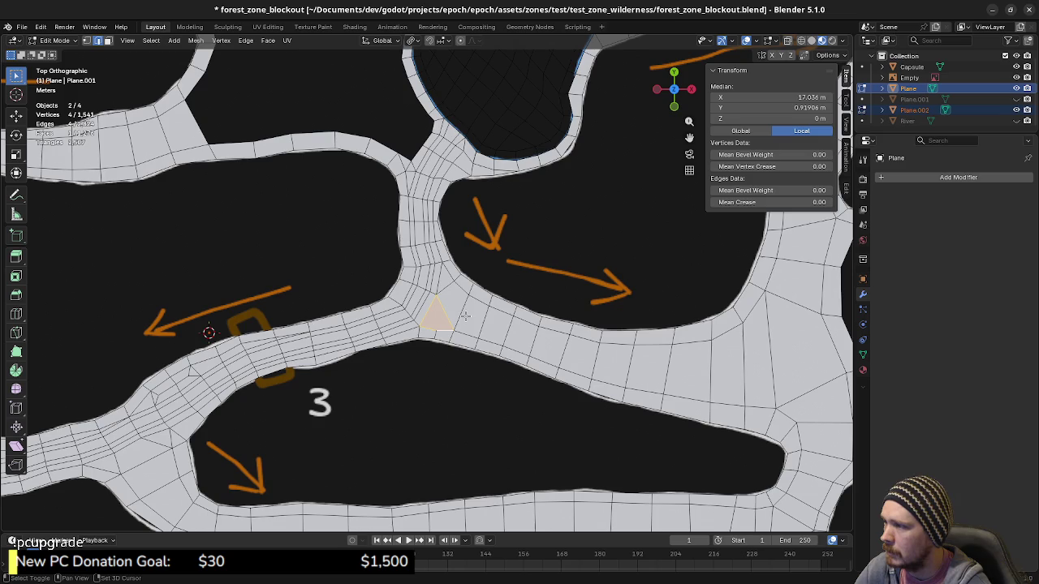
shift+middle_drag(465, 316, 481, 345)
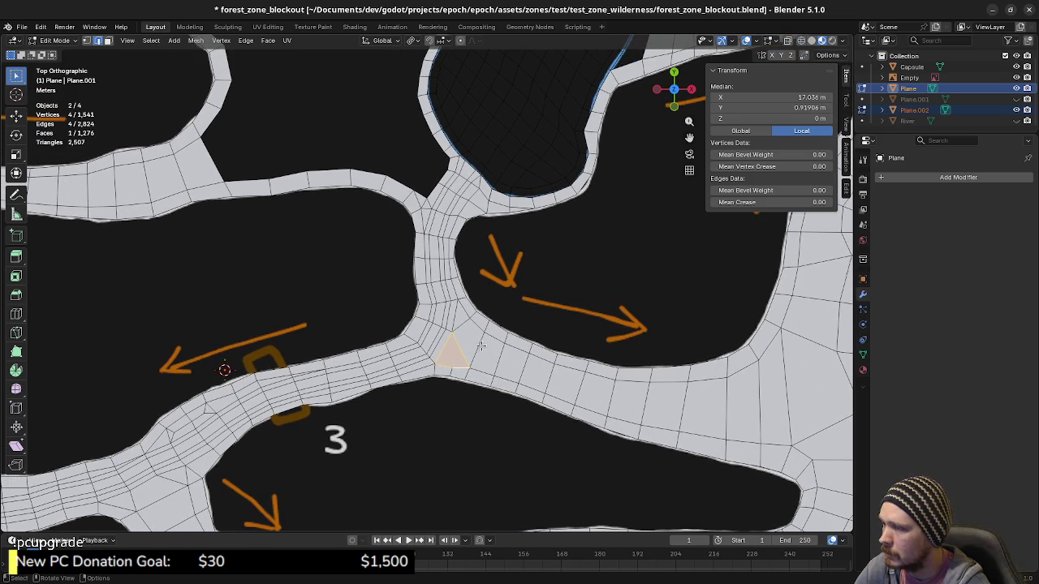
scroll(471, 371, up, 2)
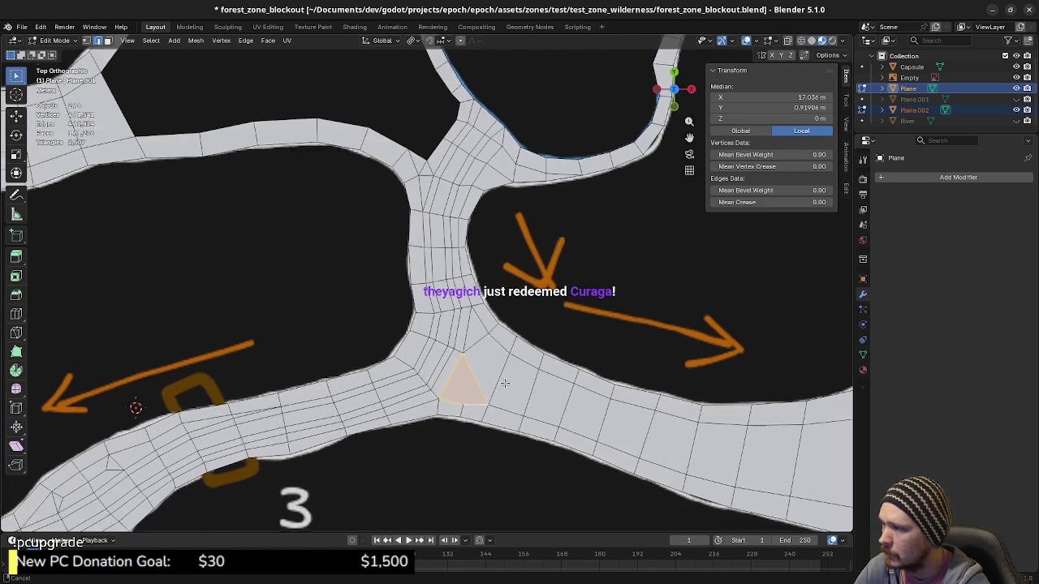
scroll(471, 370, up, 2)
scroll(471, 371, up, 1)
key(1)
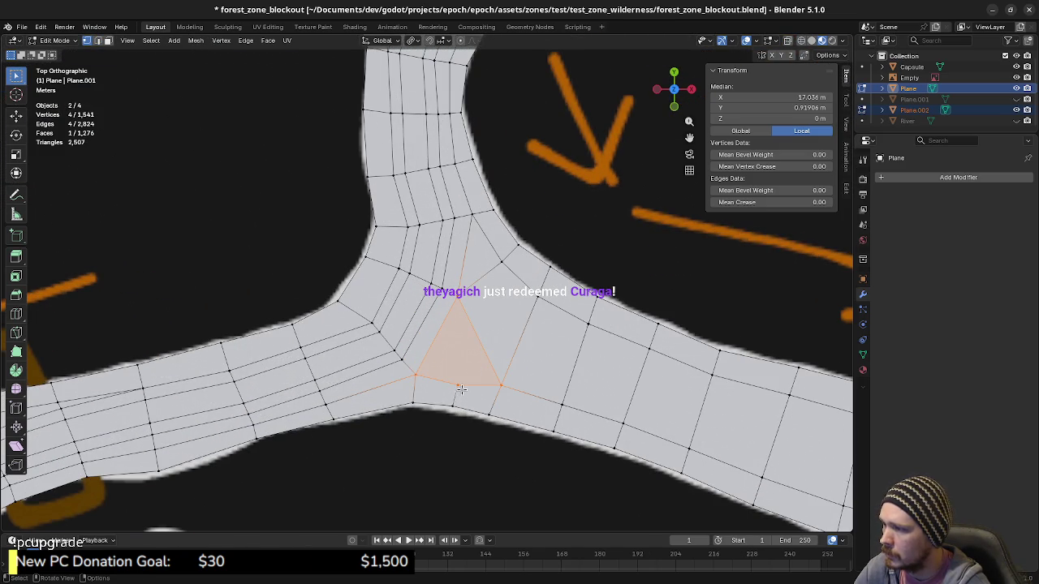
click(446, 378)
key(g)
key(g)
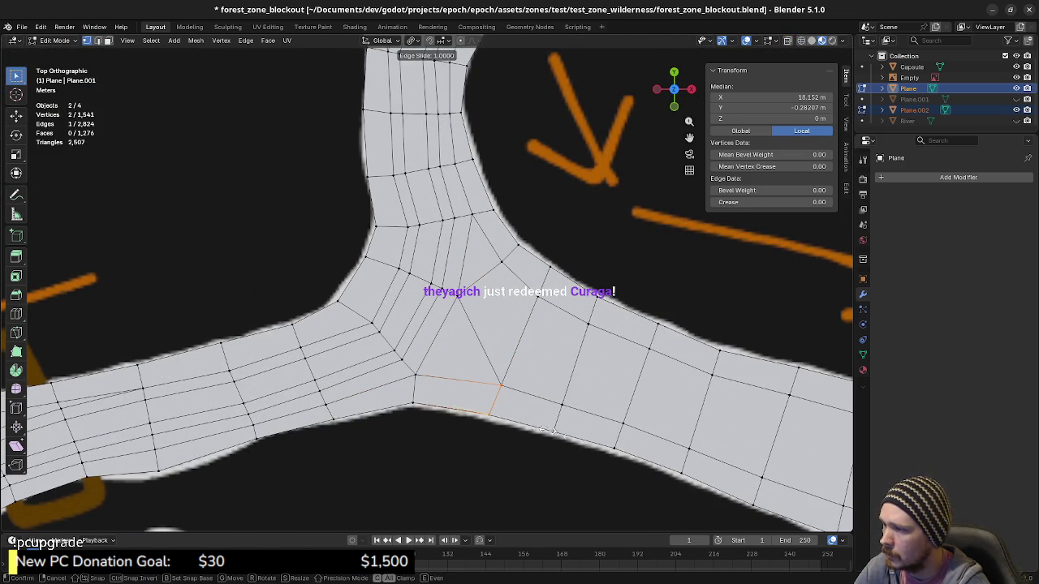
click(612, 448)
Merge the entire mesh by distance, removing 2 vertices to leave 1,539.
key(a)
key(m)
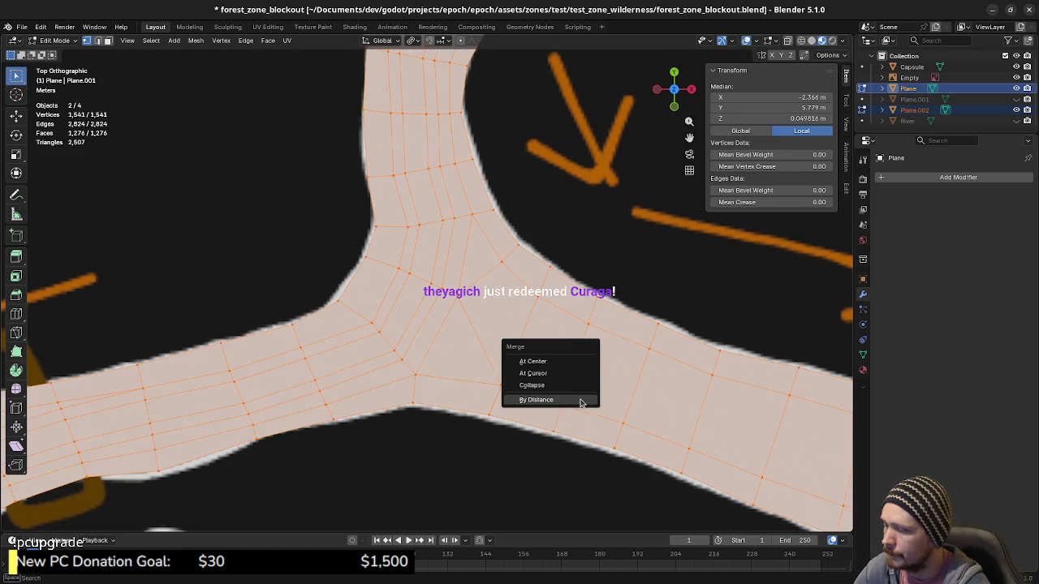
click(581, 399)
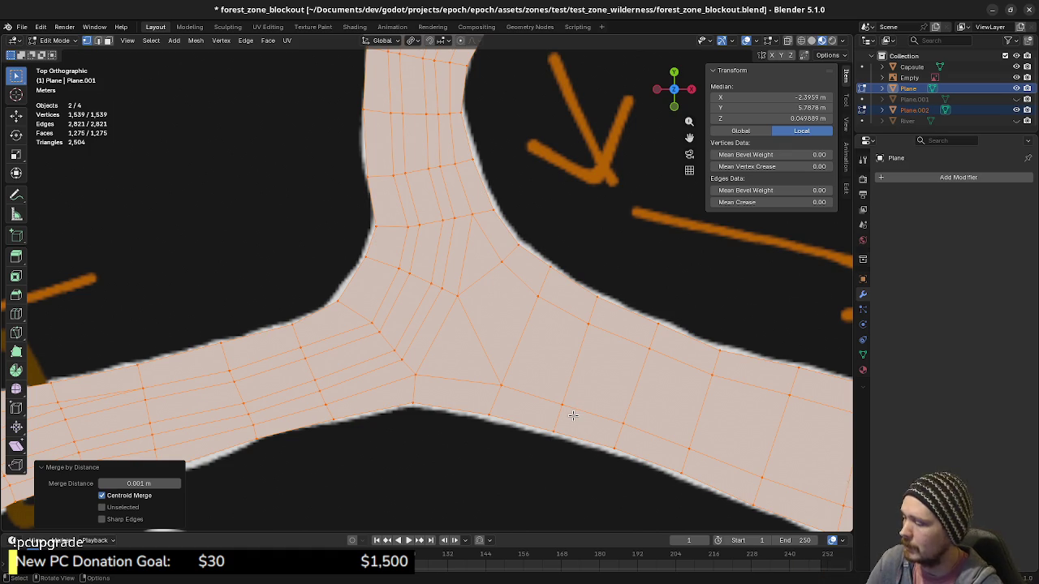
Inspect the merged mesh at an angle, then switch to Godot to reimport forest_zone_blockout.blend.
scroll(573, 416, down, 1)
scroll(574, 417, down, 1)
scroll(546, 366, down, 1)
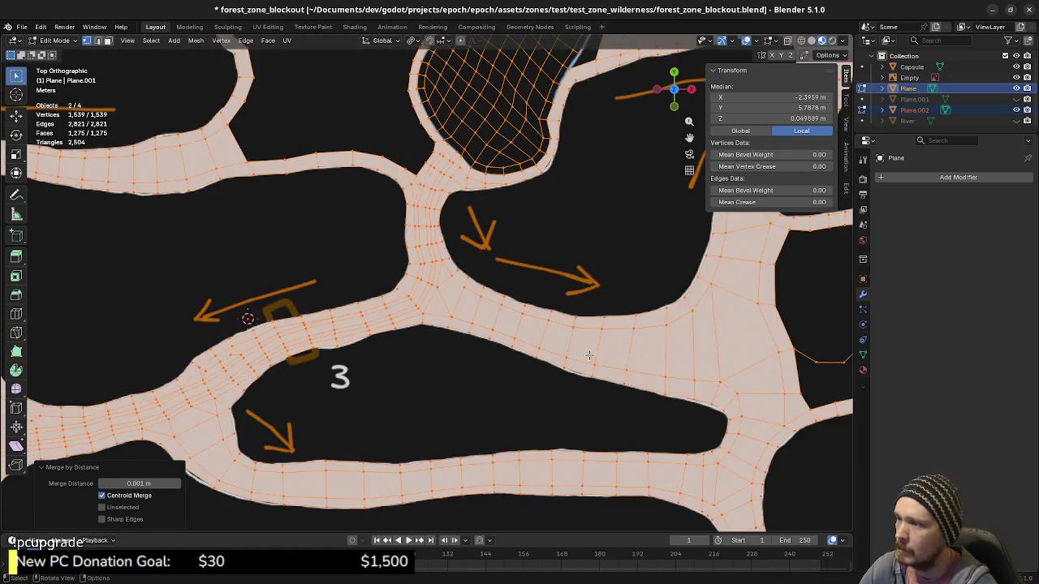
scroll(536, 349, down, 1)
scroll(519, 318, down, 1)
scroll(519, 318, up, 1)
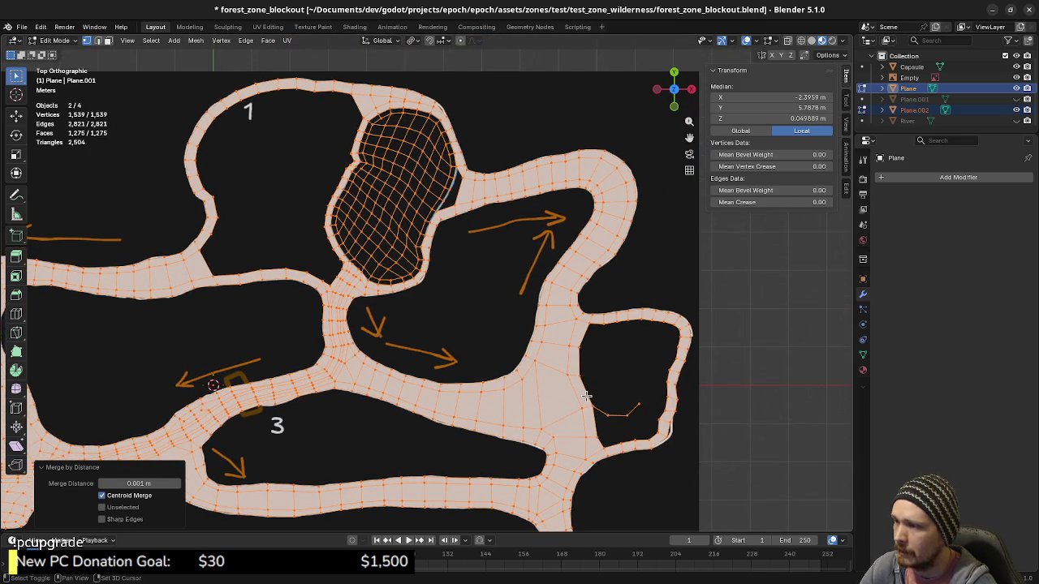
scroll(503, 361, up, 1)
scroll(548, 372, up, 1)
scroll(547, 371, up, 1)
scroll(527, 365, up, 1)
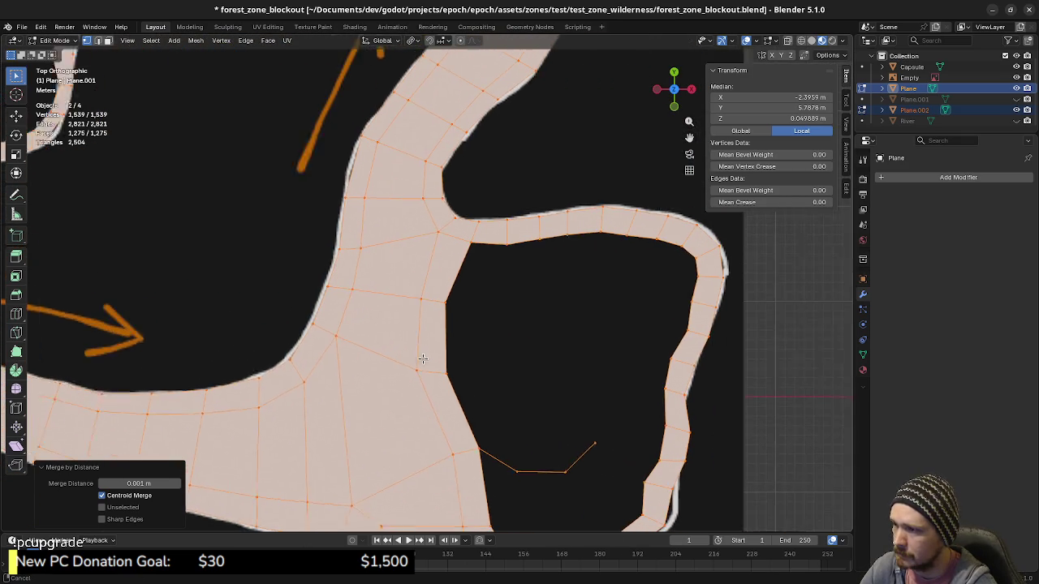
scroll(487, 357, down, 1)
scroll(447, 431, up, 2)
scroll(440, 378, down, 1)
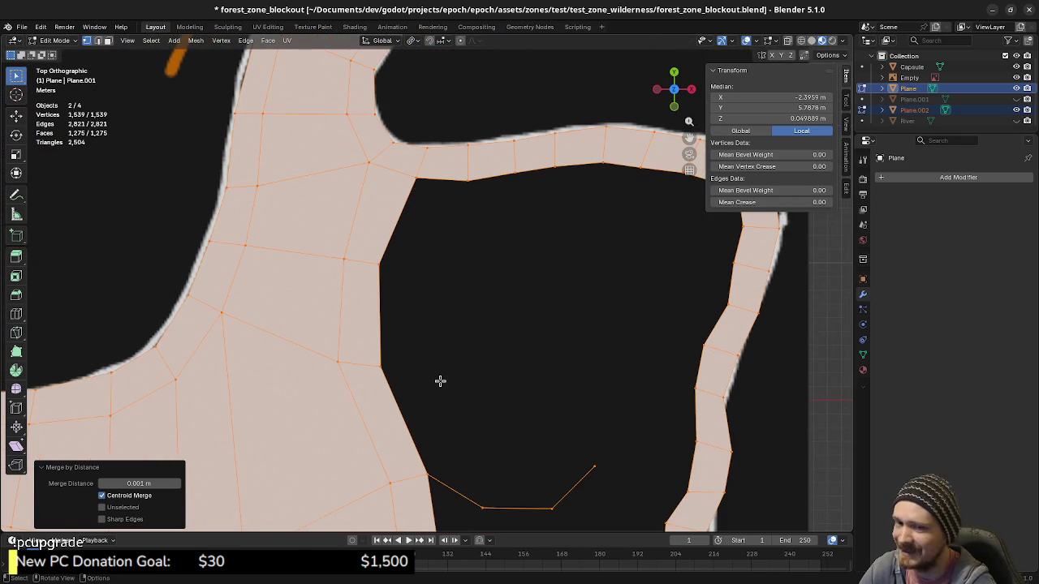
scroll(443, 373, down, 3)
scroll(357, 365, down, 3)
scroll(454, 369, down, 2)
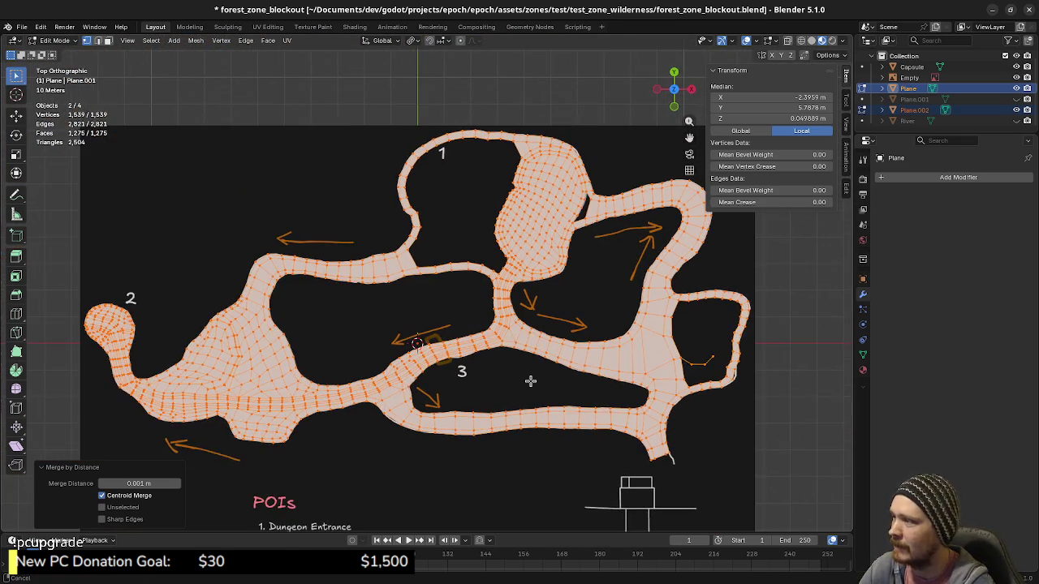
middle_drag(518, 408, 541, 381)
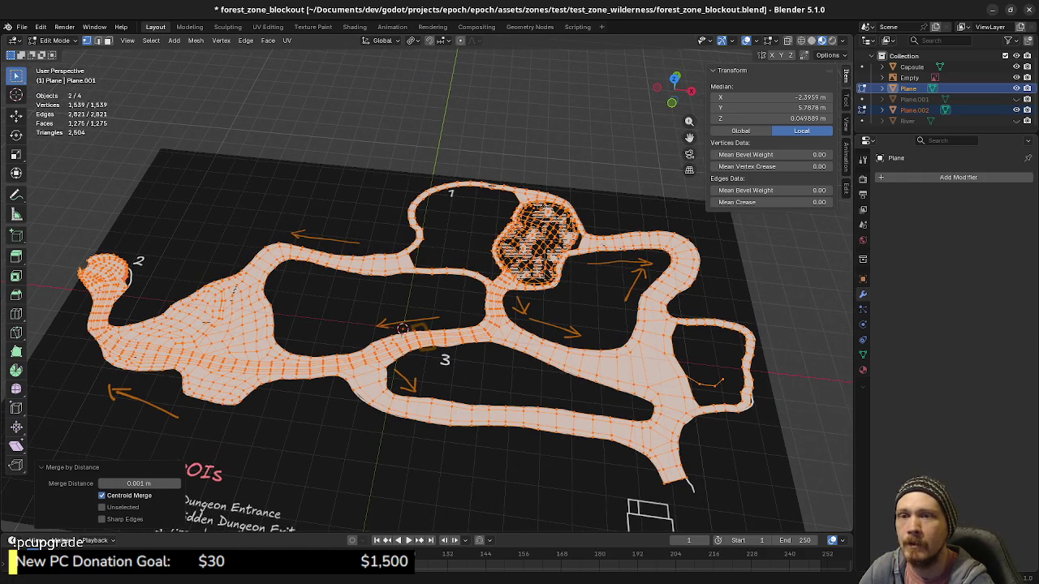
key(alt+Tab)
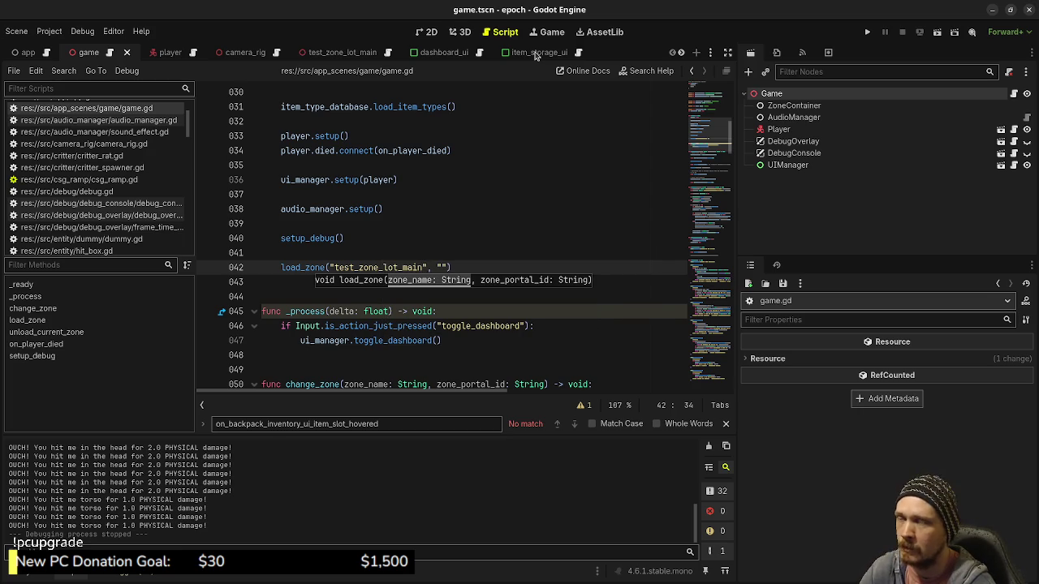
Check the test_zone_wilderness terrain in Godot's 3D view, then return to Blender.
scroll(534, 52, down, 5)
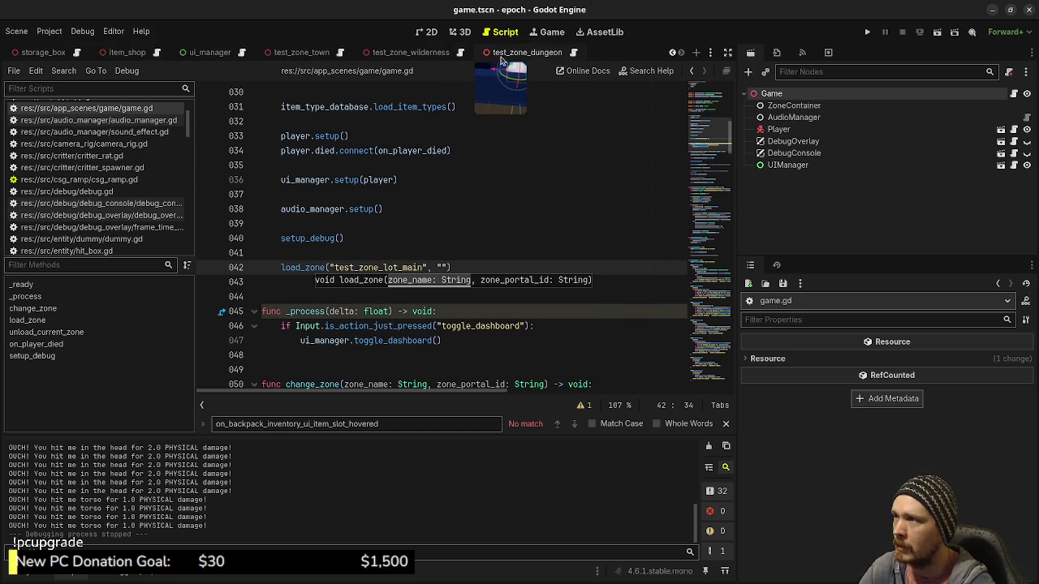
click(430, 54)
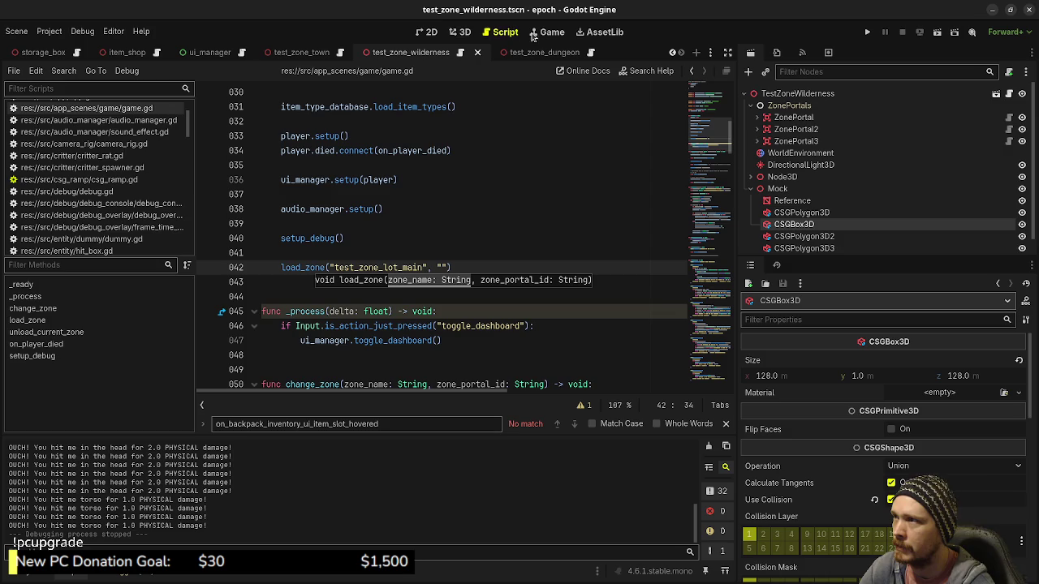
click(459, 32)
mouse_move(244, 243)
middle_down()
mouse_move(92, 165)
mouse_move(433, 149)
mouse_move(394, 158)
middle_up()
scroll(91, 166, down, 5)
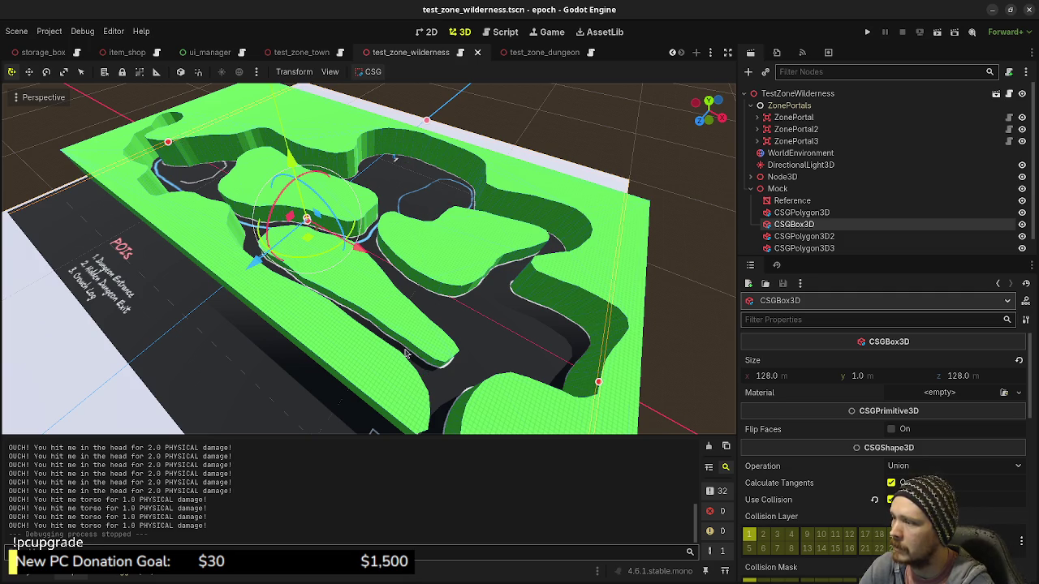
scroll(406, 354, up, 3)
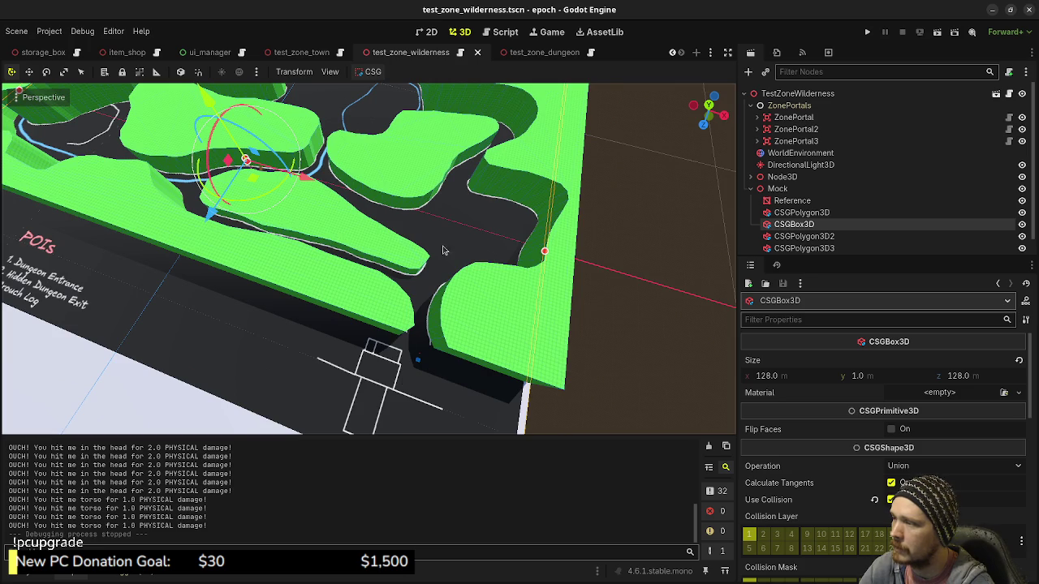
scroll(458, 288, down, 2)
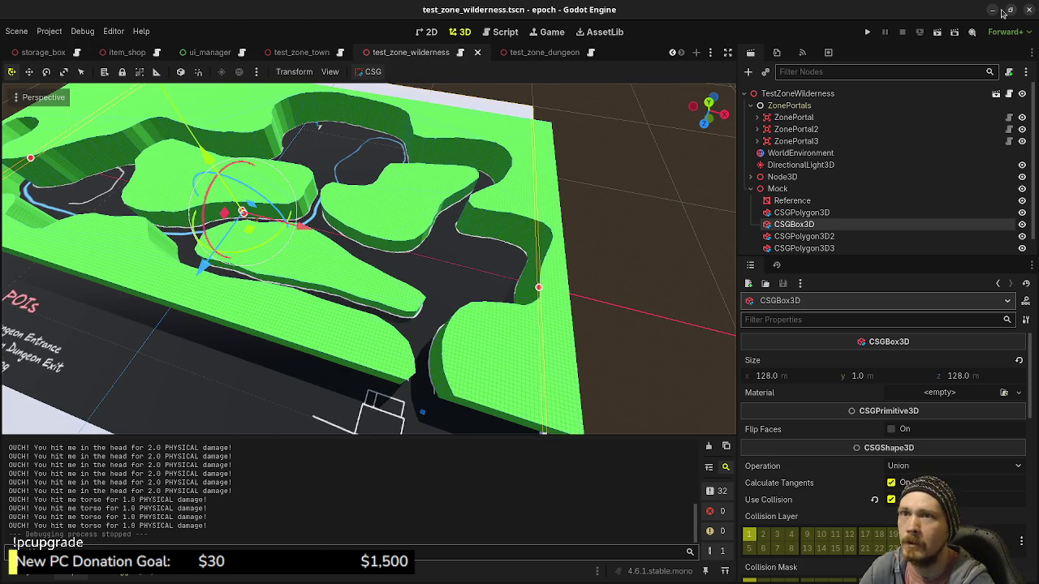
key(alt+Tab)
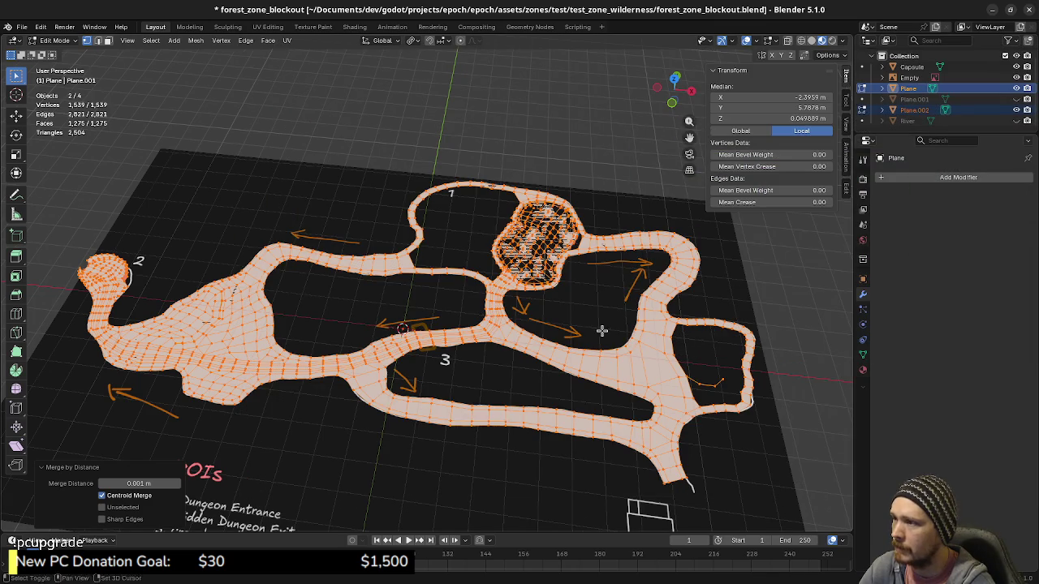
scroll(491, 320, up, 3)
middle_drag(501, 310, 566, 366)
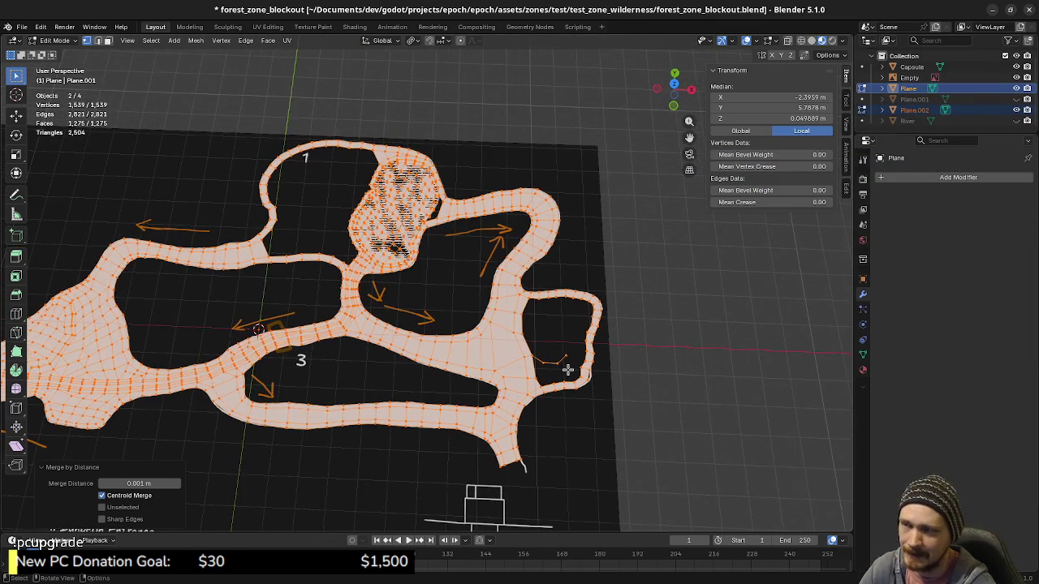
key(KP_7)
scroll(552, 374, up, 5)
scroll(536, 378, up, 2)
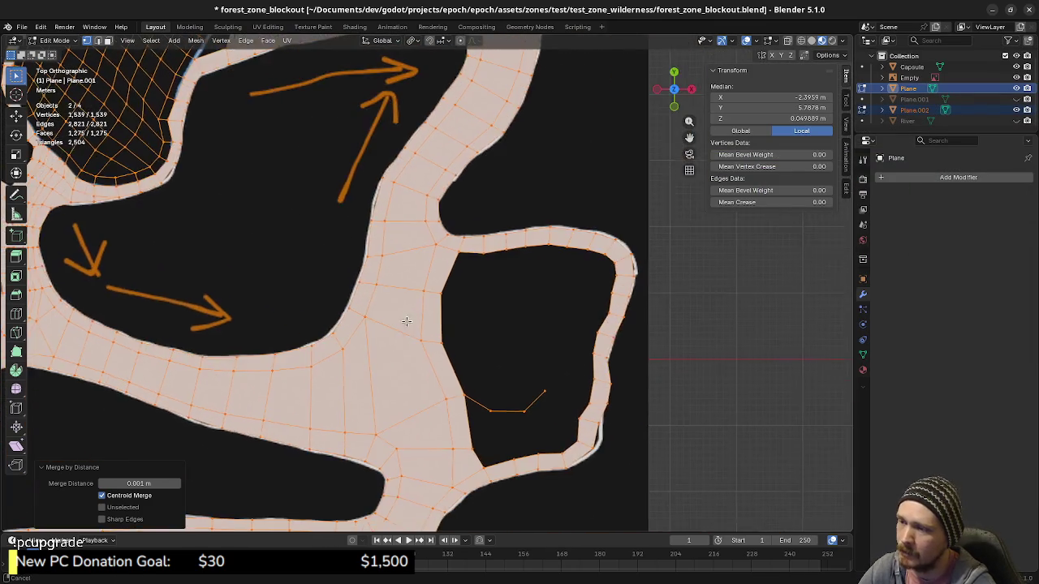
scroll(519, 380, up, 3)
shift+middle_drag(519, 380, 475, 354)
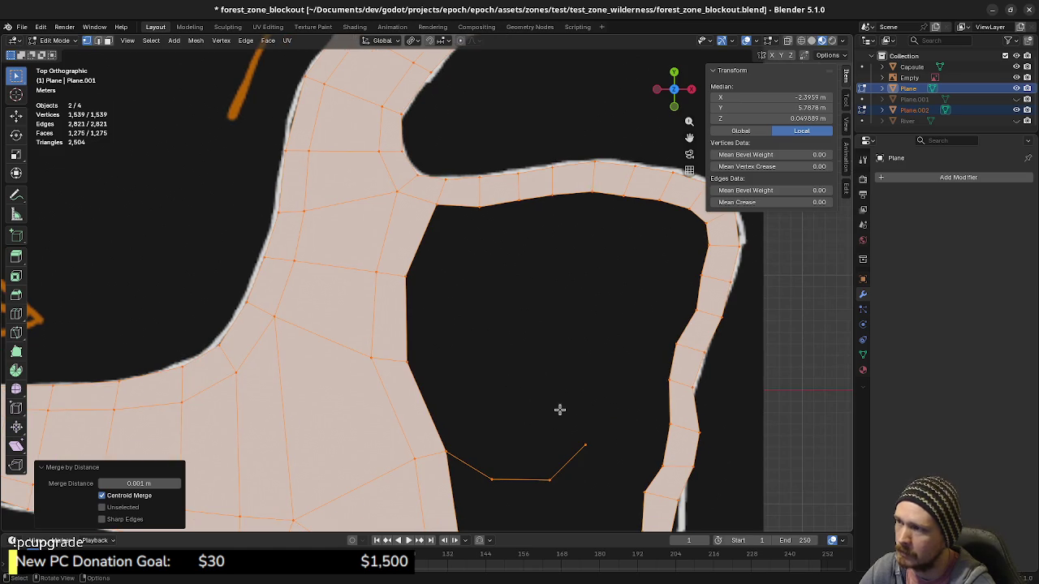
key(2)
click(408, 309)
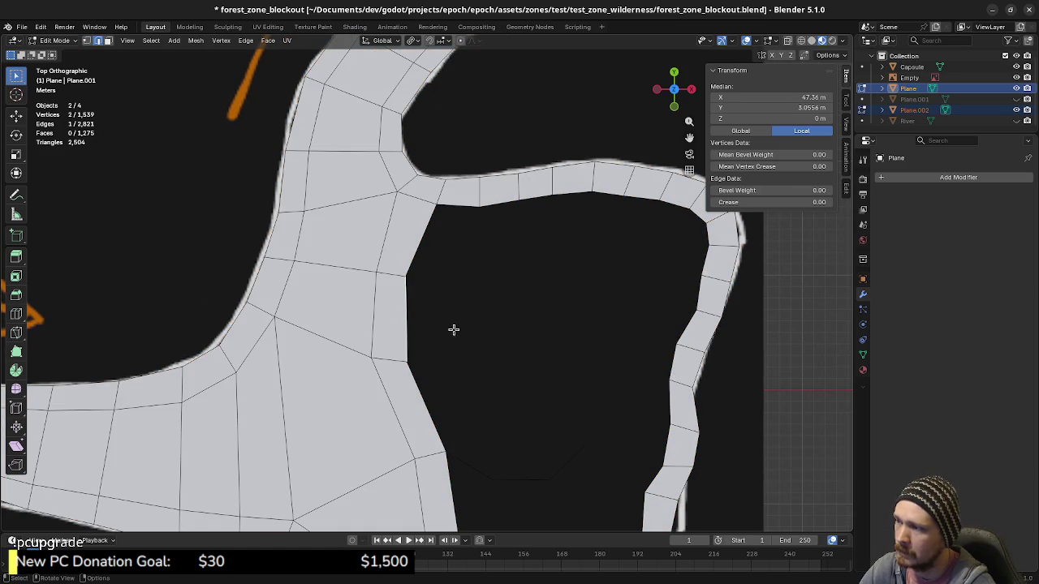
key(e)
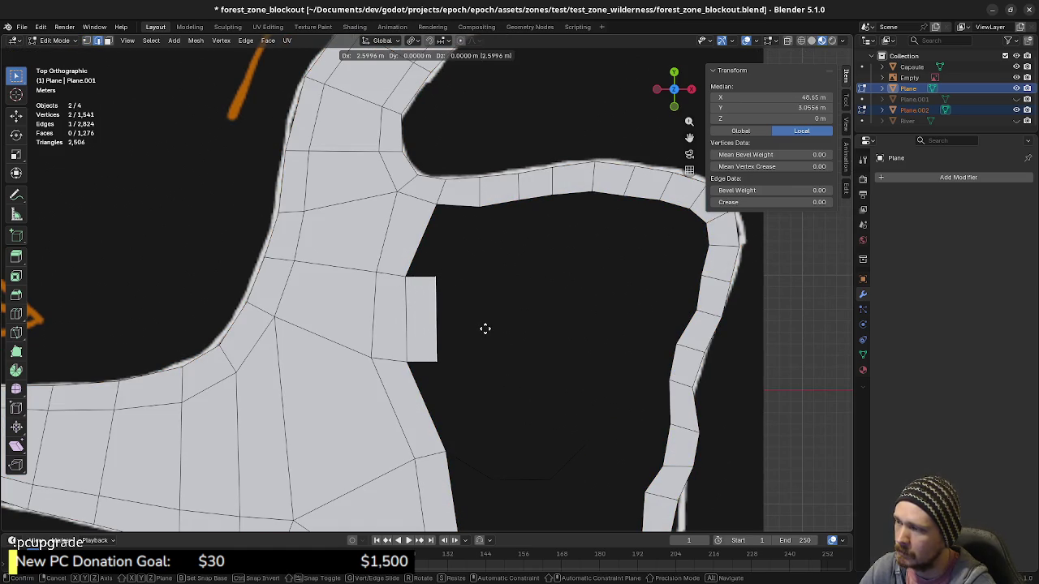
click(485, 329)
key(1)
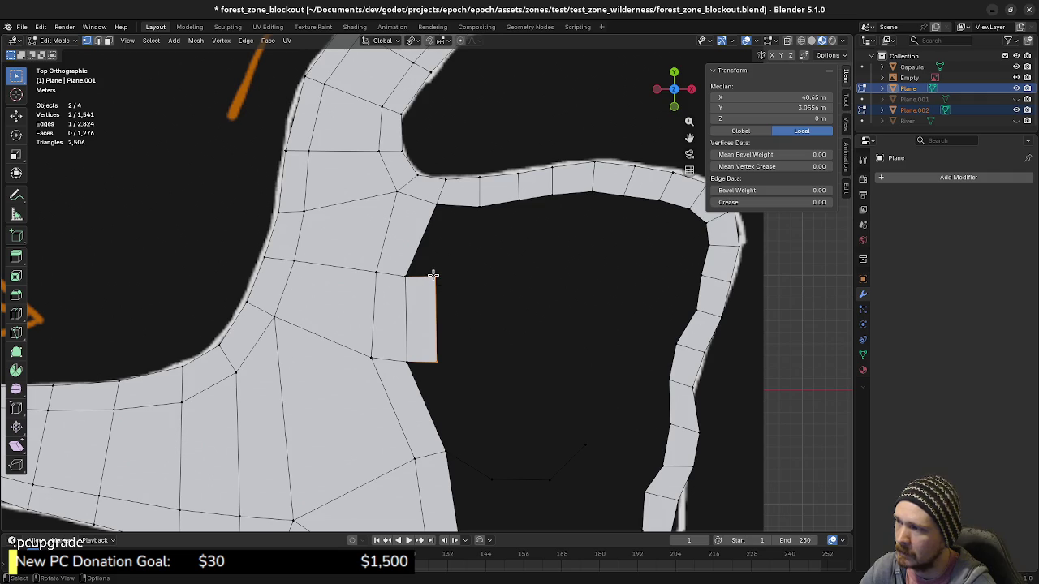
click(433, 276)
key(e)
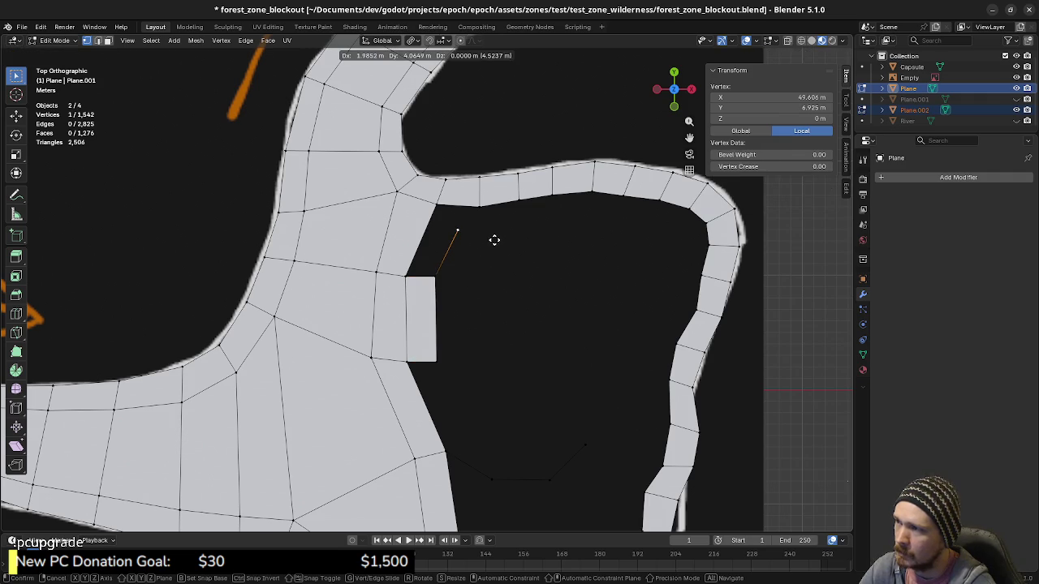
click(497, 241)
key(e)
click(517, 241)
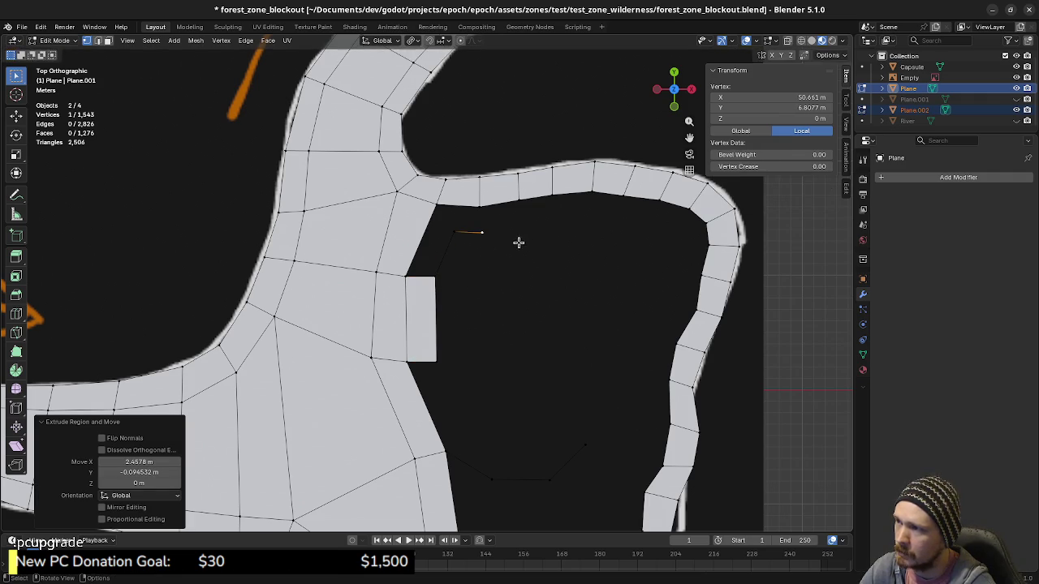
key(e)
click(571, 231)
key(e)
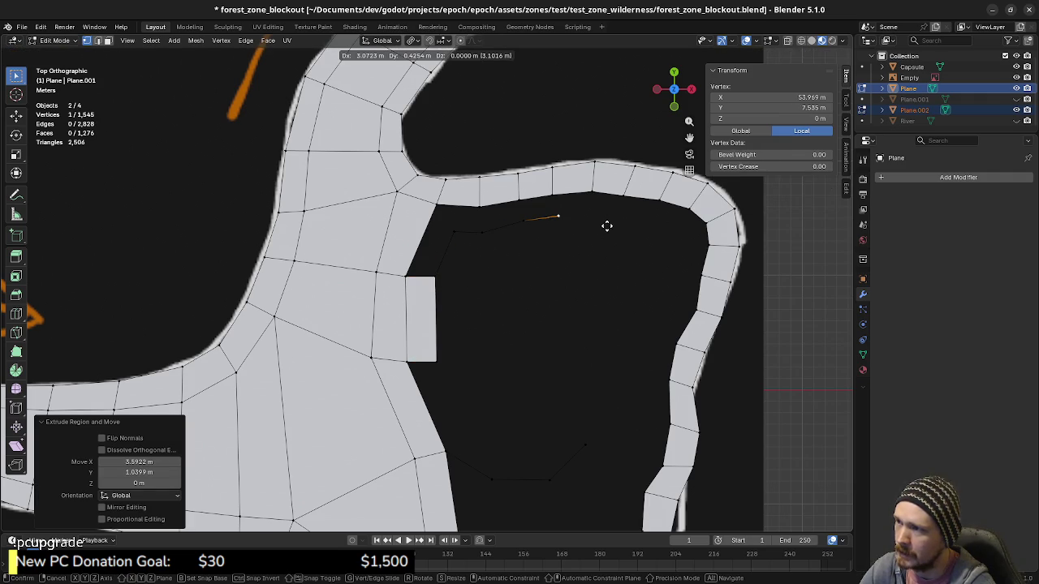
click(607, 225)
click(643, 224)
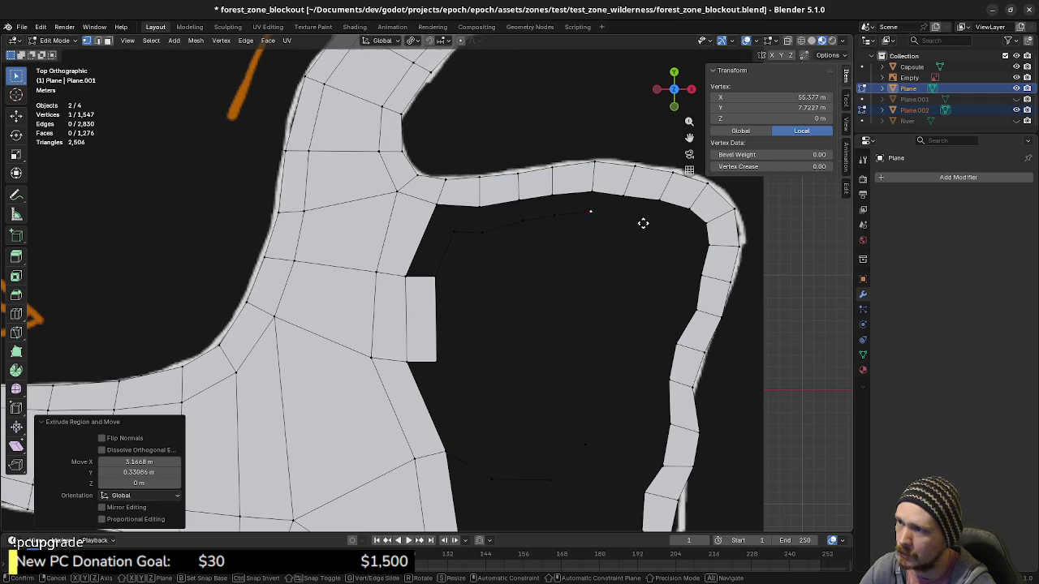
key(e)
click(670, 227)
key(e)
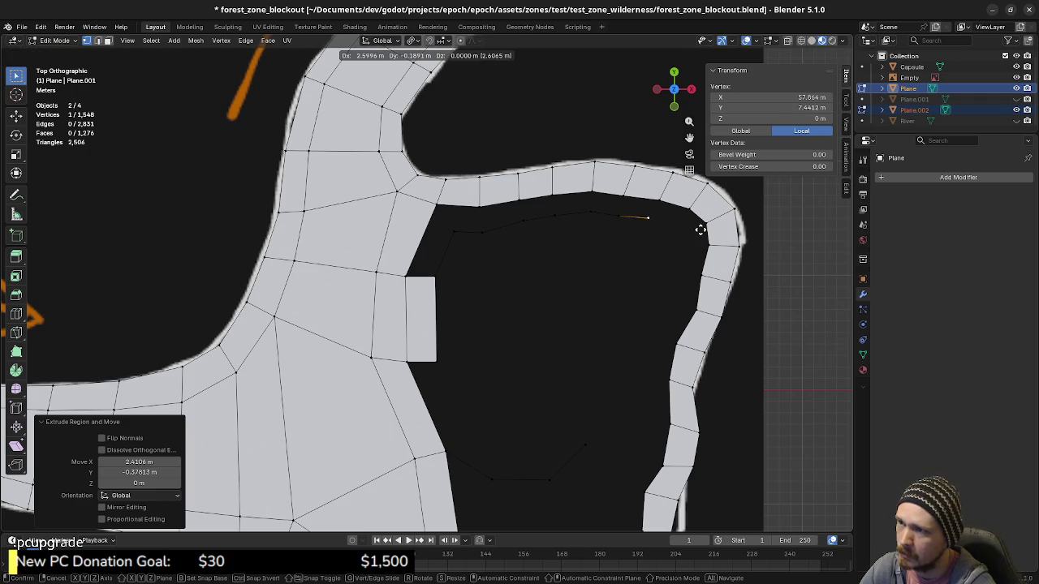
click(700, 230)
key(e)
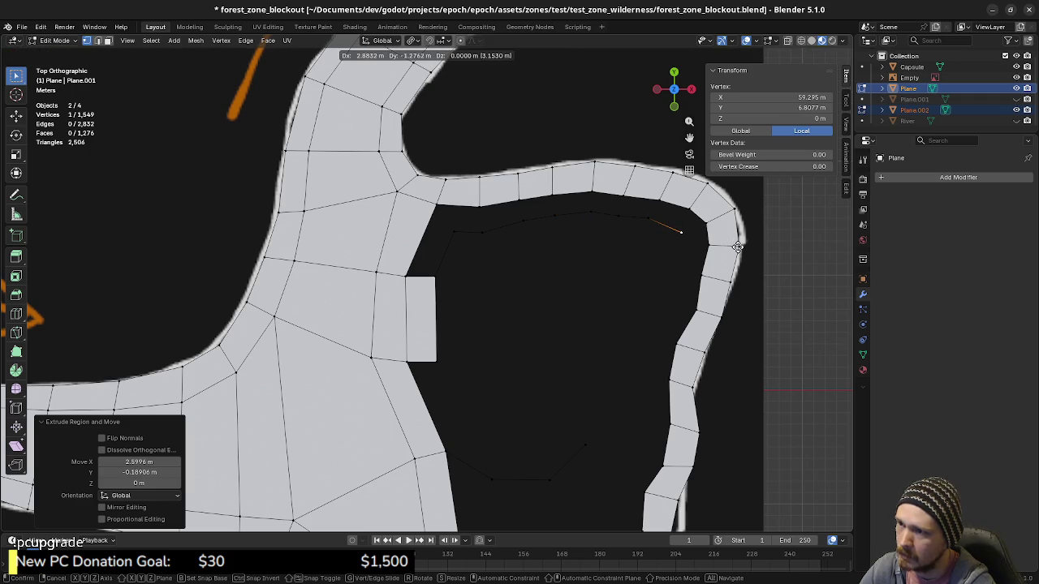
click(727, 254)
key(e)
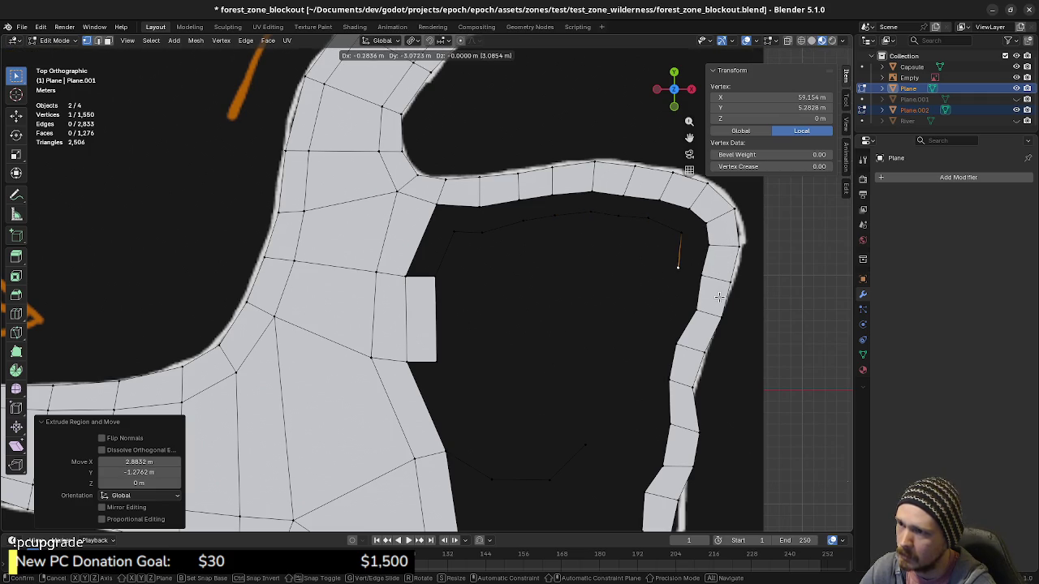
click(719, 297)
key(e)
right_click(708, 310)
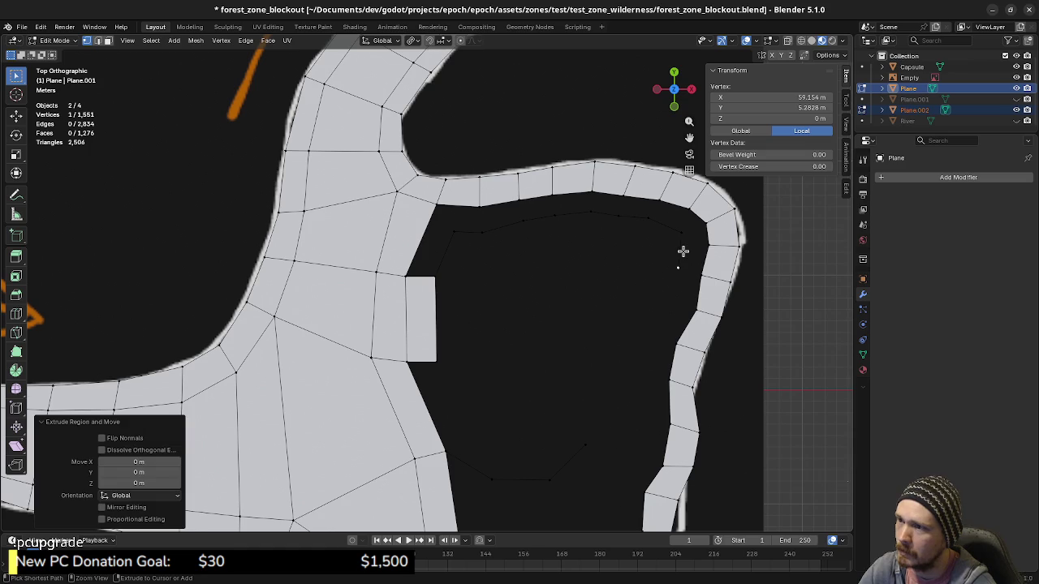
key(ctrl+z)
key(ctrl+z)
key(ctrl+z)
key(ctrl+z)
key(ctrl+z)
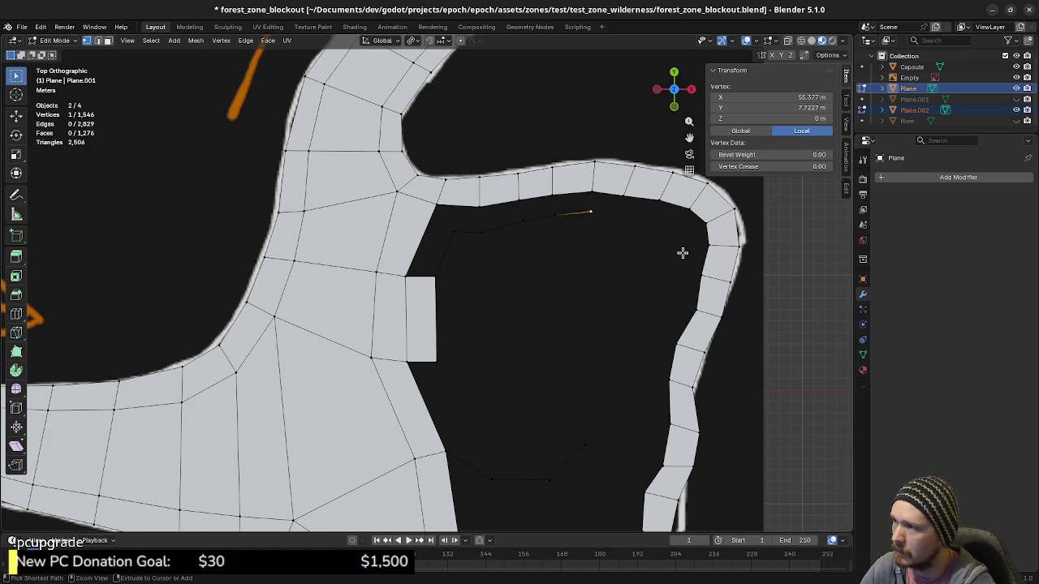
key(ctrl+z)
key(ctrl+z)
key(ctrl+z)
key(ctrl+z)
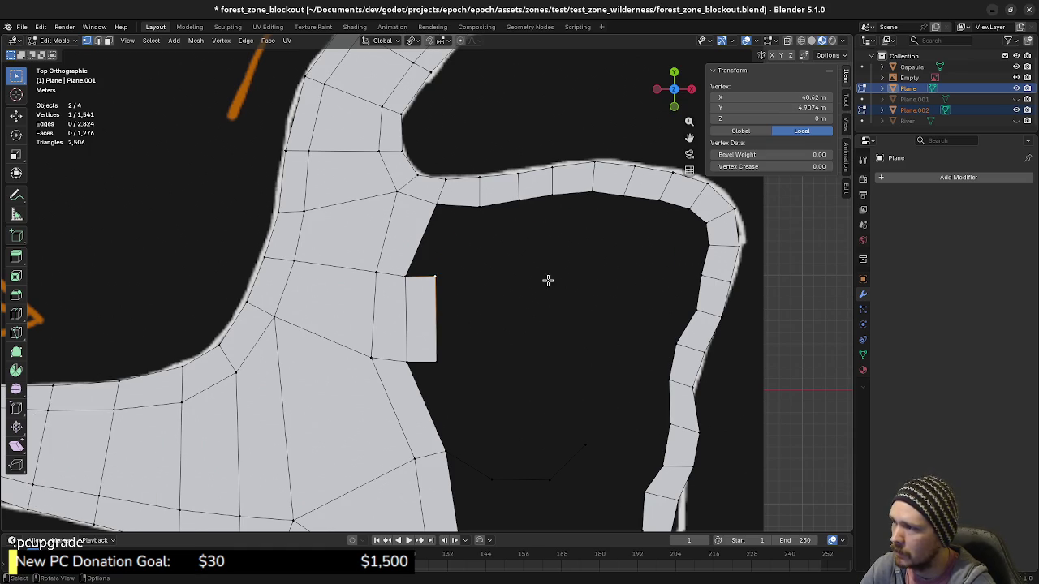
scroll(467, 325, down, 4)
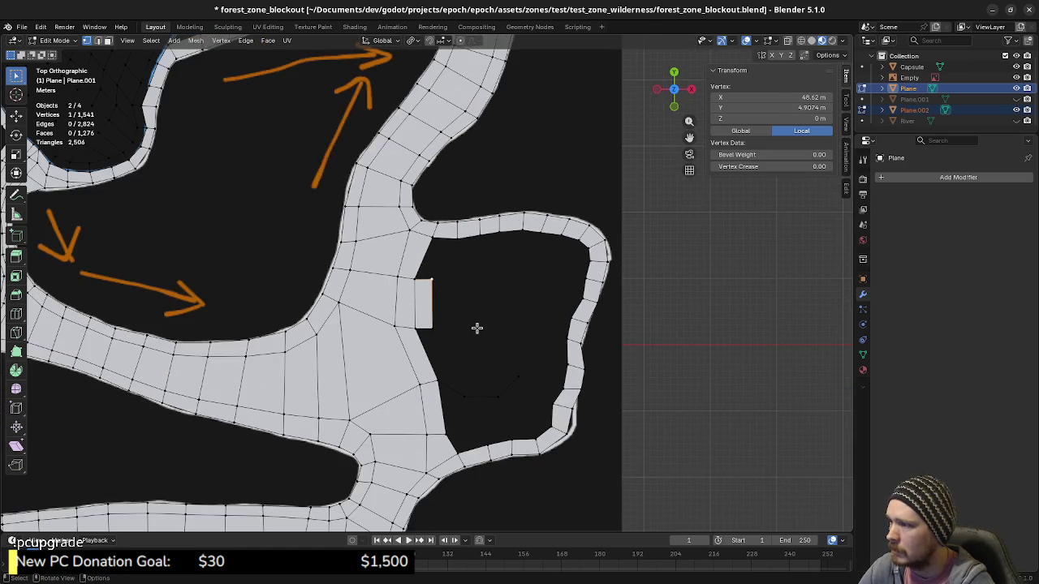
scroll(476, 327, up, 2)
scroll(476, 327, up, 1)
scroll(477, 328, up, 1)
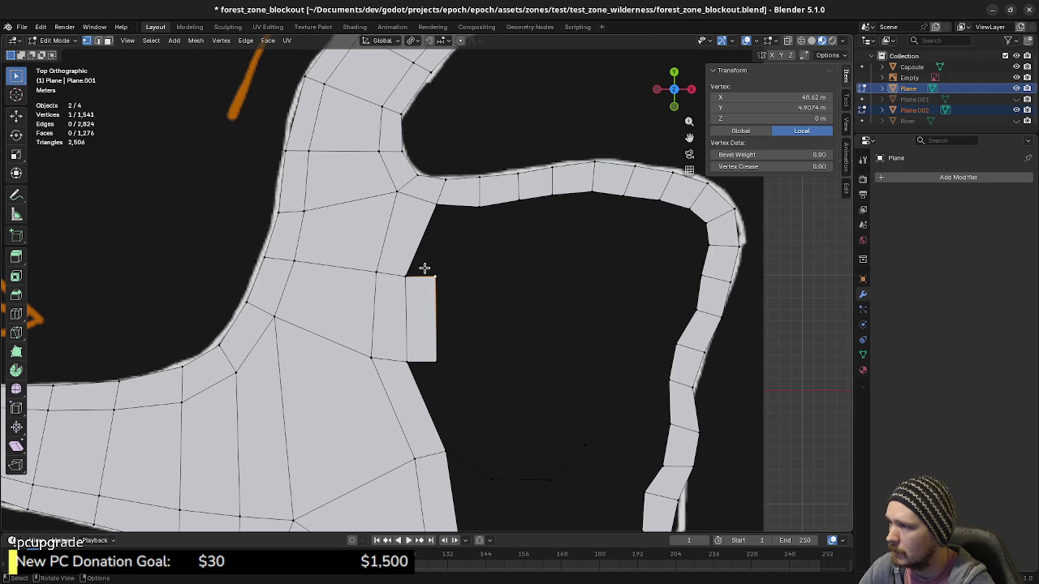
drag(419, 268, 471, 364)
key(x)
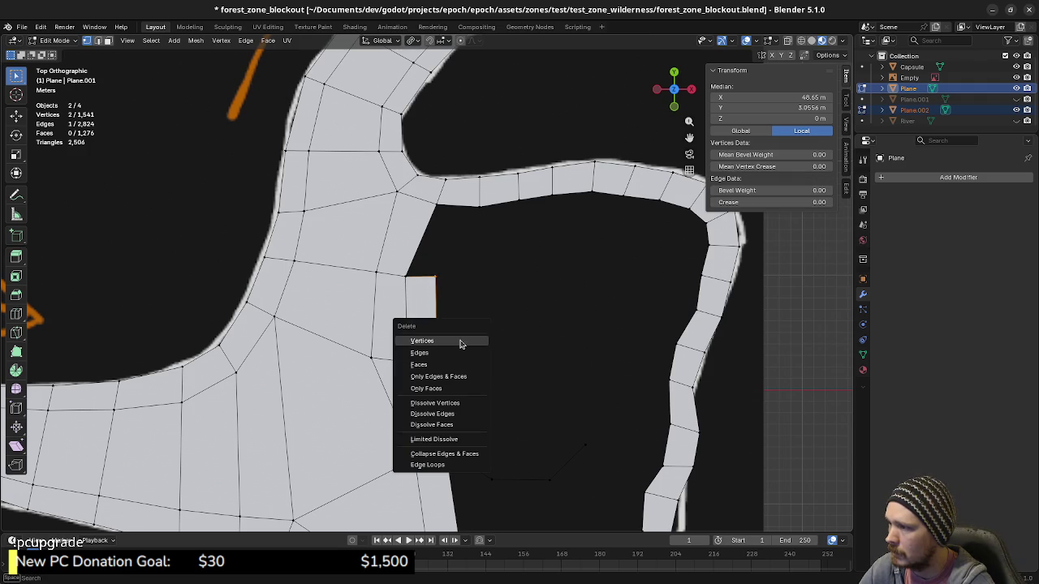
click(460, 341)
scroll(498, 352, down, 1)
scroll(463, 314, down, 2)
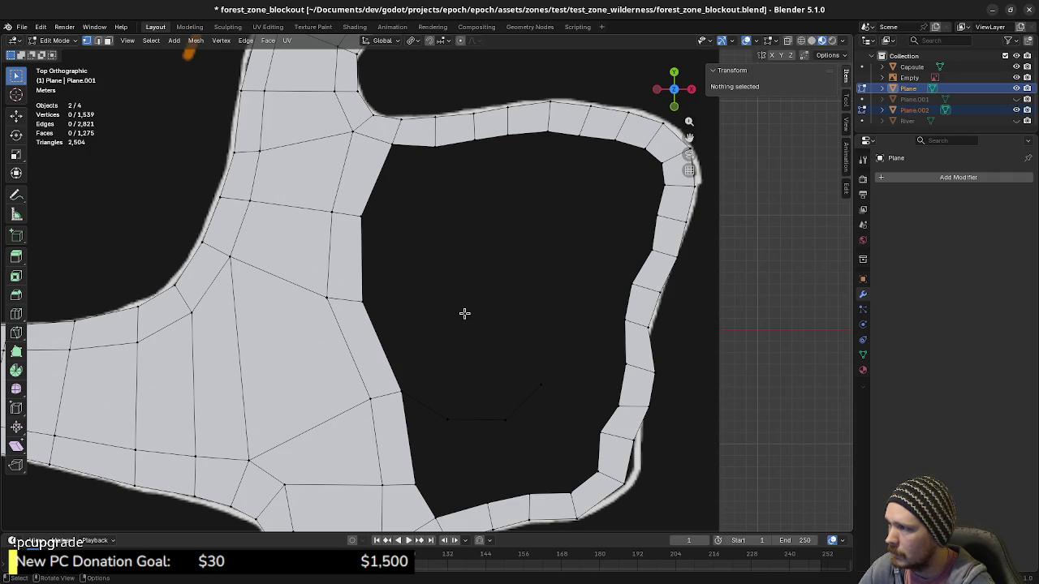
Extrude three quads from the border edge, running down the hole's left side.
key(2)
click(411, 147)
key(e)
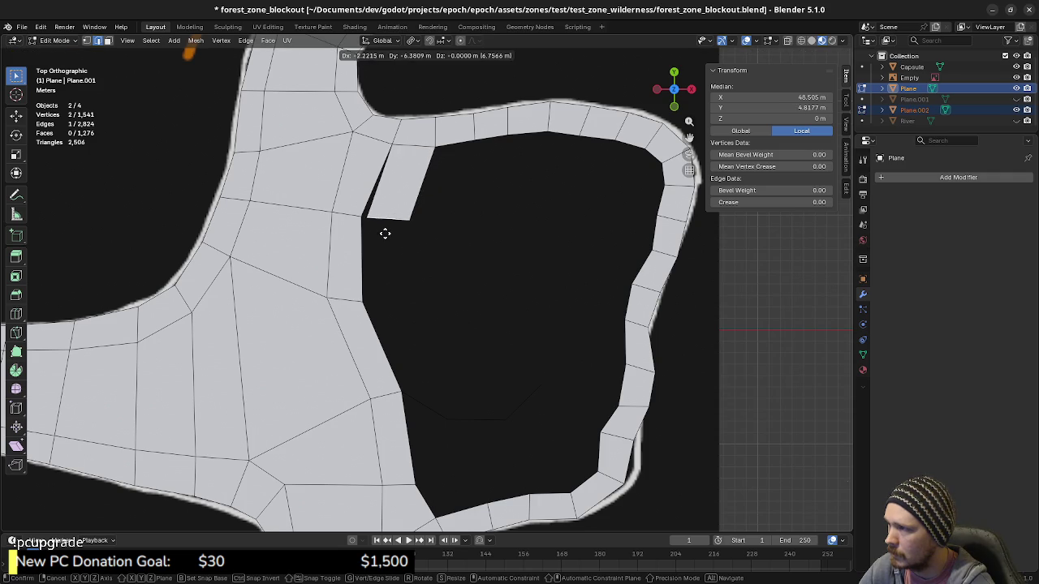
click(384, 234)
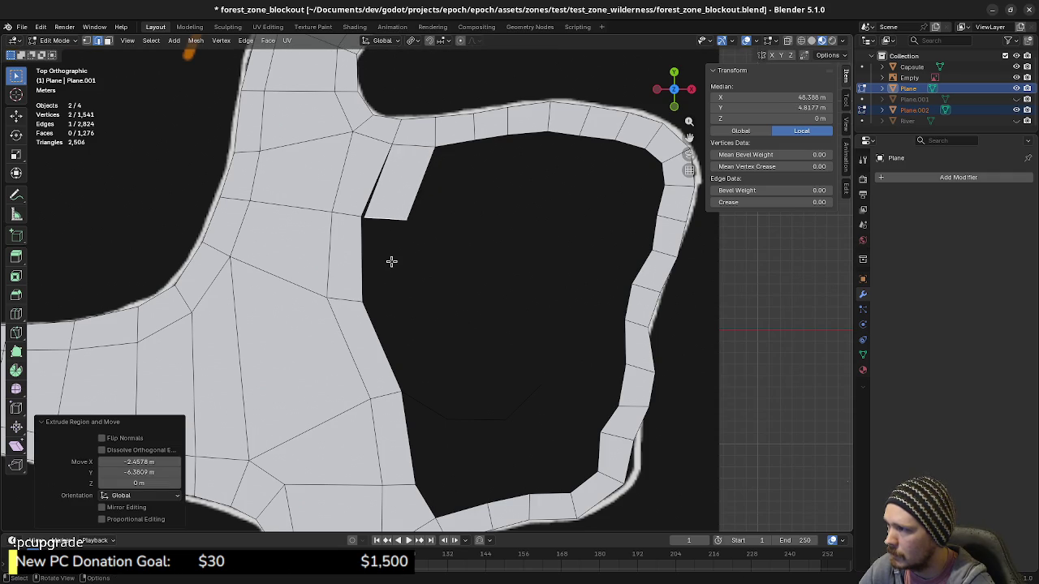
scroll(391, 261, up, 2)
key(e)
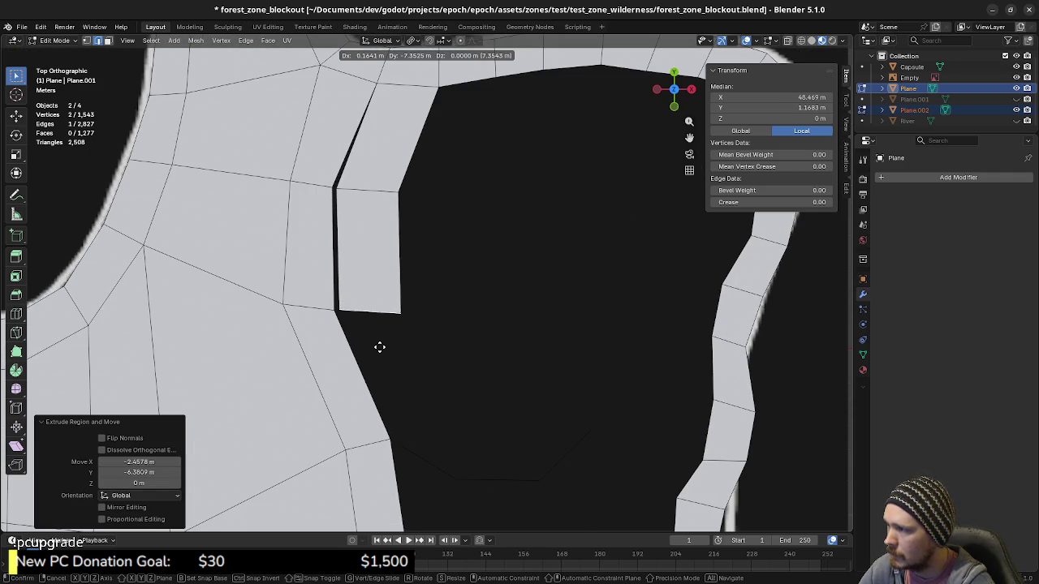
click(379, 344)
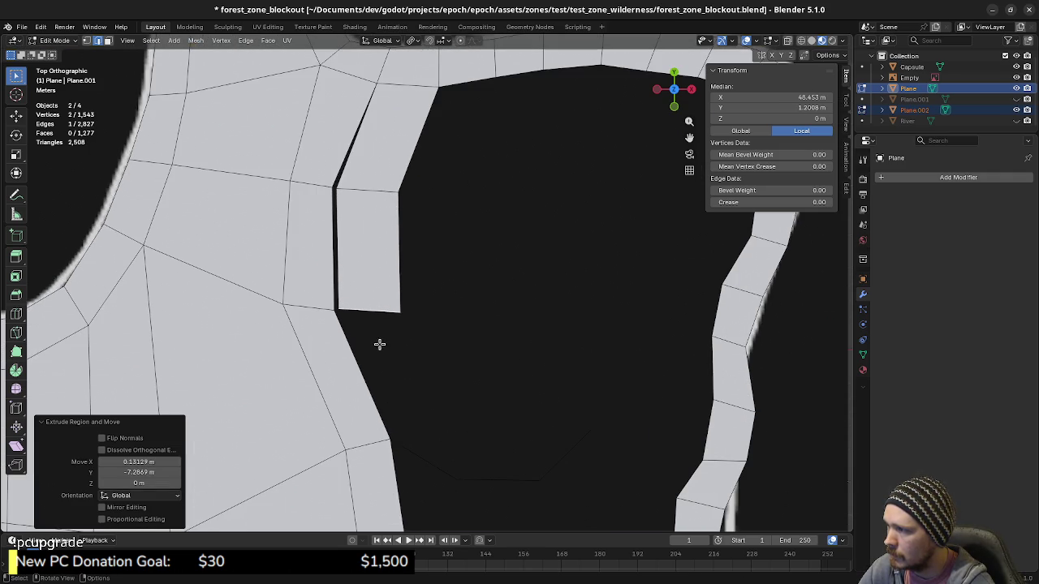
key(e)
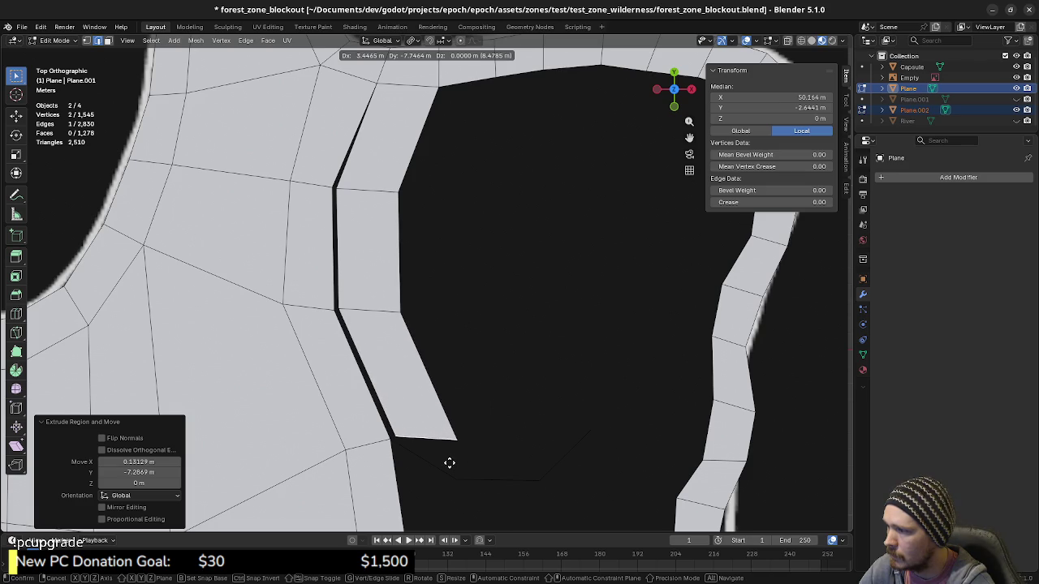
click(446, 461)
Pull the lower corner vertex toward the border, then extrude a quad from the bottom edge and adjust its end vertex.
click(439, 373)
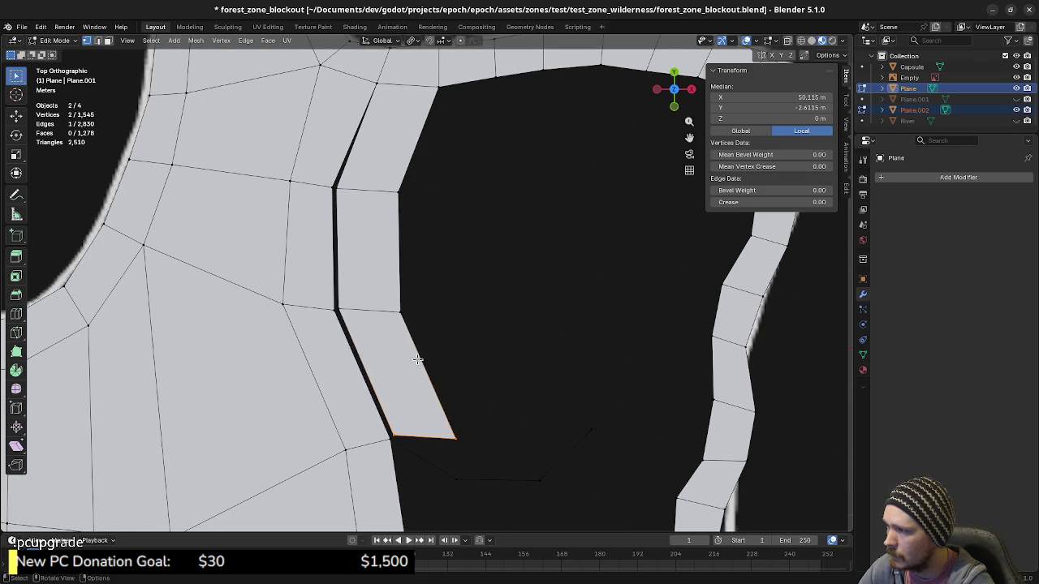
click(456, 436)
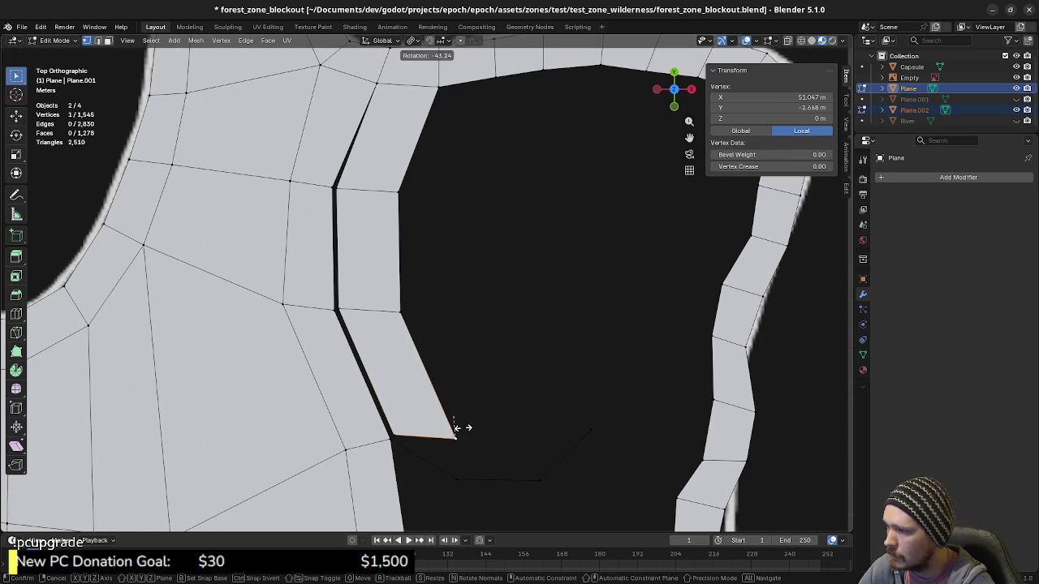
key(g)
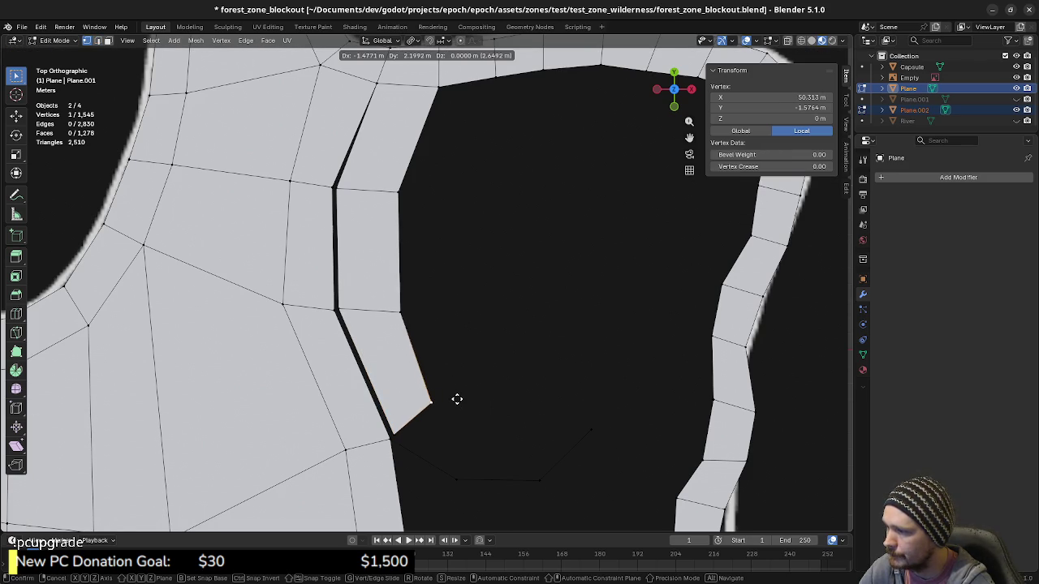
click(460, 398)
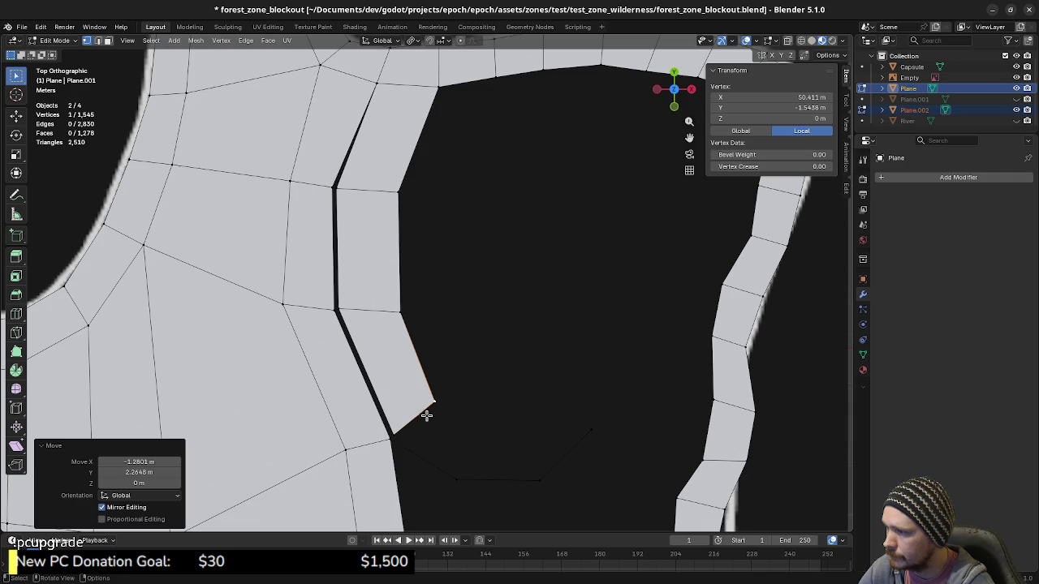
key(2)
click(419, 416)
key(e)
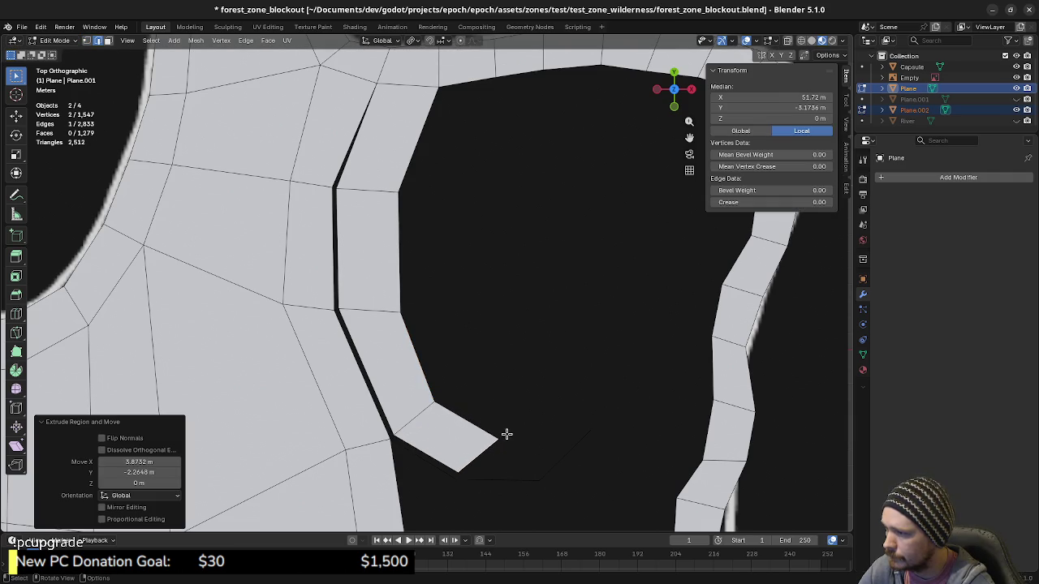
click(501, 438)
key(g)
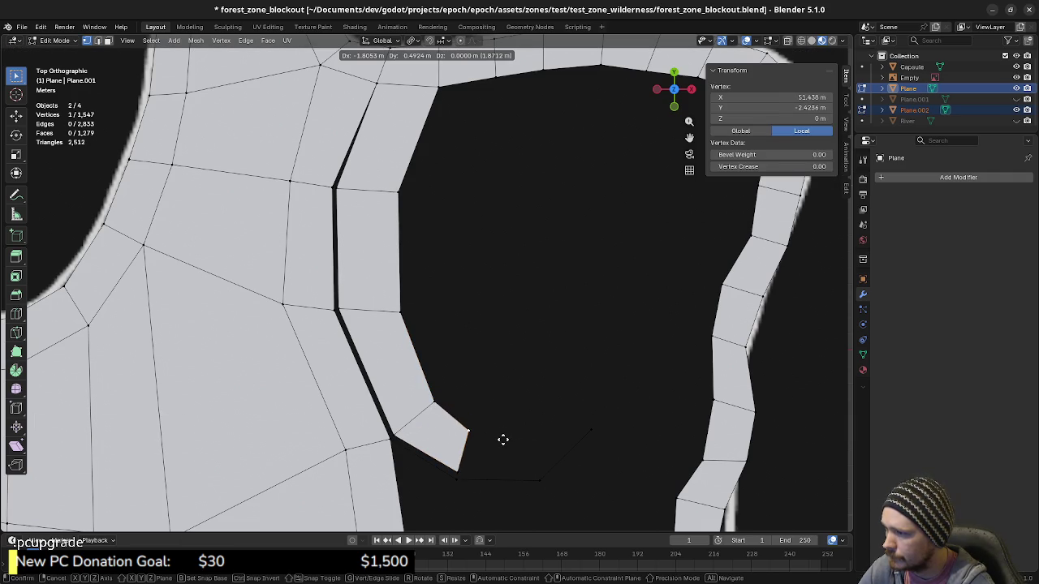
click(500, 438)
Extrude the strip's end edge into a quad to the right and slide its top-right vertex.
shift+click(504, 476)
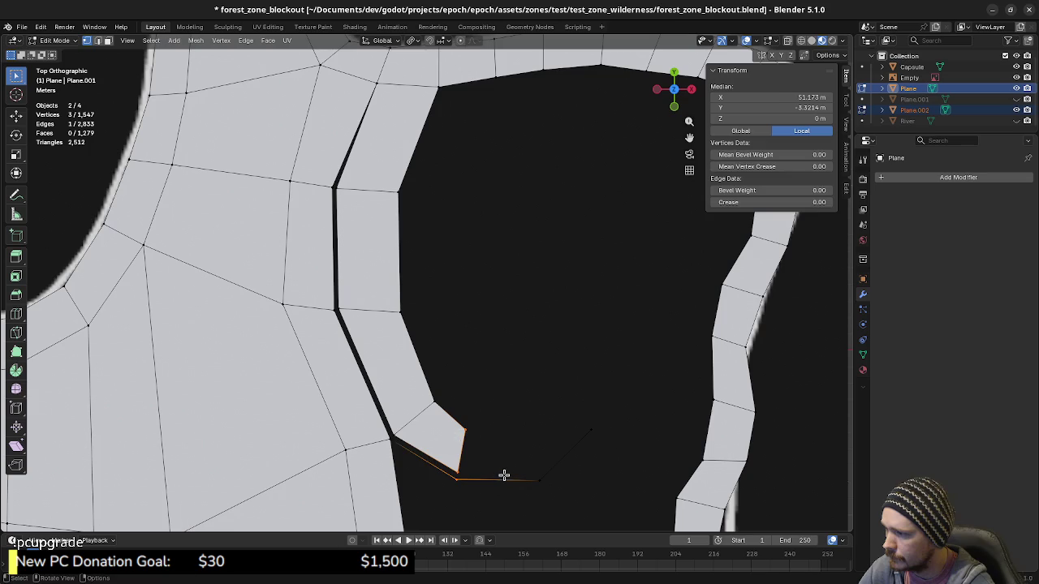
drag(443, 416, 494, 479)
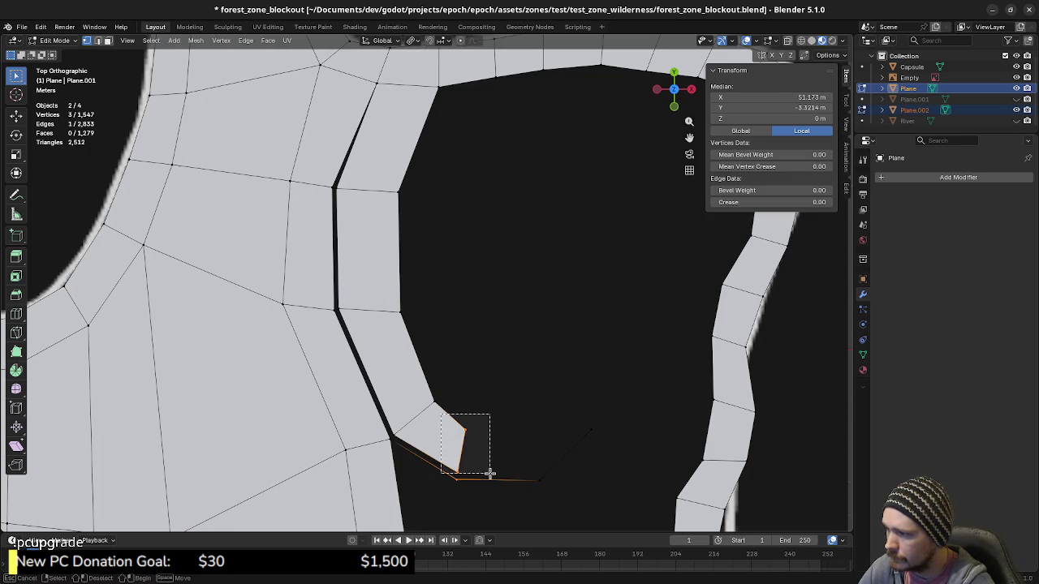
key(e)
click(566, 462)
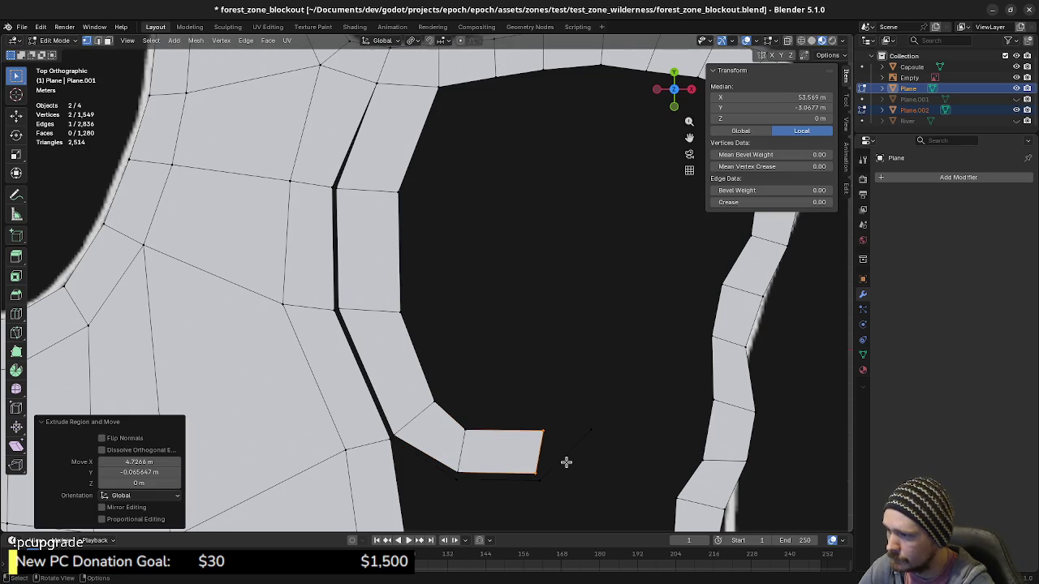
click(547, 431)
key(shift+v)
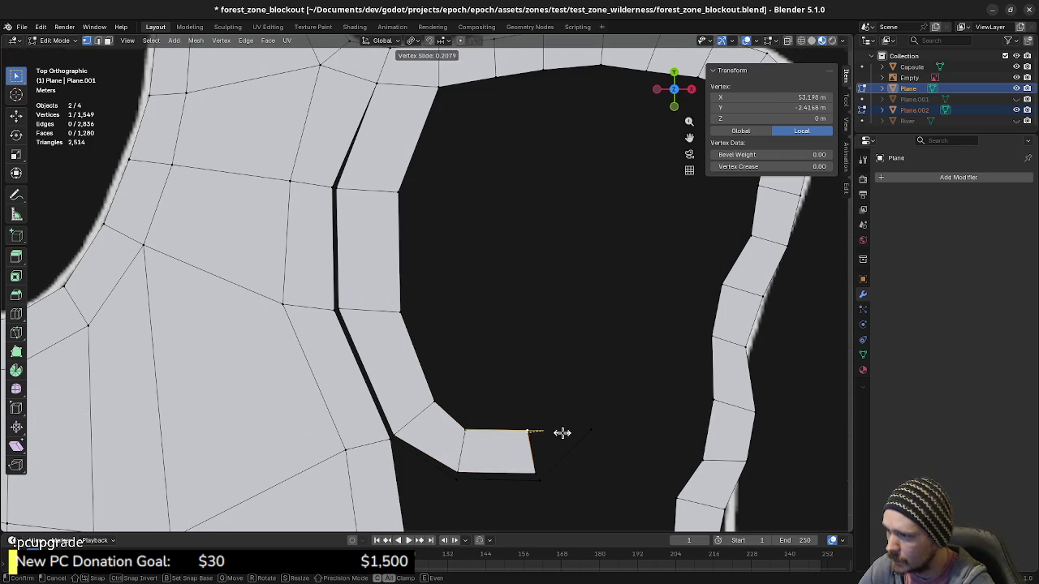
click(550, 437)
Extrude the right end edge again into a quad angled up-right.
key(2)
click(532, 443)
key(g)
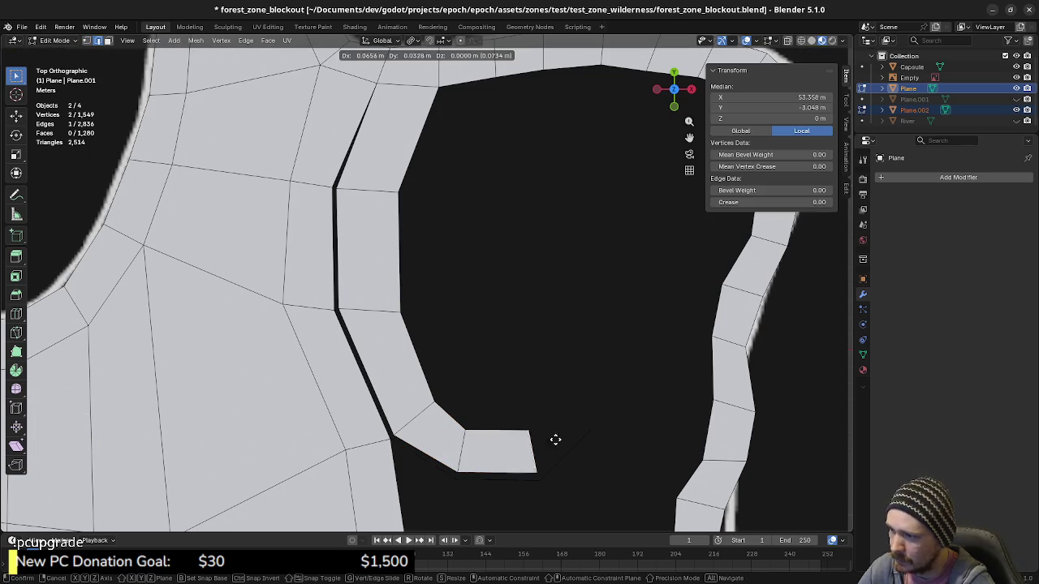
right_click(568, 428)
key(e)
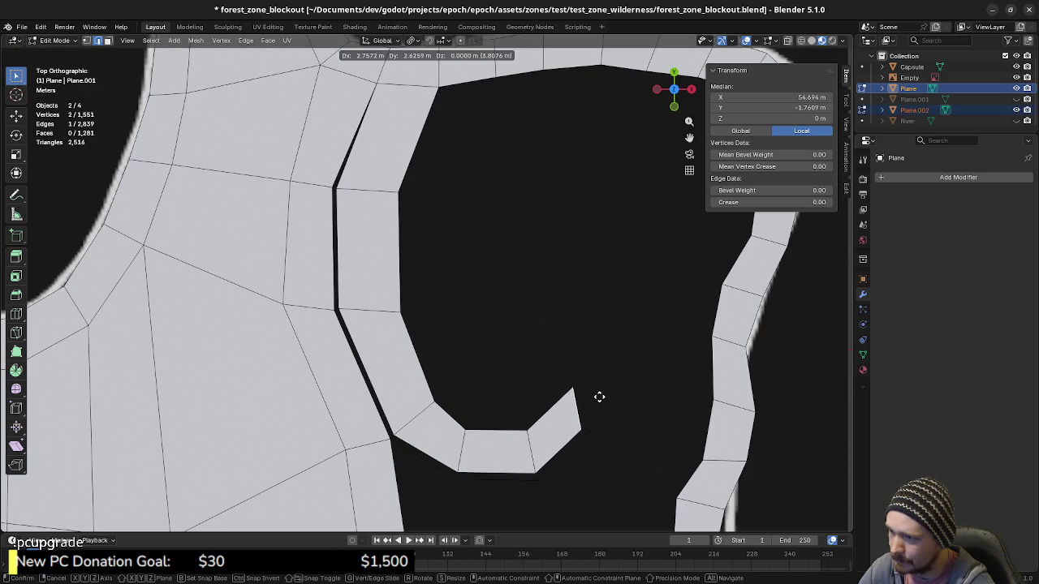
click(599, 396)
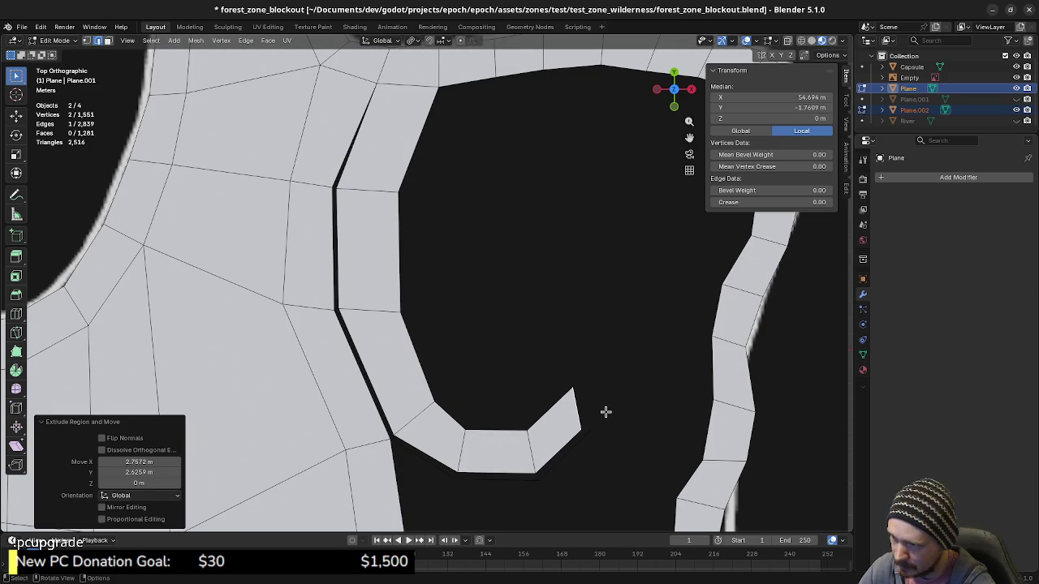
Move the strip's end section up and right, and shift its top vertex to the right.
mouse_move(624, 464)
shift+middle_down()
mouse_move(559, 341)
mouse_move(524, 354)
shift+middle_up()
scroll(603, 352, up, 5)
scroll(602, 352, up, 1)
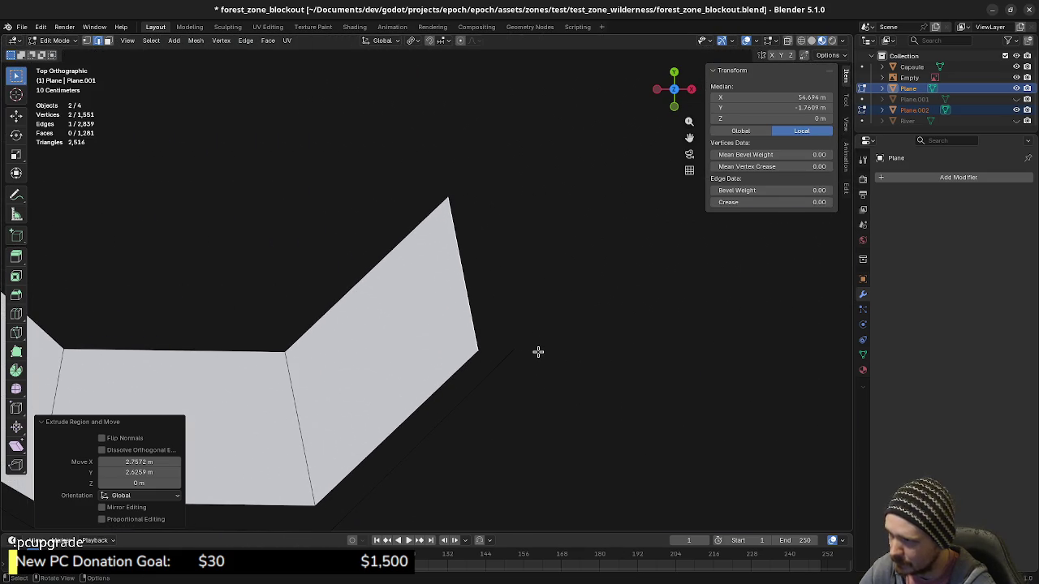
click(538, 352)
key(g)
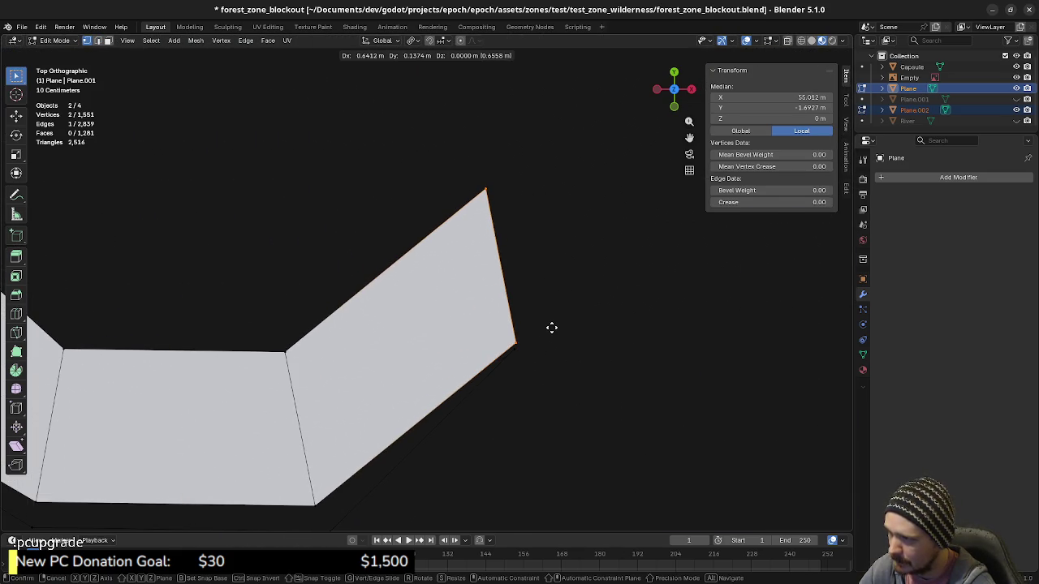
click(551, 327)
click(487, 189)
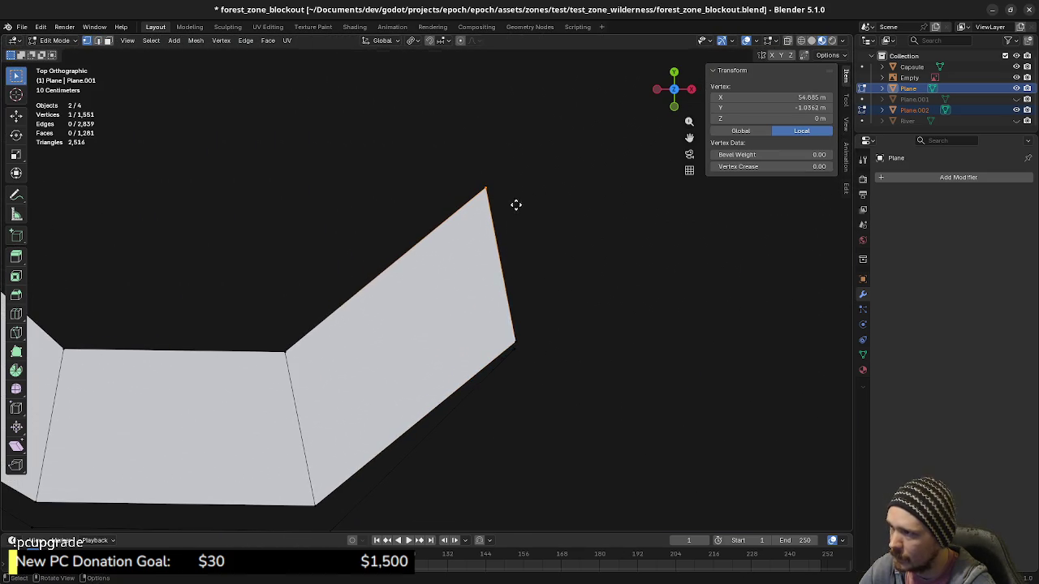
key(g)
click(544, 201)
Extrude the strip's end edge rightward and add the facing ring edge to the selection.
scroll(517, 295, down, 1)
scroll(522, 315, down, 3)
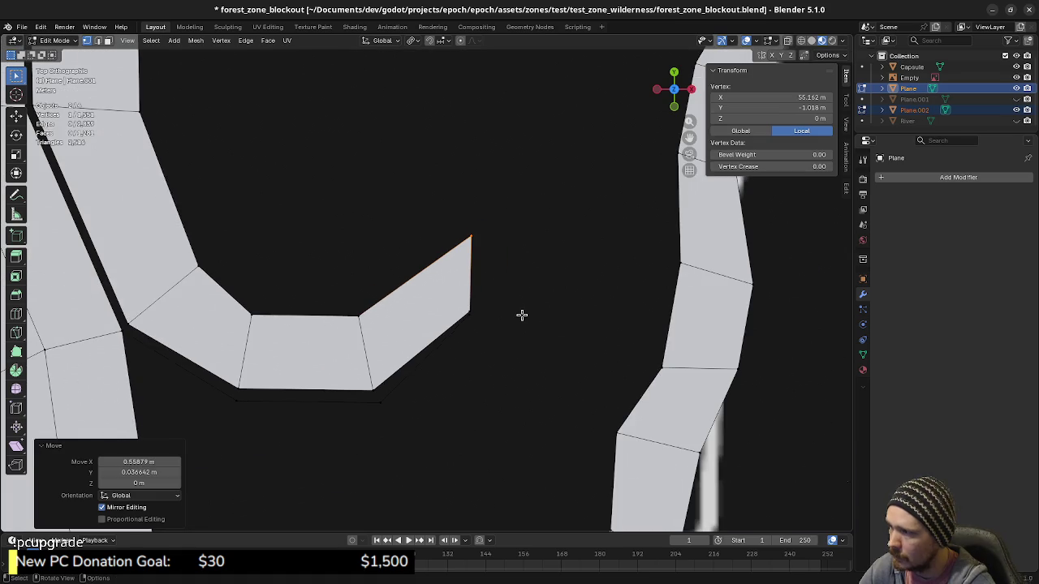
scroll(520, 316, down, 2)
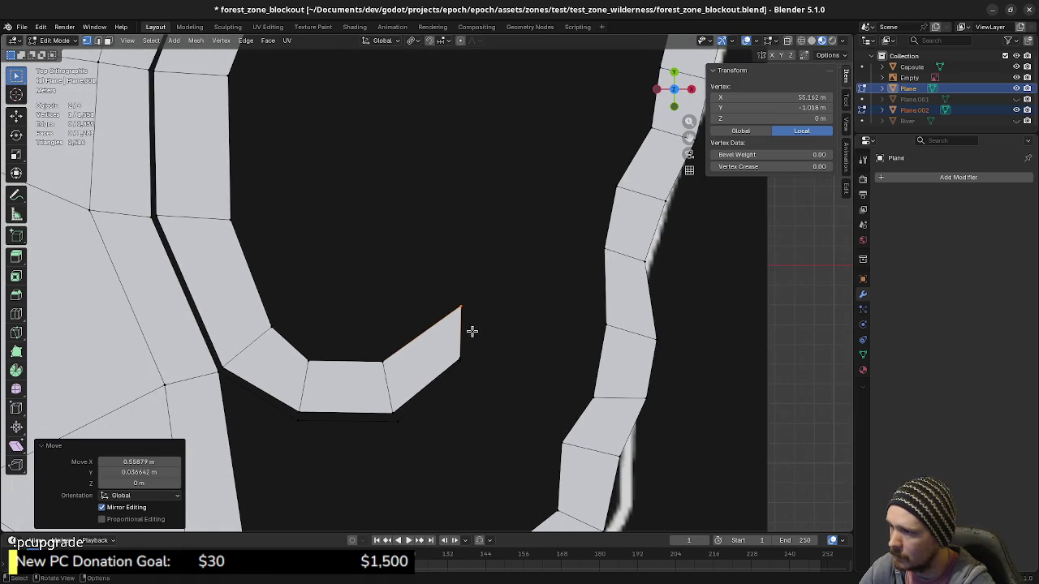
key(2)
click(460, 328)
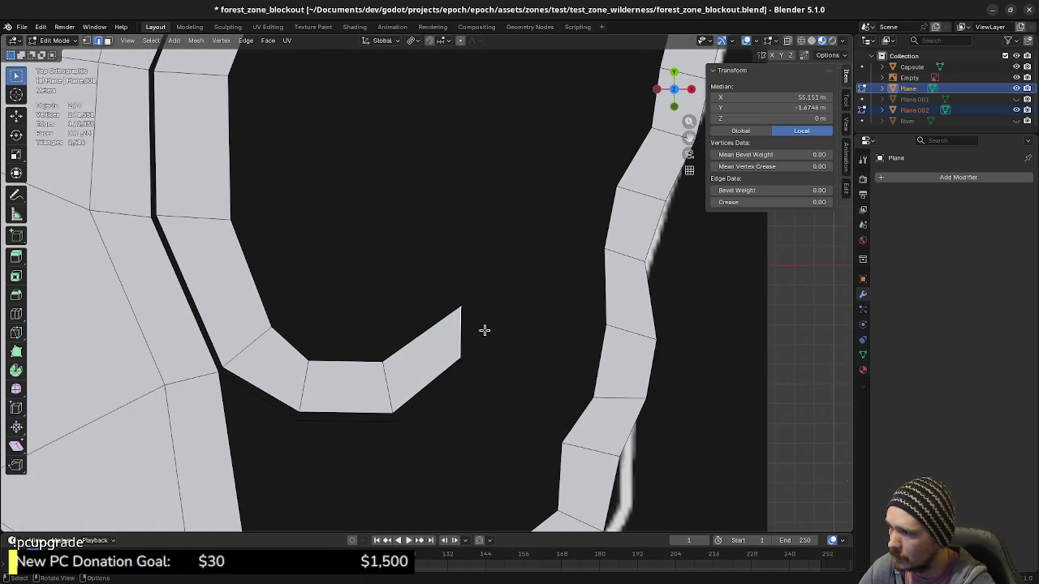
key(e)
click(551, 344)
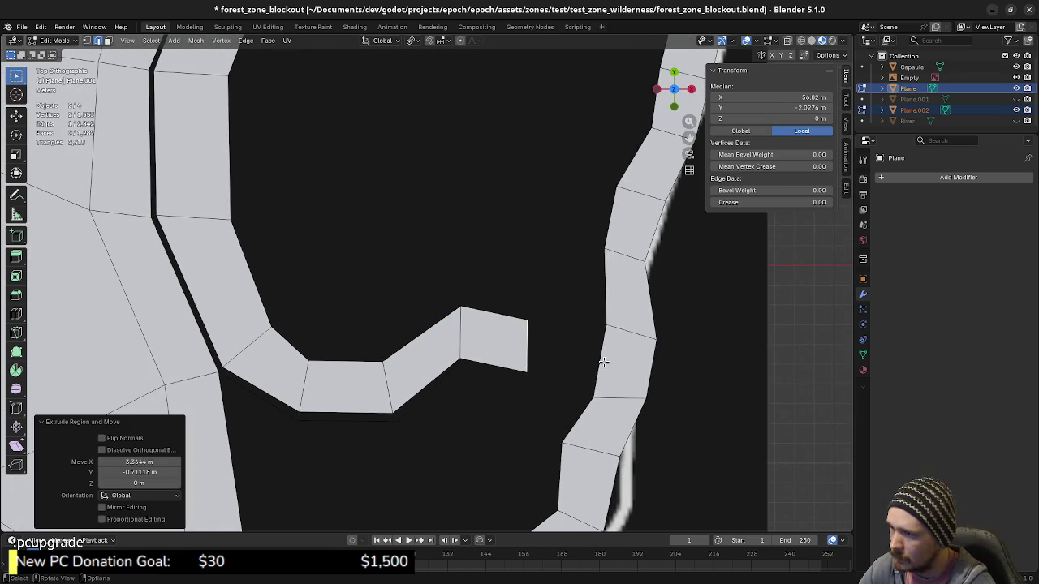
shift+click(602, 362)
middle_drag(536, 375, 603, 347)
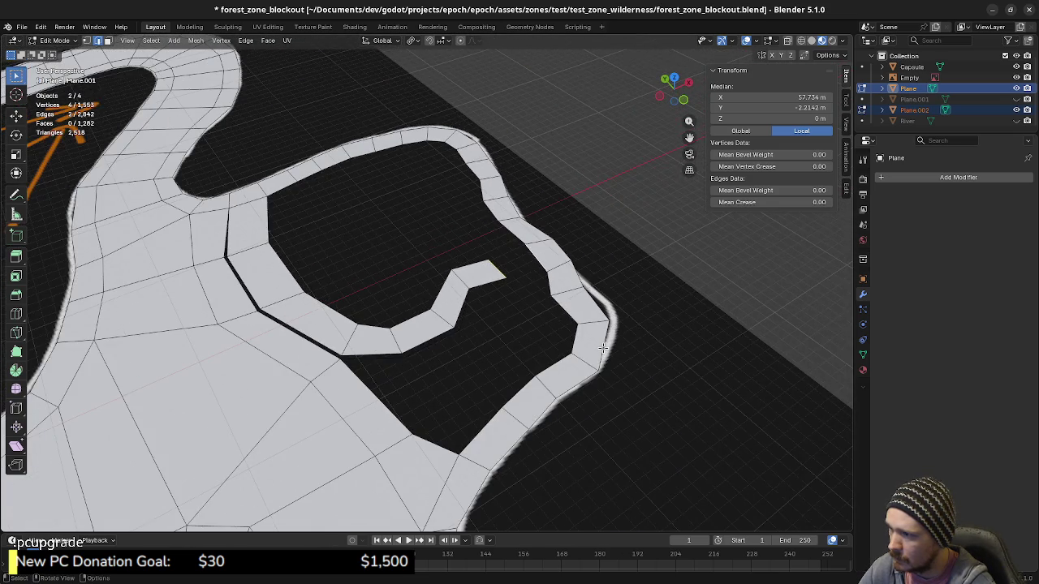
Fill a quad bridging the strip's end edge to the ring edge.
scroll(603, 347, up, 2)
scroll(603, 348, up, 2)
key(f)
shift+middle_drag(512, 311, 567, 379)
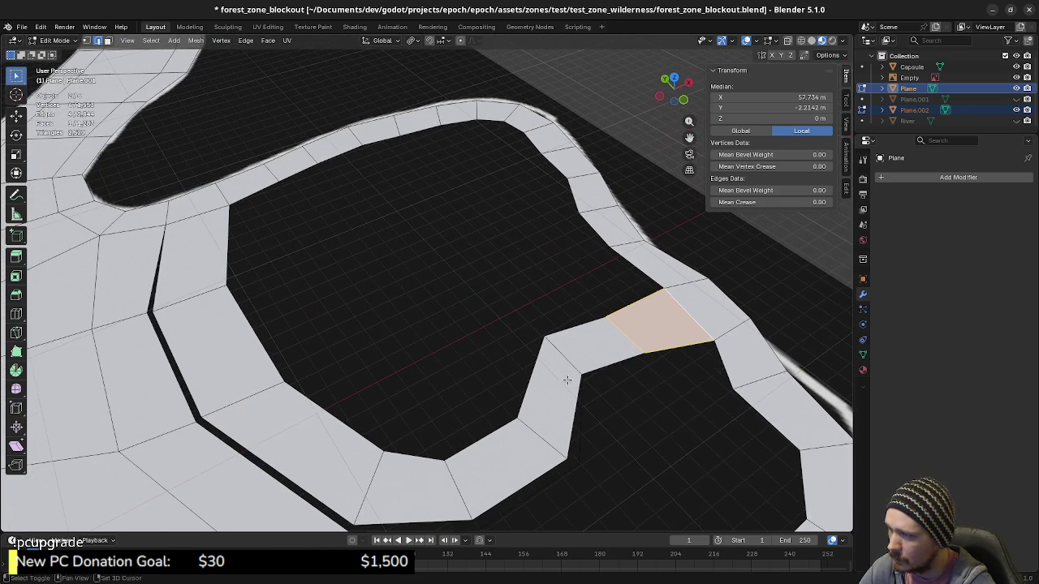
alt+click(535, 355)
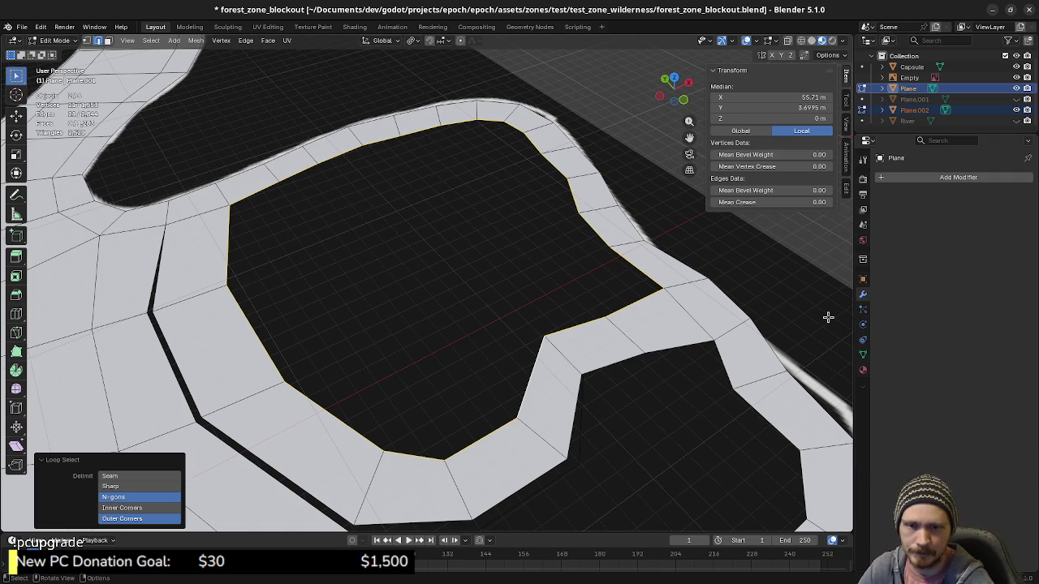
Fill a triangle between the edge beside the bridging face and the vertex above.
mouse_move(680, 365)
middle_down()
mouse_move(549, 364)
mouse_move(540, 374)
middle_up()
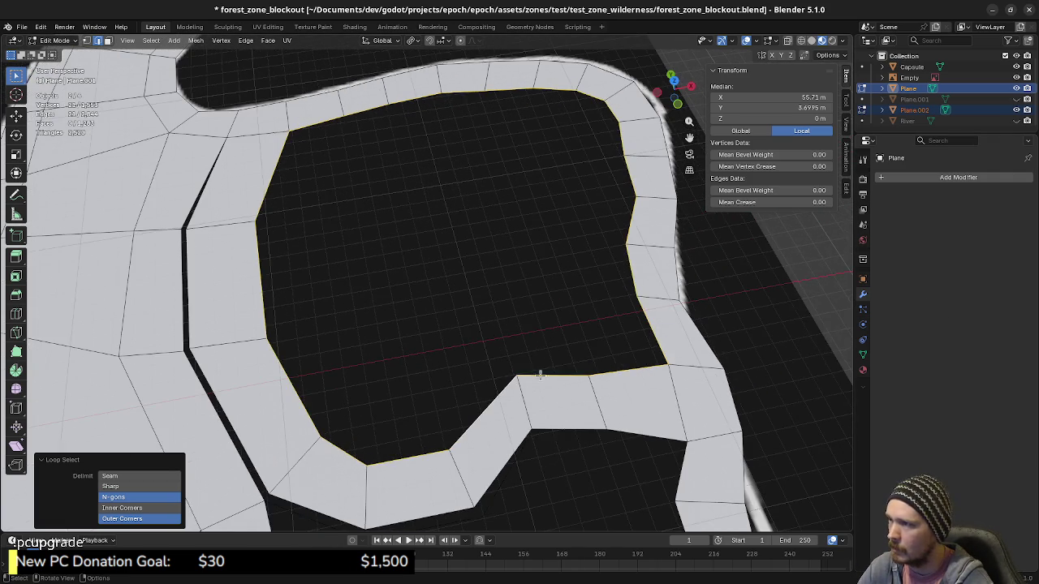
middle_drag(624, 378, 615, 406)
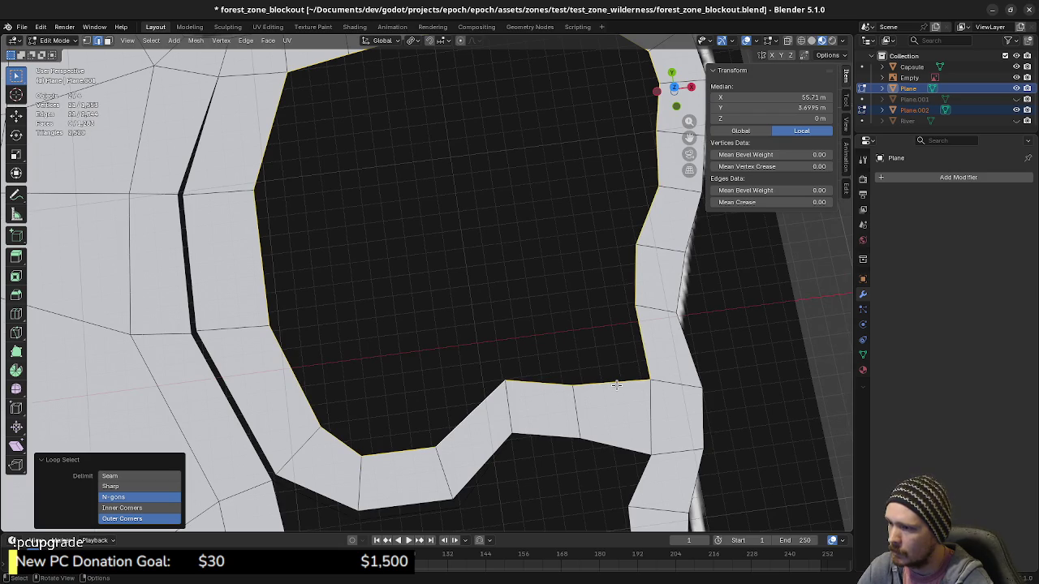
click(616, 385)
key(f)
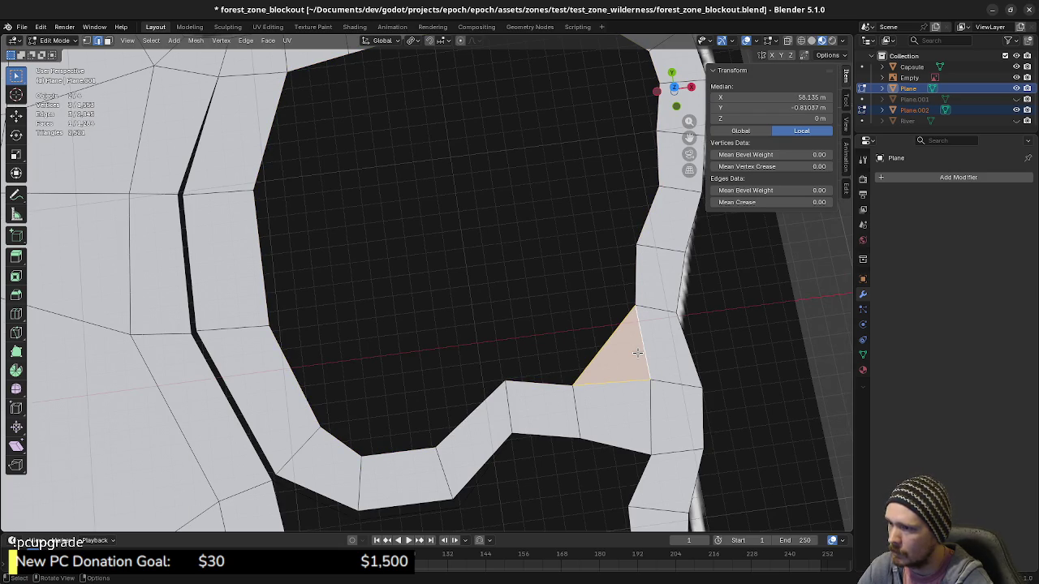
mouse_move(637, 352)
middle_down()
mouse_move(591, 370)
mouse_move(598, 260)
mouse_move(595, 354)
middle_up()
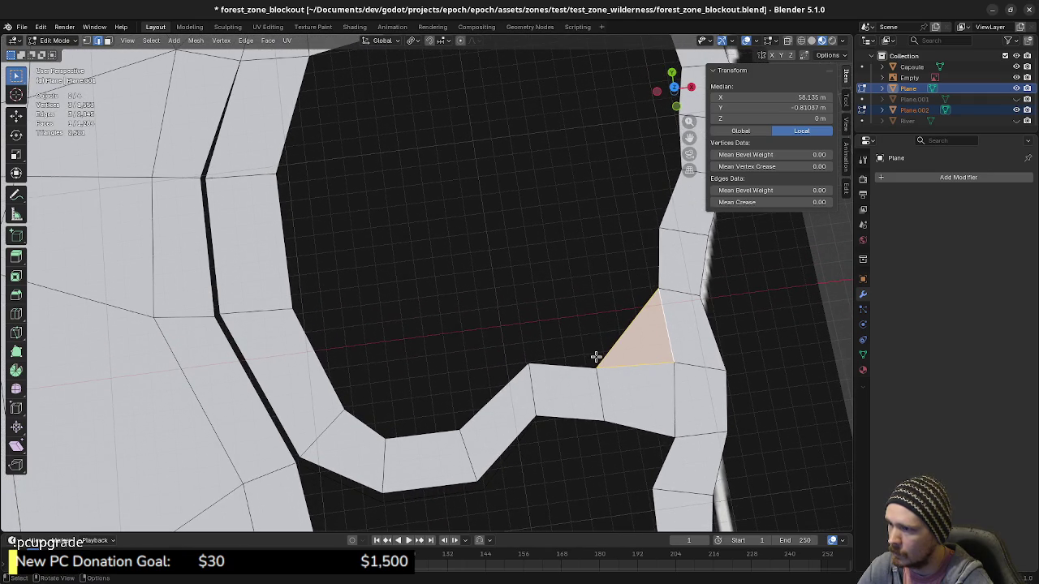
Clear the selection and select the hole's closed border loop.
key(a)
key(alt+a)
alt+click(572, 364)
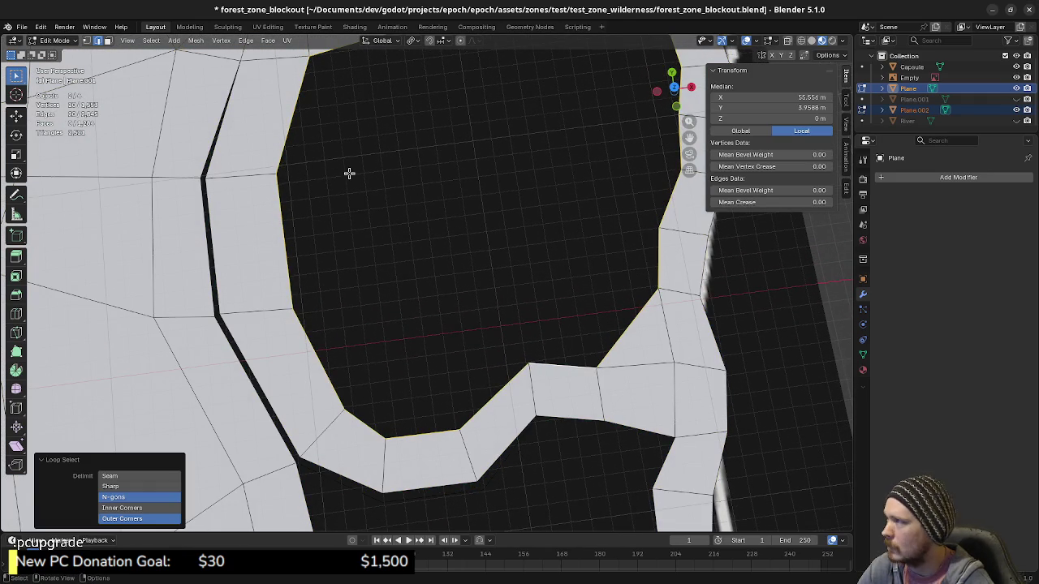
Grid-fill the selected border loop with quads, lowering the span from 7 to 4.
click(268, 40)
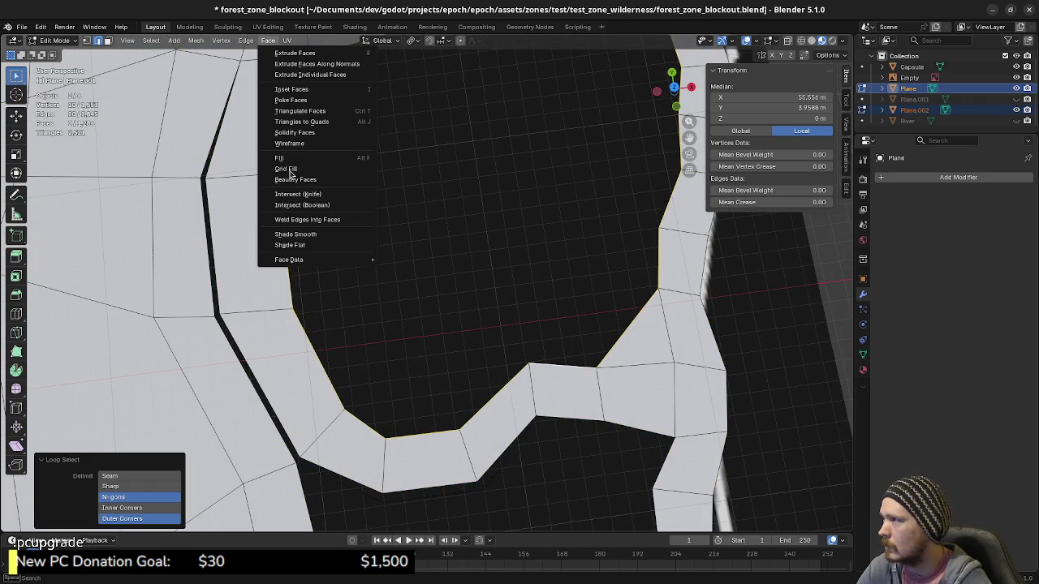
click(286, 169)
scroll(527, 263, down, 2)
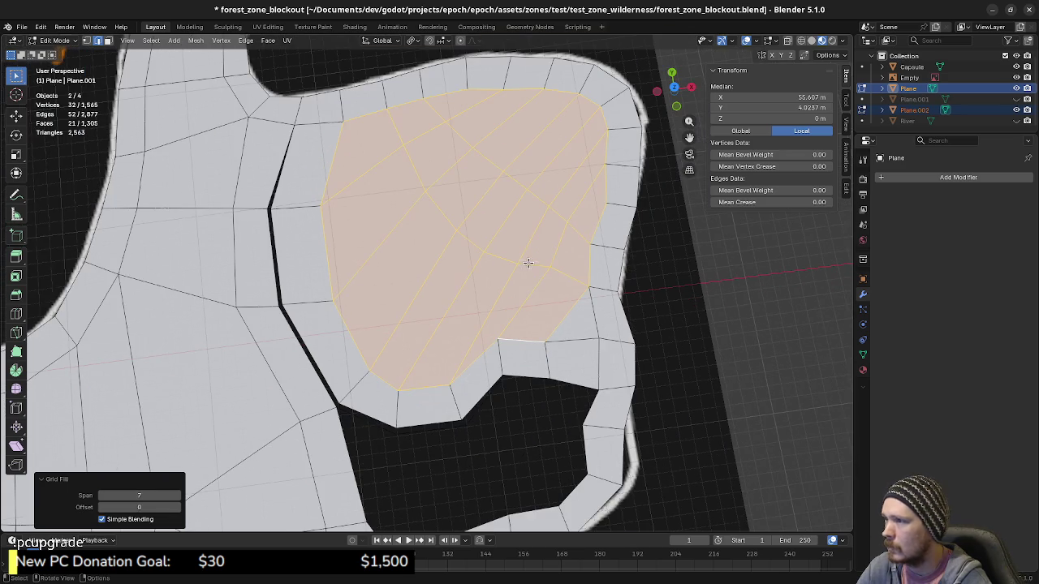
drag(173, 496, 150, 496)
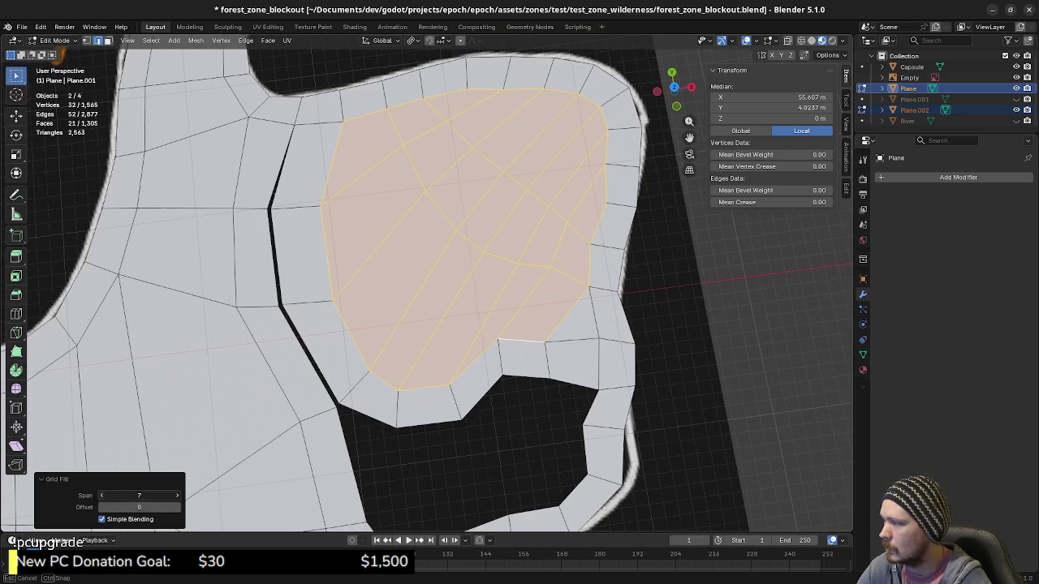
click(102, 498)
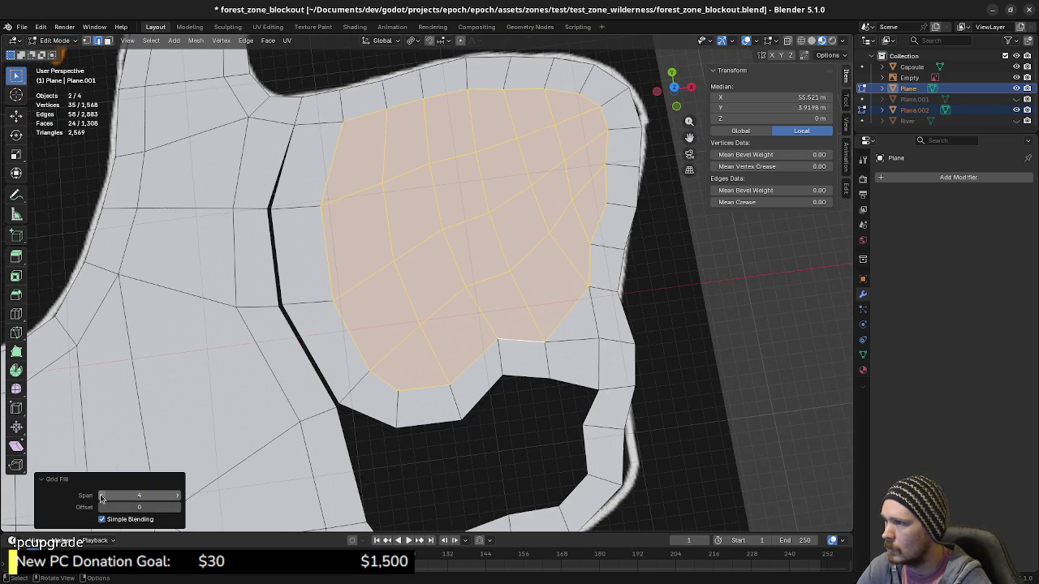
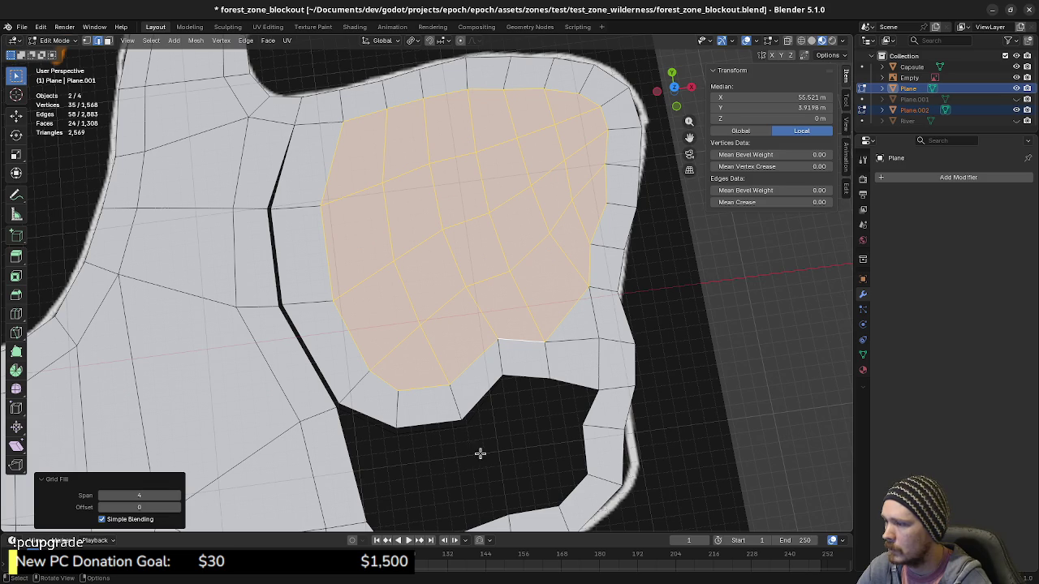
Set the Grid Fill offset to -1 and orbit to check the patch.
click(178, 507)
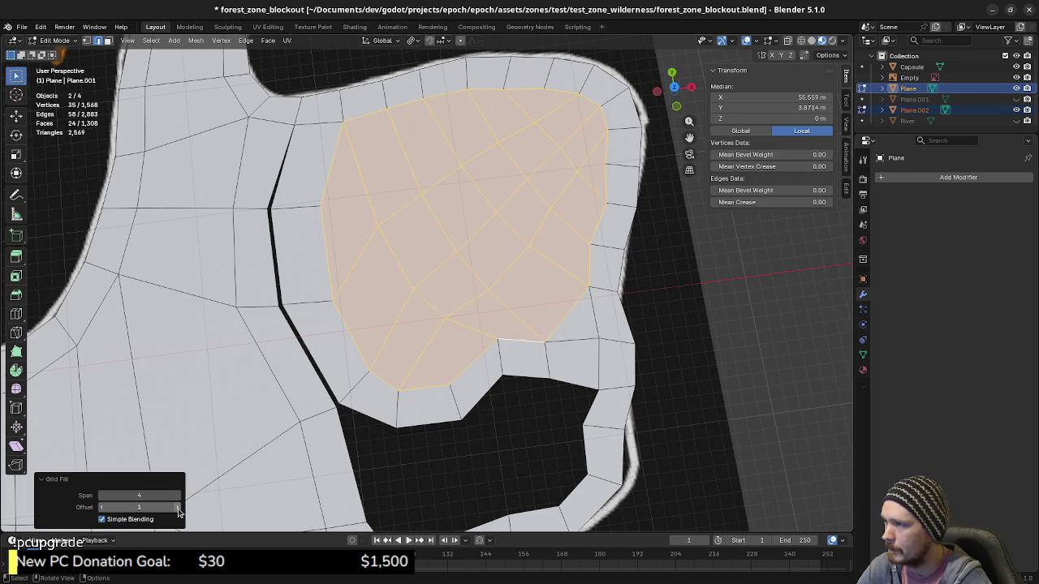
click(101, 507)
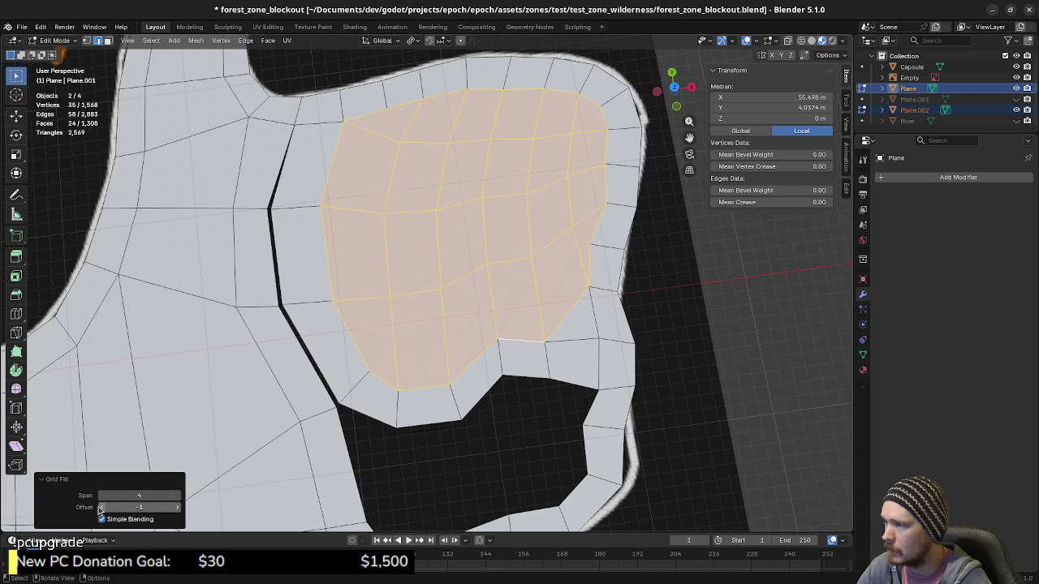
middle_drag(469, 418, 496, 392)
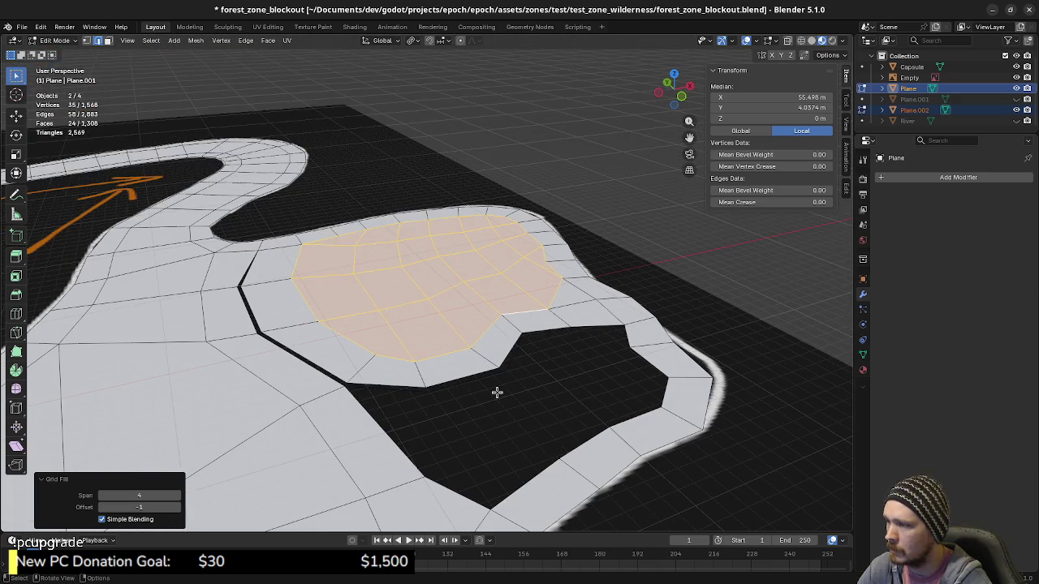
Deselect, switch to Top Orthographic and zoom onto the dark hole beside the patch.
key(a)
click(392, 433)
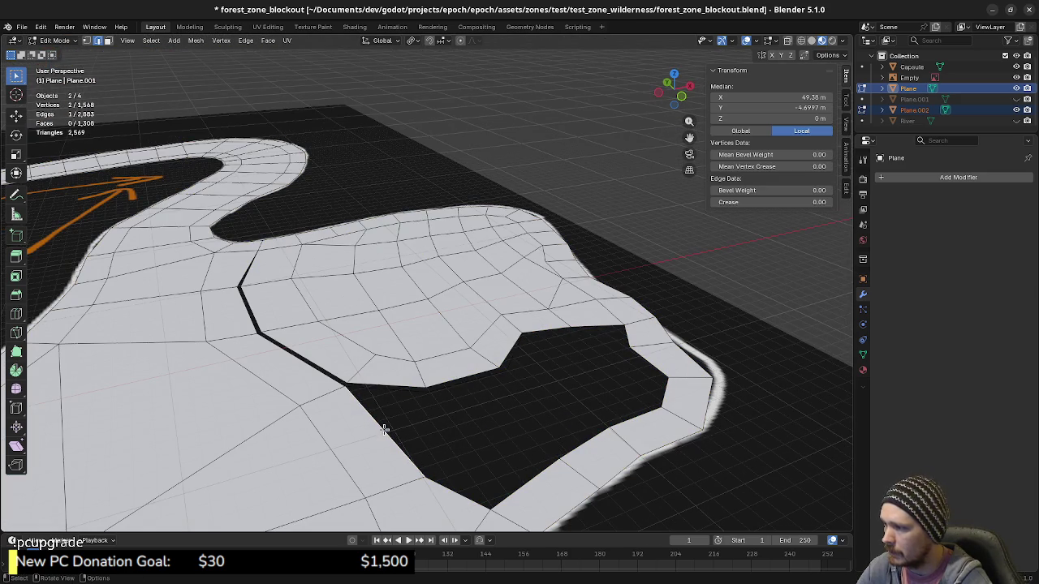
key(KP_7)
scroll(413, 431, up, 3)
shift+middle_drag(413, 431, 465, 337)
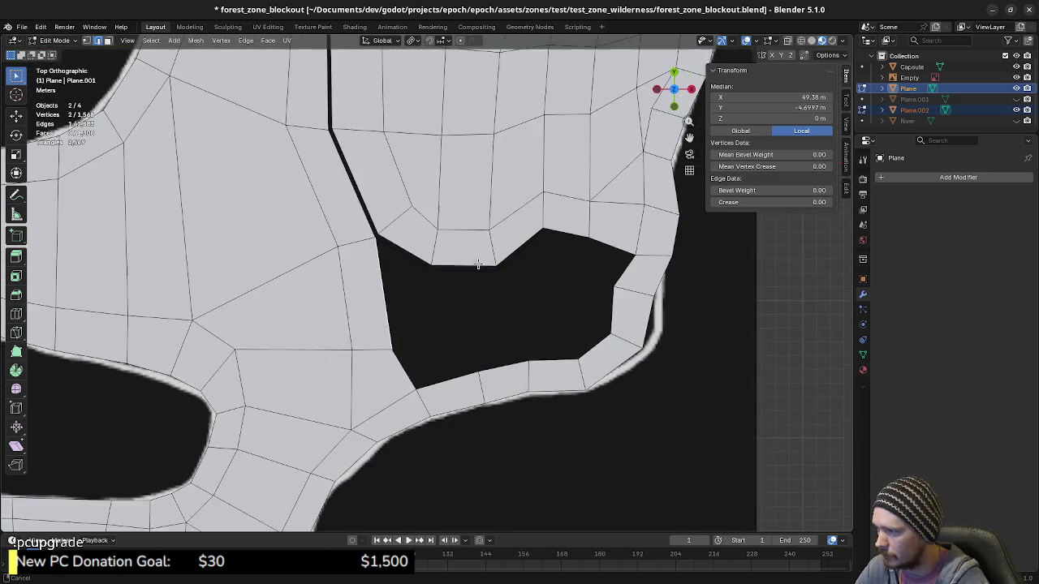
scroll(465, 337, up, 2)
Merge the sliver vertex pair on the hole's upper rim at last.
key(a)
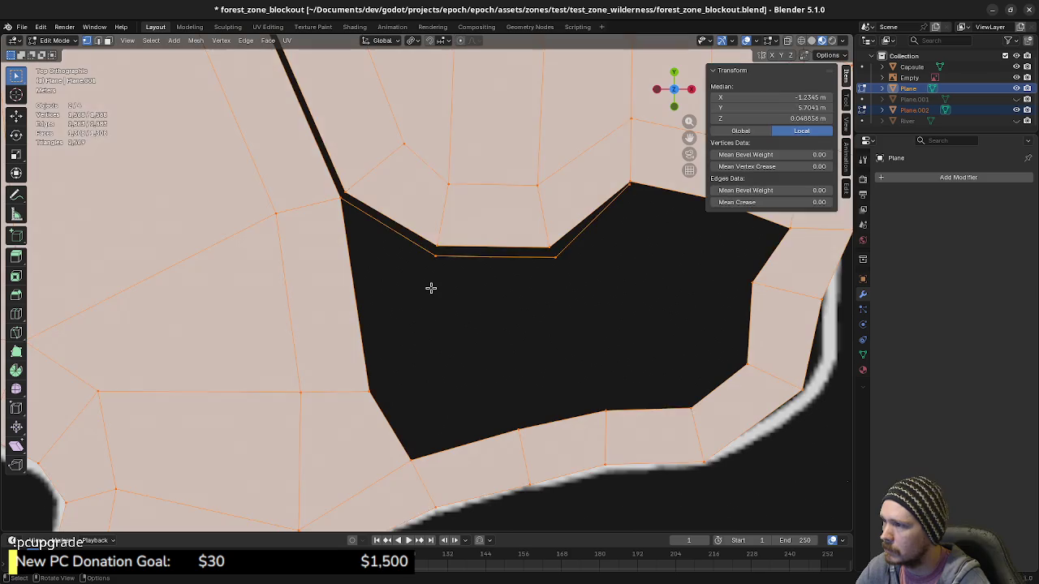
click(631, 187)
shift+click(632, 180)
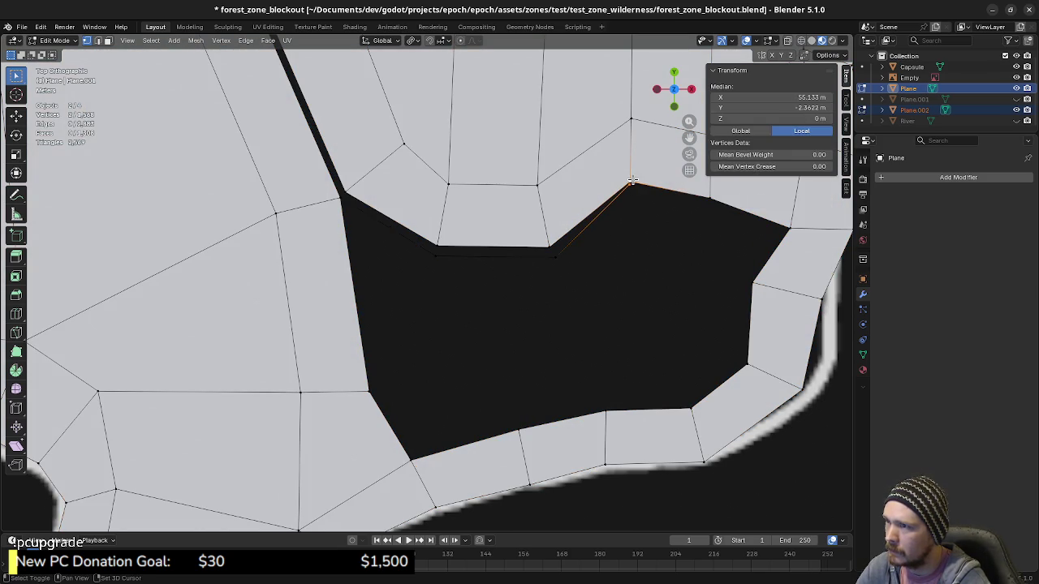
key(m)
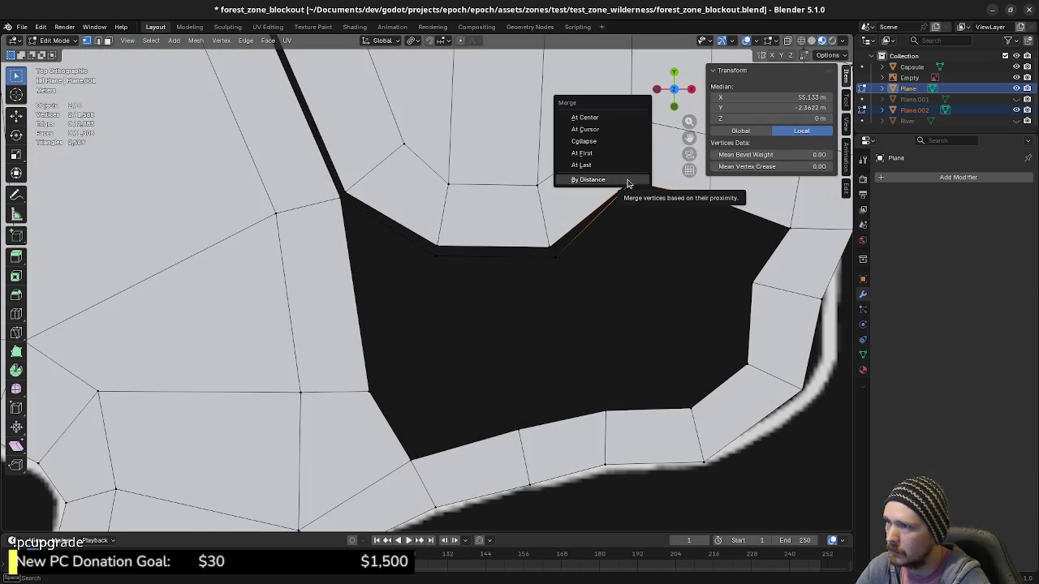
click(602, 165)
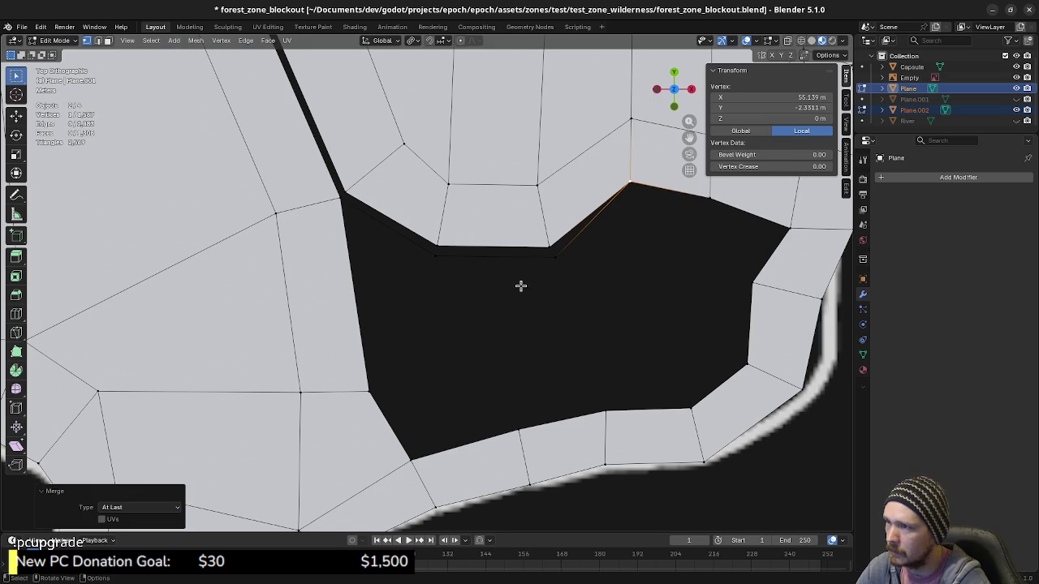
Move the hole's lower-left corner vertex up and fill a triangle between its left and upper edges.
click(366, 273)
click(357, 280)
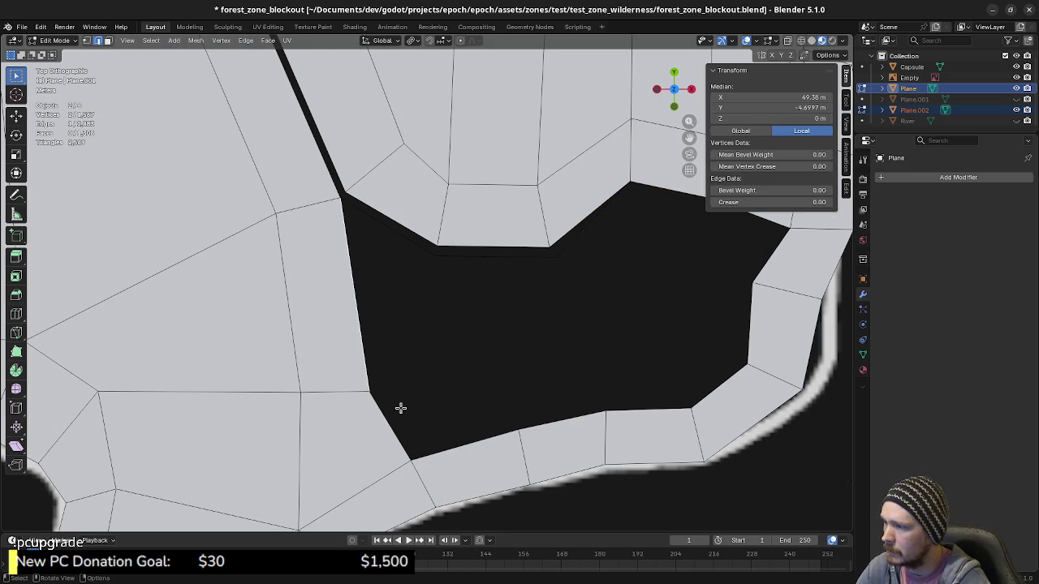
click(371, 396)
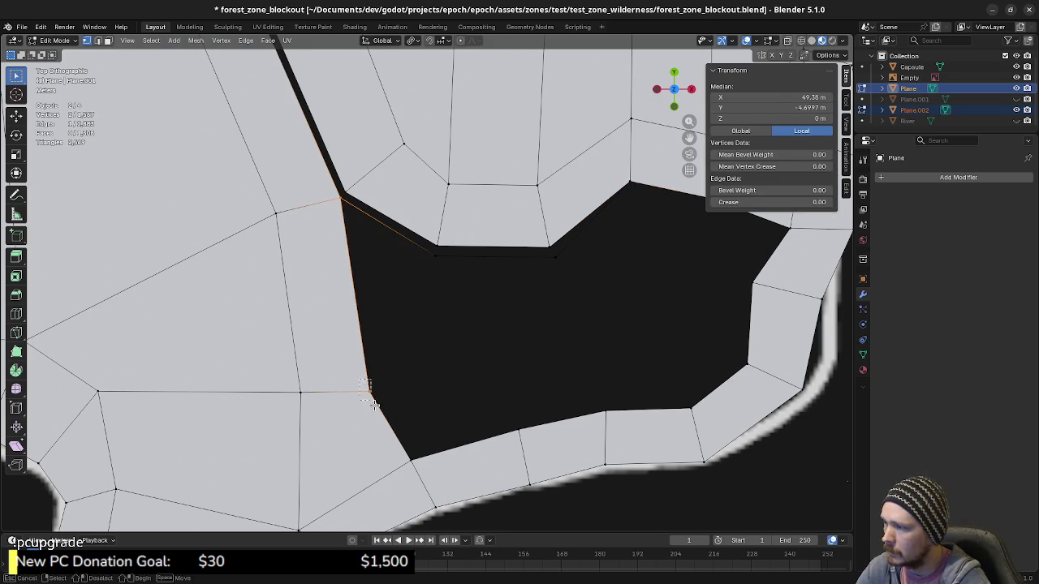
drag(385, 382, 388, 374)
click(401, 312)
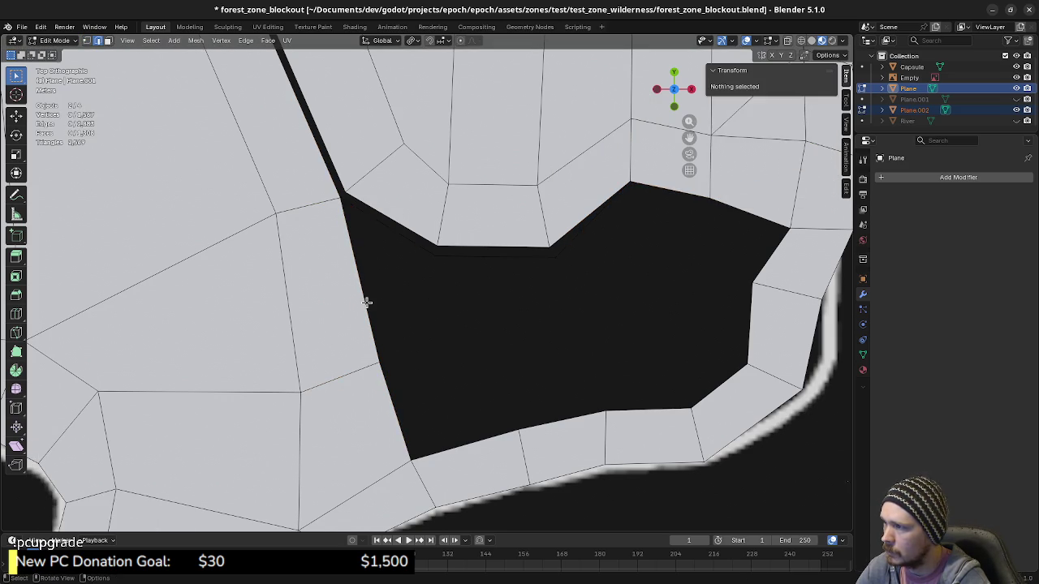
click(392, 255)
shift+click(399, 243)
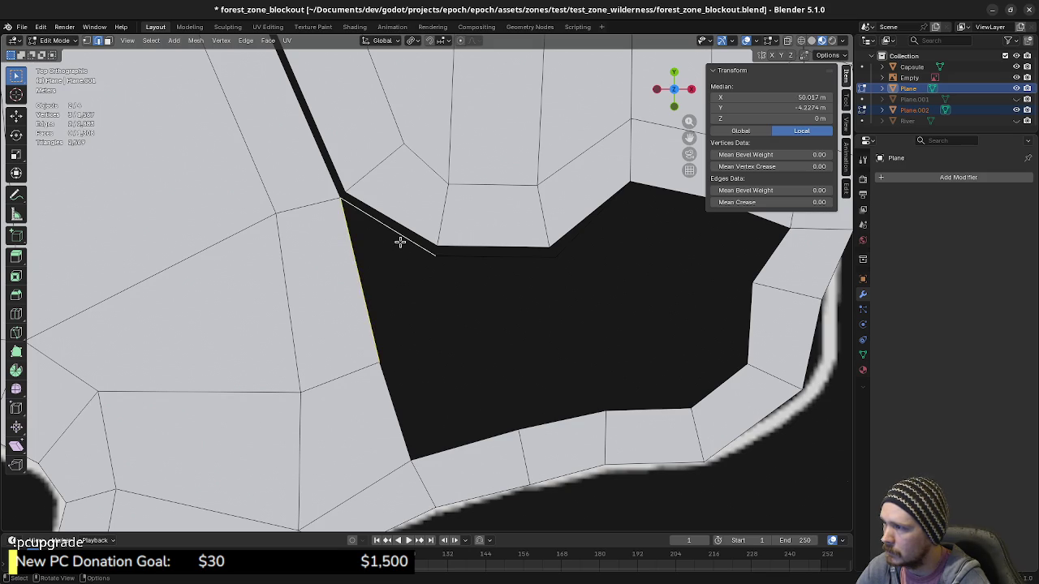
key(f)
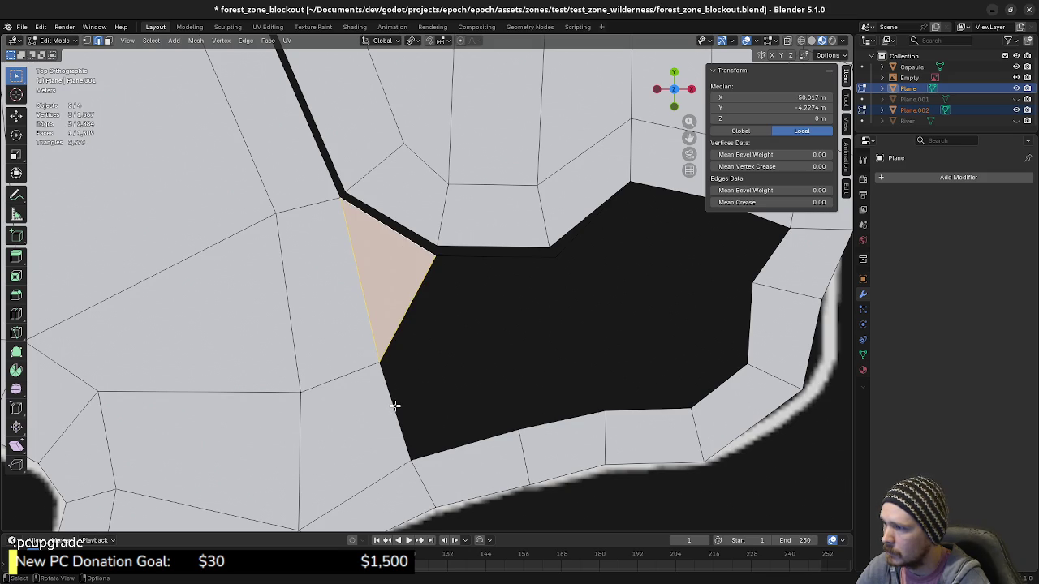
Extrude three quads from the bottom edge across the hole.
click(378, 361)
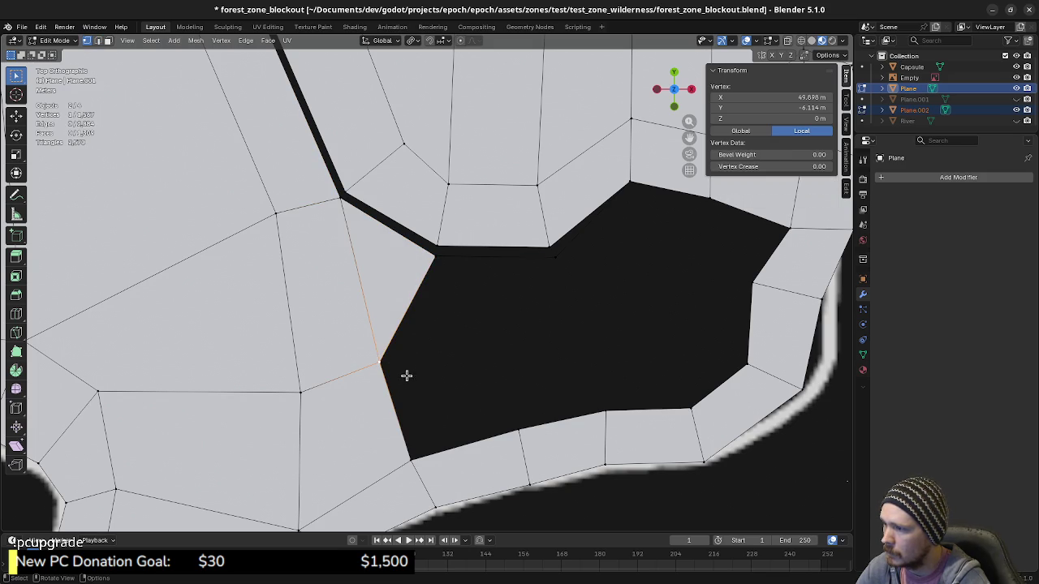
click(393, 393)
click(391, 396)
key(e)
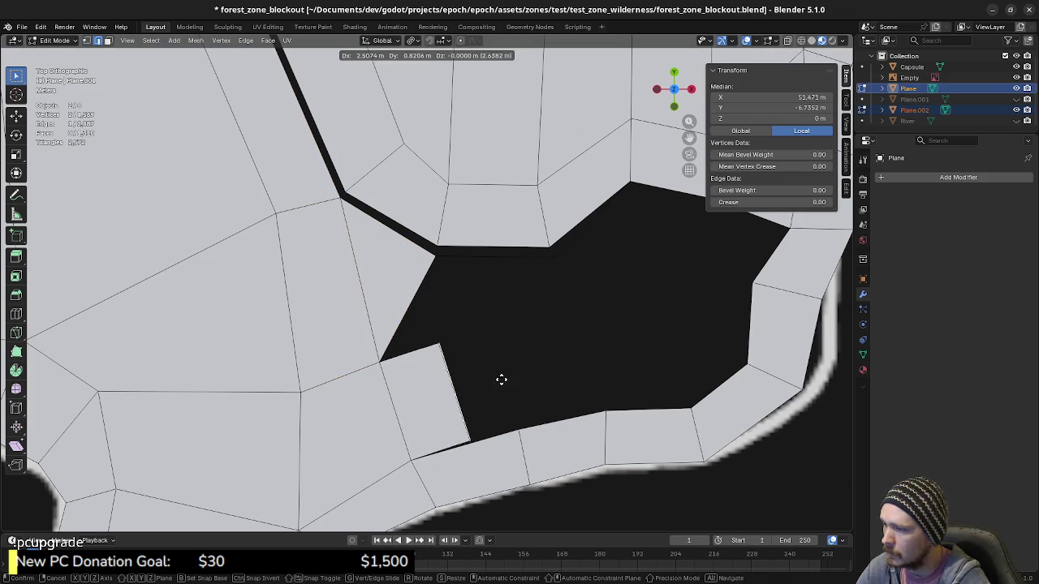
click(524, 369)
key(e)
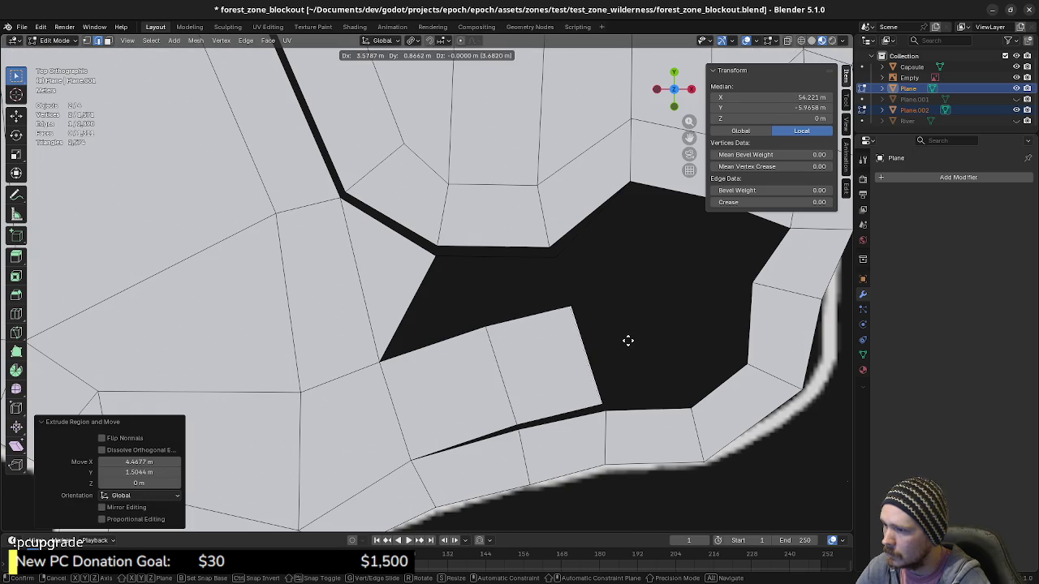
click(630, 341)
key(e)
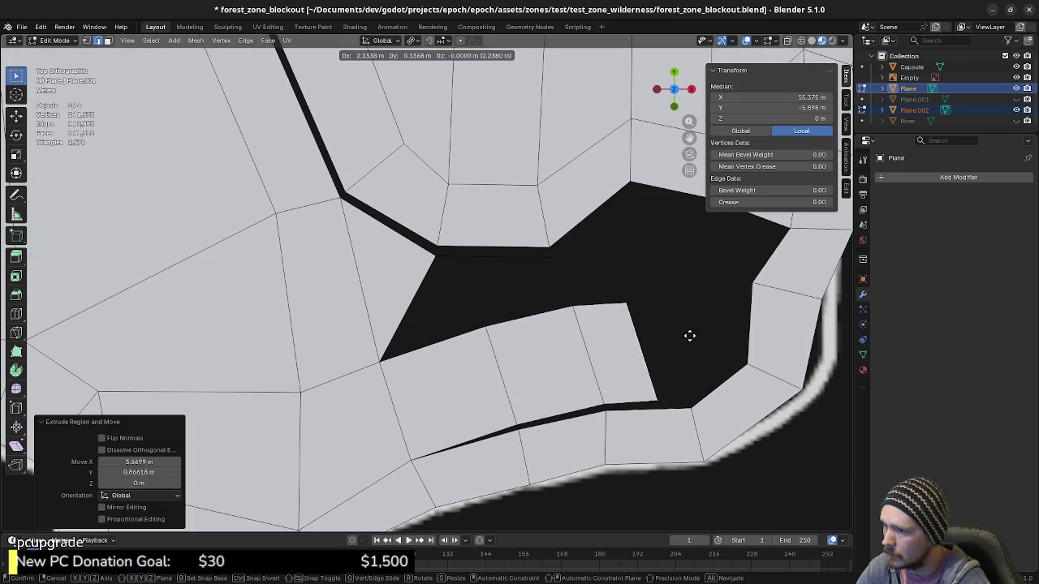
click(708, 339)
Move the new quads' corner vertices onto the hole's lower and upper rims.
click(486, 328)
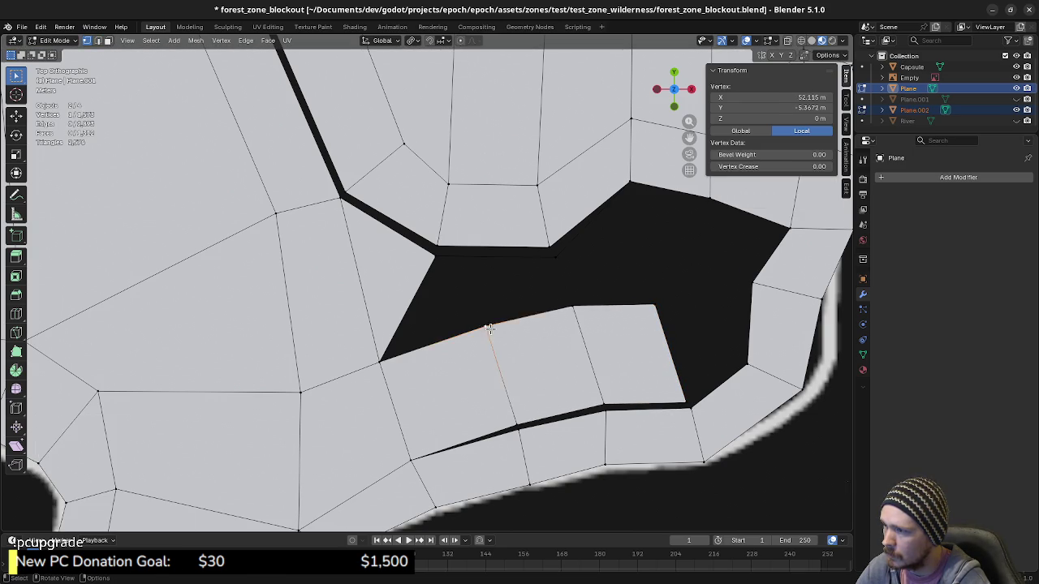
key(g)
click(492, 354)
click(574, 309)
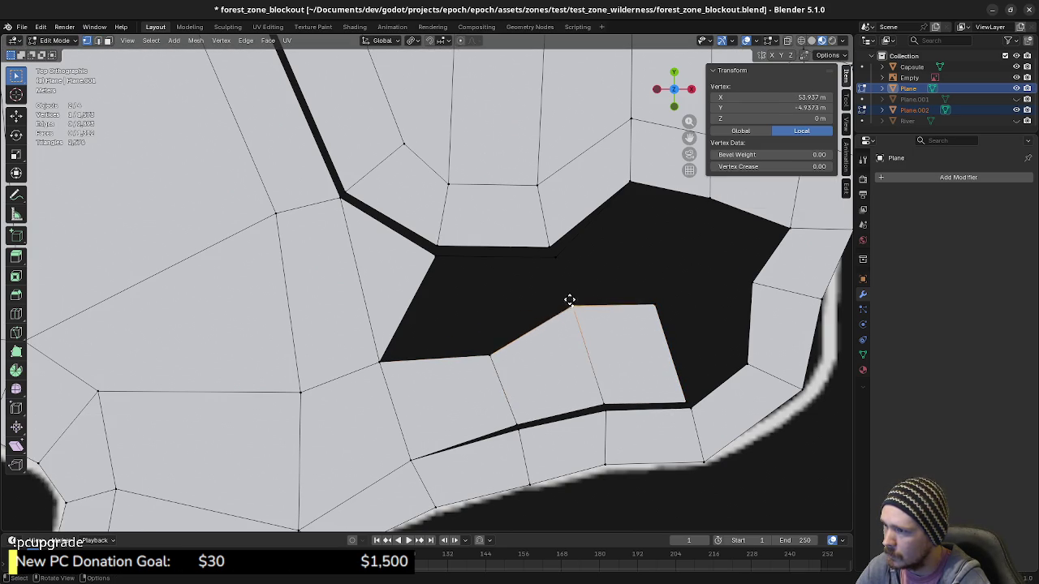
key(g)
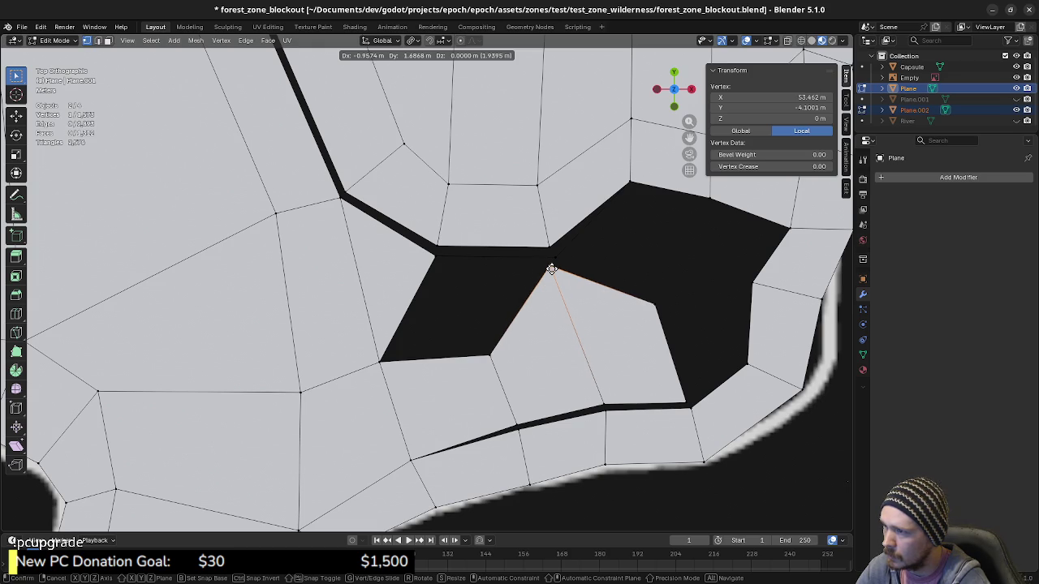
click(552, 267)
Reposition the quads' outer edge and top vertex against the hole's right rim.
shift+middle_drag(661, 379, 543, 404)
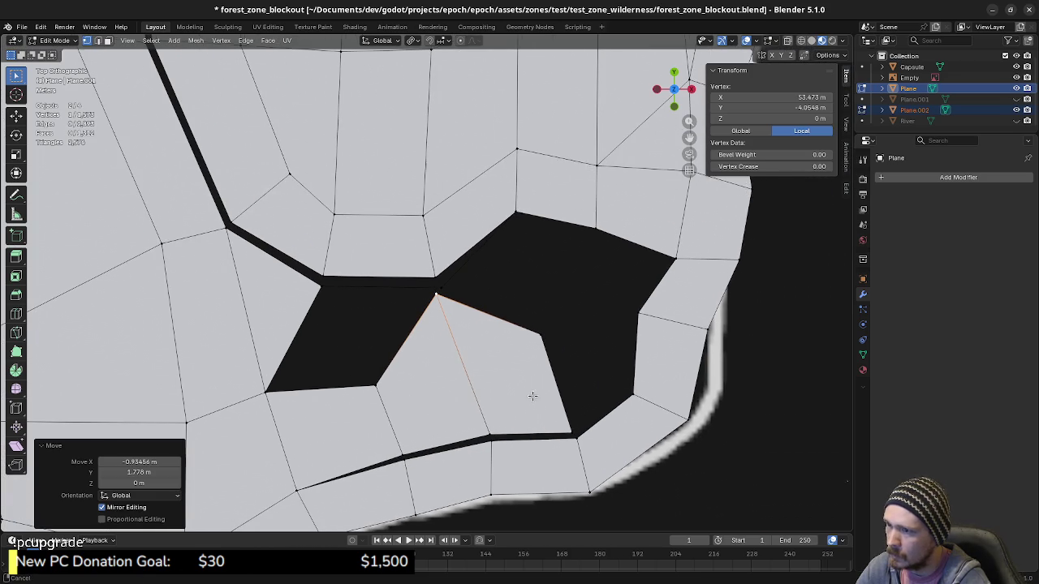
click(553, 380)
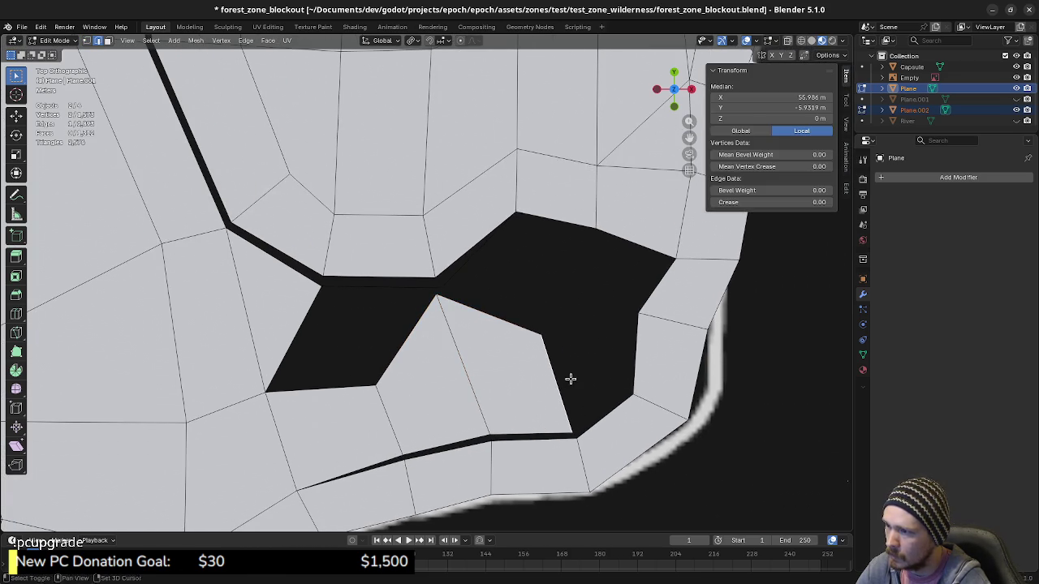
key(g)
click(625, 344)
click(619, 307)
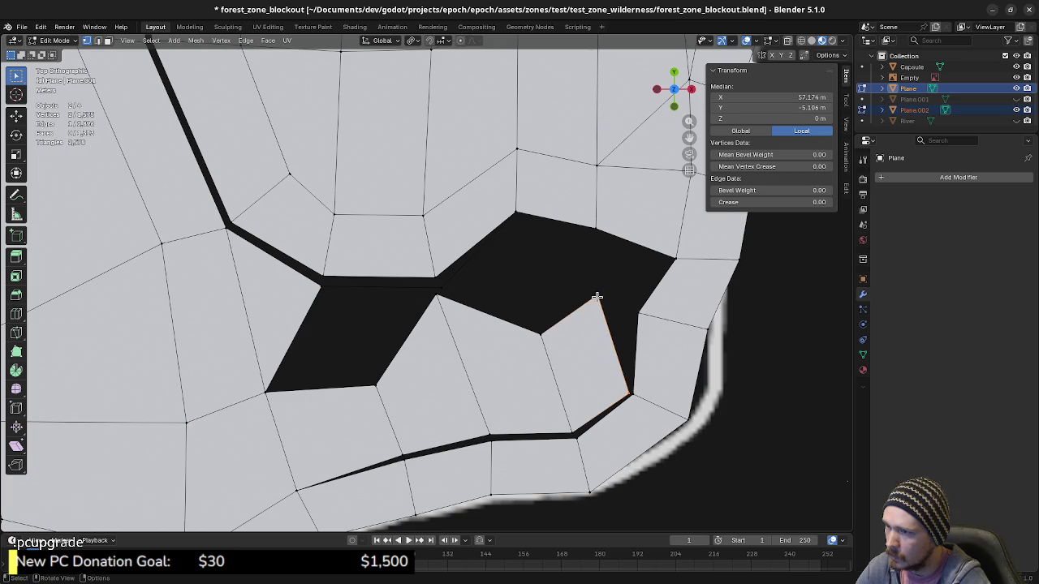
key(g)
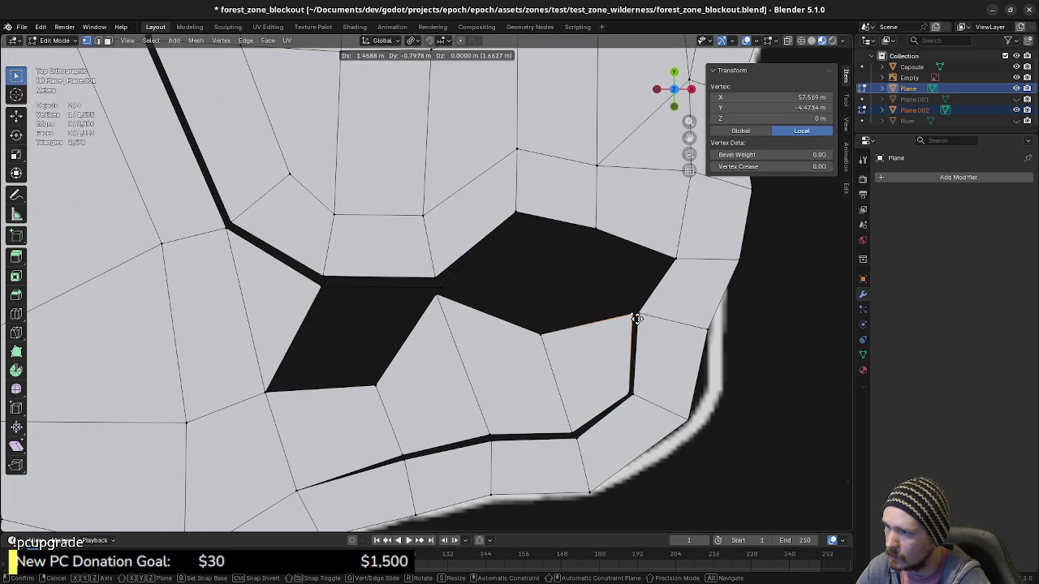
click(632, 315)
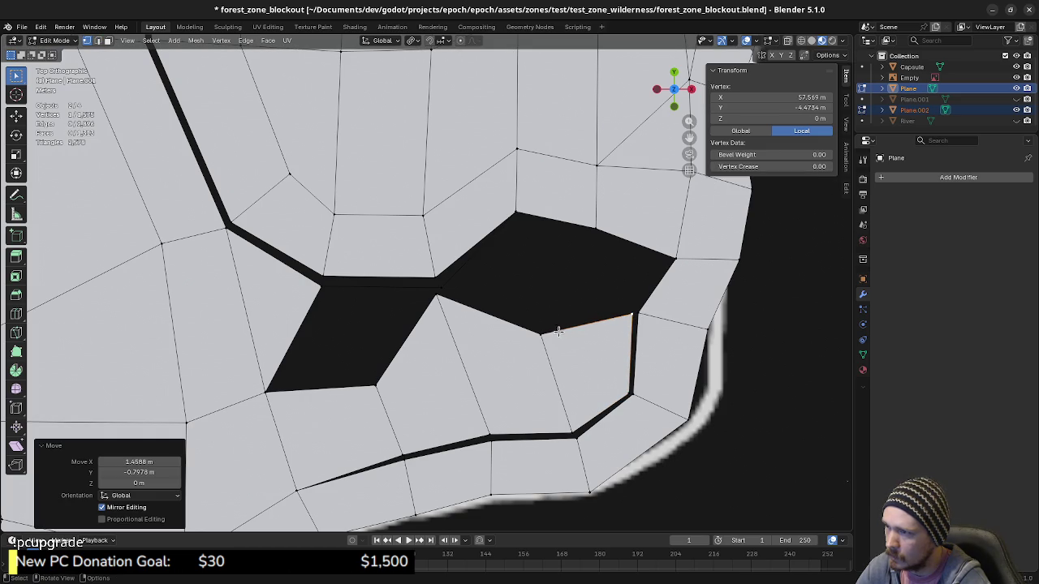
Merge the four seam vertex pairs along the lower edge at last.
click(401, 460)
key(m)
click(406, 461)
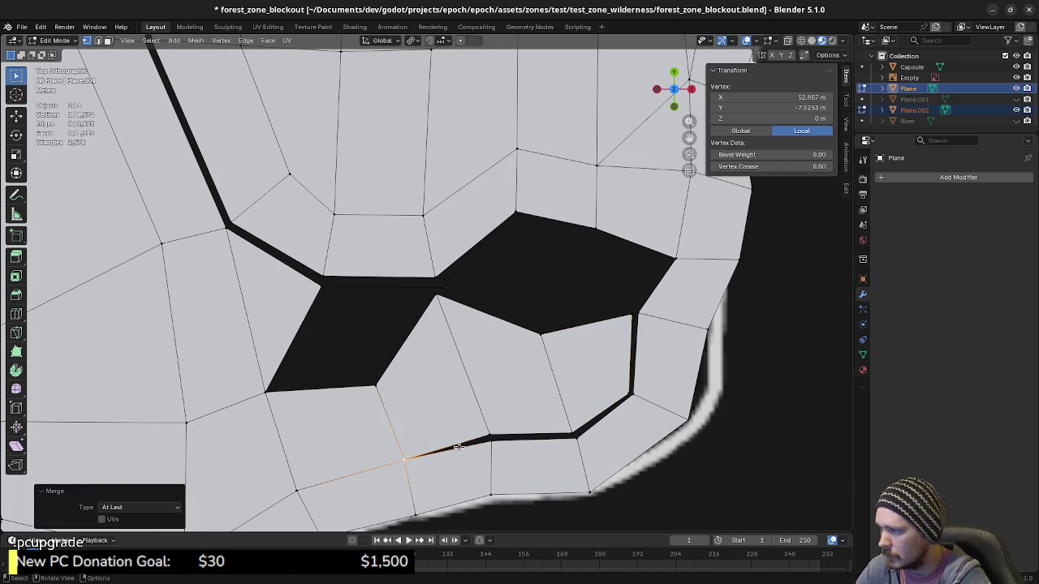
click(489, 442)
key(m)
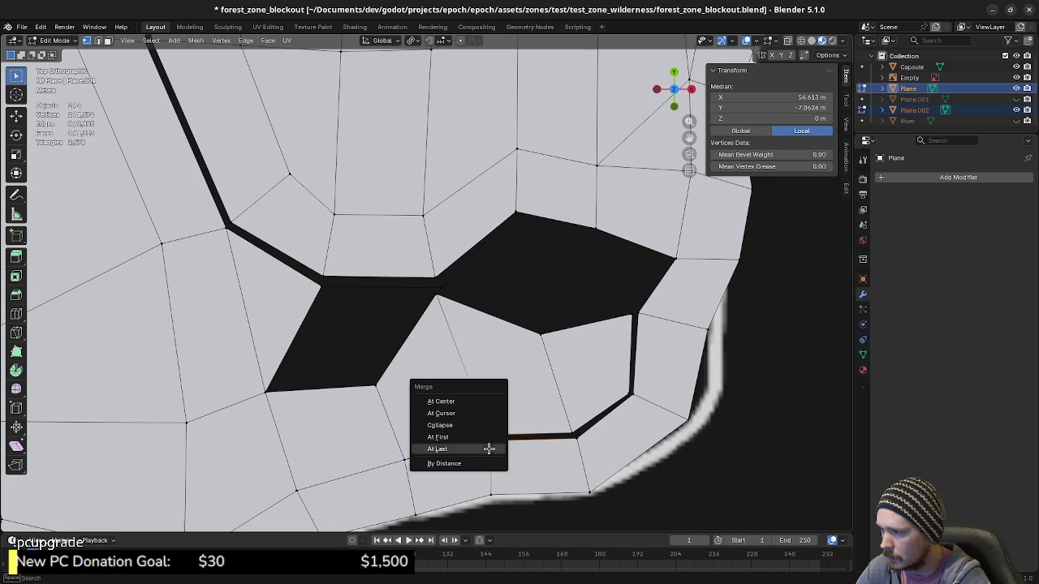
click(488, 449)
shift+click(576, 437)
key(m)
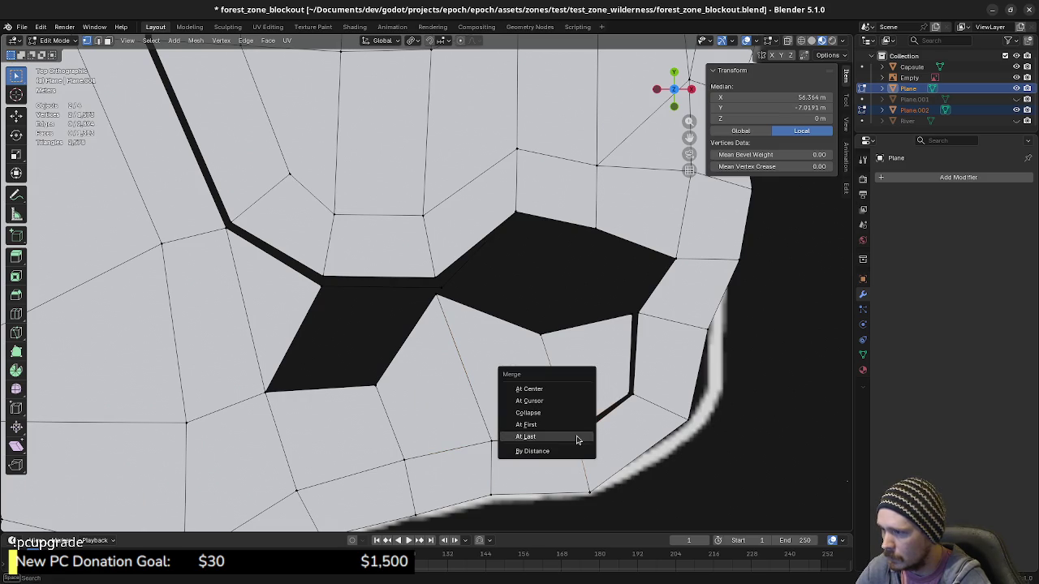
click(577, 439)
shift+click(634, 396)
key(m)
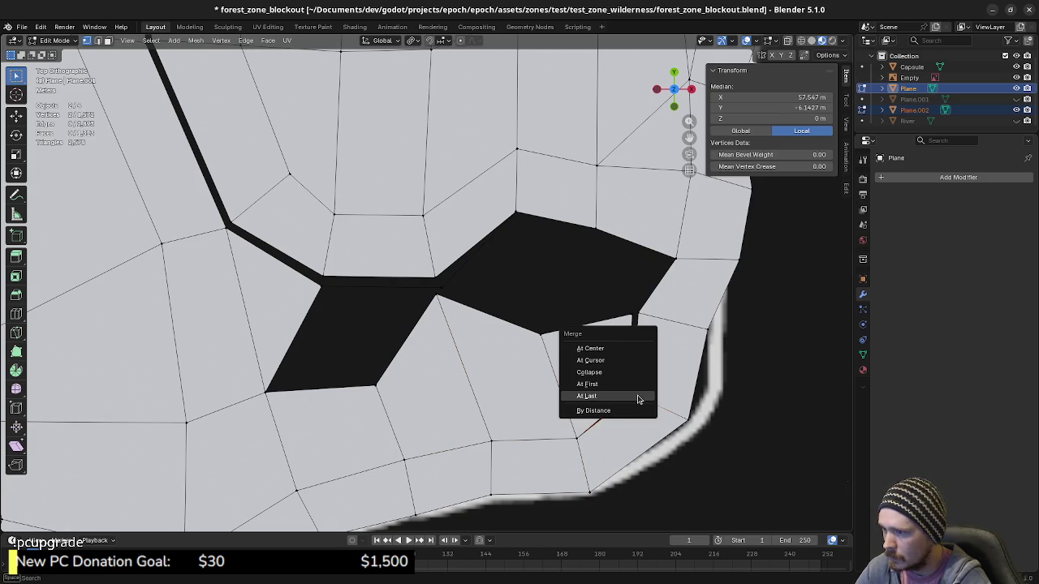
click(638, 399)
Merge the right-rim sliver vertices and the hole-corner vertex pair at last.
click(630, 318)
shift+click(638, 313)
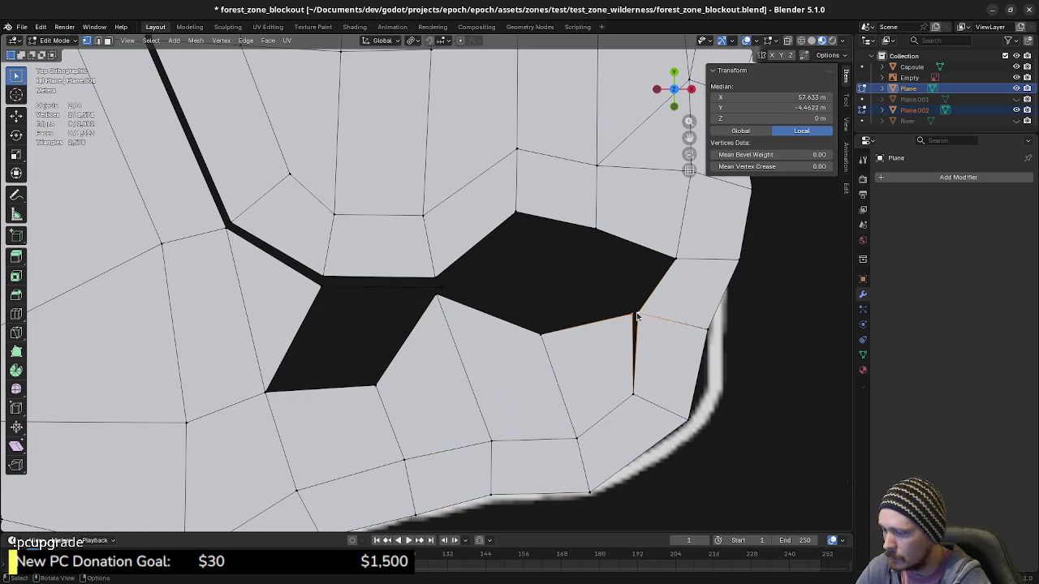
key(m)
click(636, 310)
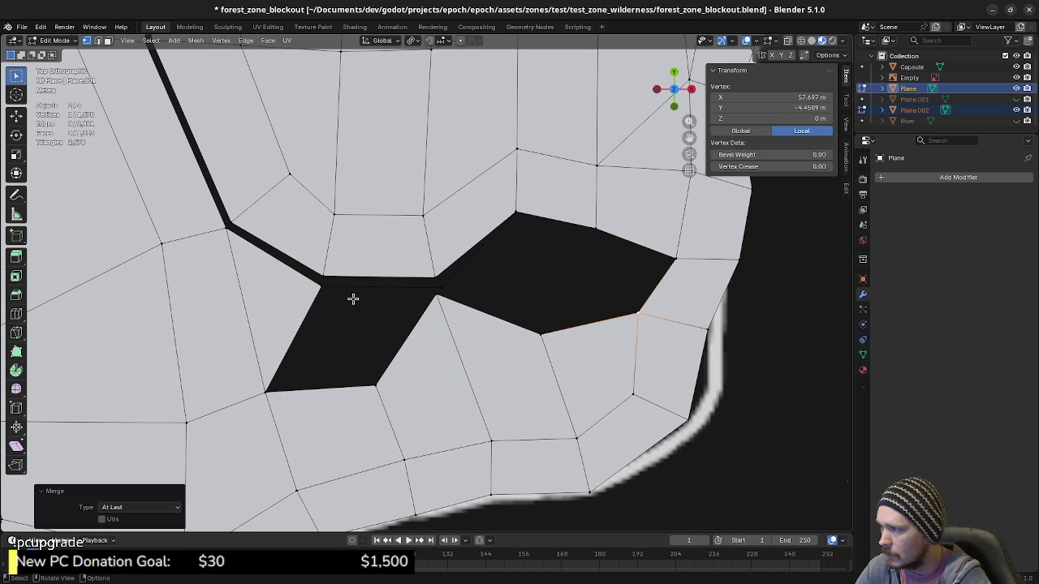
scroll(419, 310, up, 2)
scroll(419, 310, up, 1)
click(444, 307)
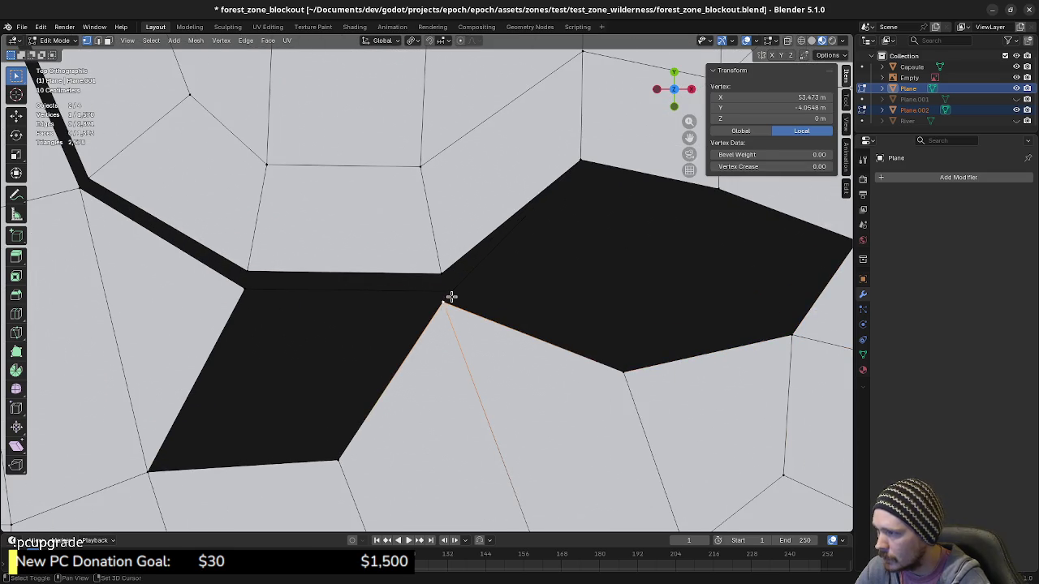
shift+click(450, 295)
key(m)
click(466, 301)
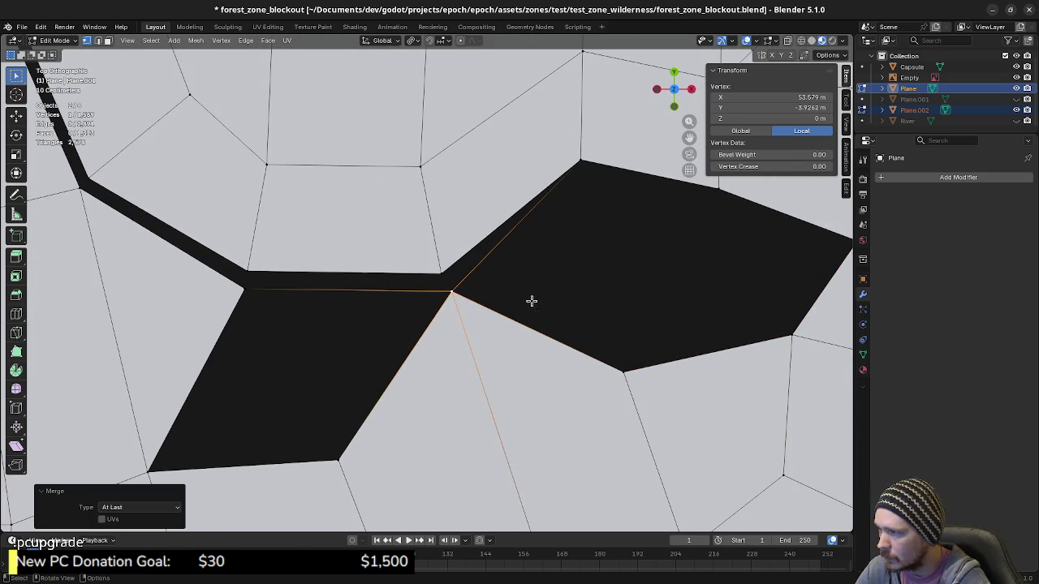
Fill the remaining quad hole and the diamond-shaped hole with new faces.
shift+middle_drag(581, 271, 563, 285)
key(2)
click(707, 364)
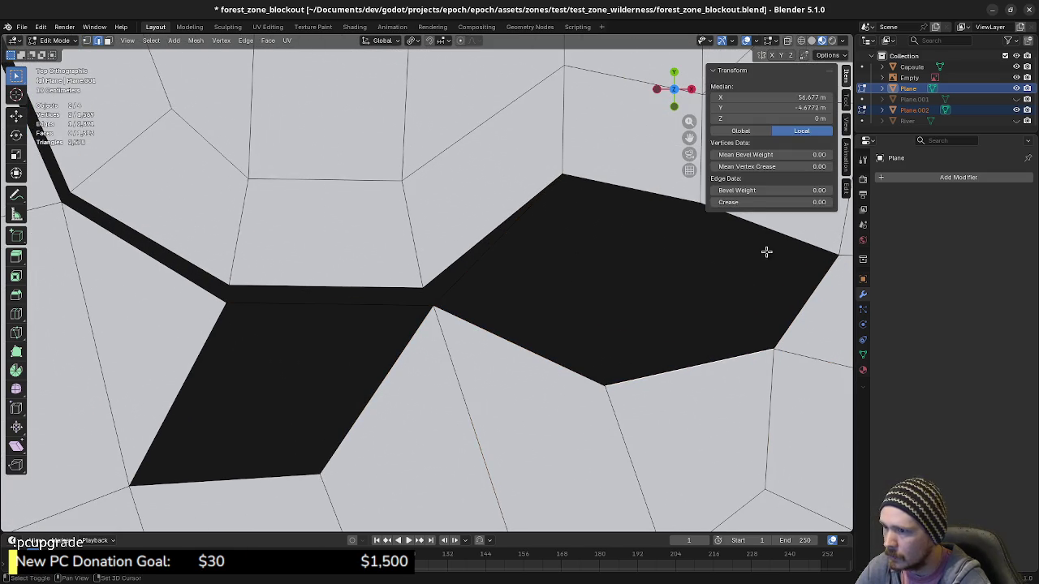
key(3)
click(779, 233)
click(539, 341)
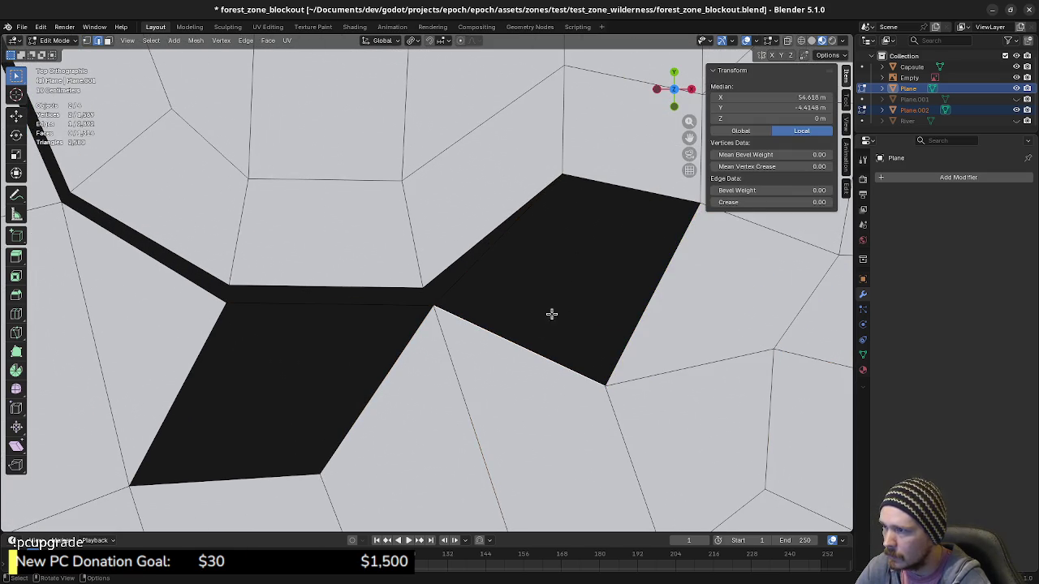
alt+click(637, 193)
key(f)
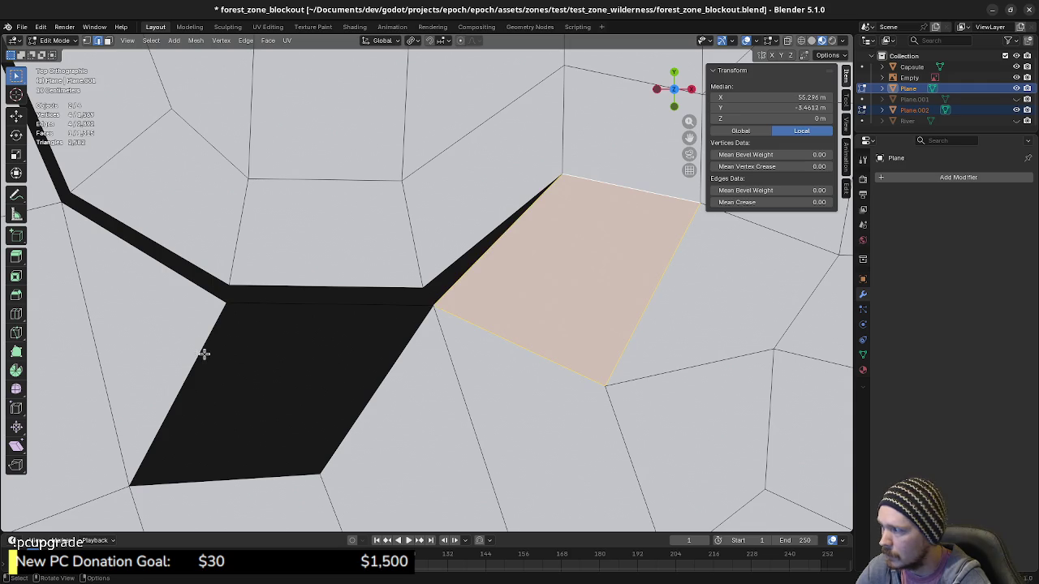
alt+click(204, 349)
key(f)
scroll(350, 390, down, 5)
Delete the face right of the filled patch and extrude a new quad from the hole's left edge.
scroll(351, 391, down, 1)
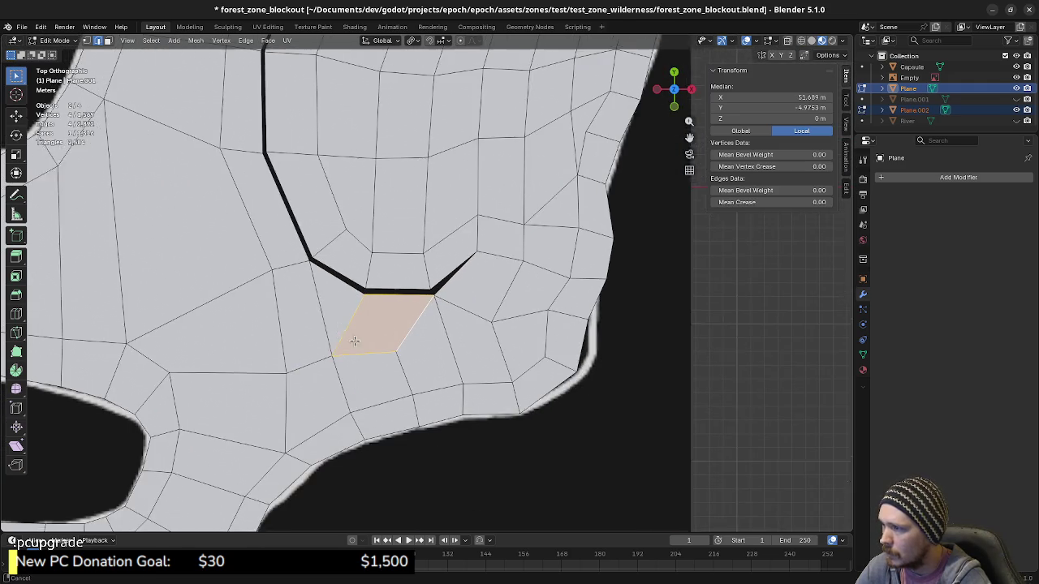
shift+middle_drag(335, 319, 416, 365)
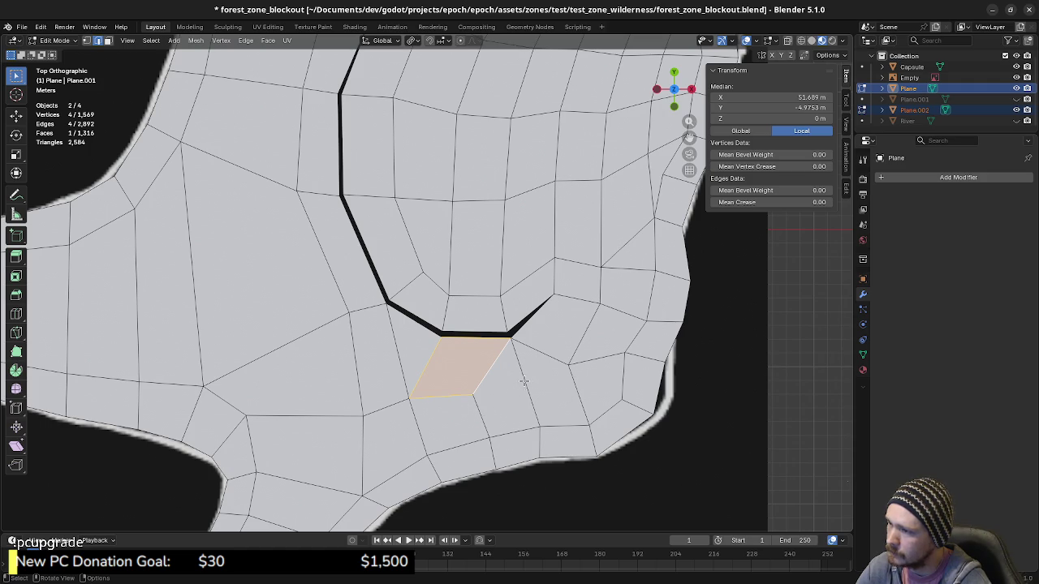
click(519, 376)
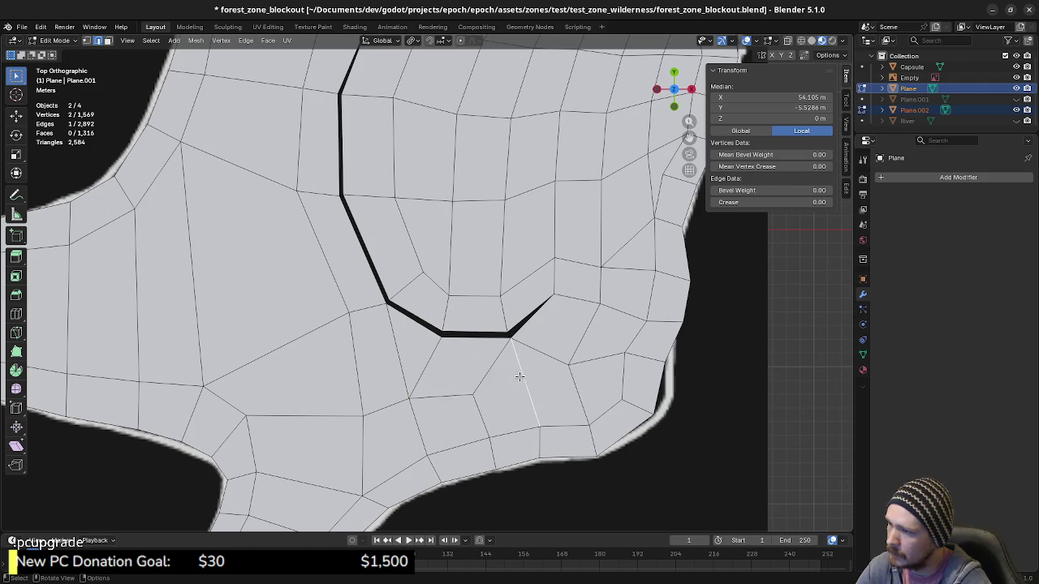
key(x)
click(509, 392)
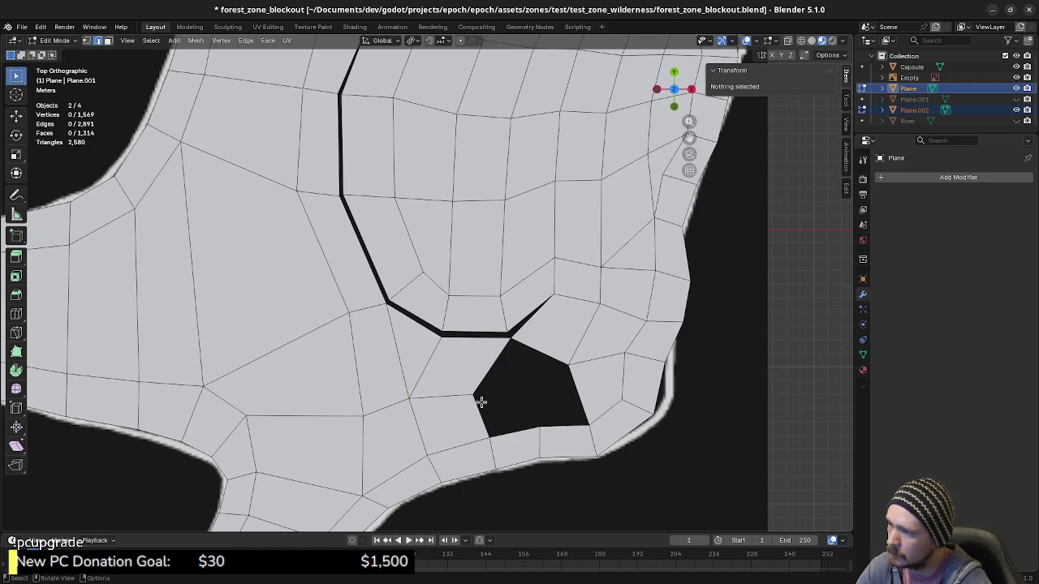
click(479, 408)
key(e)
click(552, 400)
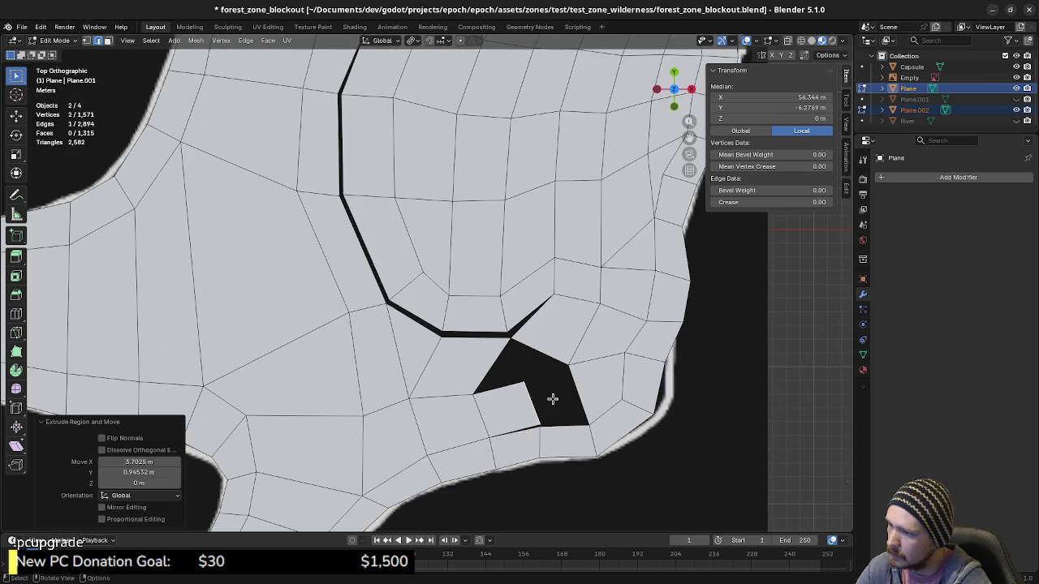
Move the extruded vertex toward the corner, fill the gap, and merge a stray vertex pair at last.
click(523, 382)
key(g)
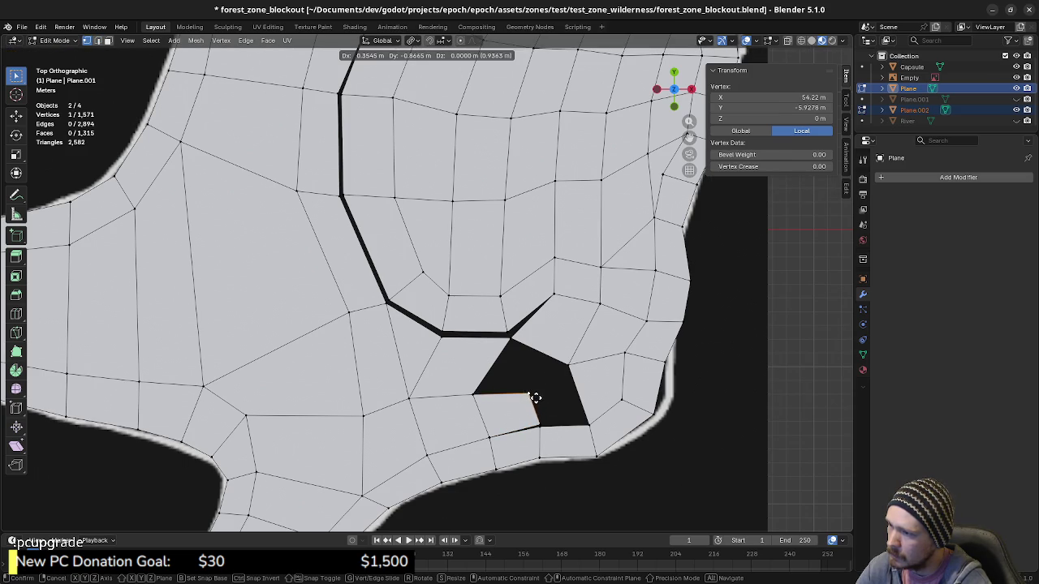
click(534, 395)
click(535, 412)
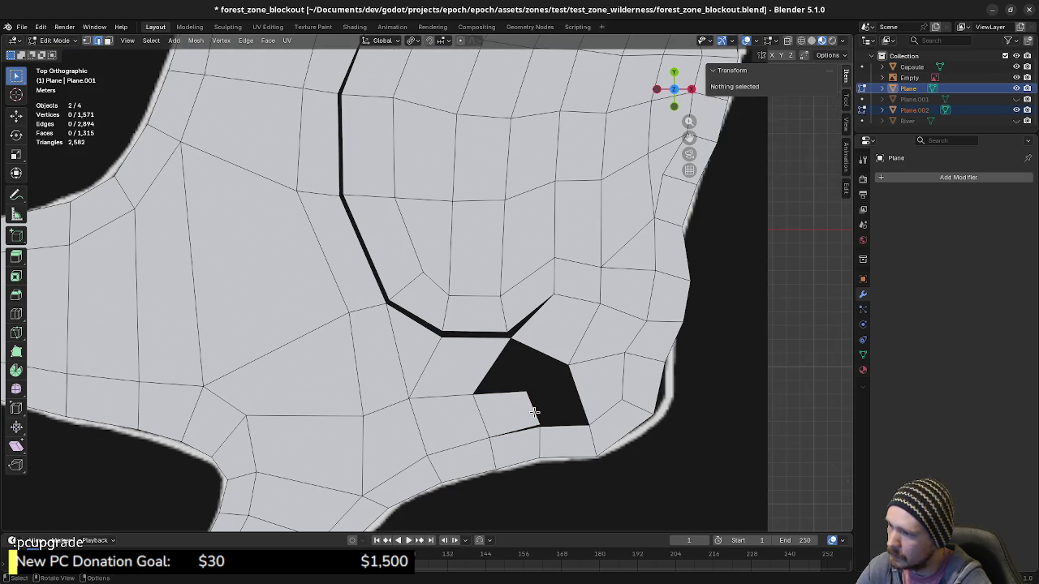
key(f)
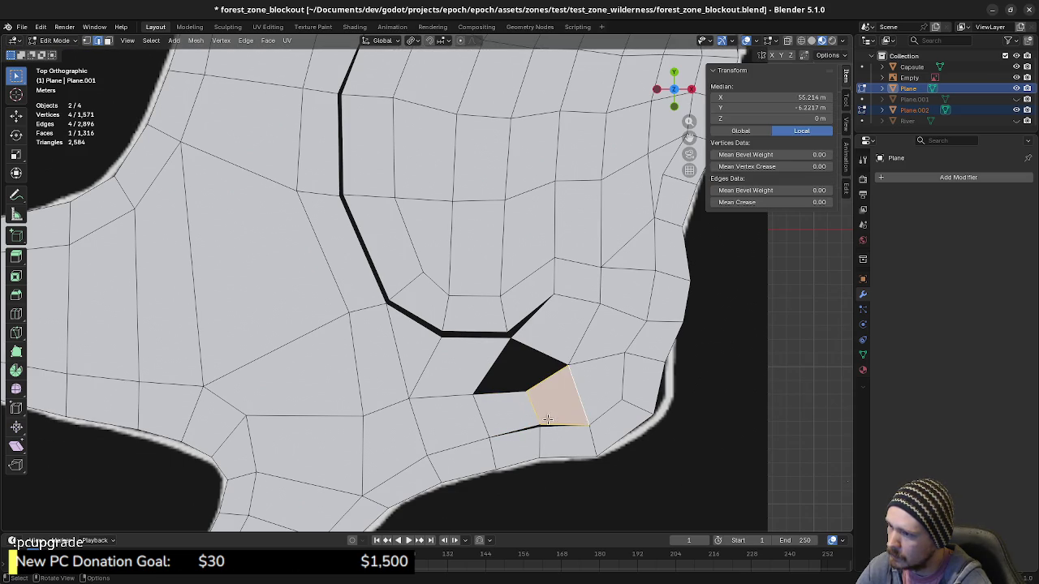
click(588, 425)
shift+click(539, 427)
key(m)
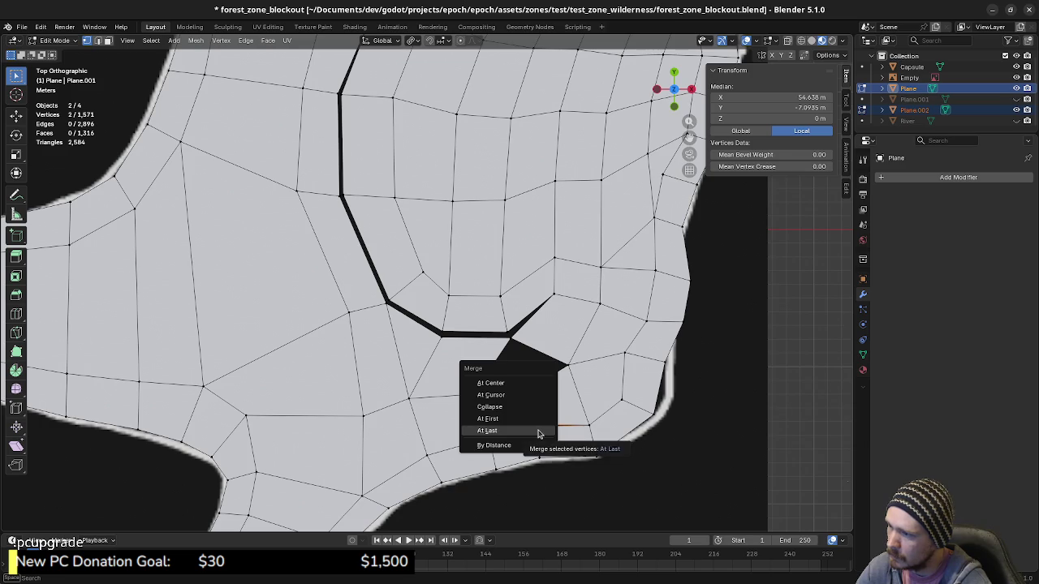
click(537, 433)
Fill the last hole from its boundary edges and clear the selection.
key(2)
alt+click(505, 365)
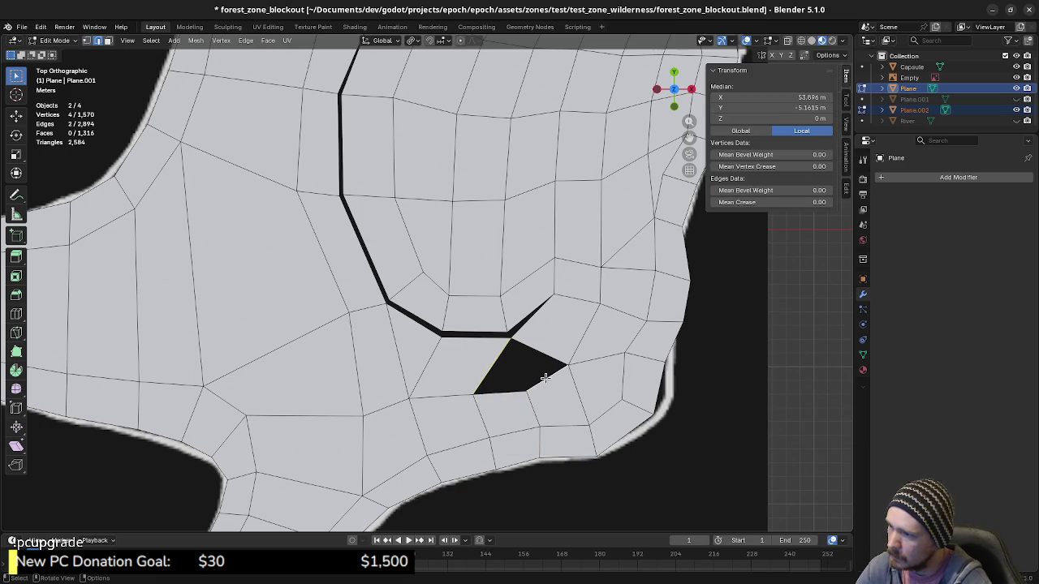
key(f)
key(a)
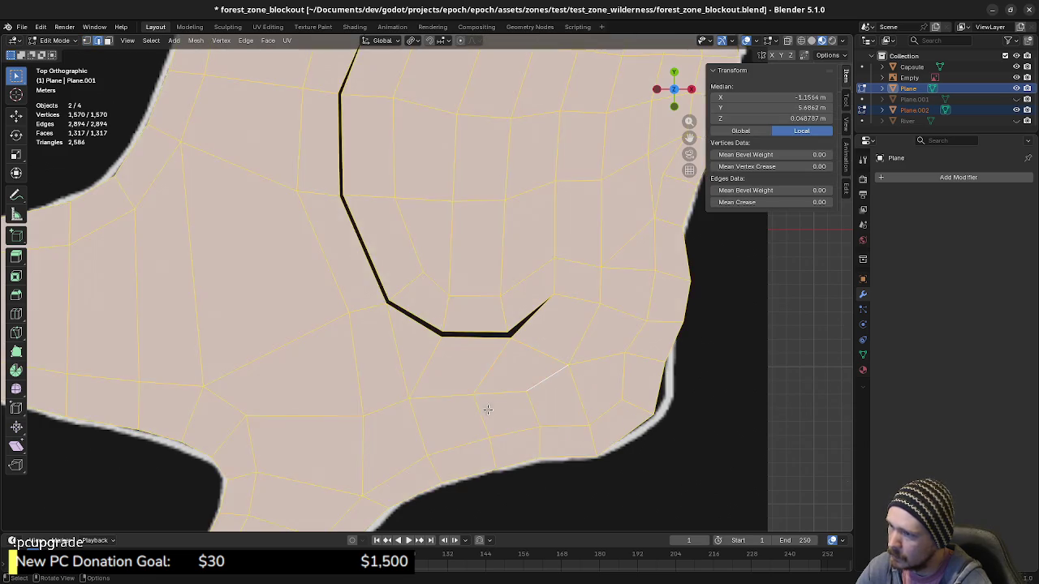
key(alt+a)
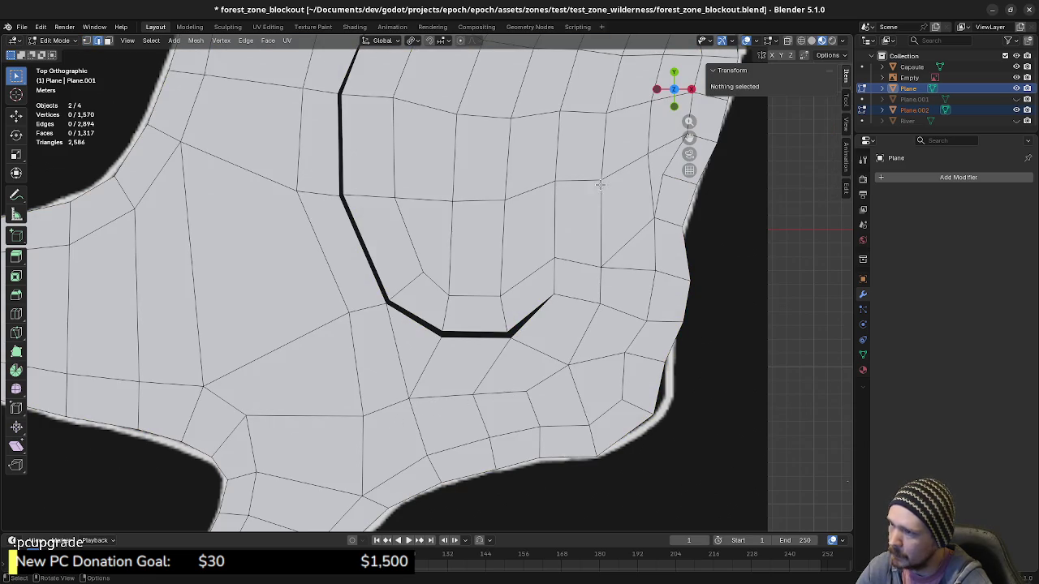
shift+middle_drag(594, 235, 581, 368)
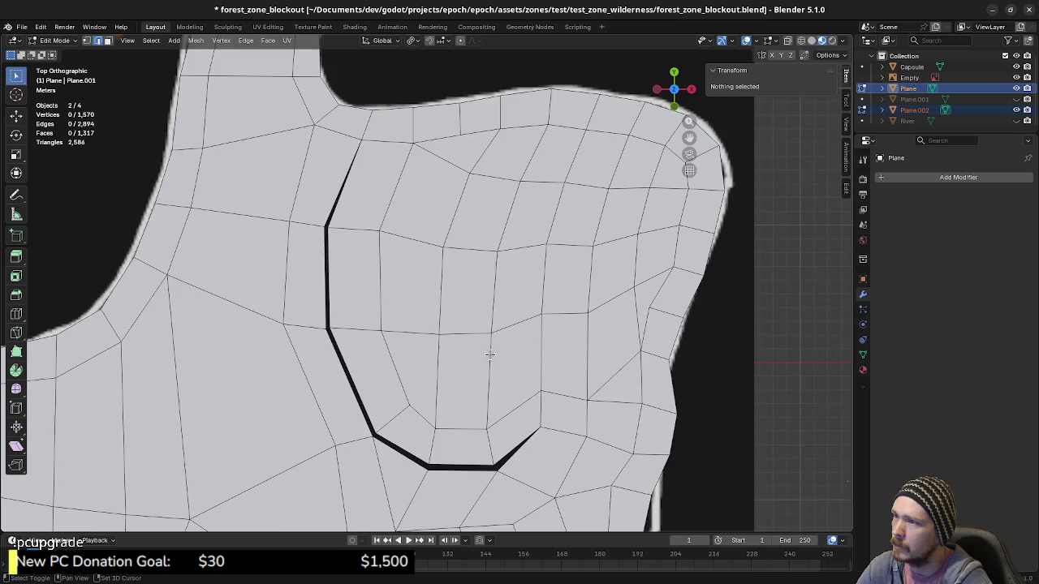
shift+middle_drag(456, 352, 526, 356)
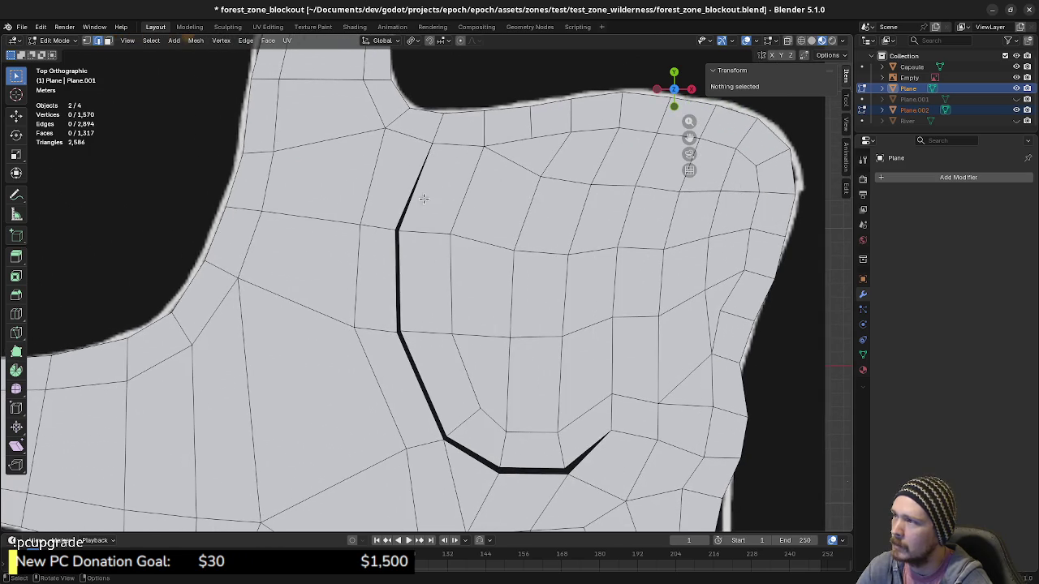
shift+middle_drag(423, 198, 459, 243)
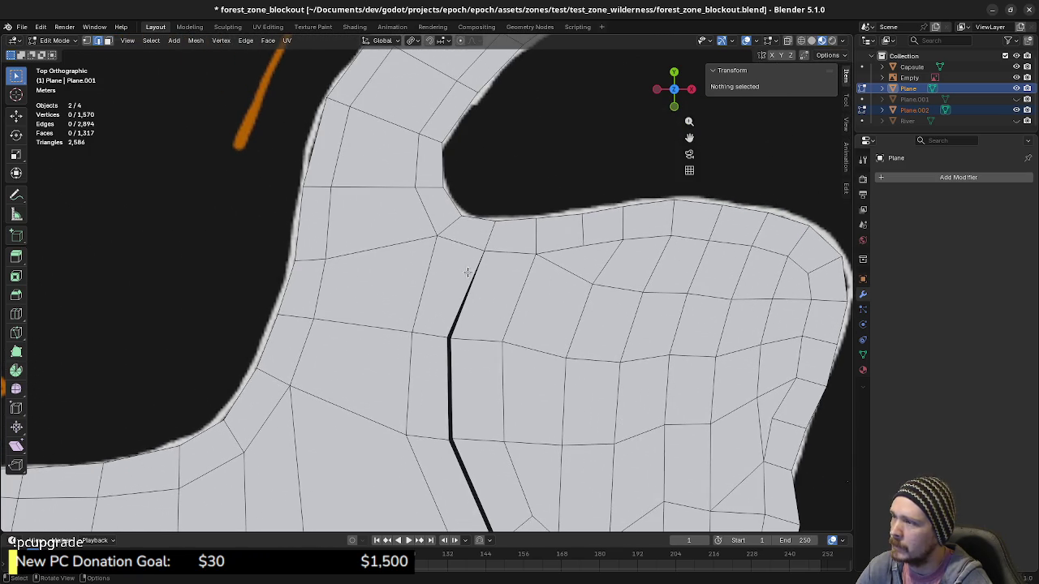
shift+scroll(501, 239, down, 6)
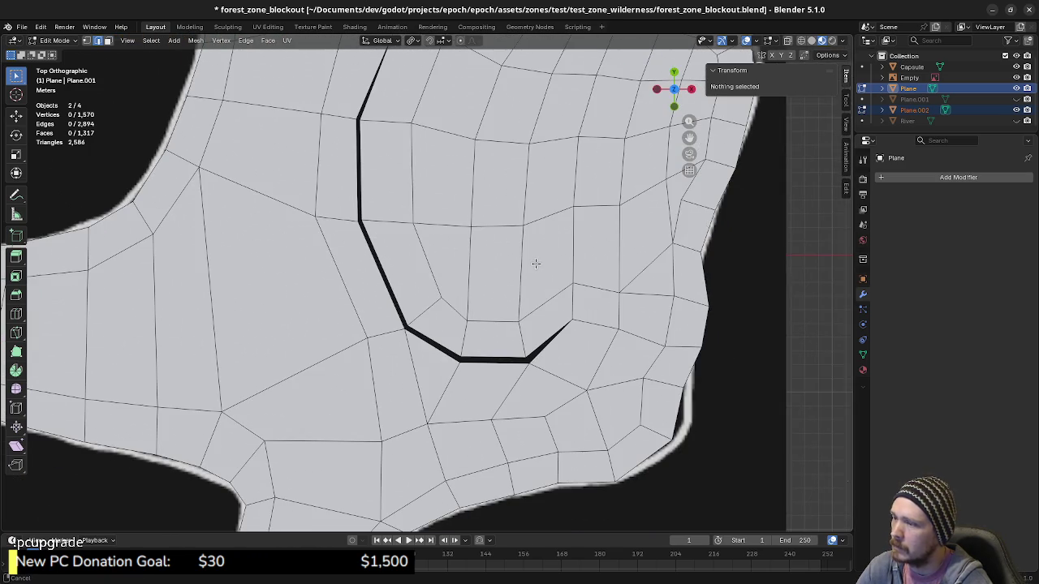
scroll(558, 357, up, 2)
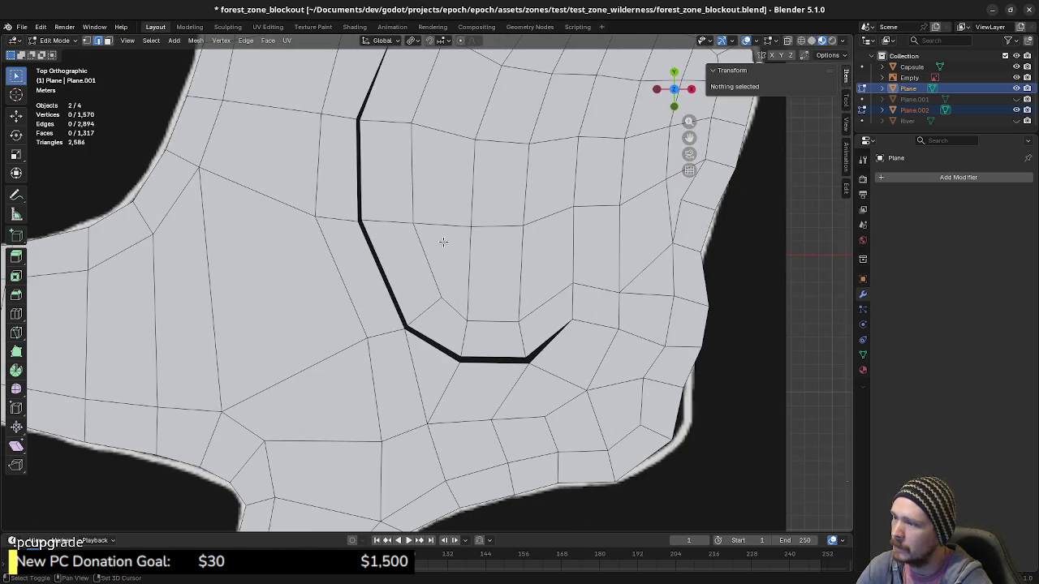
shift+scroll(441, 239, down, 5)
shift+middle_drag(472, 300, 519, 252)
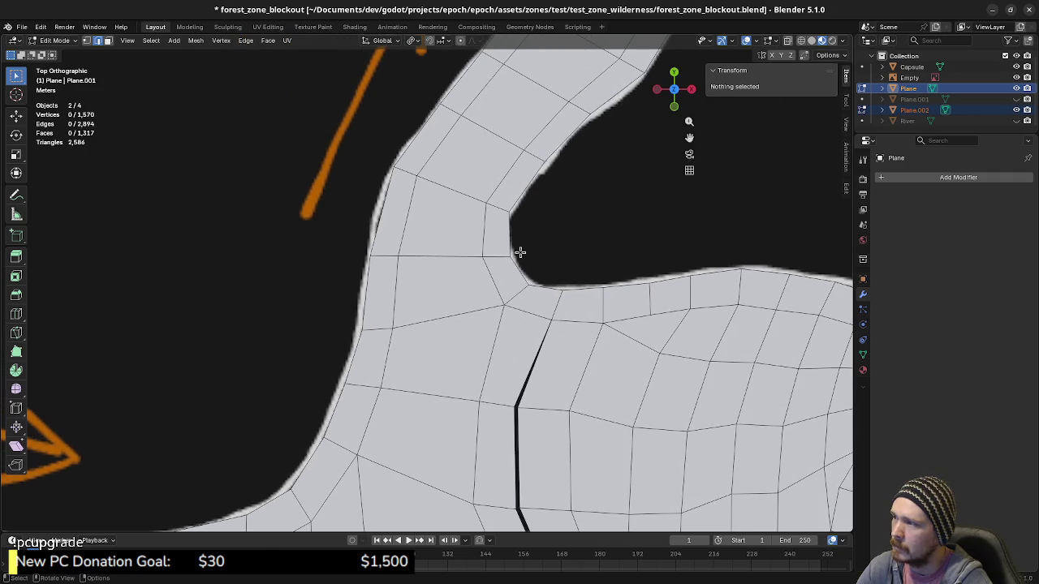
scroll(584, 290, down, 3)
scroll(585, 290, down, 2)
ctrl+scroll(551, 316, left, 4)
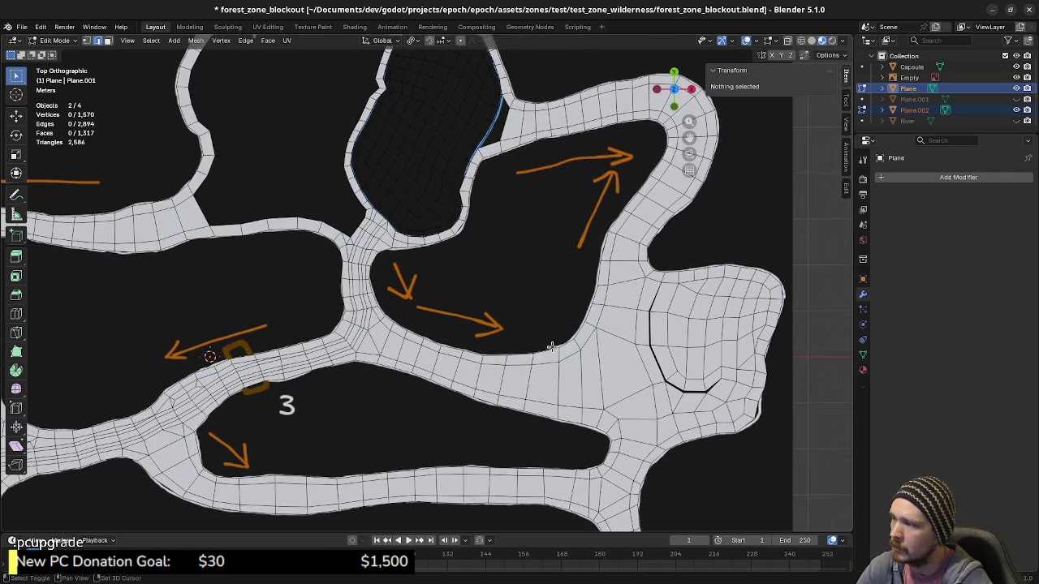
scroll(520, 343, up, 2)
scroll(520, 343, down, 2)
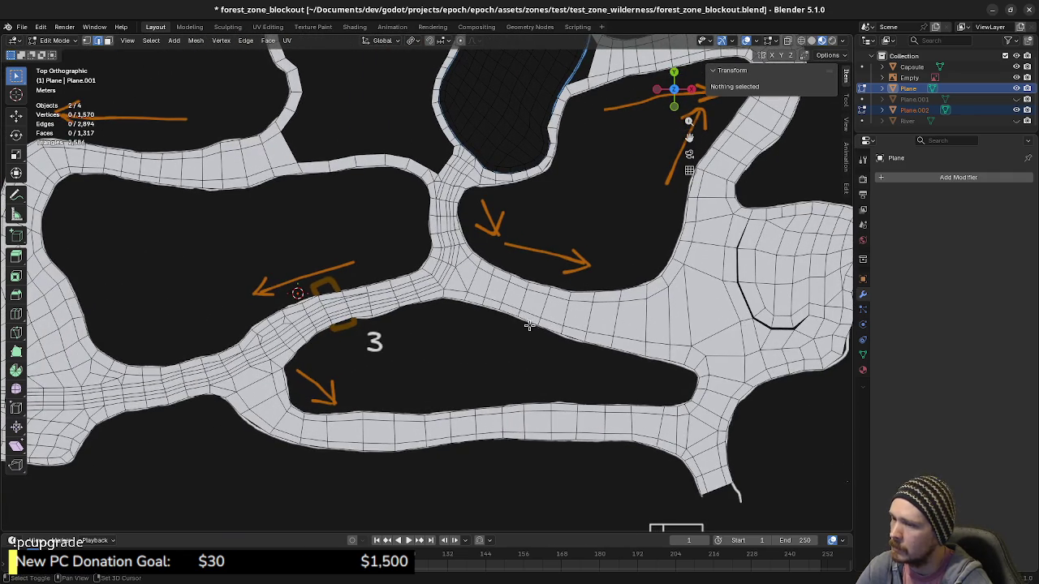
scroll(638, 326, up, 2)
mouse_move(639, 326)
shift+middle_down()
mouse_move(399, 371)
mouse_move(420, 371)
mouse_move(478, 415)
shift+middle_up()
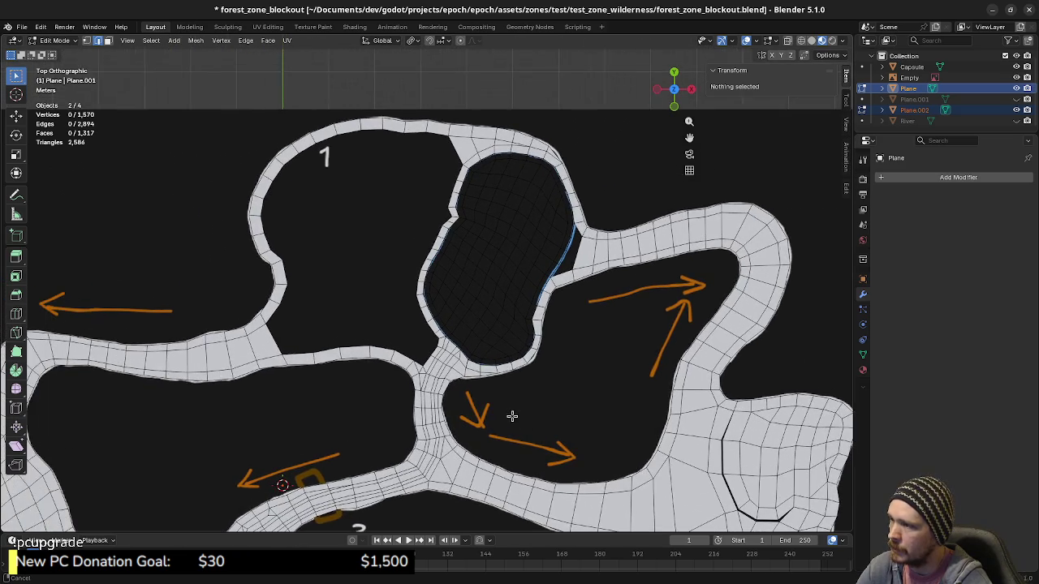
shift+middle_drag(413, 266, 449, 269)
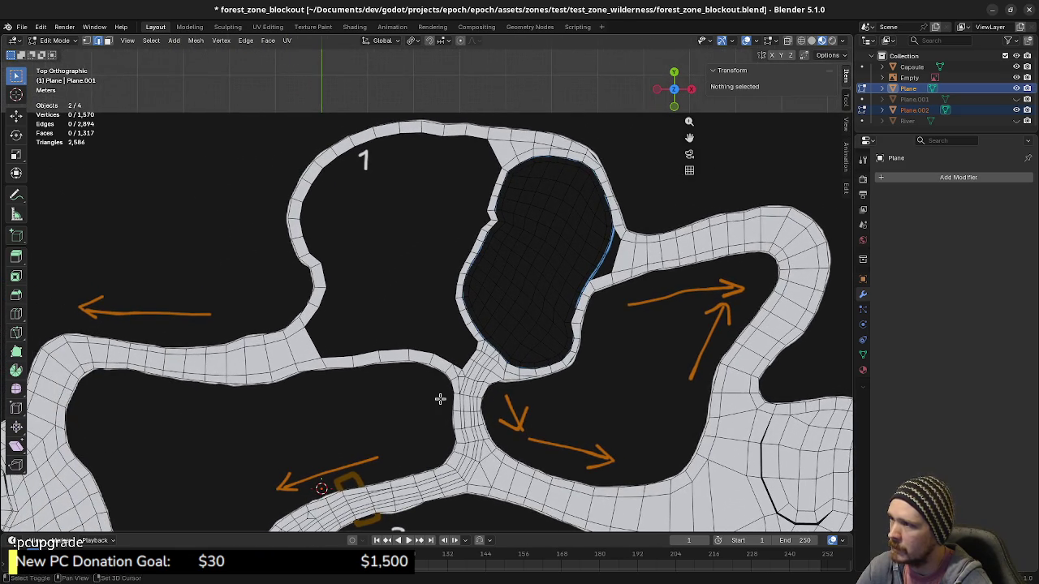
mouse_move(440, 398)
shift+middle_down()
mouse_move(480, 364)
mouse_move(383, 361)
mouse_move(162, 422)
mouse_move(456, 360)
shift+middle_up()
scroll(446, 392, up, 4)
scroll(447, 392, up, 5)
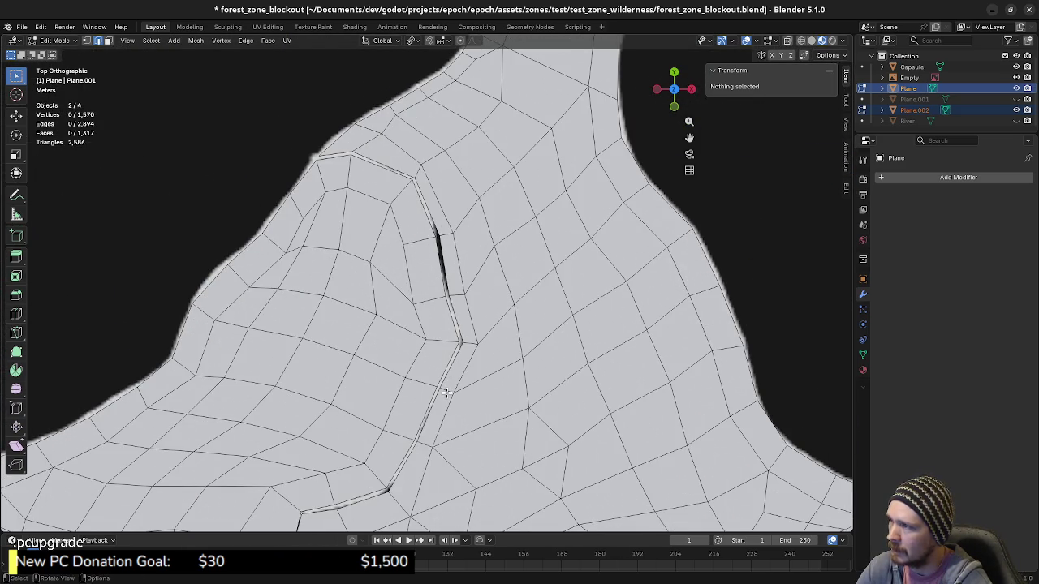
scroll(447, 393, down, 2)
scroll(447, 395, down, 2)
scroll(445, 396, up, 1)
scroll(446, 398, up, 1)
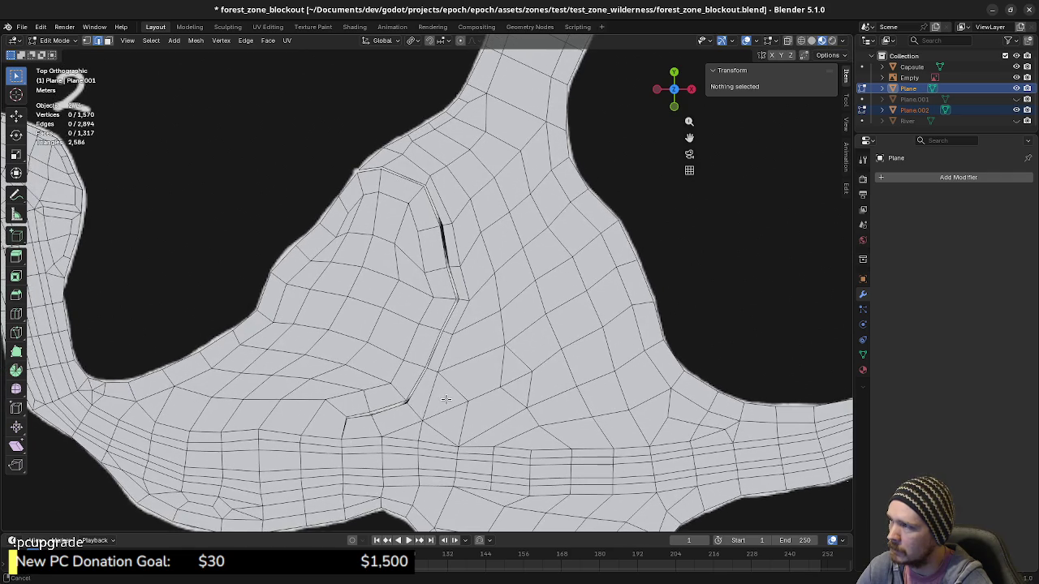
shift+middle_drag(445, 399, 426, 447)
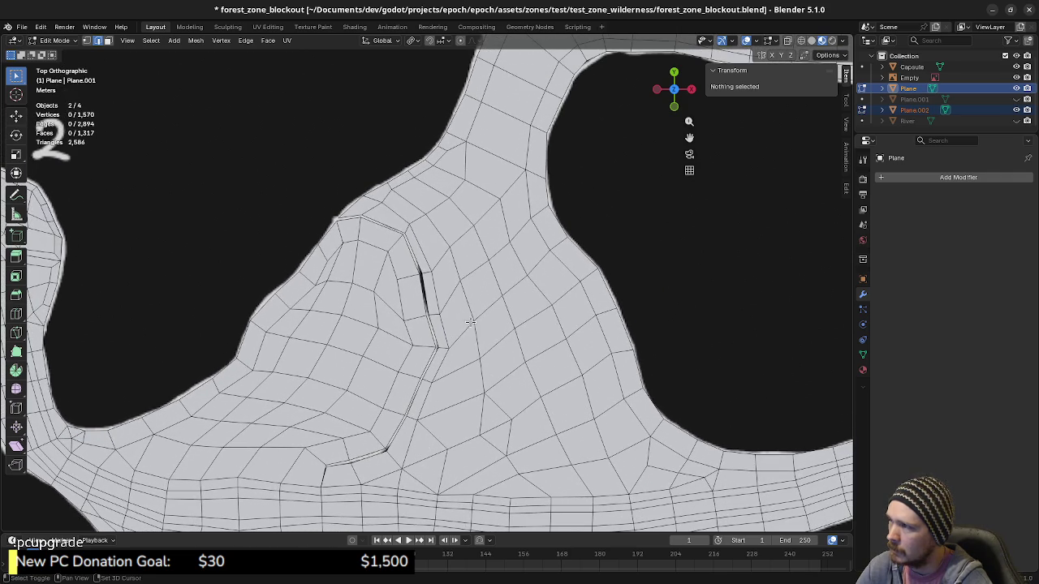
shift+middle_drag(470, 322, 455, 339)
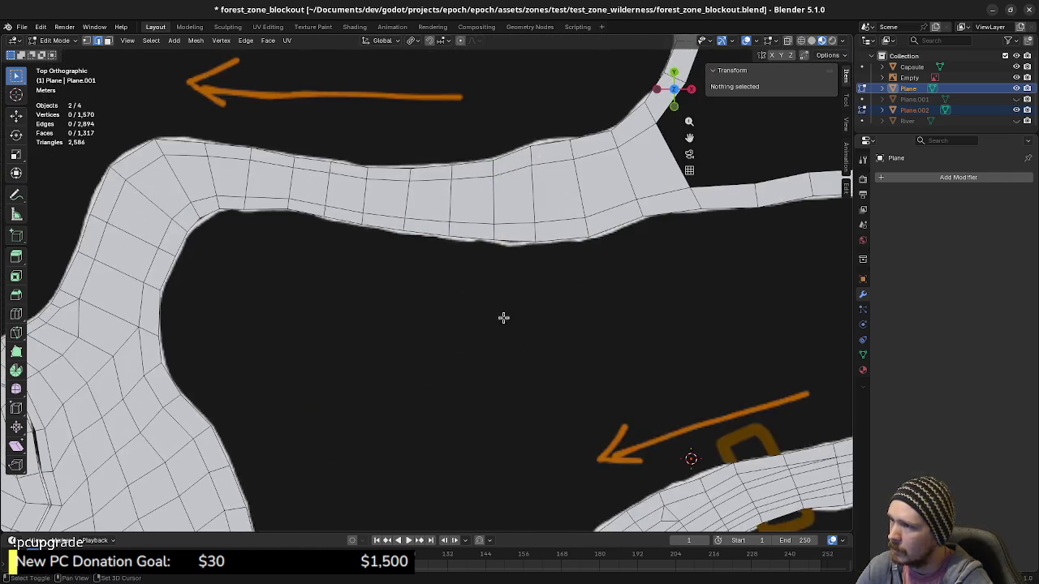
mouse_move(501, 324)
shift+middle_down()
mouse_move(362, 371)
mouse_move(422, 363)
shift+middle_up()
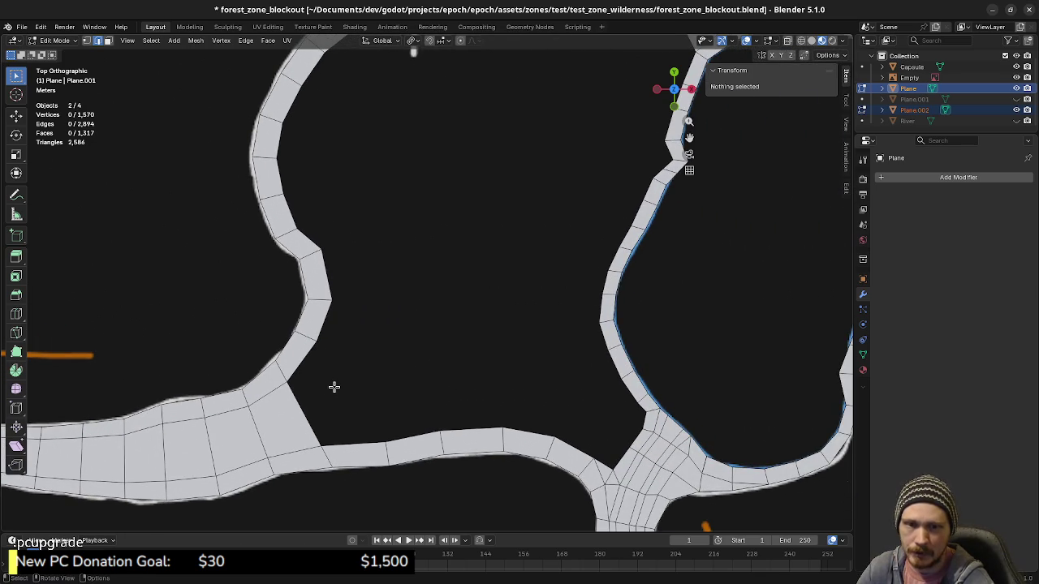
shift+middle_drag(575, 440, 475, 415)
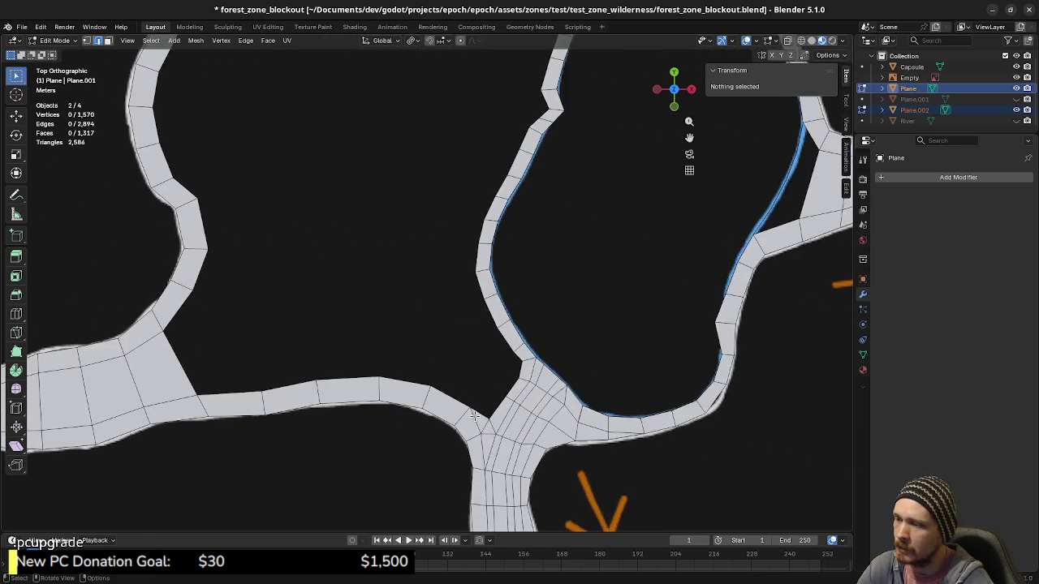
scroll(475, 415, up, 2)
scroll(479, 430, up, 1)
scroll(452, 399, up, 1)
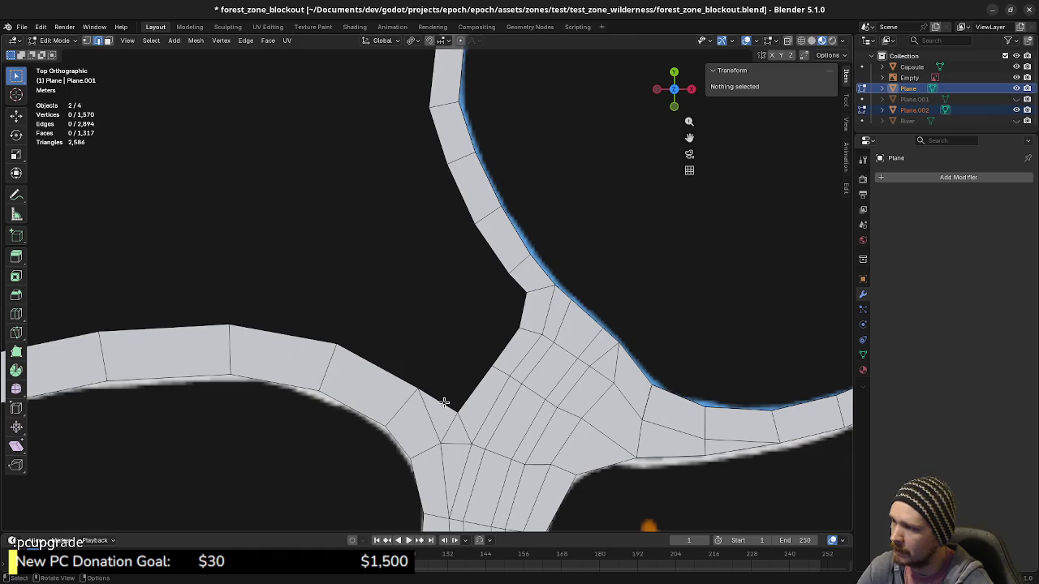
Extrude vertices from the junction corner across the gap and fill it with a face.
click(438, 402)
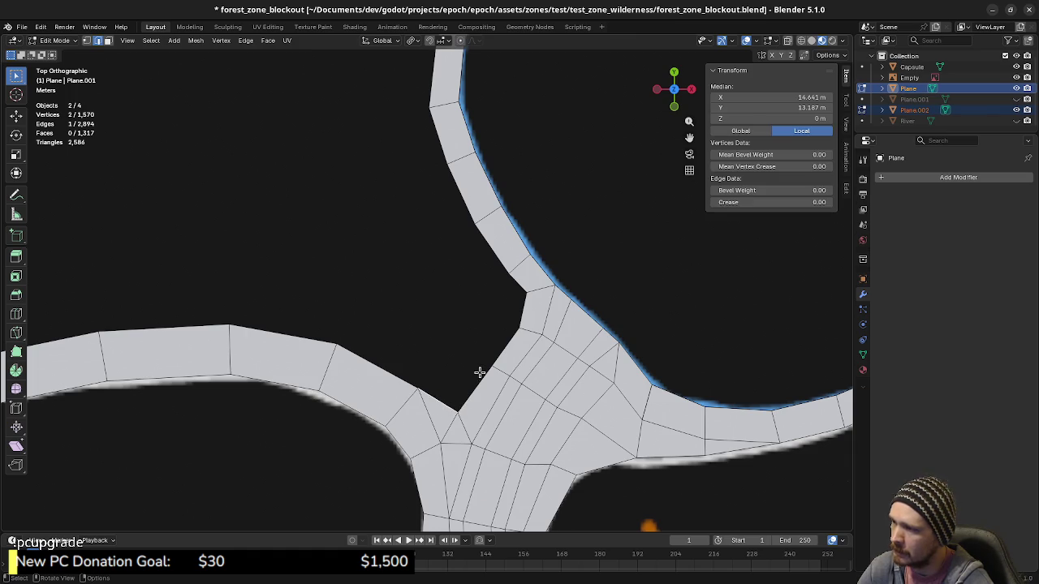
click(418, 390)
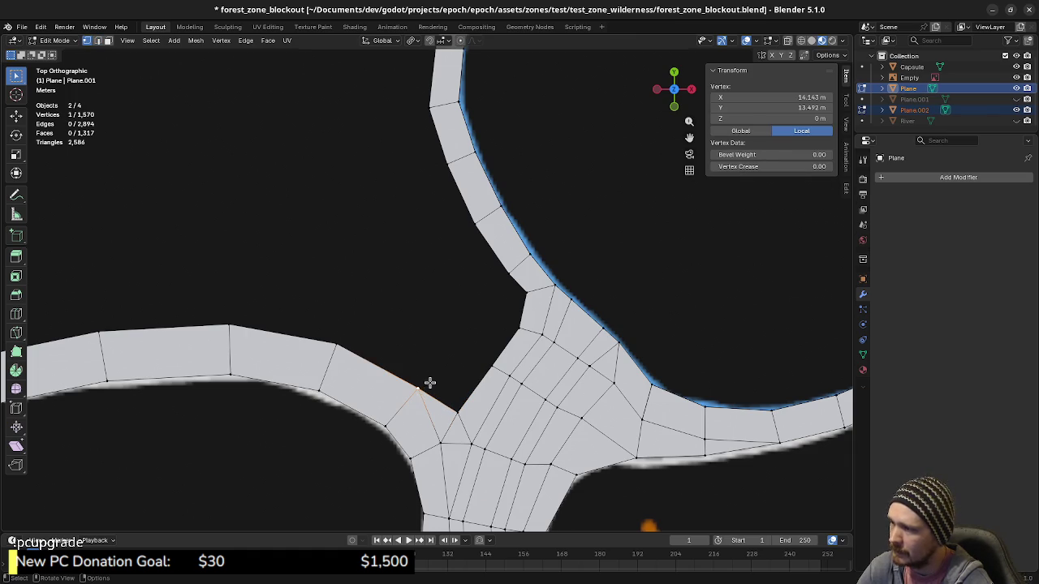
key(e)
click(464, 341)
key(e)
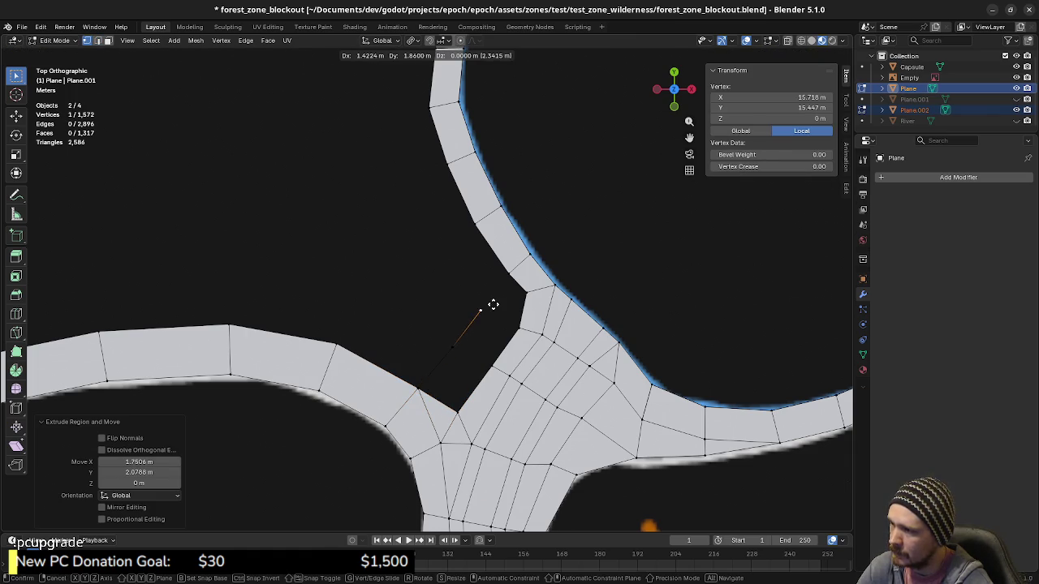
click(493, 301)
key(e)
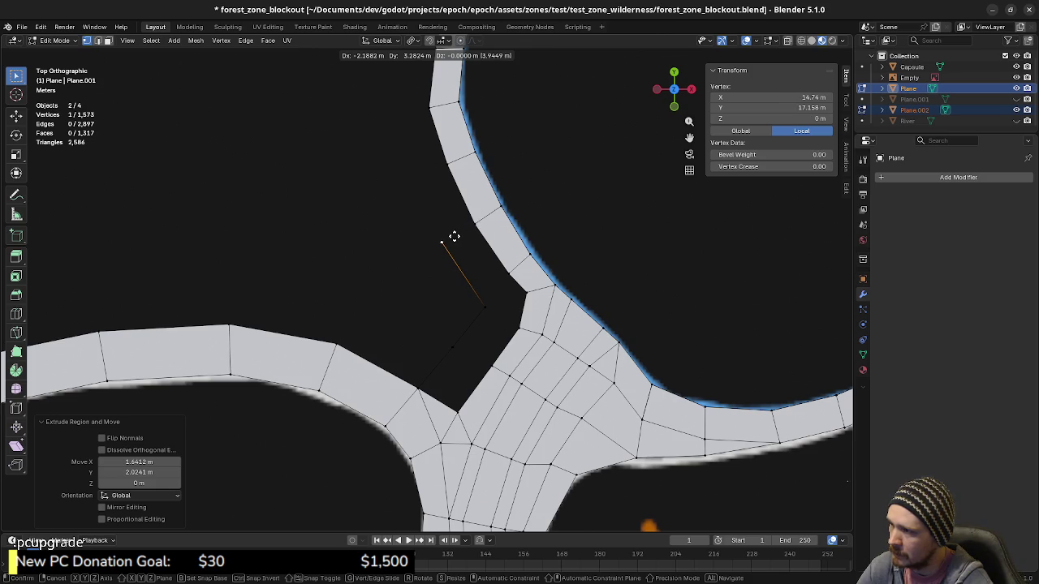
key(Escape)
key(ctrl+z)
shift+click(454, 348)
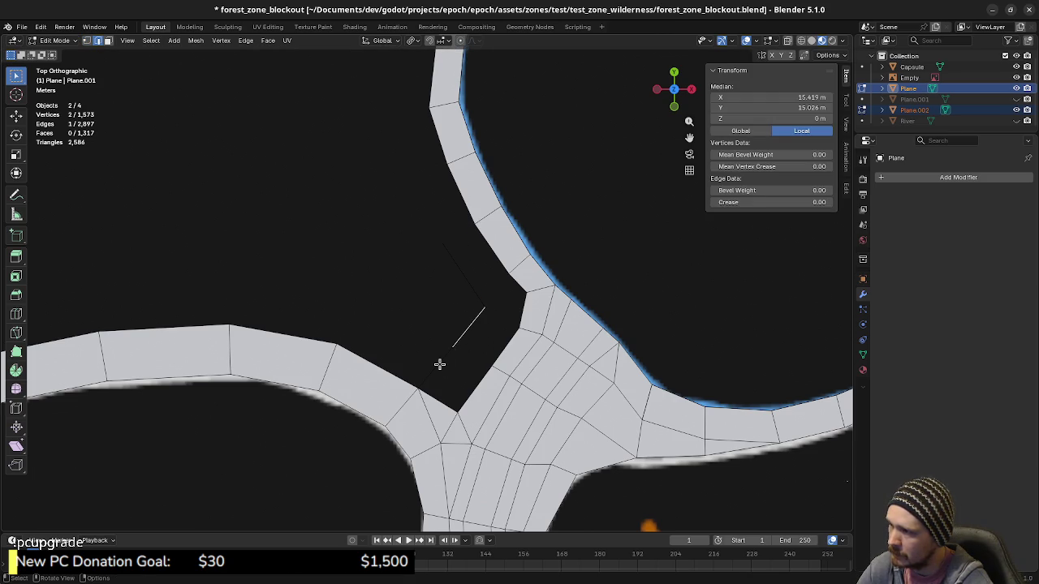
key(f)
Fill two more faces at the junction and pull the new flap's tip vertex down.
key(f)
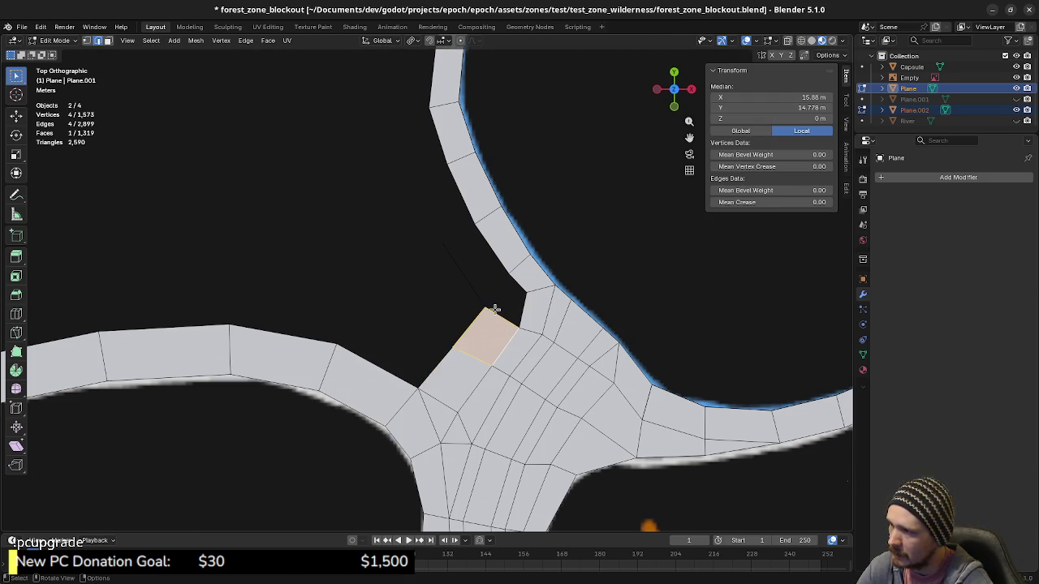
click(478, 290)
key(f)
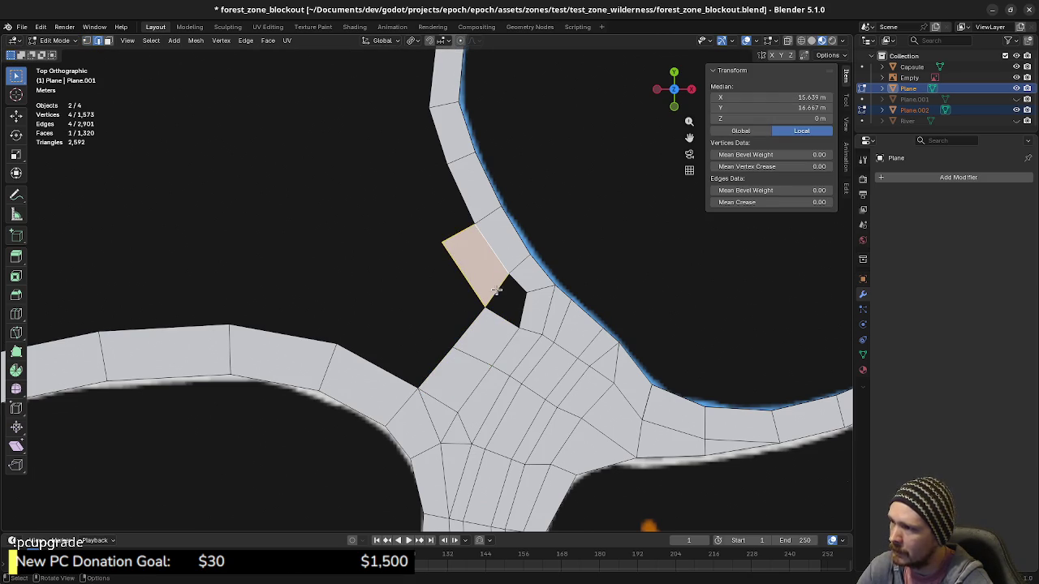
key(f)
shift+middle_drag(523, 306, 605, 352)
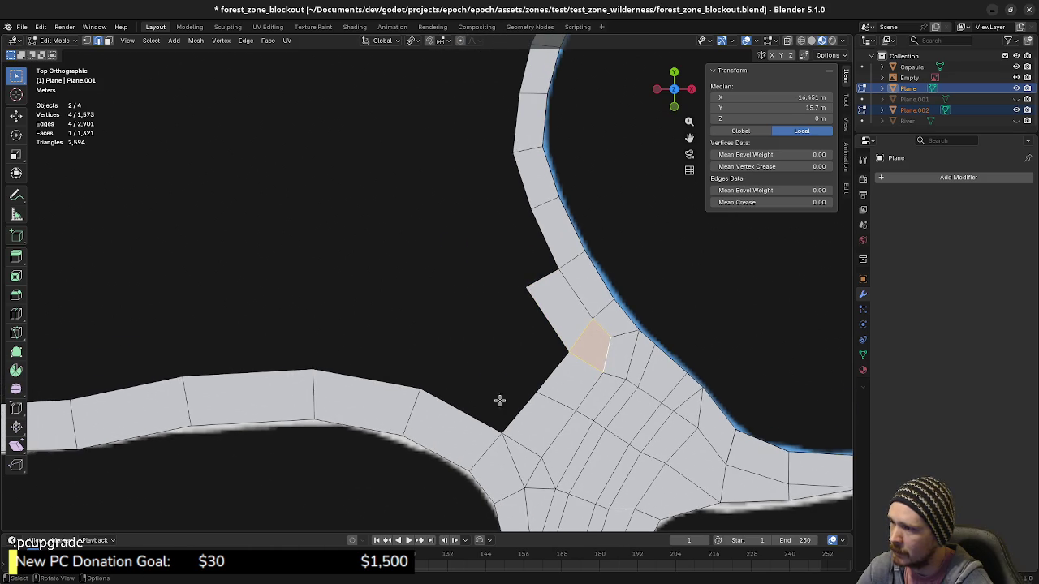
shift+middle_drag(504, 391, 486, 412)
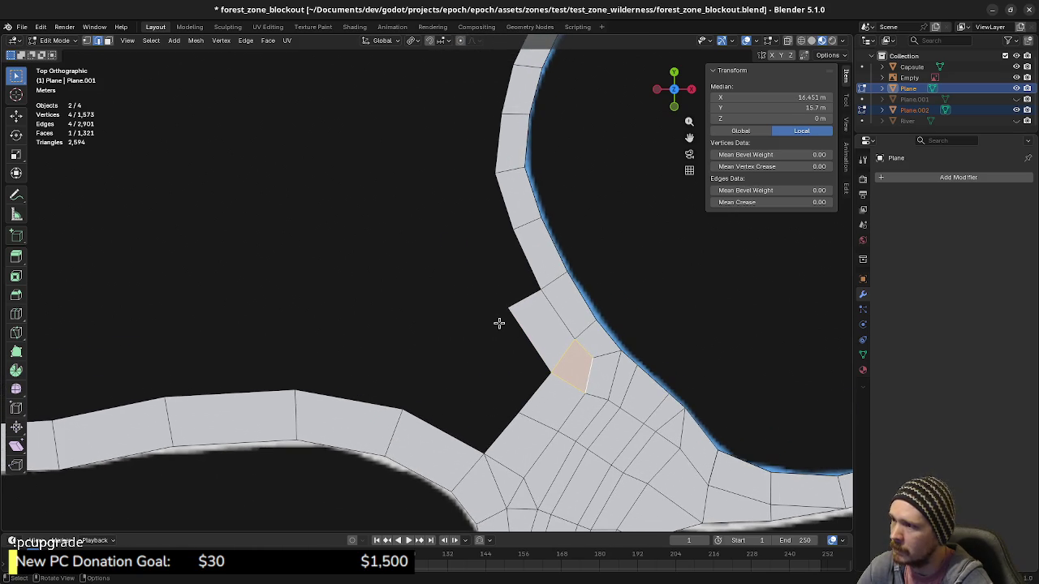
key(1)
click(510, 312)
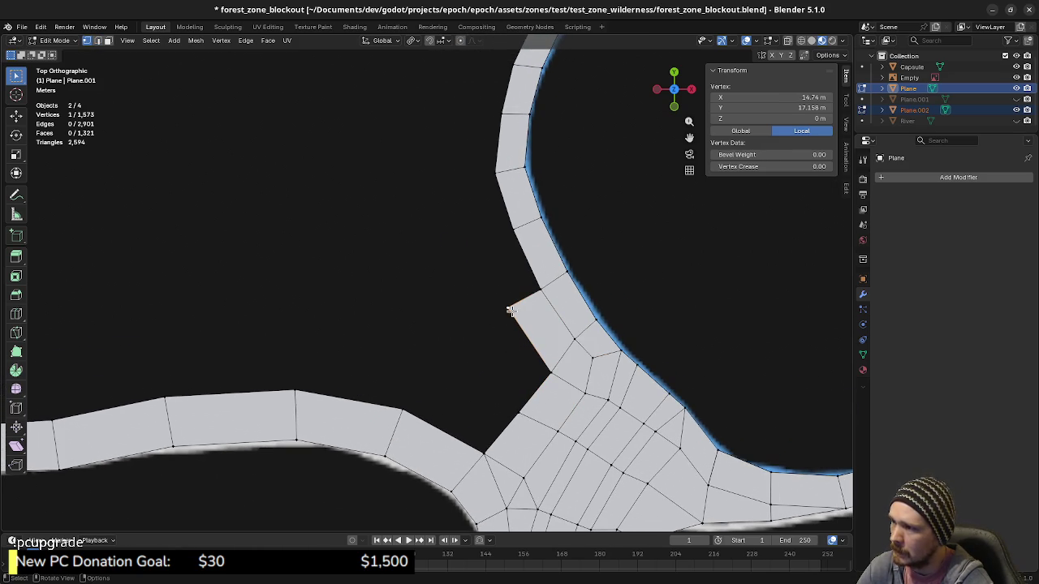
key(g)
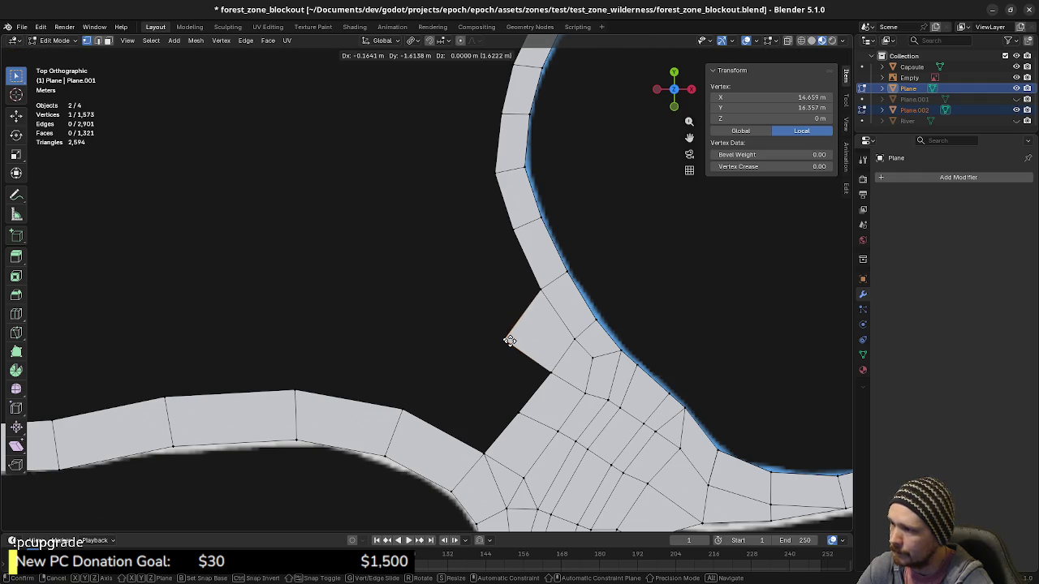
click(505, 341)
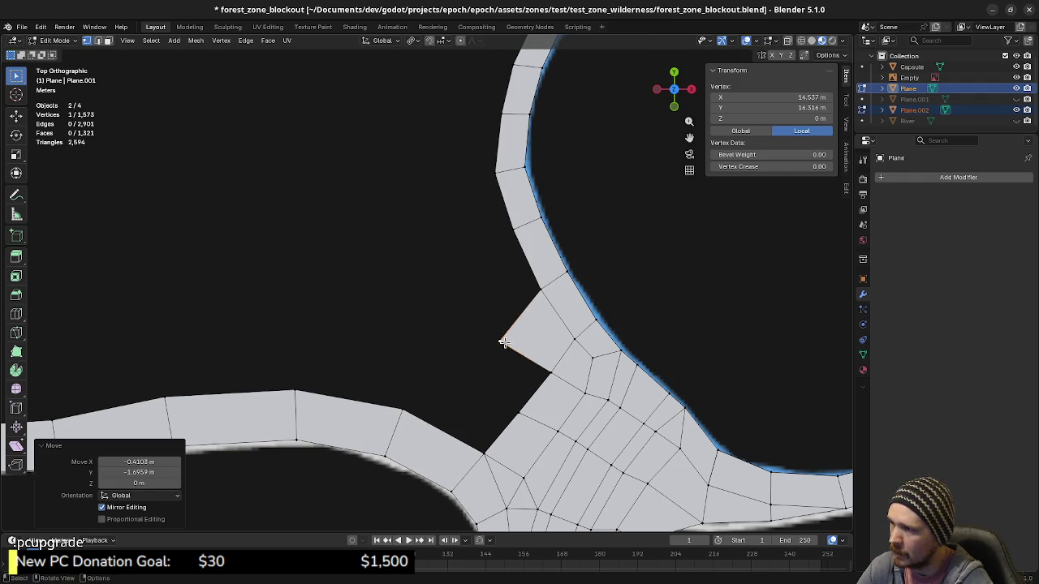
Extrude a vertex from the lower path edge and fill the last quad in the gap.
click(517, 410)
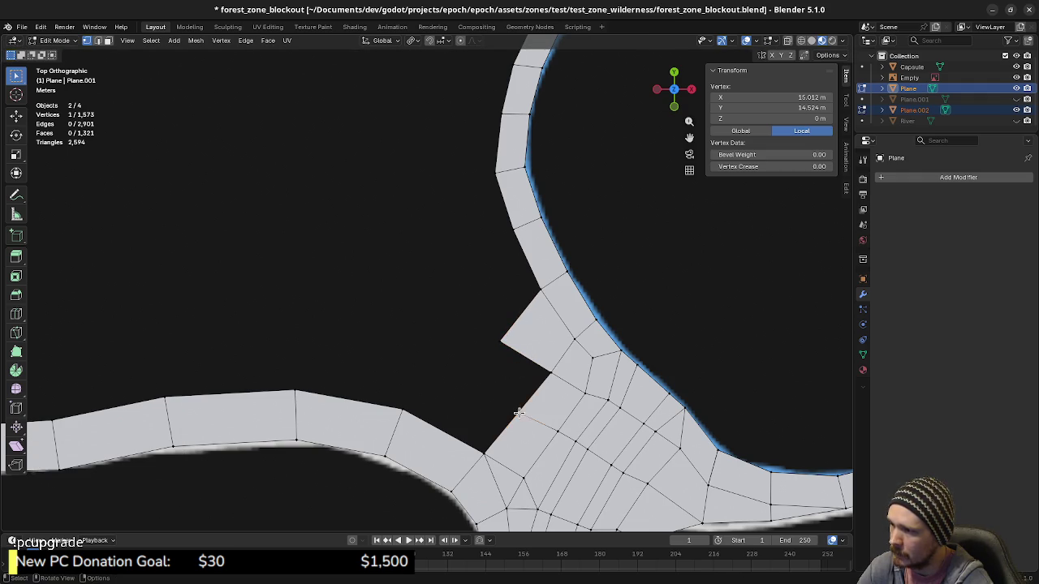
key(e)
click(480, 374)
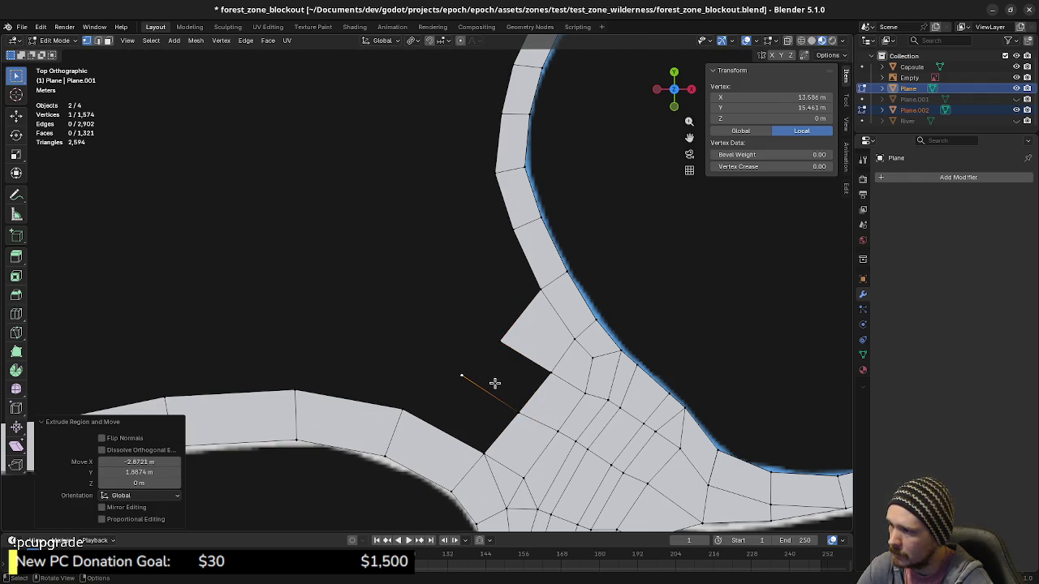
key(f)
key(ctrl+z)
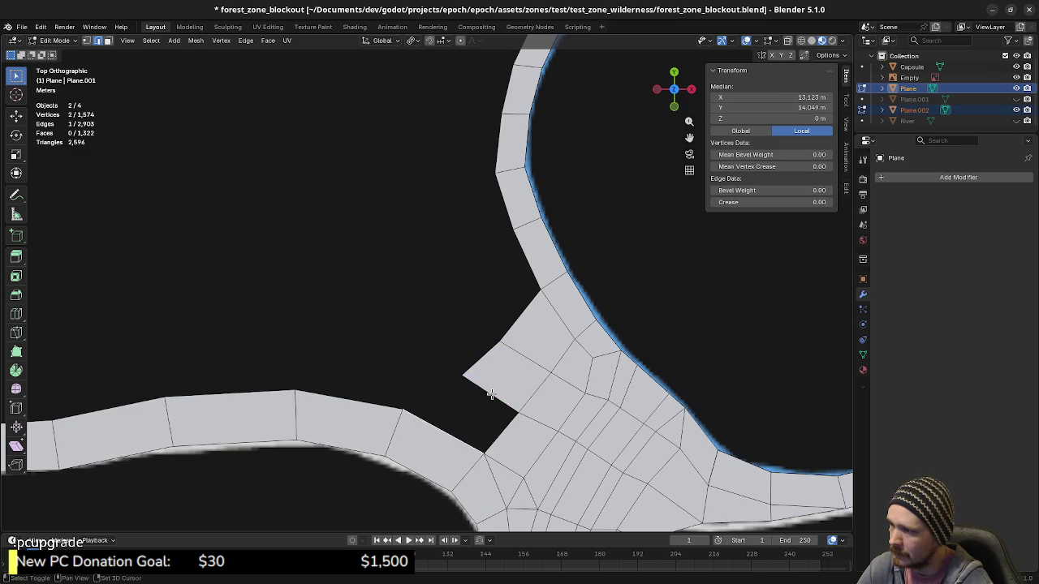
key(f)
shift+middle_drag(471, 408, 535, 414)
Frame the open area above the junction and select the edge loop around its hole.
scroll(535, 414, down, 4)
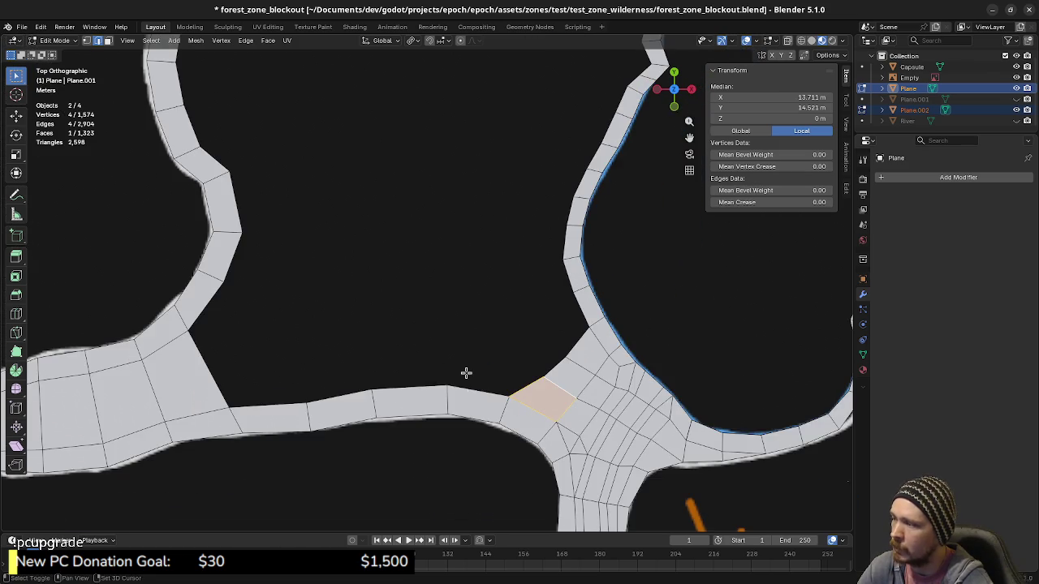
shift+middle_drag(463, 371, 486, 419)
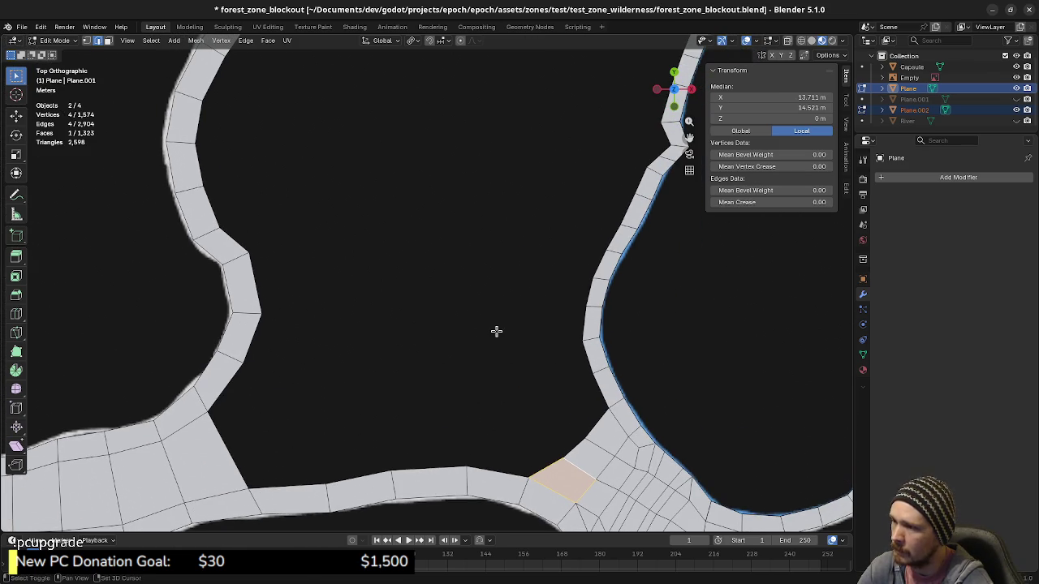
mouse_move(497, 331)
shift+middle_down()
mouse_move(494, 289)
mouse_move(482, 473)
mouse_move(498, 355)
shift+middle_up()
key(a)
key(alt+a)
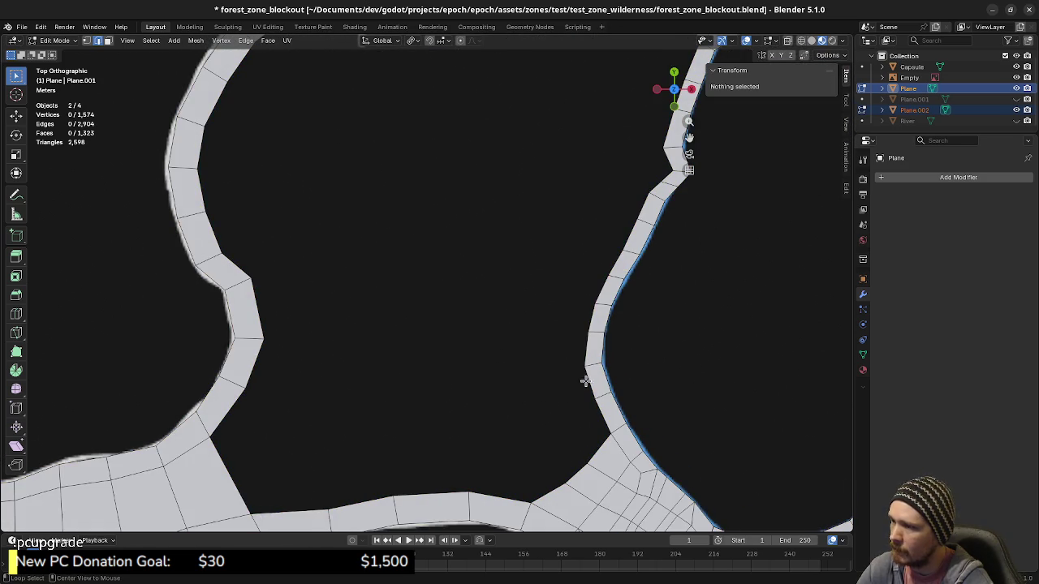
alt+click(585, 381)
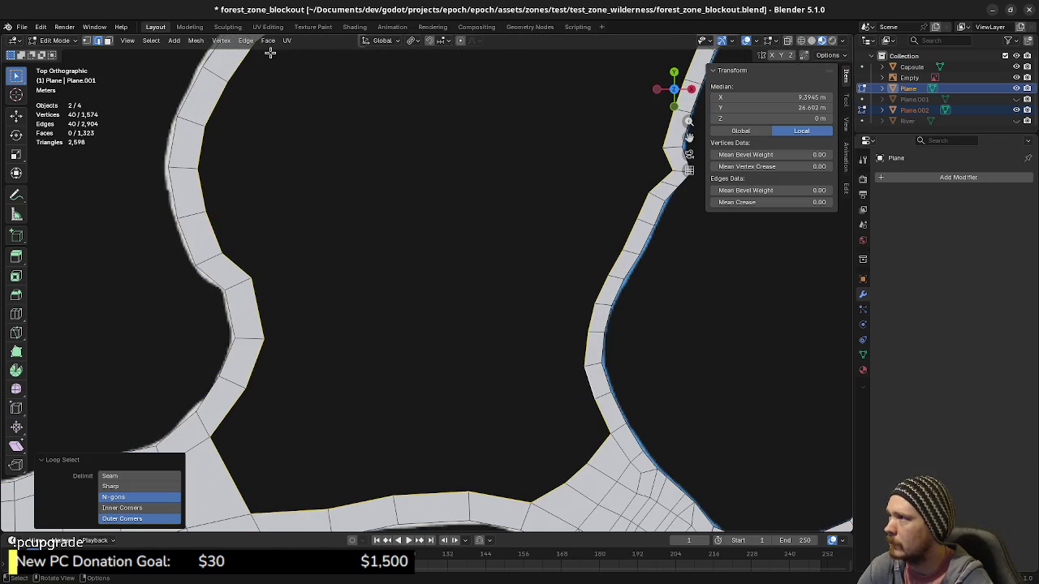
Grid Fill the hole and bring the span down from 19 to 12.
click(245, 41)
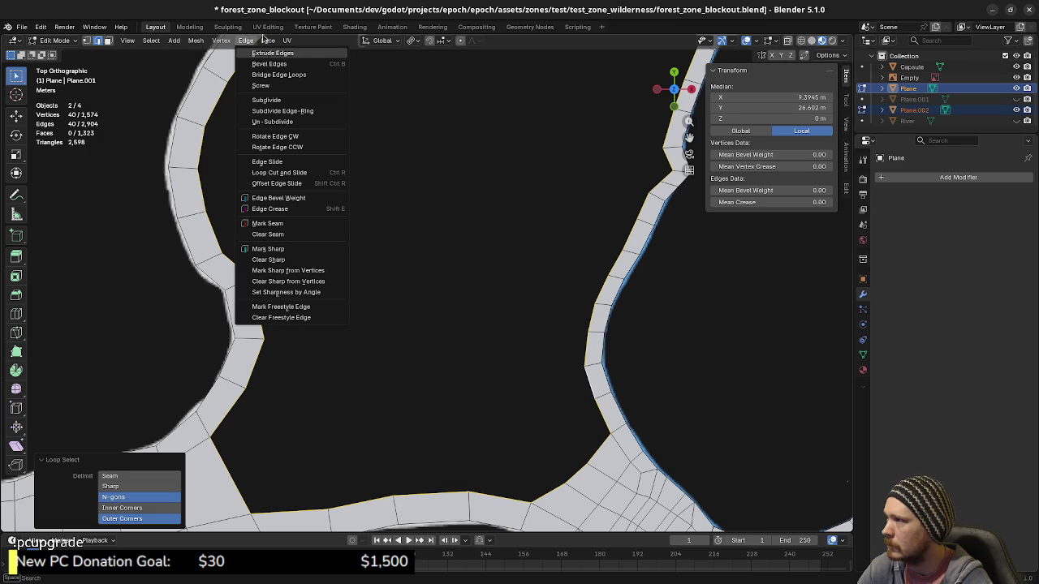
mouse_move(267, 41)
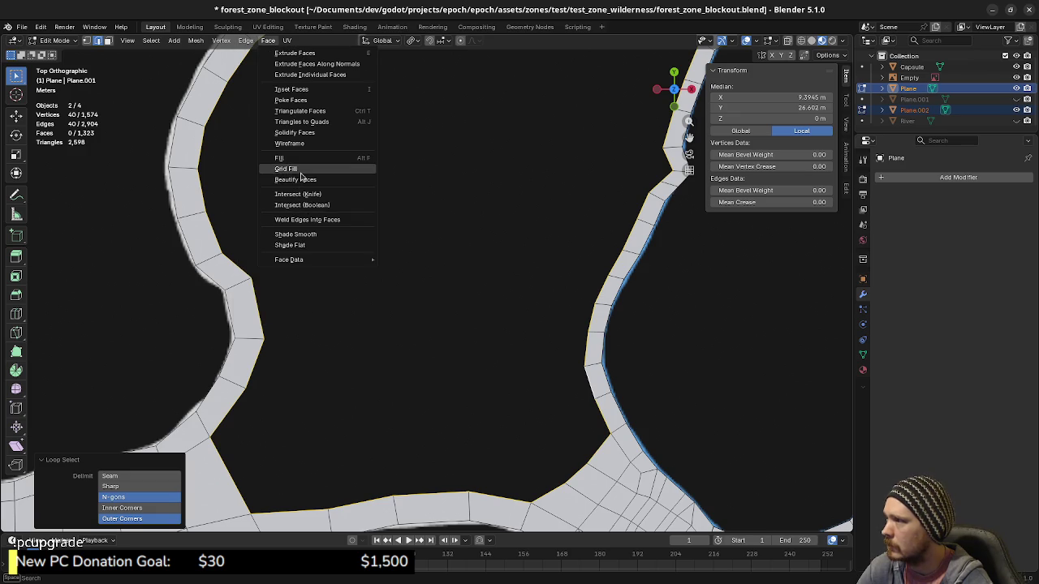
click(301, 172)
scroll(438, 353, down, 2)
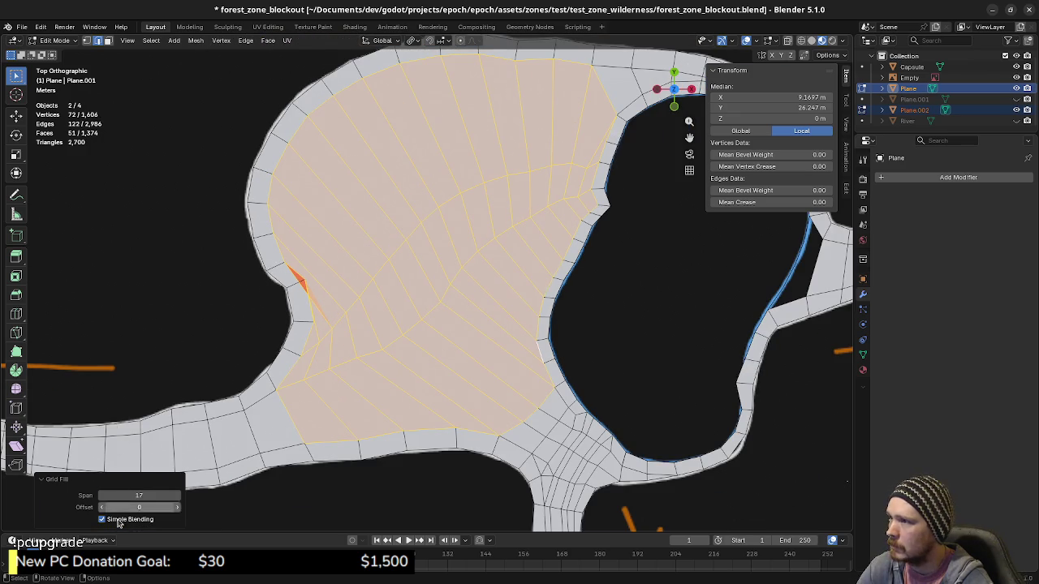
click(174, 496)
click(178, 495)
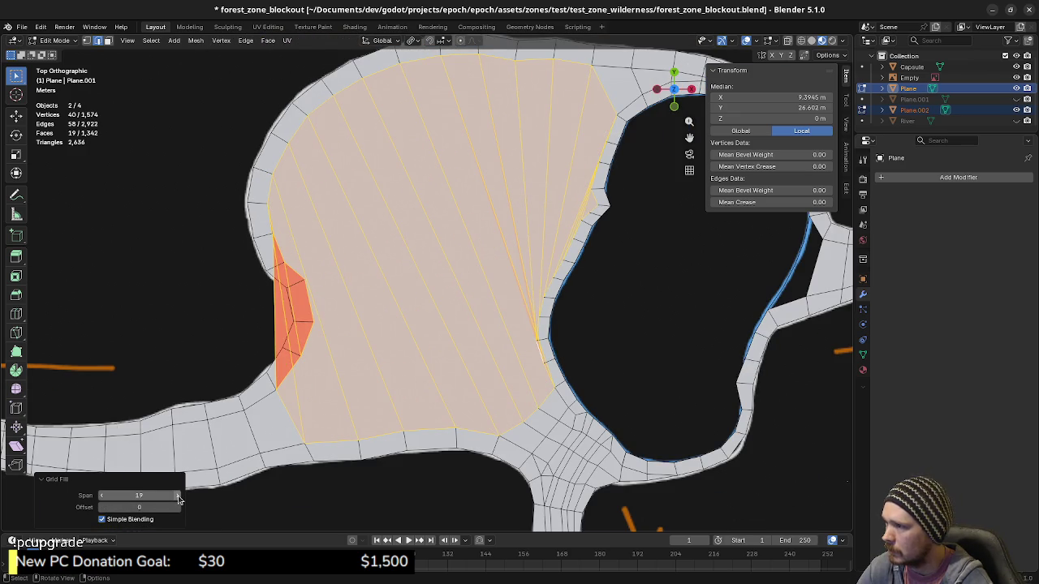
drag(177, 499, 99, 498)
click(99, 496)
click(99, 496)
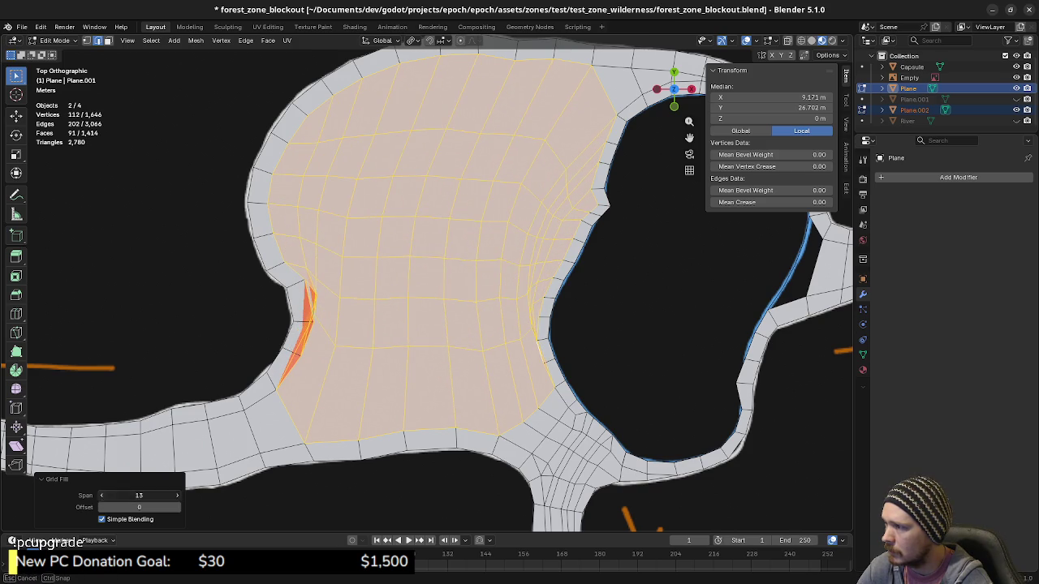
click(98, 496)
Raise the Grid Fill offset to 4, then test span values between 10 and 13.
click(179, 509)
click(179, 508)
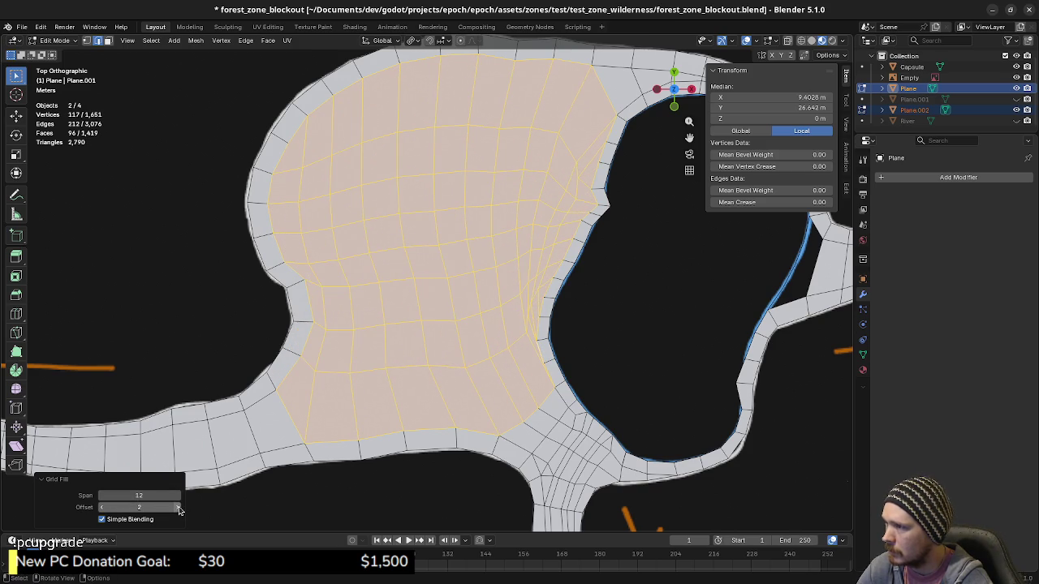
click(179, 509)
click(179, 509)
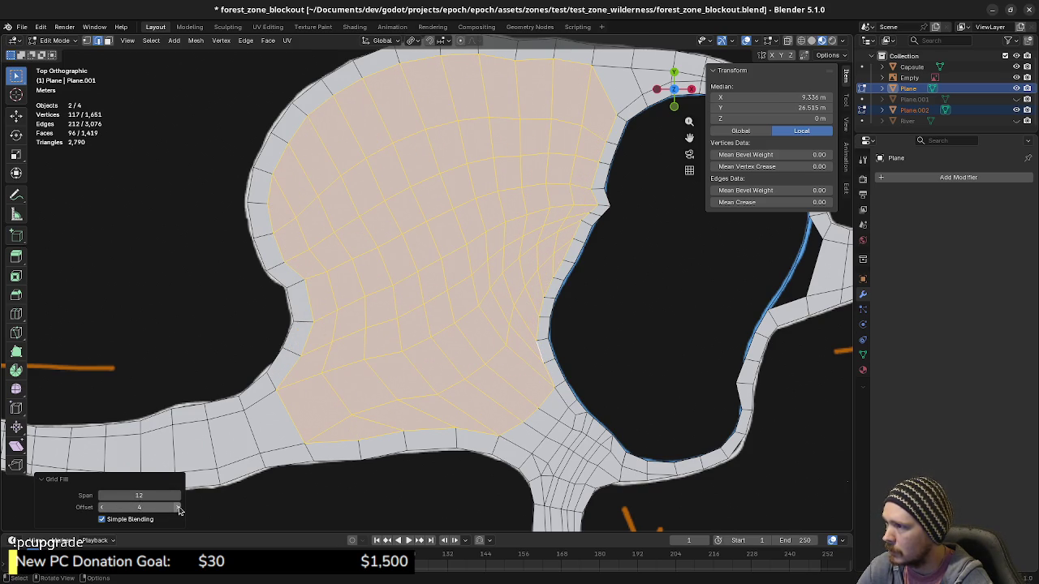
click(177, 496)
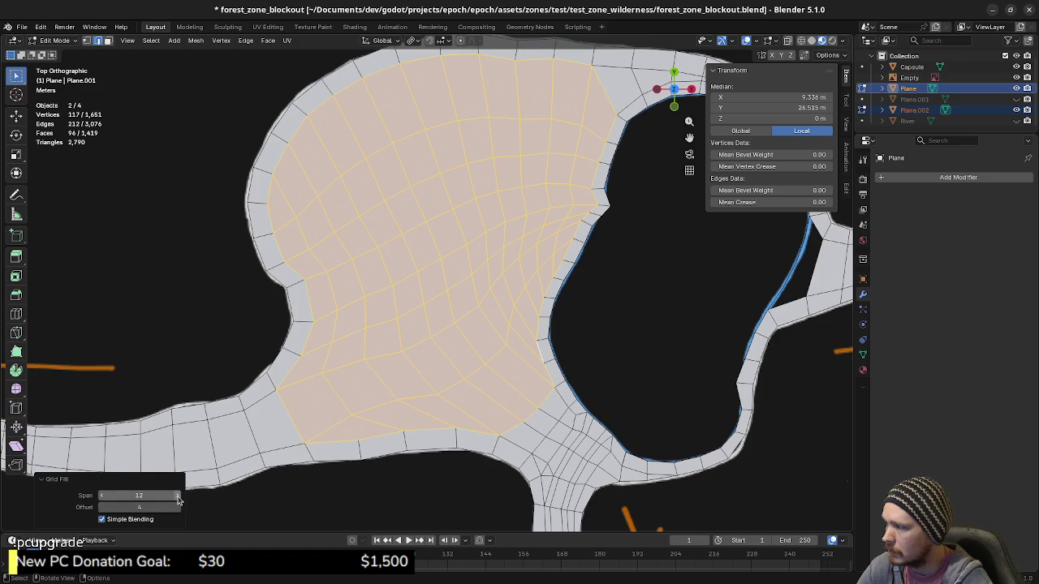
click(103, 497)
click(103, 497)
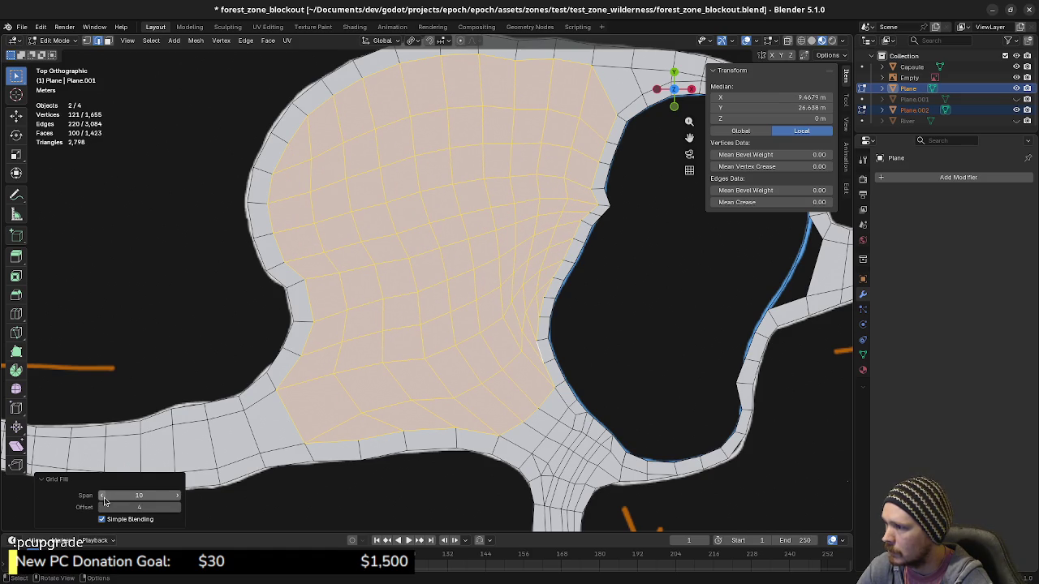
click(178, 495)
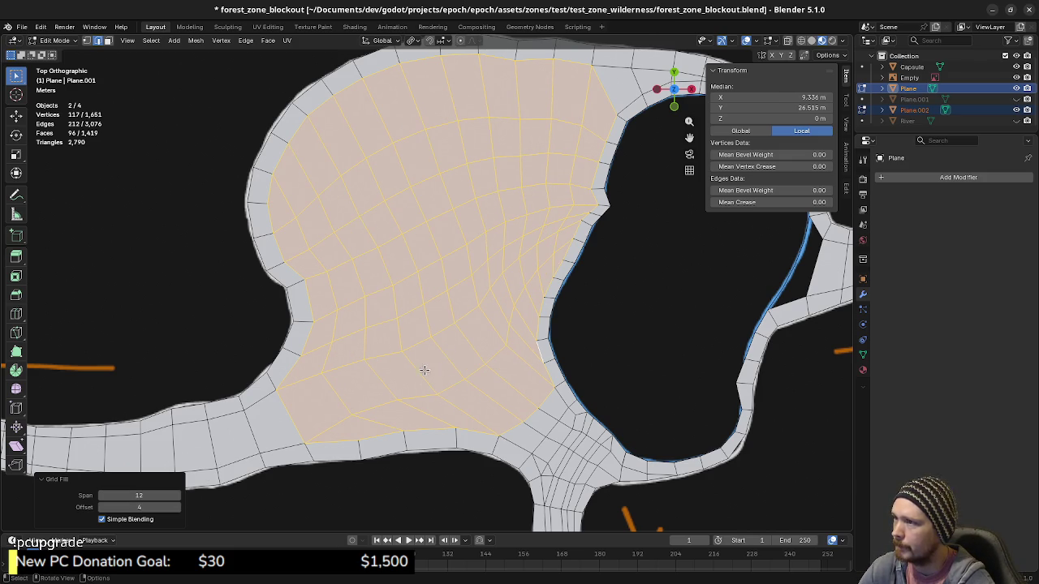
In vertex mode, slide a line of grid-fill vertices along their edges to even the upper grid line.
key(1)
click(316, 198)
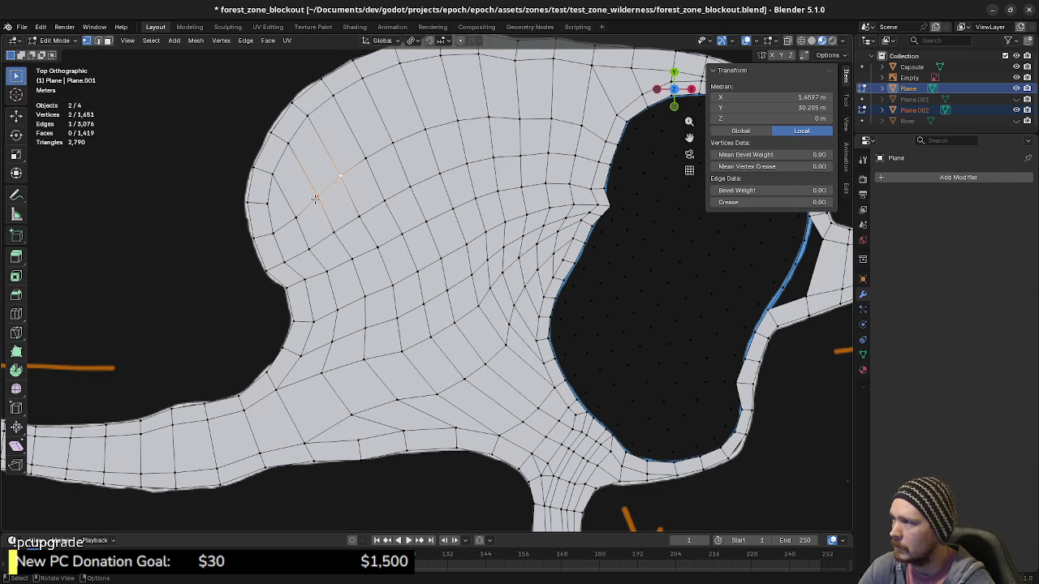
click(317, 197)
key(g)
key(g)
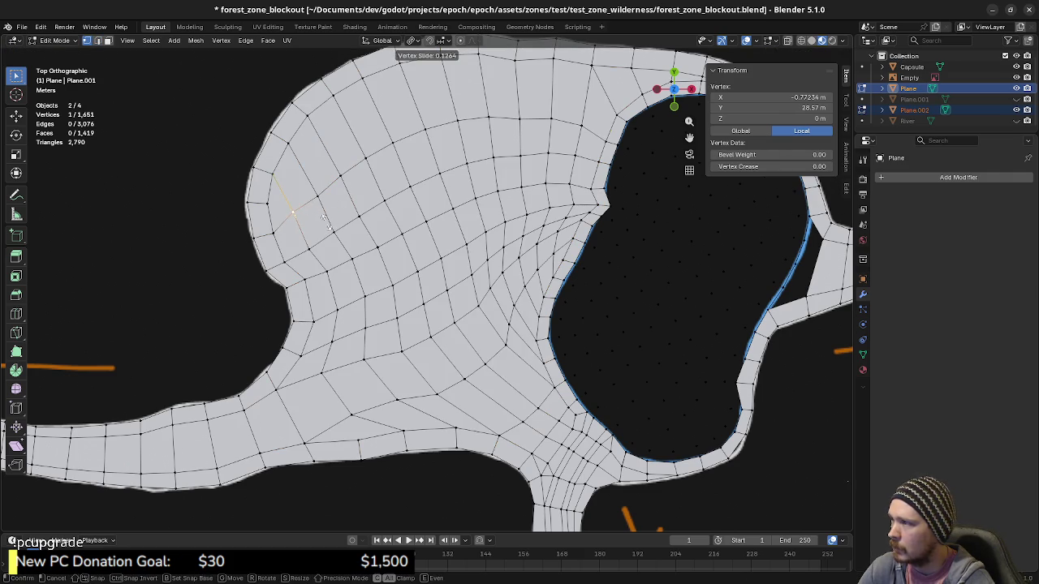
click(323, 220)
key(g)
key(g)
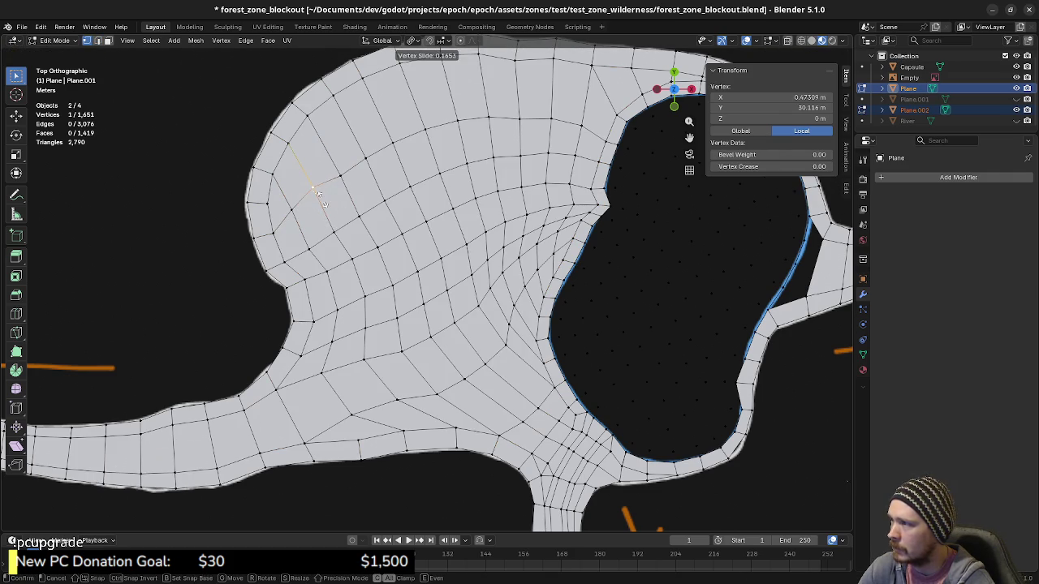
click(320, 200)
key(g)
key(g)
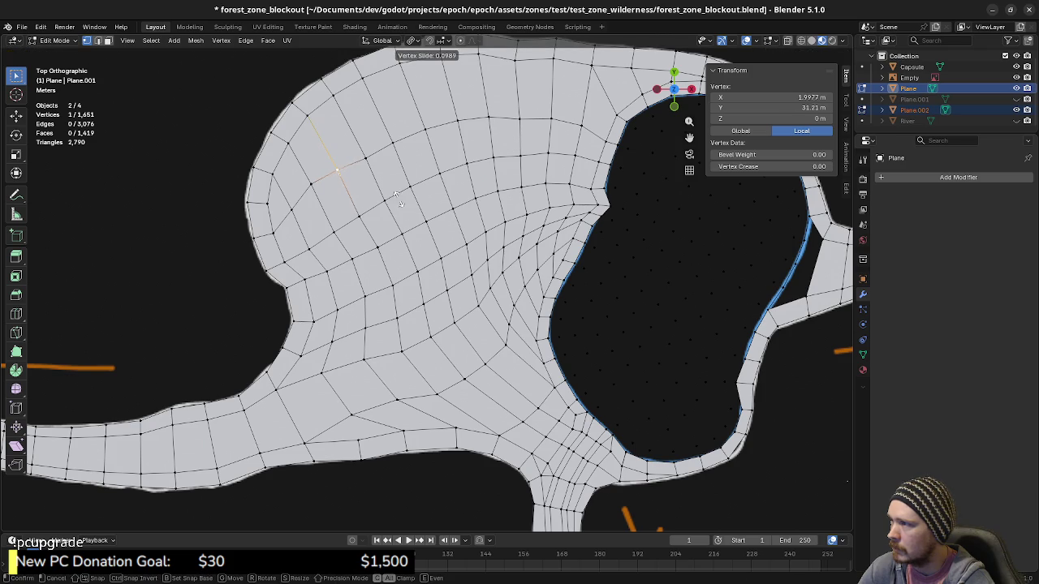
click(393, 192)
key(g)
key(g)
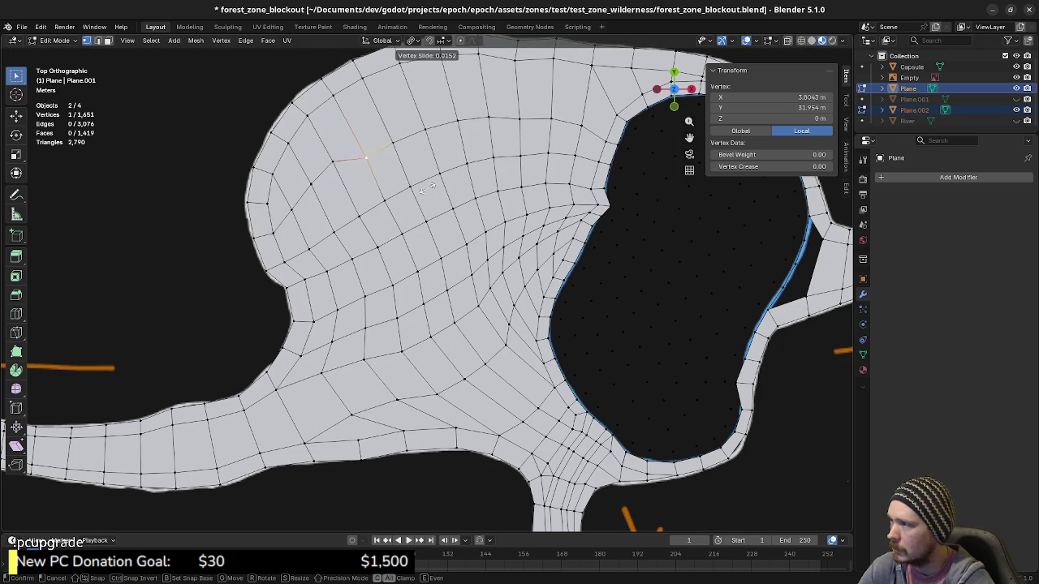
click(416, 168)
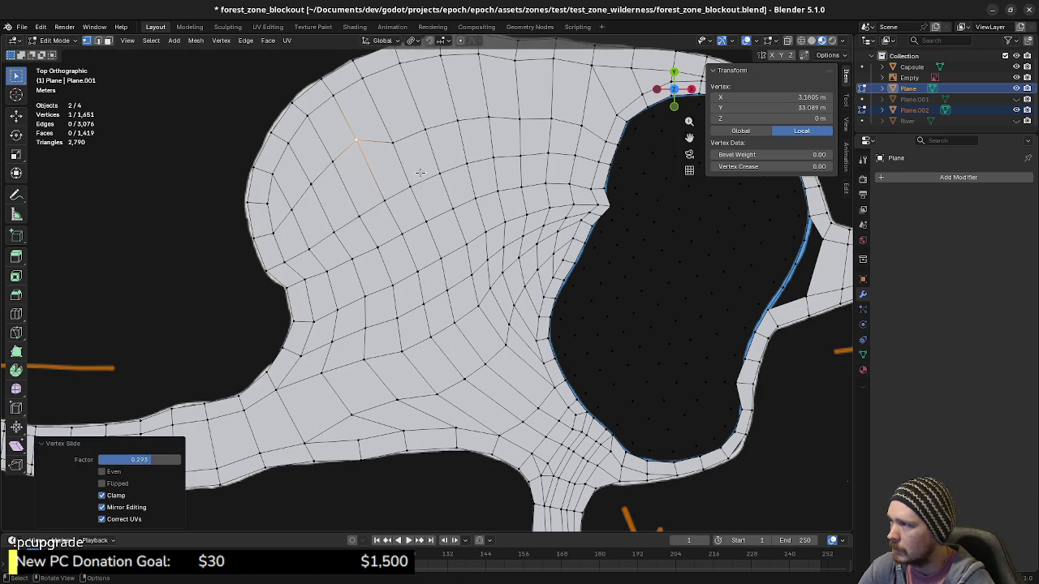
key(g)
key(g)
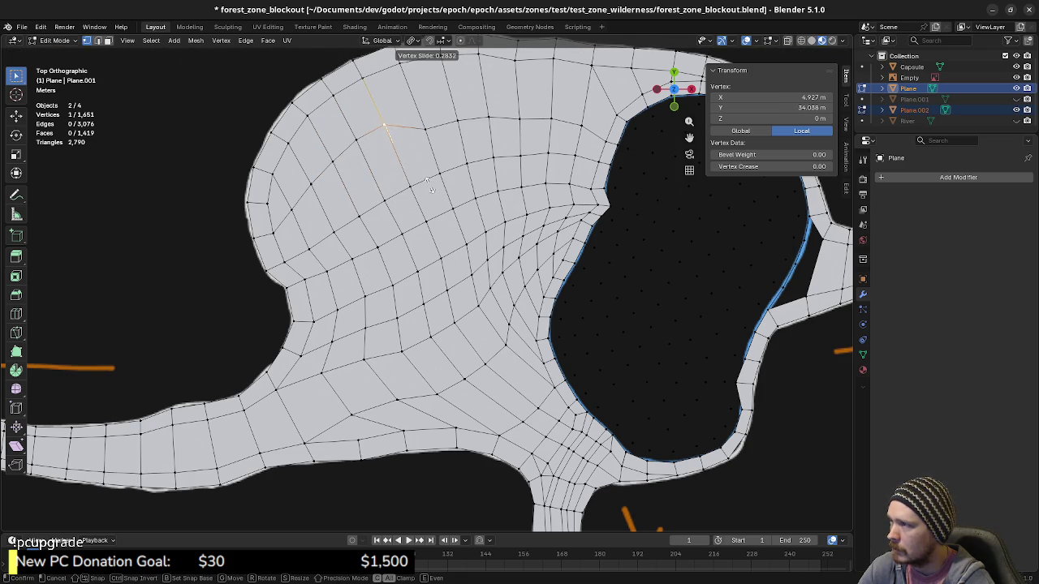
click(426, 182)
key(g)
key(g)
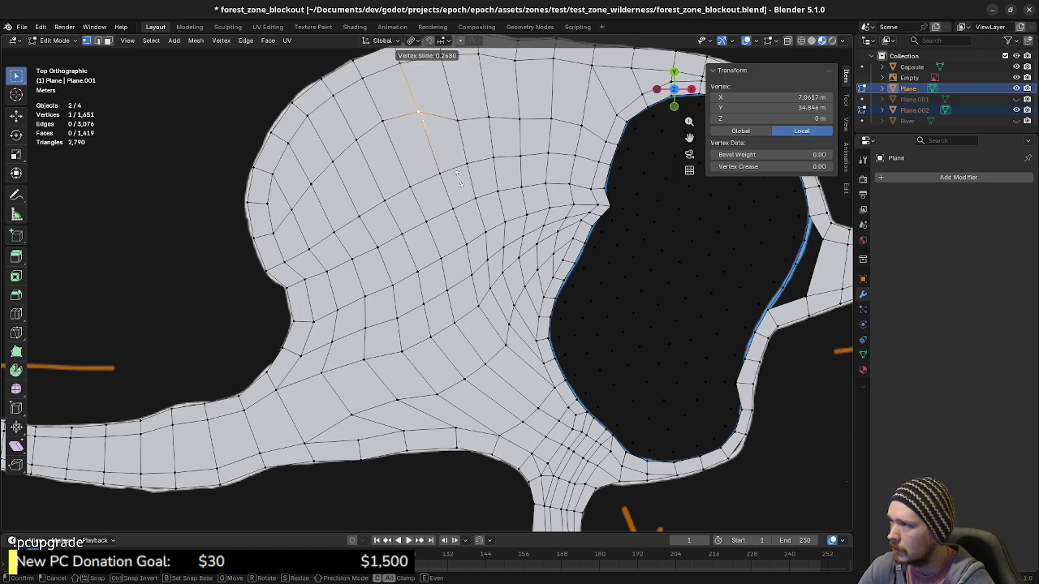
click(469, 139)
key(g)
key(g)
key(g)
key(g)
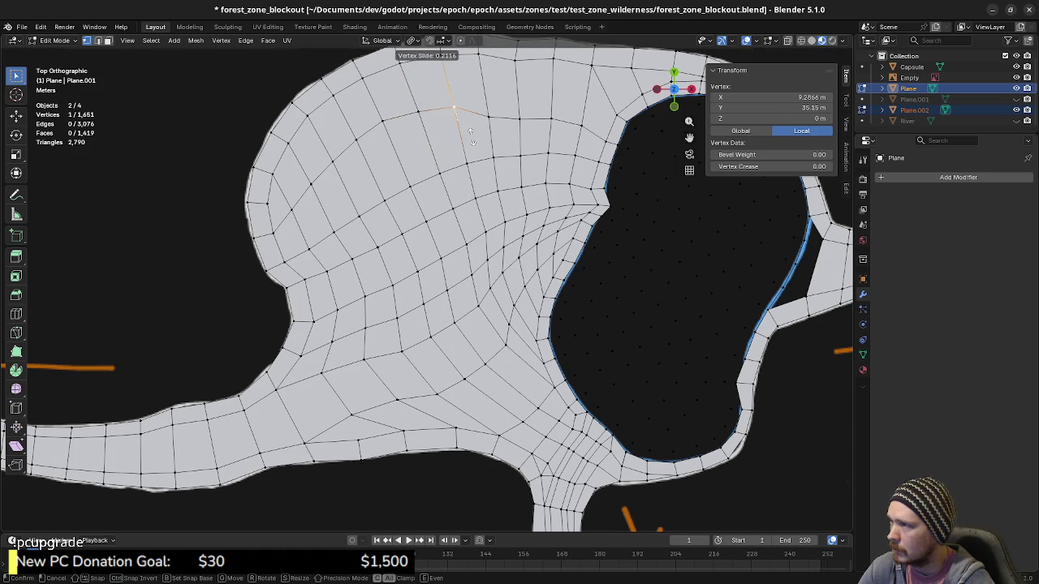
click(471, 136)
key(g)
key(g)
click(518, 126)
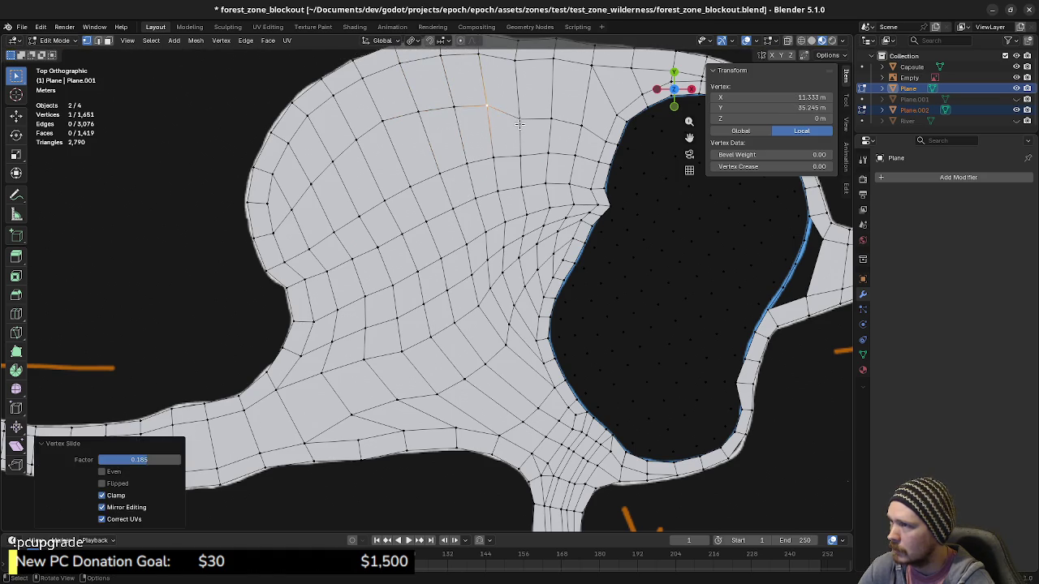
key(g)
key(g)
click(520, 107)
key(g)
key(g)
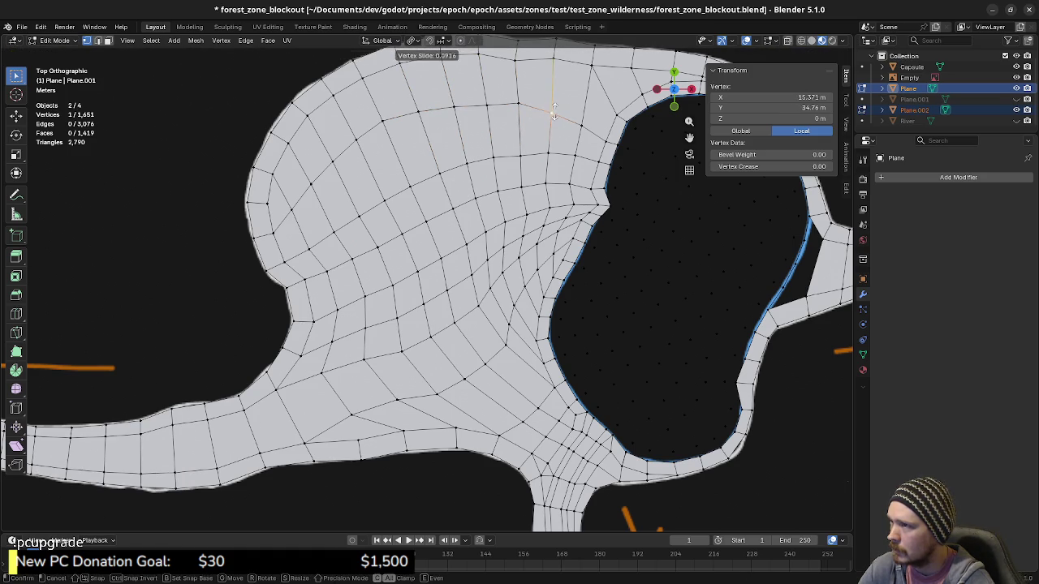
click(555, 109)
key(g)
key(g)
click(566, 115)
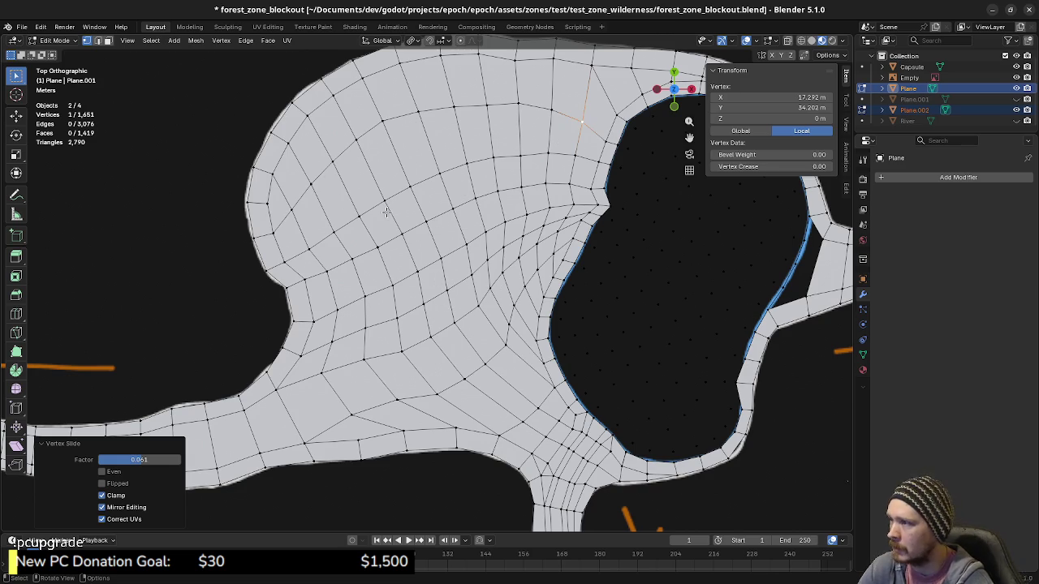
Slide the next row of grid vertices to even out the quads.
click(341, 228)
key(g)
key(g)
click(347, 222)
click(357, 218)
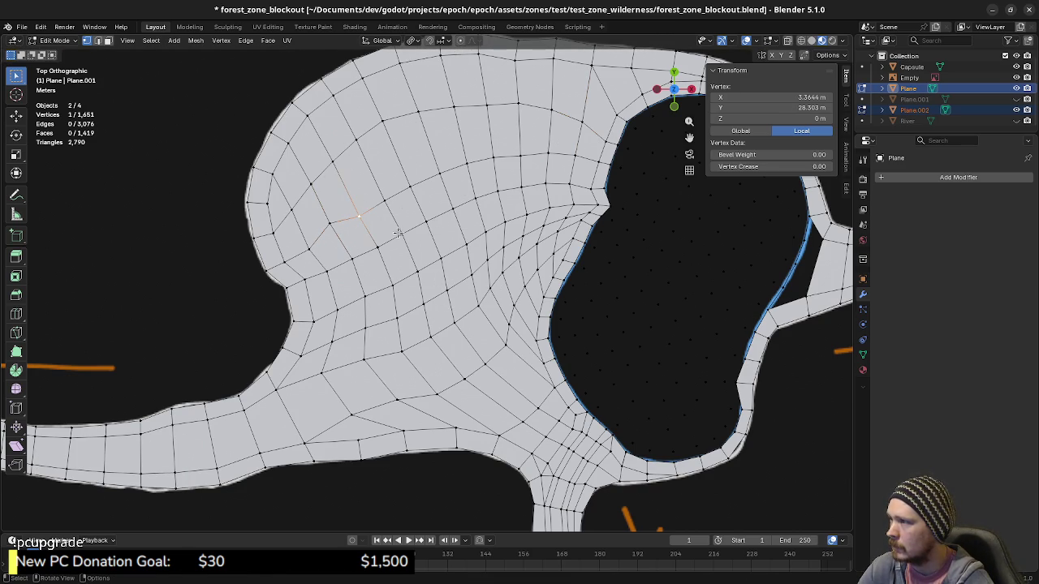
key(g)
click(406, 231)
key(g)
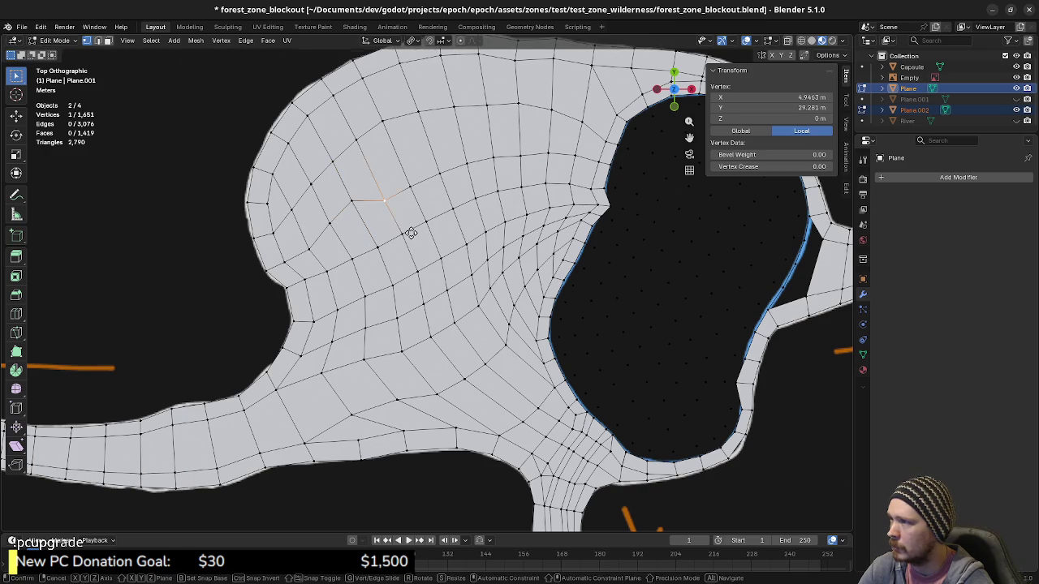
click(403, 214)
key(g)
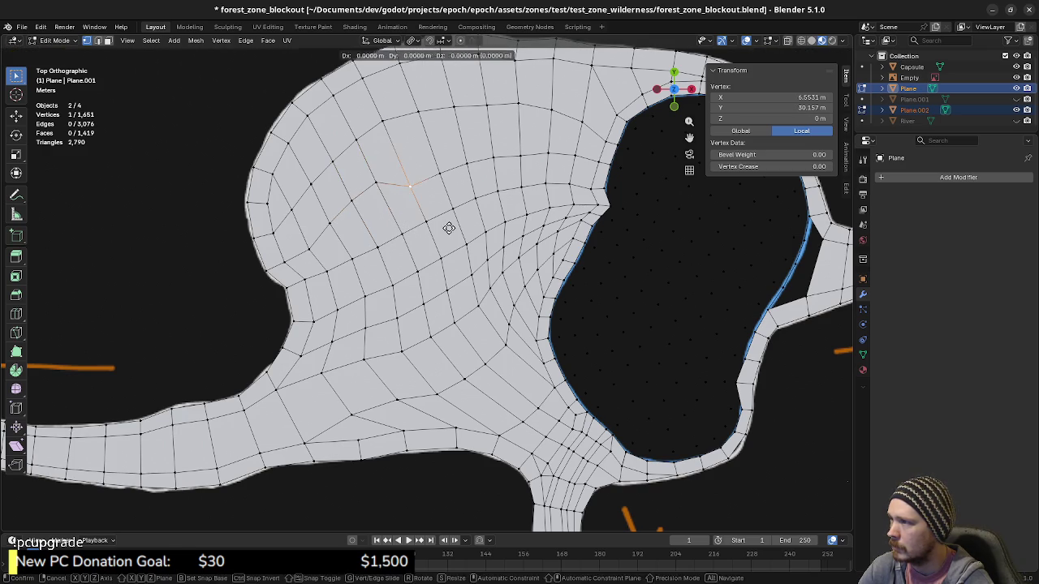
click(445, 207)
key(g)
key(g)
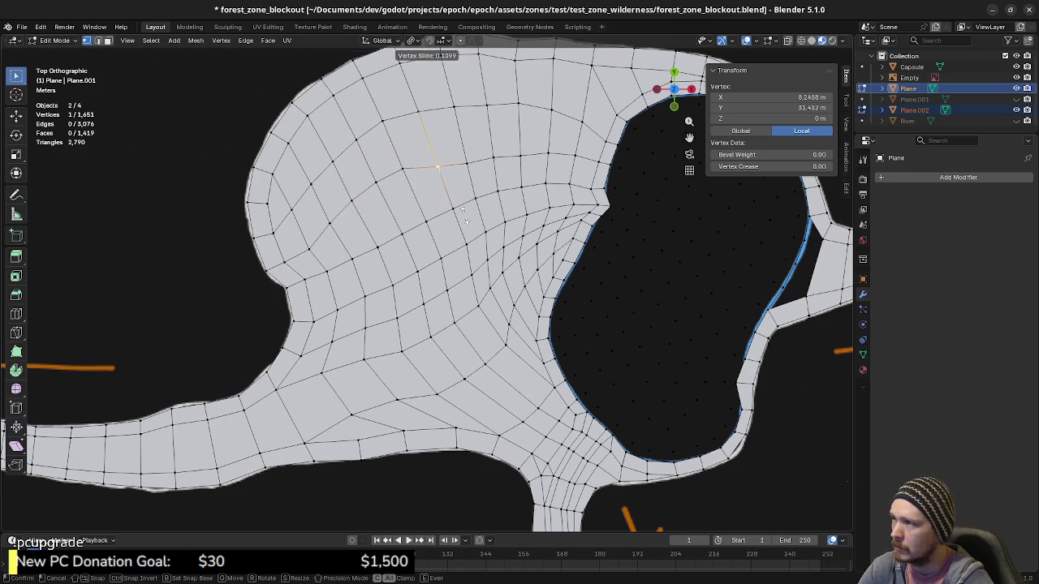
click(467, 208)
key(g)
key(g)
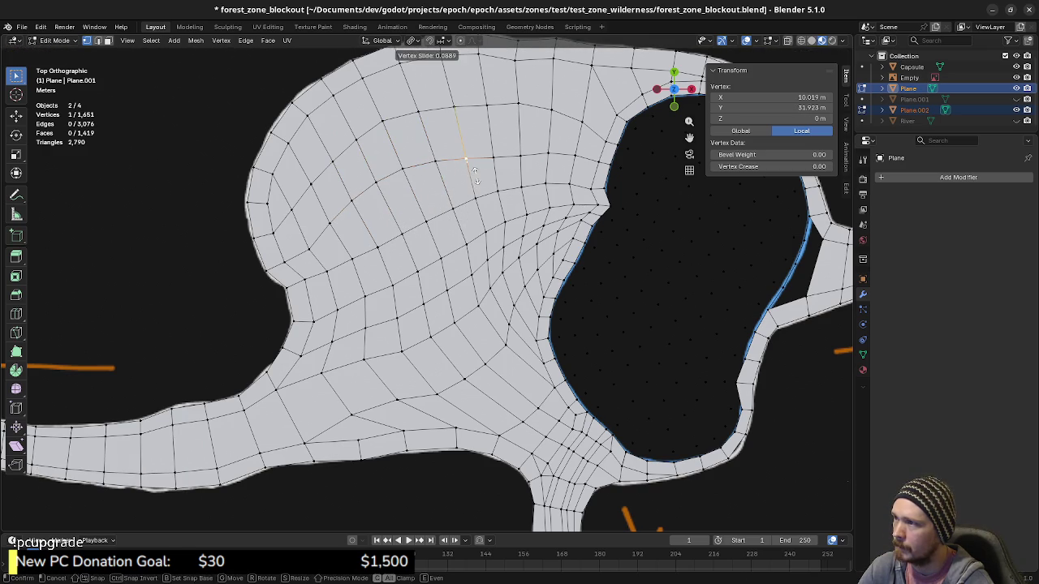
click(475, 178)
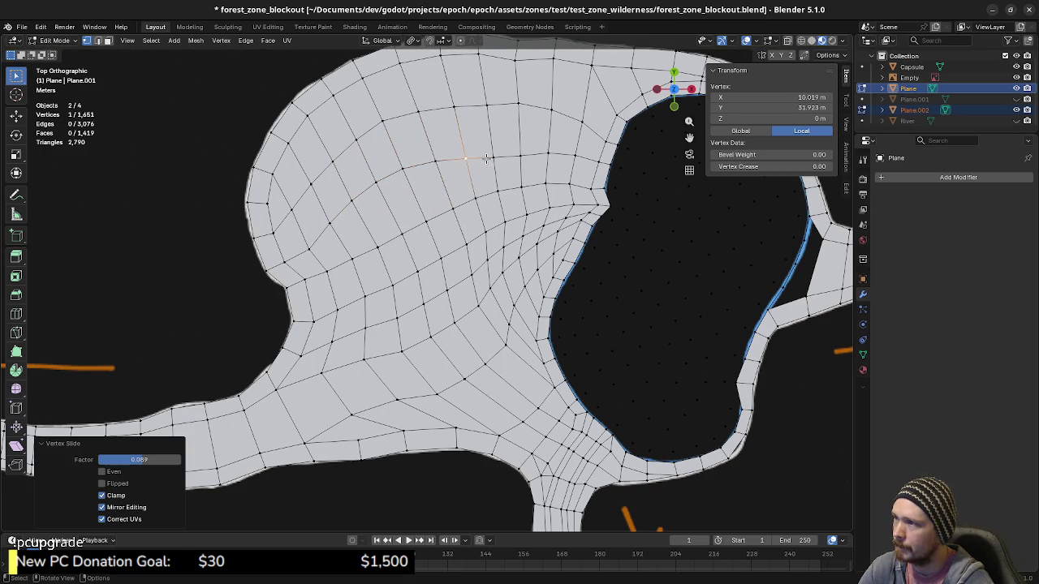
Slide vertices in the grid's lower neck toward the pond notch to tidy the flow.
click(352, 370)
key(g)
key(g)
click(350, 393)
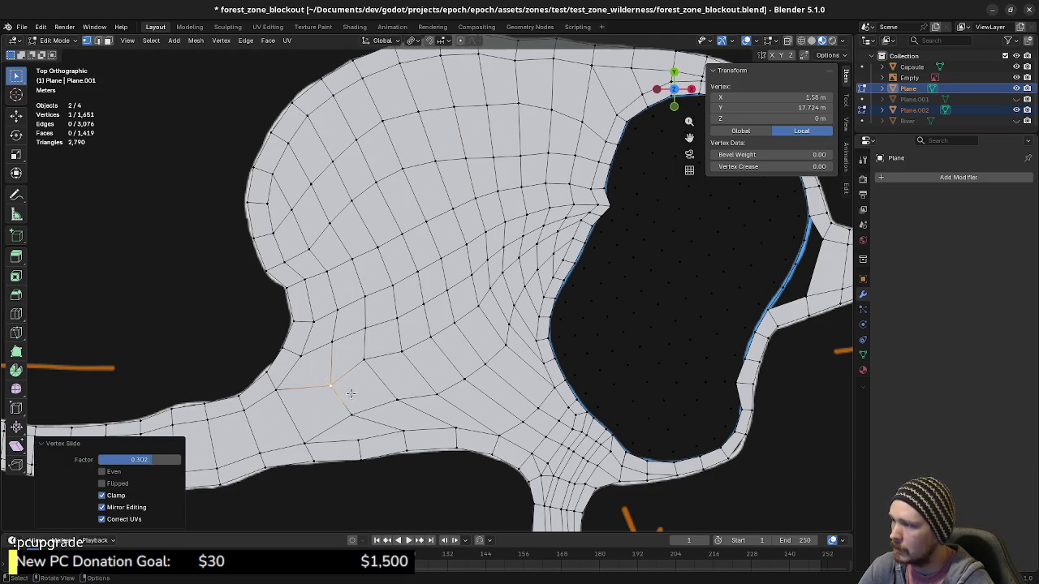
click(365, 358)
key(g)
key(g)
click(398, 386)
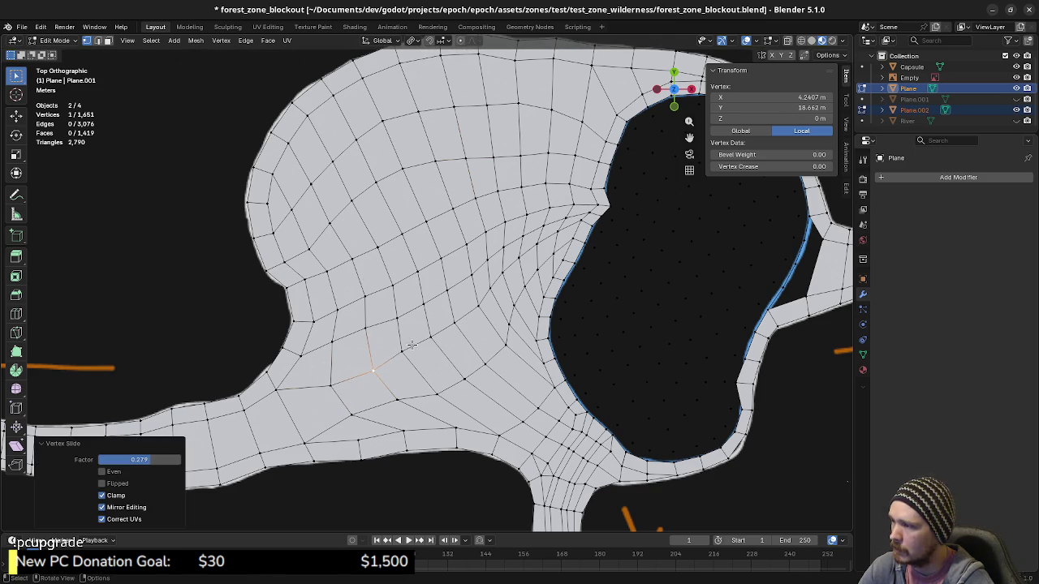
key(g)
key(g)
click(415, 357)
click(427, 335)
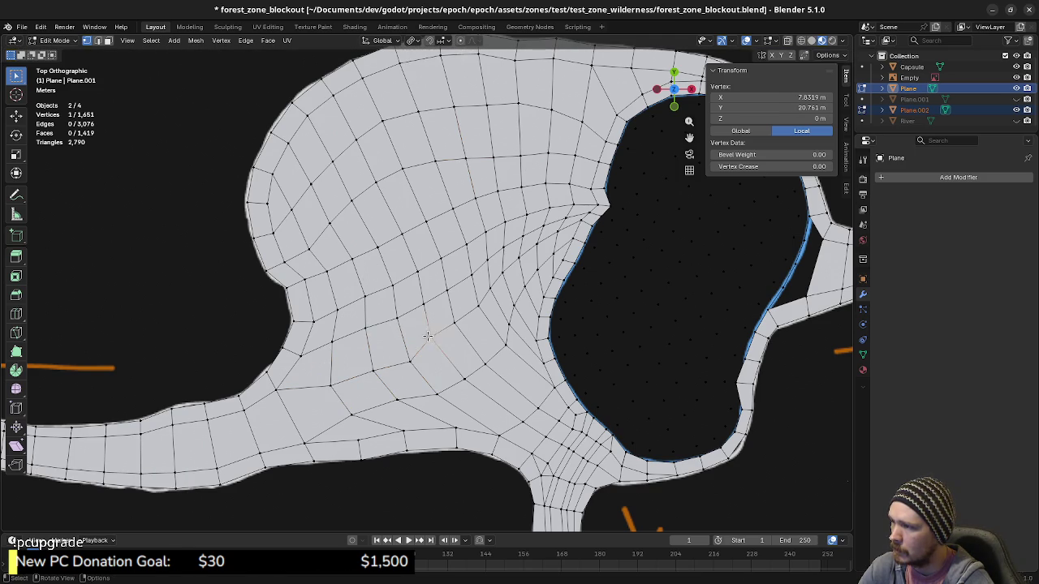
click(438, 345)
key(g)
key(g)
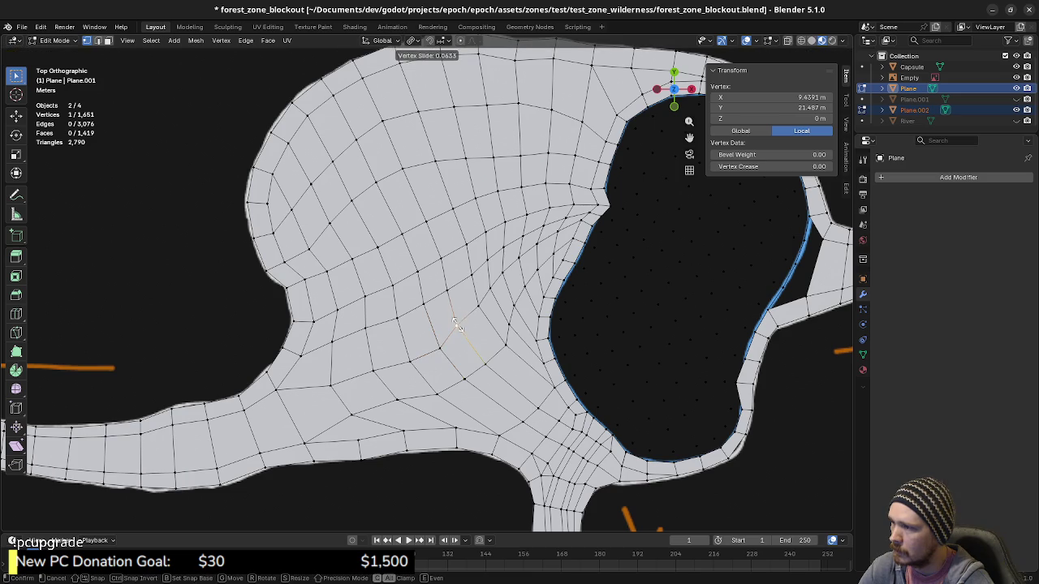
click(459, 329)
click(473, 311)
key(g)
key(g)
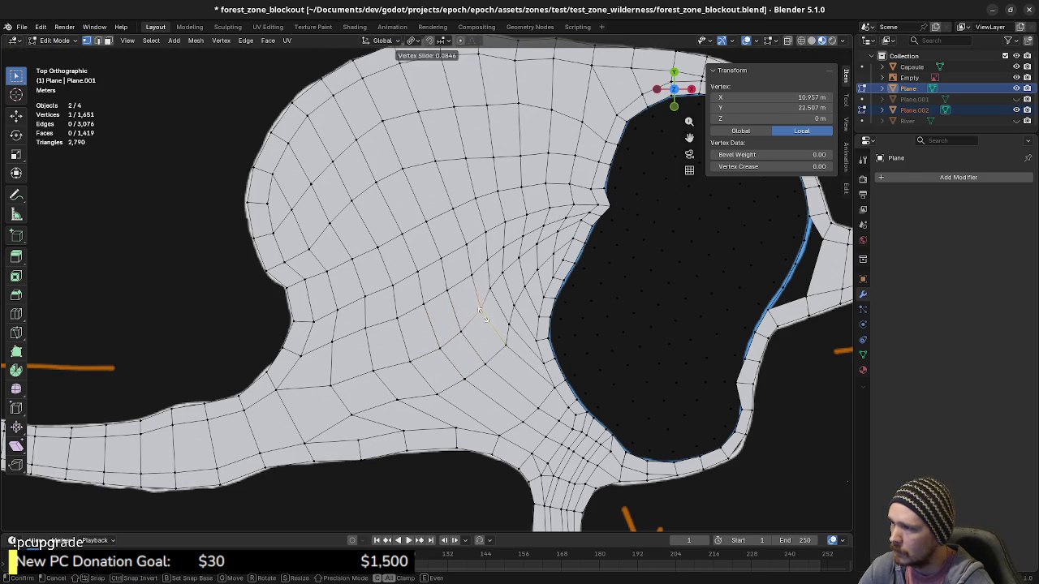
click(498, 300)
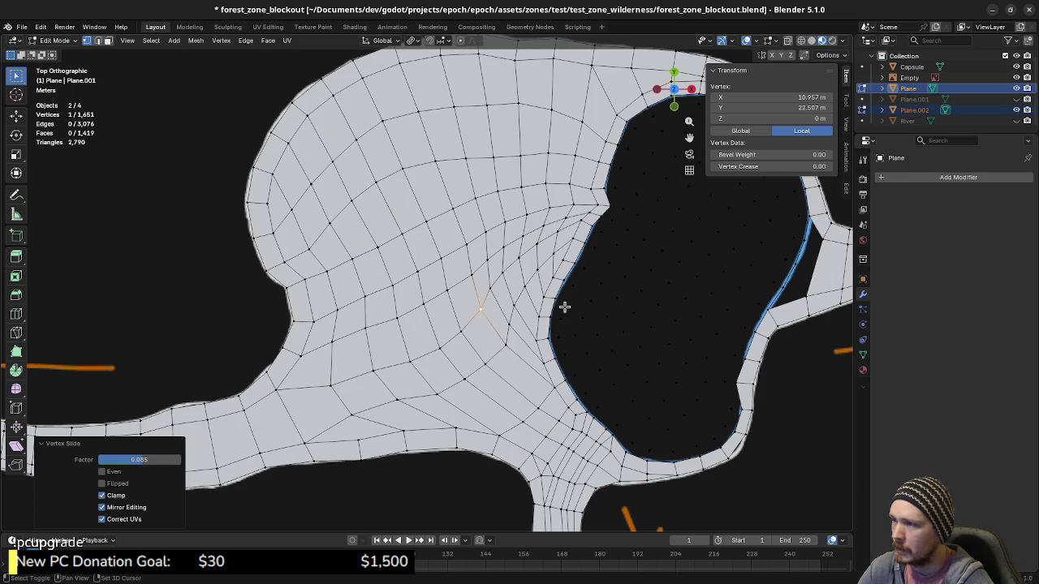
scroll(563, 304, up, 1)
scroll(527, 324, up, 1)
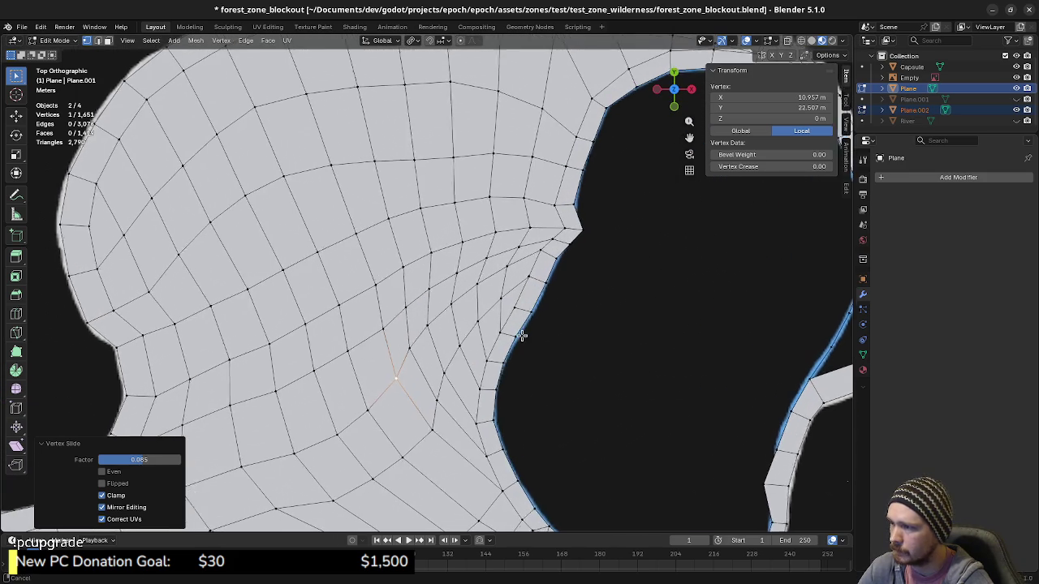
scroll(497, 339, right, 2)
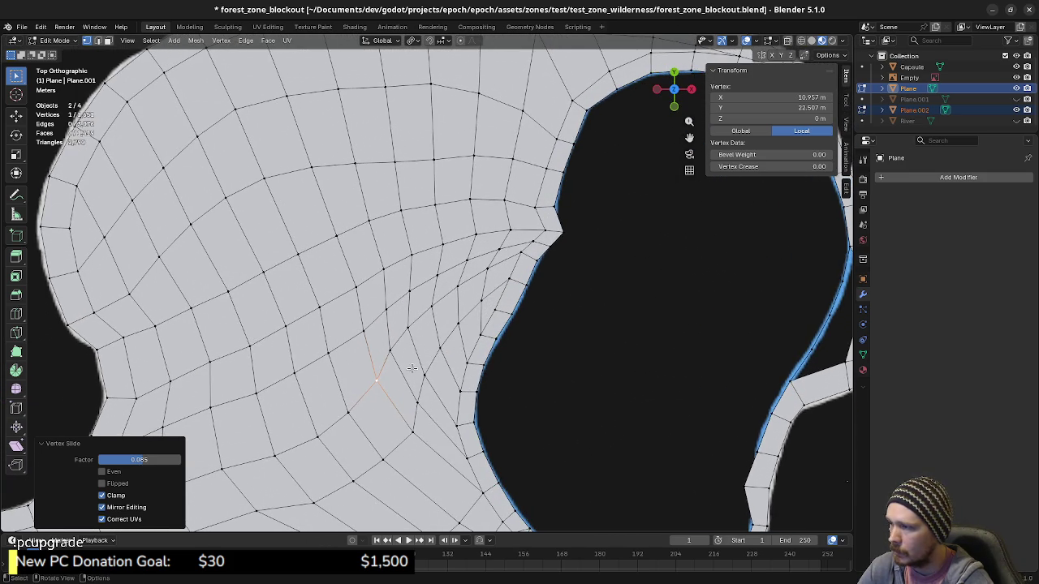
scroll(466, 330, down, 3)
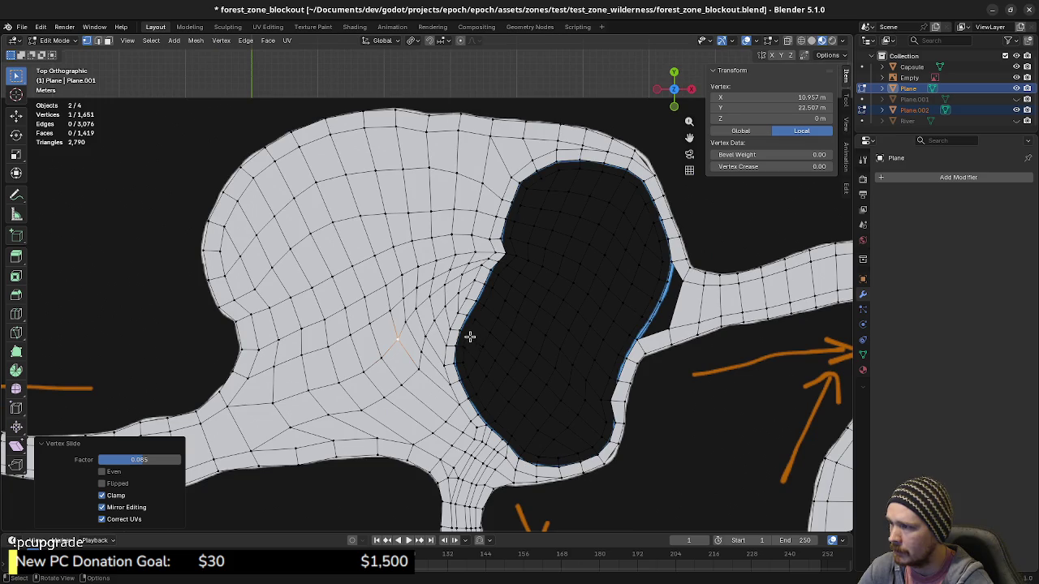
scroll(454, 334, up, 1)
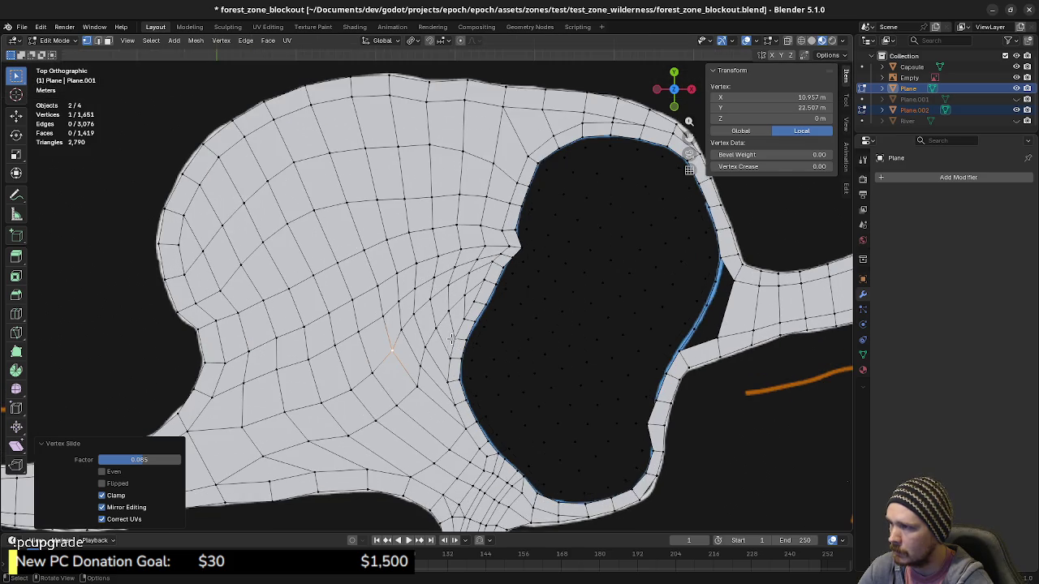
scroll(464, 324, up, 1)
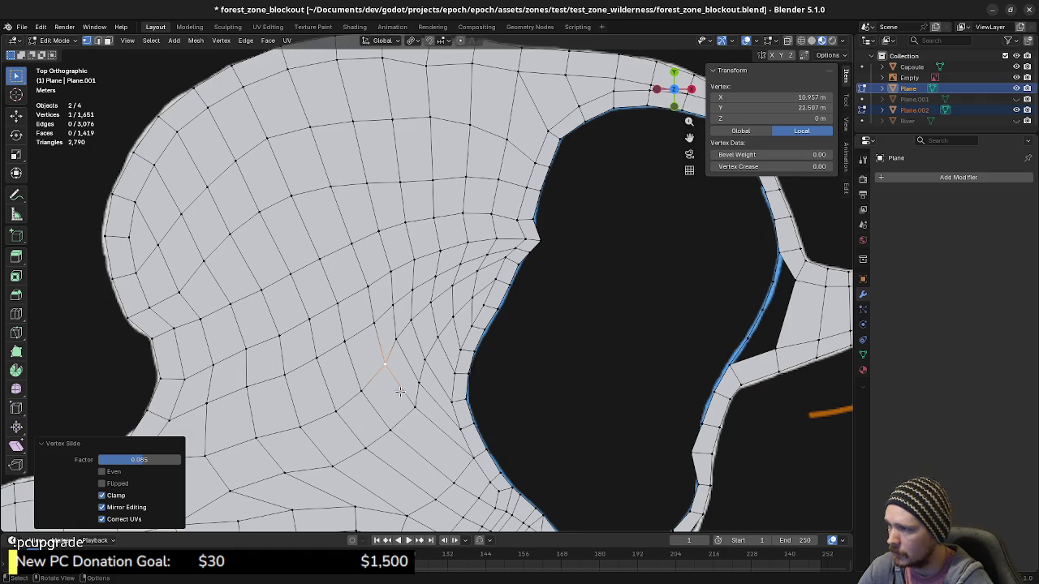
scroll(400, 393, down, 3)
key(a)
key(alt+a)
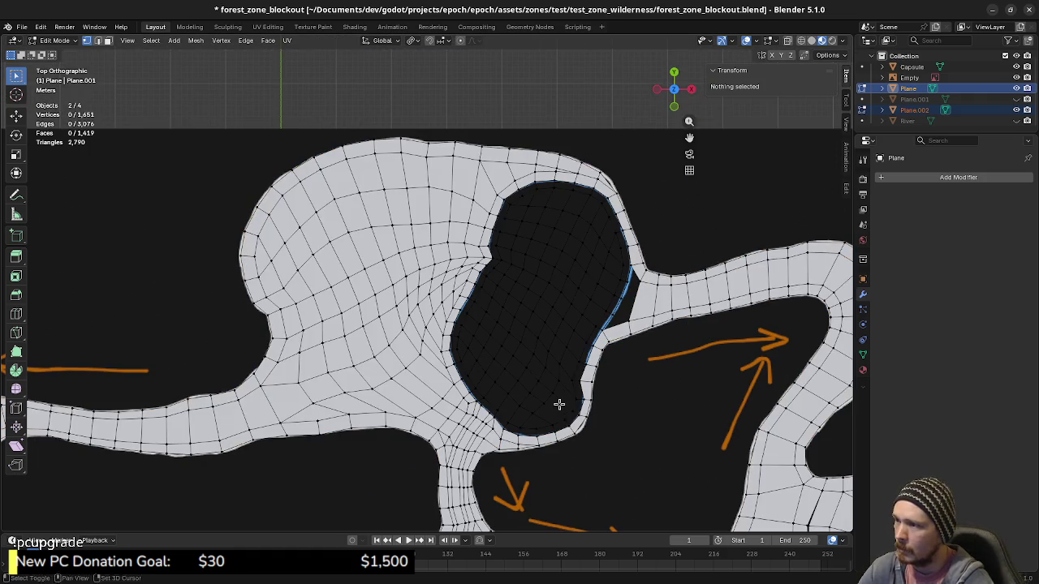
mouse_move(558, 403)
shift+middle_down()
mouse_move(667, 370)
mouse_move(567, 336)
shift+middle_up()
scroll(667, 370, down, 5)
scroll(567, 336, up, 2)
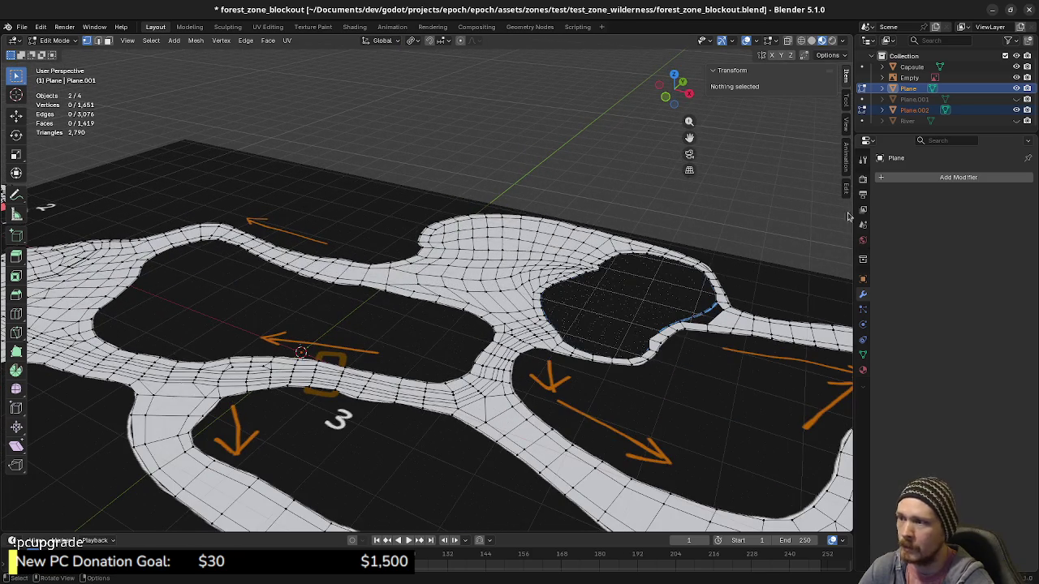
Toggle Plane.001's visibility and select the River object.
click(1017, 99)
click(1017, 99)
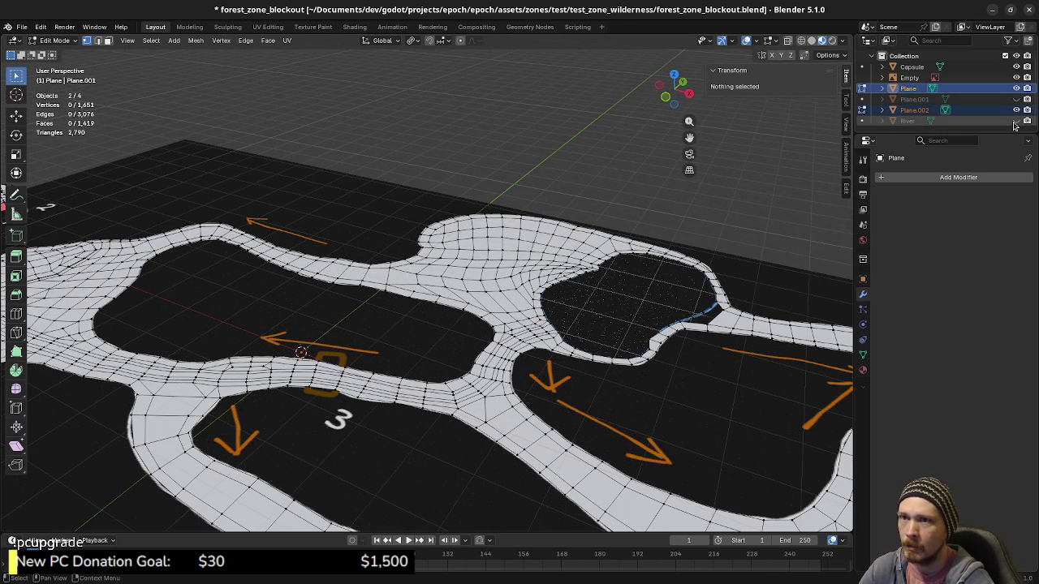
click(907, 121)
middle_drag(519, 341, 583, 357)
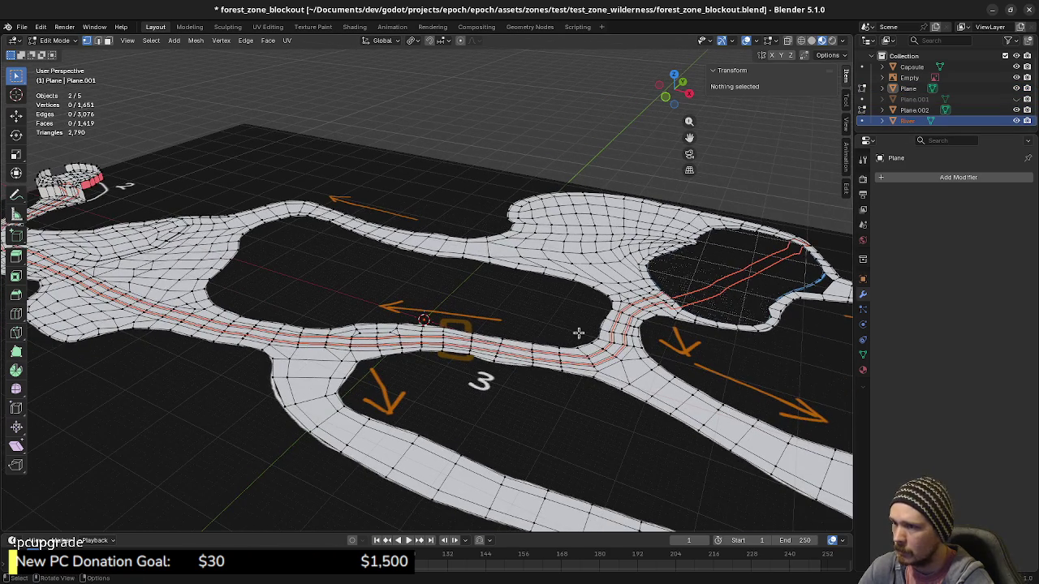
key(Tab)
mouse_move(627, 325)
middle_down()
mouse_move(584, 351)
mouse_move(484, 360)
mouse_move(524, 385)
middle_up()
key(Tab)
Show the scene in wireframe from the top view, then return to Object Mode.
key(shift+z)
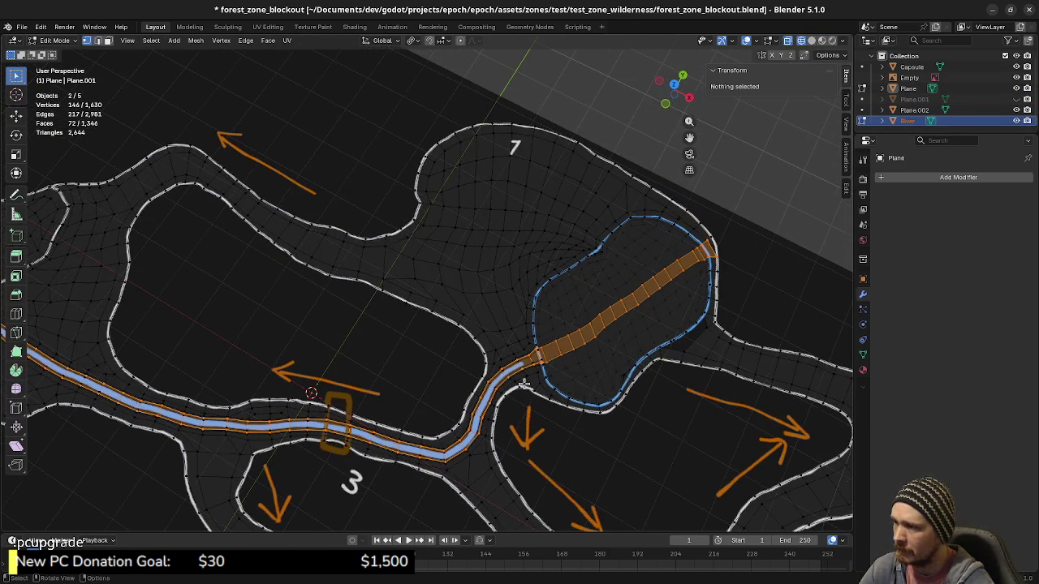
key(KP_7)
shift+middle_drag(595, 355, 514, 328)
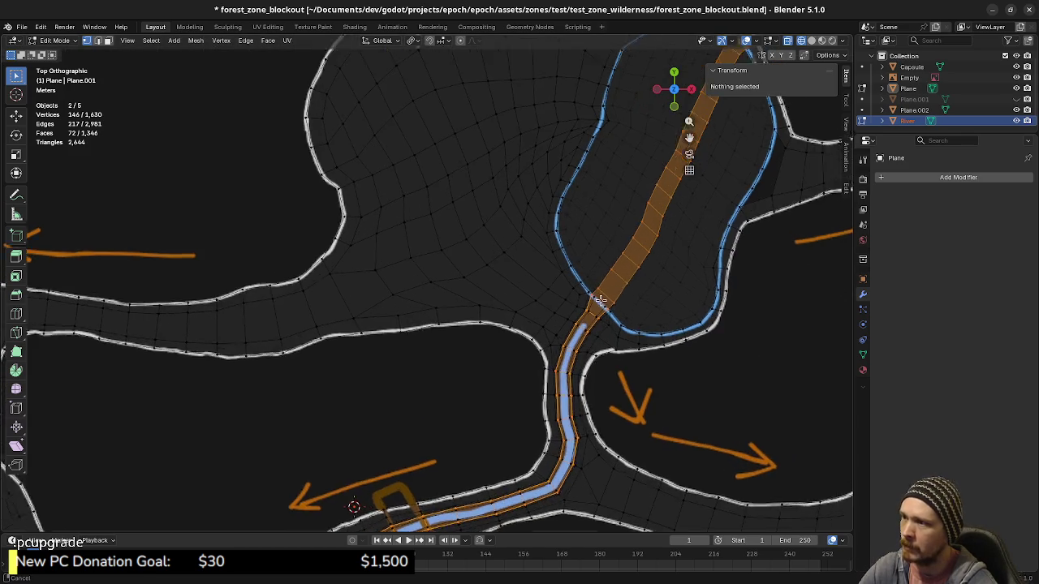
key(2)
key(alt+a)
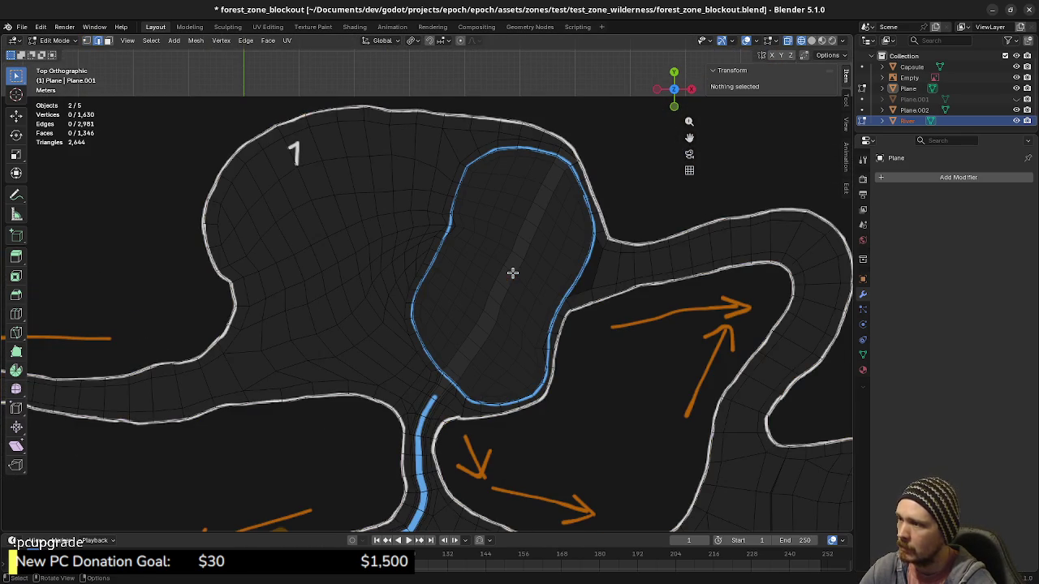
key(Tab)
key(alt+a)
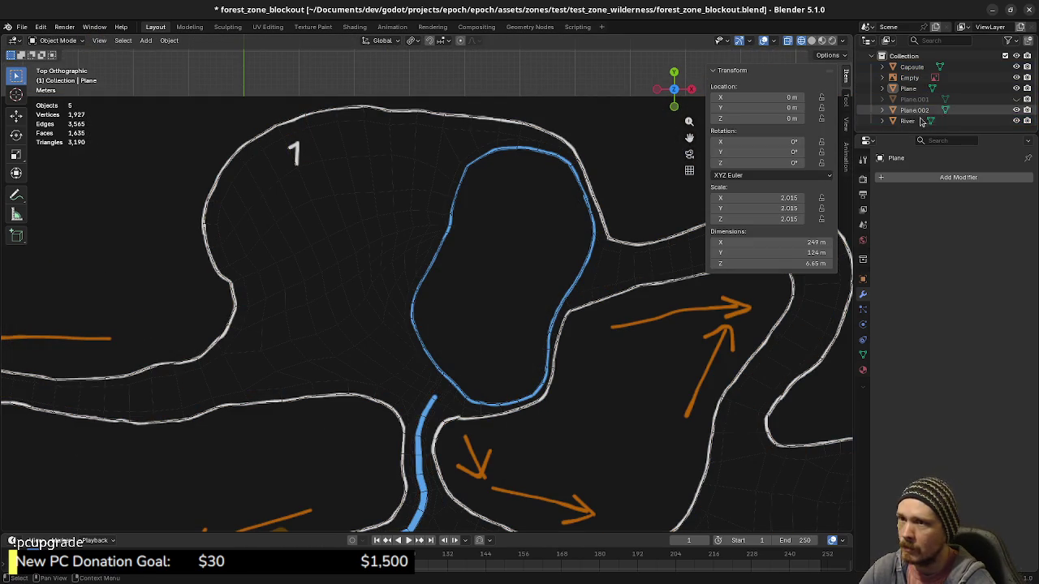
Enter River's Edit Mode and select a face loop across the strip.
click(906, 120)
key(Tab)
key(a)
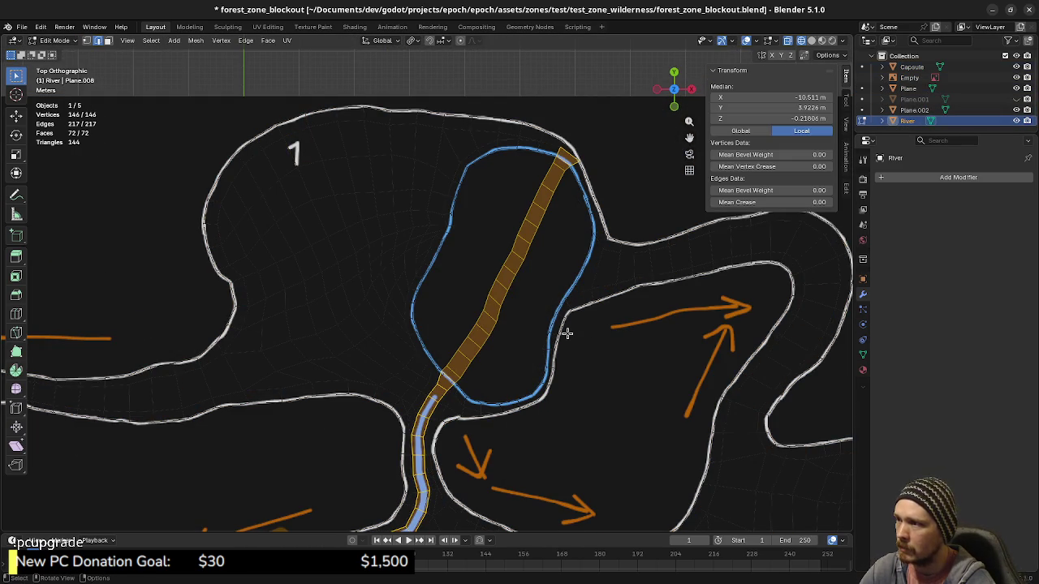
key(alt+a)
alt+click(500, 286)
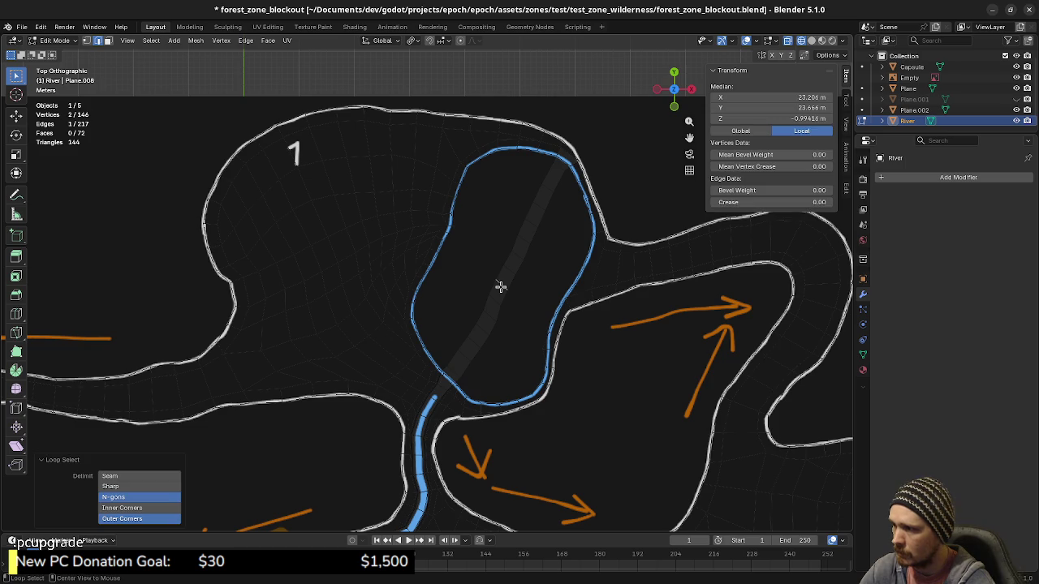
key(3)
alt+click(499, 286)
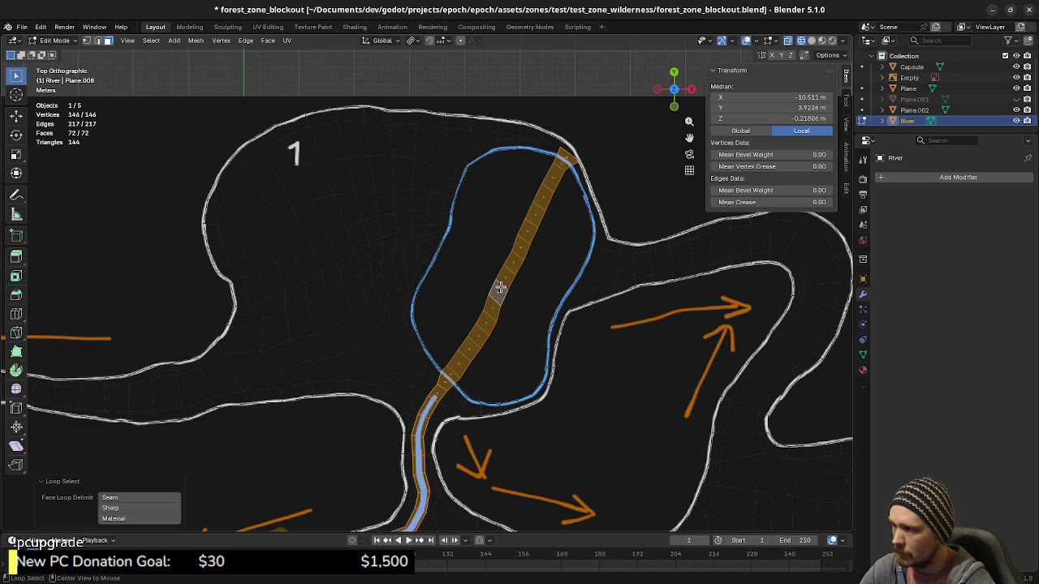
Select the river faces across the pond up to its far edge and call up Delete.
shift+middle_drag(500, 286, 506, 355)
scroll(498, 350, up, 1)
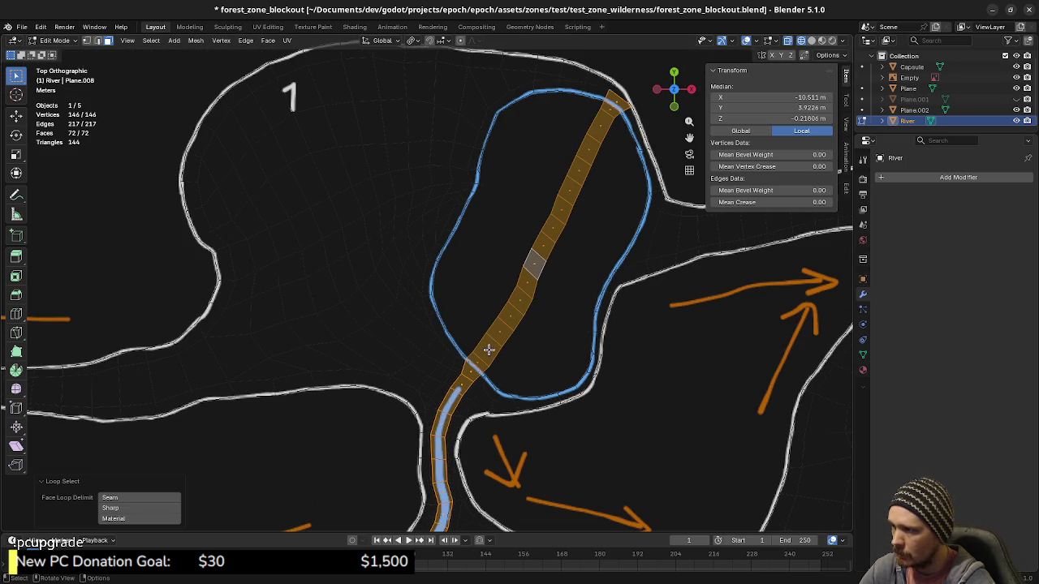
click(489, 350)
middle_drag(560, 285, 569, 331)
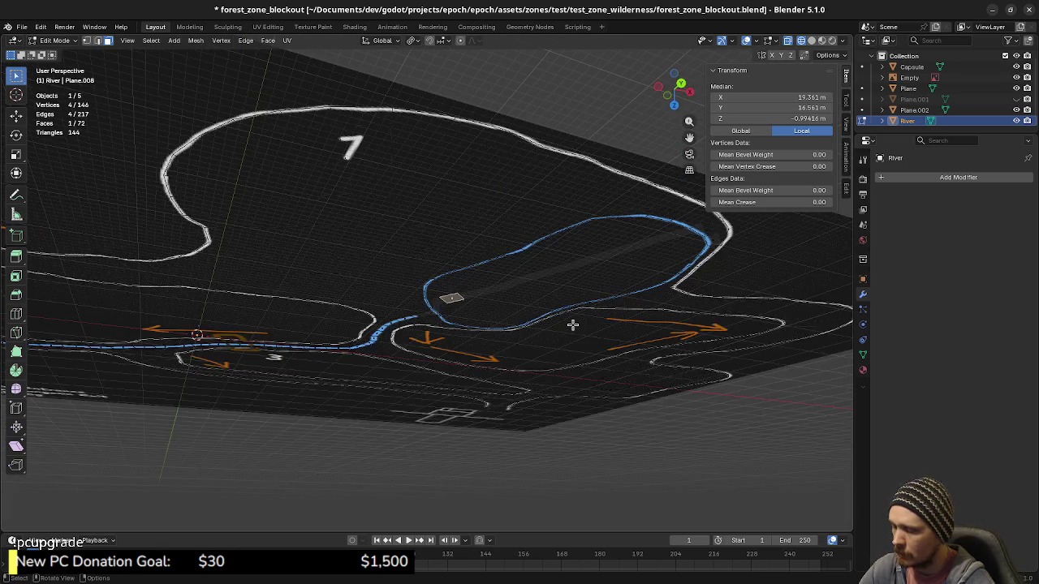
key(KP_7)
ctrl+shift+click(611, 112)
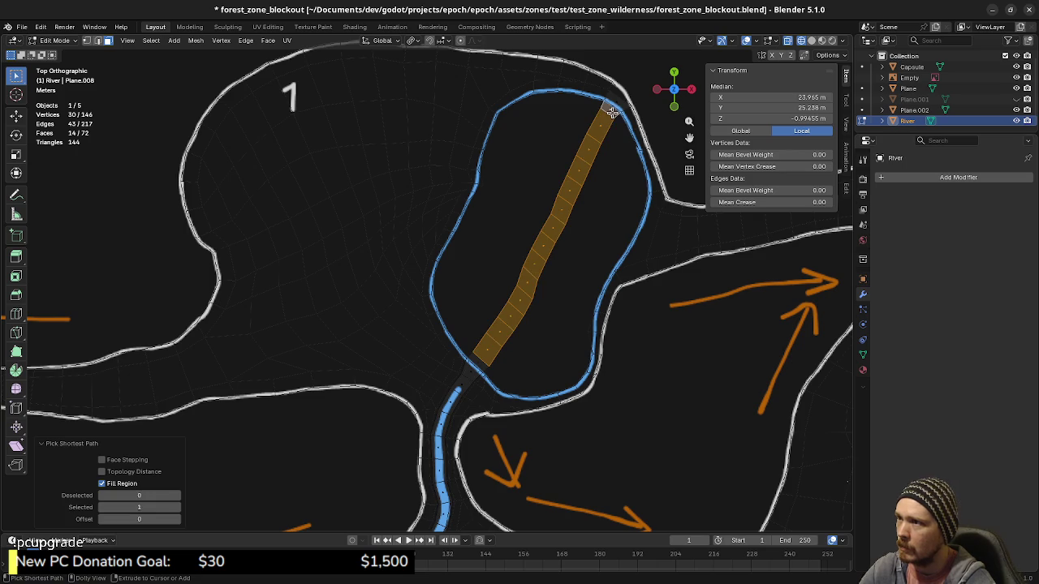
shift+middle_drag(621, 160, 527, 332)
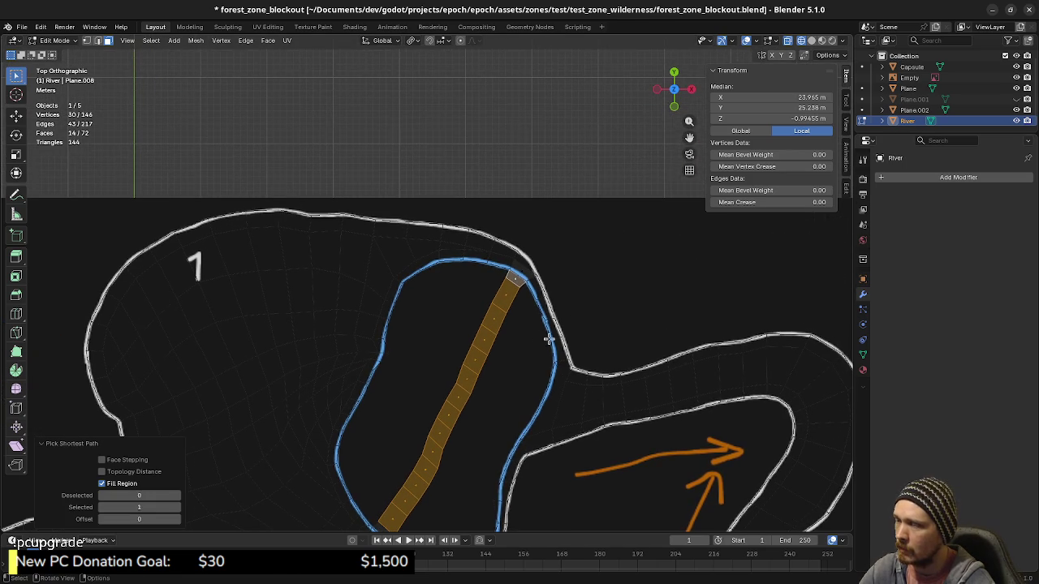
scroll(548, 339, up, 2)
ctrl+shift+click(562, 271)
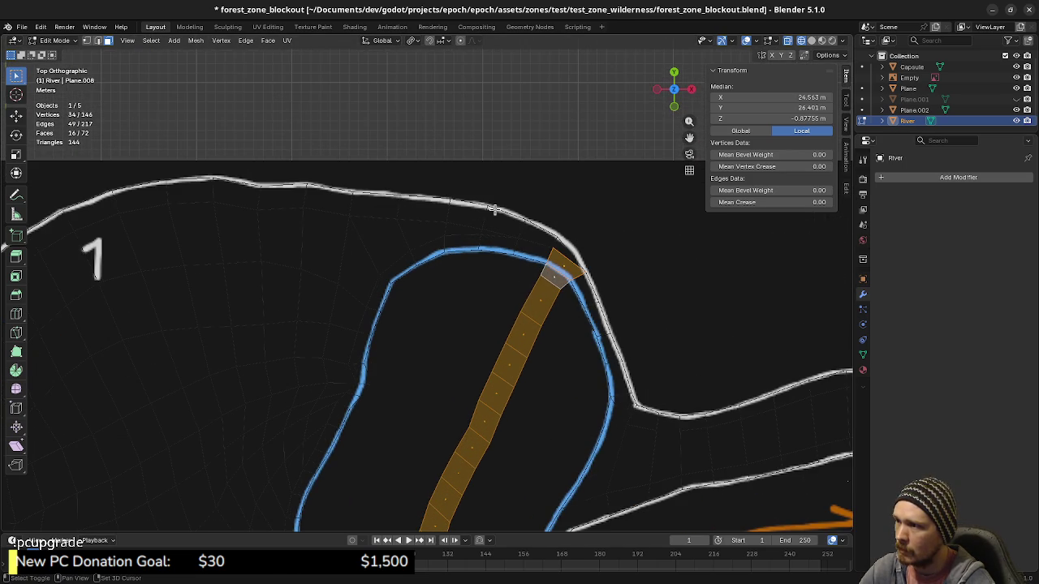
shift+middle_drag(638, 425, 603, 339)
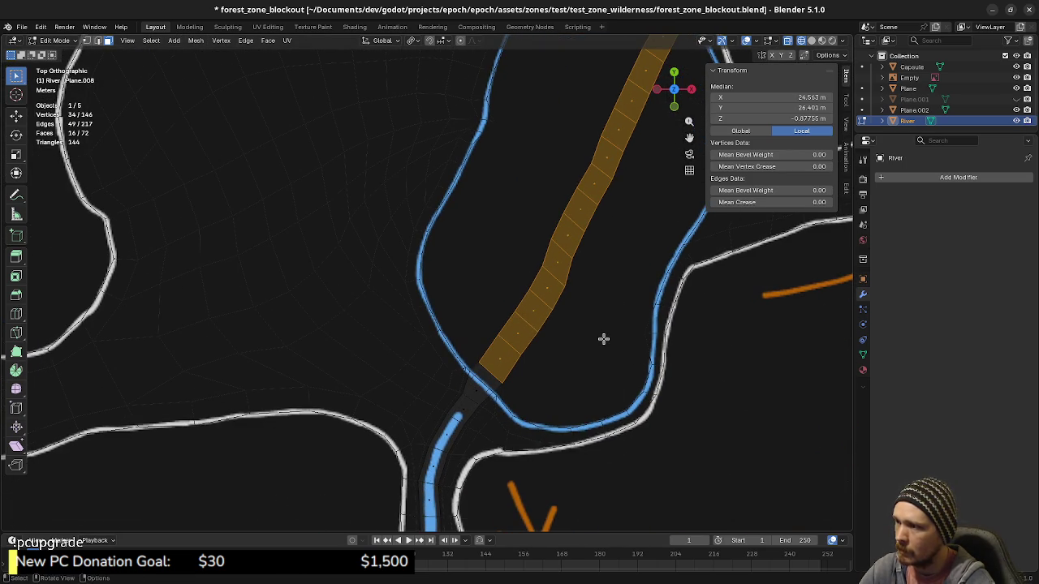
key(x)
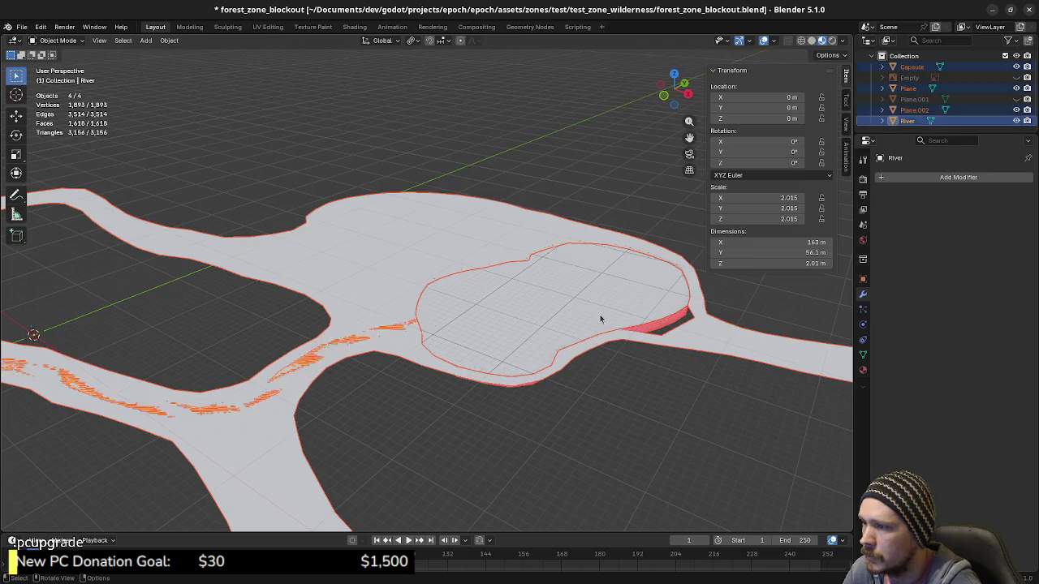
Select the pond disc Plane.002, briefly hiding it to confirm which object it is.
click(663, 329)
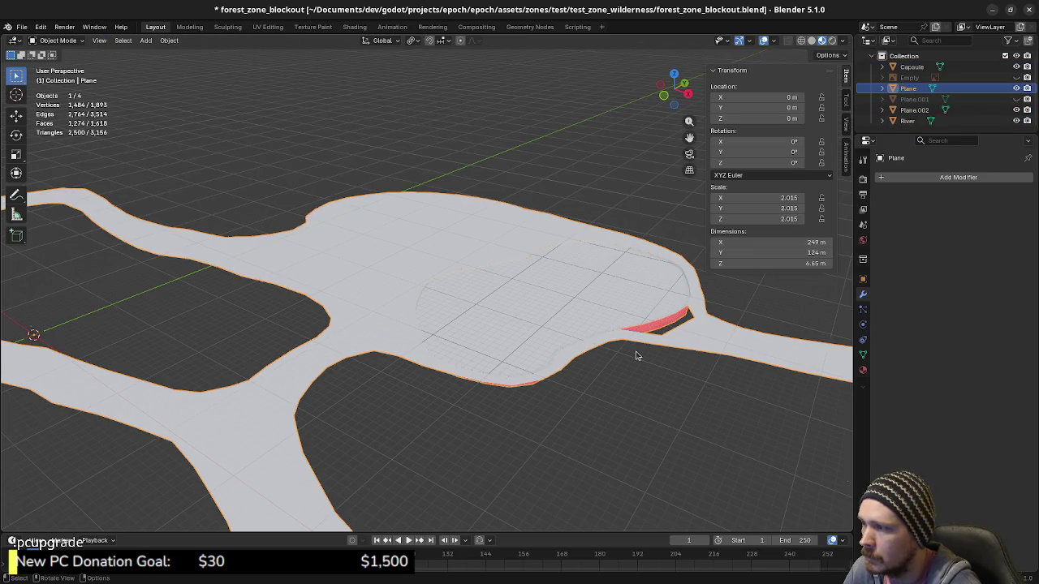
click(598, 307)
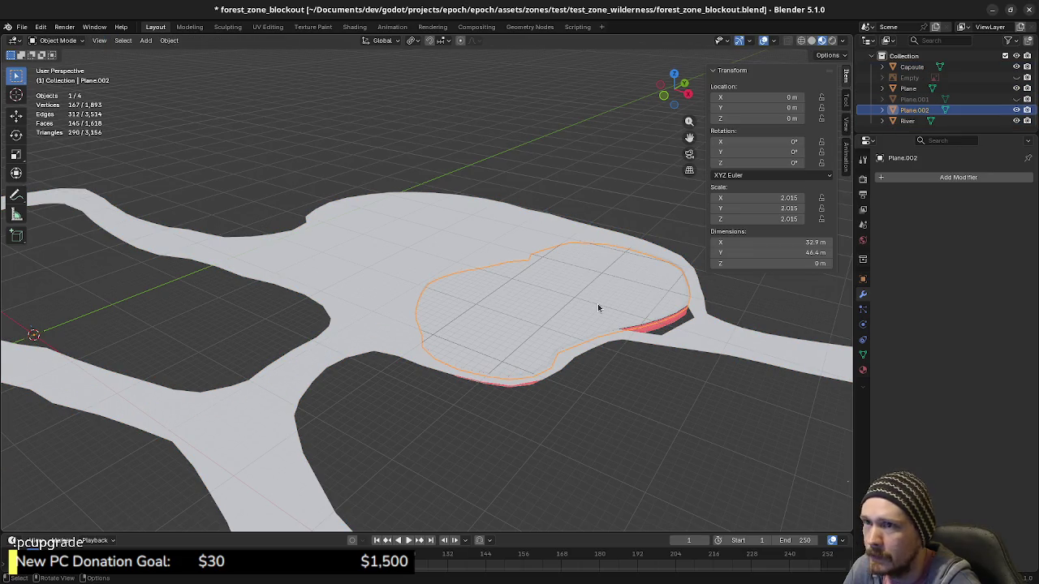
key(h)
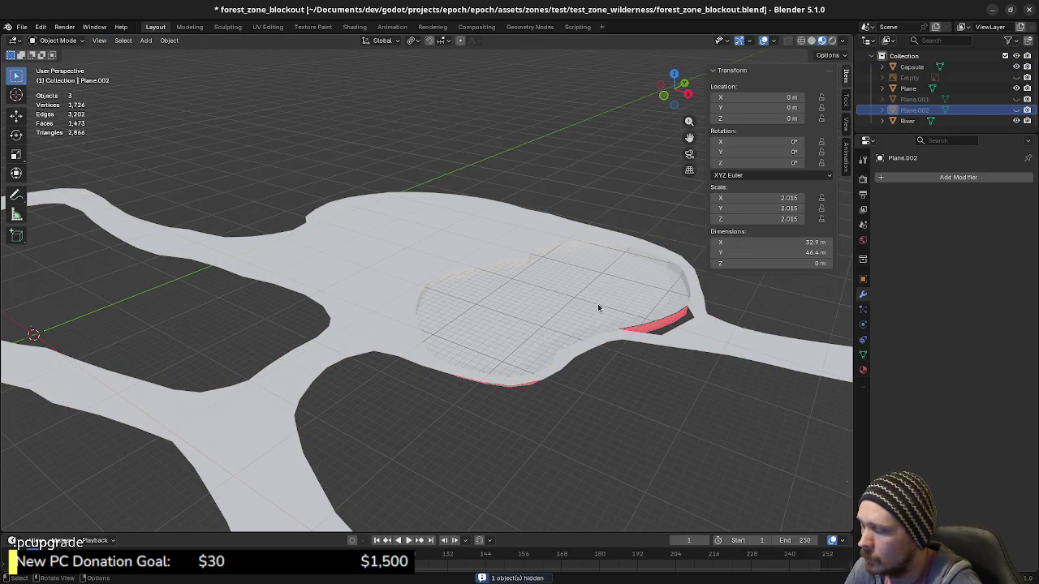
key(alt+h)
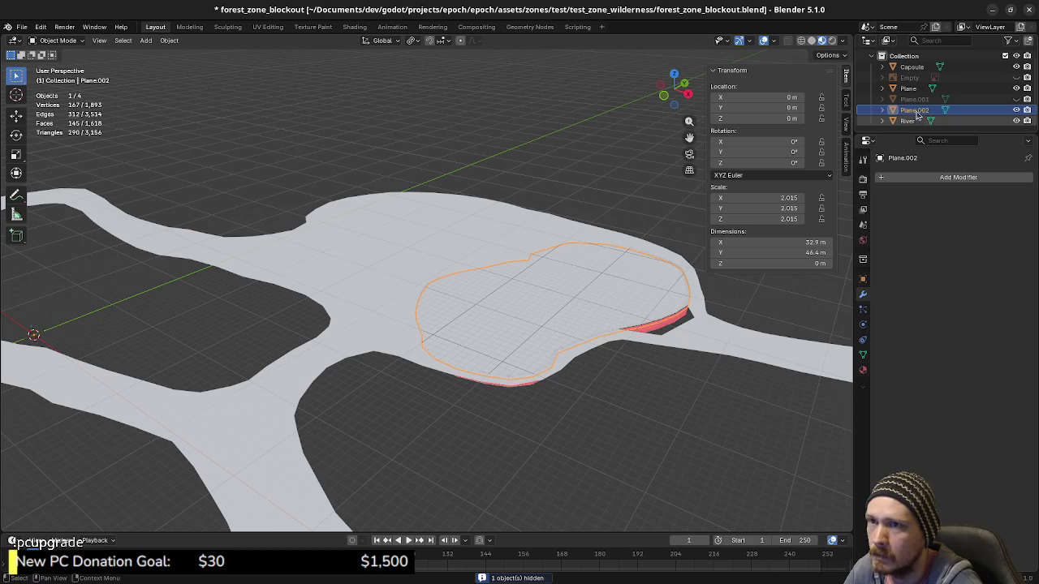
Rename Plane.002 to PondWater in the Outliner.
double_click(914, 110)
text(PondW)
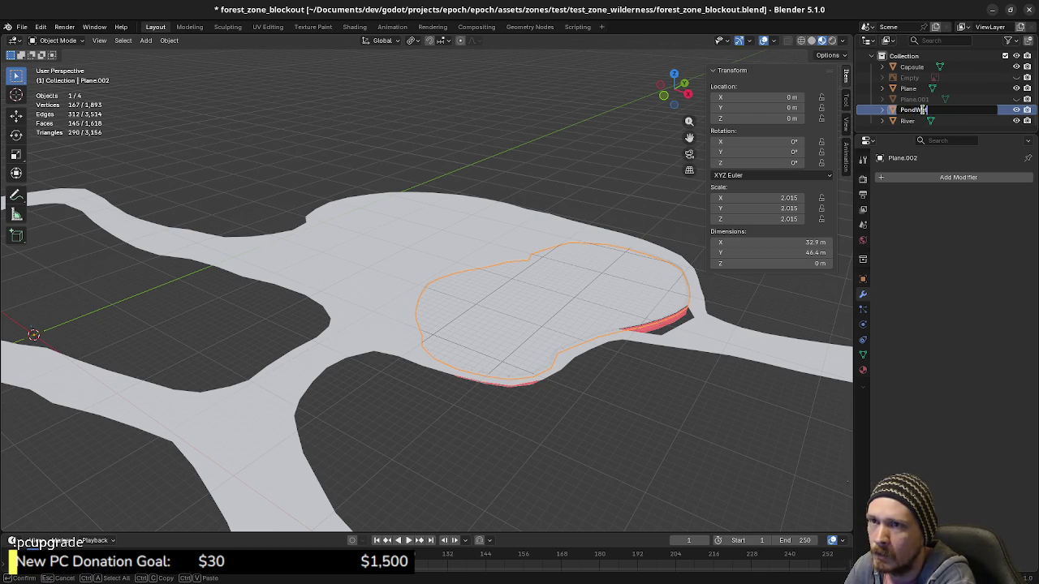
text(r)
key(Return)
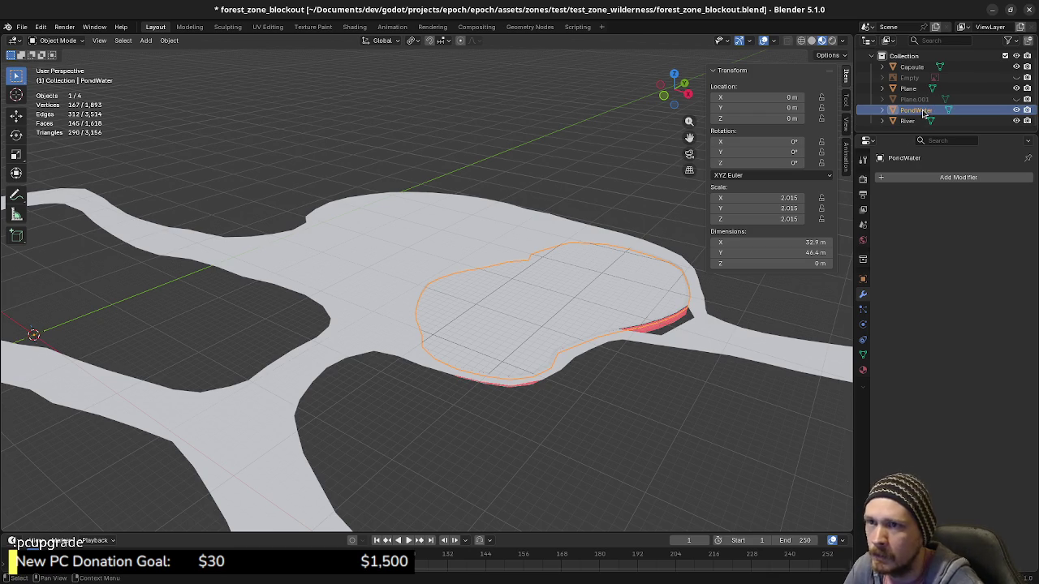
click(907, 120)
double_click(907, 109)
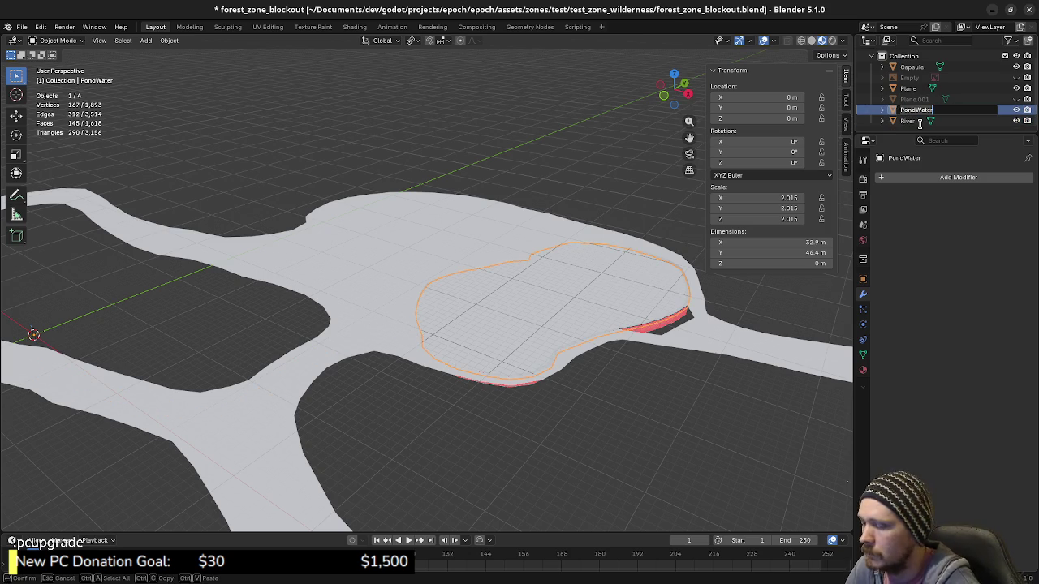
key(Return)
click(909, 121)
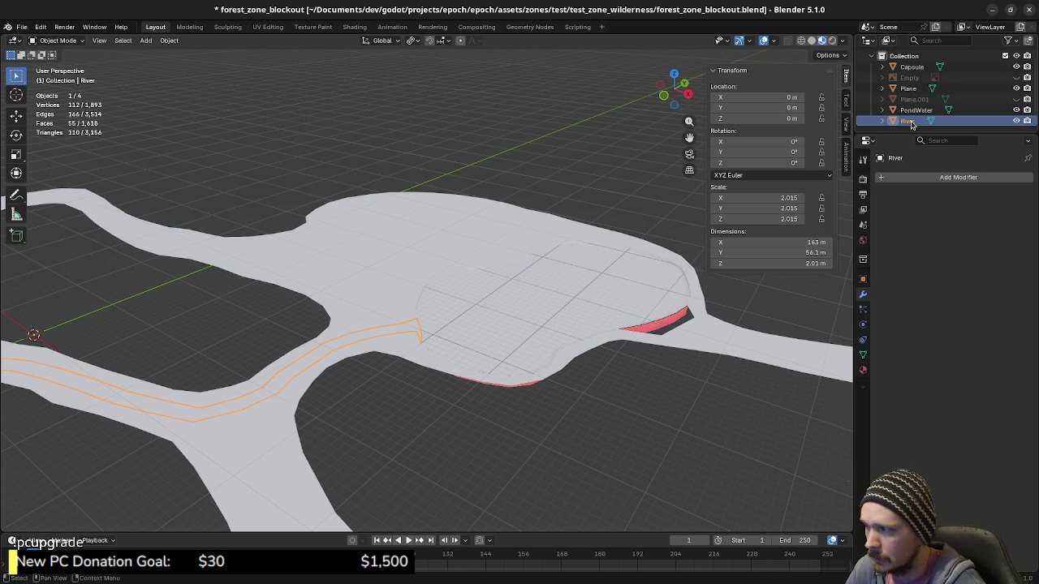
In wireframe, delete the River strip's two end vertices near the pond, leaving 110 vertices.
mouse_move(490, 319)
middle_down()
mouse_move(584, 375)
mouse_move(635, 384)
mouse_move(416, 395)
middle_up()
key(shift+z)
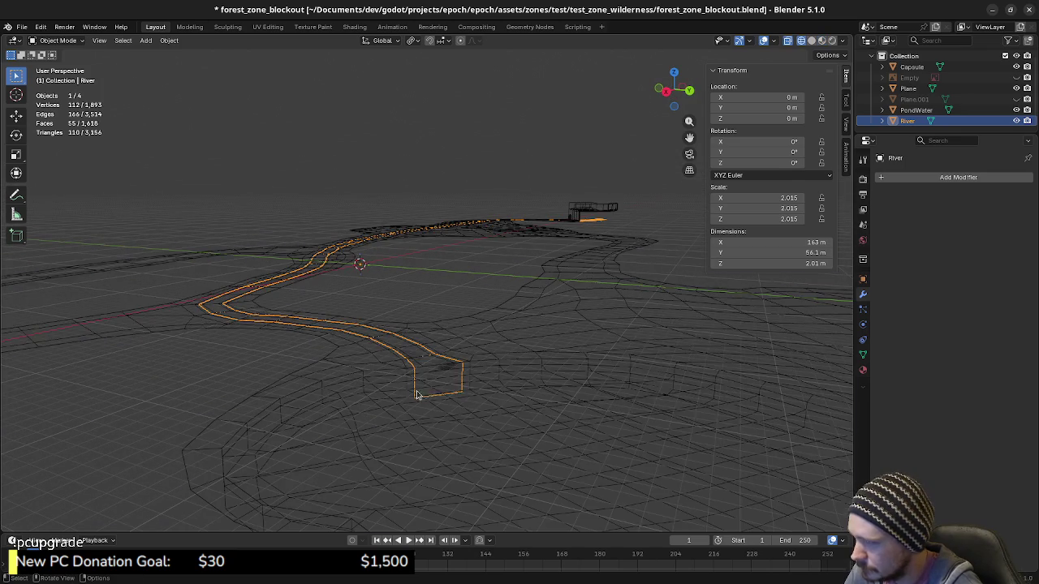
scroll(455, 399, up, 1)
scroll(447, 404, up, 2)
scroll(463, 398, up, 1)
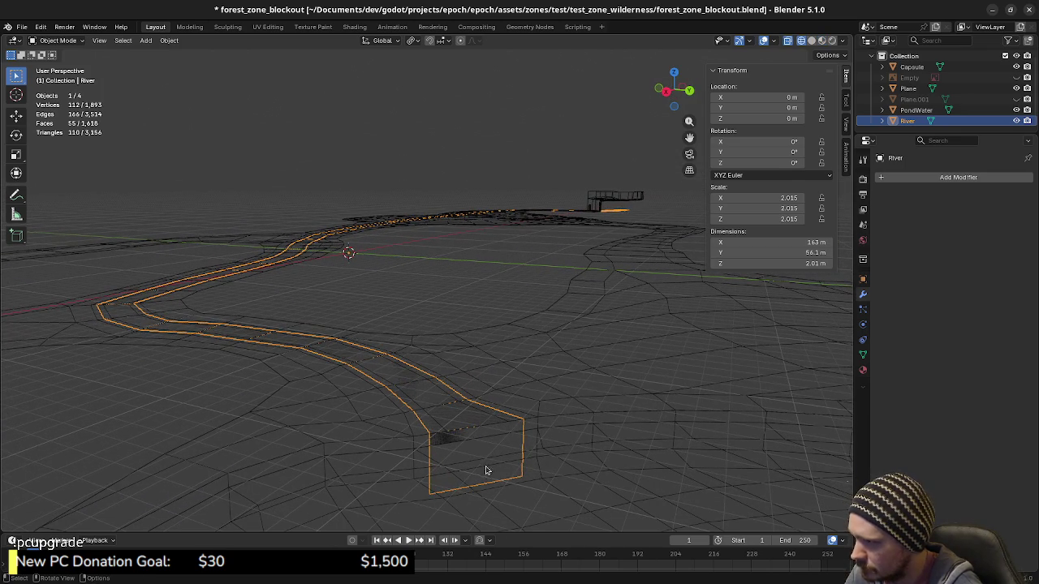
key(Tab)
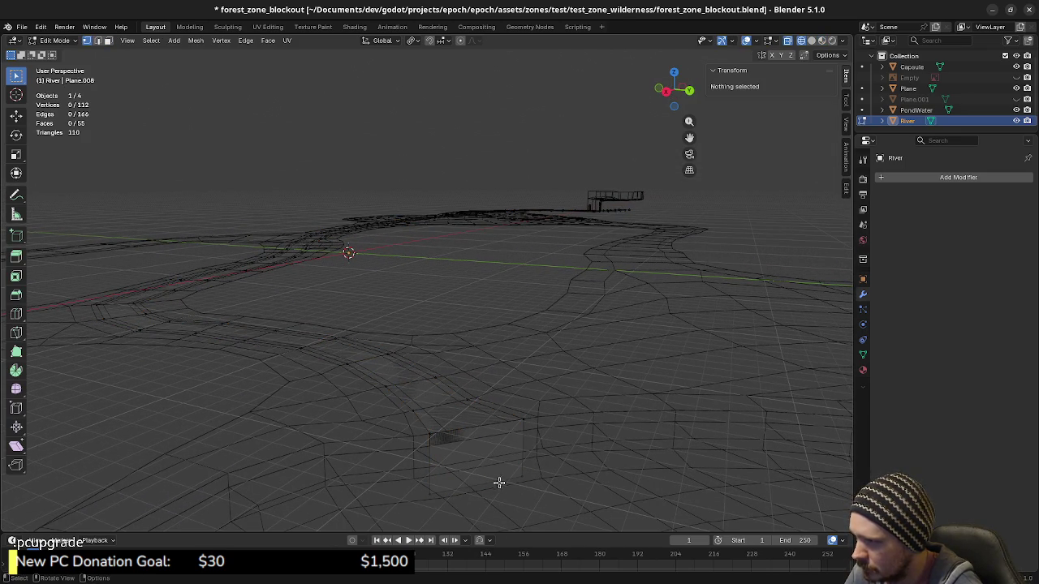
click(419, 477)
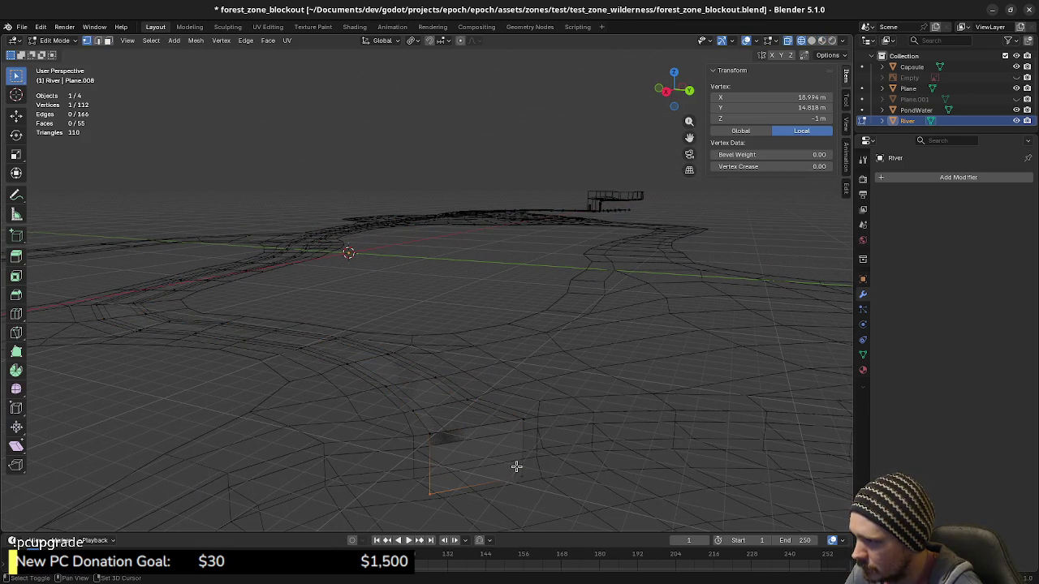
shift+click(516, 466)
key(x)
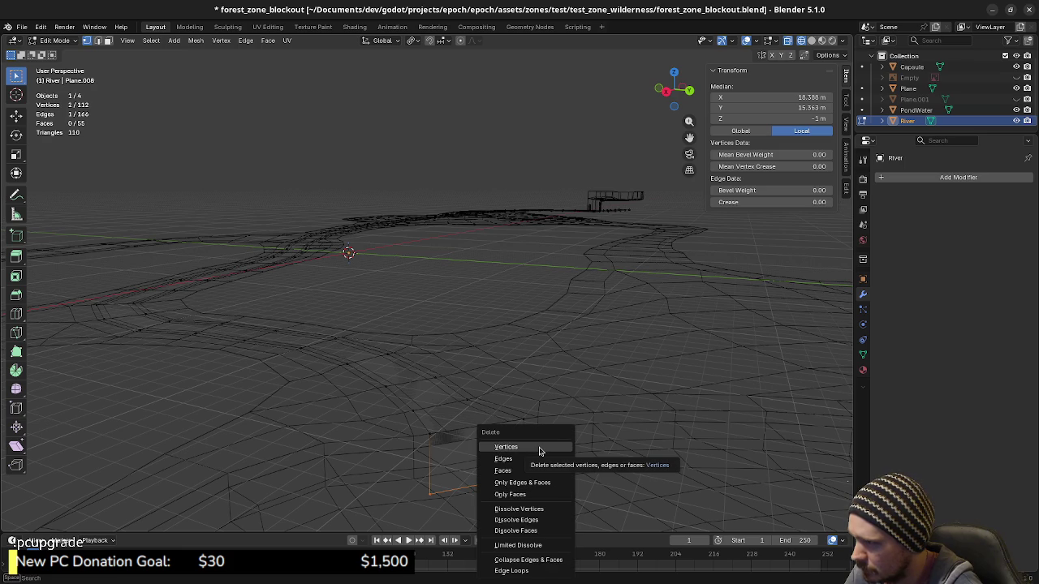
click(540, 450)
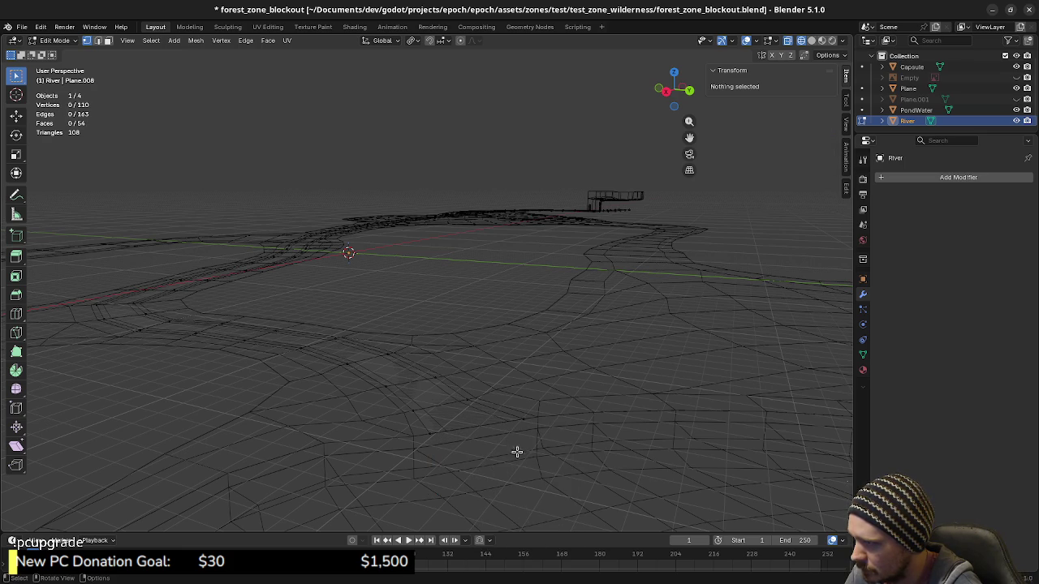
Inspect the river in Object Mode, then reopen the River mesh in Edit Mode.
middle_drag(519, 449, 545, 441)
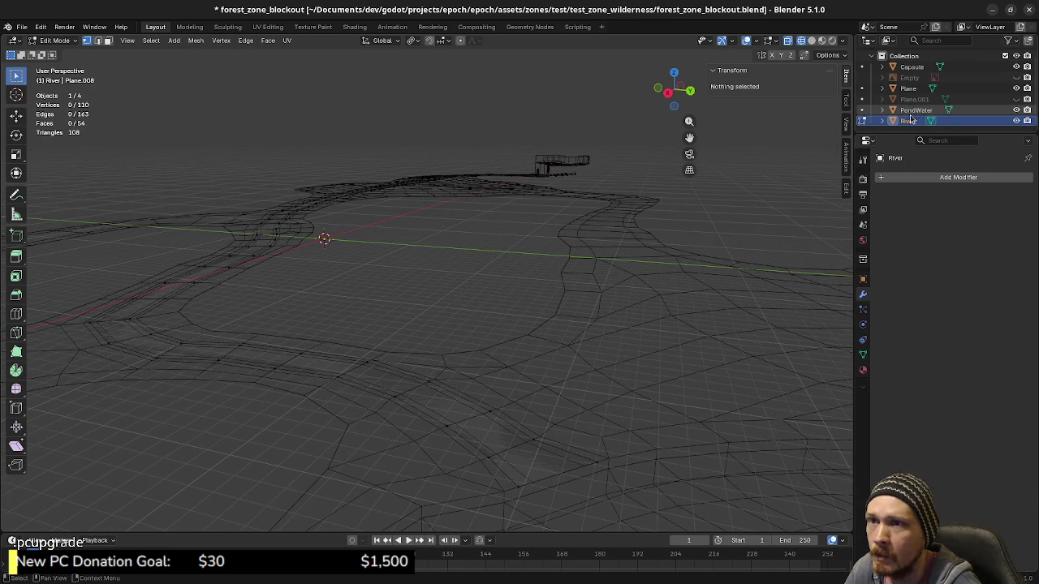
key(Tab)
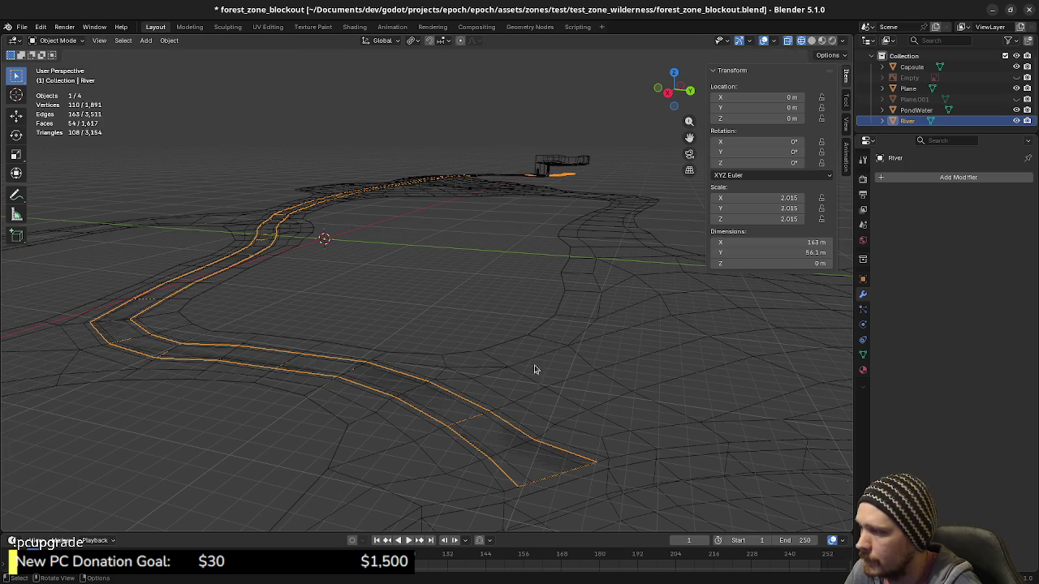
mouse_move(535, 364)
middle_down()
mouse_move(552, 376)
mouse_move(417, 320)
mouse_move(469, 270)
middle_up()
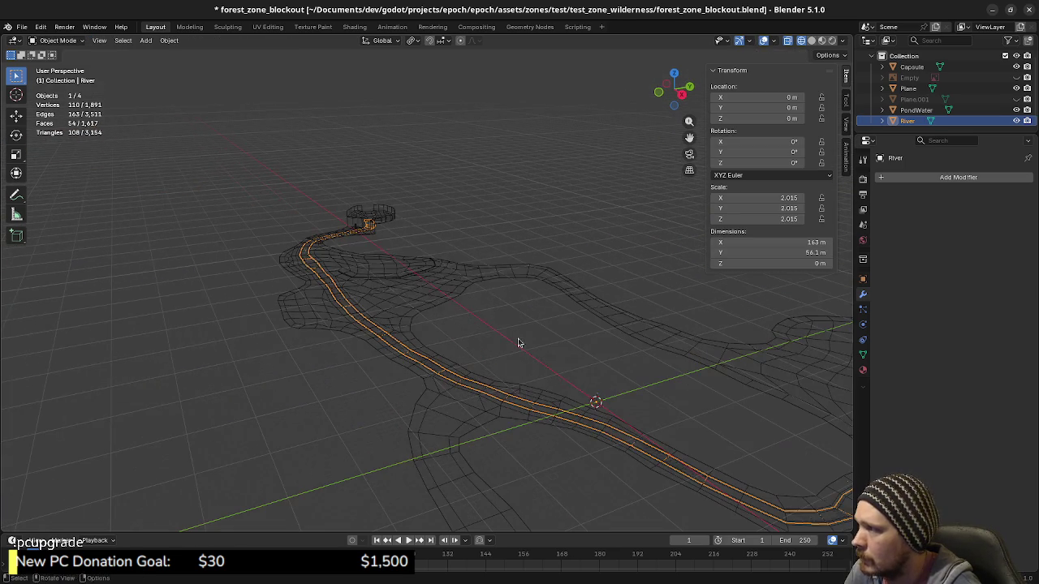
right_click(469, 270)
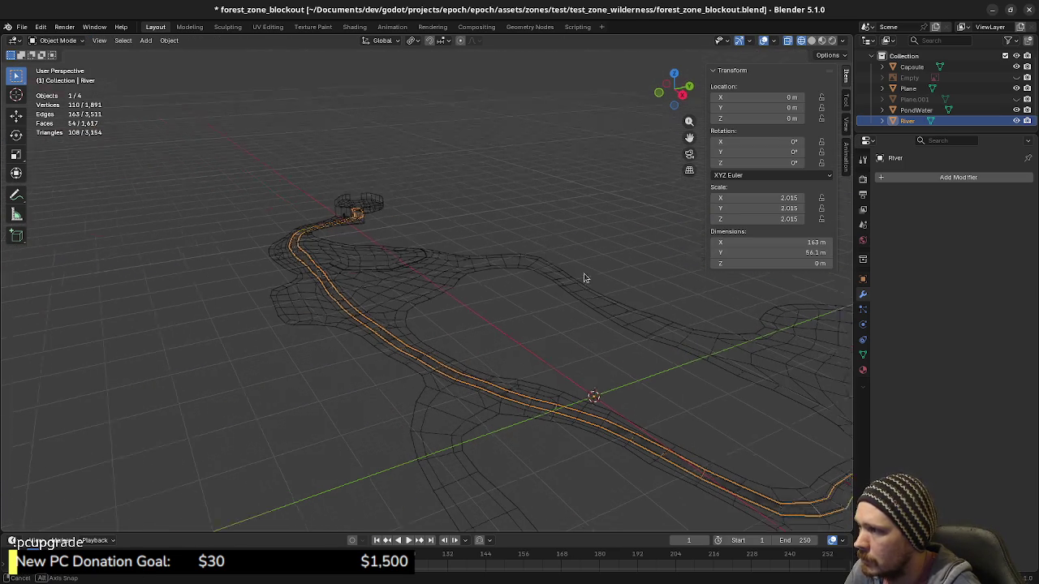
mouse_move(584, 279)
middle_down()
mouse_move(598, 304)
mouse_move(531, 328)
mouse_move(528, 348)
mouse_move(495, 359)
mouse_move(597, 395)
mouse_move(517, 384)
mouse_move(430, 406)
mouse_move(485, 365)
middle_up()
key(Tab)
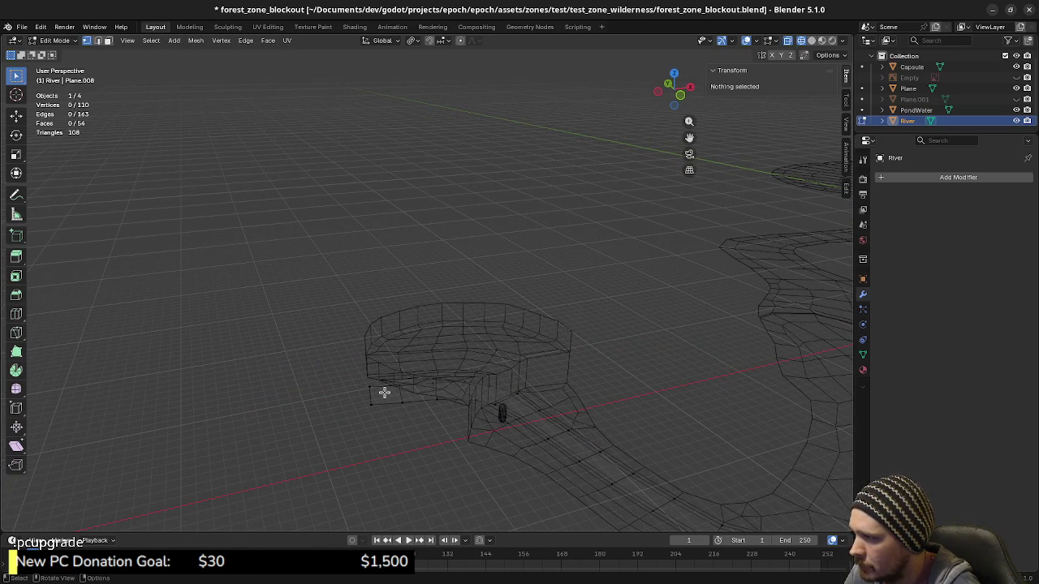
Select the River faces at the pond end and frame them from the top view.
drag(362, 370, 466, 426)
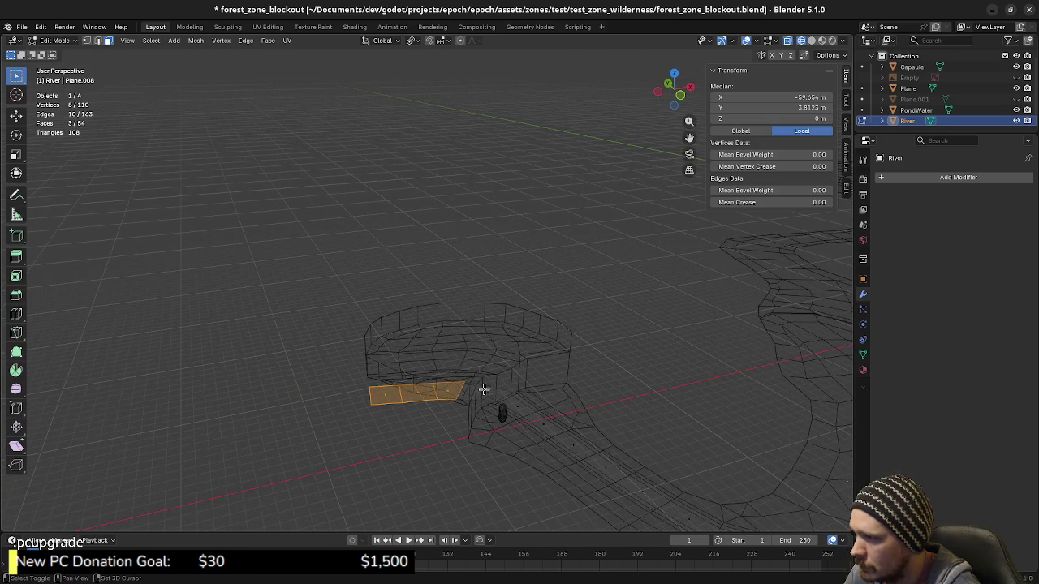
shift+click(490, 393)
shift+click(497, 395)
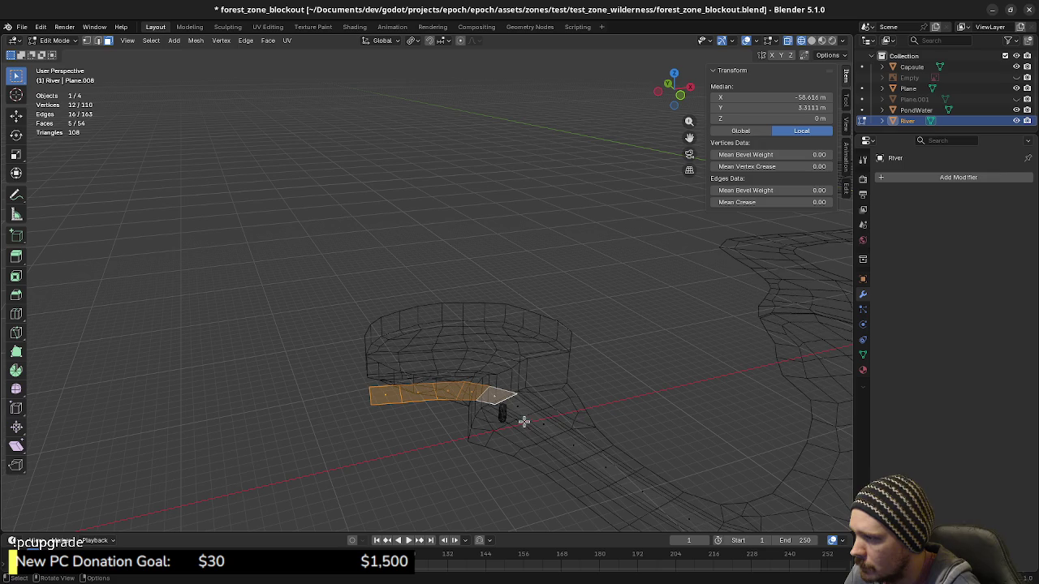
scroll(549, 438, up, 2)
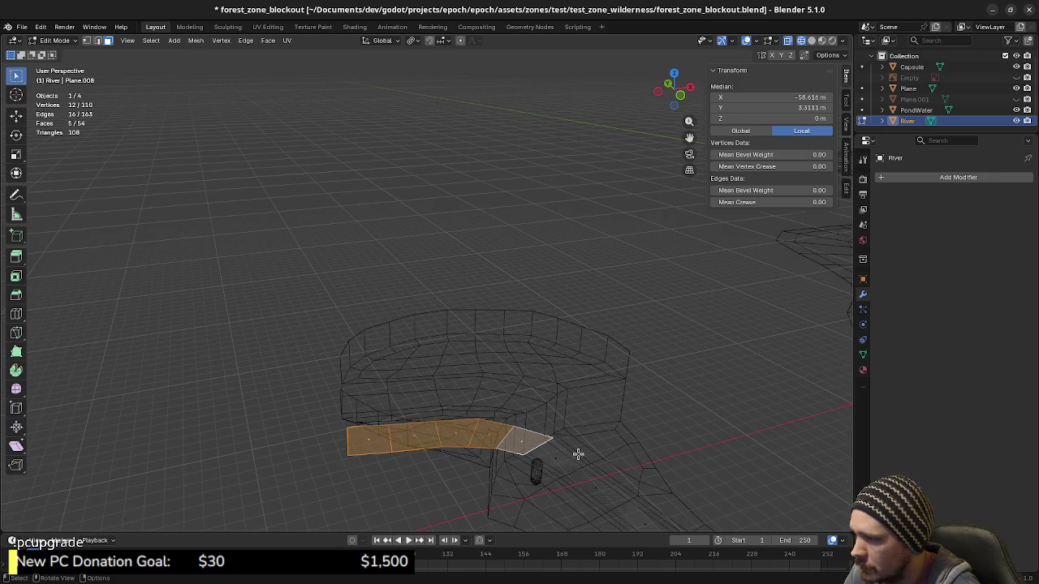
key(KP_7)
key(KP_Decimal)
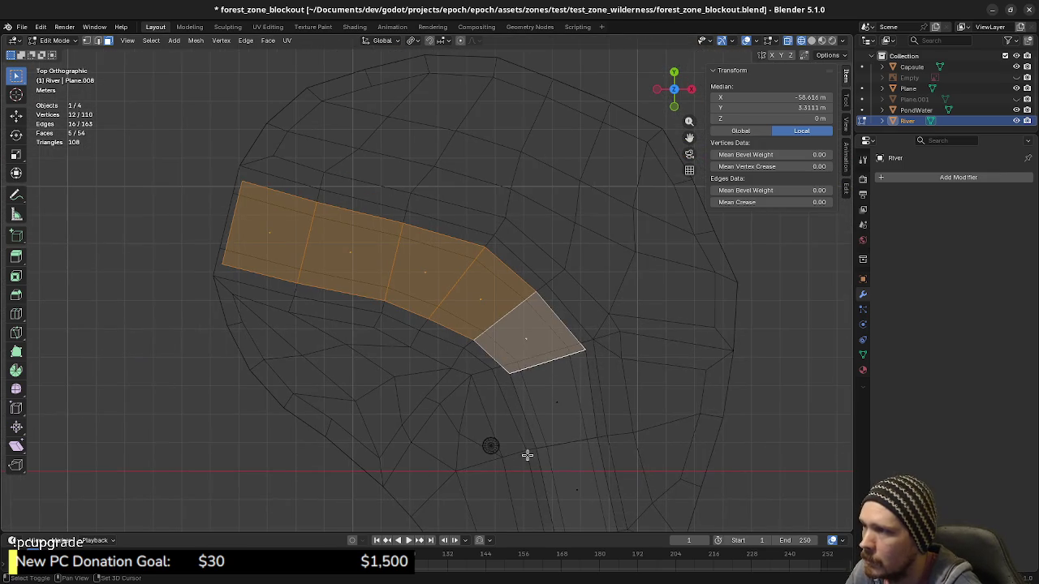
shift+middle_drag(533, 438, 539, 428)
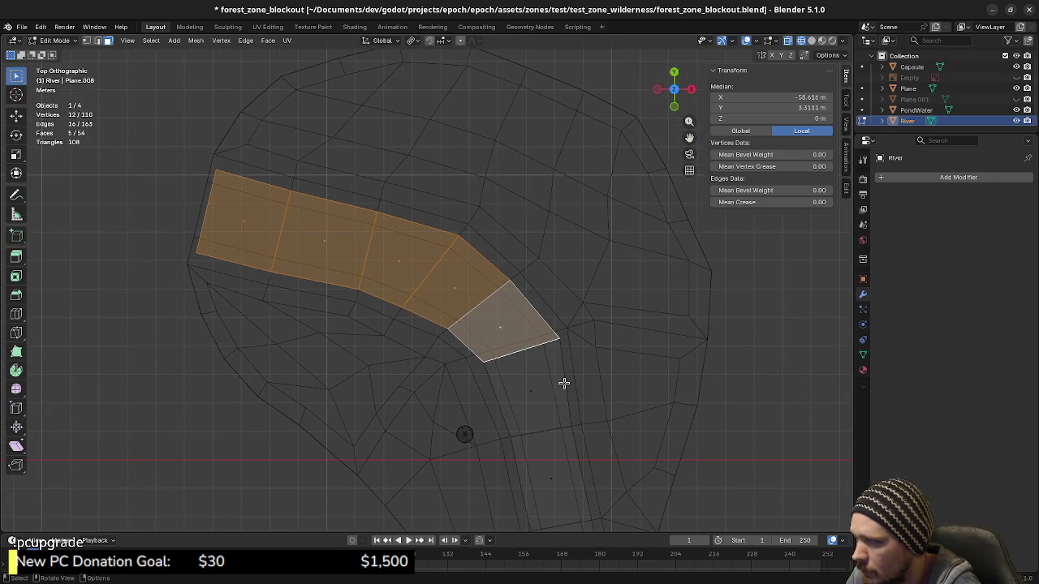
Slightly rotate the edge formed by the two corner vertices at the strip end.
key(1)
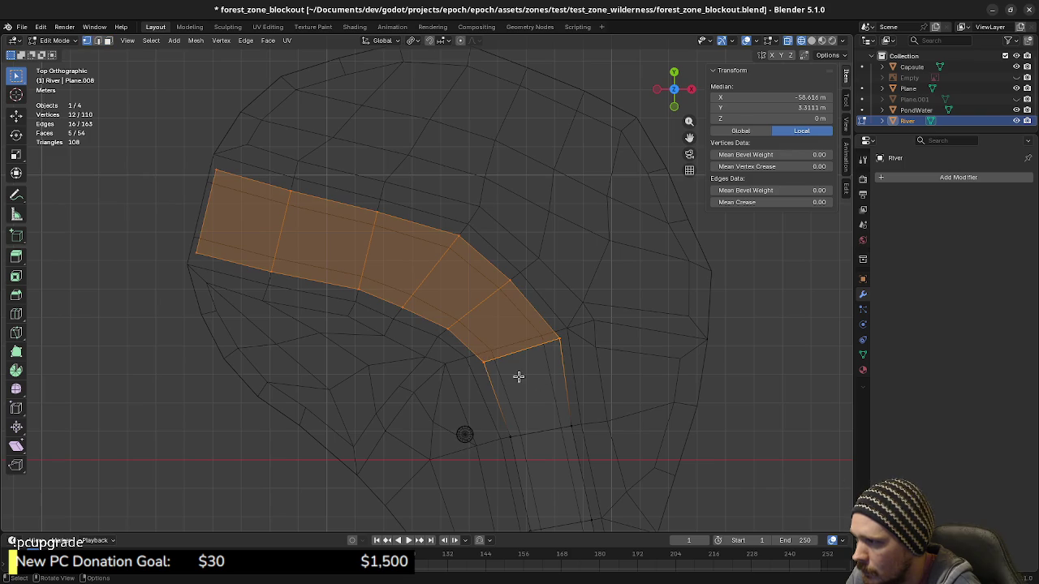
click(484, 362)
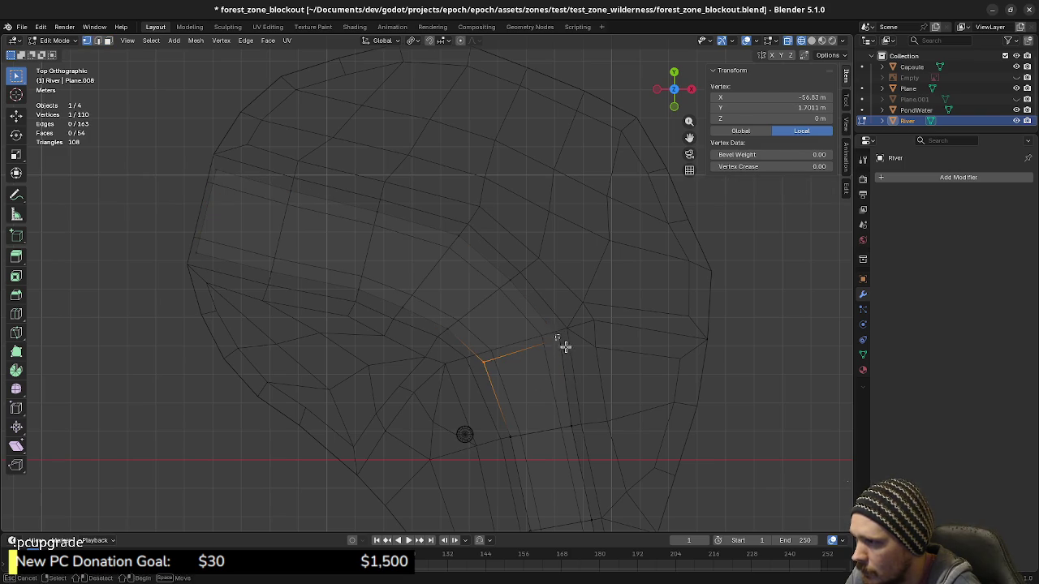
shift+click(560, 341)
key(r)
click(623, 353)
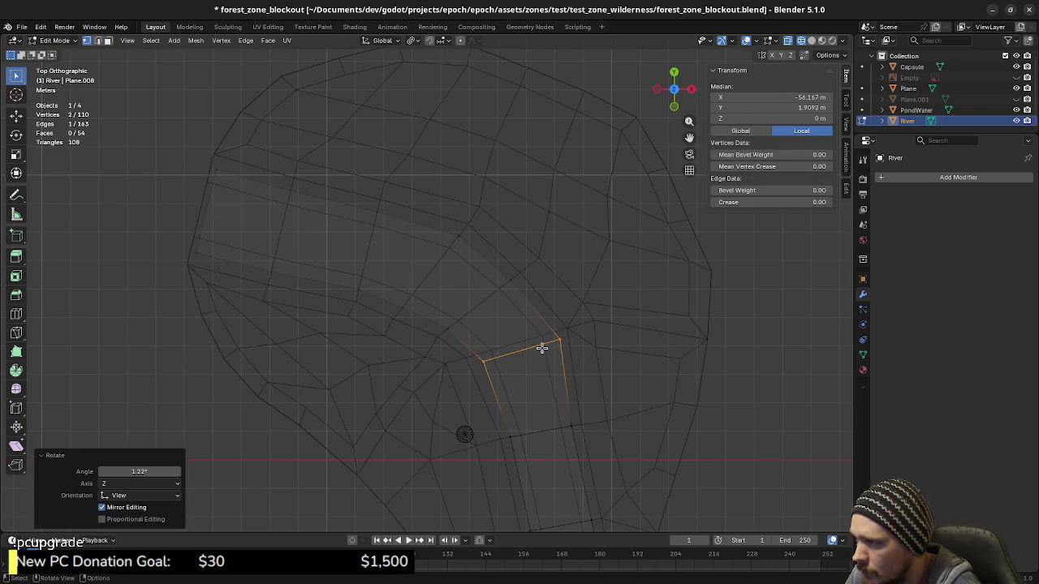
Select five River strip faces and raise them 3 m along Z.
key(3)
click(508, 328)
shift+click(456, 288)
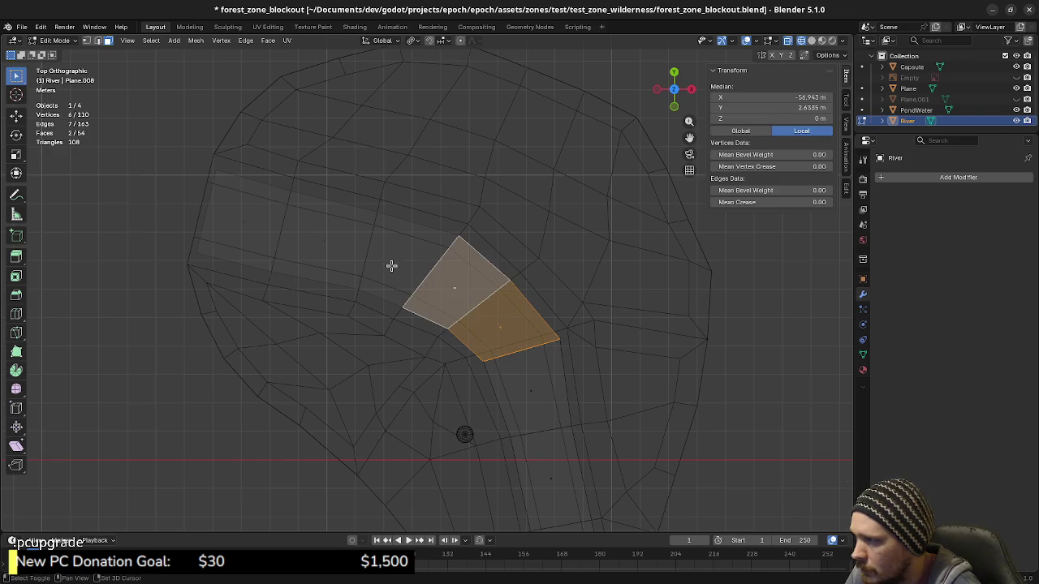
shift+click(381, 261)
shift+click(308, 242)
shift+click(247, 223)
middle_drag(378, 371, 432, 272)
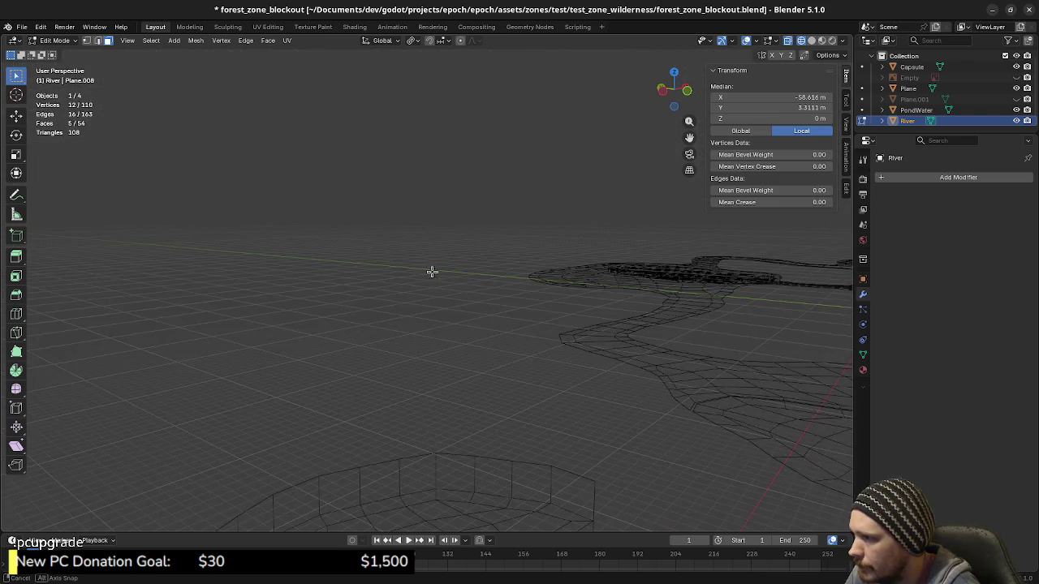
middle_drag(549, 427, 578, 350)
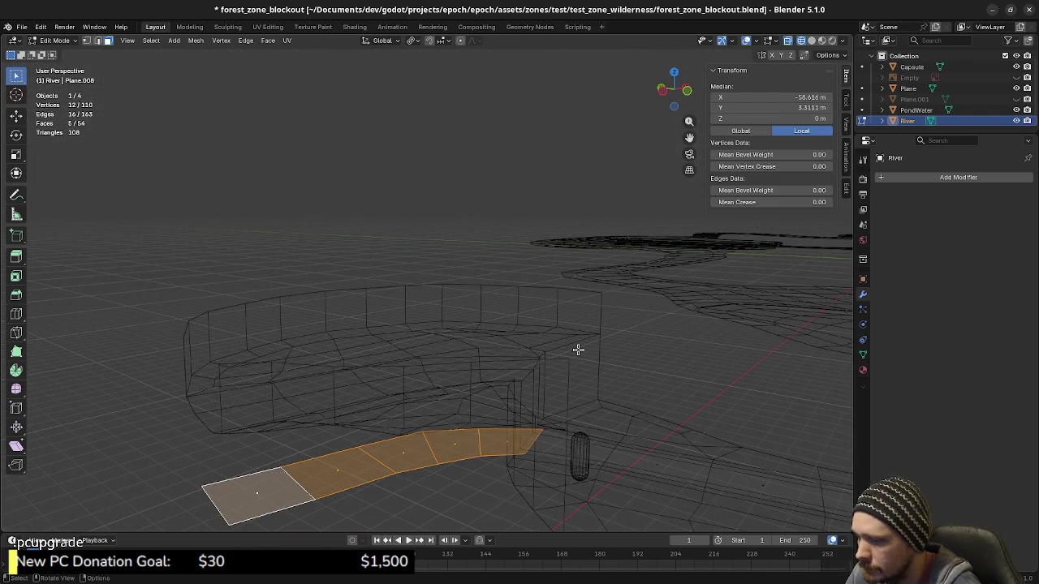
key(KP_1)
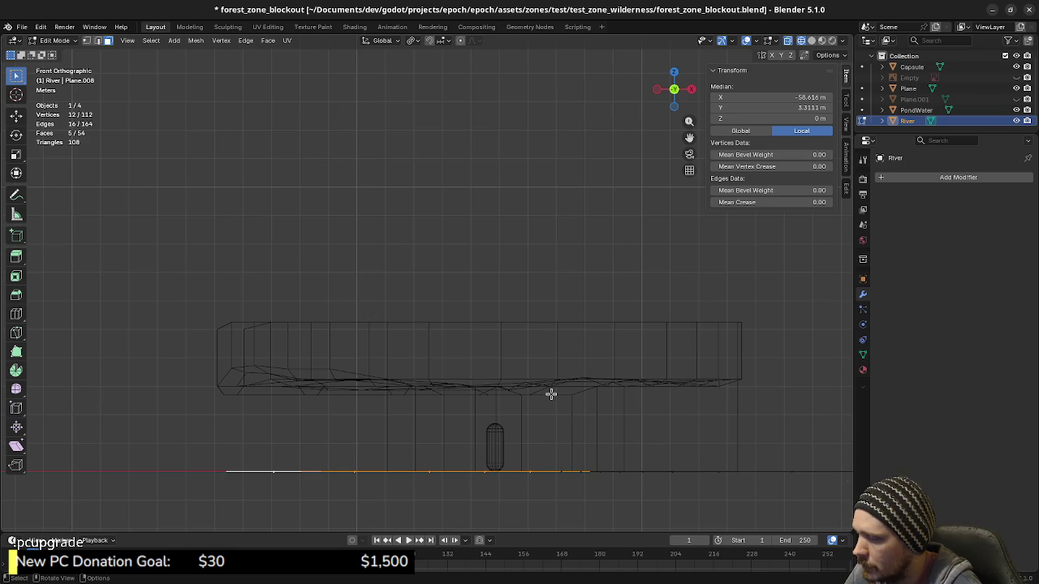
key(g)
key(z)
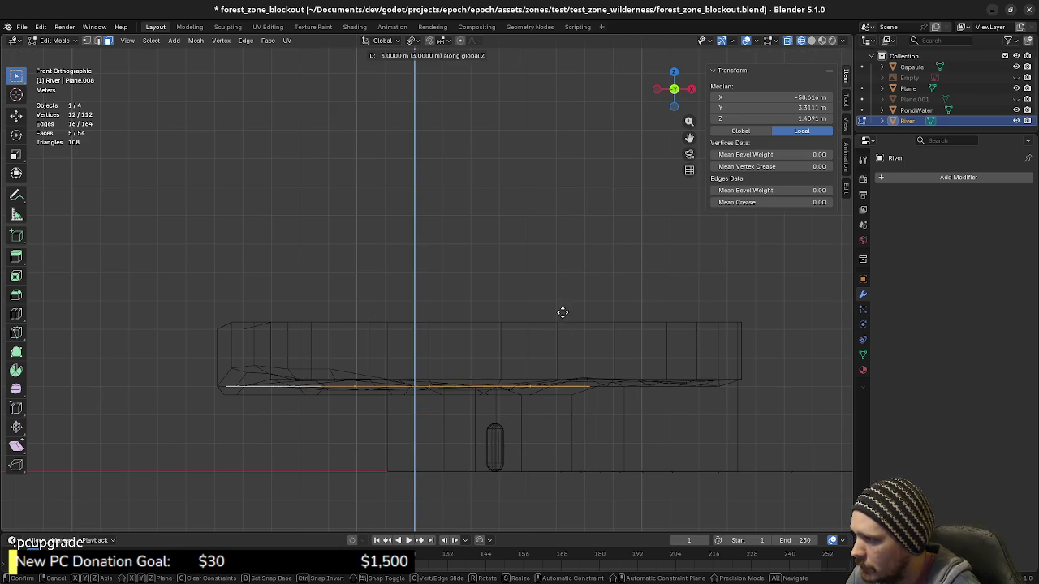
click(561, 311)
Return to solid shading, fill a face between two end edges, and leave Edit Mode.
middle_drag(512, 392, 413, 426)
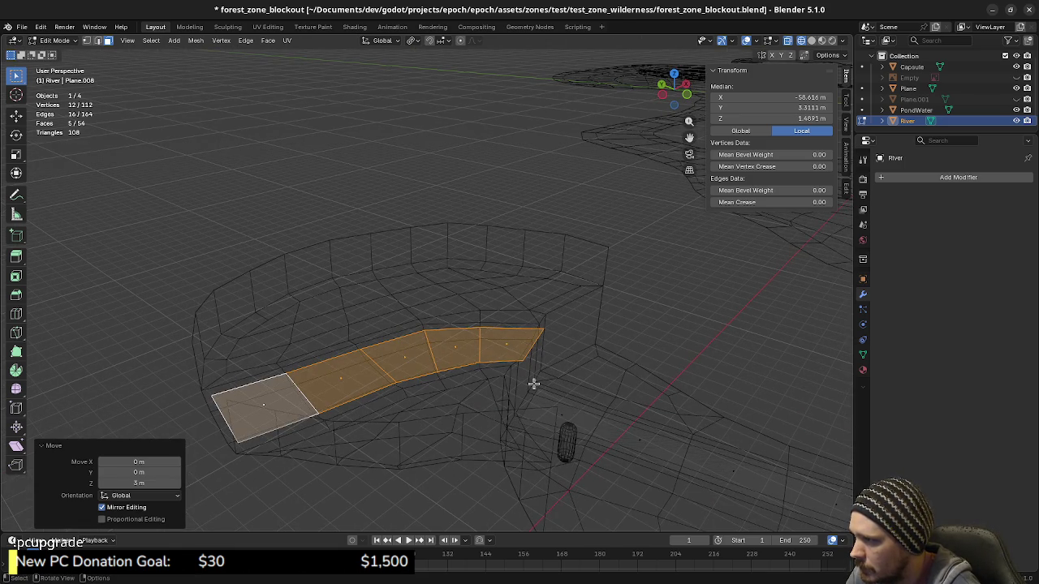
key(z)
click(617, 403)
mouse_move(616, 403)
middle_down()
mouse_move(436, 395)
mouse_move(537, 436)
mouse_move(534, 448)
middle_up()
key(2)
click(531, 454)
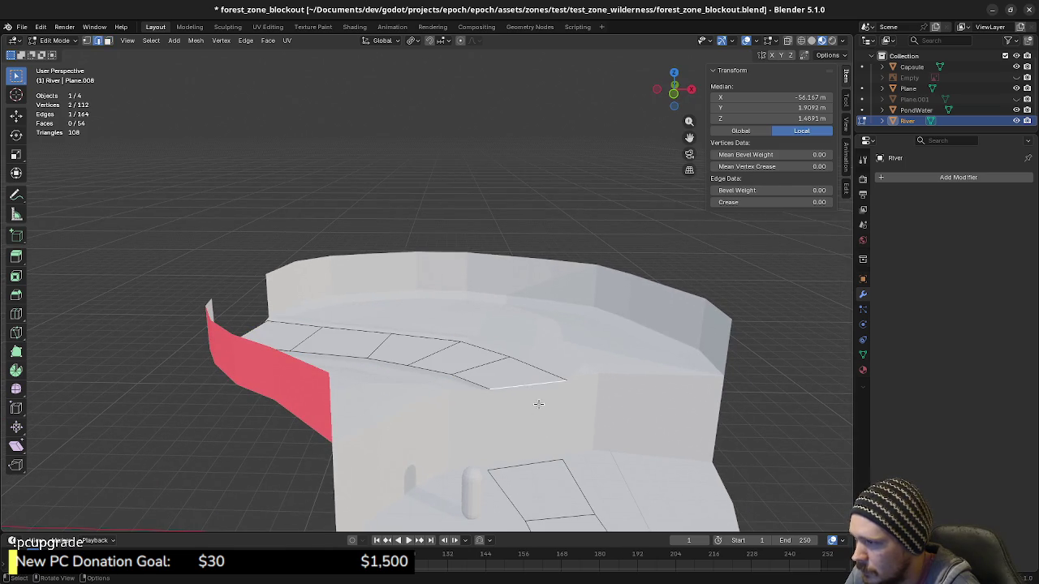
shift+click(531, 459)
key(f)
mouse_move(532, 454)
middle_down()
mouse_move(554, 435)
mouse_move(457, 413)
mouse_move(456, 399)
mouse_move(519, 428)
mouse_move(512, 348)
mouse_move(512, 379)
mouse_move(597, 412)
middle_up()
key(alt+a)
scroll(512, 380, down, 3)
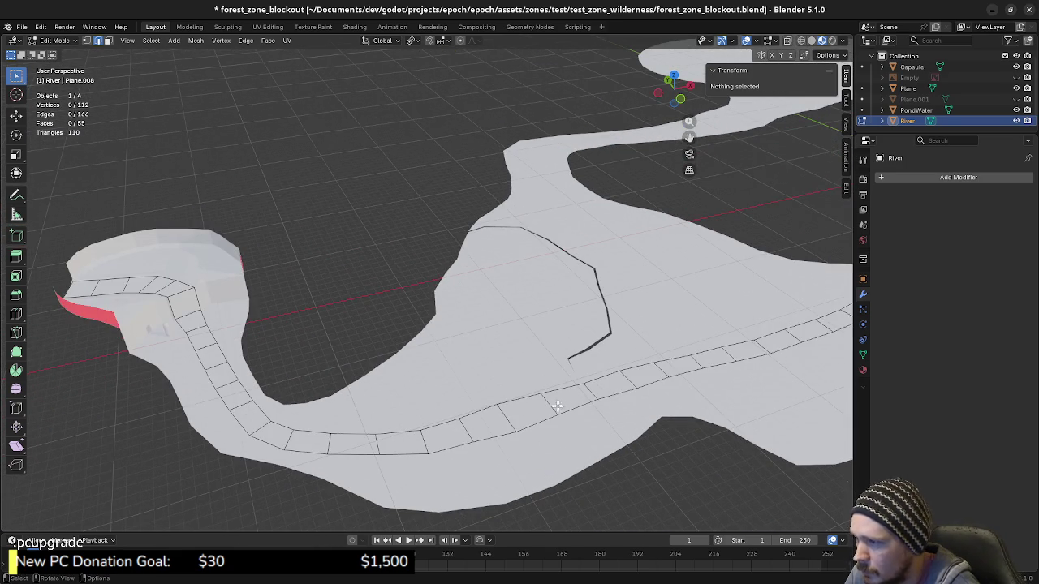
key(Tab)
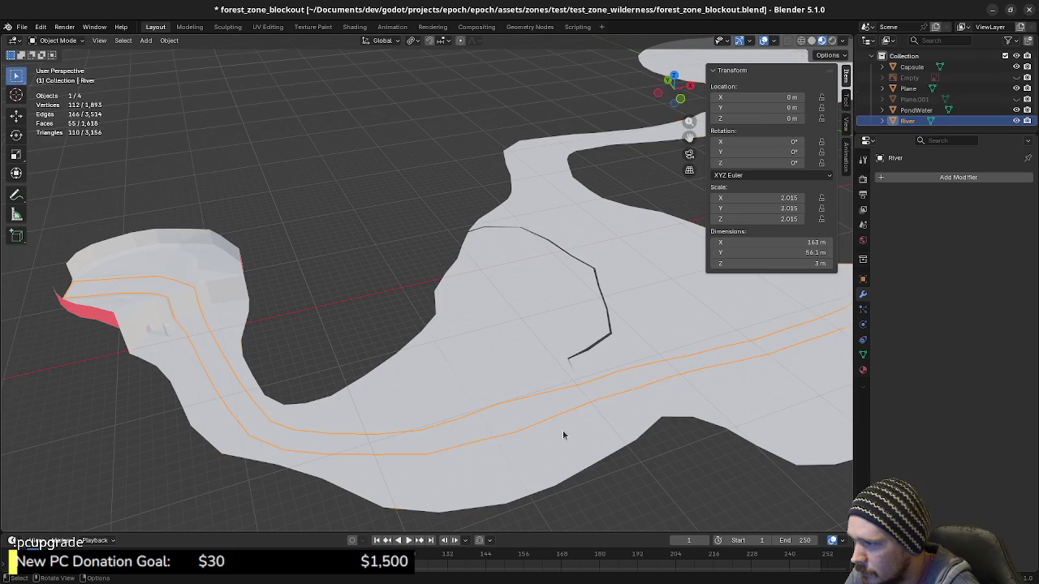
In the Plane terrain's Edit Mode, select a shortest-path face strip along the path band.
click(563, 435)
key(Tab)
mouse_move(634, 428)
middle_down()
mouse_move(570, 430)
mouse_move(551, 394)
middle_up()
middle_drag(458, 388, 430, 389)
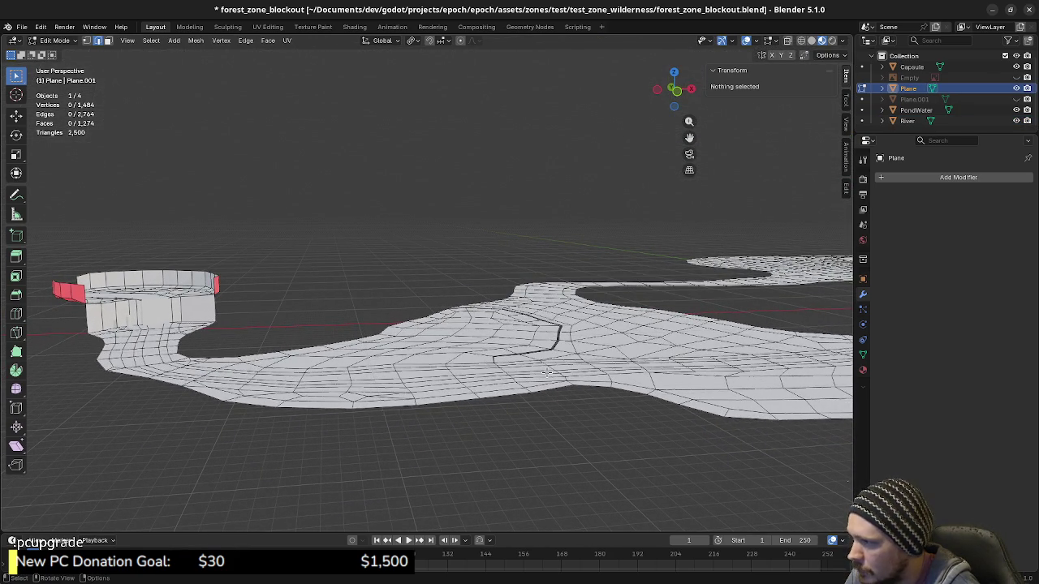
mouse_move(547, 372)
shift+middle_down()
mouse_move(376, 385)
mouse_move(644, 380)
mouse_move(580, 438)
shift+middle_up()
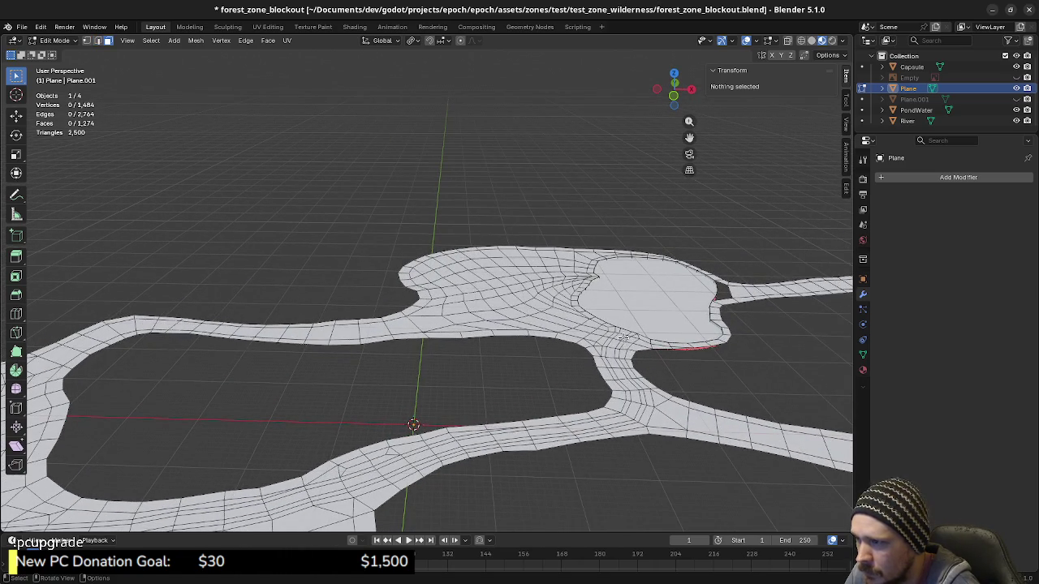
click(624, 333)
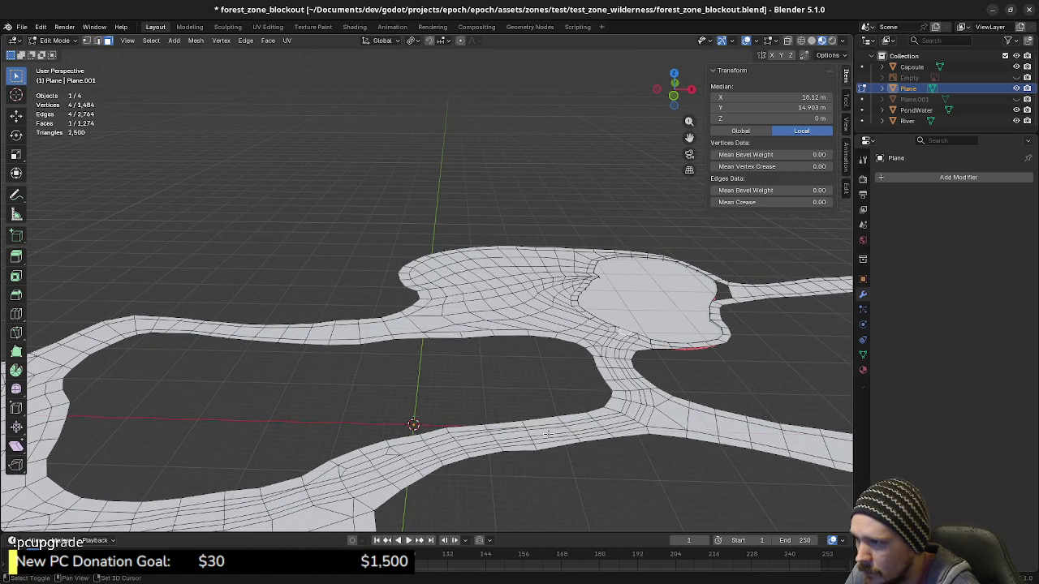
mouse_move(605, 403)
shift+middle_down()
mouse_move(388, 395)
mouse_move(436, 420)
mouse_move(353, 470)
shift+middle_up()
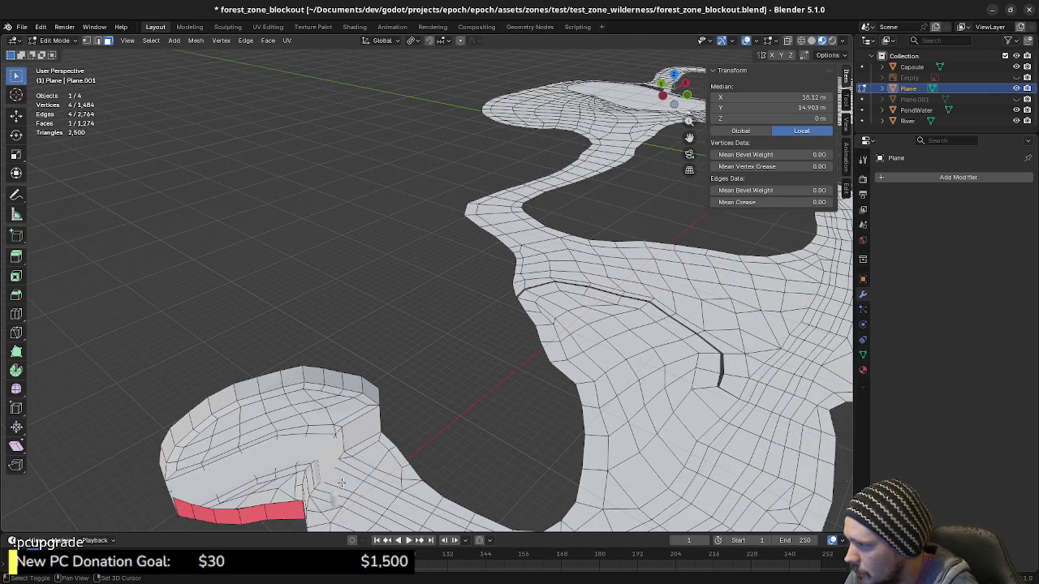
scroll(353, 487, down, 2)
shift+click(370, 435)
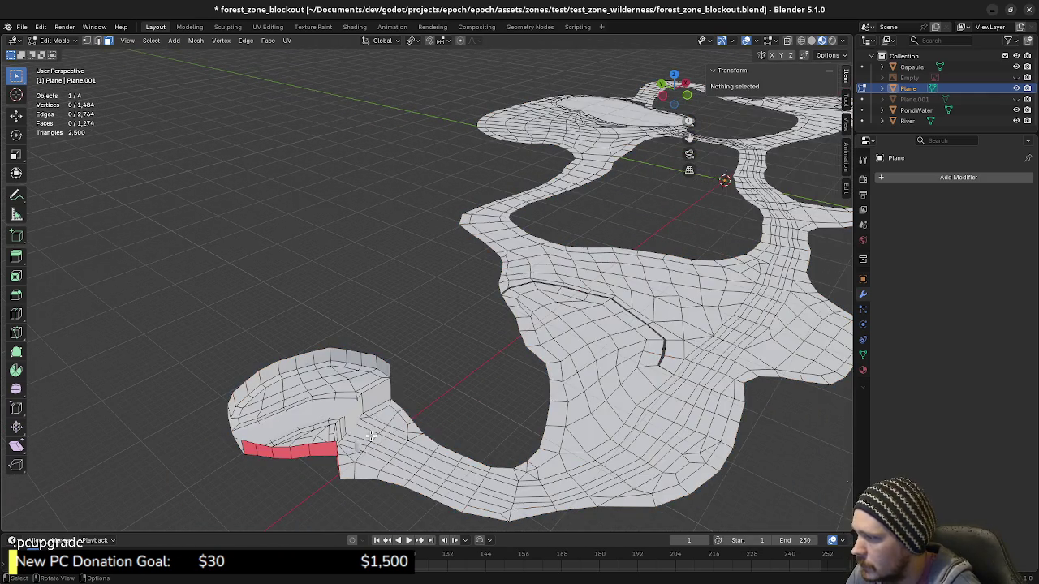
middle_drag(759, 315, 645, 312)
scroll(645, 313, down, 2)
ctrl+scroll(635, 334, down, 2)
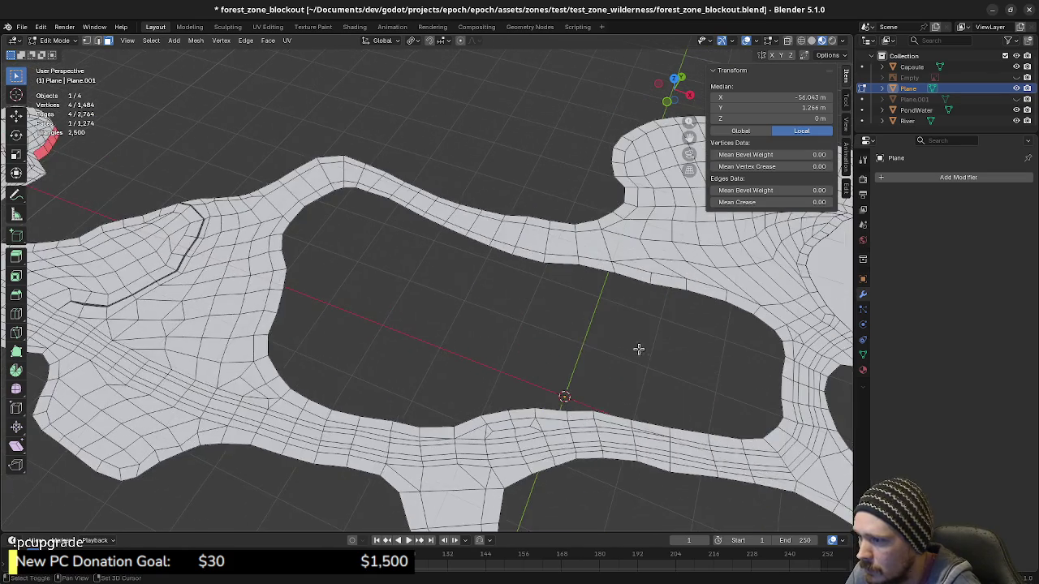
scroll(638, 350, up, 2)
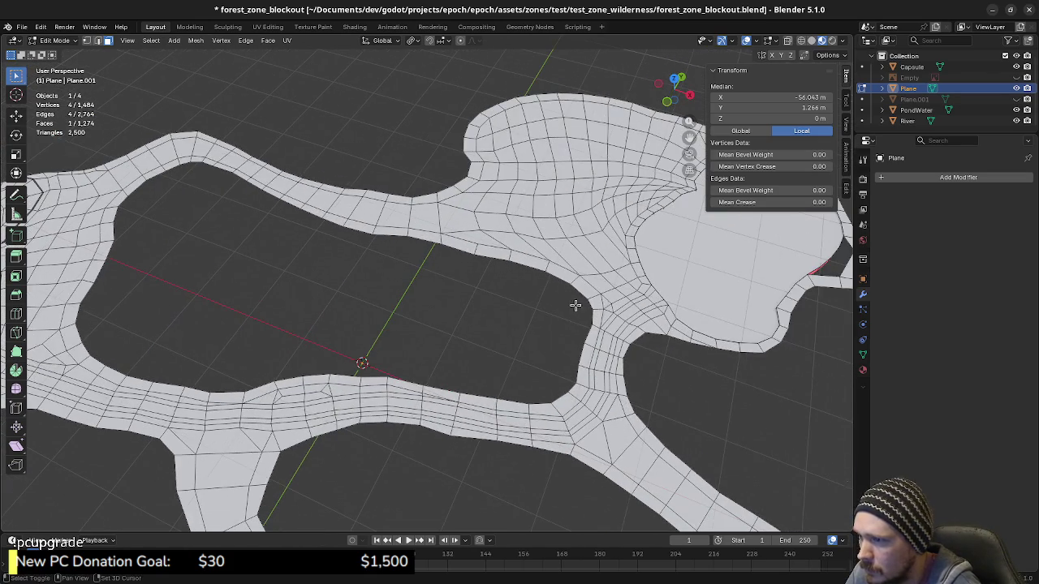
ctrl+shift+click(656, 299)
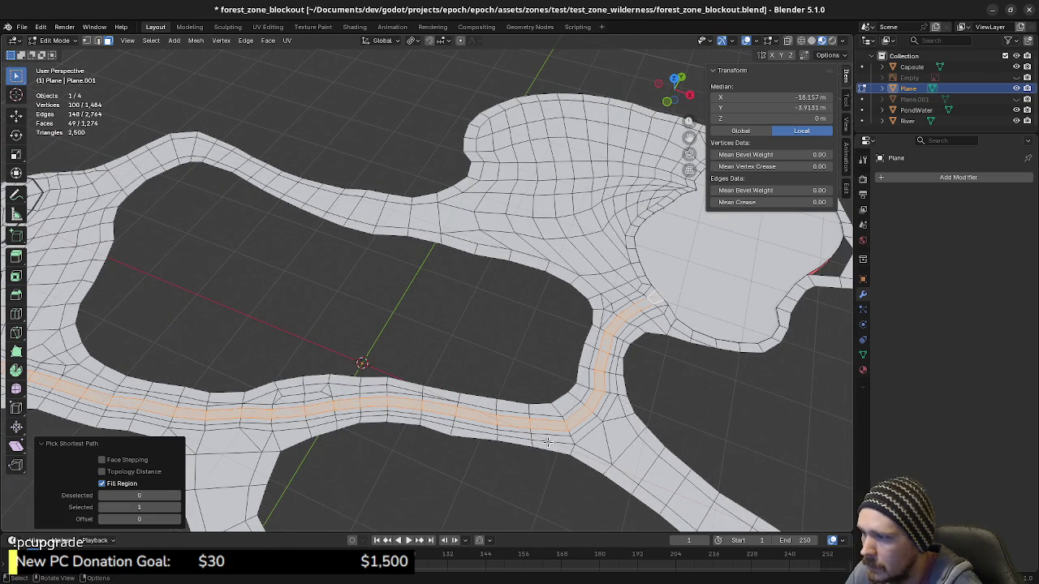
mouse_move(512, 464)
middle_down()
mouse_move(560, 434)
mouse_move(563, 324)
mouse_move(544, 364)
middle_up()
Lower the strip by 0.3 m with gz-0.3, then return to Object Mode and deselect.
text(gz)
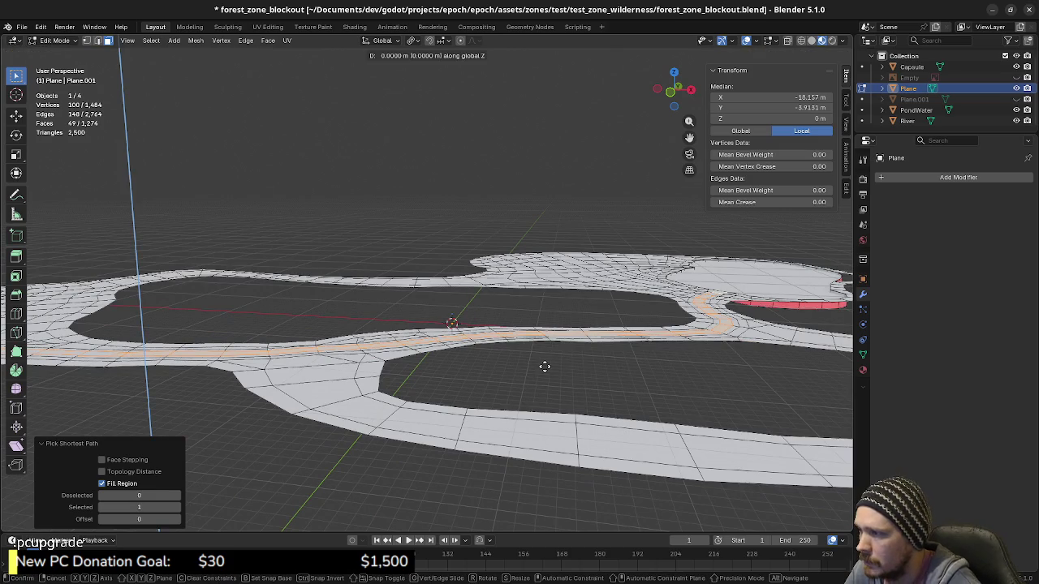
text(-0.3)
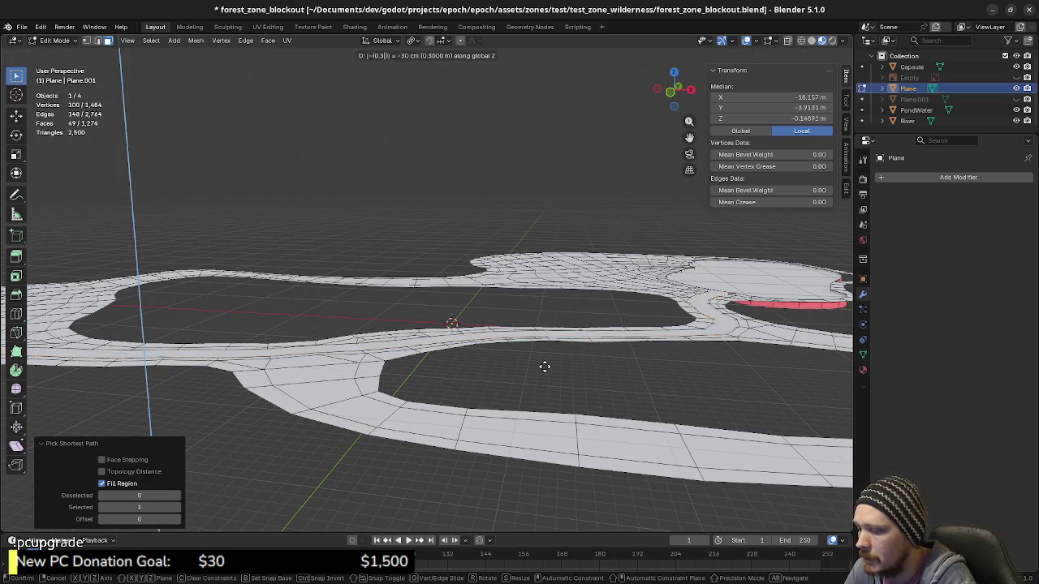
key(Return)
mouse_move(519, 375)
shift+middle_down()
mouse_move(235, 319)
mouse_move(276, 286)
shift+middle_up()
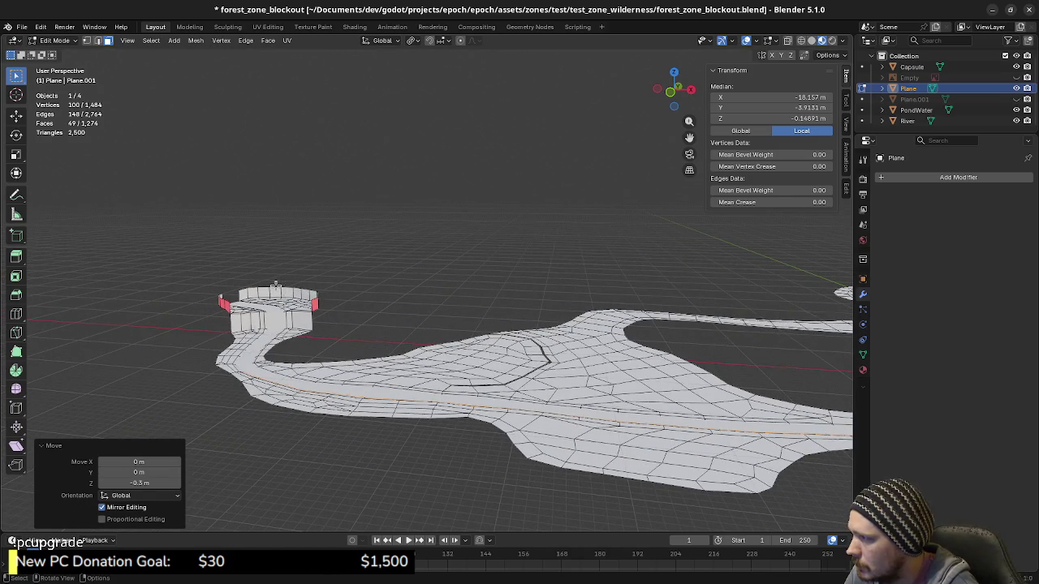
mouse_move(380, 406)
middle_down()
mouse_move(431, 425)
mouse_move(566, 383)
middle_up()
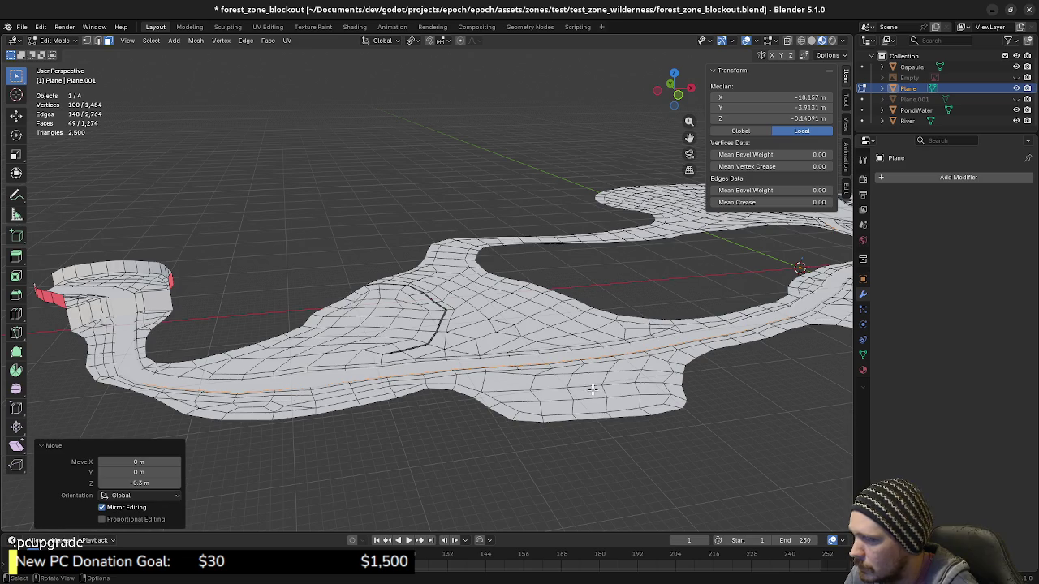
key(Tab)
key(alt+a)
scroll(600, 397, up, 2)
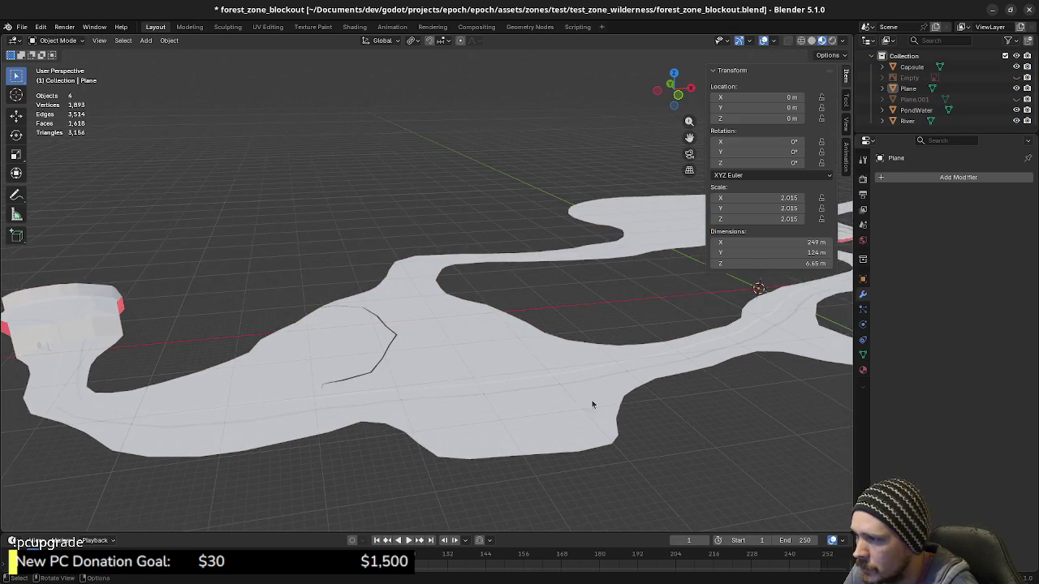
middle_drag(591, 403, 588, 374)
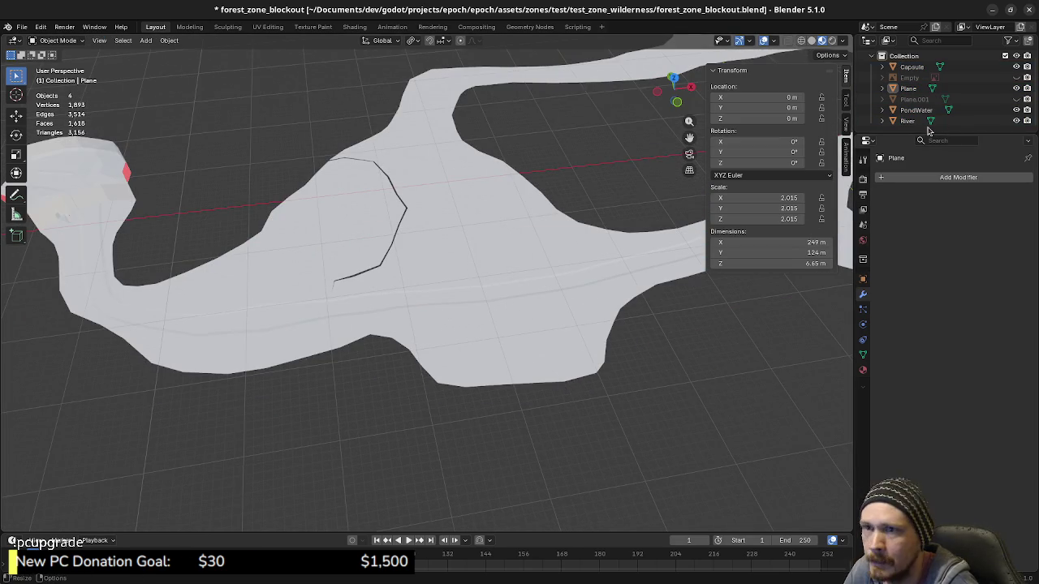
Enter Edit Mode on the River object and select its strip.
click(513, 294)
key(Tab)
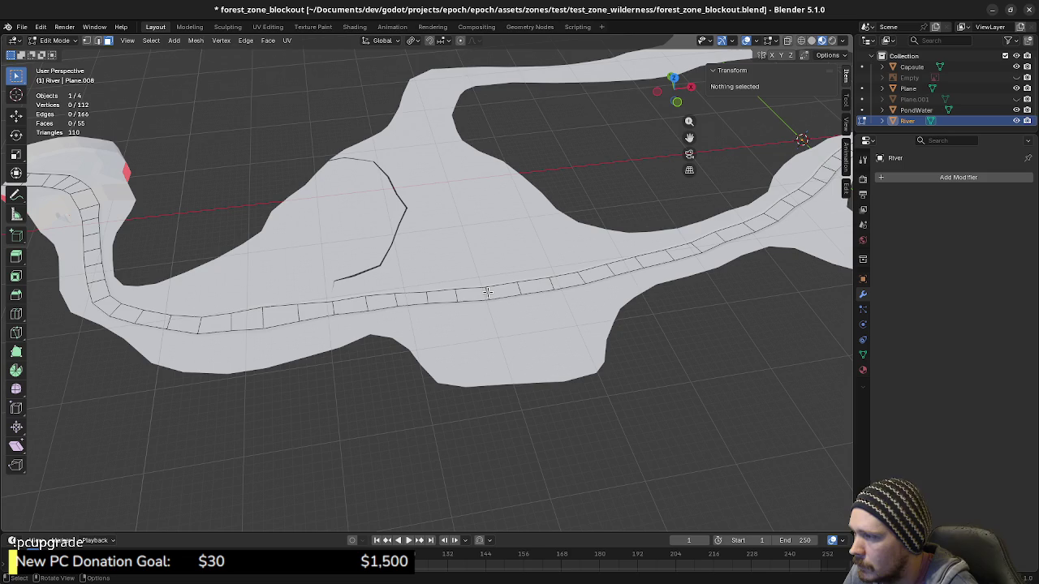
key(a)
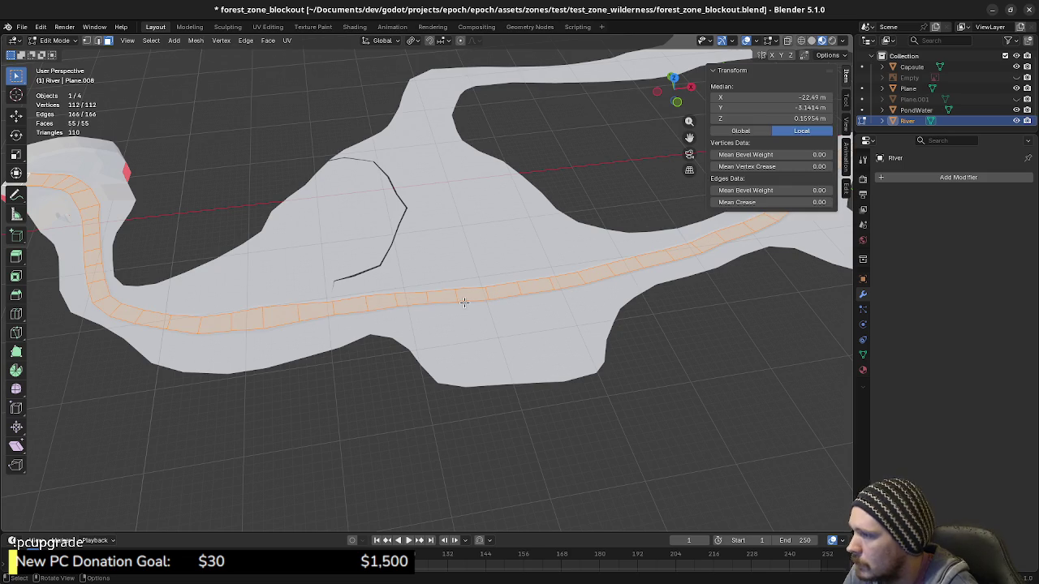
alt+click(464, 301)
key(alt+a)
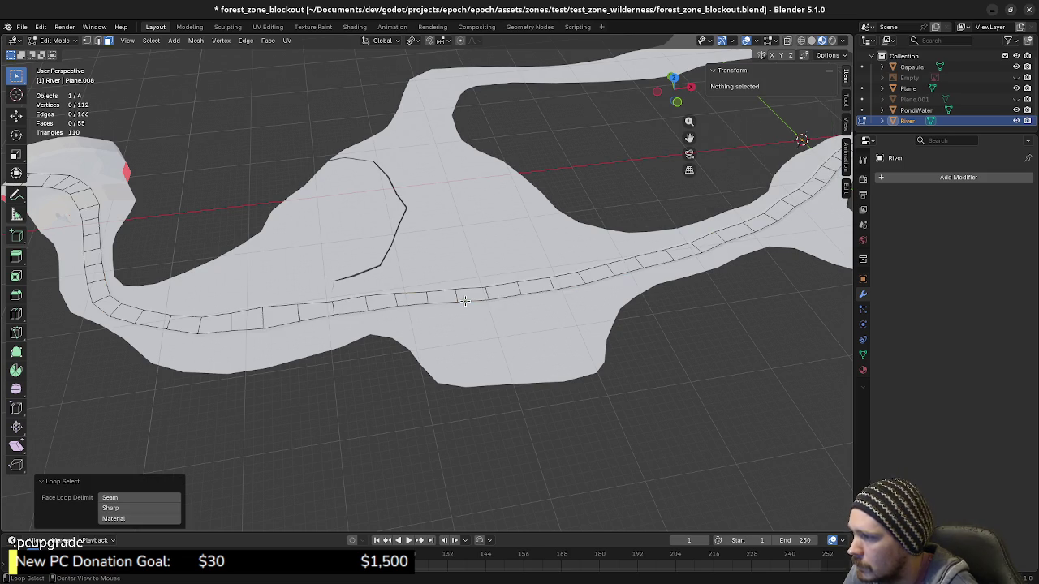
alt+click(465, 301)
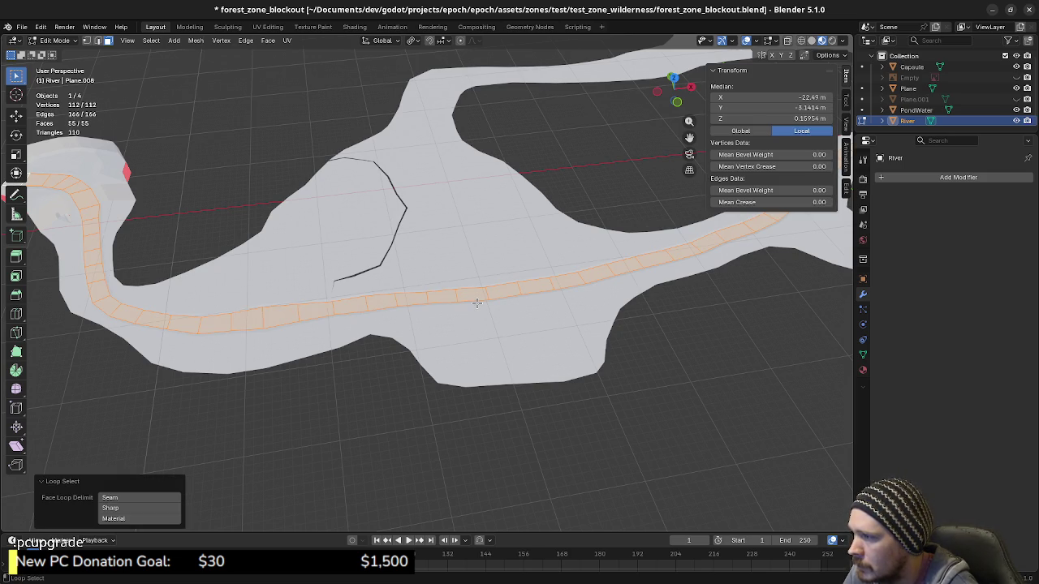
Select the River strip's cross edges and start scaling them, then cancel.
key(2)
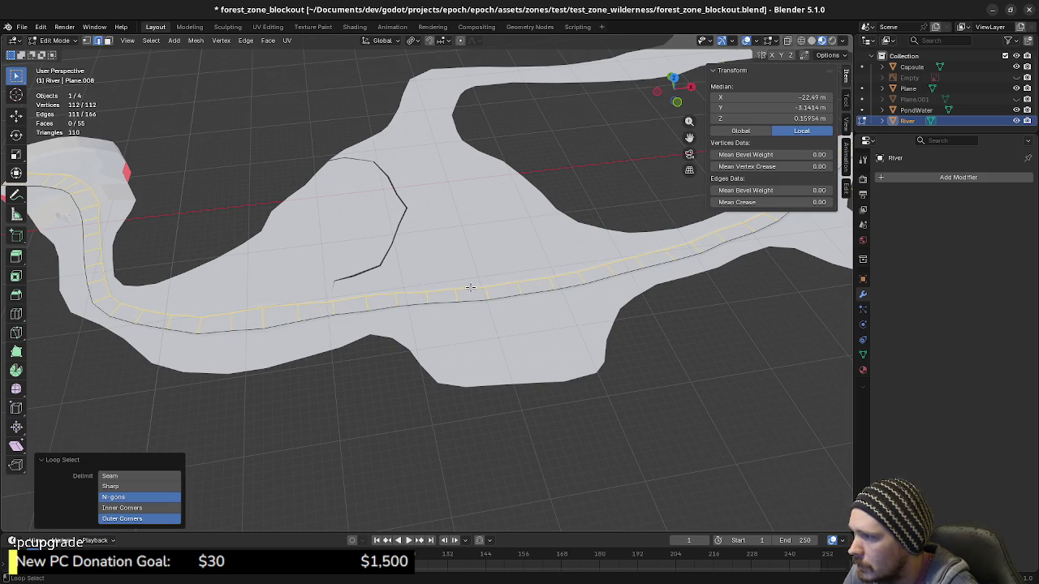
ctrl+alt+click(470, 287)
mouse_move(470, 287)
shift+middle_down()
mouse_move(611, 381)
mouse_move(560, 378)
shift+middle_up()
shift+middle_drag(567, 288, 503, 285)
key(s)
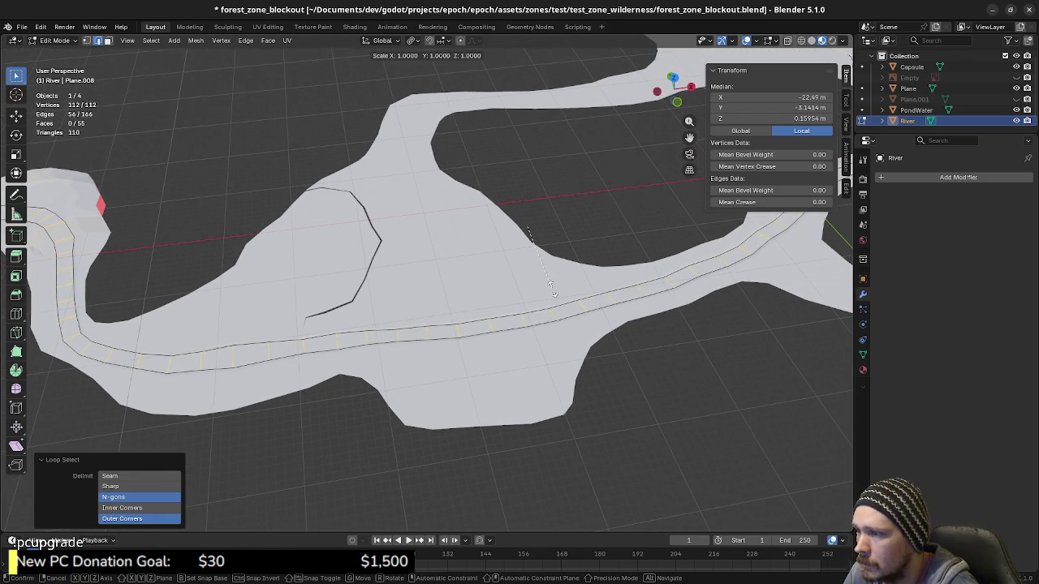
key(Escape)
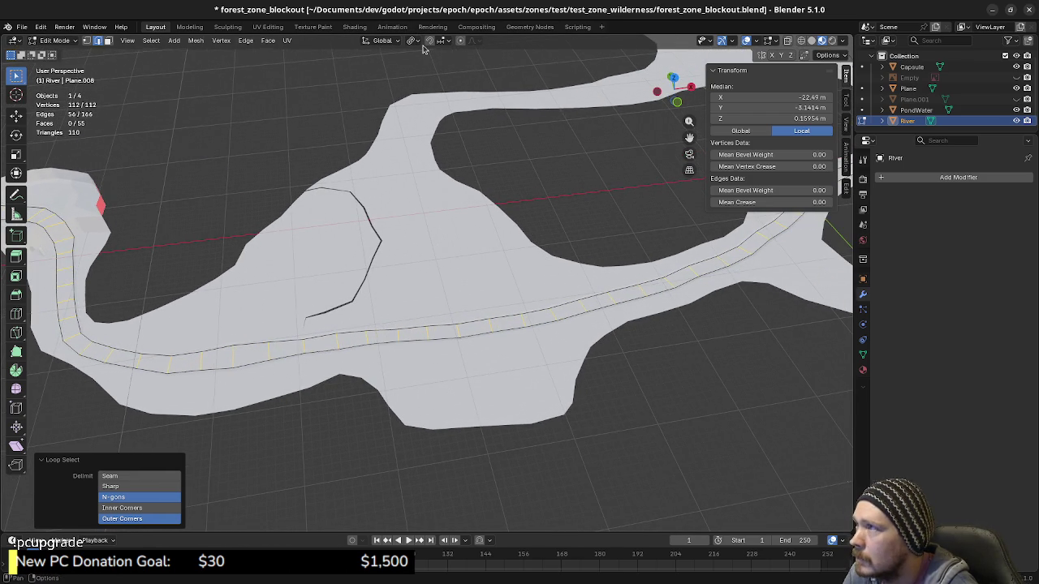
Set the Pivot Point to Individual Origins, abandon widening the edges, and exit Edit Mode.
click(414, 40)
click(438, 91)
key(s)
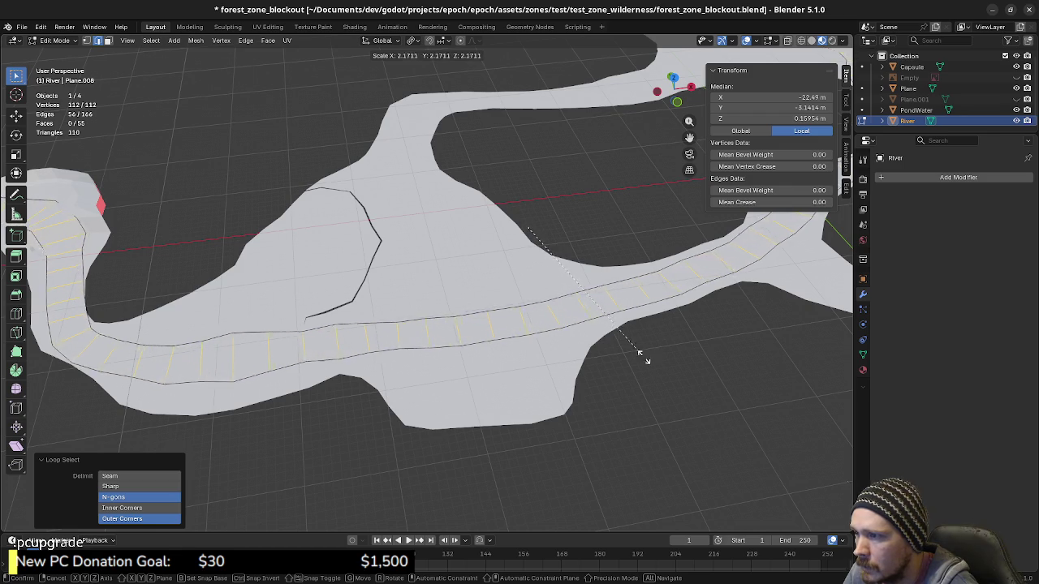
key(Escape)
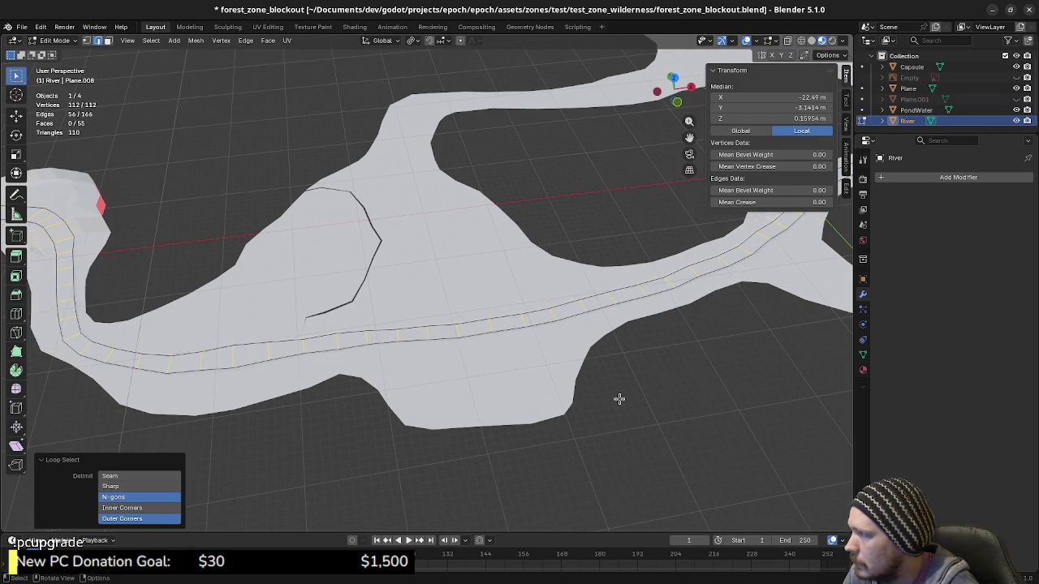
middle_drag(619, 398, 546, 373)
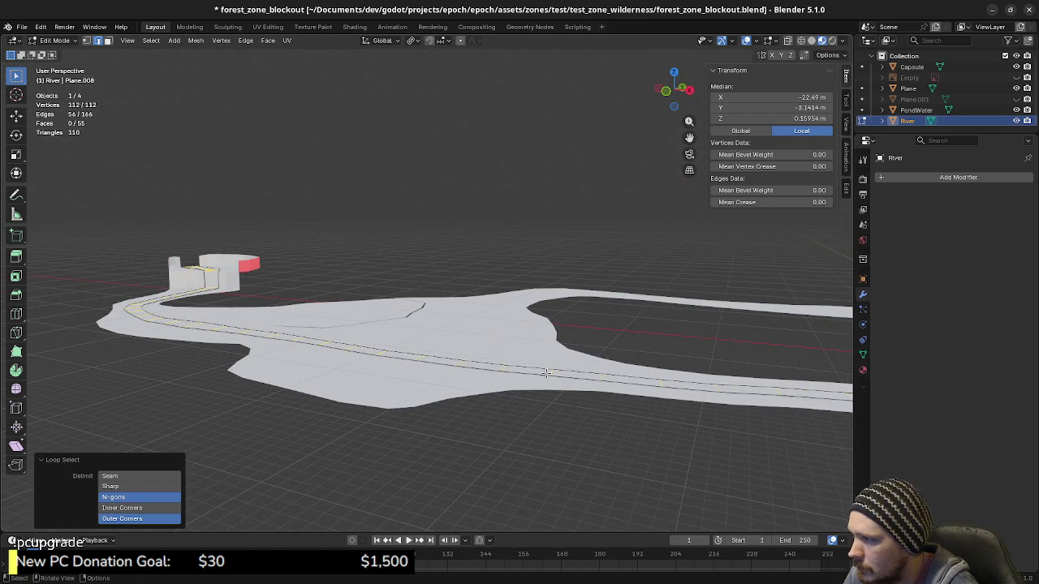
key(Tab)
scroll(607, 359, up, 3)
Inspect the river layout, then save forest_zone_blockout.blend and switch to Godot.
scroll(452, 373, up, 3)
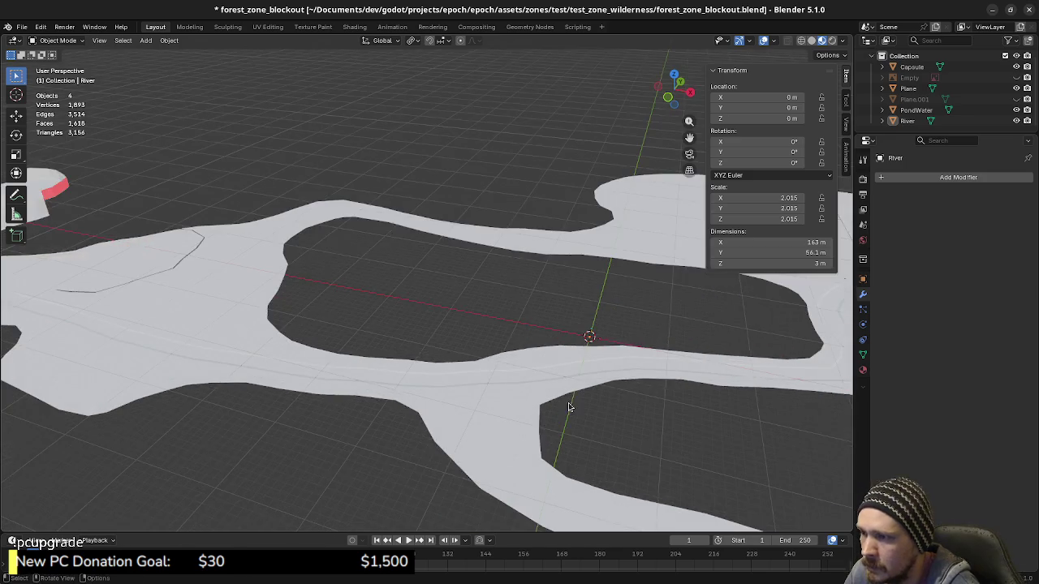
mouse_move(569, 406)
middle_down()
mouse_move(598, 364)
mouse_move(603, 440)
middle_up()
right_click(572, 388)
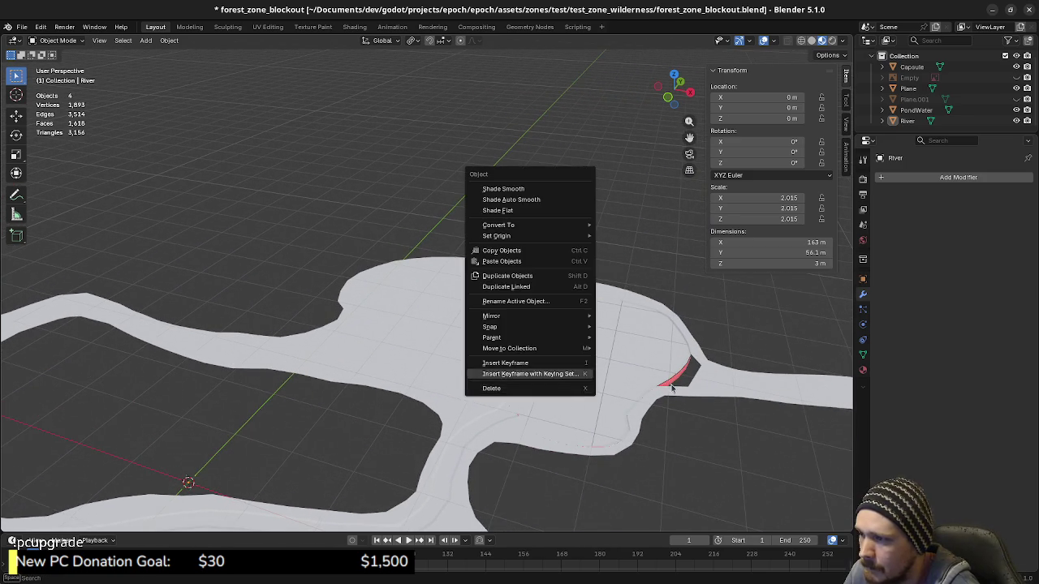
mouse_move(671, 387)
middle_down()
mouse_move(492, 364)
mouse_move(661, 393)
mouse_move(508, 407)
mouse_move(535, 469)
mouse_move(487, 433)
mouse_move(533, 406)
mouse_move(733, 406)
mouse_move(520, 377)
mouse_move(547, 425)
middle_up()
scroll(559, 381, up, 3)
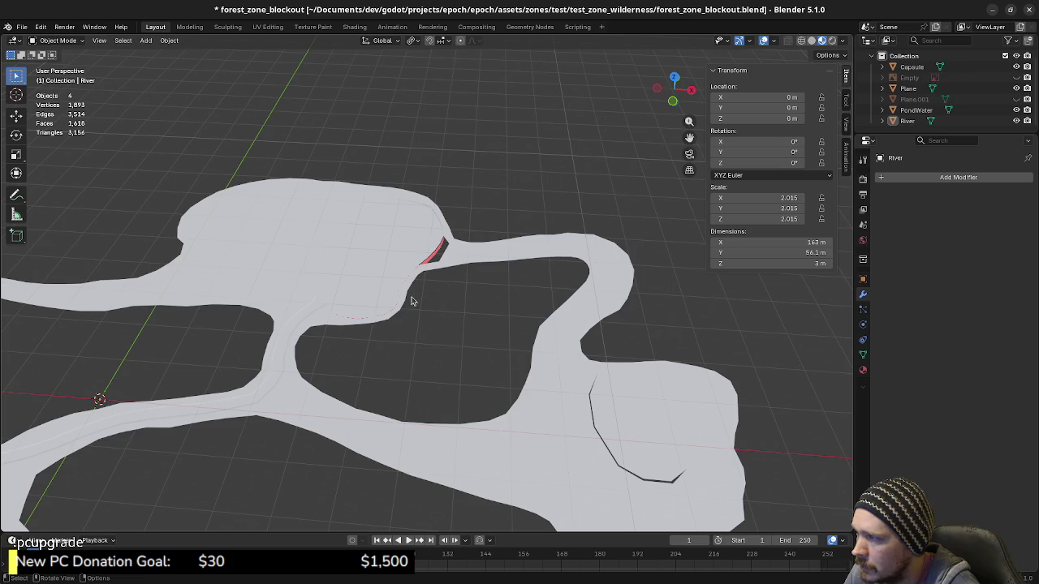
shift+middle_drag(411, 301, 521, 379)
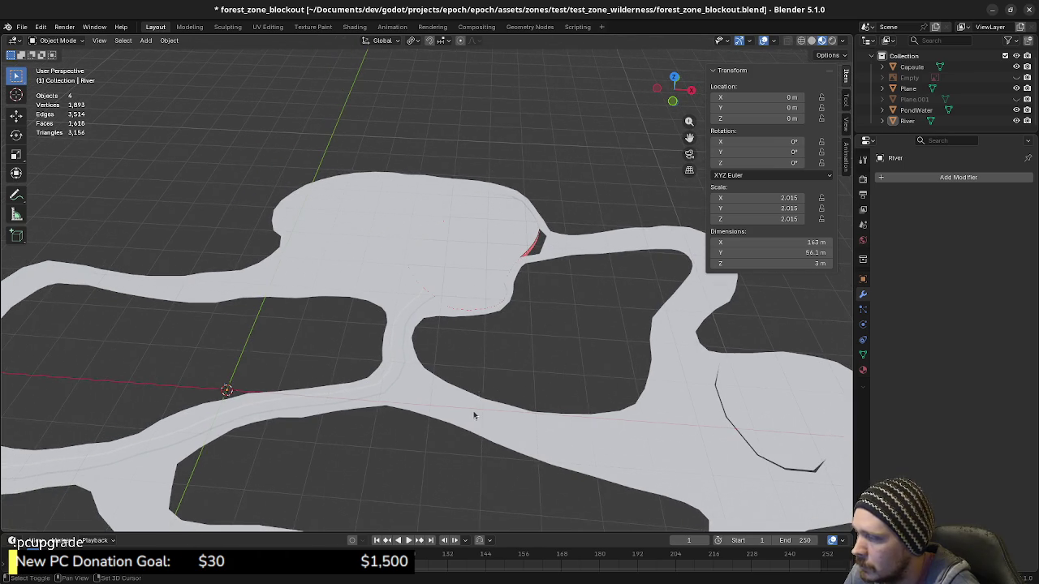
mouse_move(473, 416)
middle_down()
mouse_move(560, 376)
mouse_move(514, 352)
mouse_move(584, 384)
middle_up()
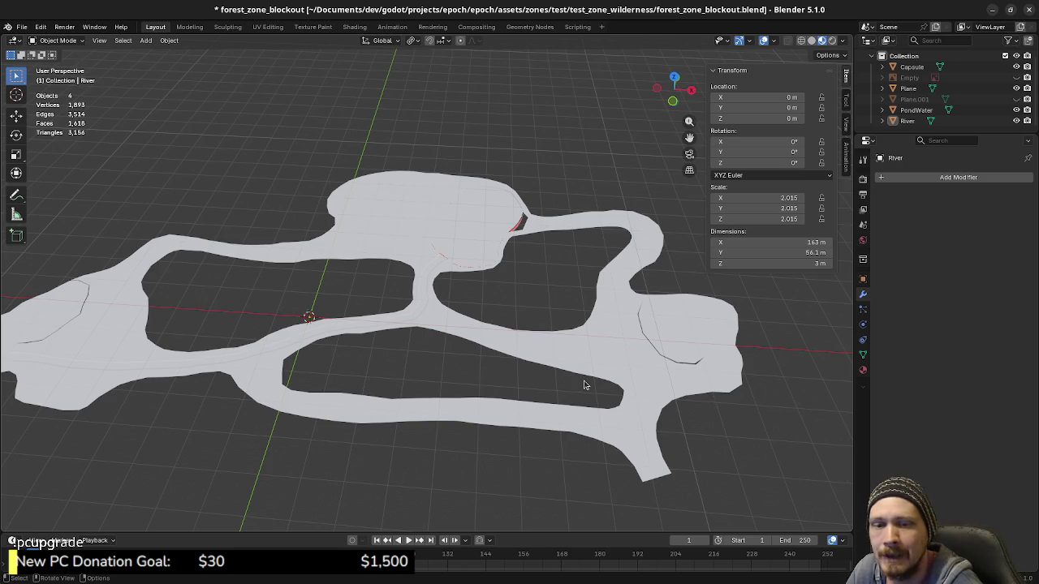
mouse_move(577, 402)
middle_down()
mouse_move(626, 422)
mouse_move(573, 366)
middle_up()
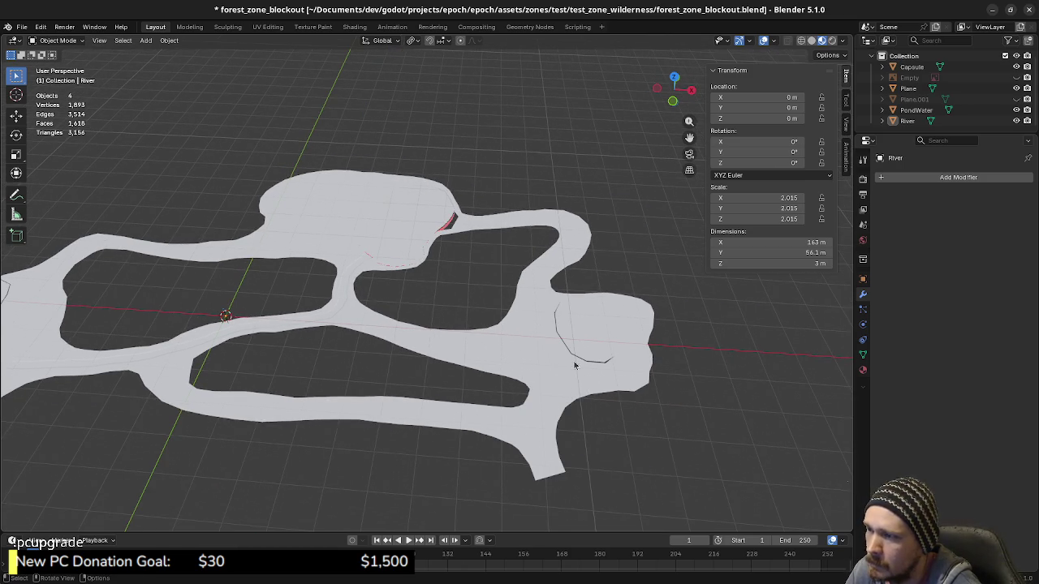
mouse_move(483, 388)
middle_down()
mouse_move(431, 389)
mouse_move(513, 388)
middle_up()
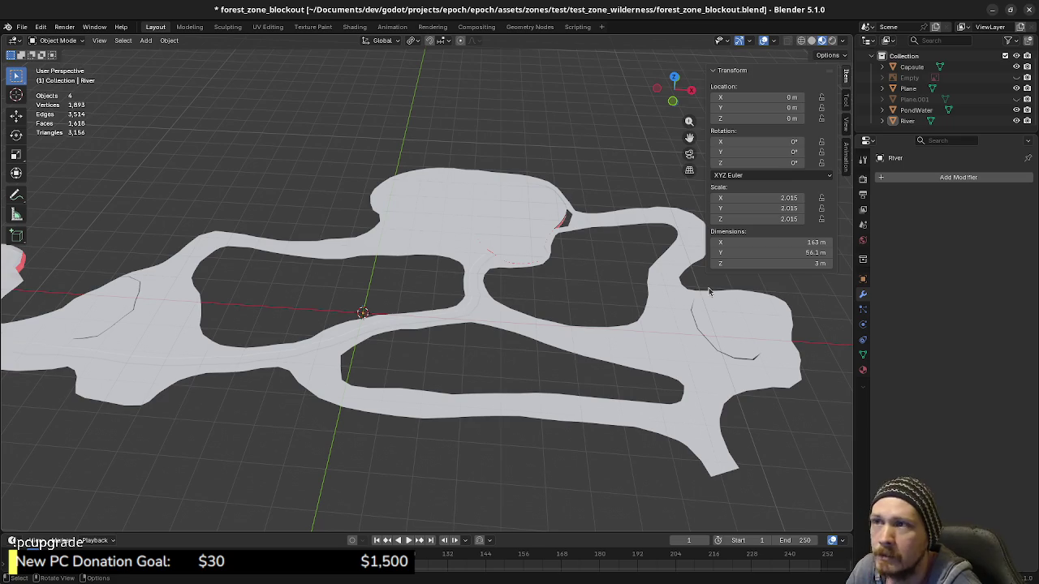
key(ctrl+s)
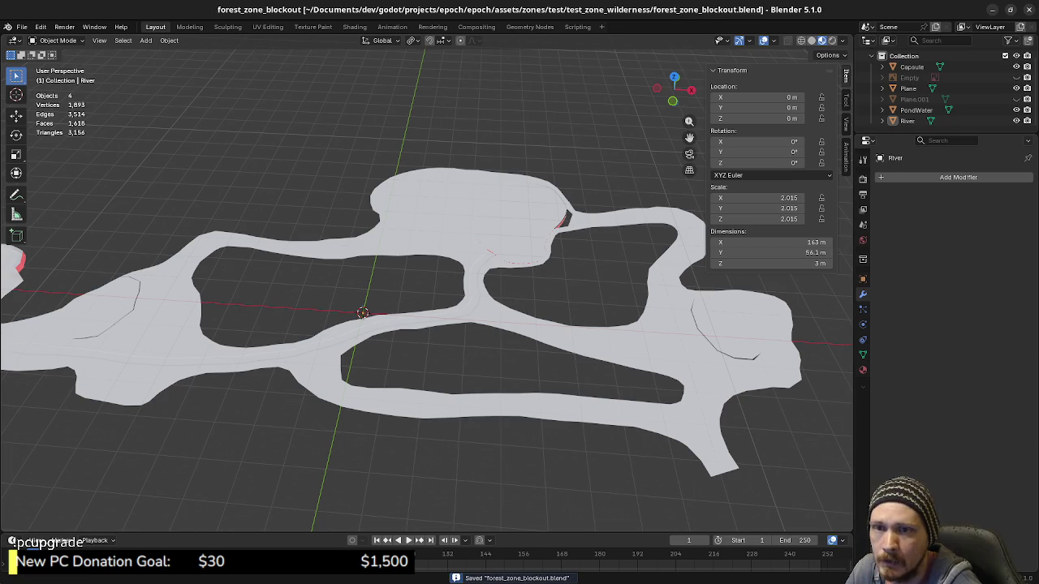
key(alt+Tab)
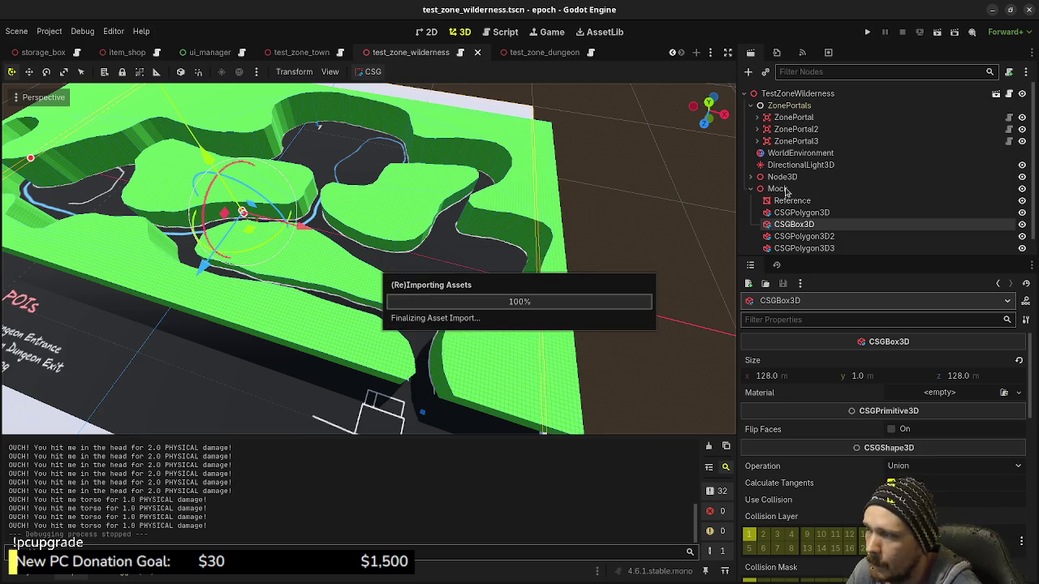
Collapse Mock, select the TestZoneWilderness root, and pick forest_zone_blockout.blend in FileSystem.
click(783, 189)
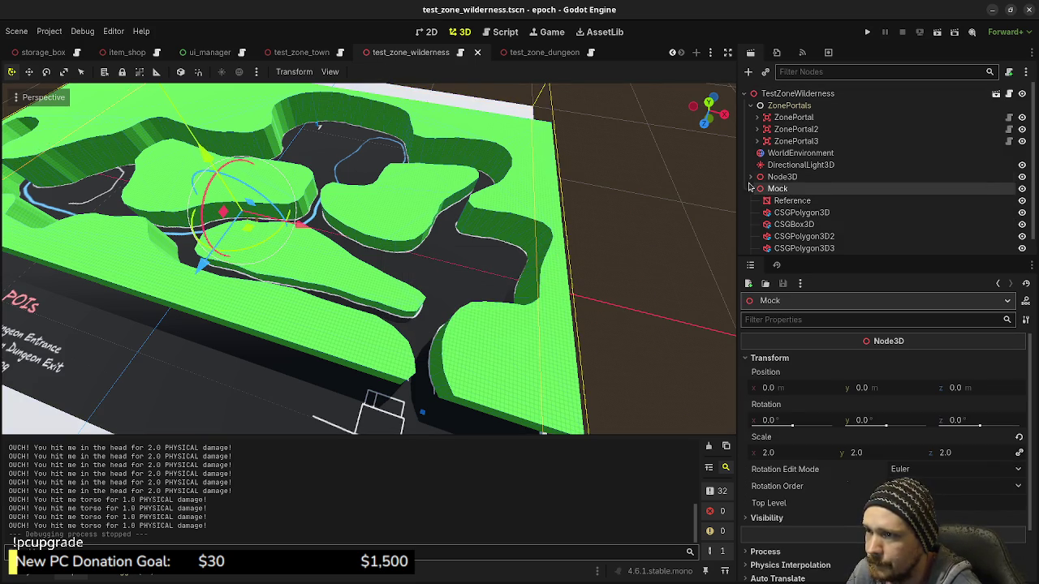
click(750, 188)
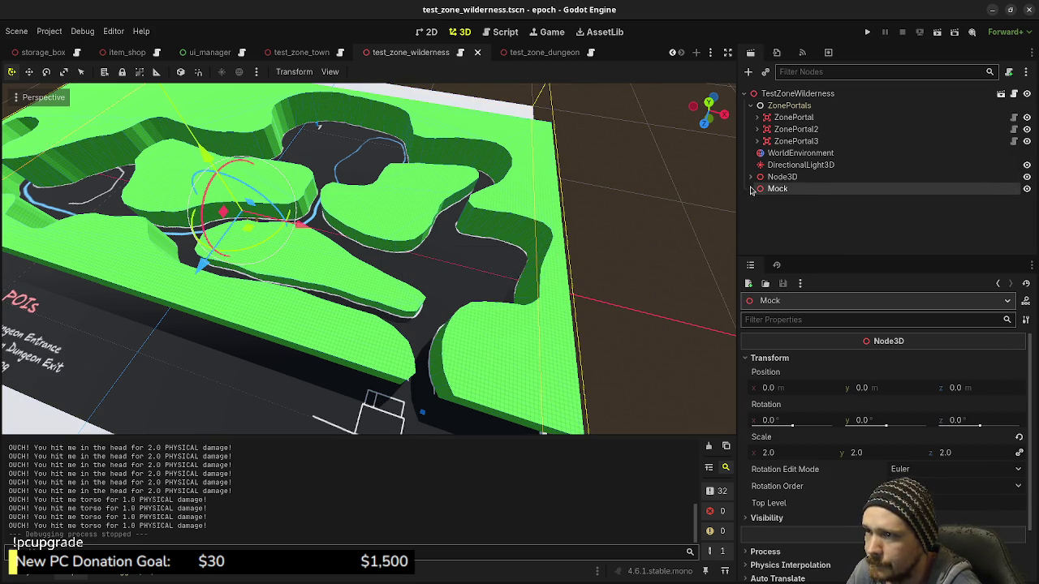
click(782, 97)
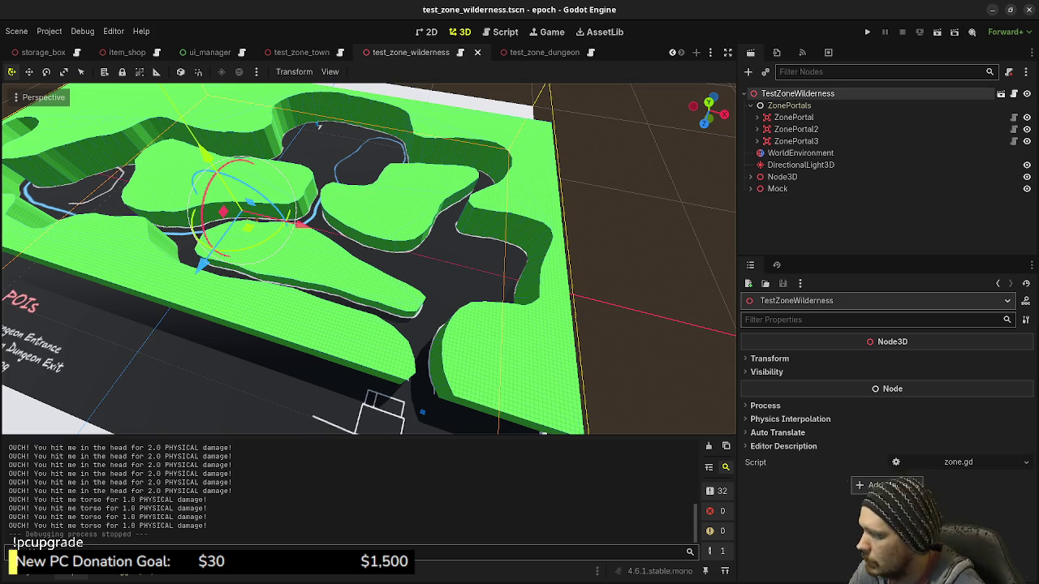
key(alt+f)
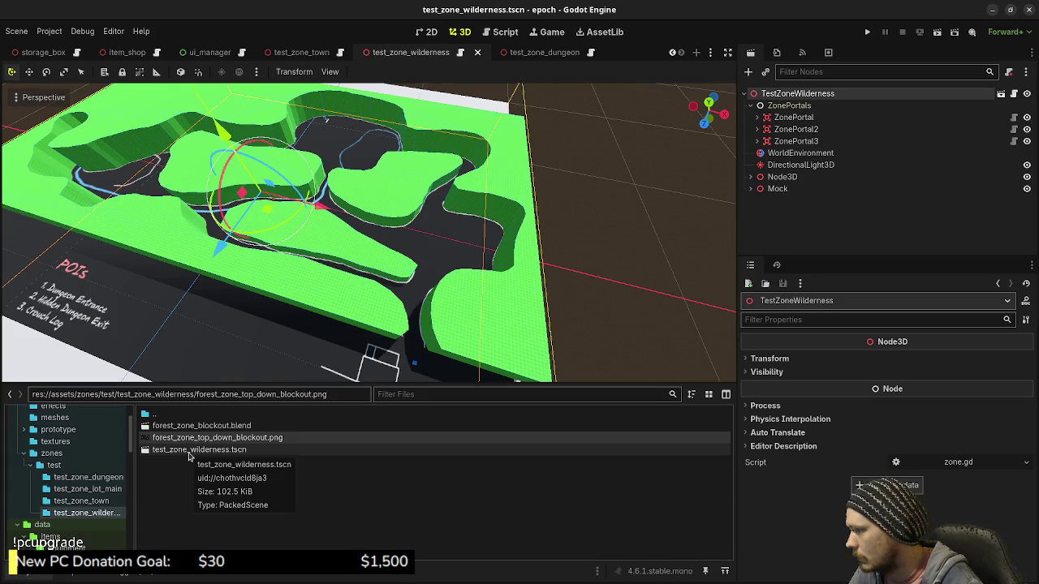
click(199, 425)
Drop forest_zone_blockout.blend into the scene and reset its Position to the origin.
mouse_move(199, 425)
mouse_down()
mouse_move(422, 344)
mouse_move(487, 264)
mouse_up()
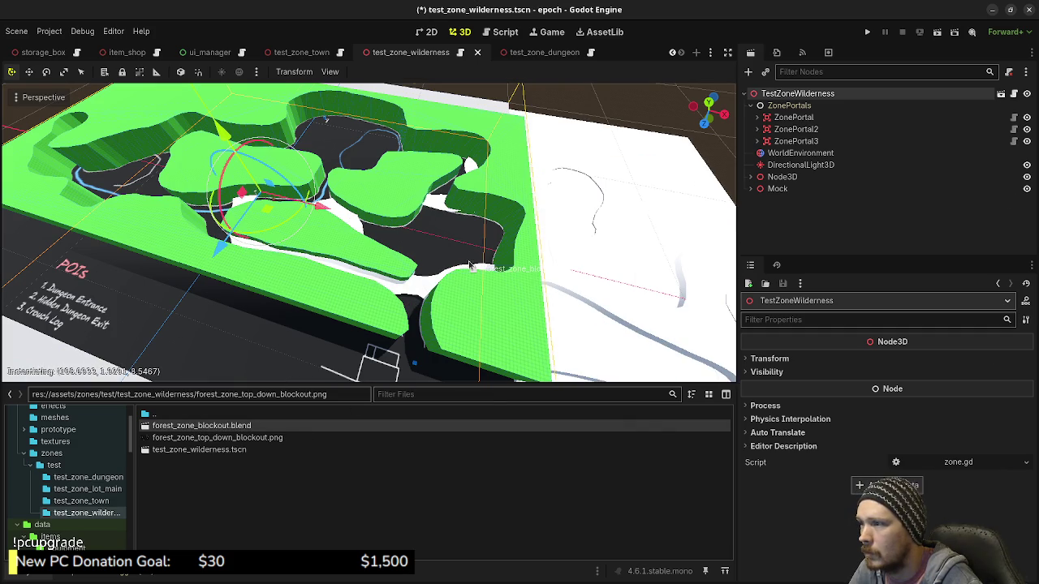
click(770, 358)
click(1016, 374)
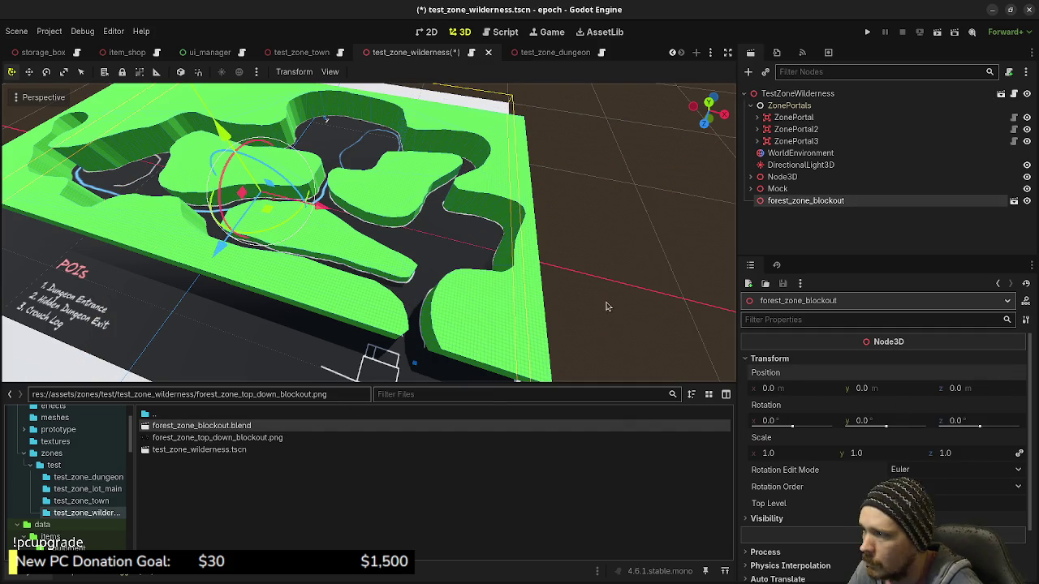
Hide the green Mock blockout, collapse the Mock node, and return to Blender.
click(819, 189)
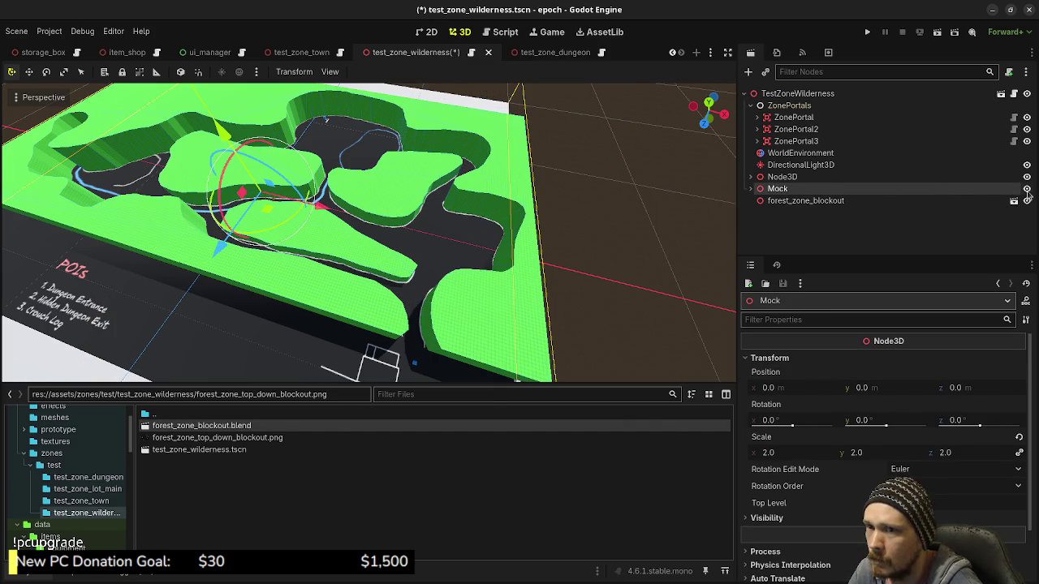
click(750, 189)
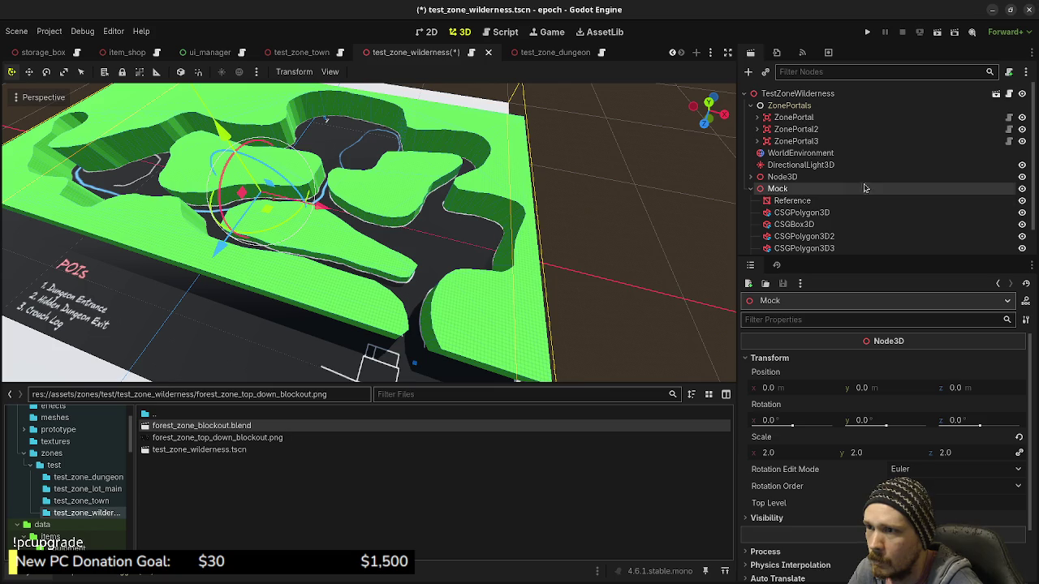
click(1021, 189)
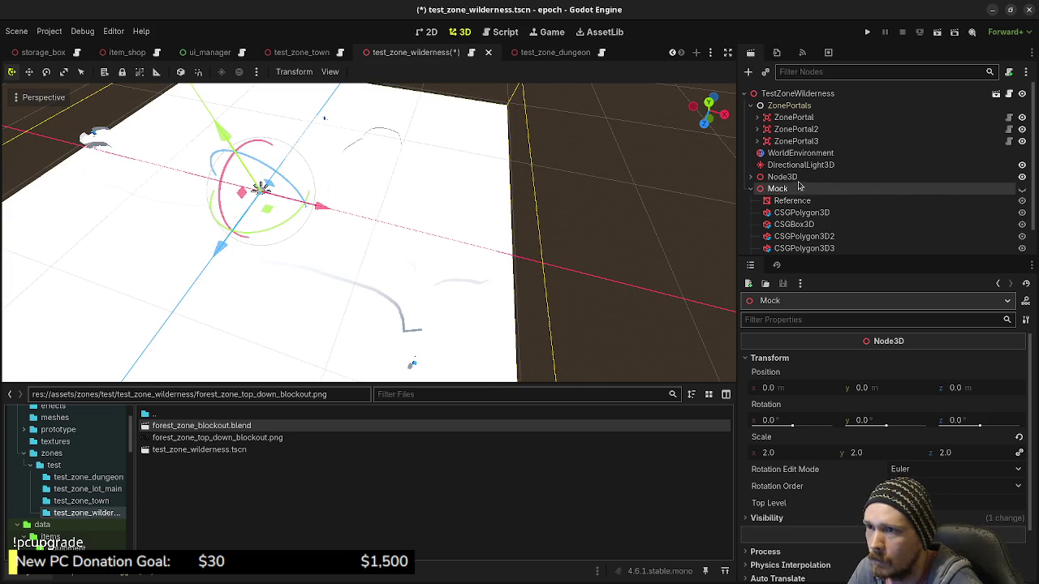
key(f)
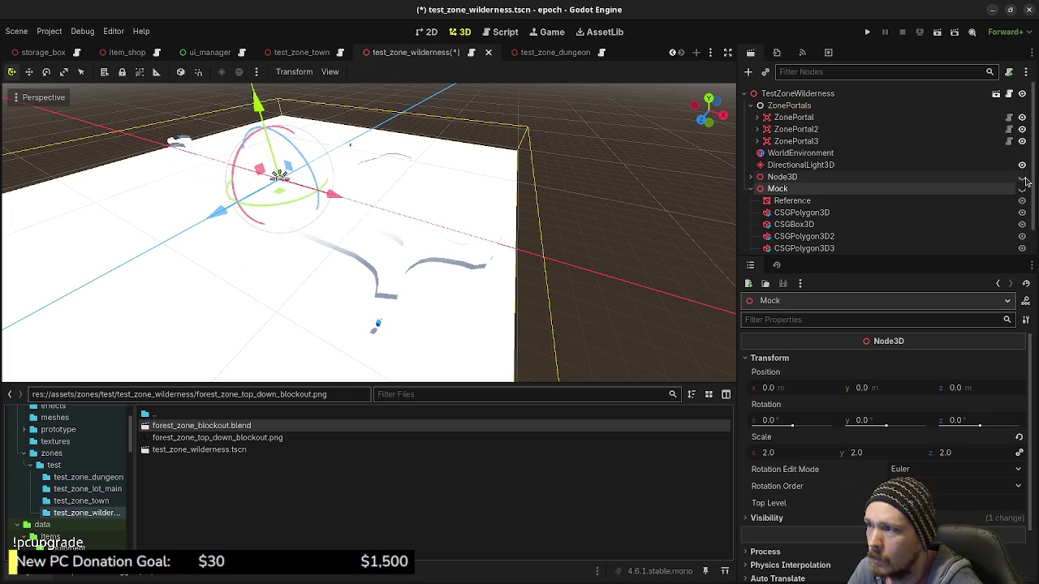
click(823, 203)
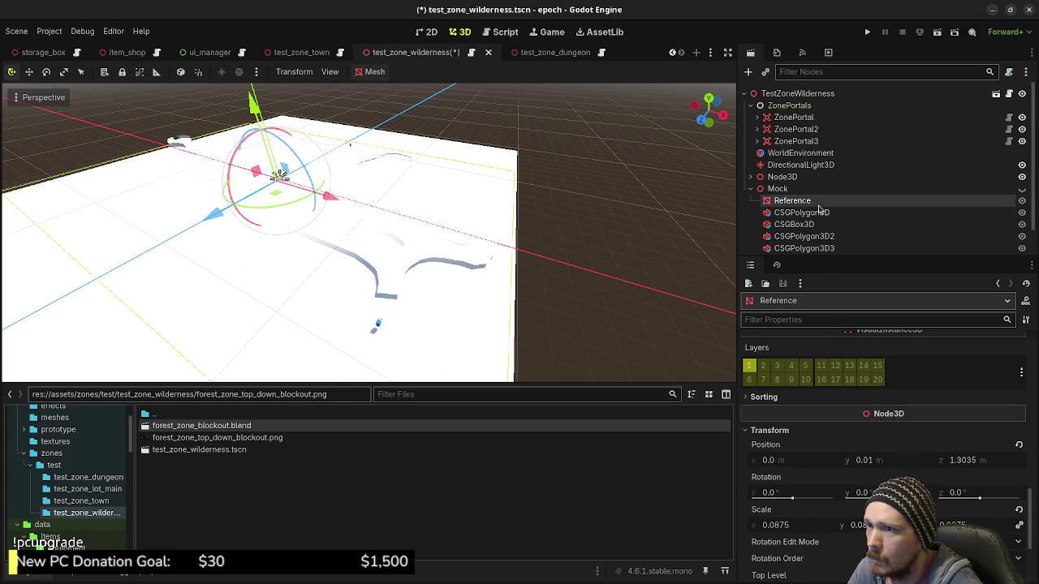
click(783, 189)
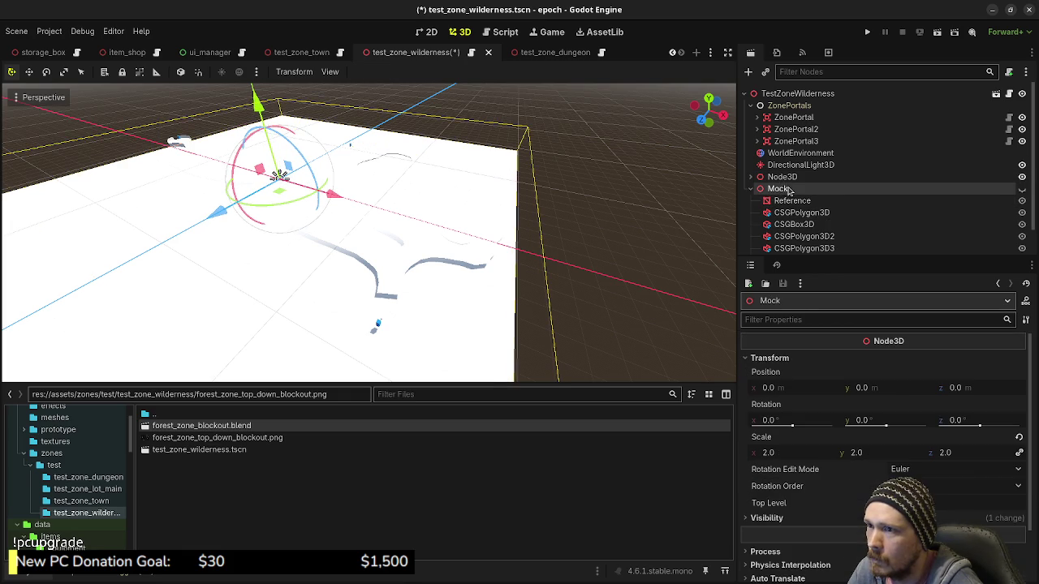
click(749, 189)
mouse_move(436, 273)
middle_down()
mouse_move(417, 215)
mouse_move(463, 294)
middle_up()
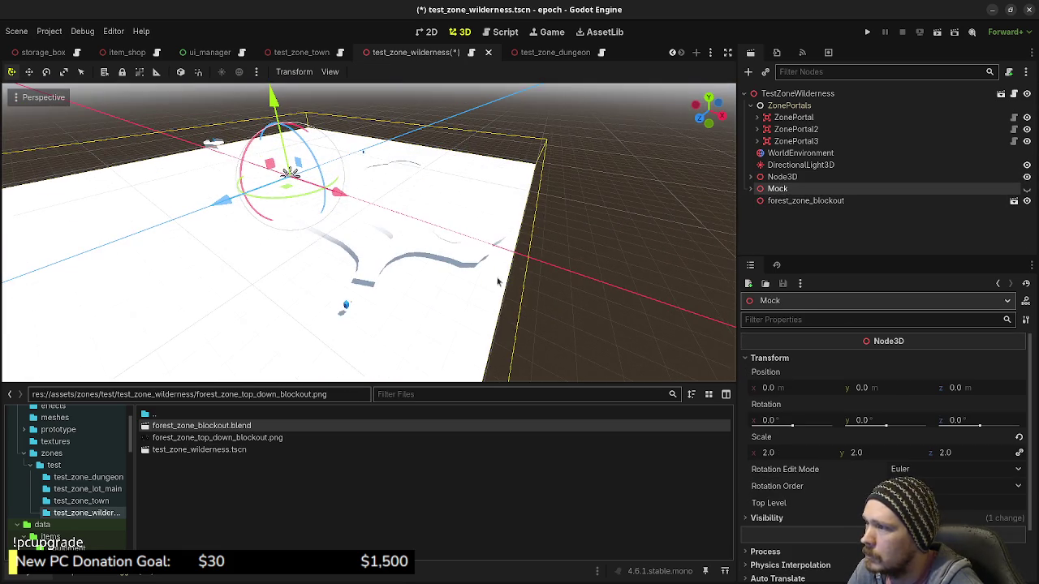
key(alt+Tab)
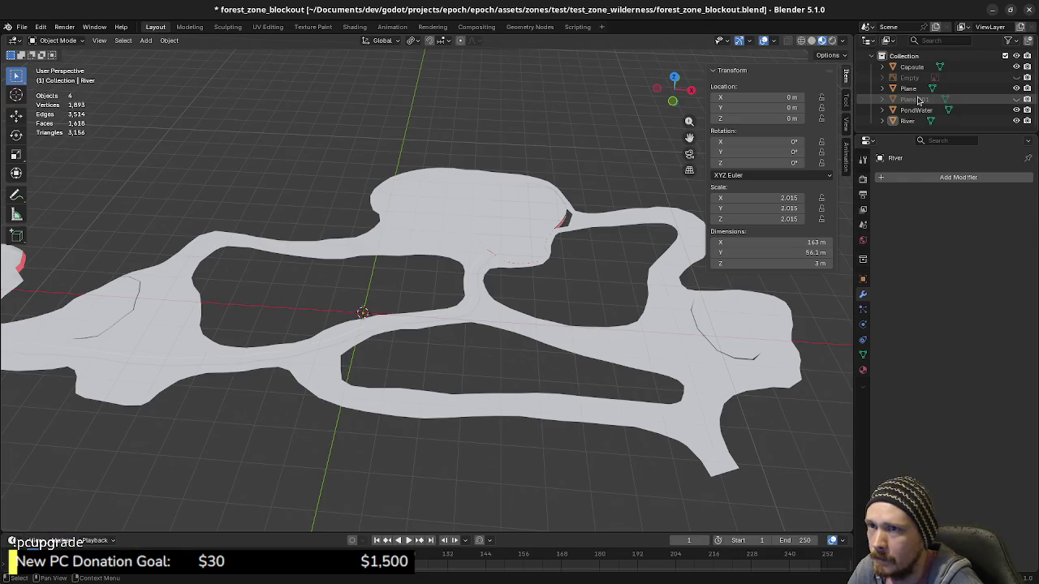
Delete the flat Plane.001 object, save forest_zone_blockout.blend, and return to Godot for reimport.
click(974, 99)
click(1016, 99)
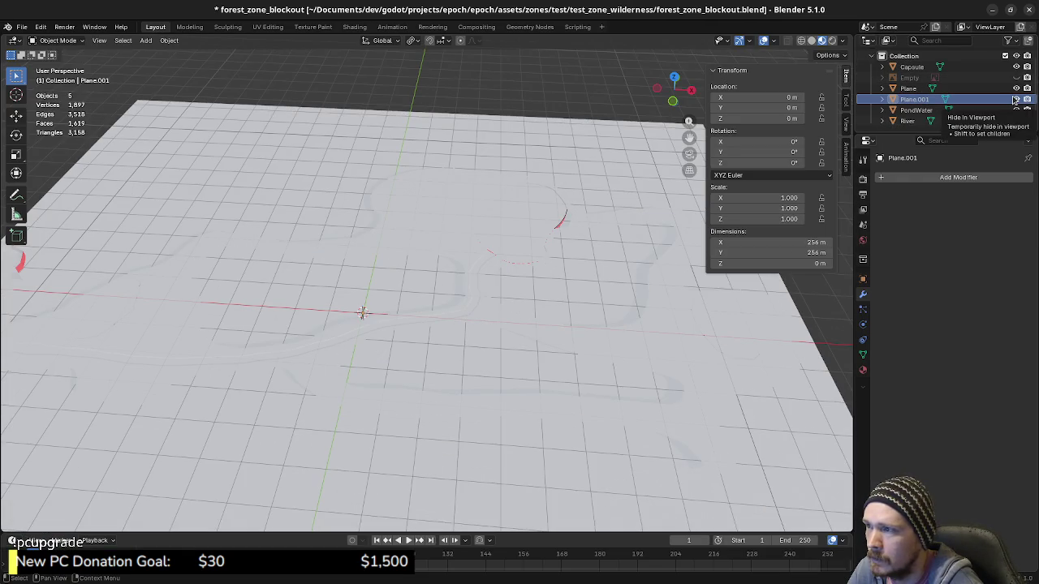
click(1015, 99)
click(904, 91)
click(906, 98)
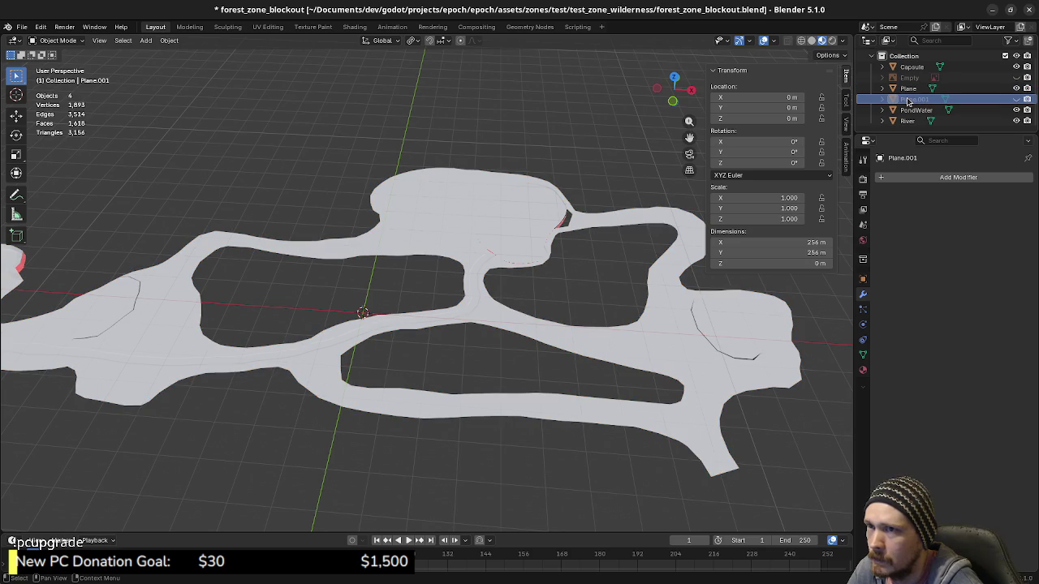
right_click(908, 100)
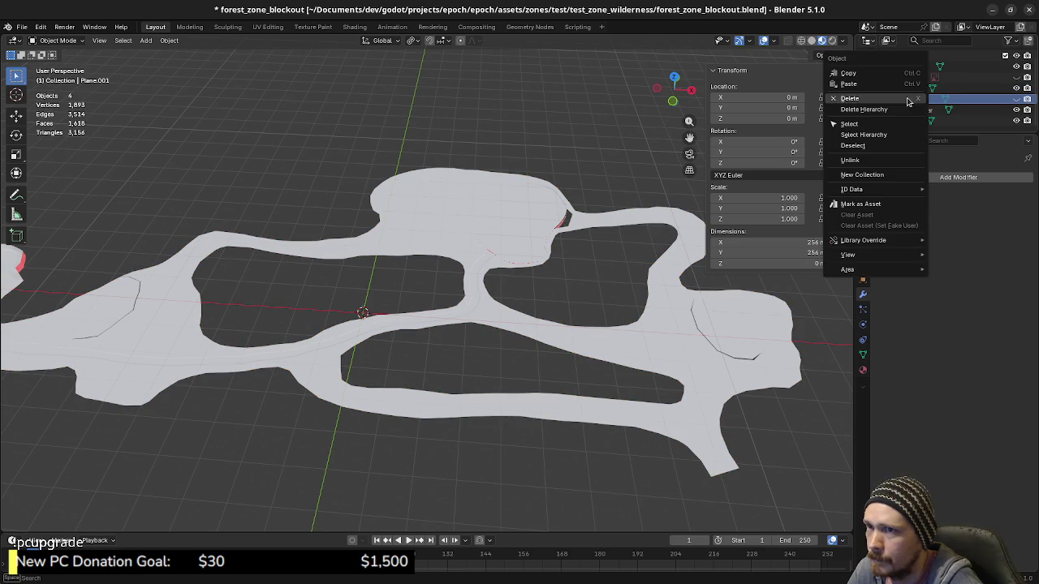
click(872, 100)
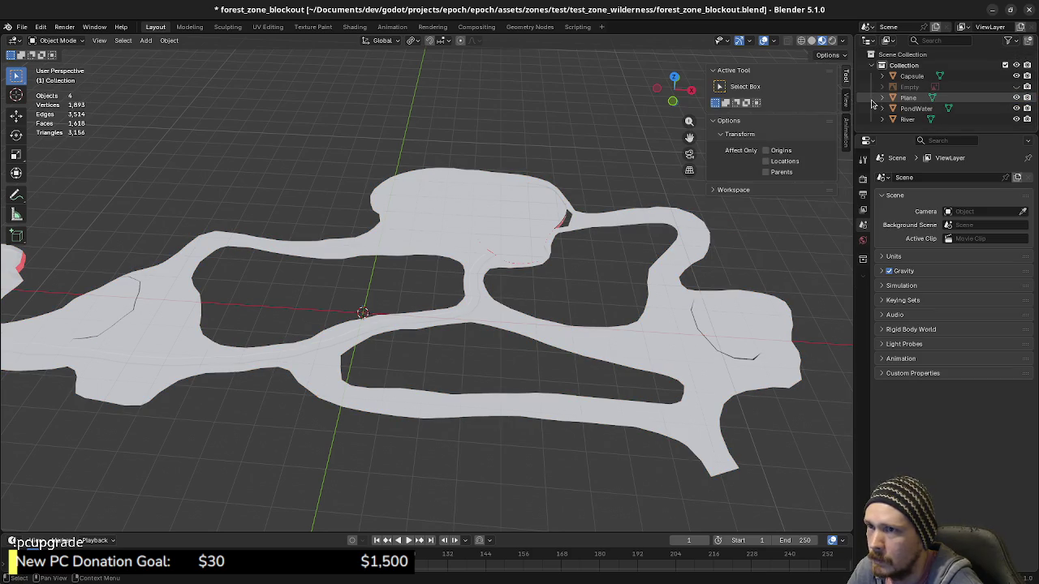
key(ctrl+s)
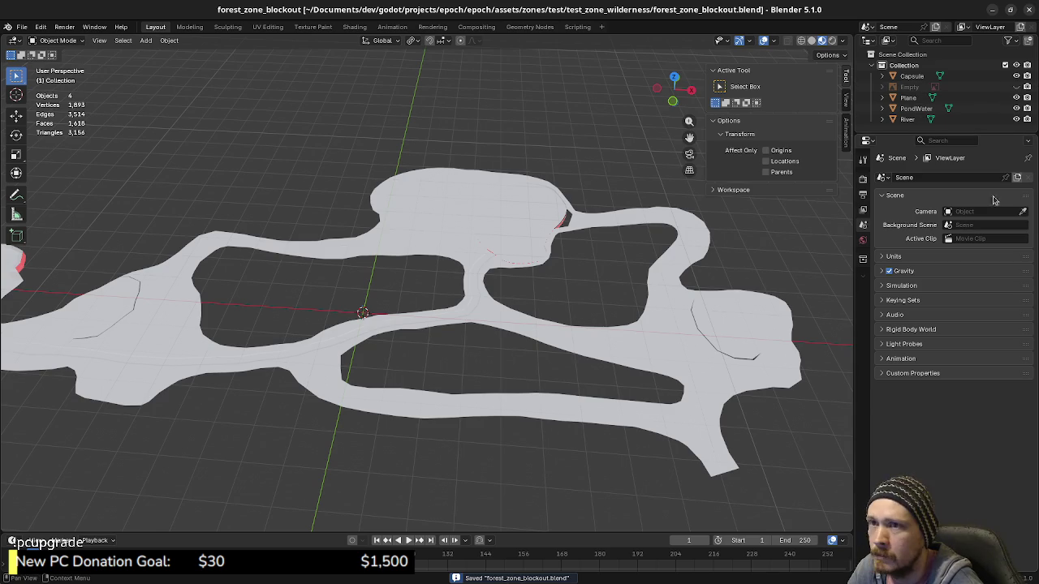
key(alt+Tab)
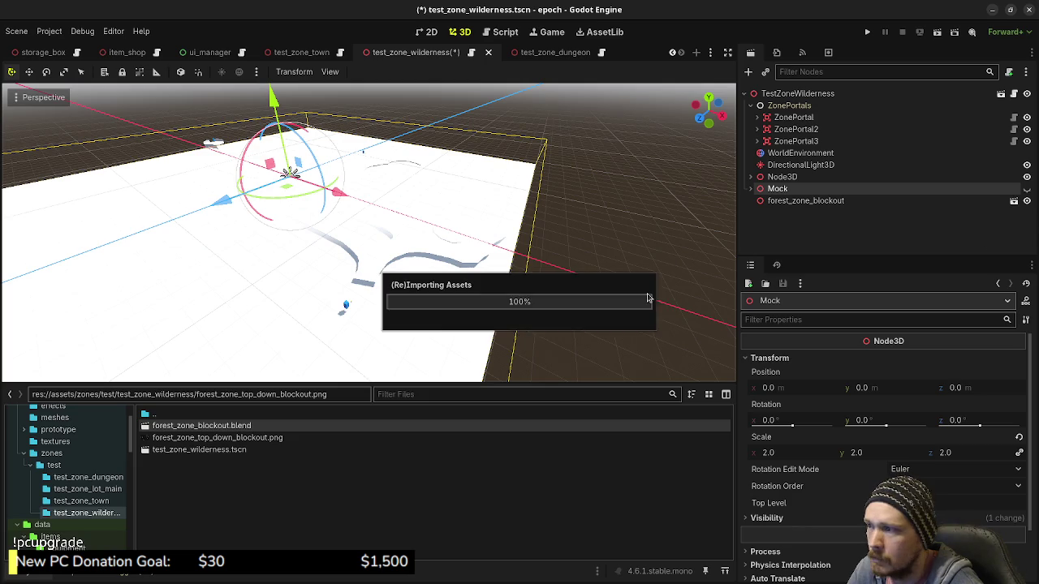
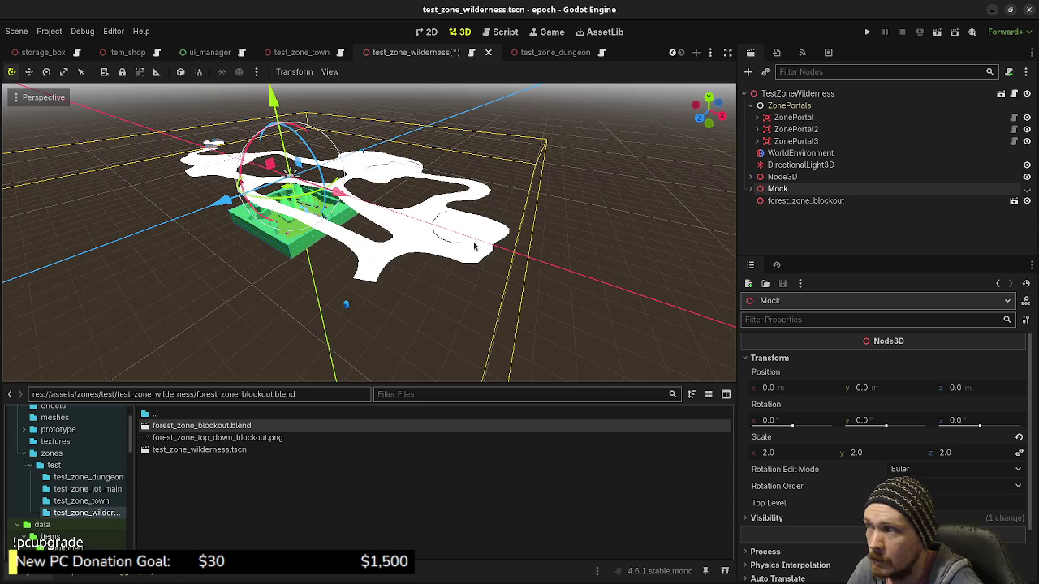
Drag the Reference map node out of Mock so it sits directly under the scene root.
middle_drag(474, 246, 531, 273)
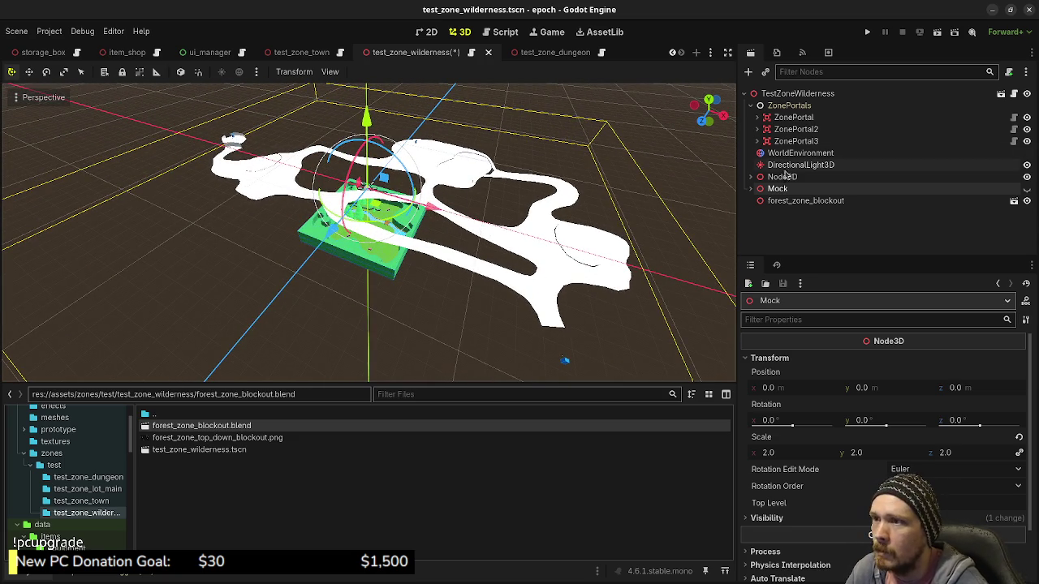
click(750, 189)
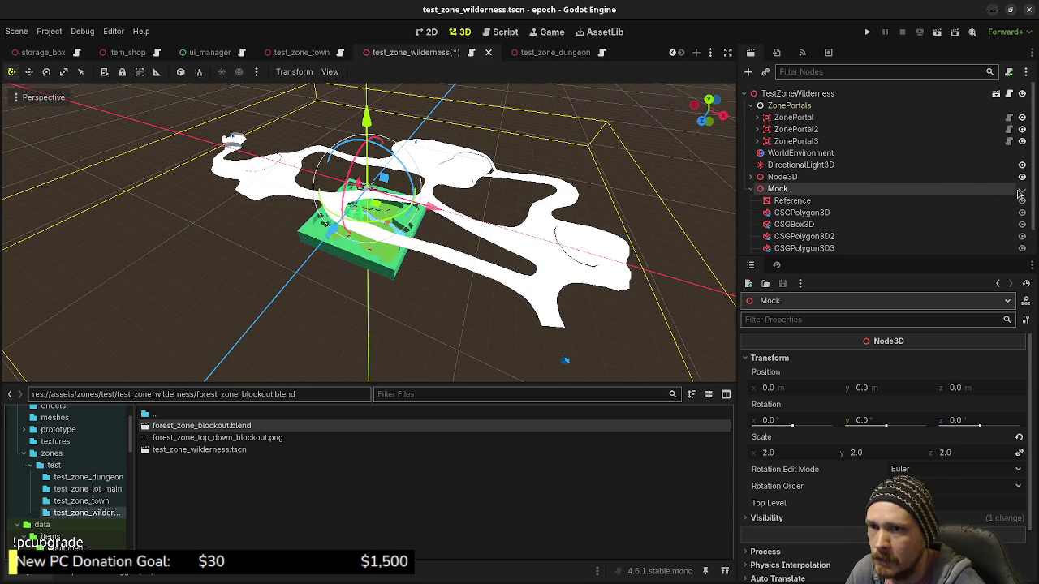
drag(831, 200, 783, 183)
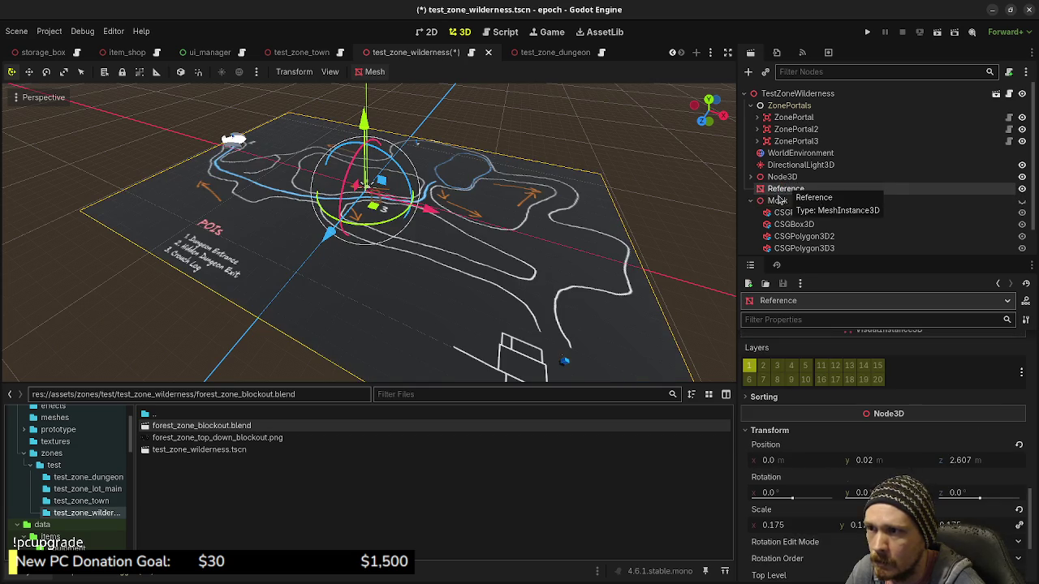
scroll(815, 233, down, 2)
click(750, 172)
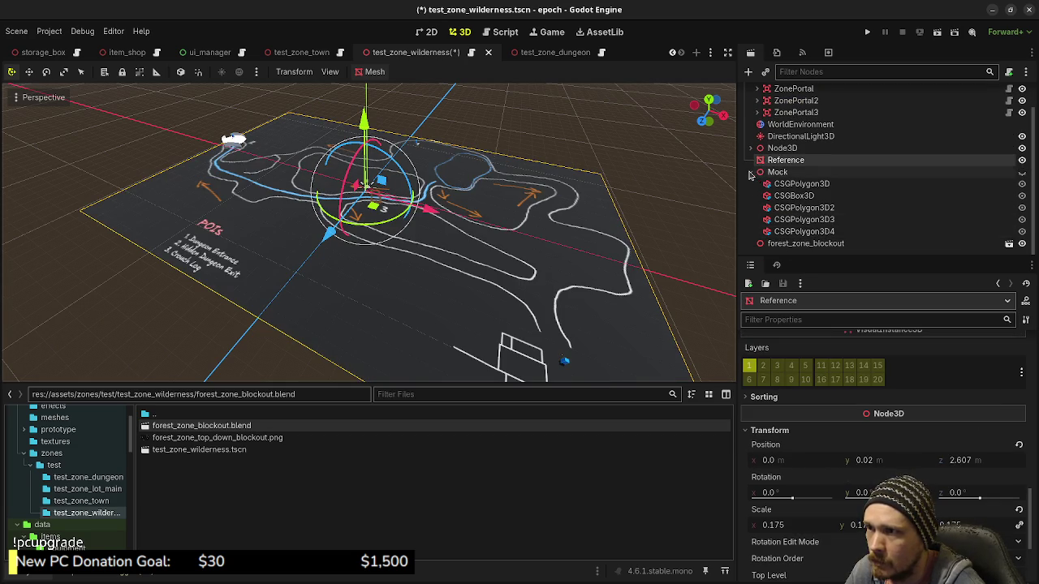
Lower the Reference map to Y -0.4377 and set its Z position to 0.
click(806, 213)
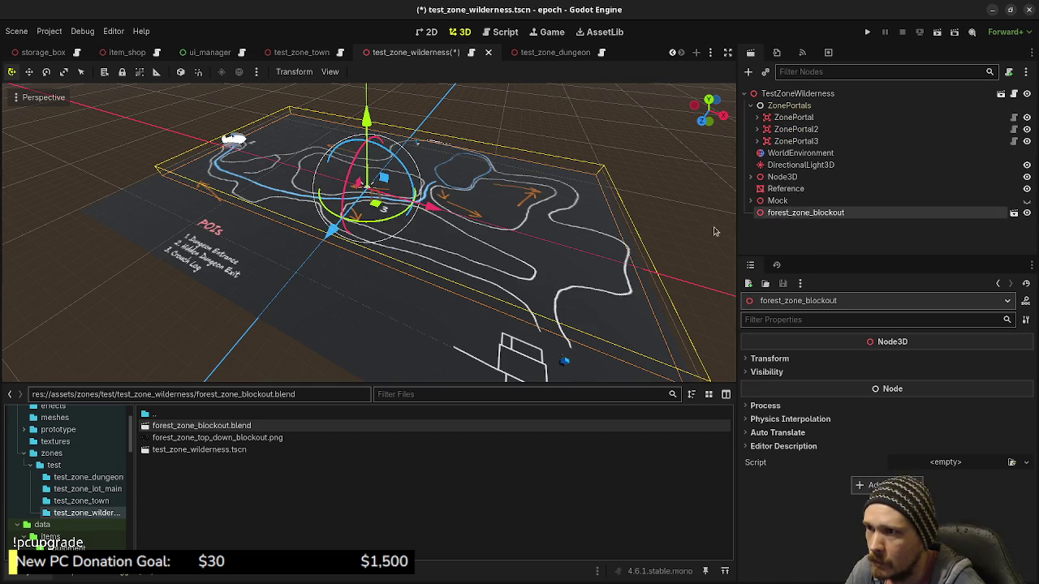
click(785, 189)
drag(369, 122, 370, 126)
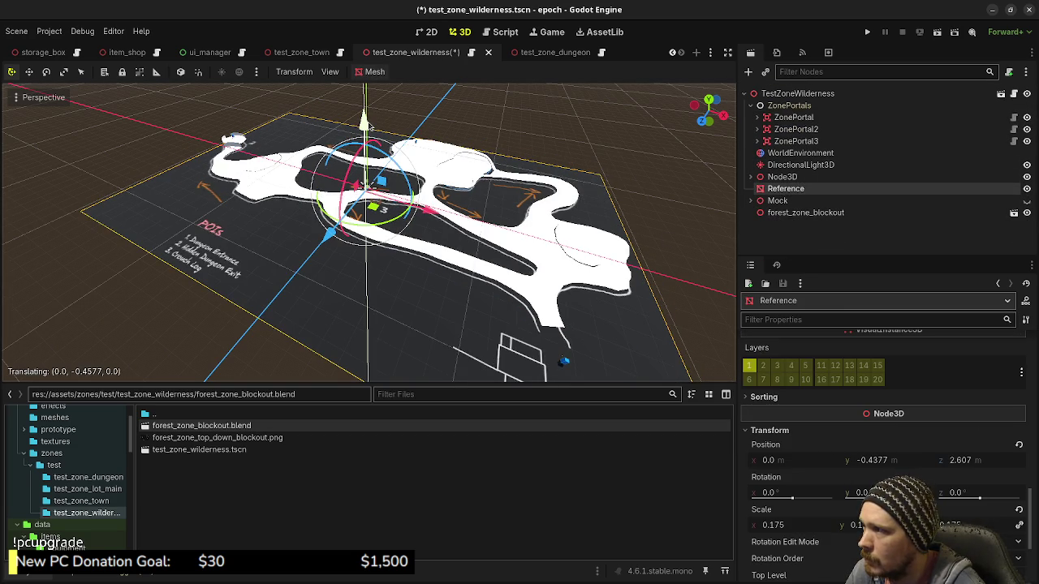
key(KP_7)
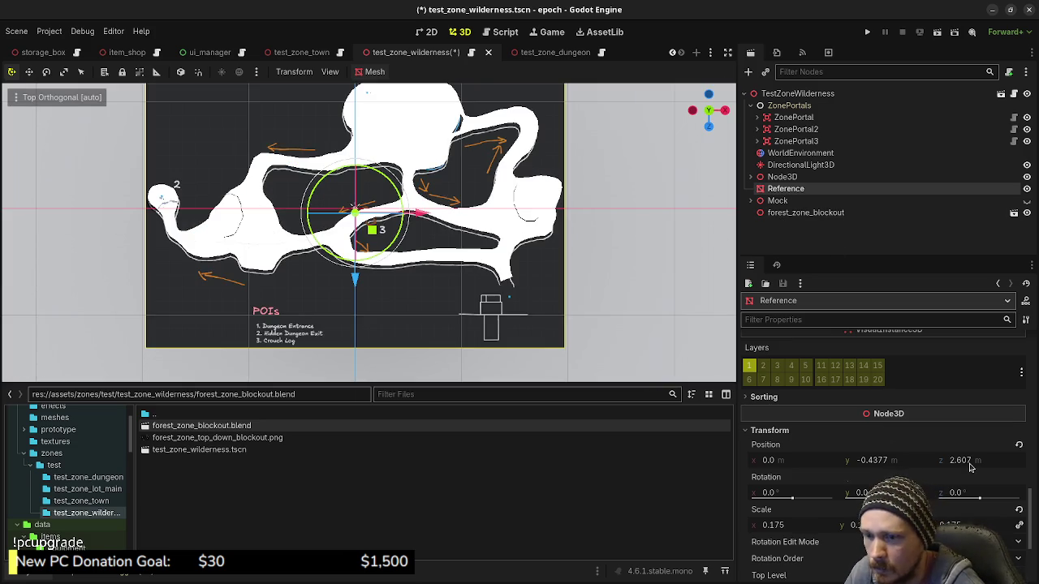
drag(963, 460, 974, 469)
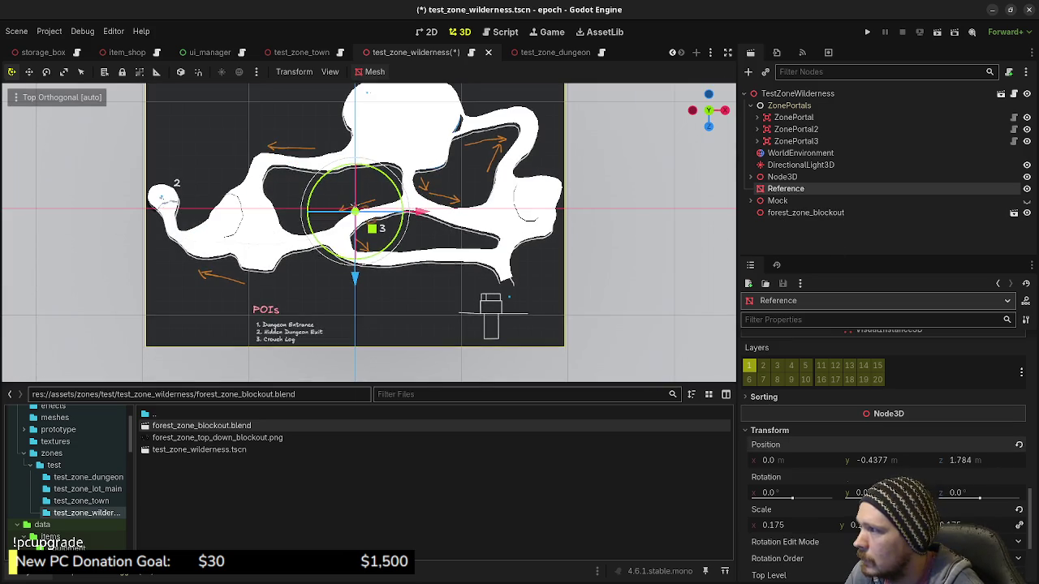
click(984, 471)
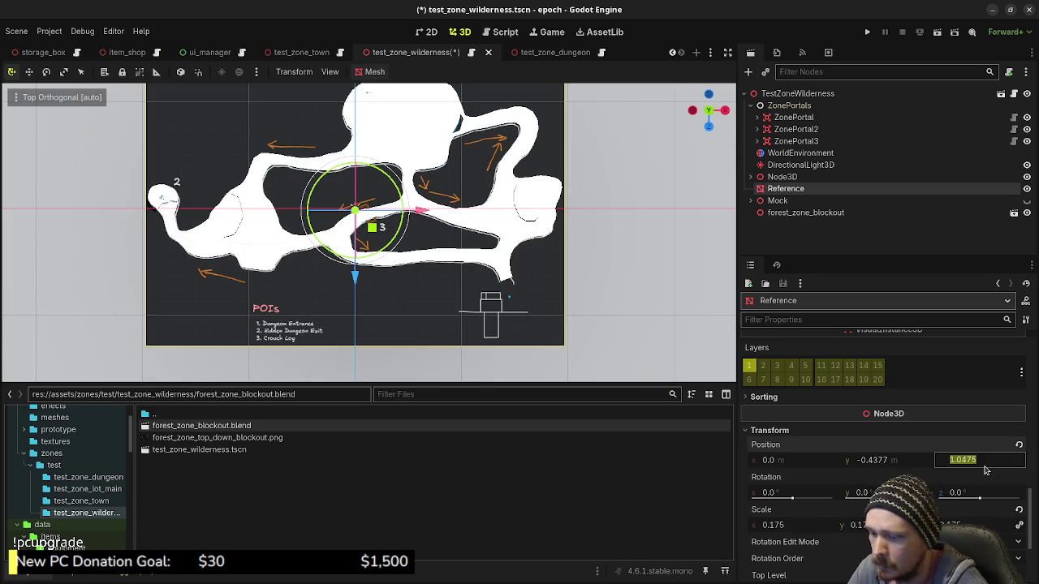
text(0)
key(Return)
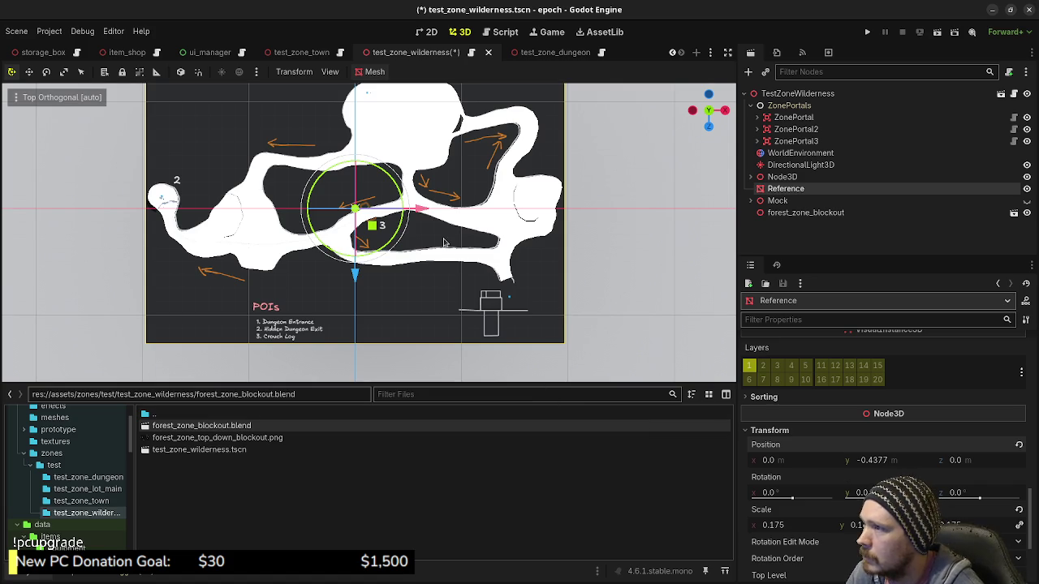
mouse_move(444, 242)
shift+middle_down()
mouse_move(521, 312)
mouse_move(434, 285)
mouse_move(469, 289)
shift+middle_up()
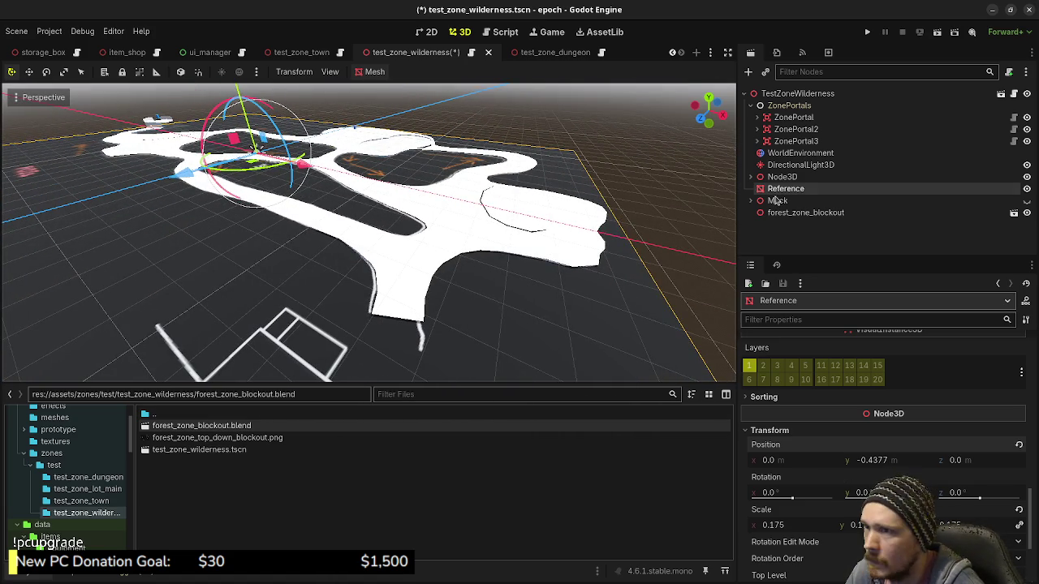
Enable Editable Children on forest_zone_blockout and select its Plane mesh.
click(796, 212)
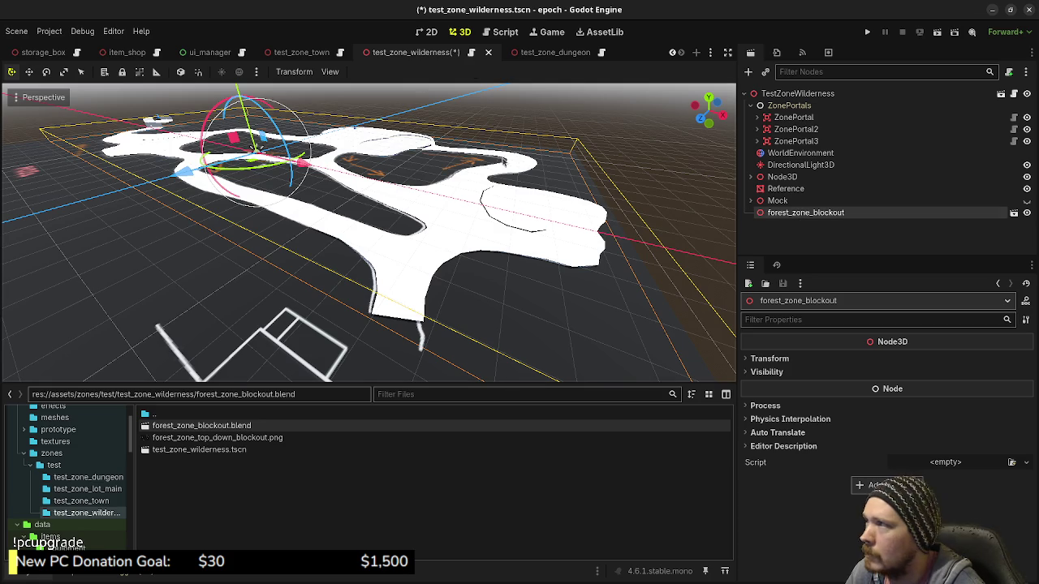
right_click(824, 214)
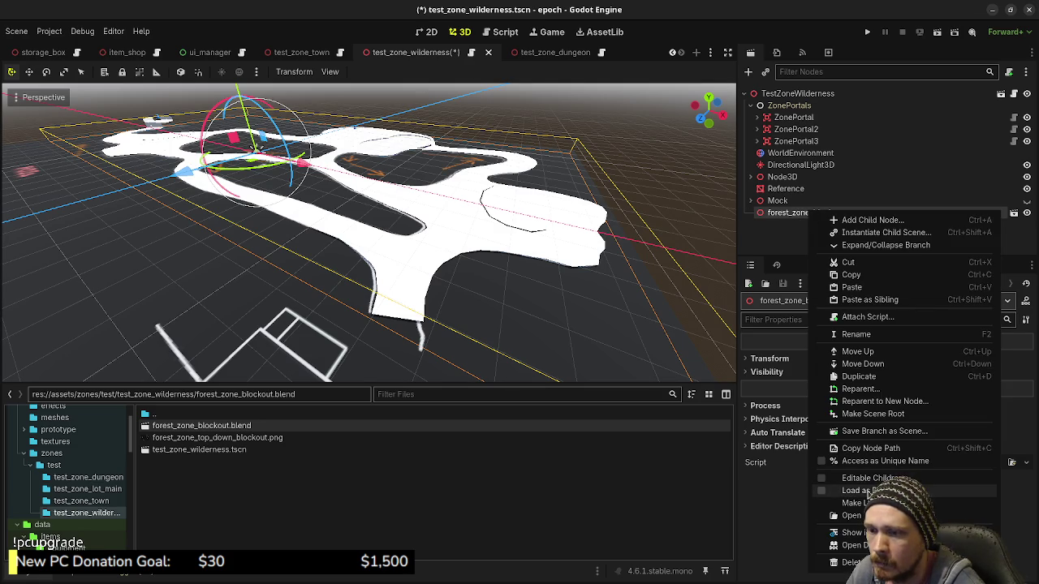
click(868, 479)
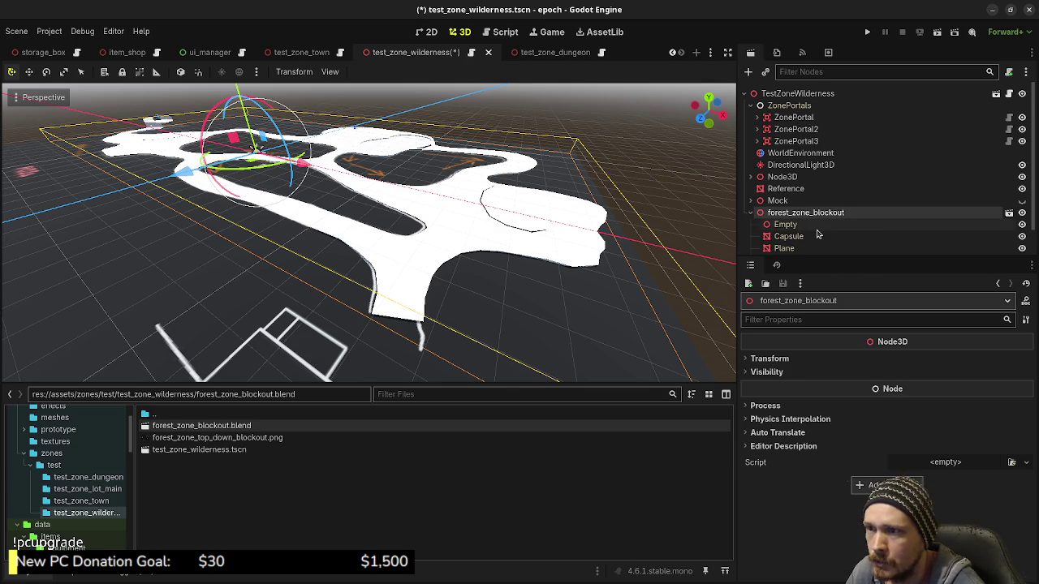
scroll(803, 227, down, 2)
click(801, 222)
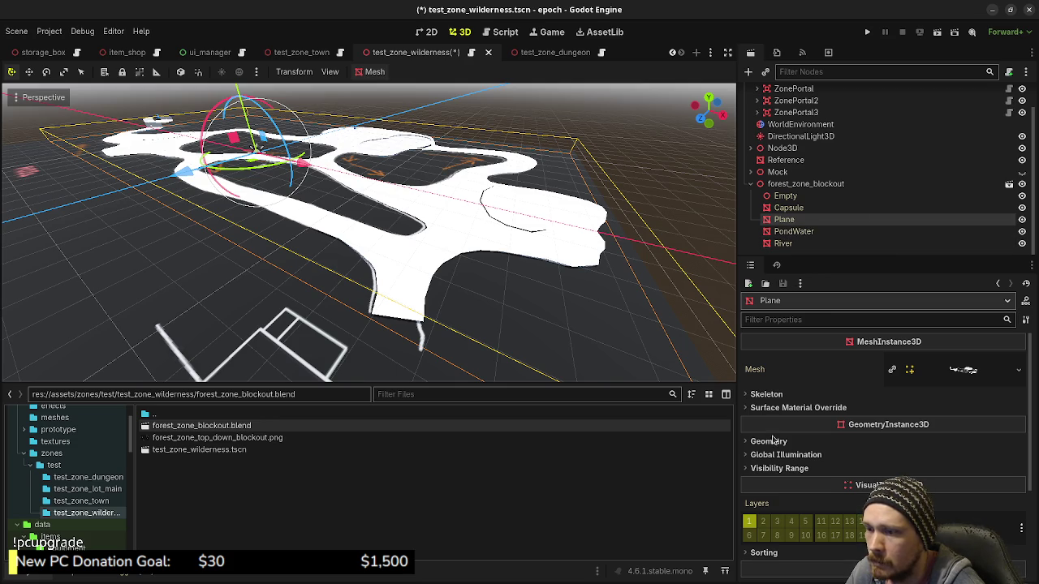
Give the Plane a StaticBody3D child with a trimesh CollisionShape3D.
scroll(793, 417, down, 2)
scroll(793, 418, up, 2)
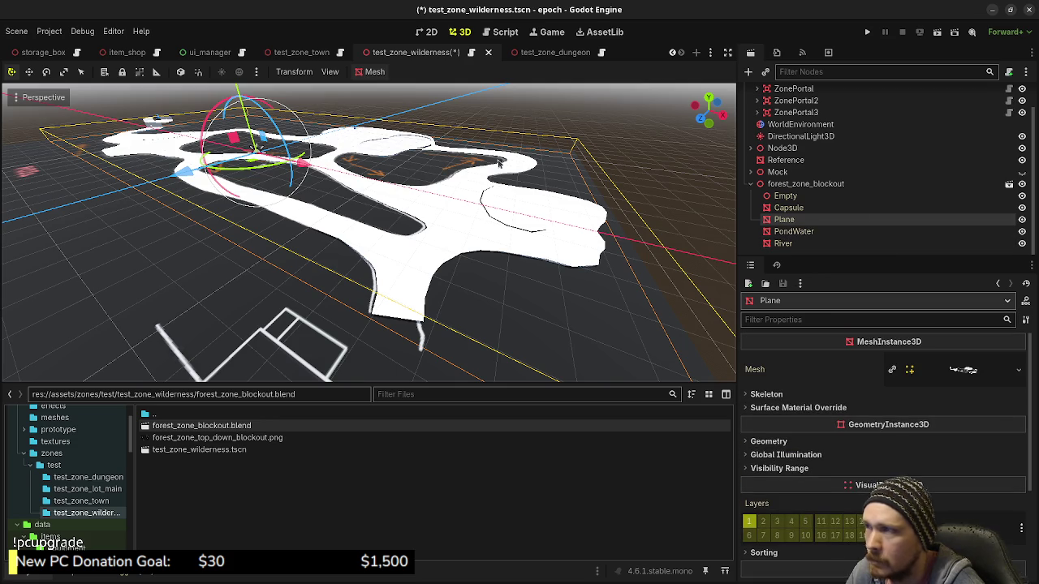
click(374, 71)
click(408, 92)
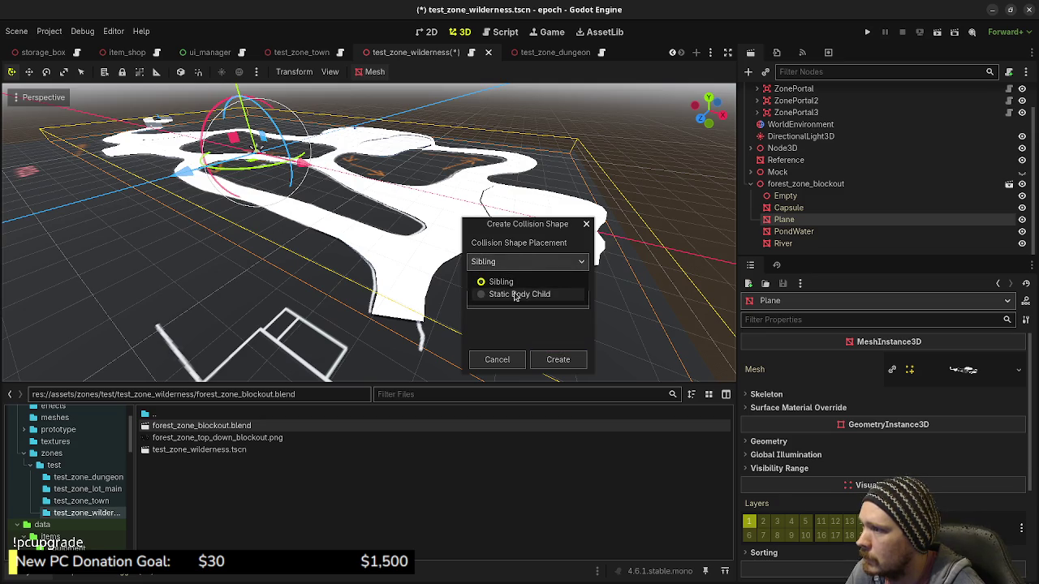
click(513, 297)
click(505, 302)
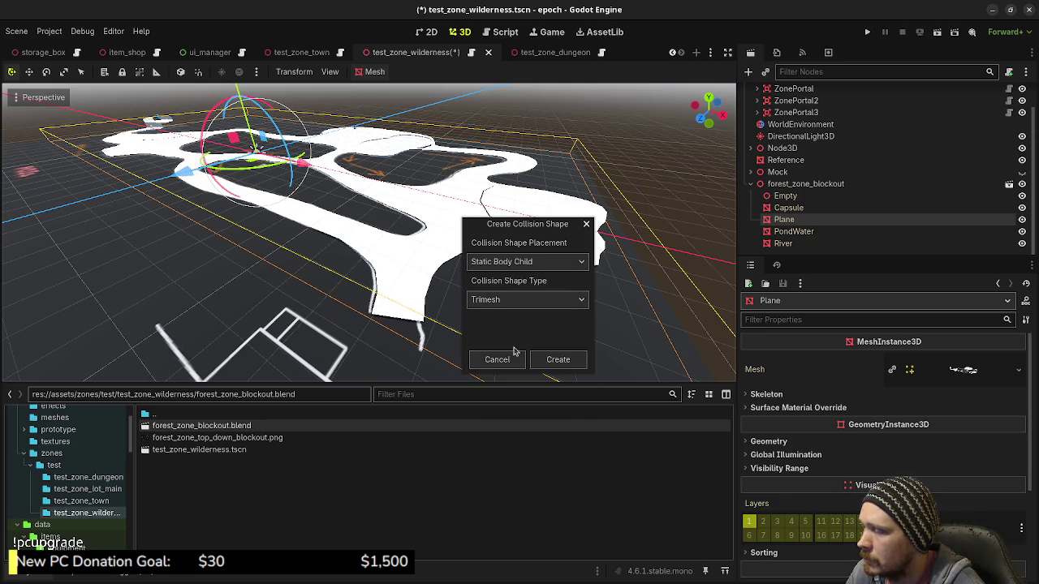
click(557, 360)
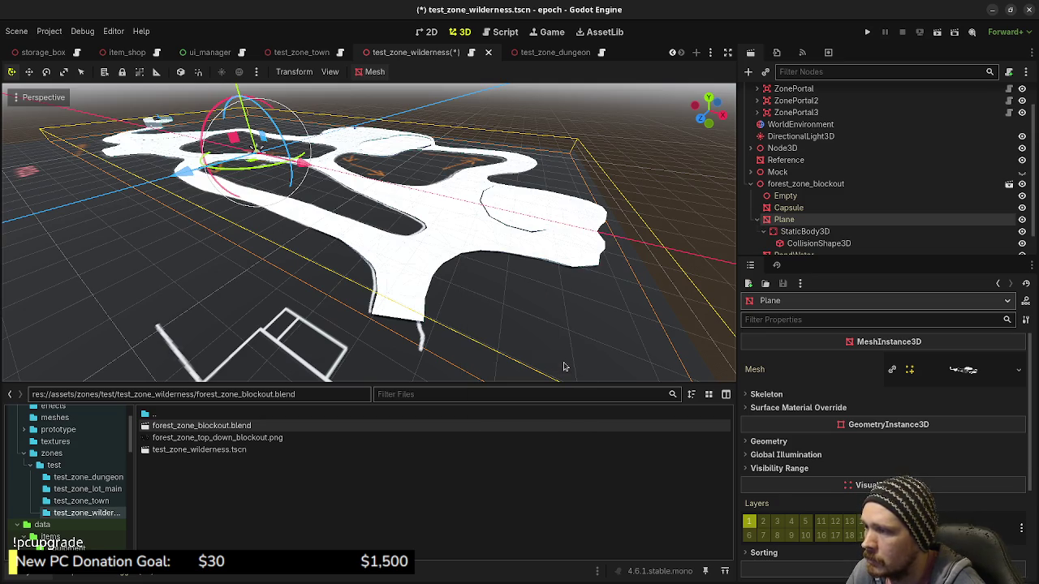
scroll(882, 231, down, 1)
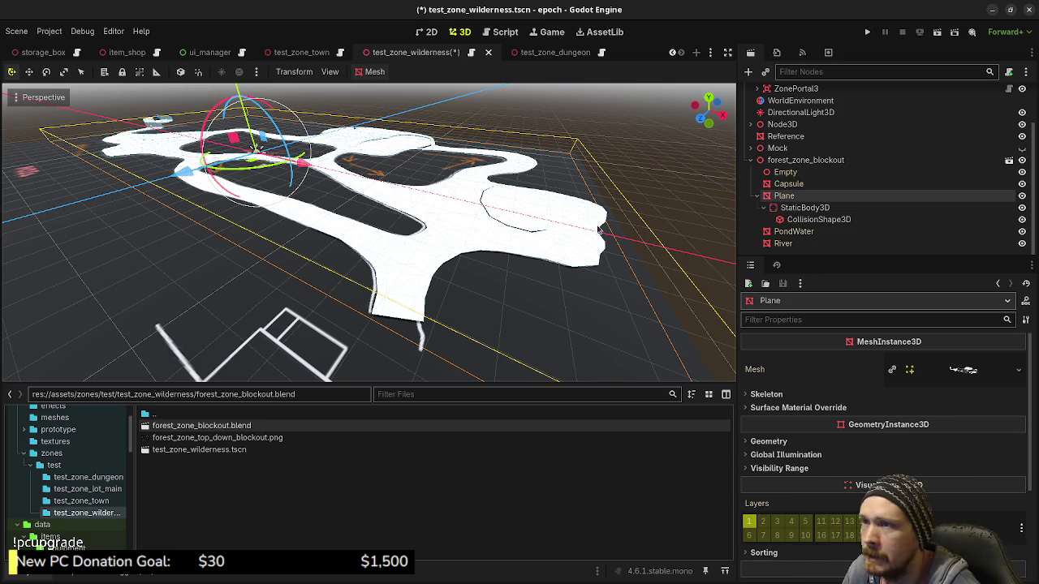
scroll(767, 144, up, 2)
In top view, move the ZonePortal to the lower corridor's end beside the building outline.
click(784, 120)
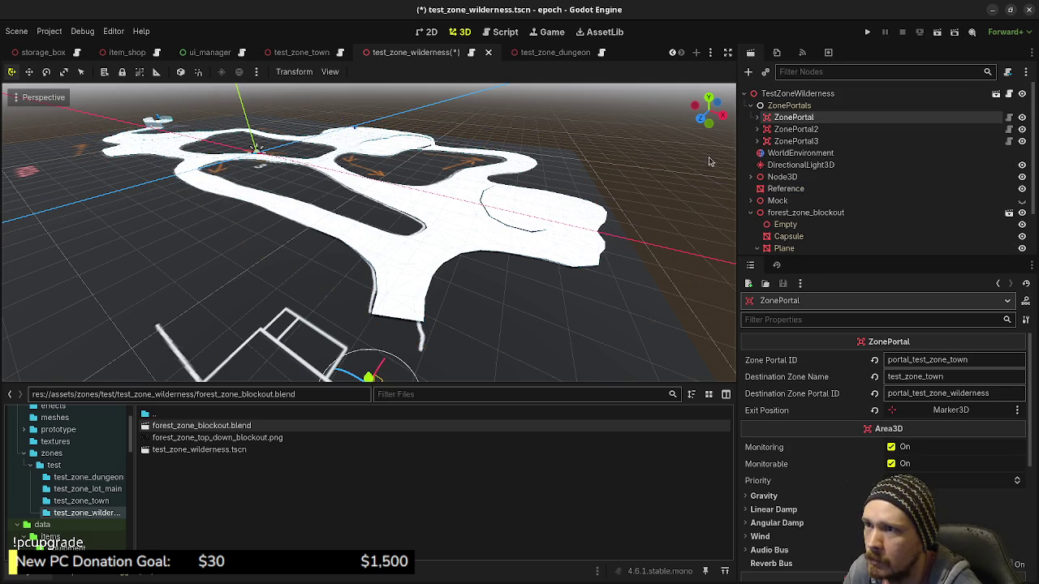
key(KP_7)
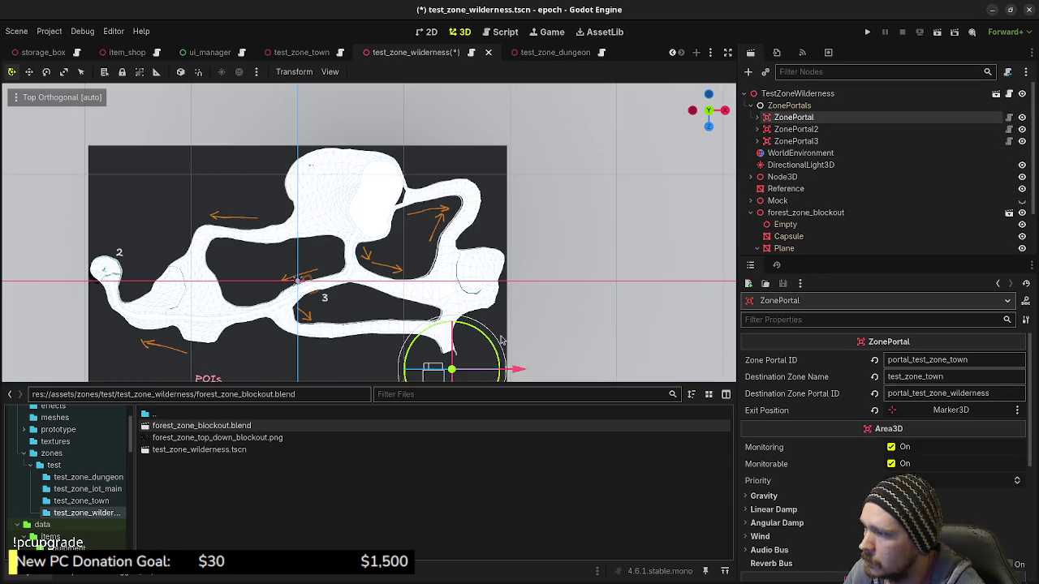
scroll(501, 340, up, 2)
scroll(519, 356, up, 2)
drag(525, 361, 516, 340)
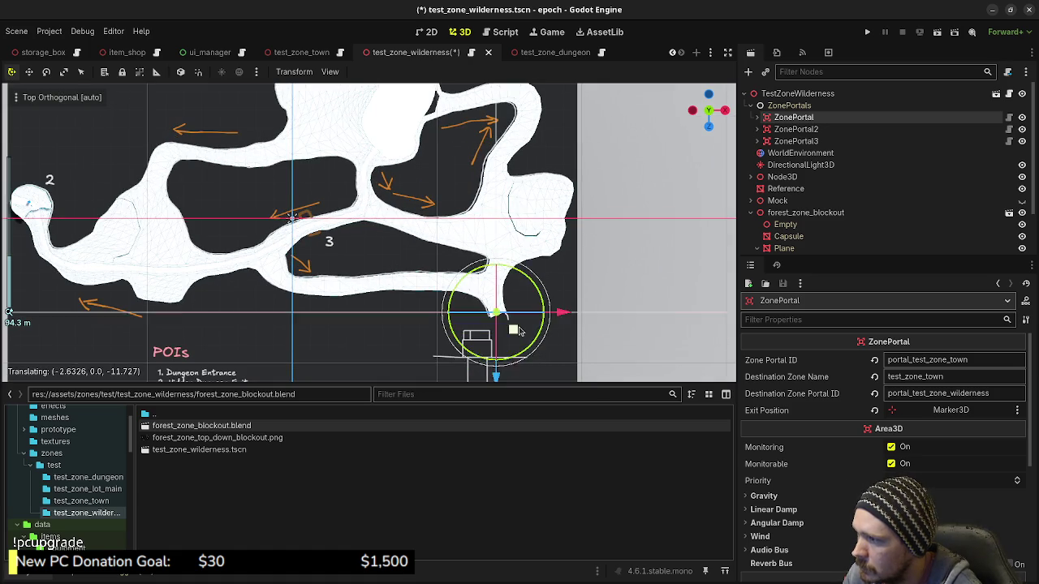
scroll(487, 324, up, 3)
scroll(426, 286, up, 3)
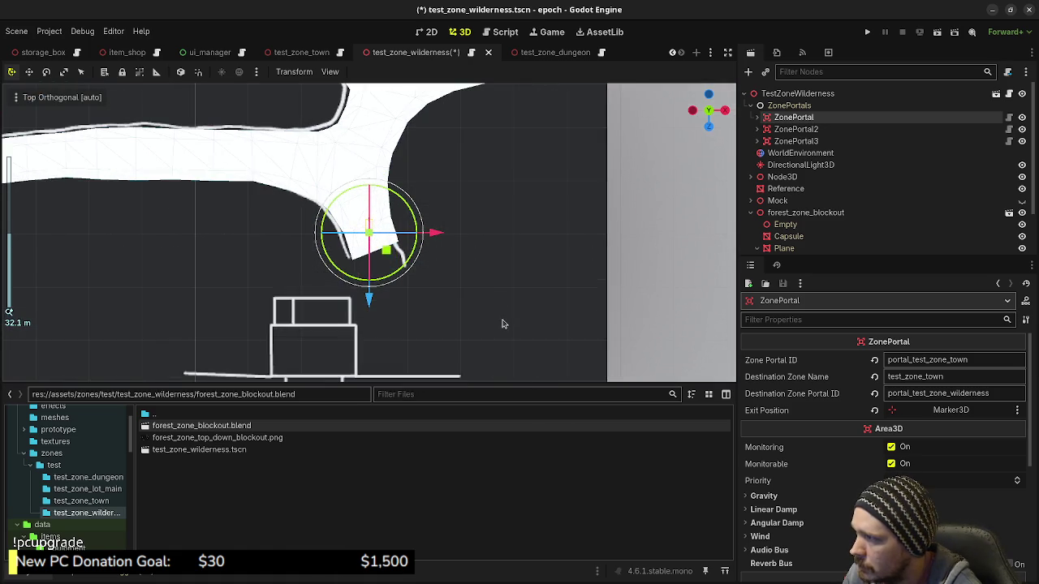
scroll(504, 301, up, 3)
mouse_move(508, 297)
middle_down()
mouse_move(357, 166)
mouse_move(442, 283)
middle_up()
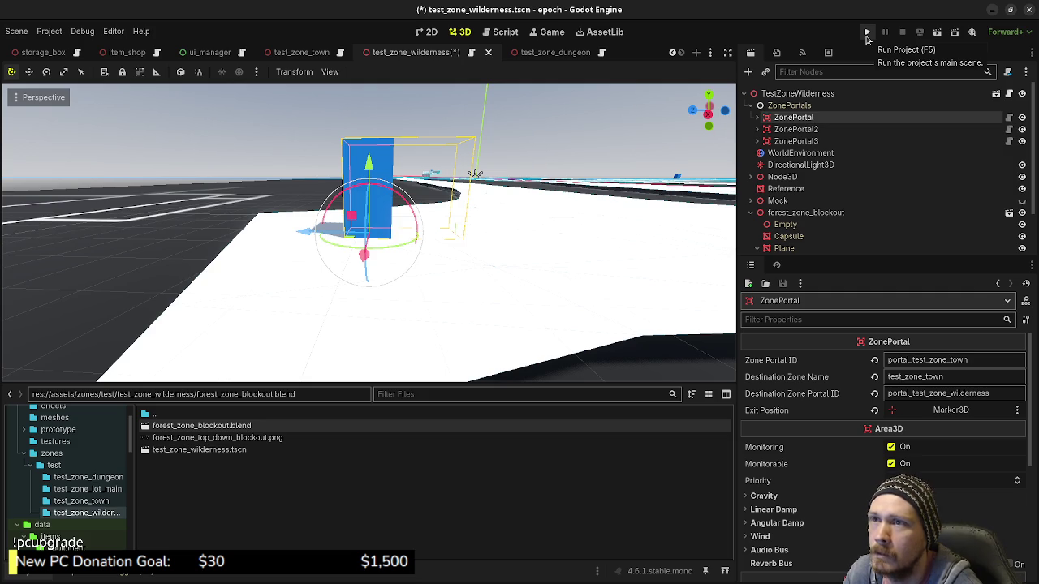
Run the project and walk the player through the town corridors into the blue portal box.
click(867, 36)
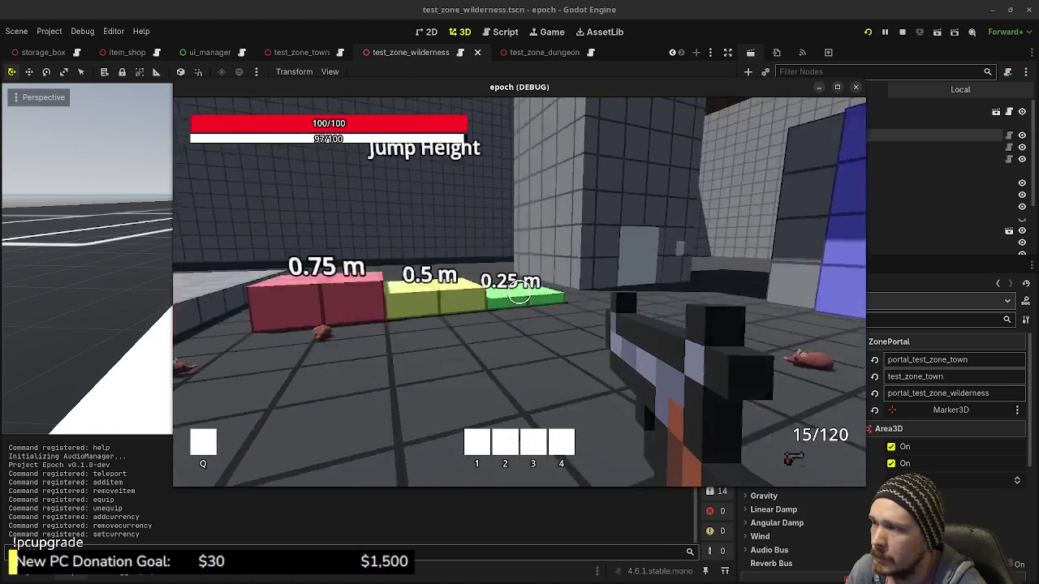
key(shift+w)
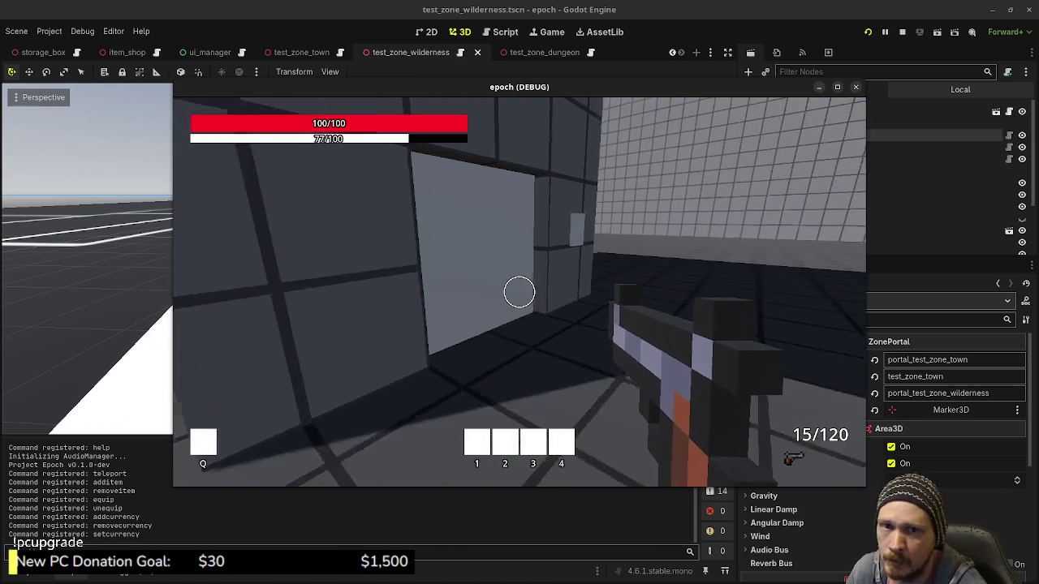
key(w)
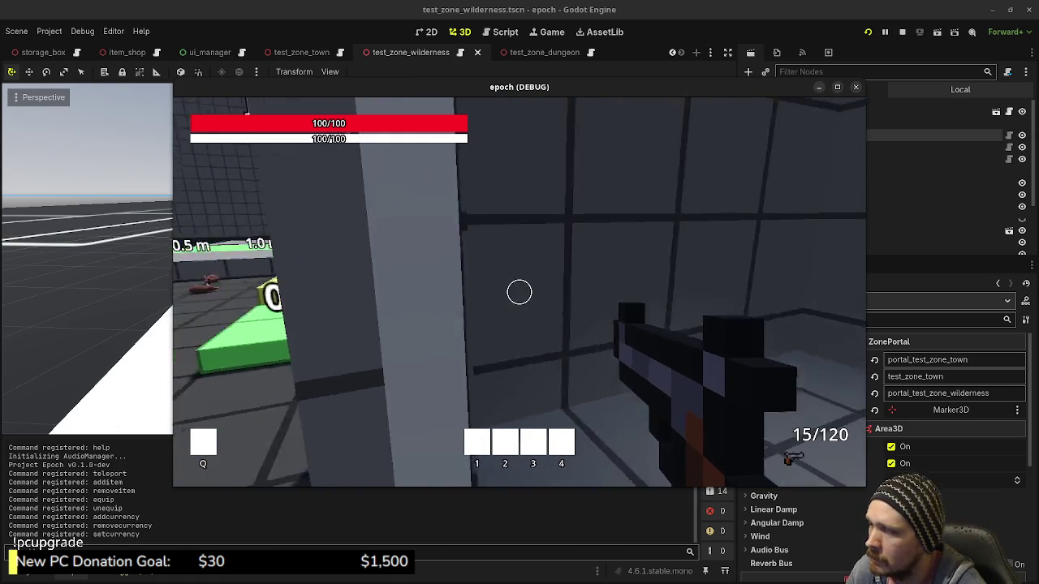
key(w)
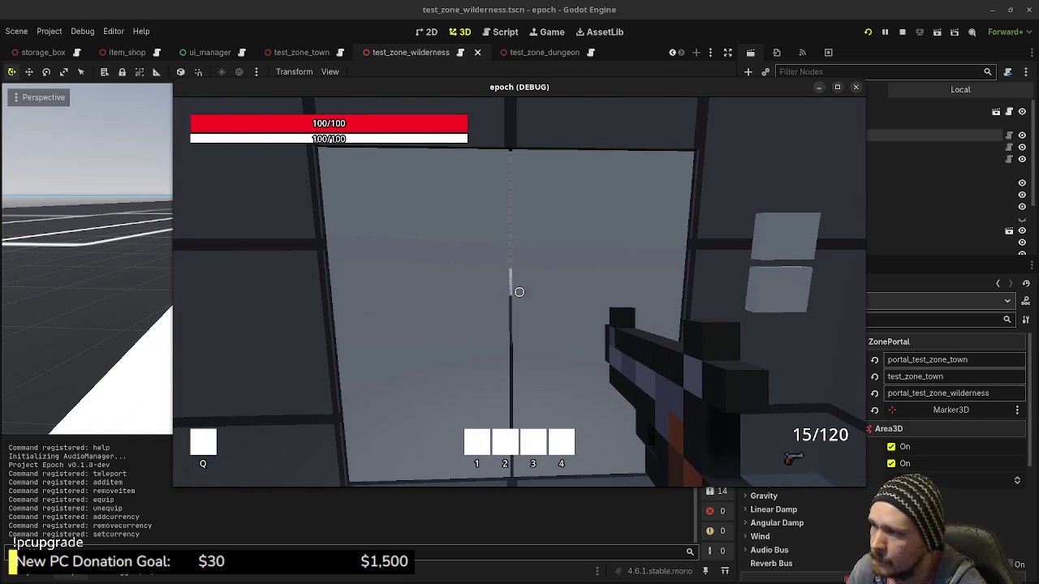
key(w)
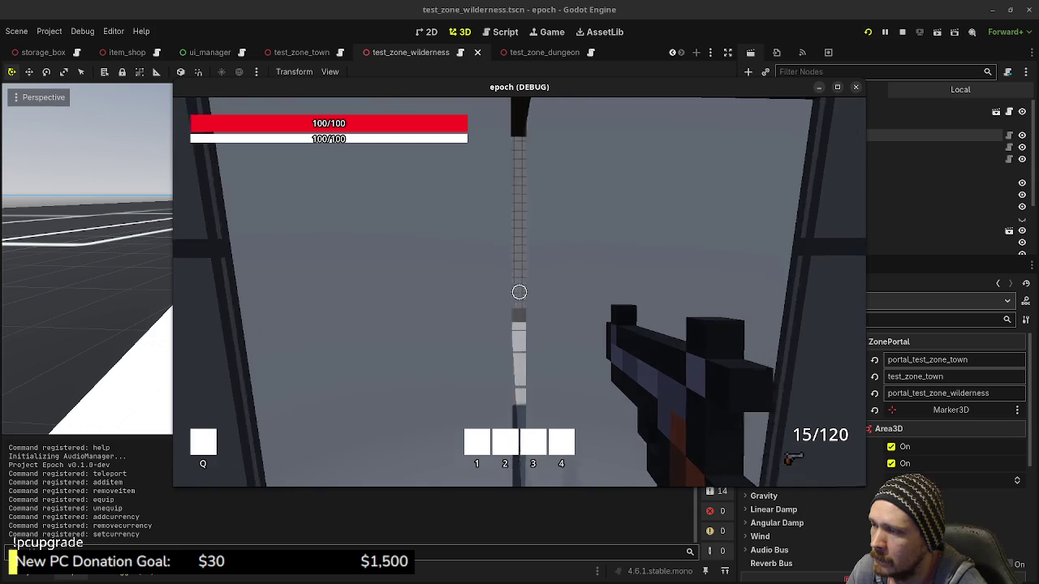
key(w)
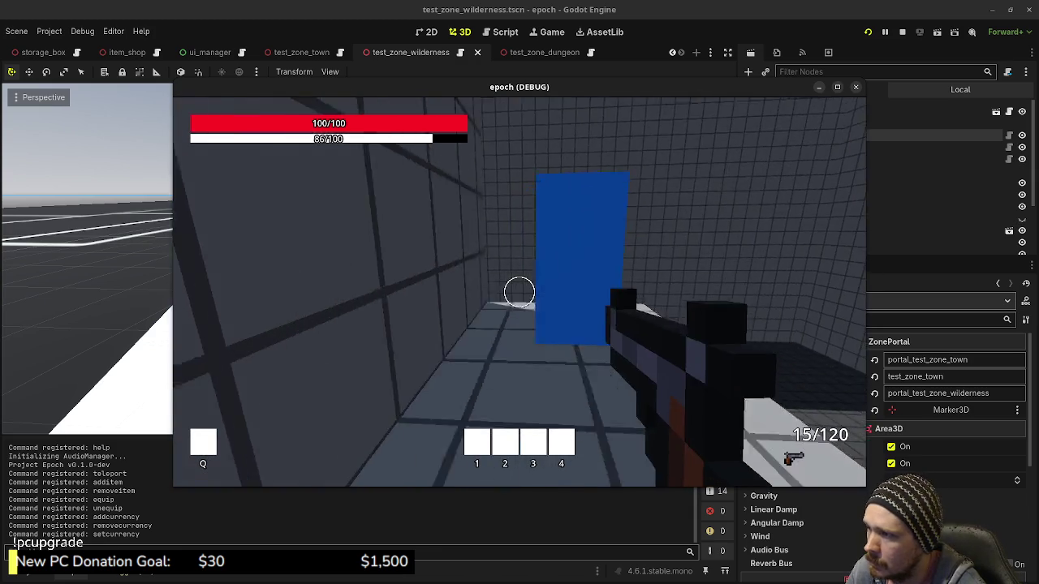
key(w)
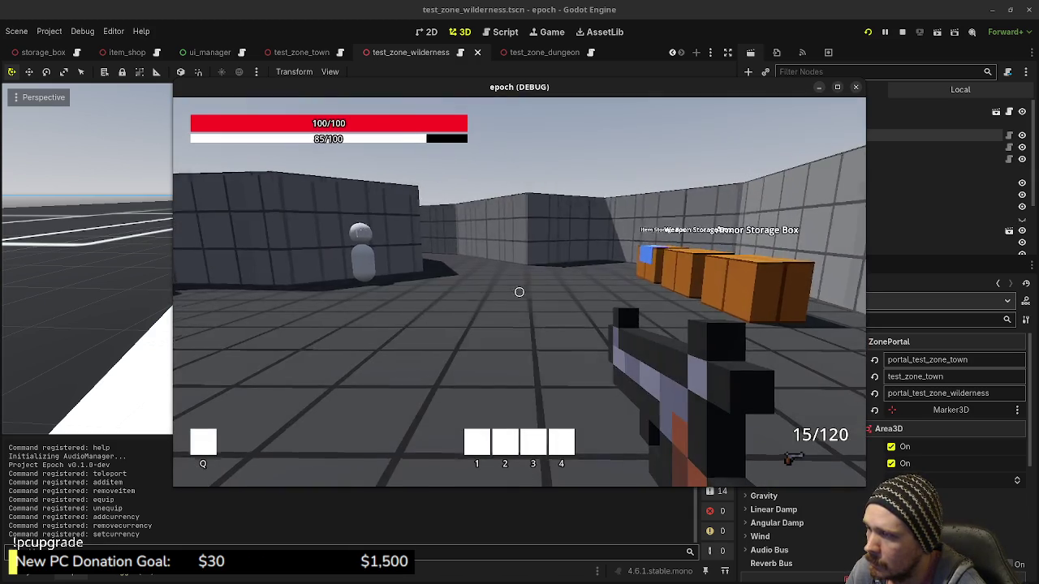
key(w)
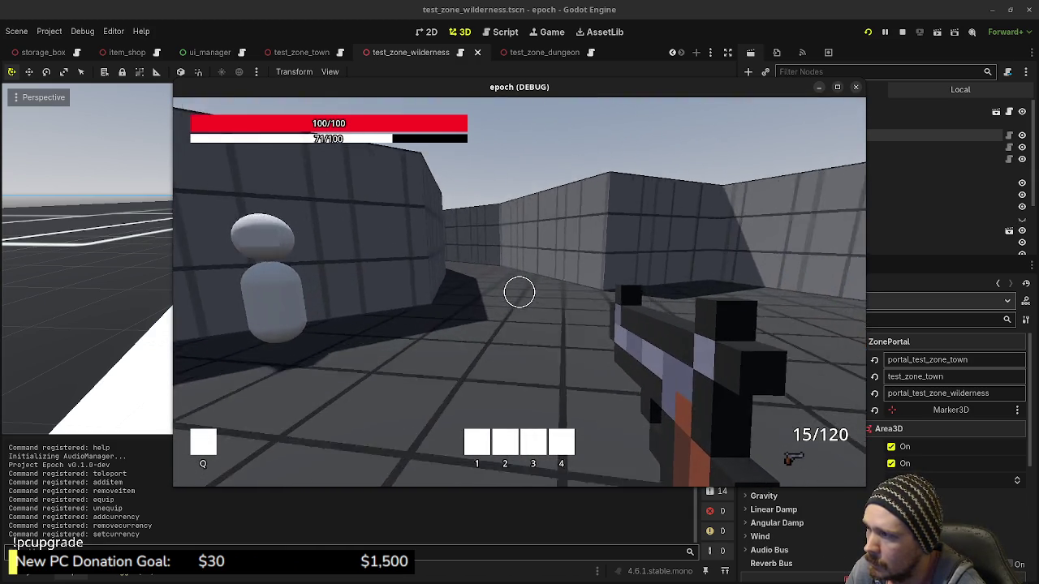
key(w)
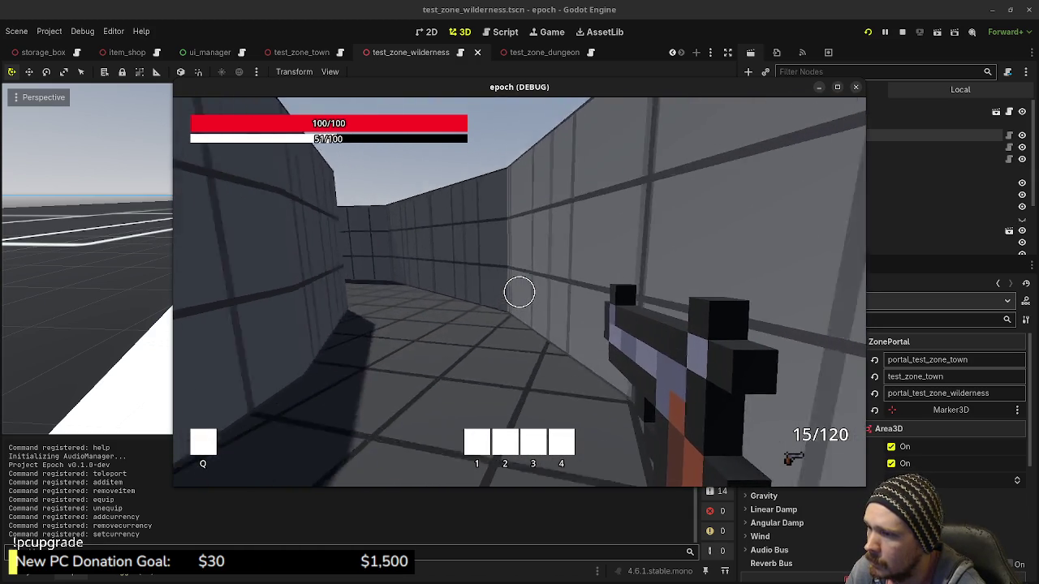
key(w)
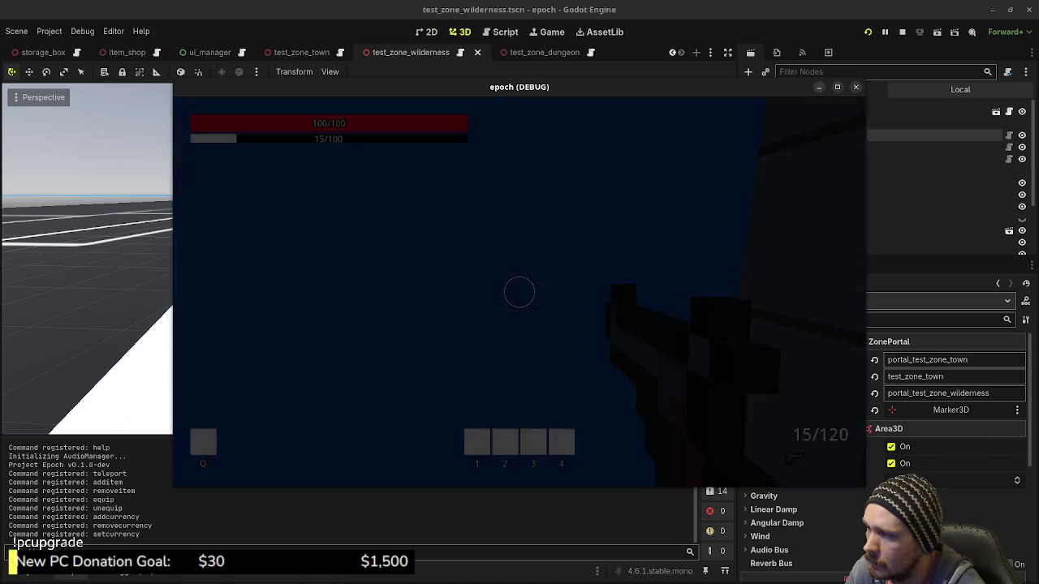
Walk and sprint across the snowy wilderness zone with the game window maximized.
key(w)
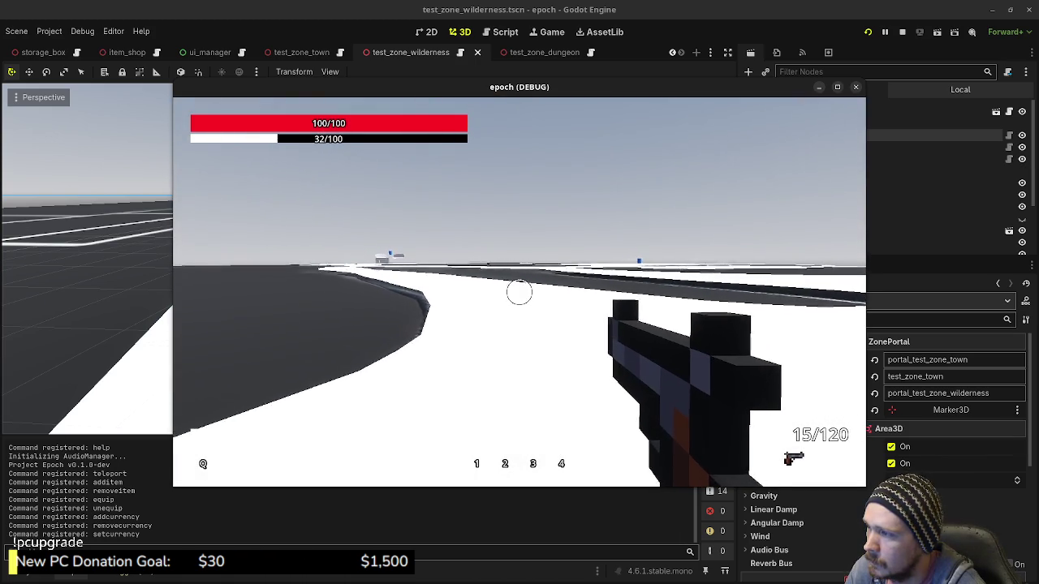
key(w)
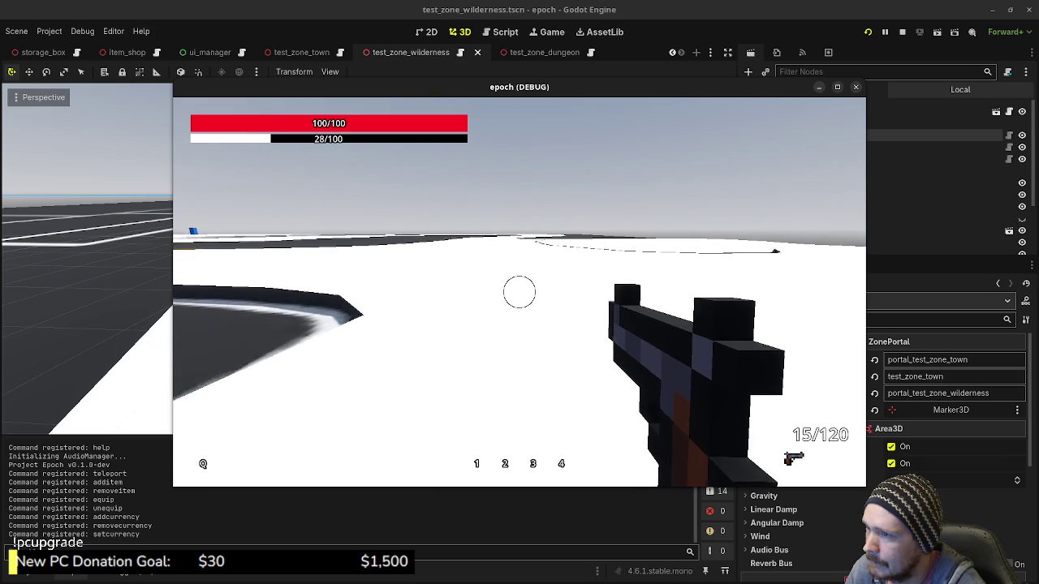
key(shift+w)
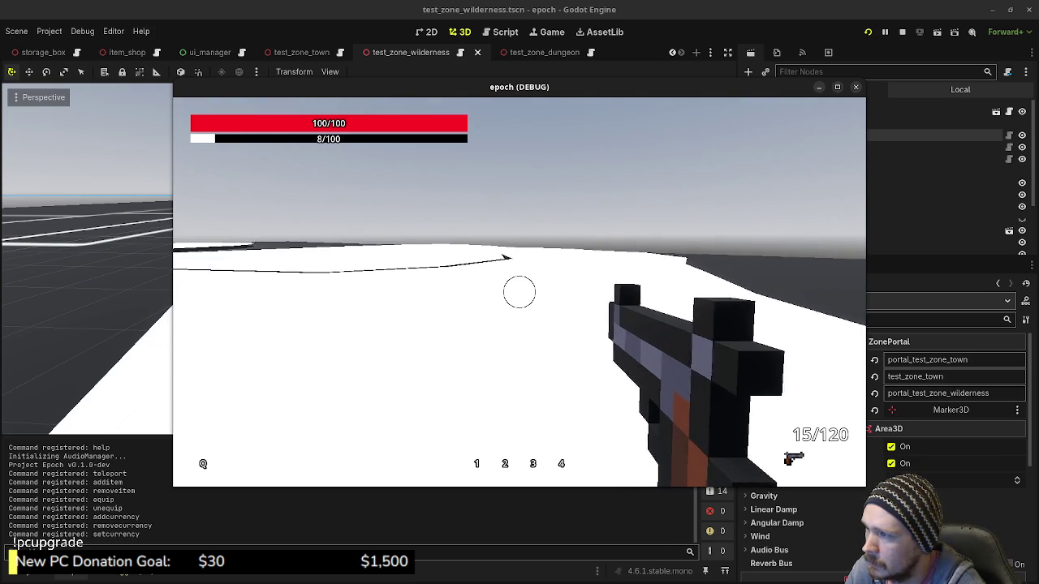
key(shift+w)
key(w)
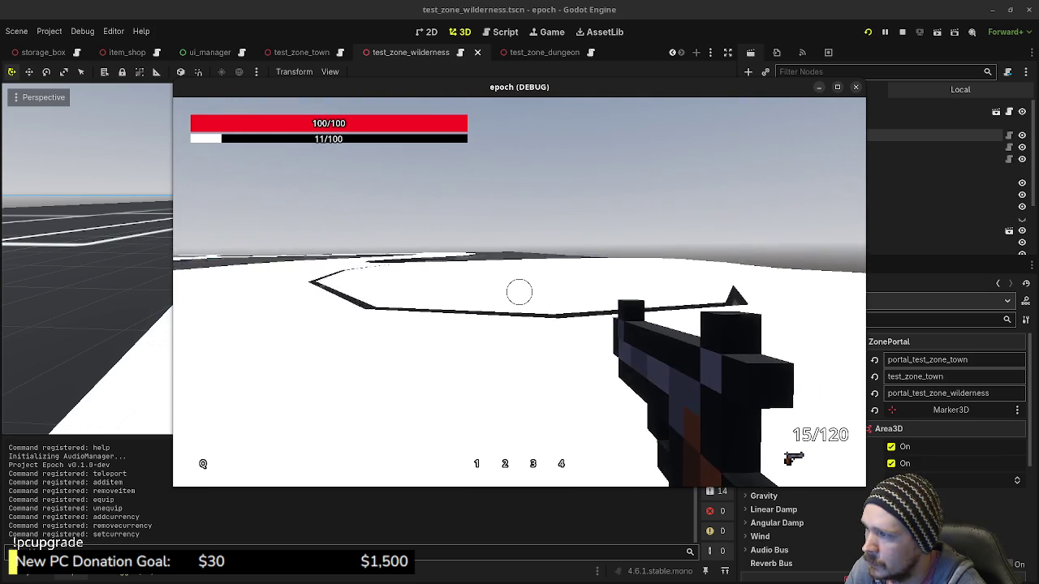
key(w)
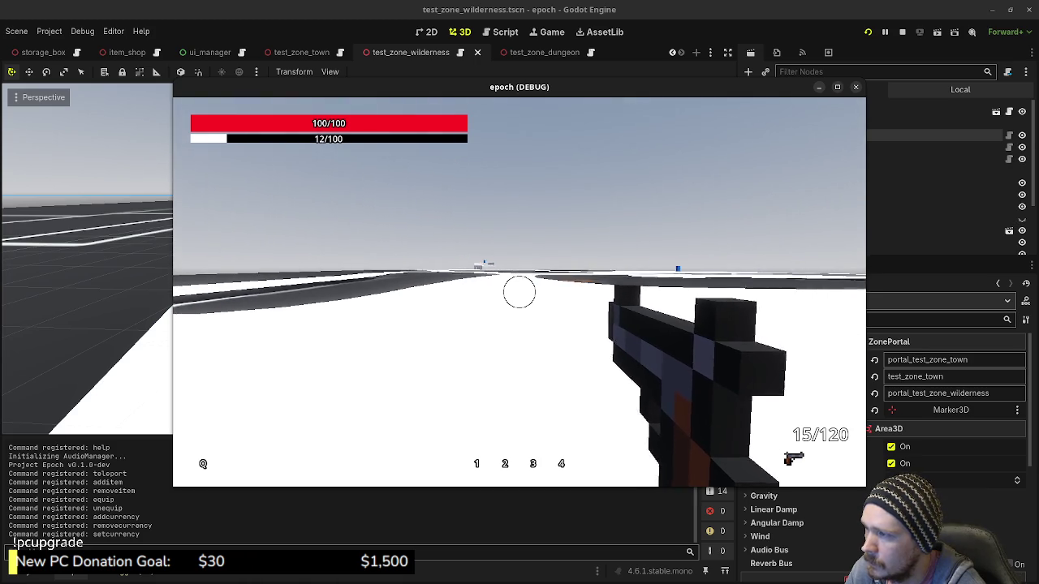
key(w)
key(w)
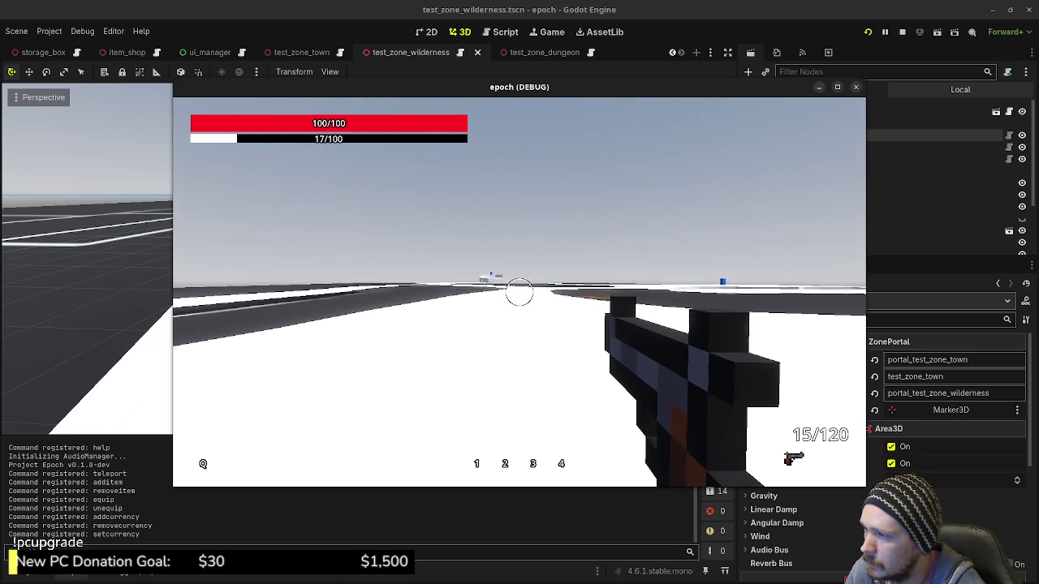
key(w)
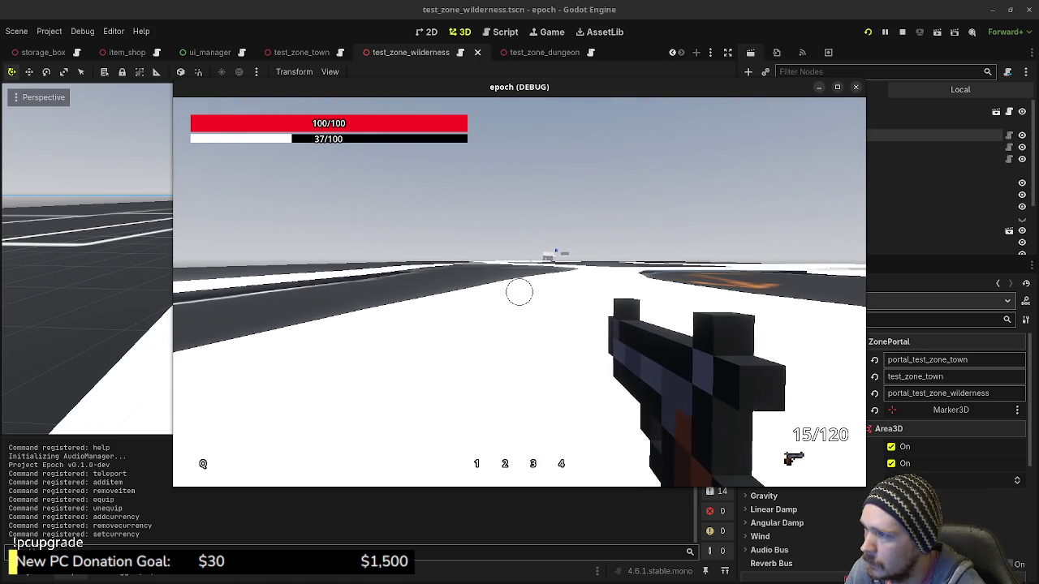
key(w)
click(838, 88)
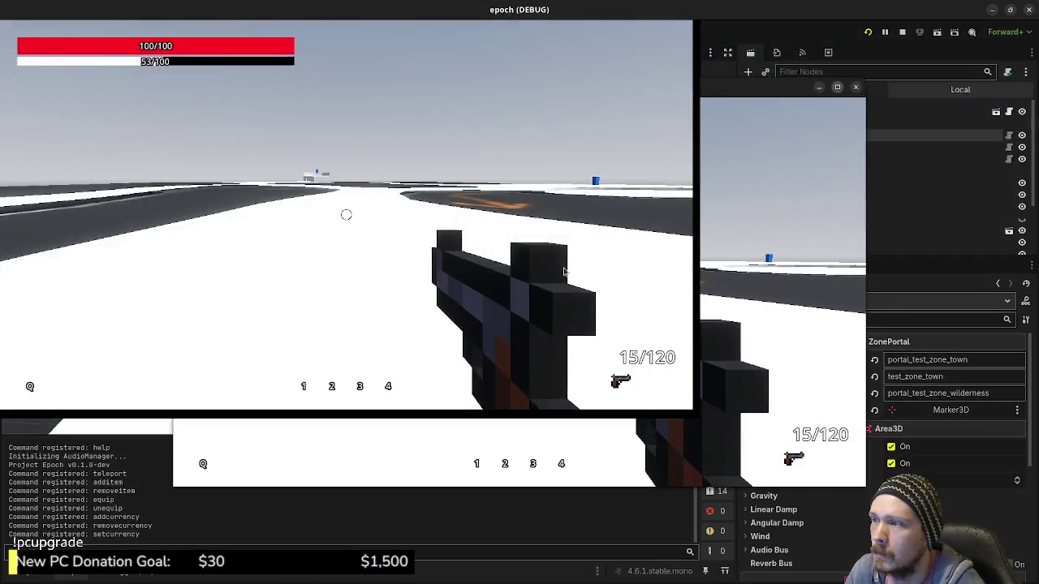
key(shift+w)
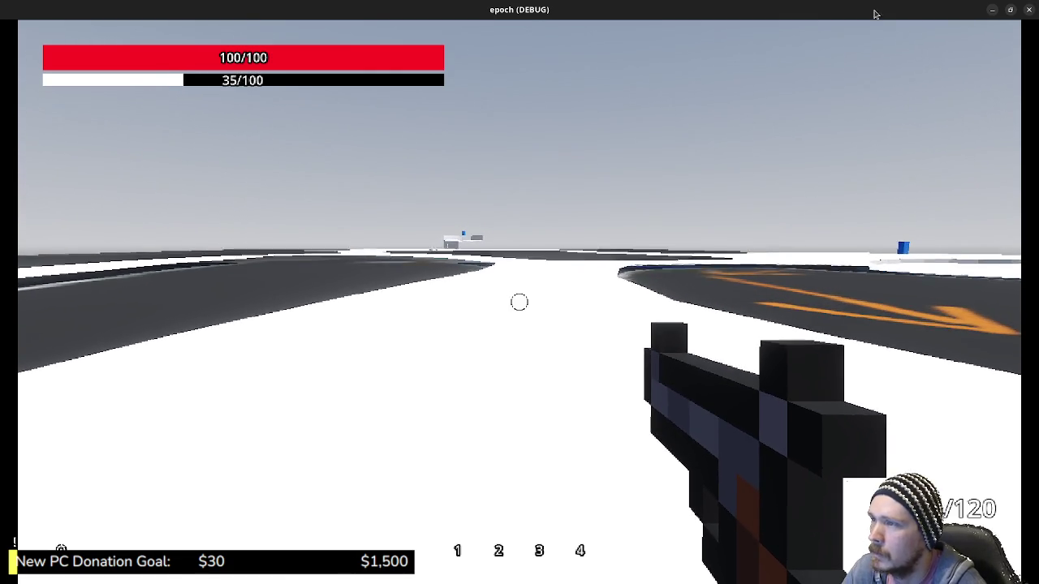
Restore the game window and select Mock's CSGPolygon3D to view its green material.
drag(864, 10, 532, 150)
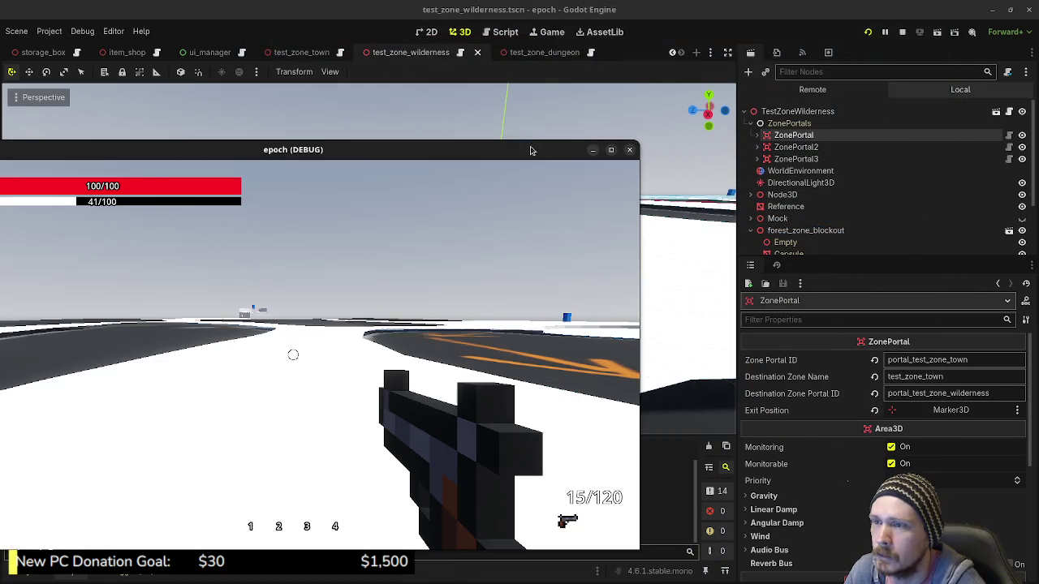
click(753, 219)
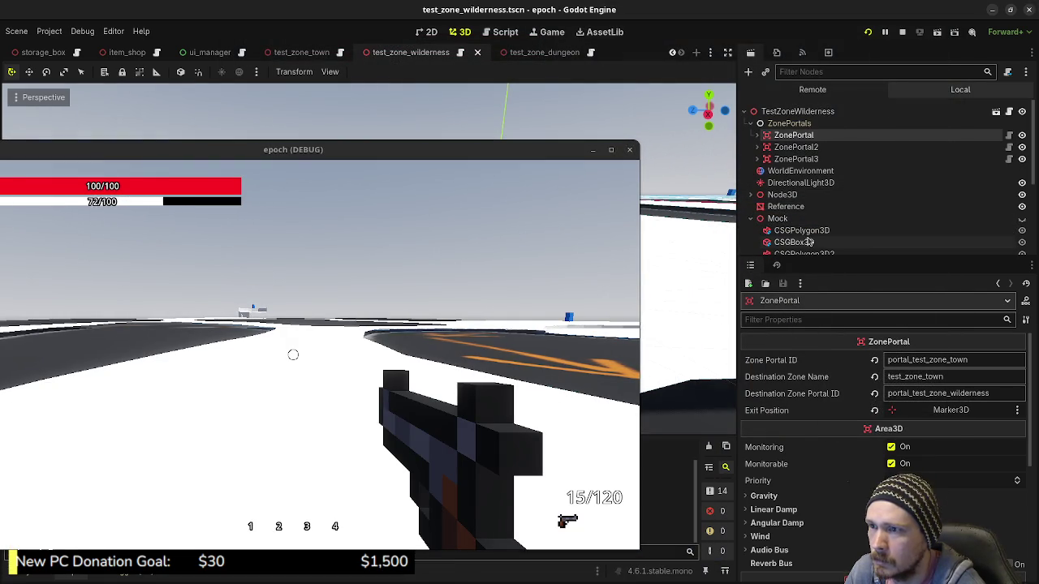
click(801, 231)
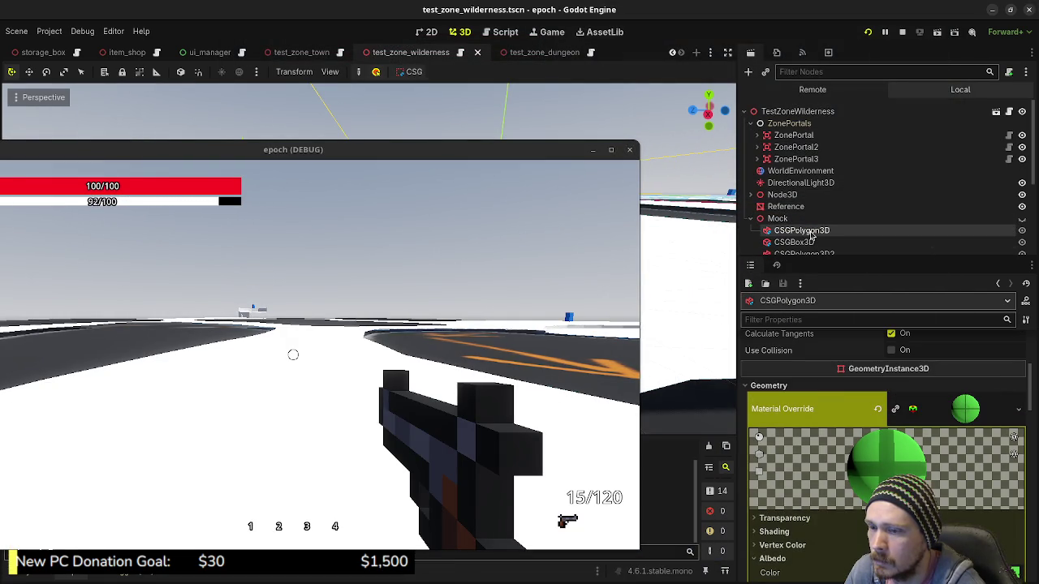
Copy CSGPolygon3D's green Material Override and paste it onto the blockout's Plane.
scroll(810, 234, down, 1)
scroll(809, 235, down, 1)
scroll(810, 235, down, 1)
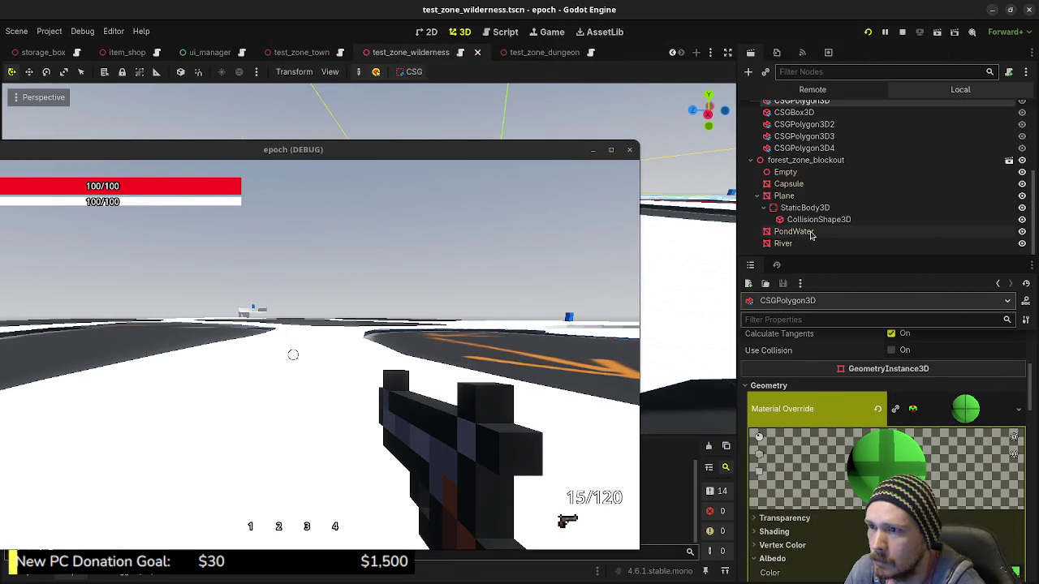
right_click(784, 412)
click(804, 421)
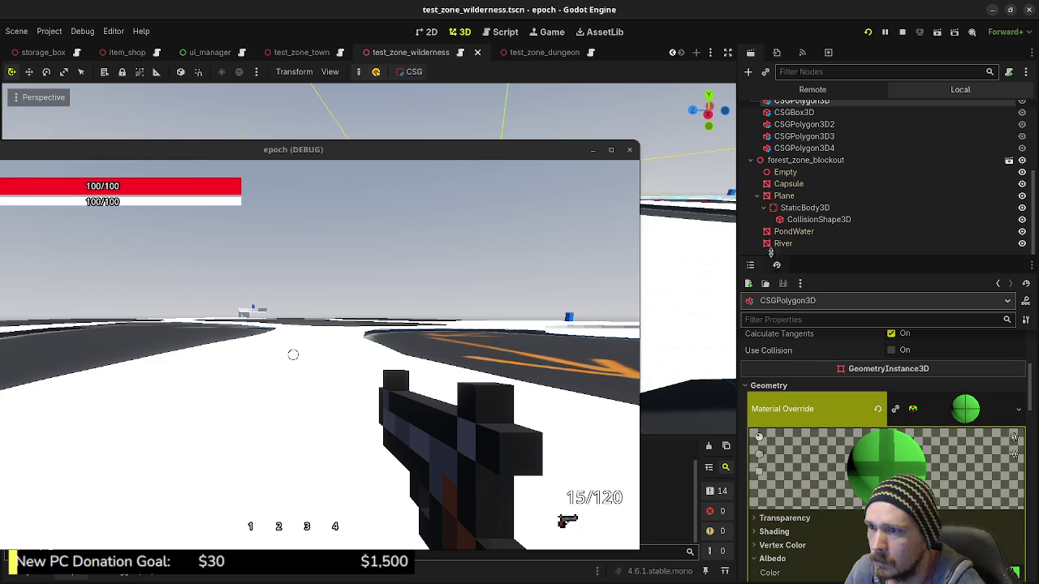
click(815, 220)
click(784, 196)
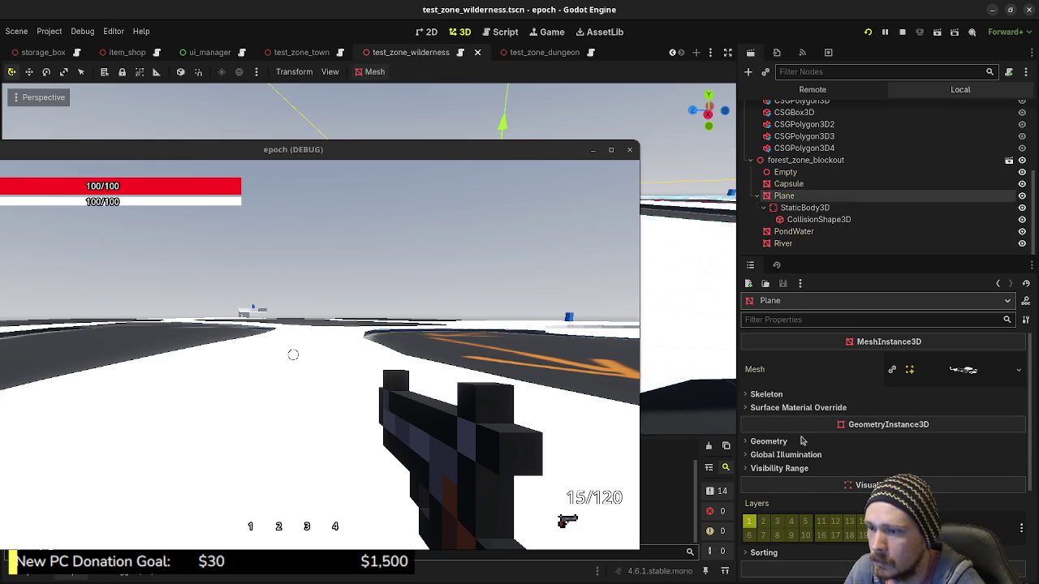
click(856, 479)
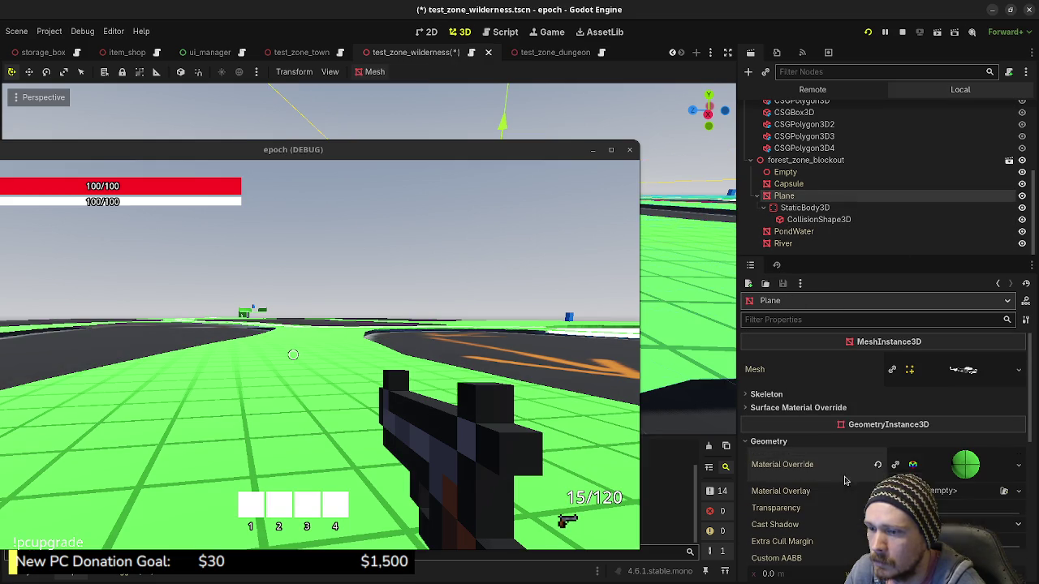
double_click(392, 158)
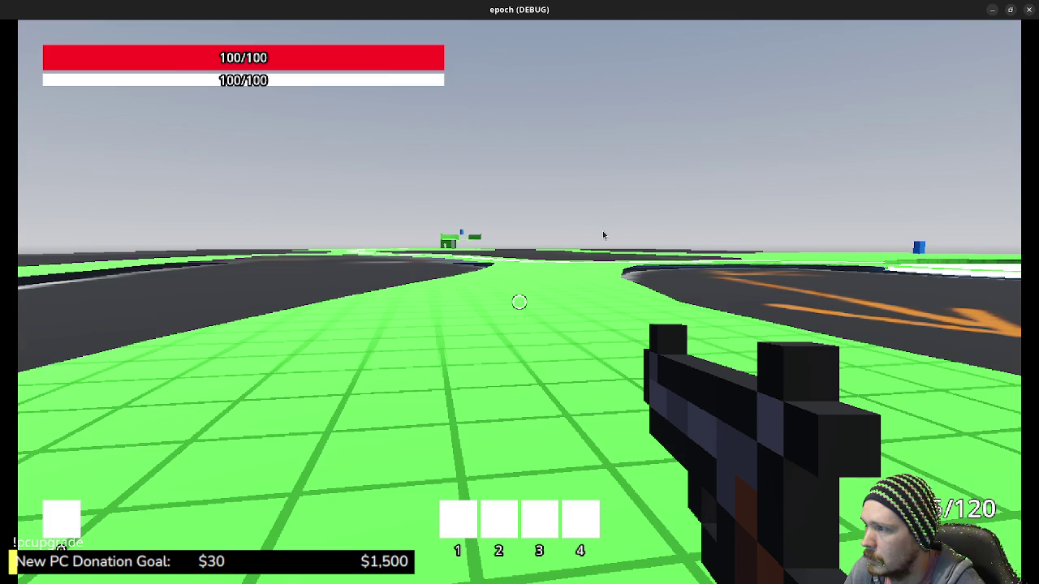
key(shift+w)
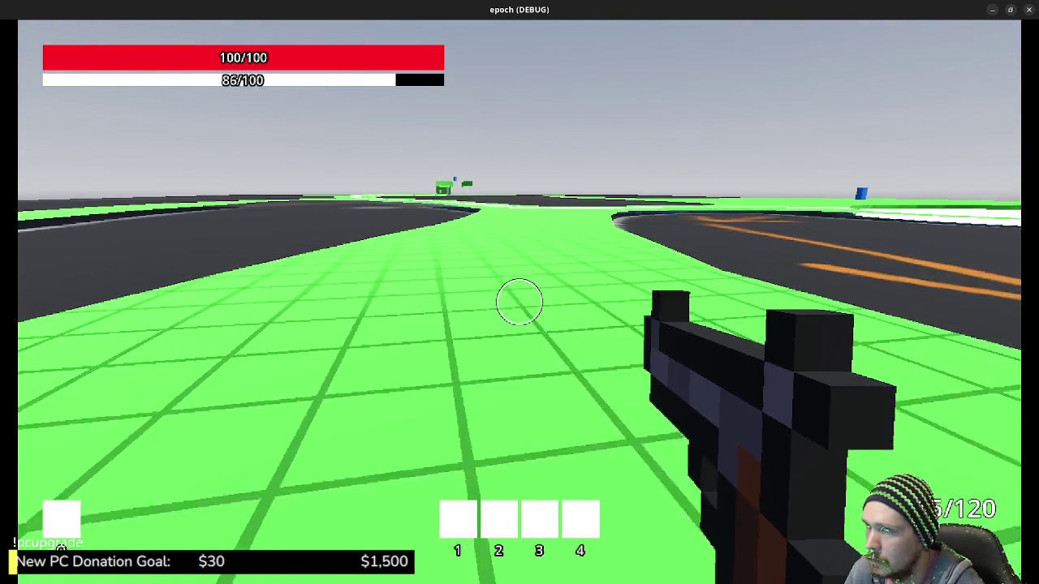
key(shift+w)
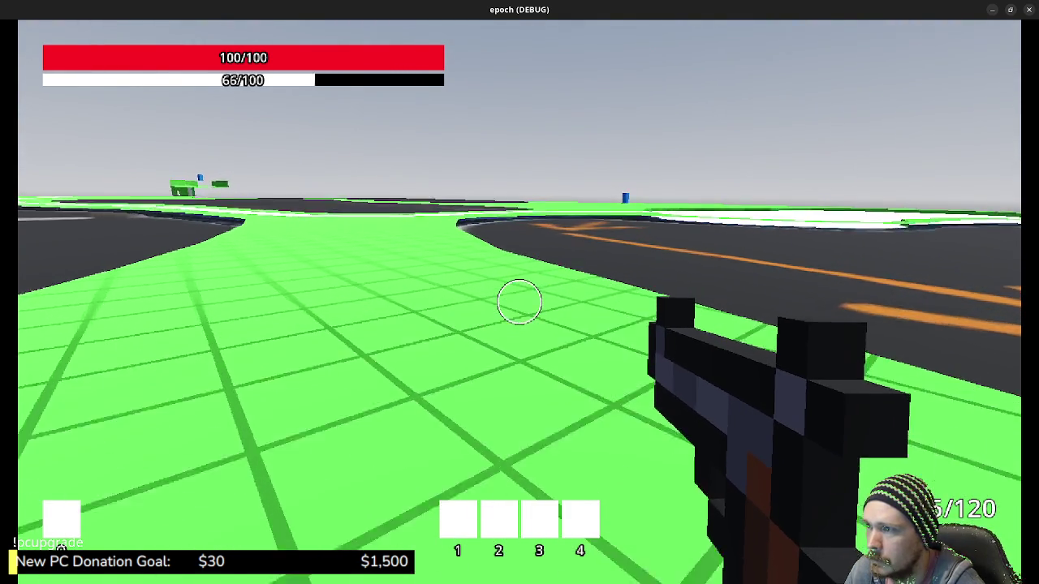
key(shift+w)
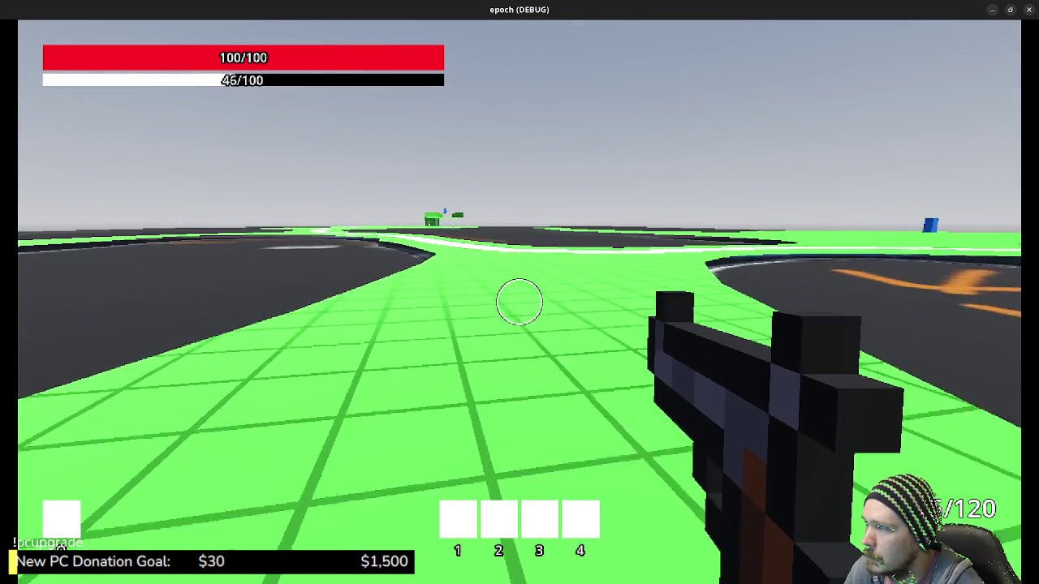
key(shift+w)
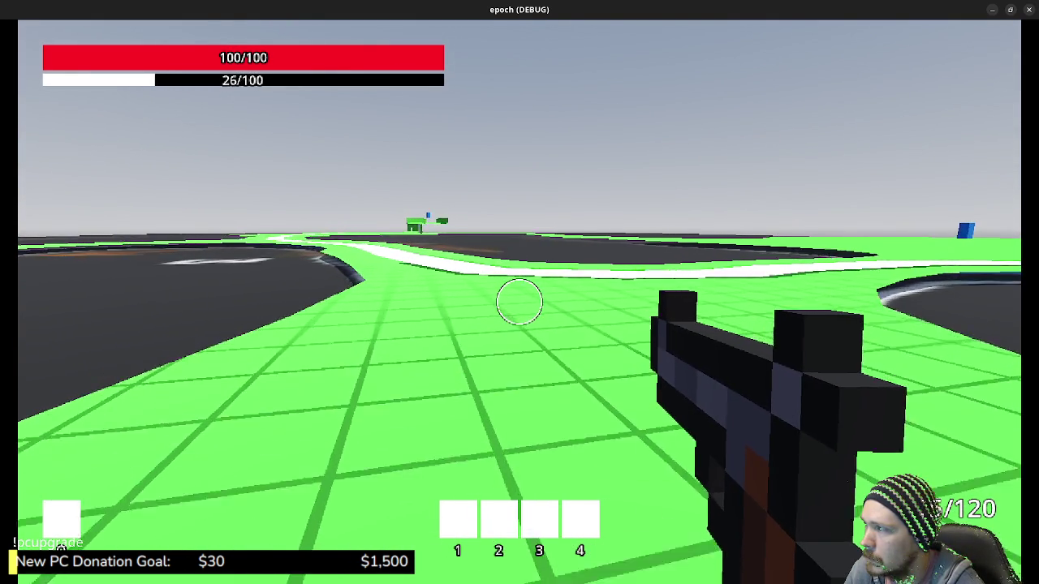
key(shift+w)
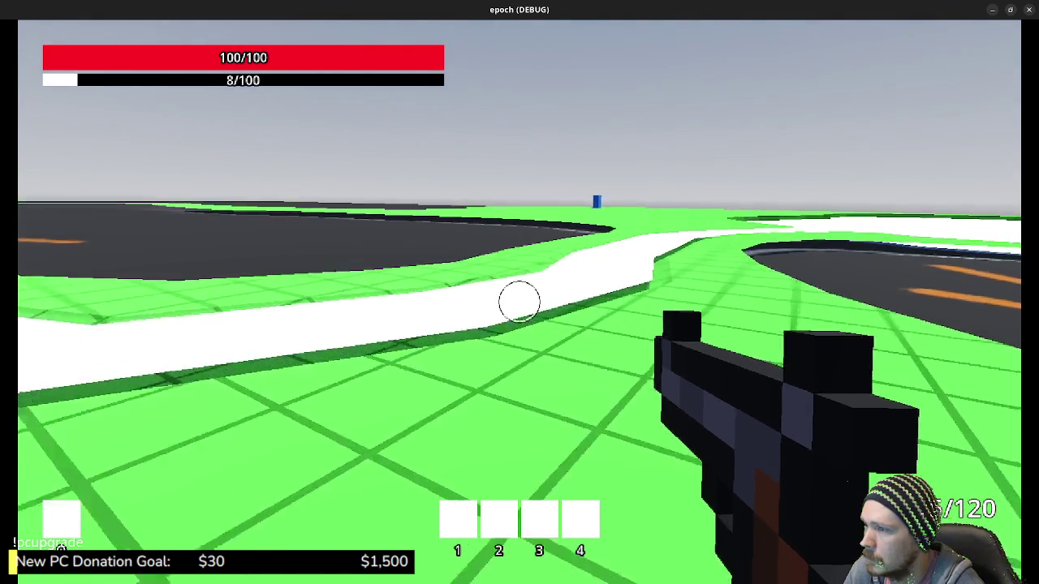
key(w)
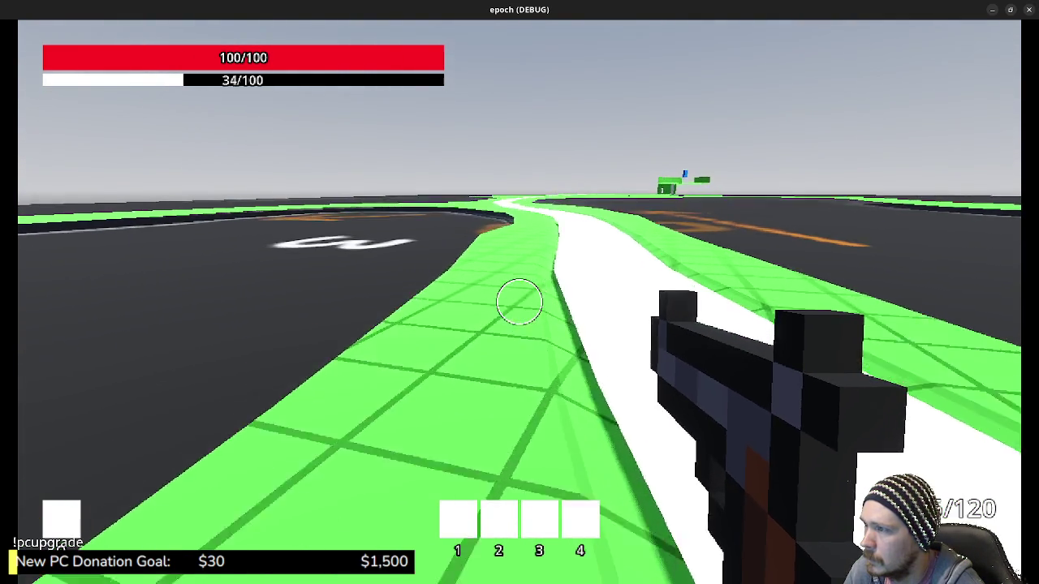
key(shift+w)
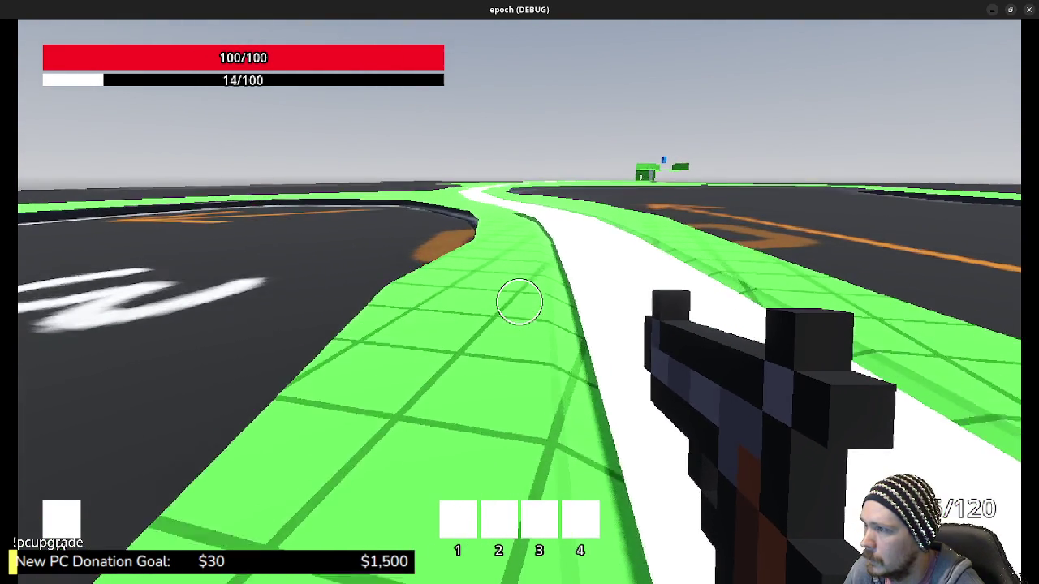
key(w)
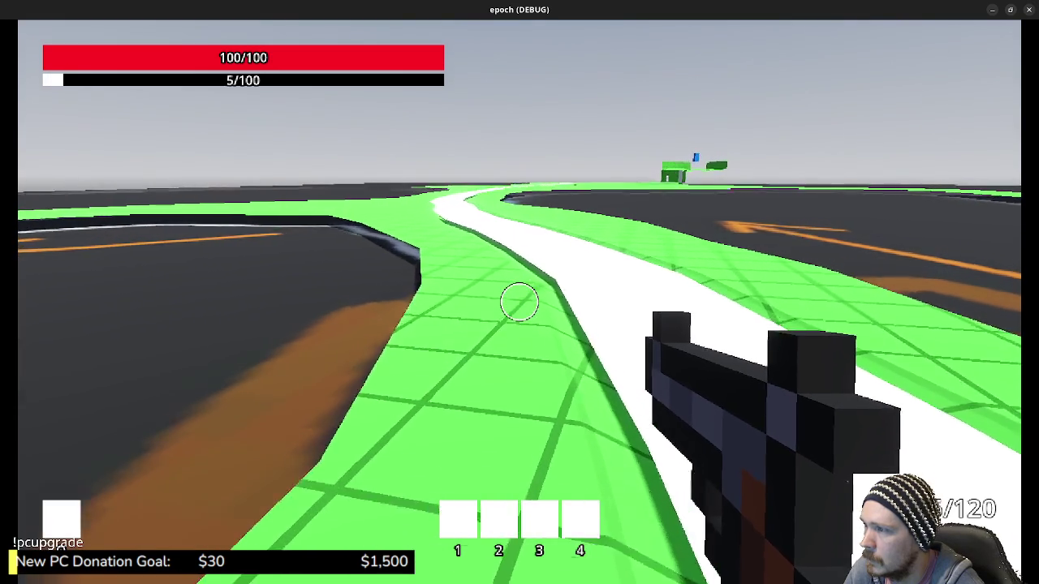
key(w)
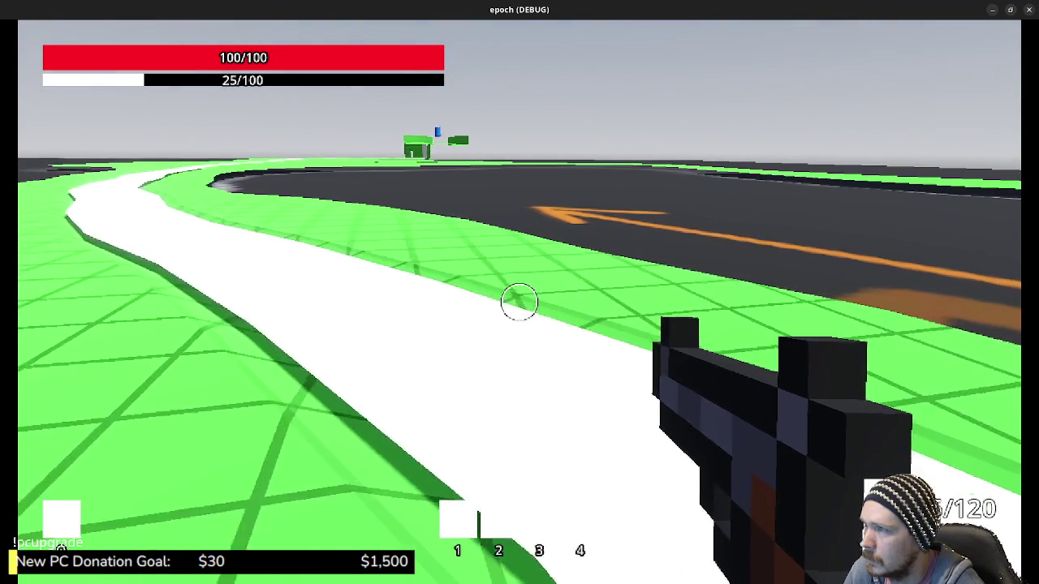
key(w)
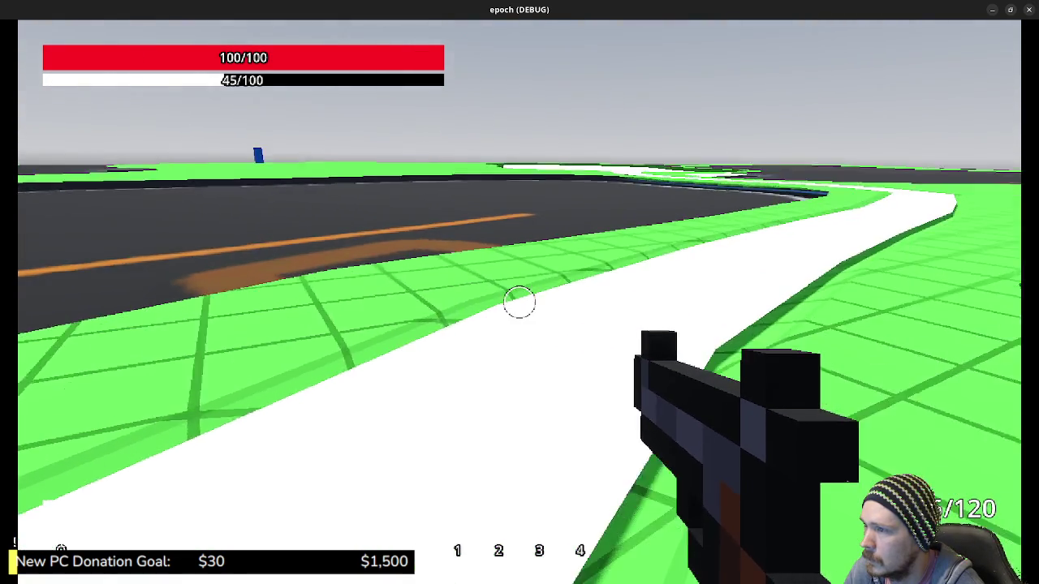
key(w)
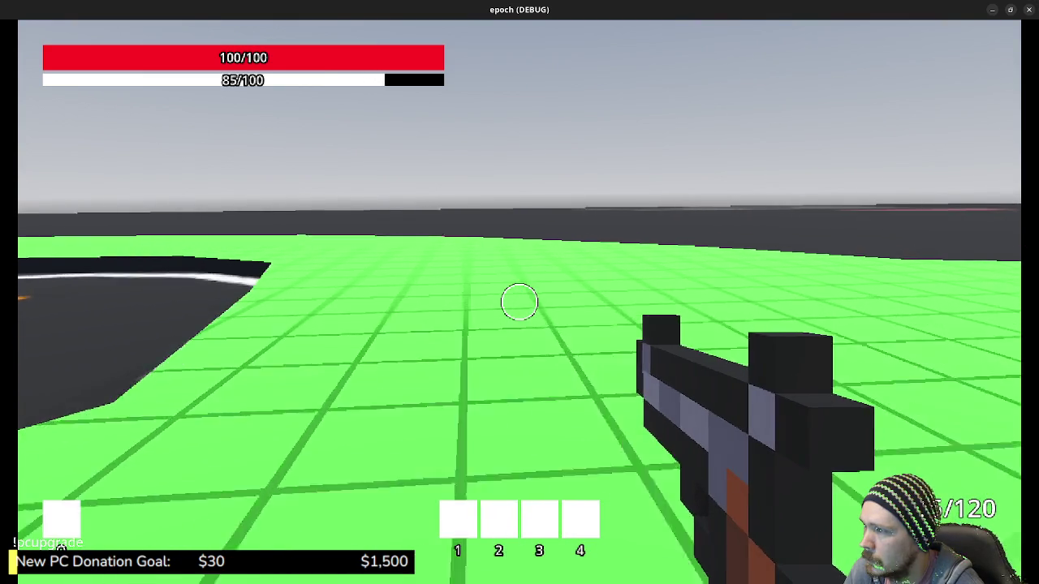
key(w)
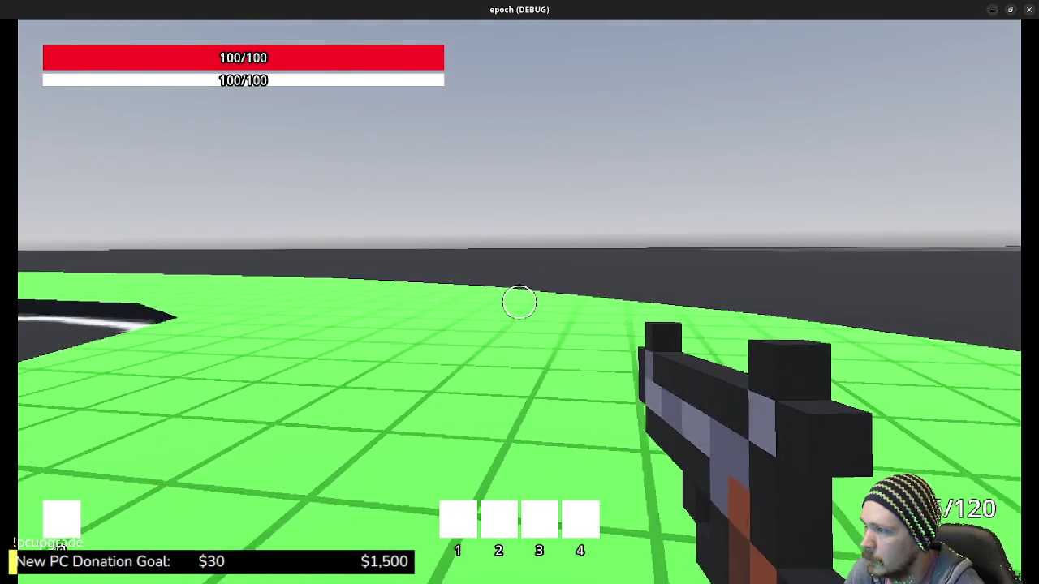
key(w)
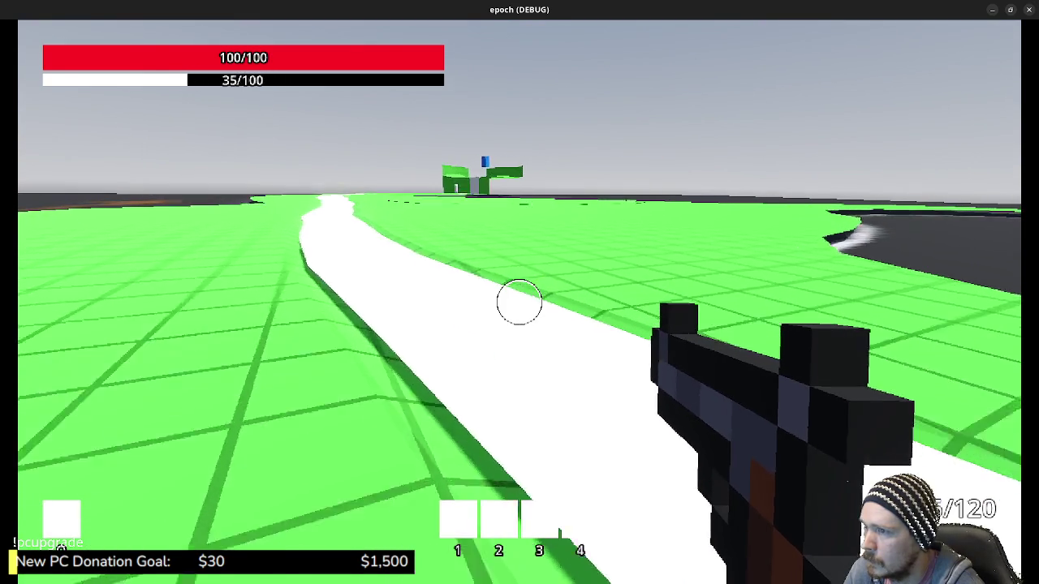
key(w)
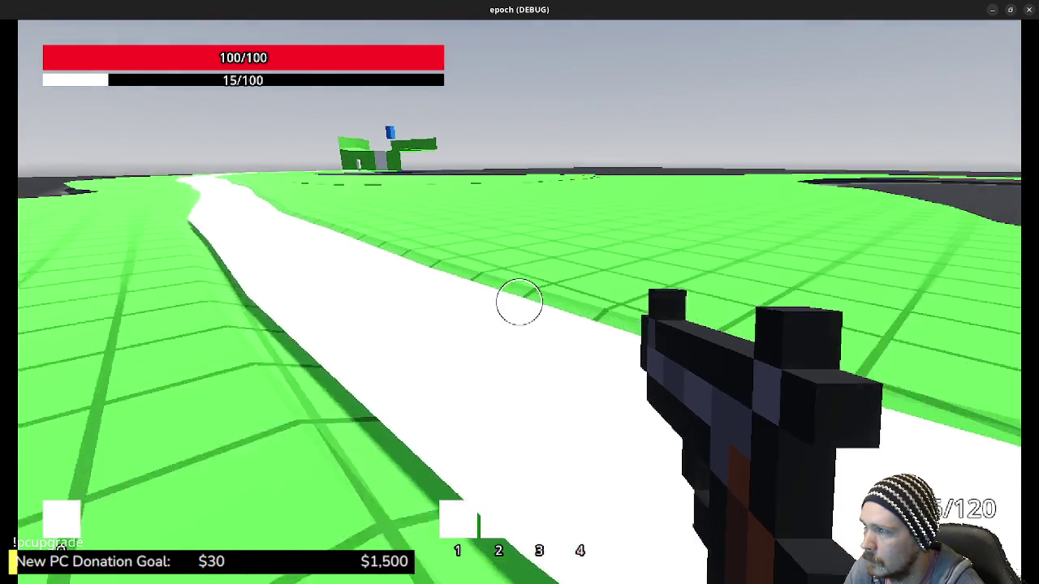
key(w)
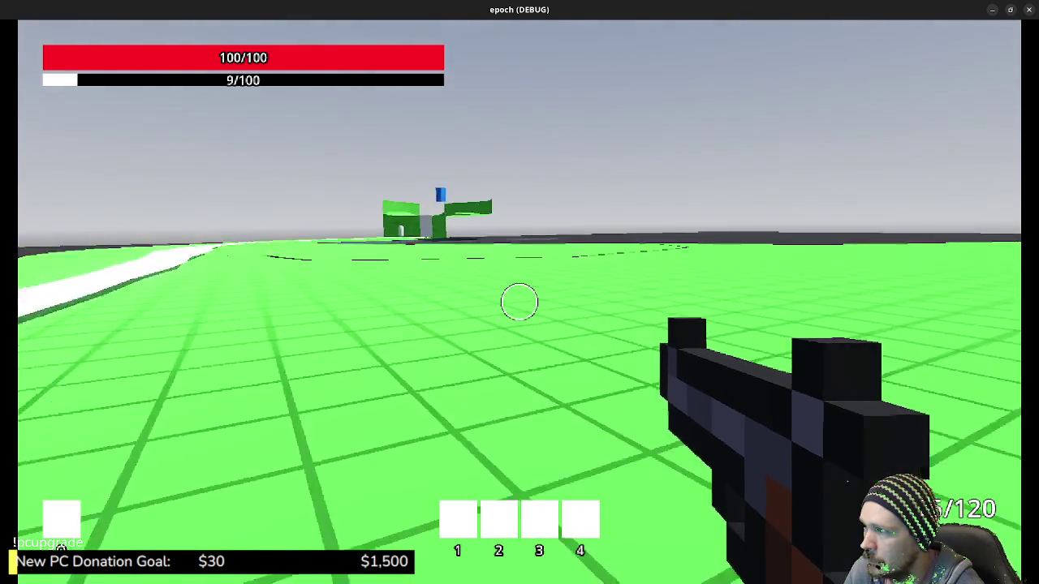
key(w)
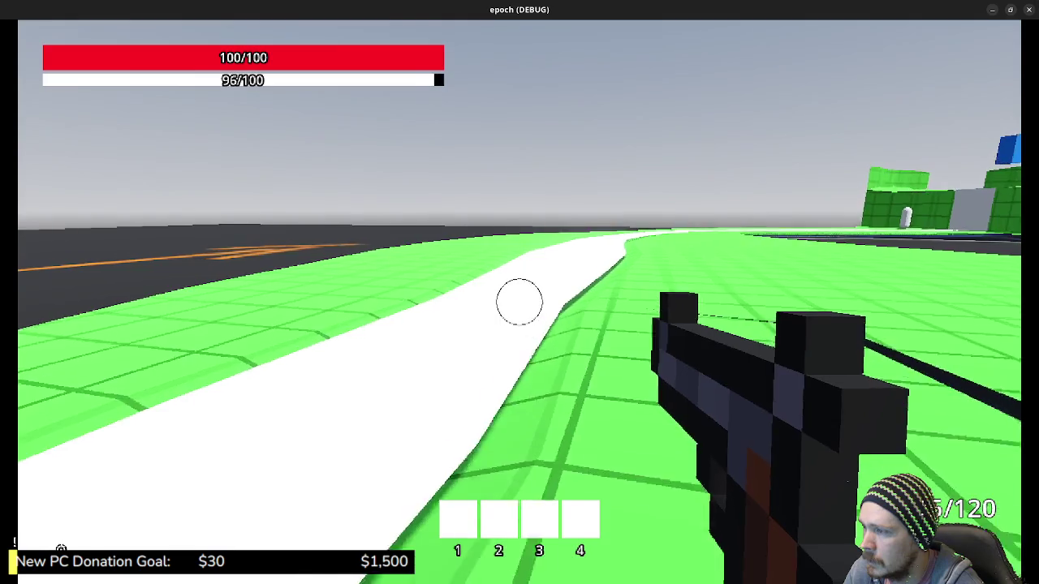
key(shift)
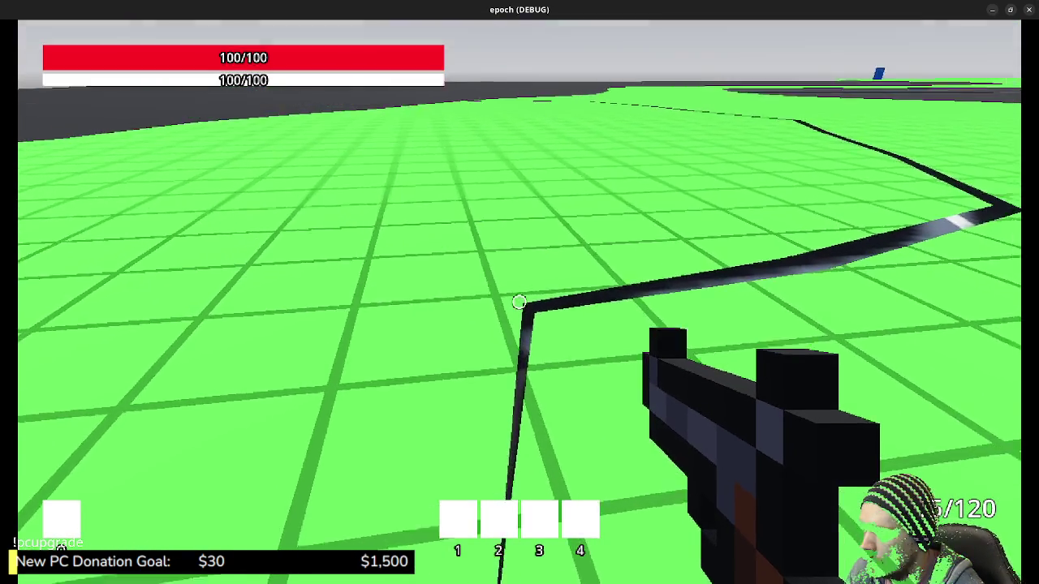
Playtest across the green floor, past the capsule arena and out over the green grid.
key(shift)
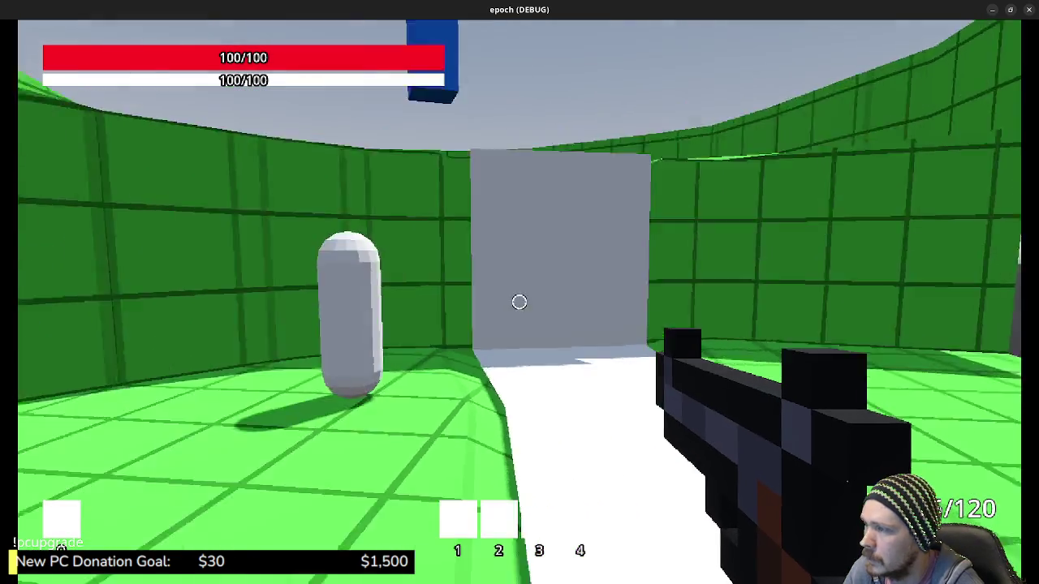
key(s)
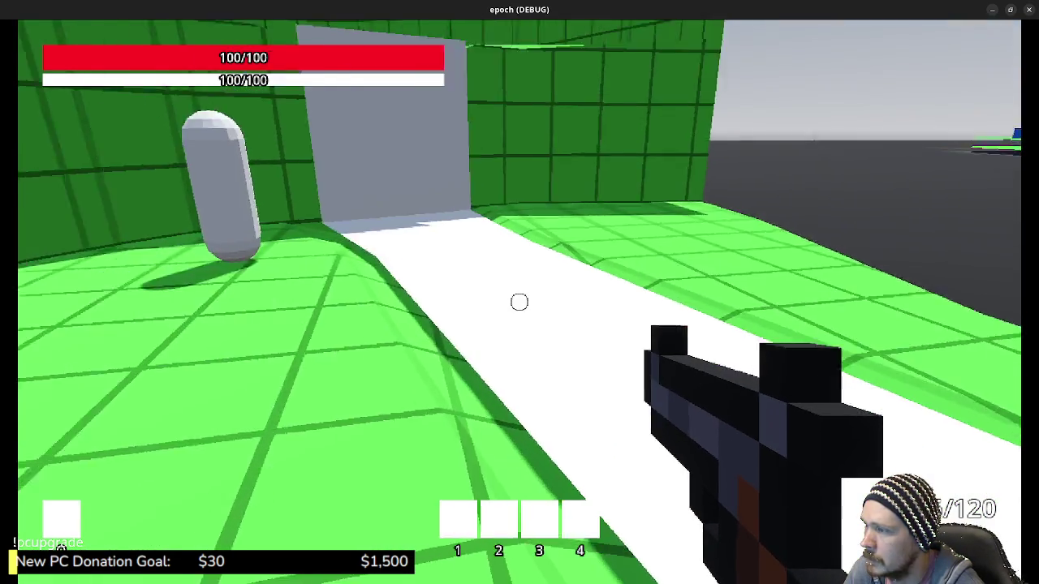
key(w)
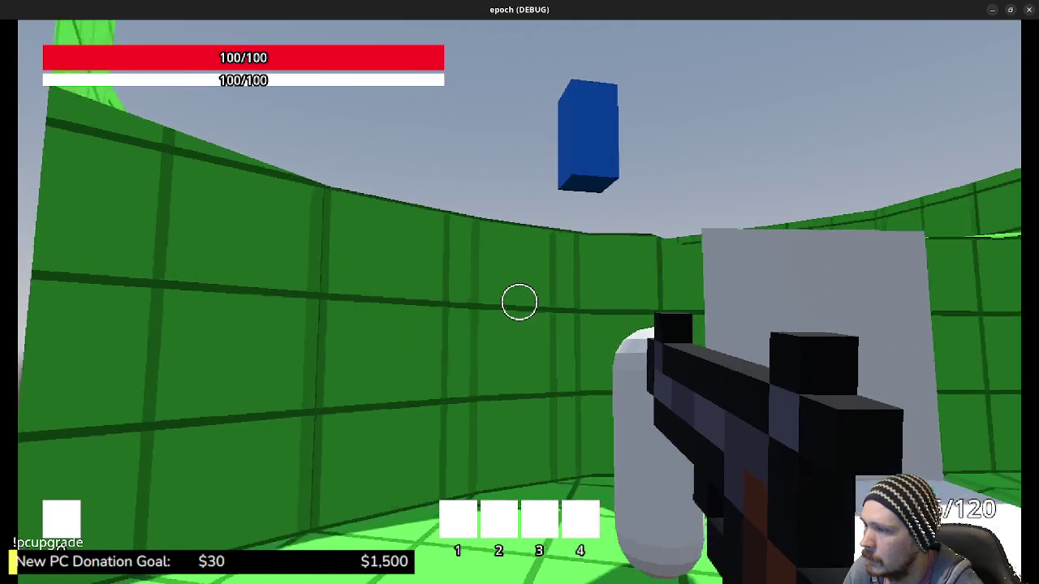
key(space)
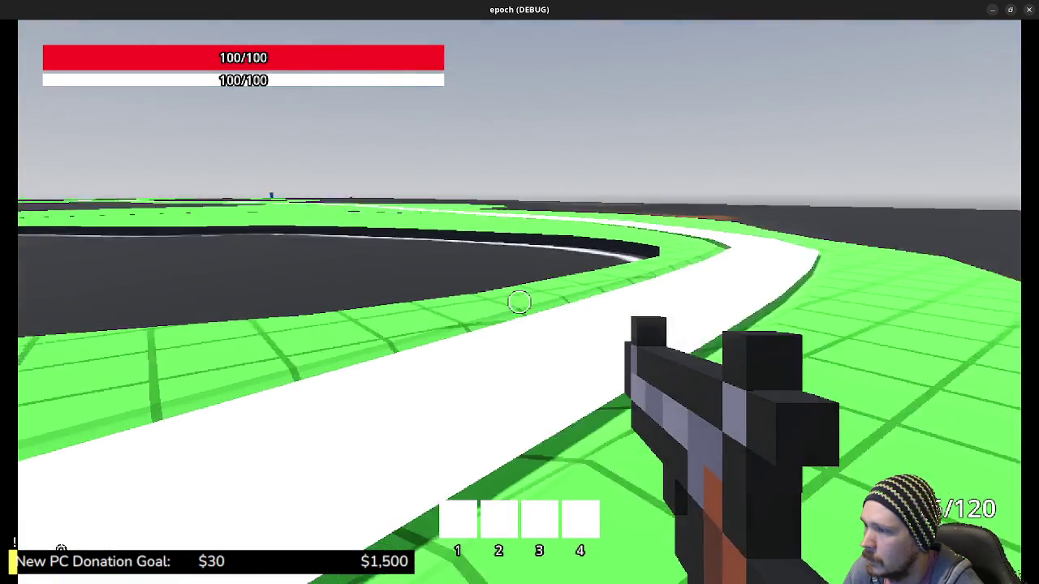
key(w)
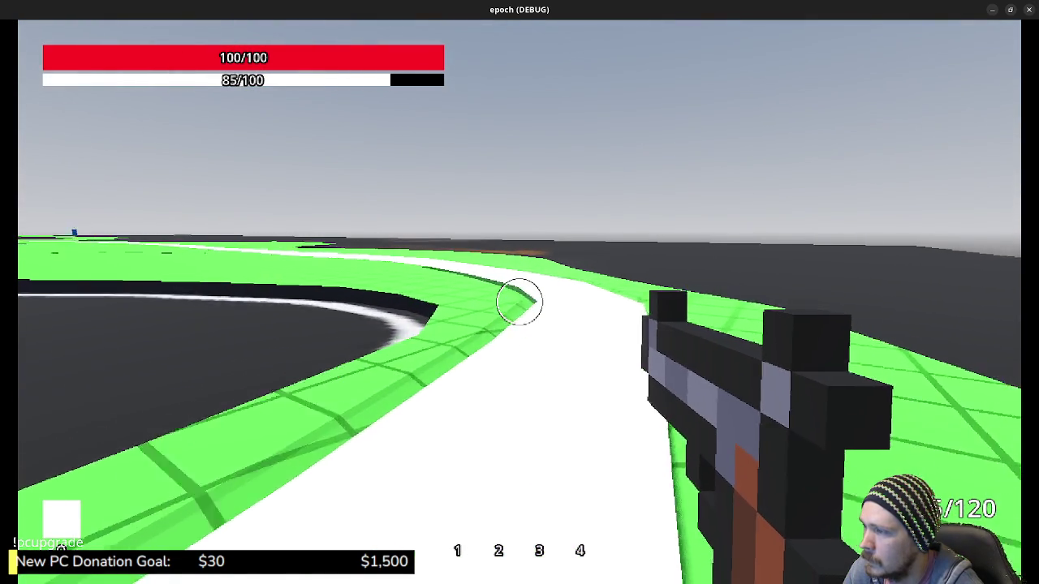
key(w)
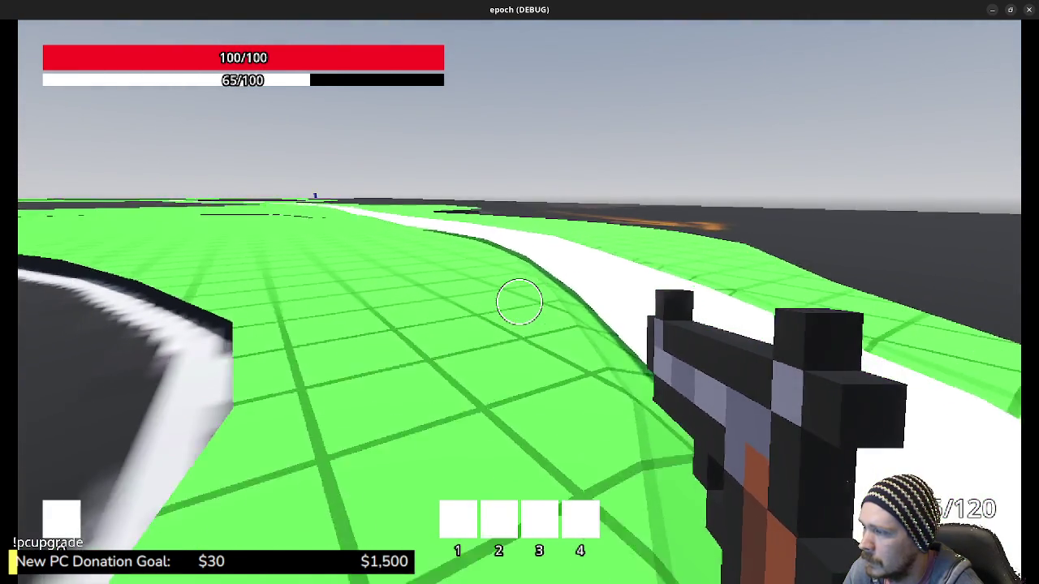
key(w)
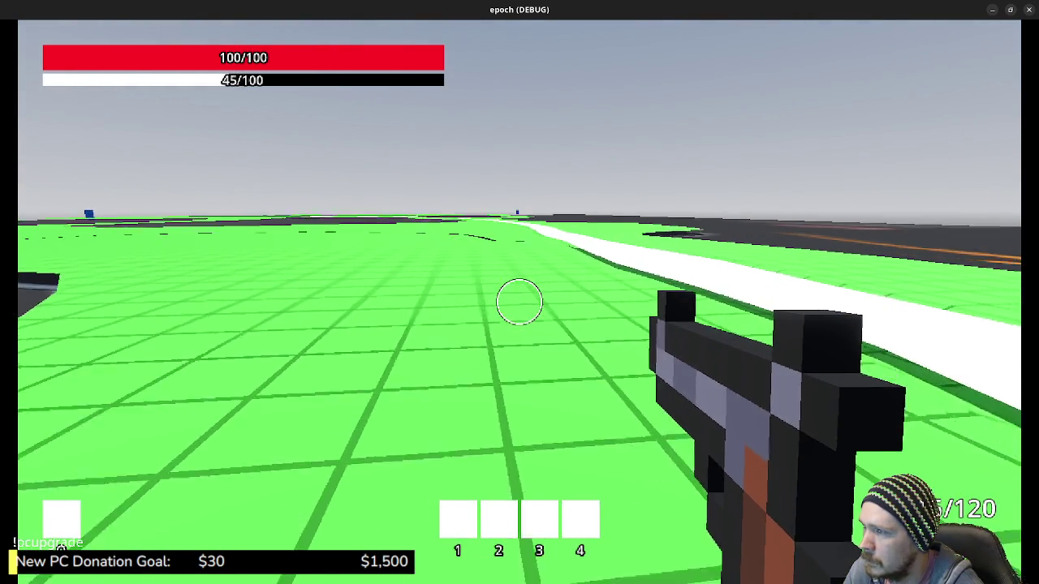
key(w)
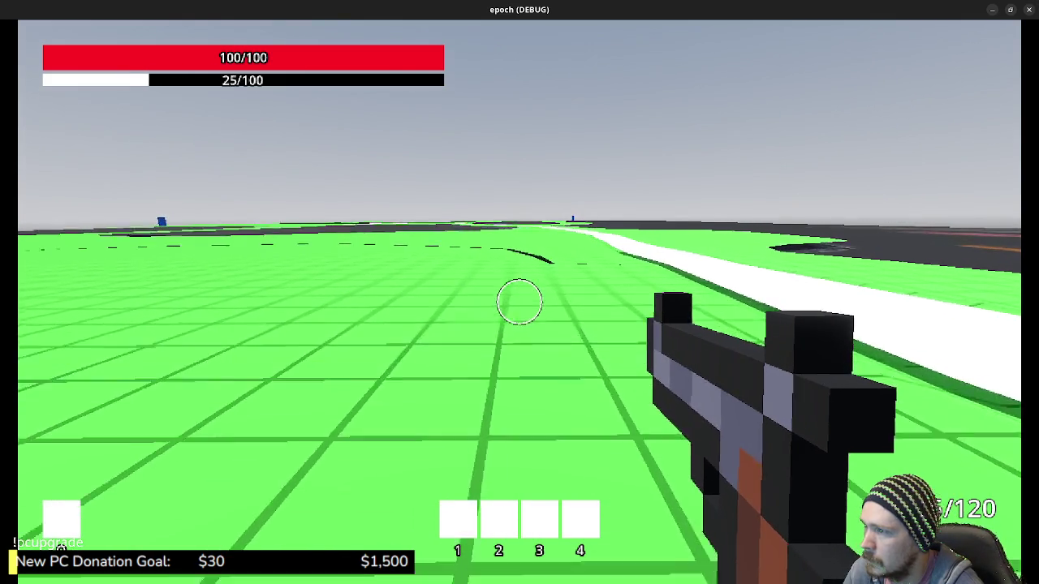
Back in the editor, fly over the terrain and hide the River node's white path.
key(F11)
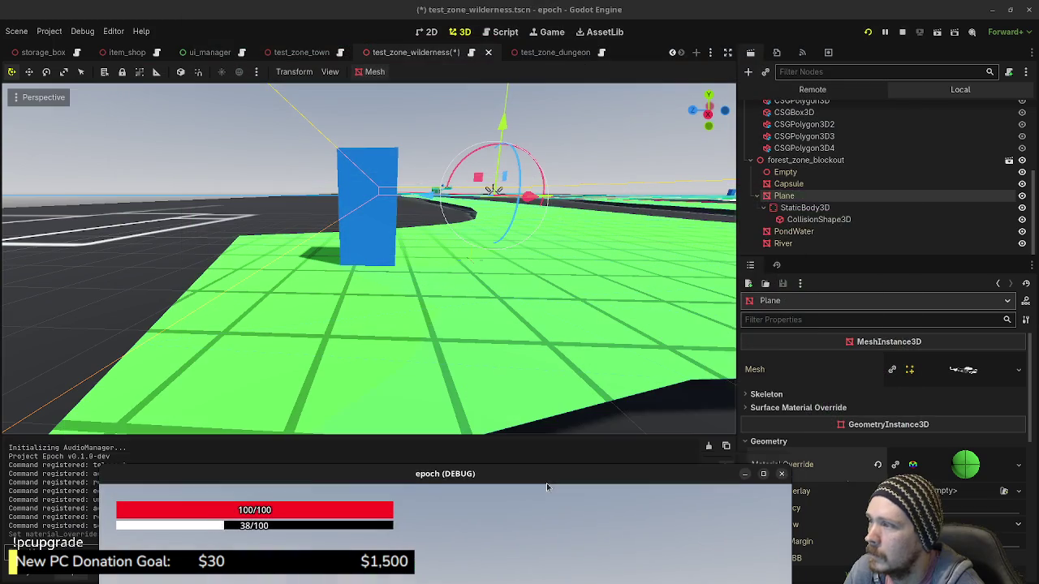
middle_drag(506, 297, 252, 261)
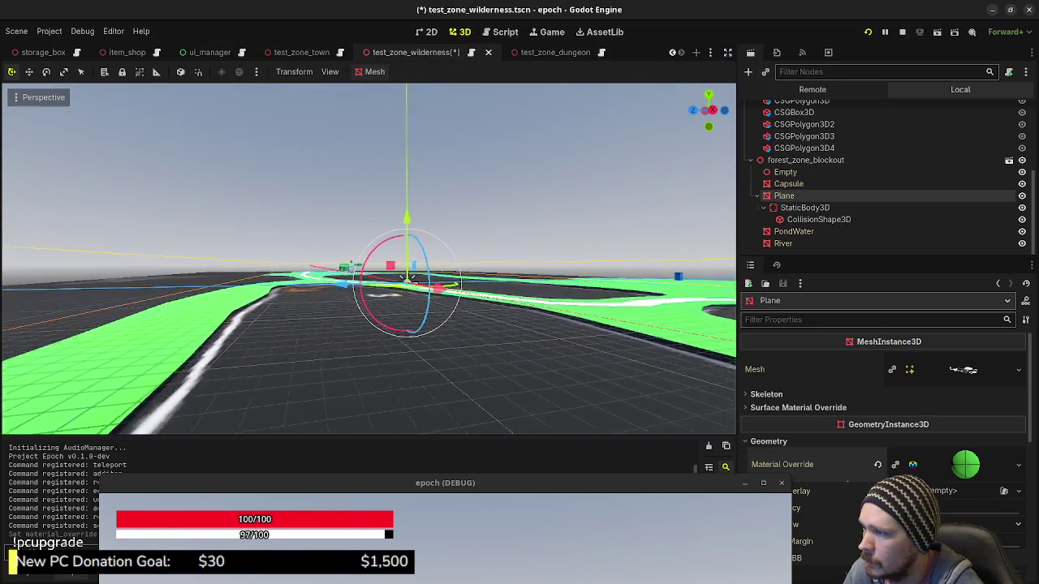
key(w)
right_drag(420, 285, 454, 288)
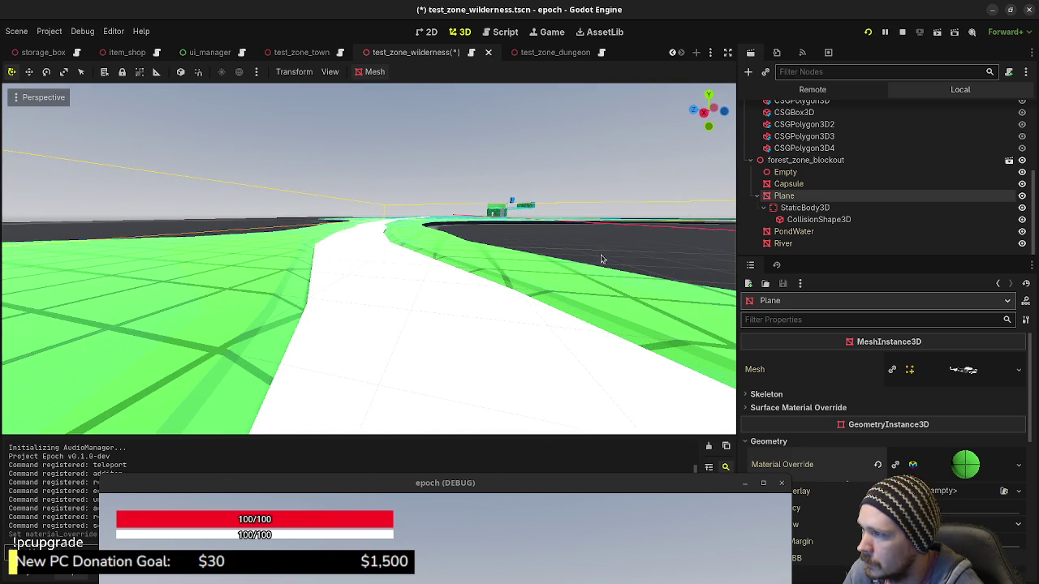
click(1020, 243)
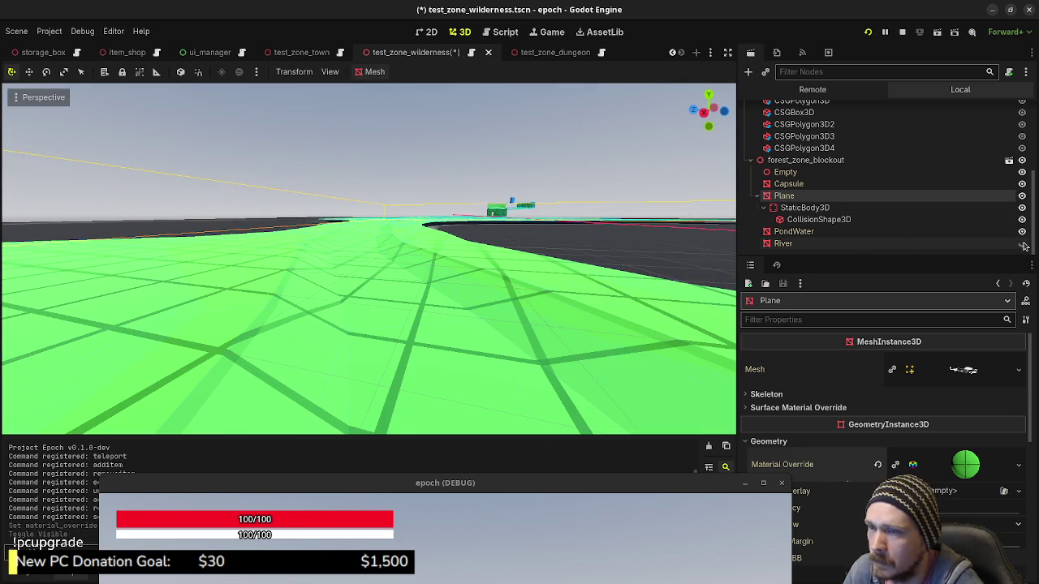
mouse_move(619, 289)
right_down()
mouse_move(592, 292)
mouse_move(588, 260)
mouse_move(588, 275)
right_up()
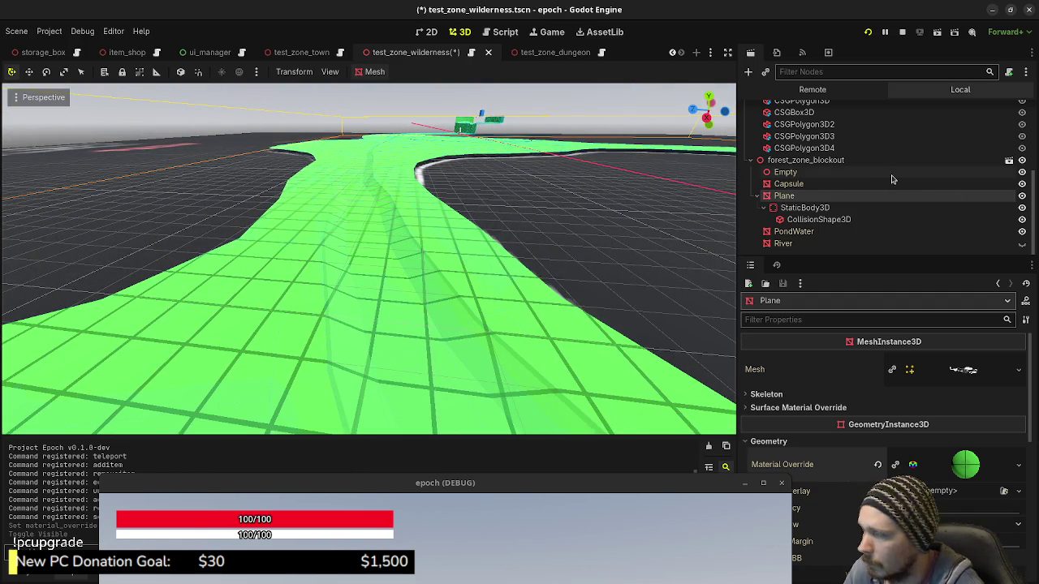
scroll(922, 219, up, 2)
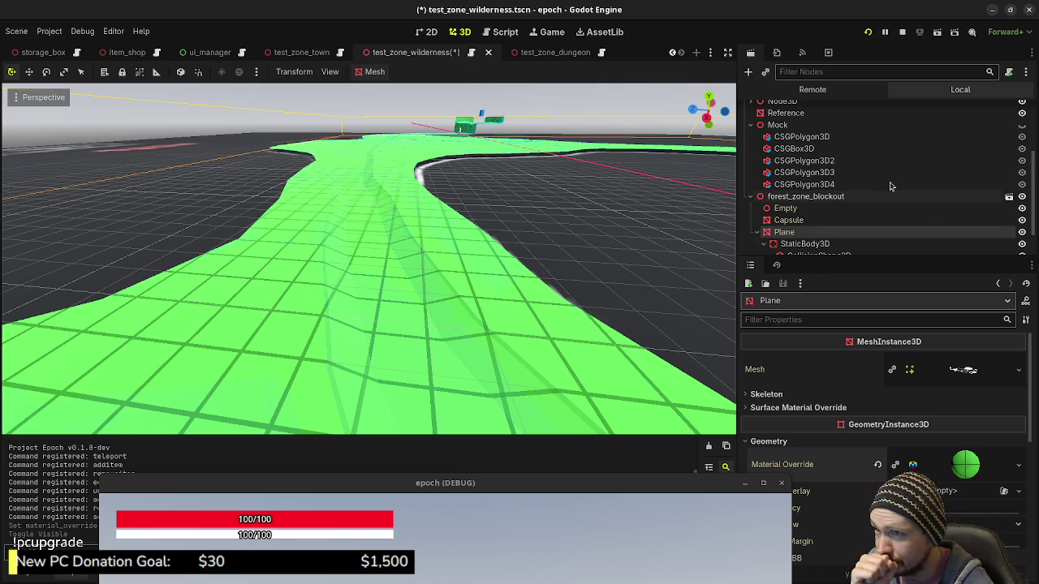
click(829, 149)
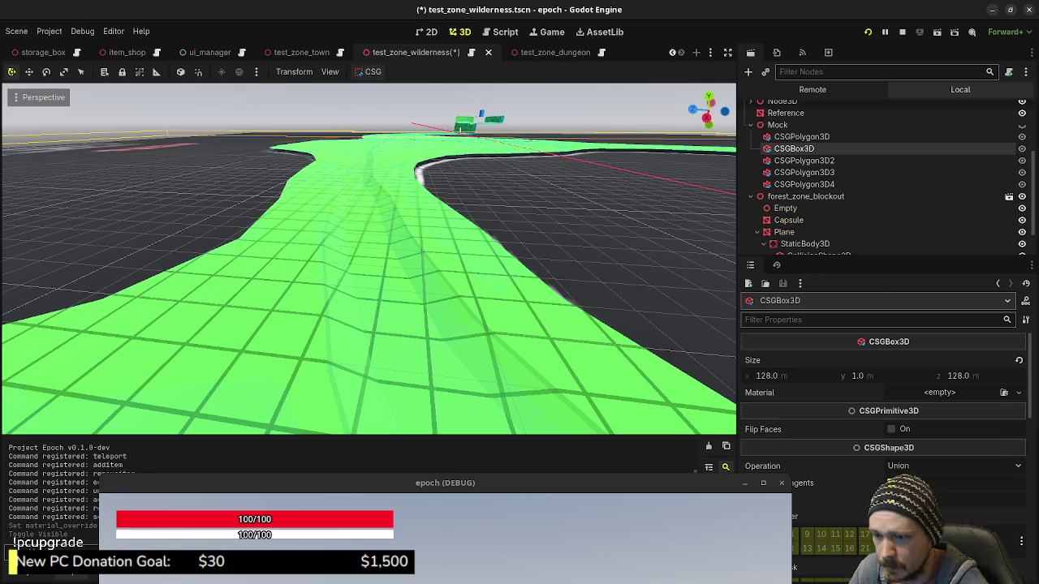
Frame the Mock group and drag it down on Y to -27 m.
click(811, 162)
click(777, 125)
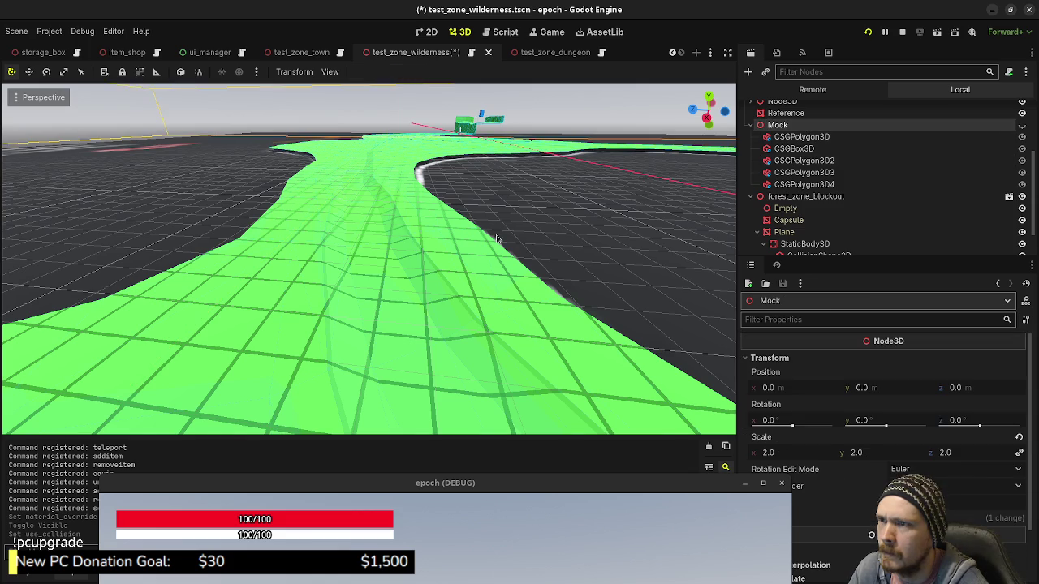
key(f)
scroll(499, 240, down, 3)
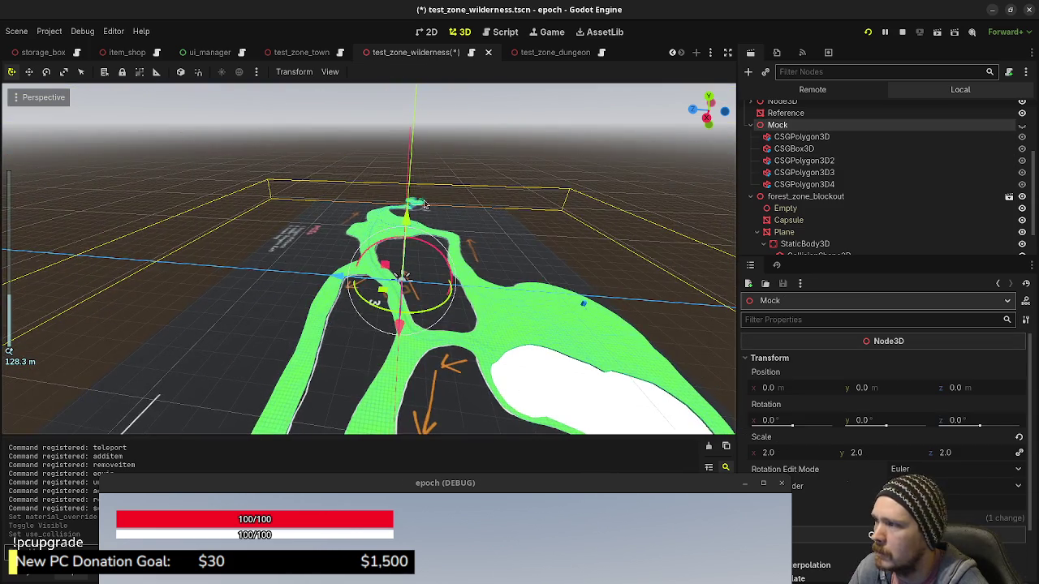
drag(411, 217, 400, 274)
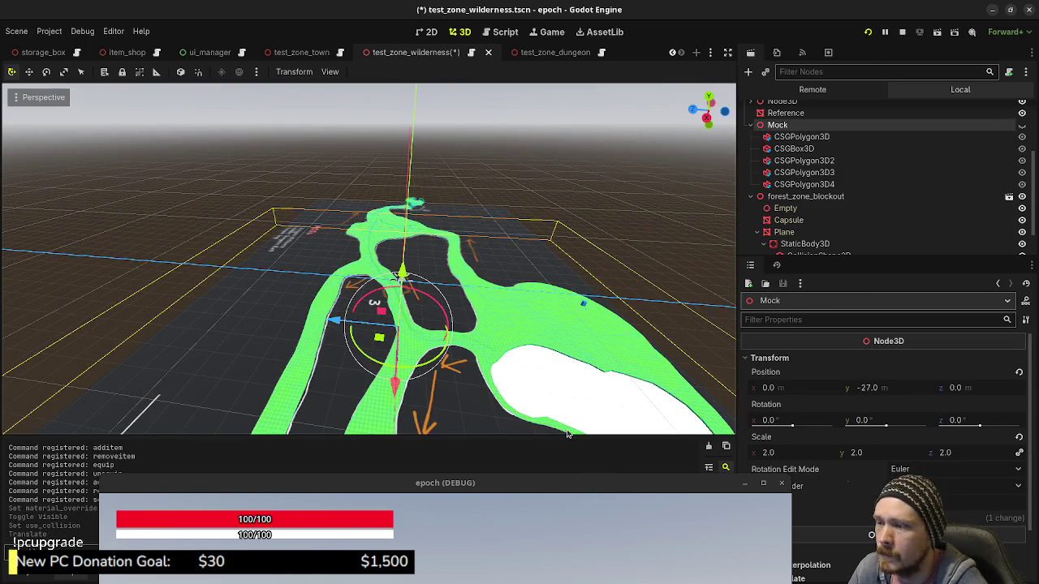
drag(567, 482, 619, 89)
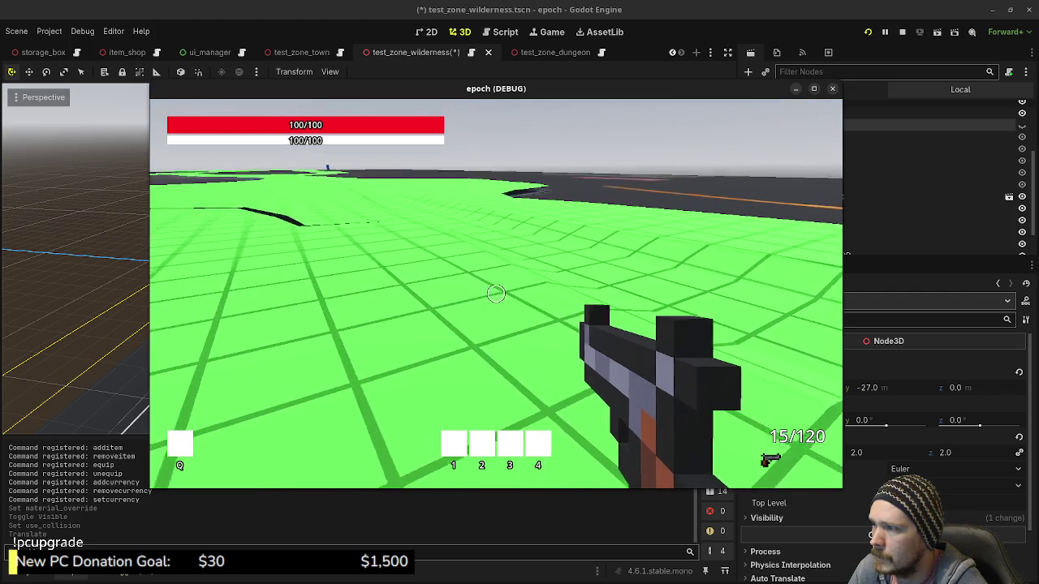
Make the River visible again and switch the running game to fullscreen.
key(space)
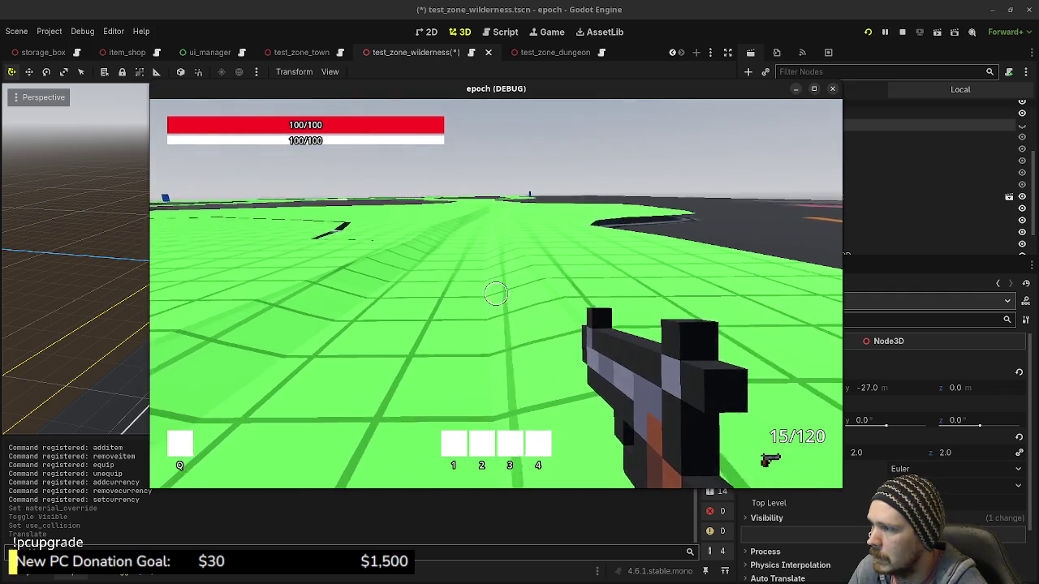
key(w)
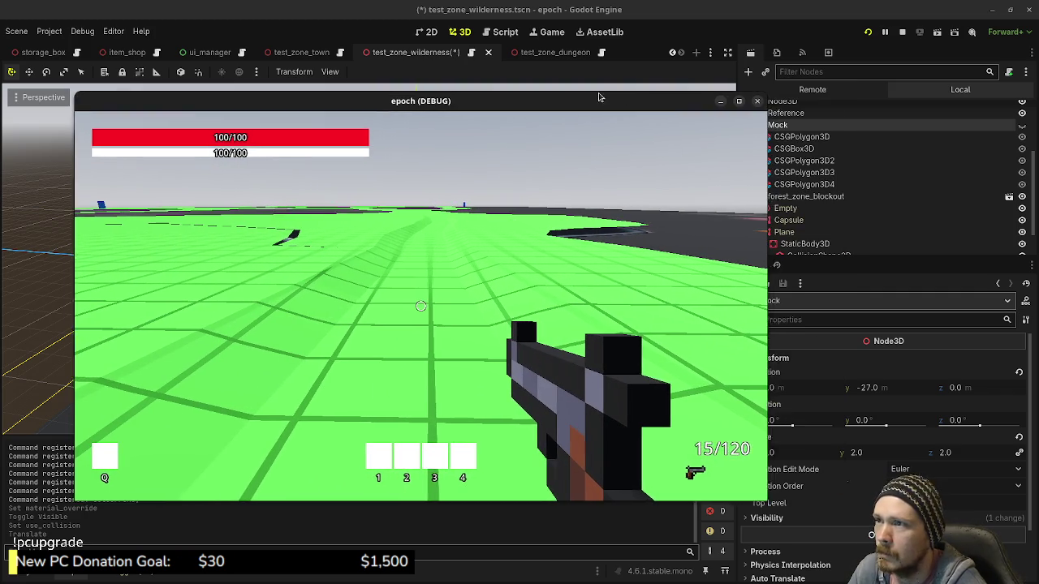
drag(710, 89, 593, 101)
scroll(941, 247, down, 3)
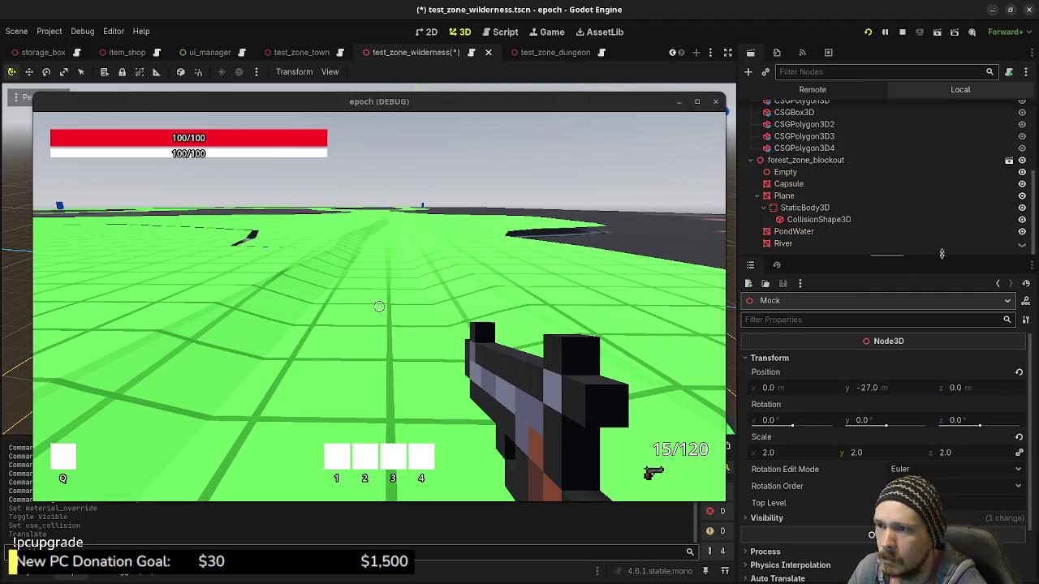
click(1020, 245)
click(336, 302)
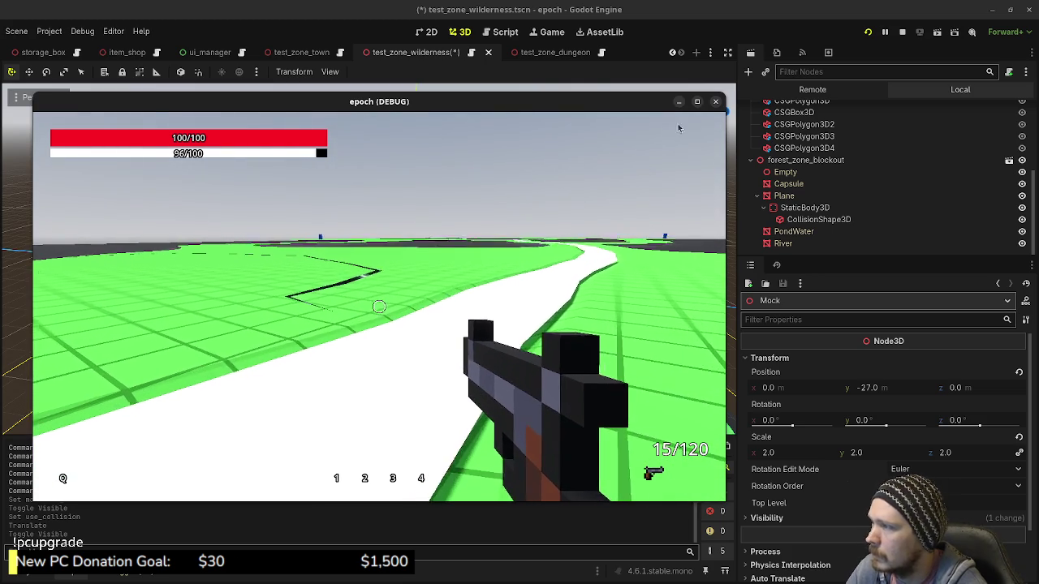
click(696, 102)
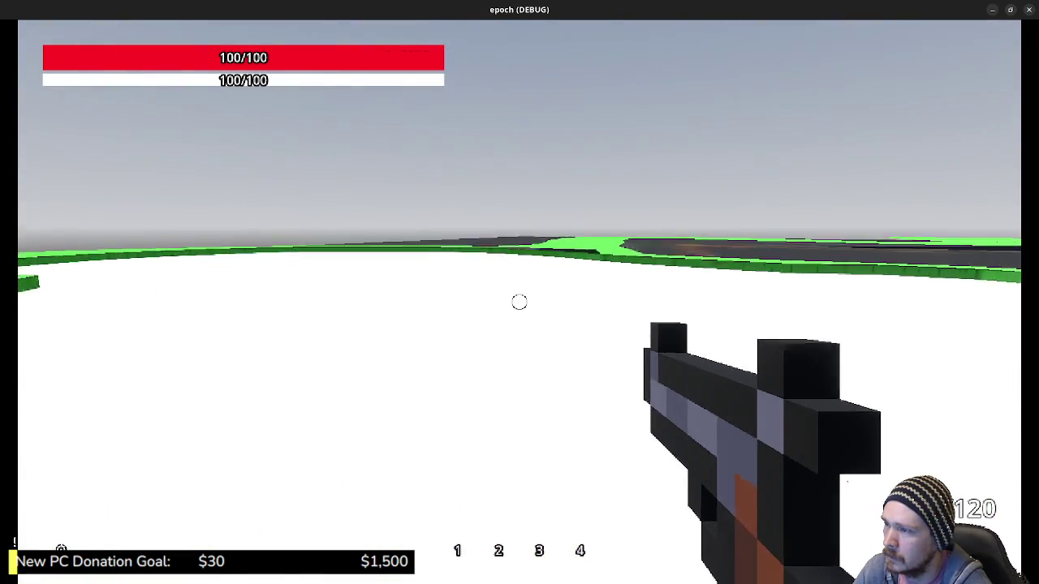
Walk along the green strip beside the dark track, surveying the terrain.
key(w)
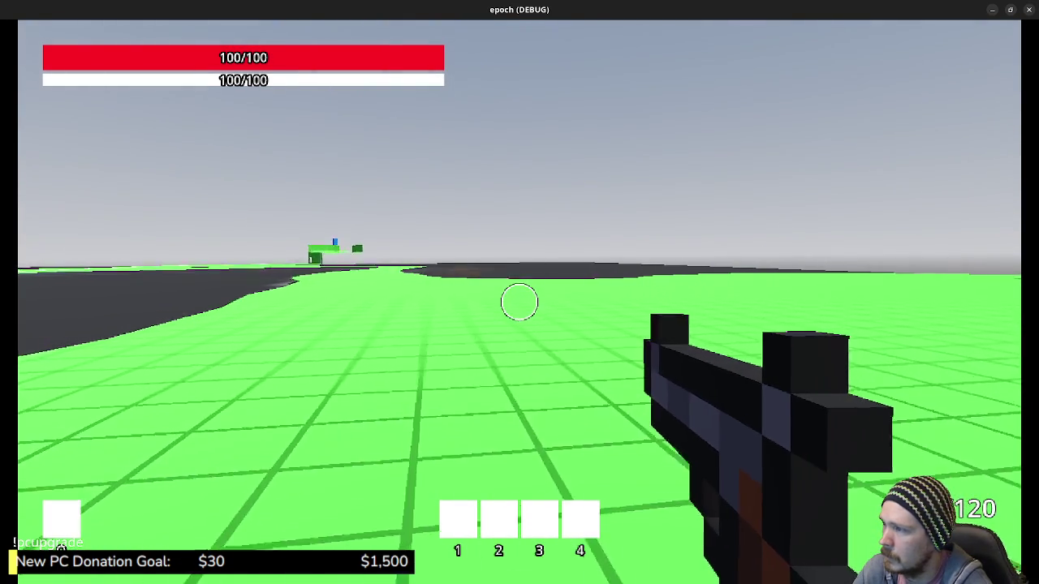
key(space)
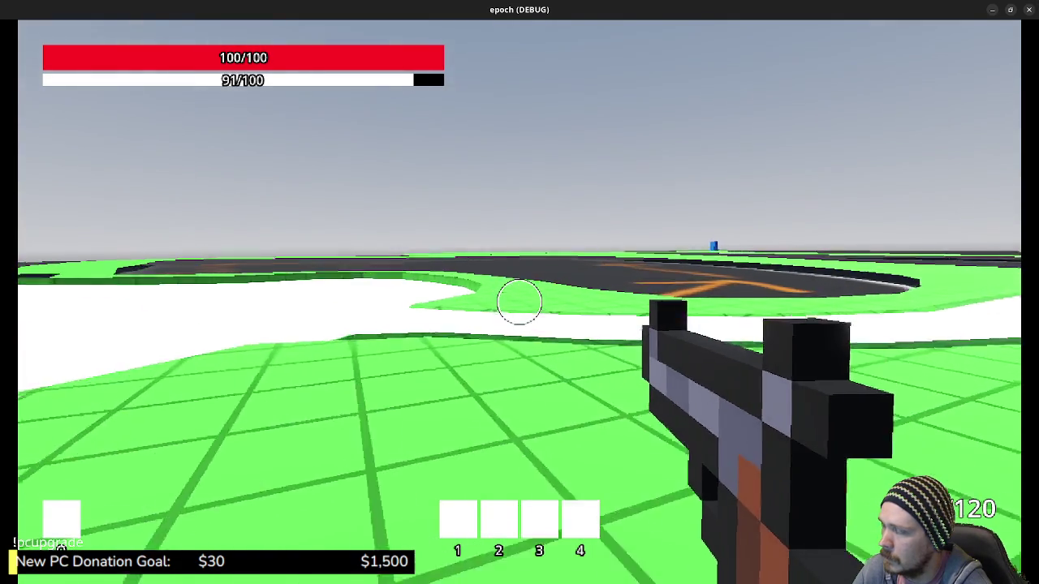
key(shift)
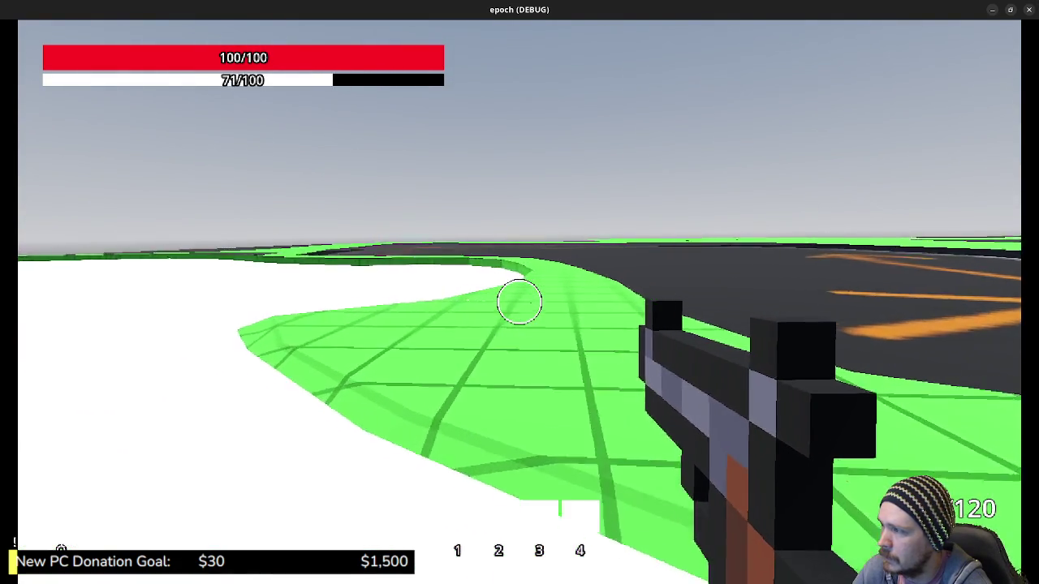
key(w)
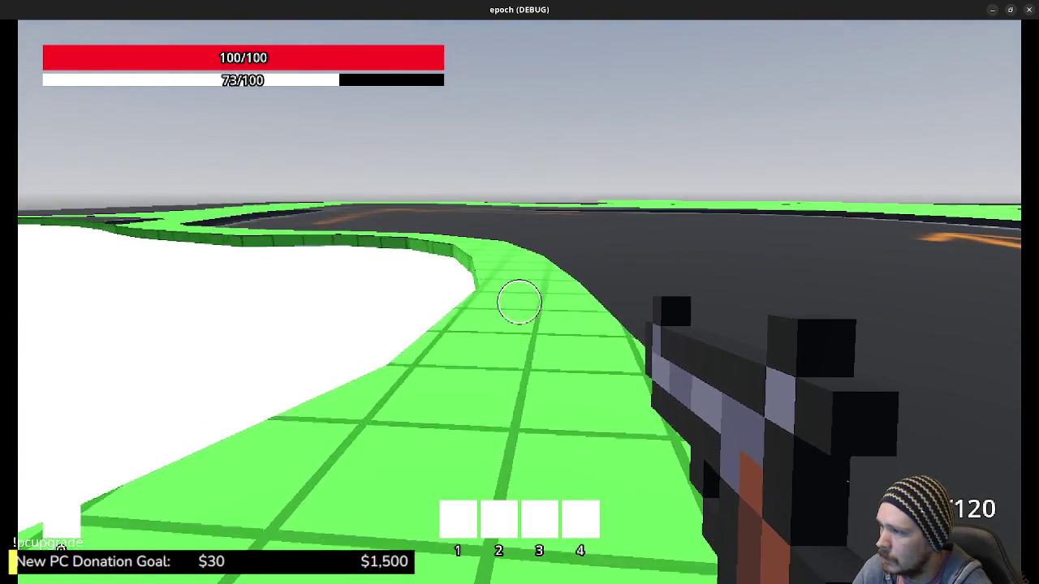
key(w)
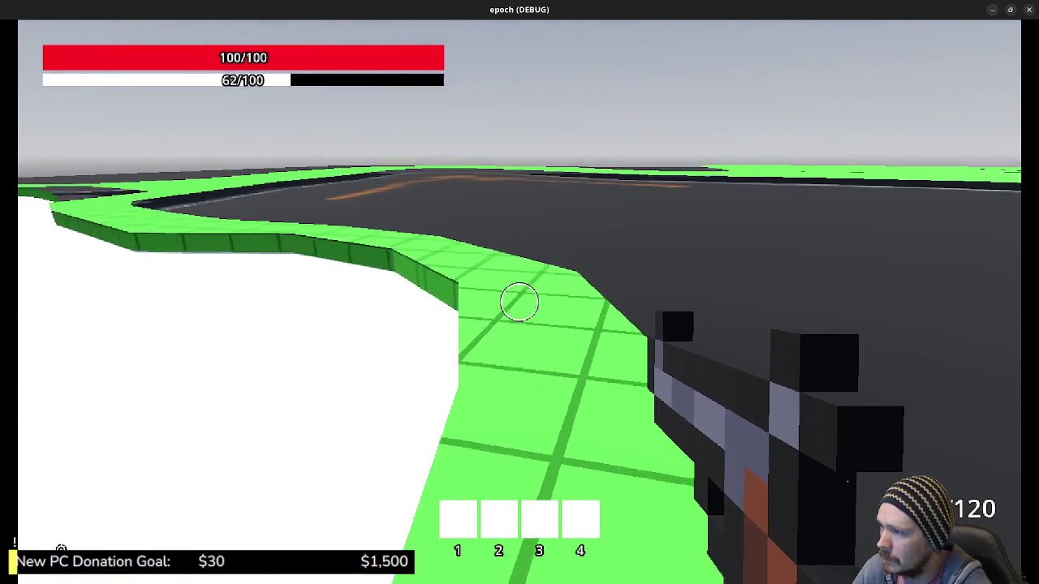
key(w)
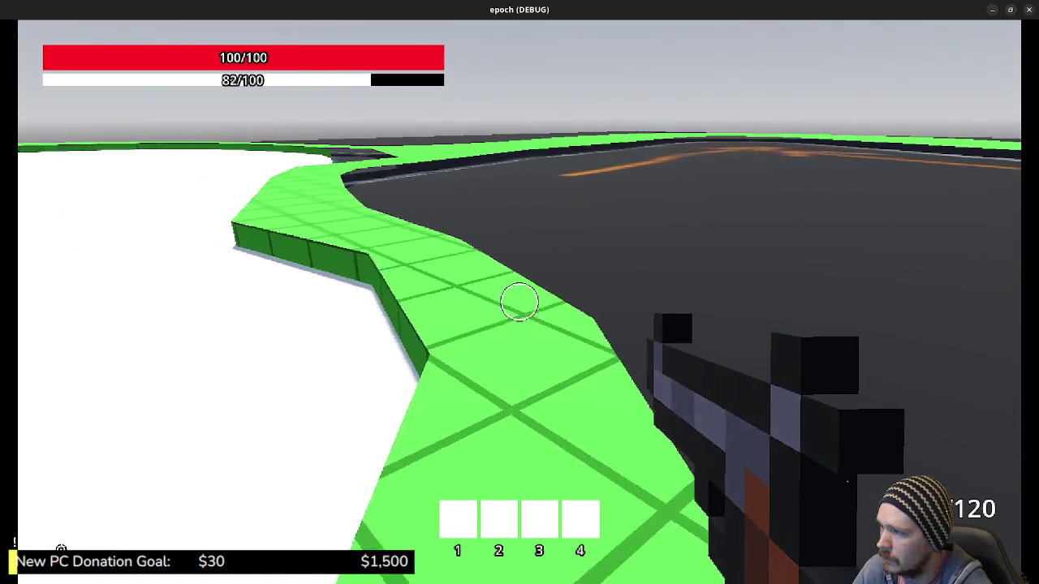
key(w)
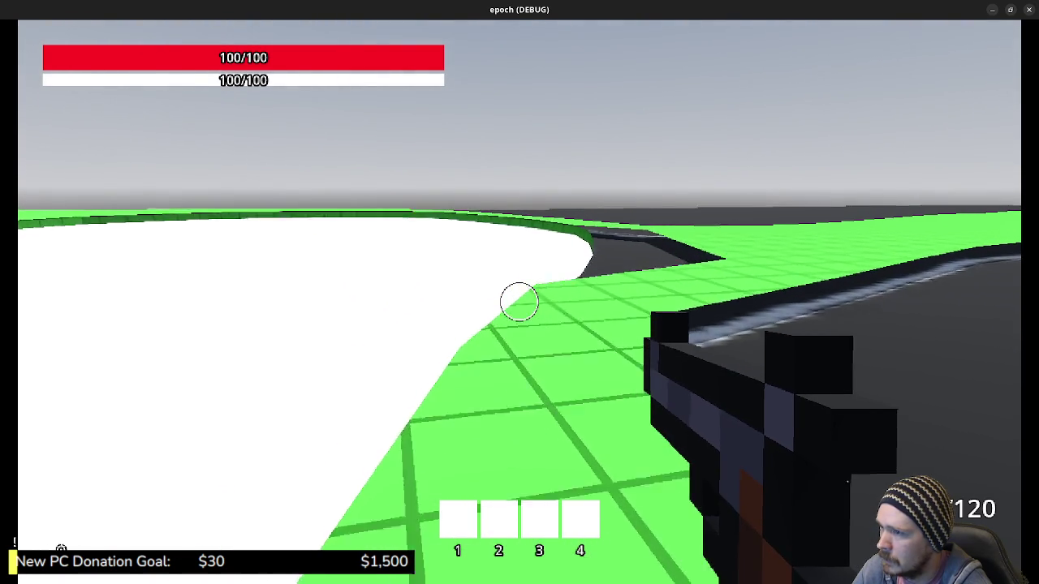
key(w)
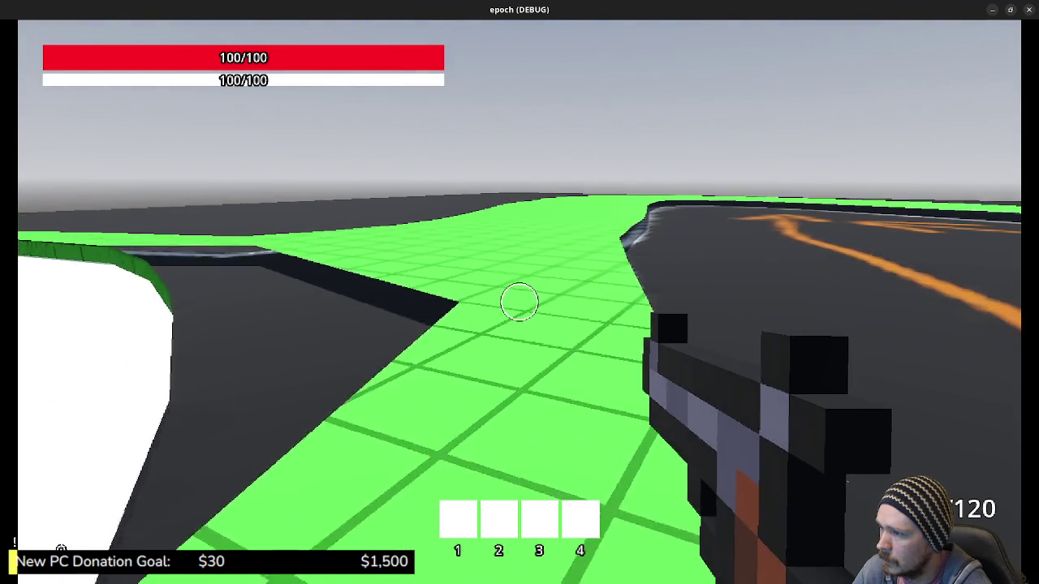
key(w)
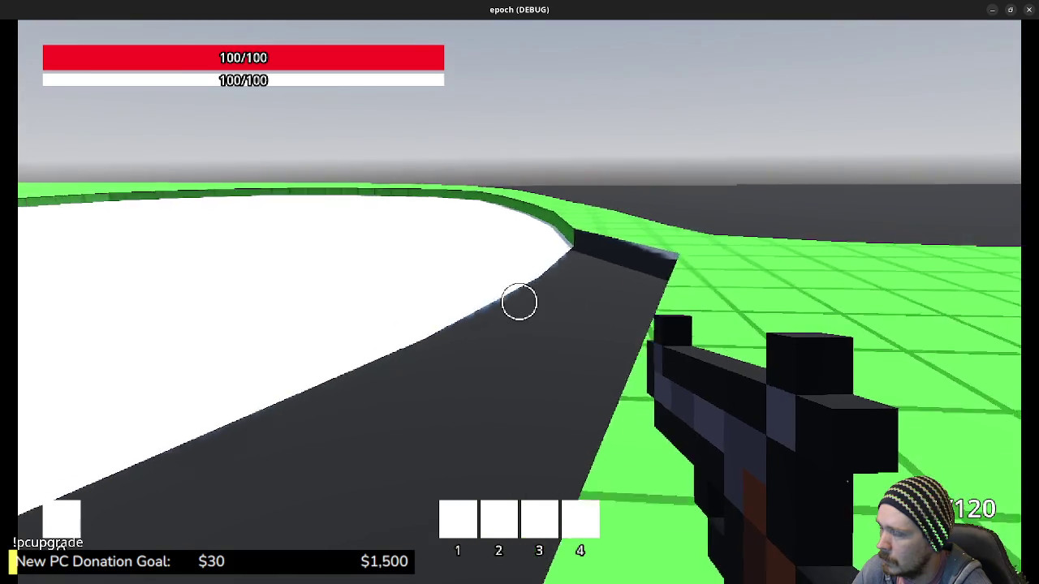
key(w)
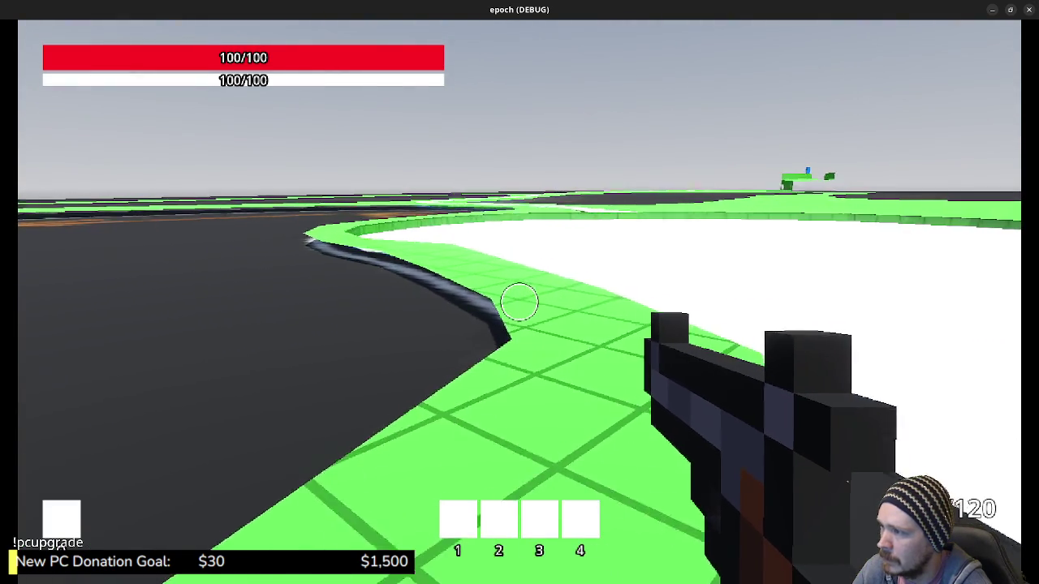
key(w)
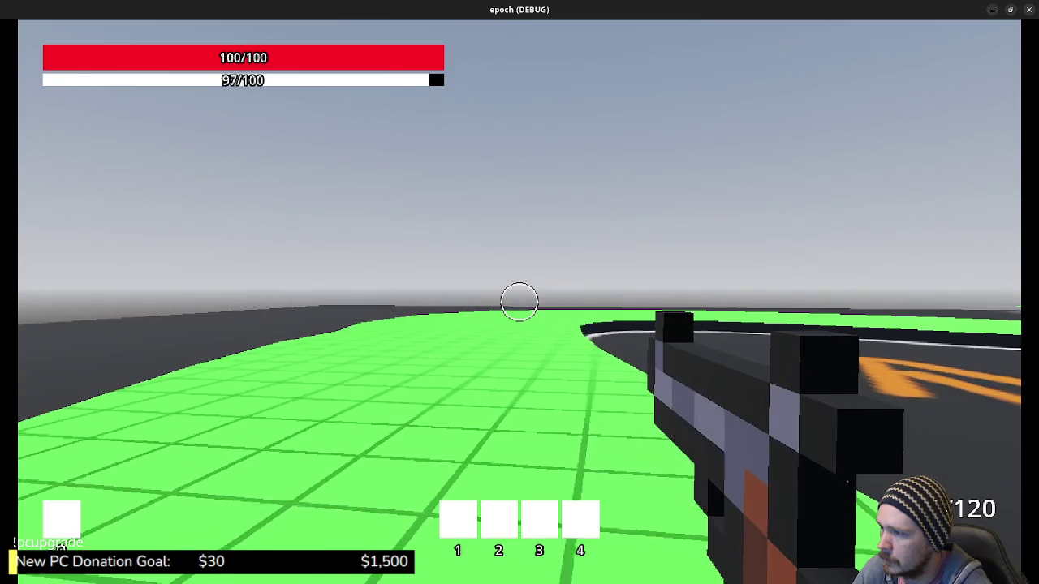
key(w)
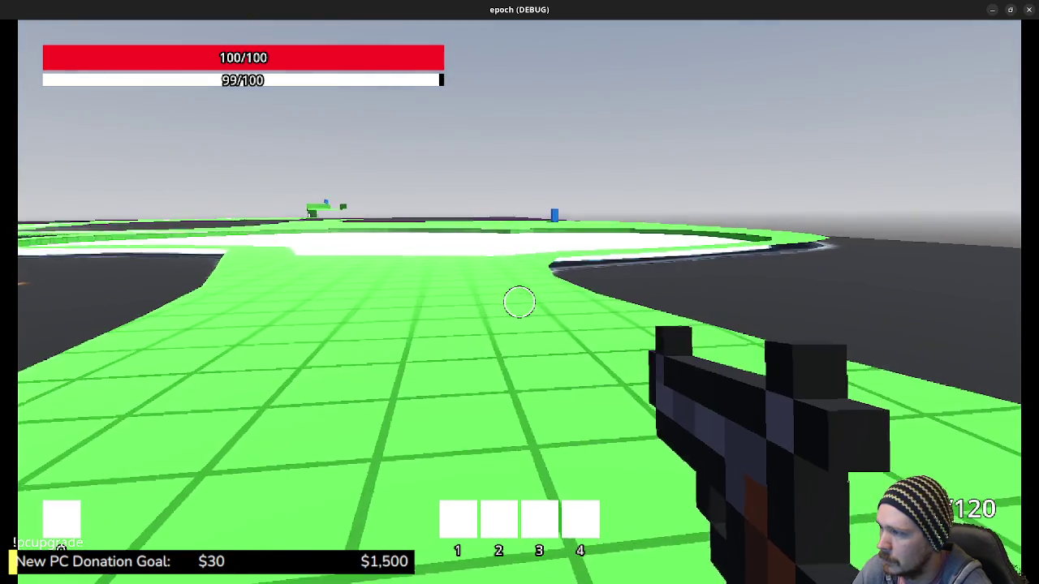
Sprint along the track edge across the green floor, then stop the test run.
key(shift)
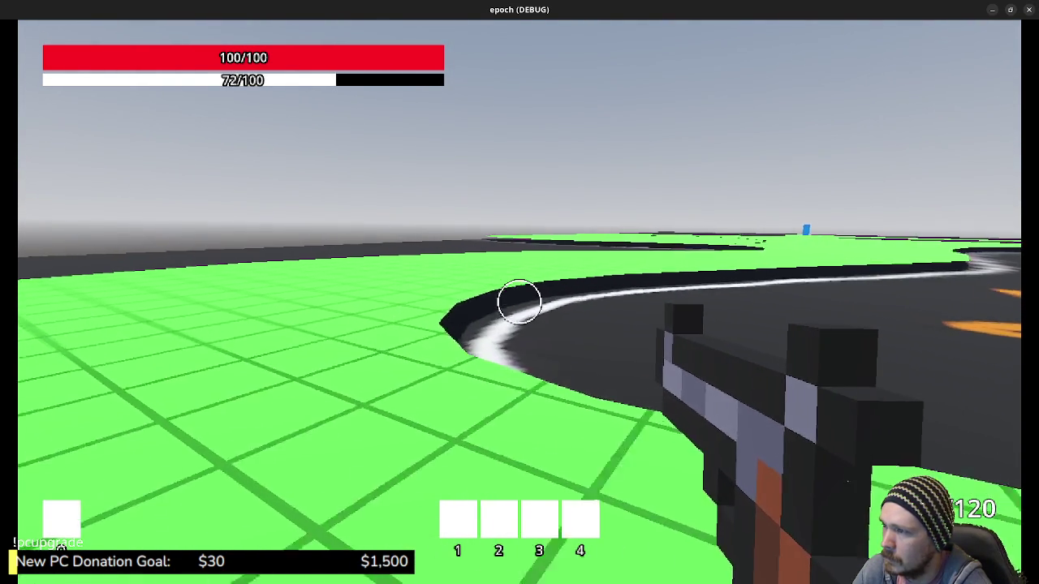
key(w)
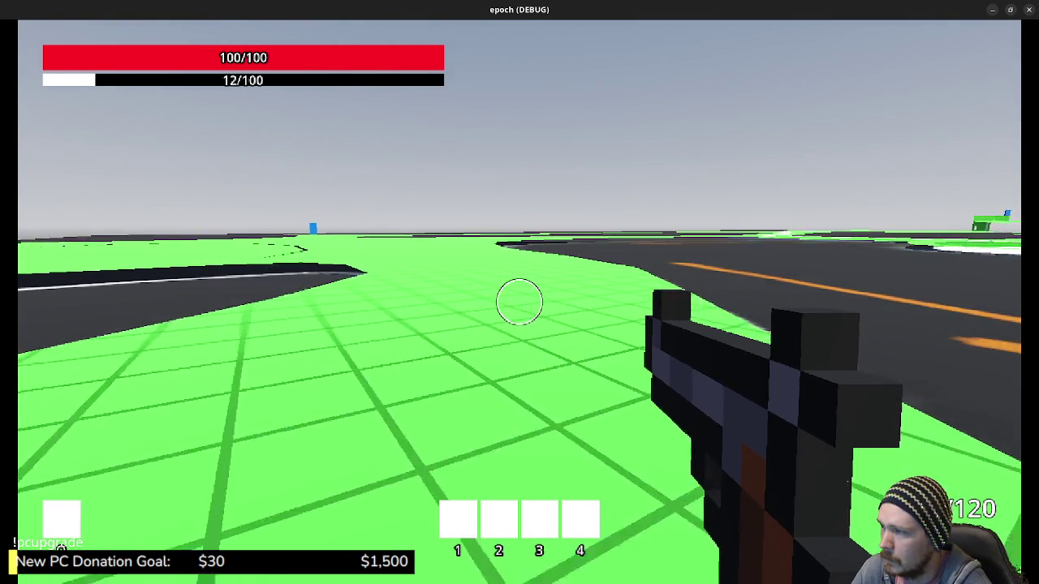
key(w)
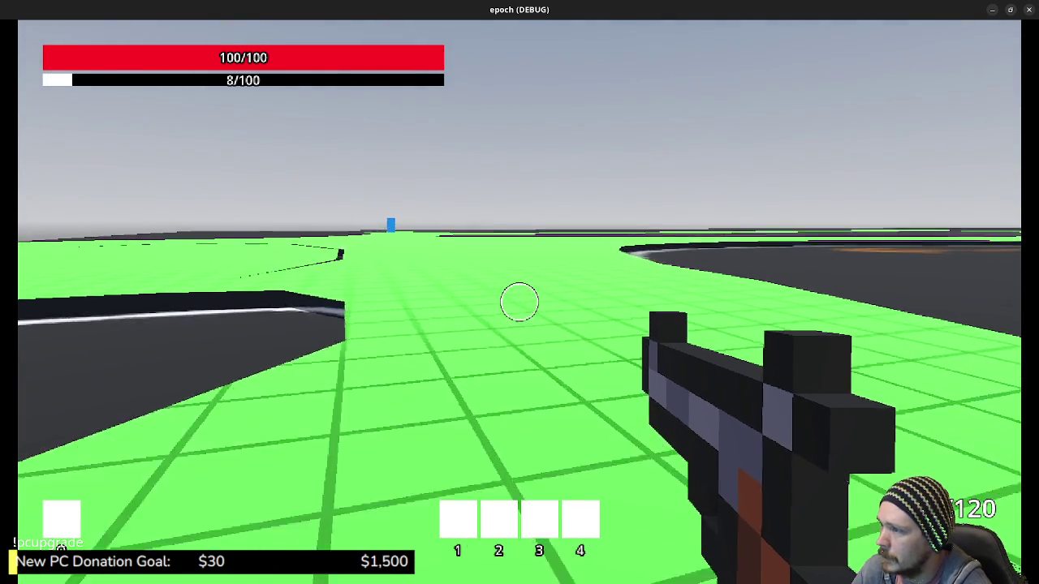
key(w)
key(w)
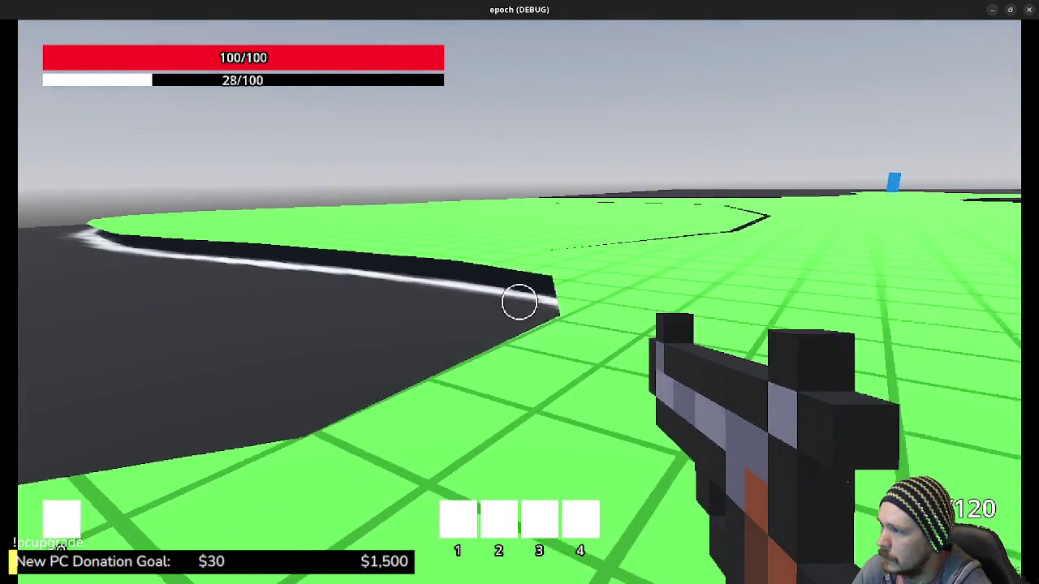
key(w)
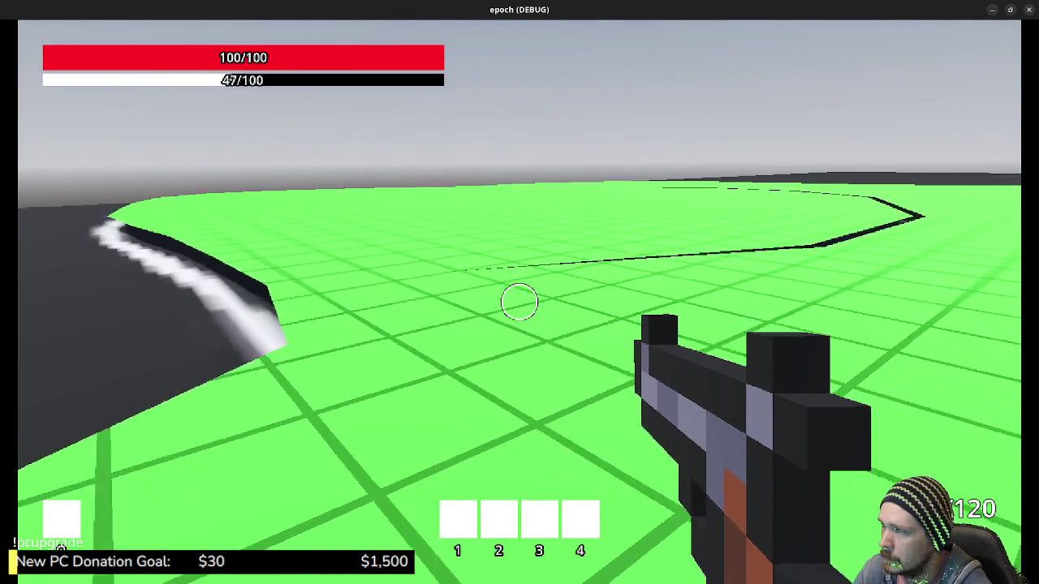
key(w)
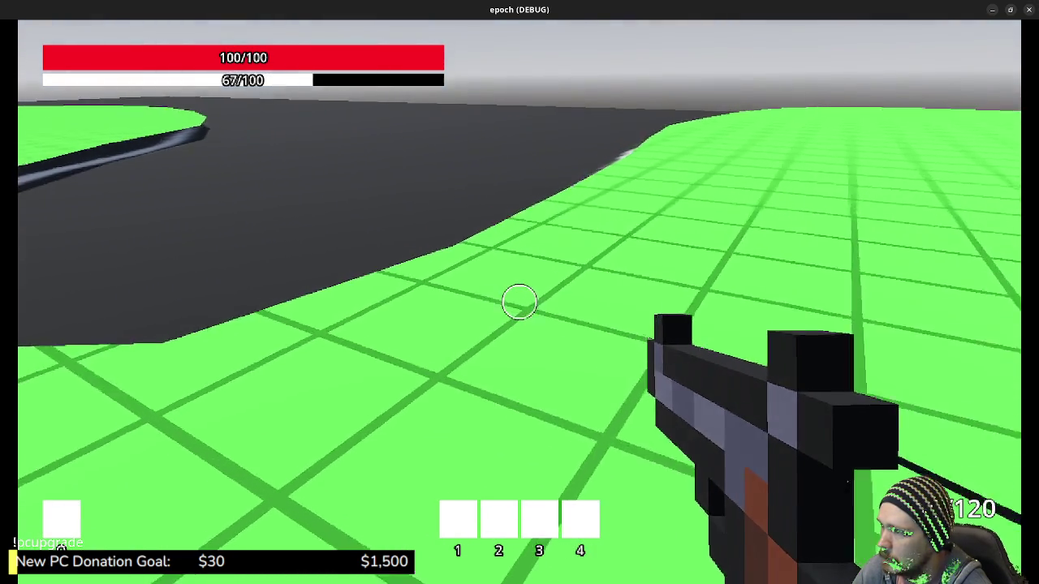
key(shift+w)
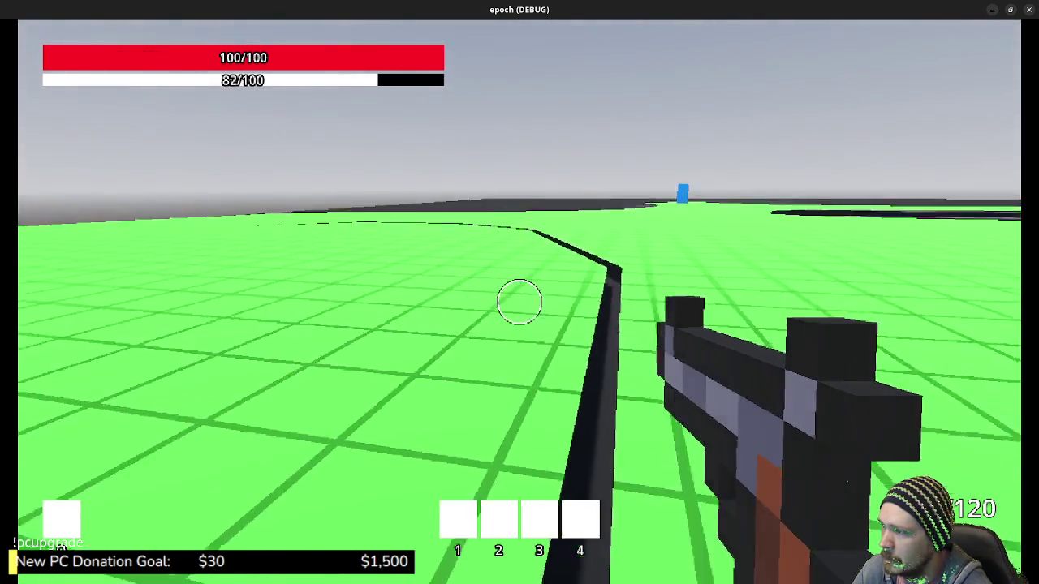
key(shift+w)
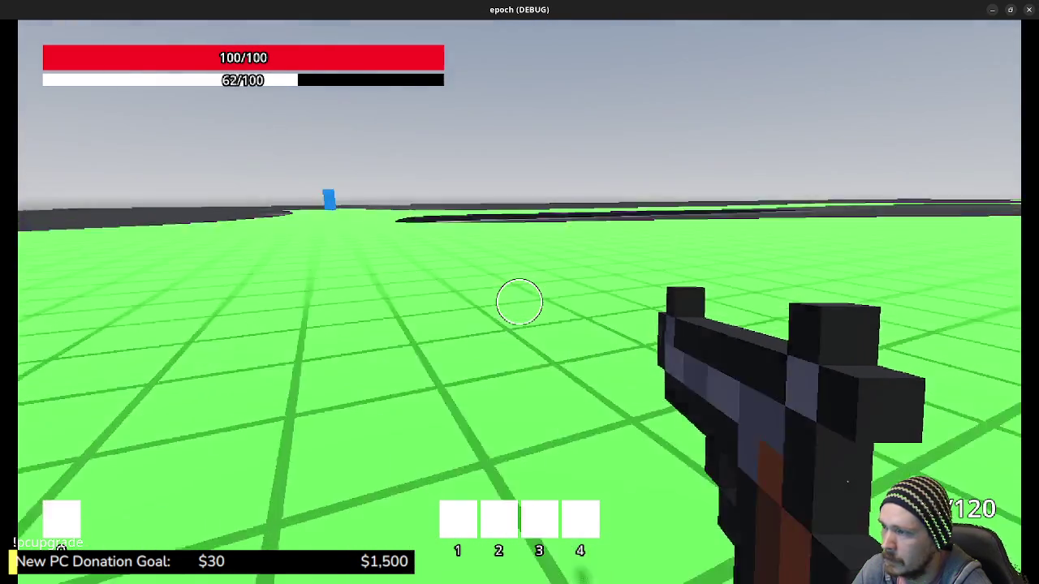
key(shift+w)
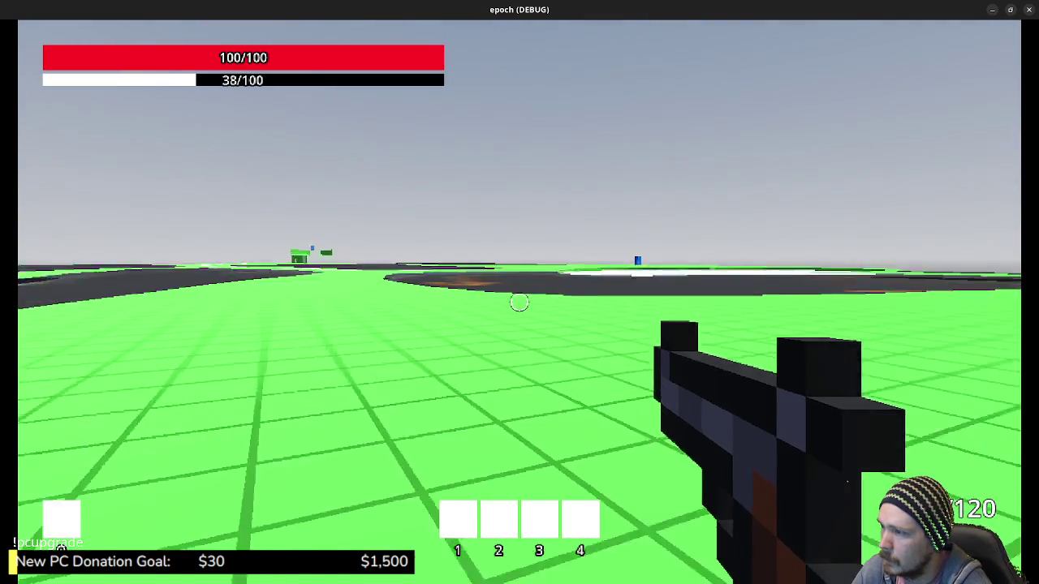
key(shift+w)
key(w)
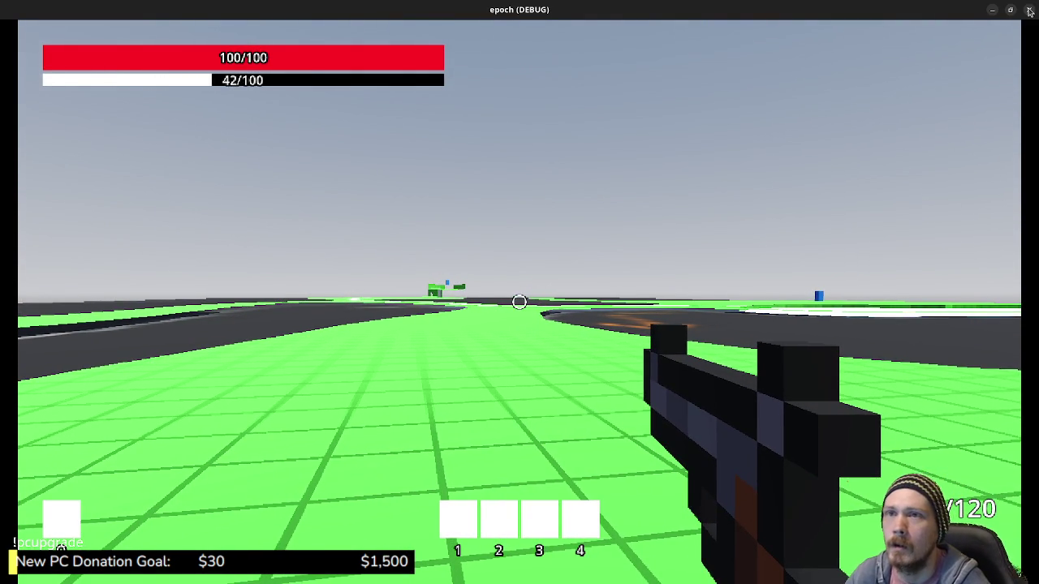
key(Escape)
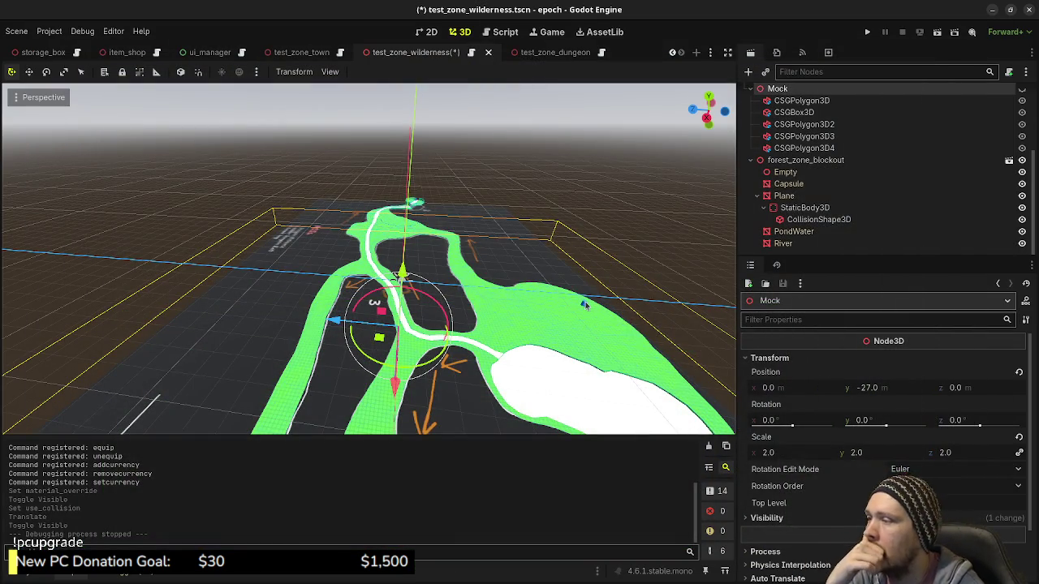
Bring up forest_zone_blockout in Blender and frame the Plane terrain from the top view.
key(alt+Tab)
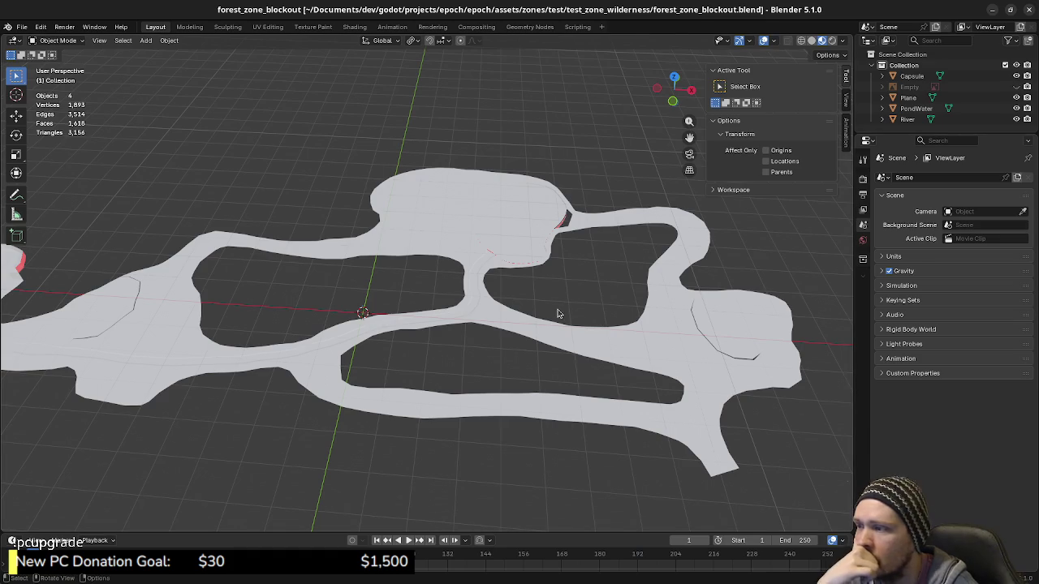
middle_drag(557, 313, 552, 329)
key(KP_7)
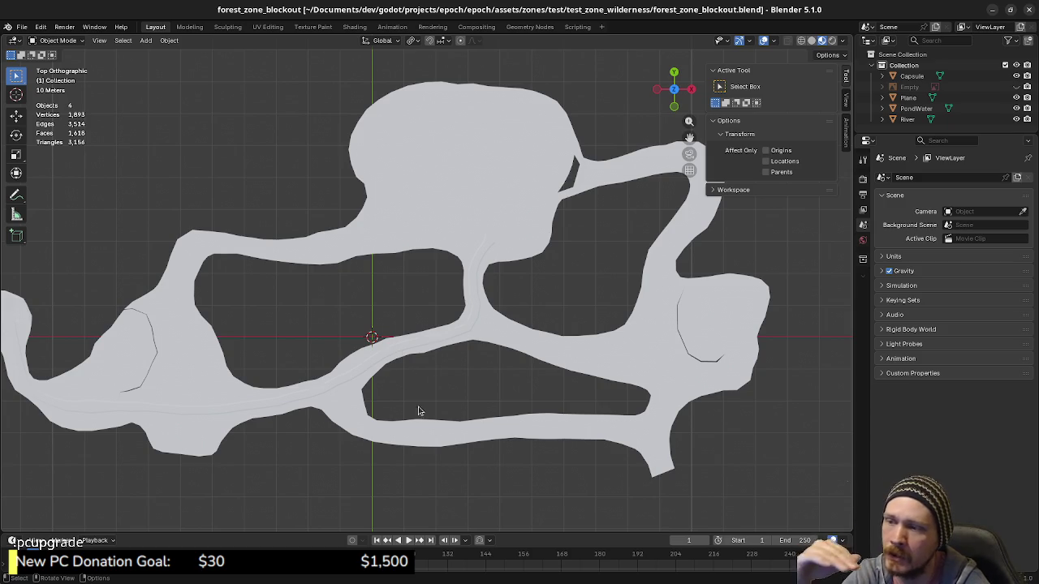
mouse_move(527, 391)
shift+middle_down()
mouse_move(608, 378)
mouse_move(587, 389)
shift+middle_up()
scroll(598, 390, down, 2)
scroll(632, 378, down, 1)
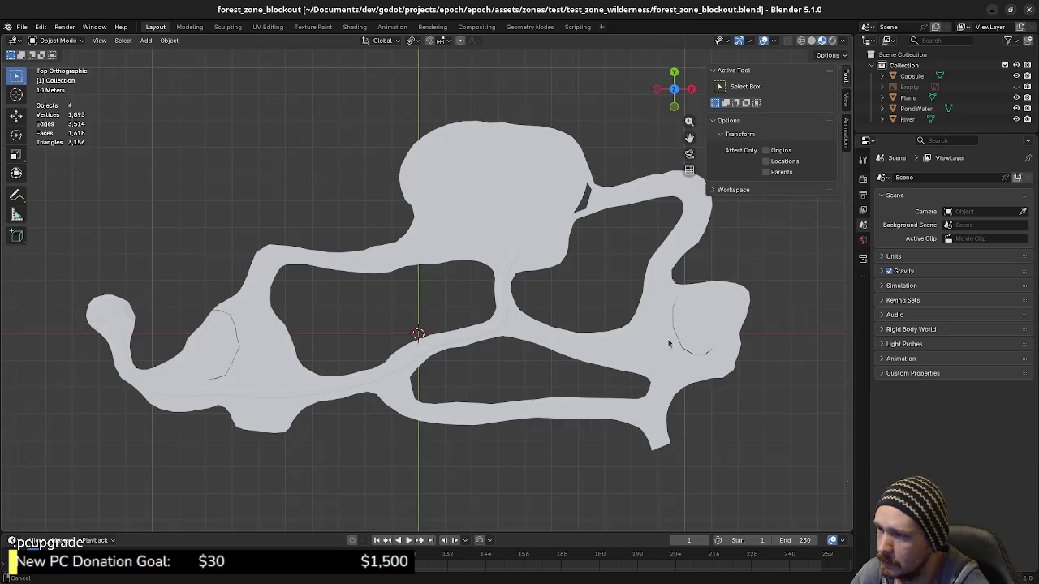
shift+middle_drag(668, 343, 549, 382)
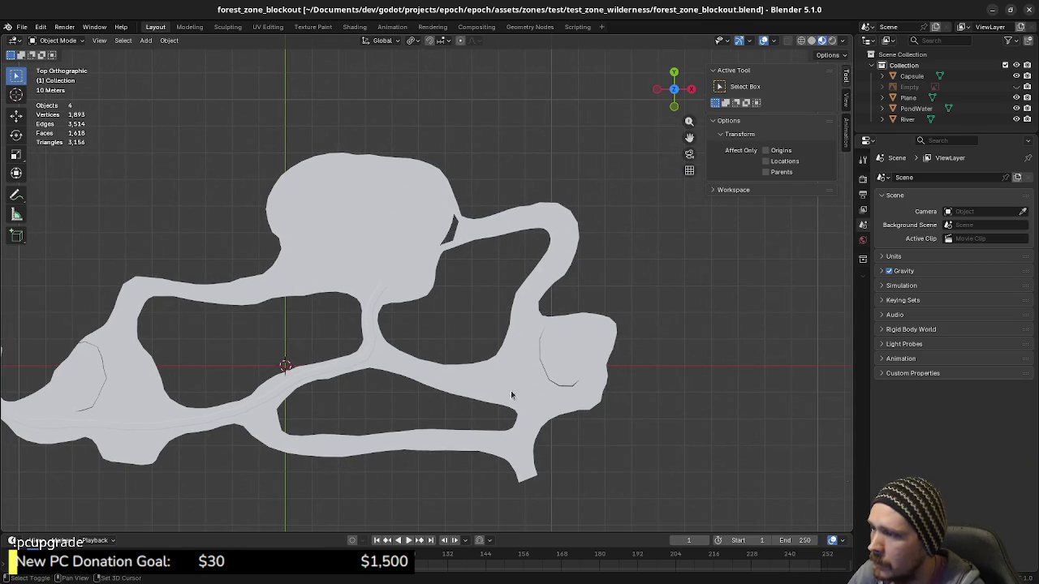
scroll(276, 314, up, 1)
scroll(276, 314, up, 2)
shift+middle_drag(749, 361, 545, 324)
Put the Plane terrain mesh into edit mode and zoom in on the seam near the crease.
click(525, 301)
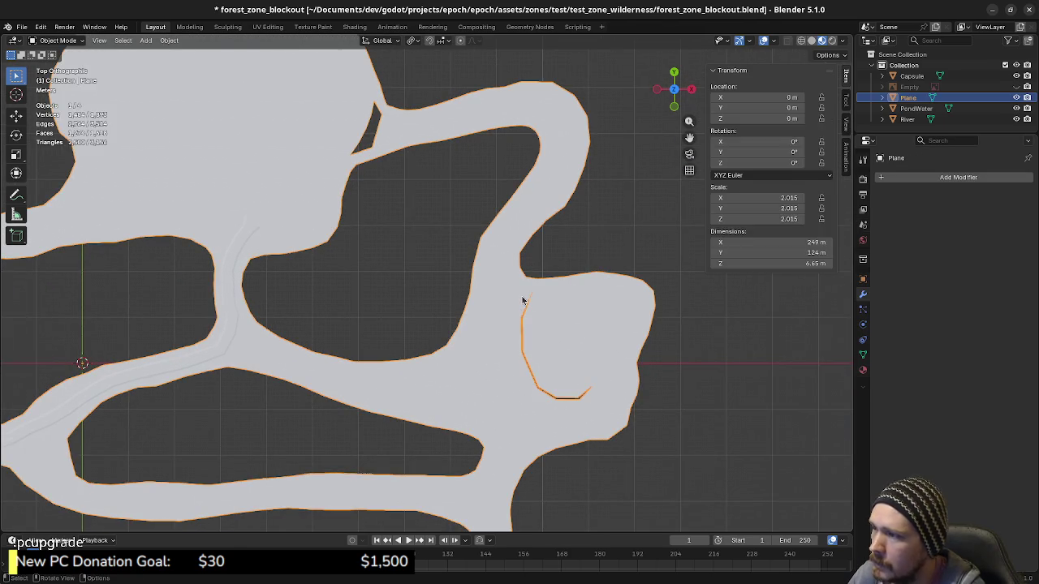
key(Tab)
key(a)
scroll(559, 309, up, 3)
scroll(549, 308, up, 2)
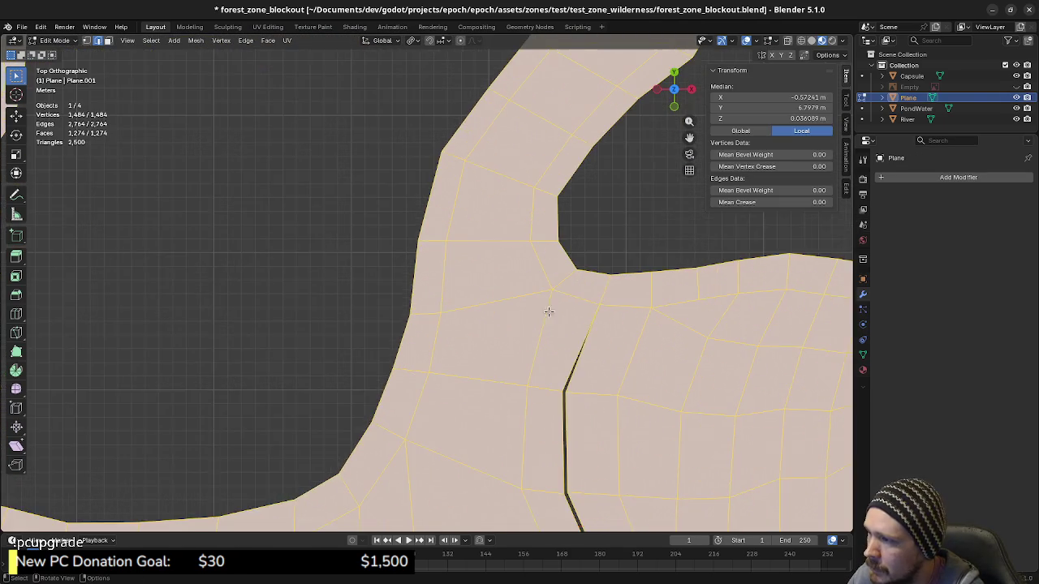
scroll(512, 305, up, 1)
key(1)
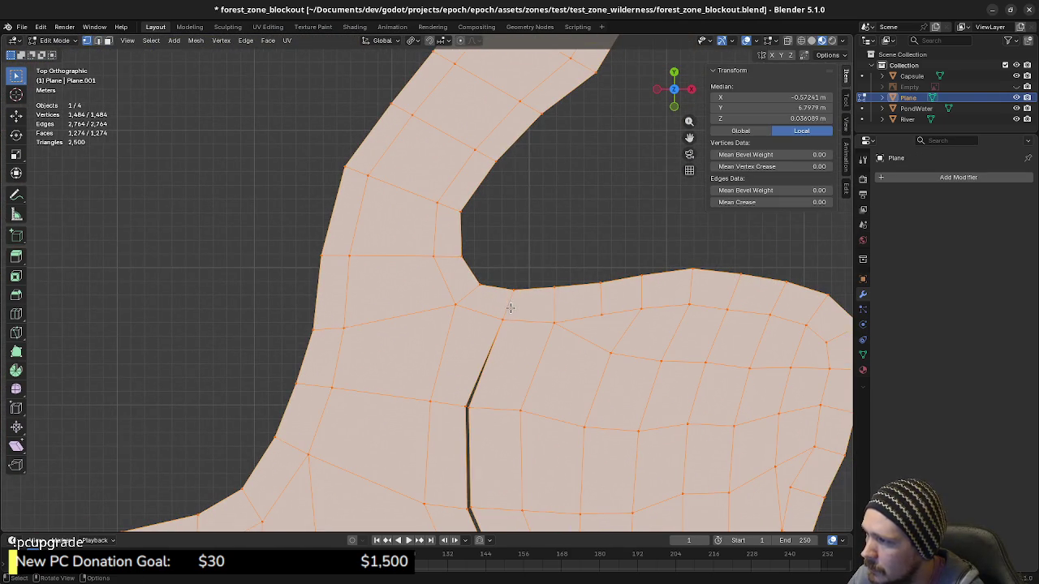
click(507, 310)
key(2)
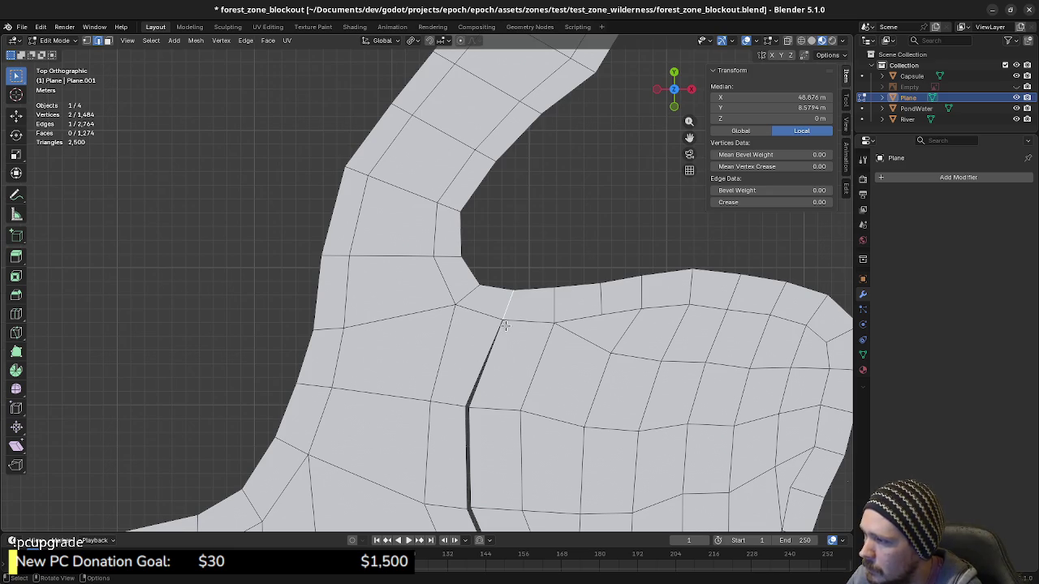
Box-select the two vertices at the crease top and delete them.
key(F3)
text(se)
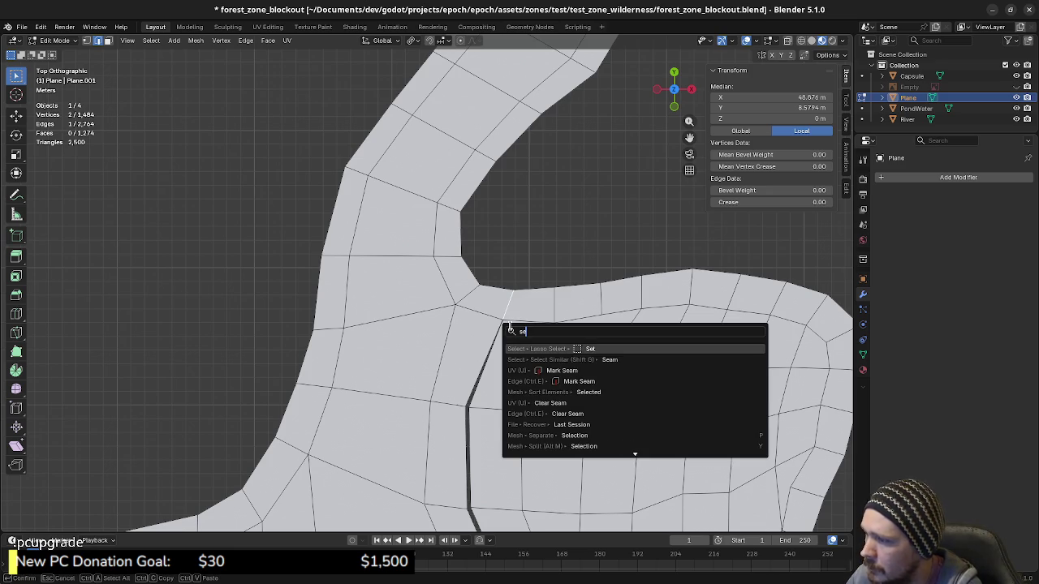
text(para)
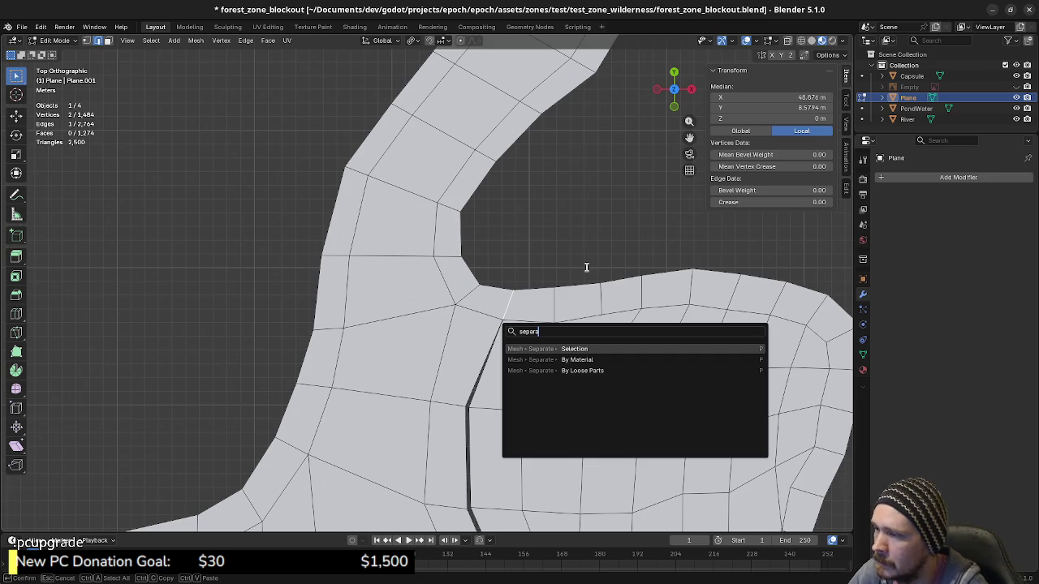
key(Escape)
key(1)
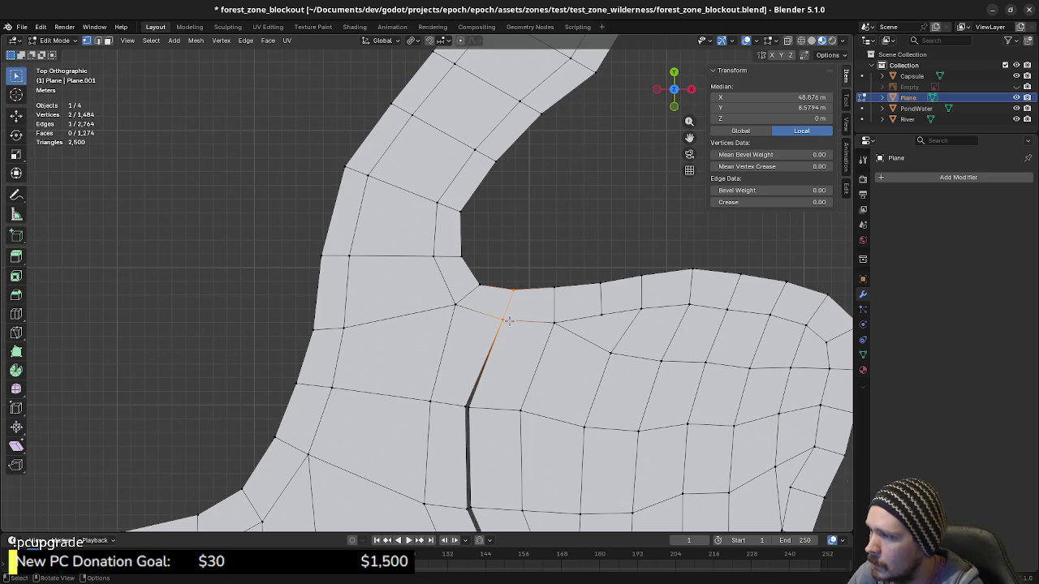
click(505, 319)
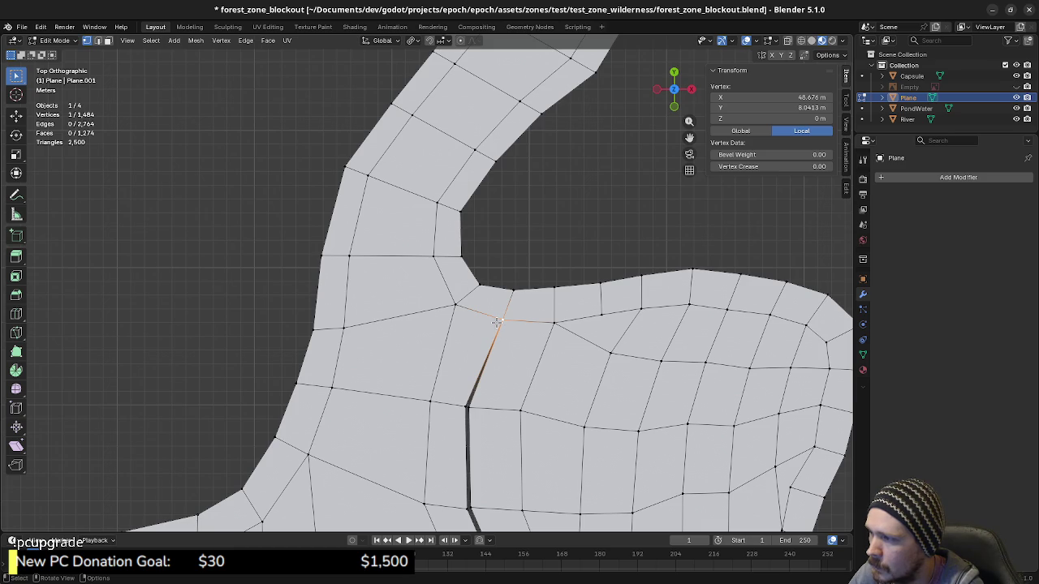
shift+click(500, 318)
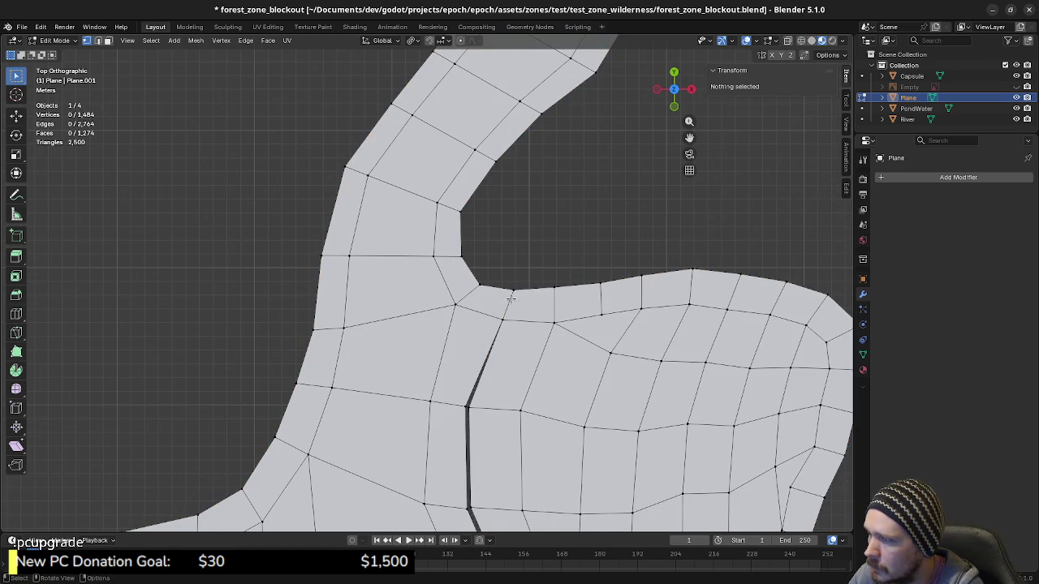
key(b)
drag(502, 288, 512, 328)
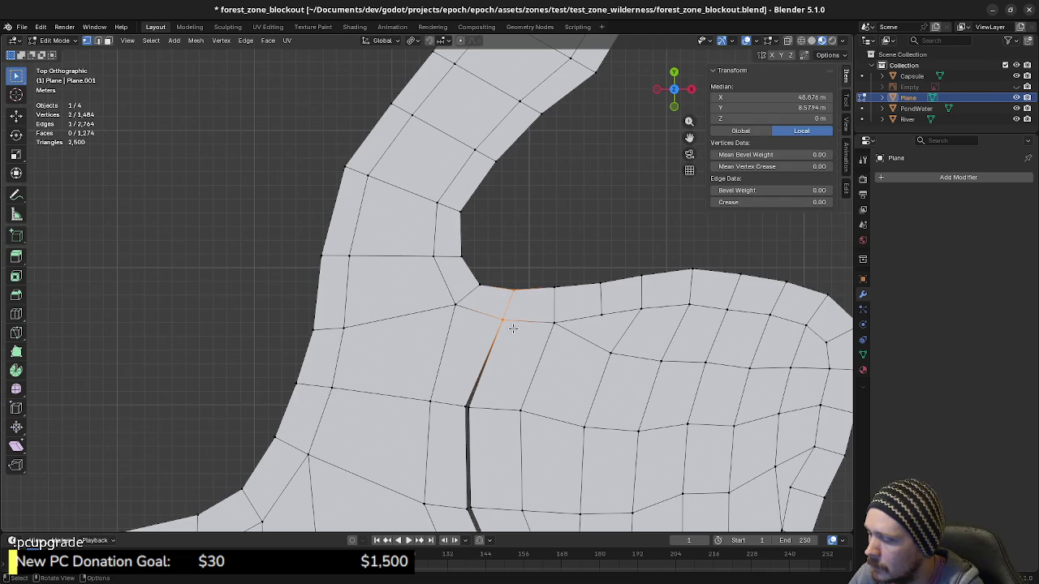
key(x)
click(514, 331)
Try bridging the gap with an extruded vertex and edge, then undo the attempt.
click(496, 300)
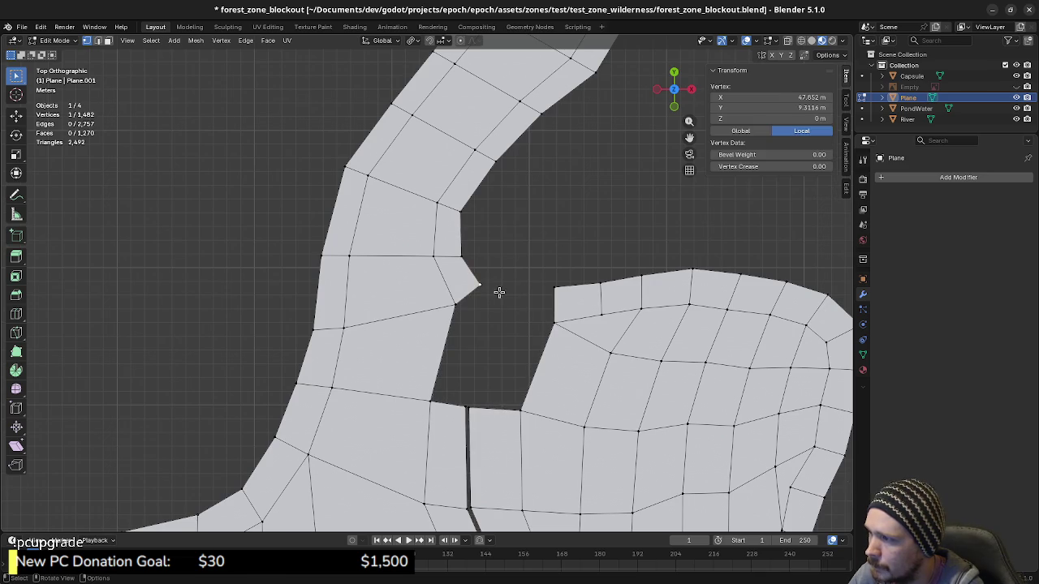
key(e)
click(532, 301)
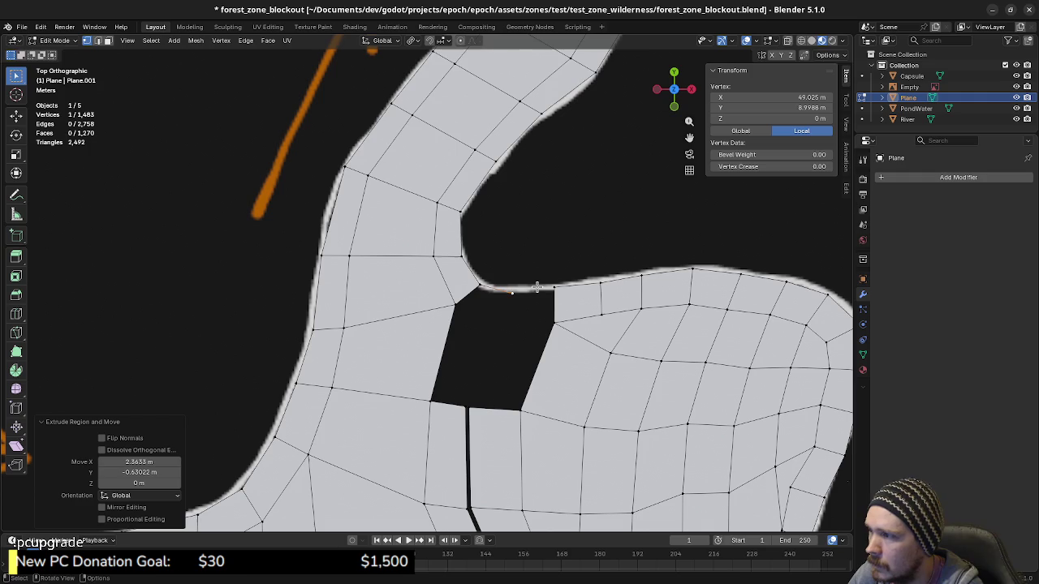
key(g)
click(545, 284)
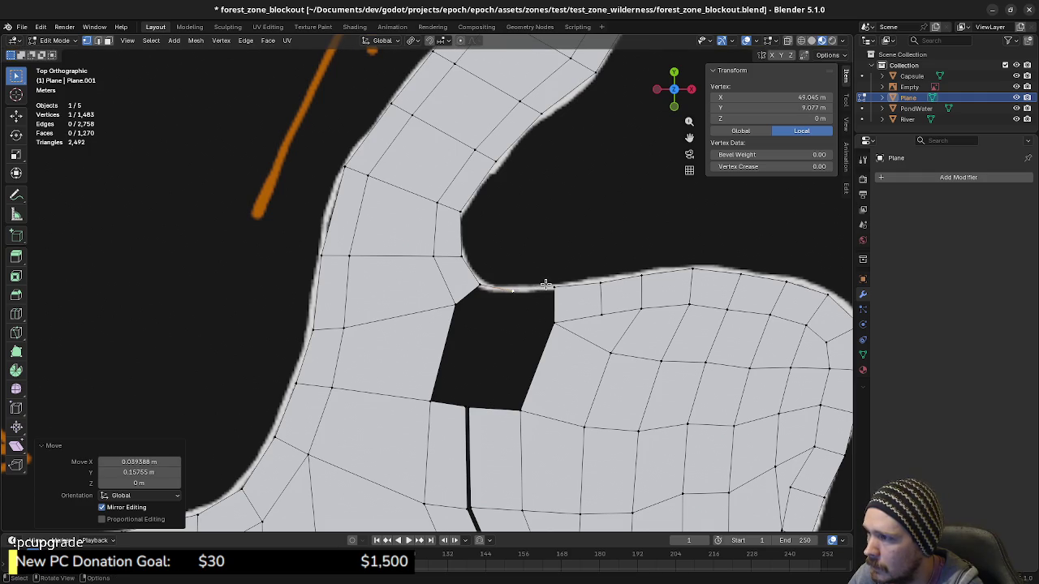
shift+click(554, 287)
key(f)
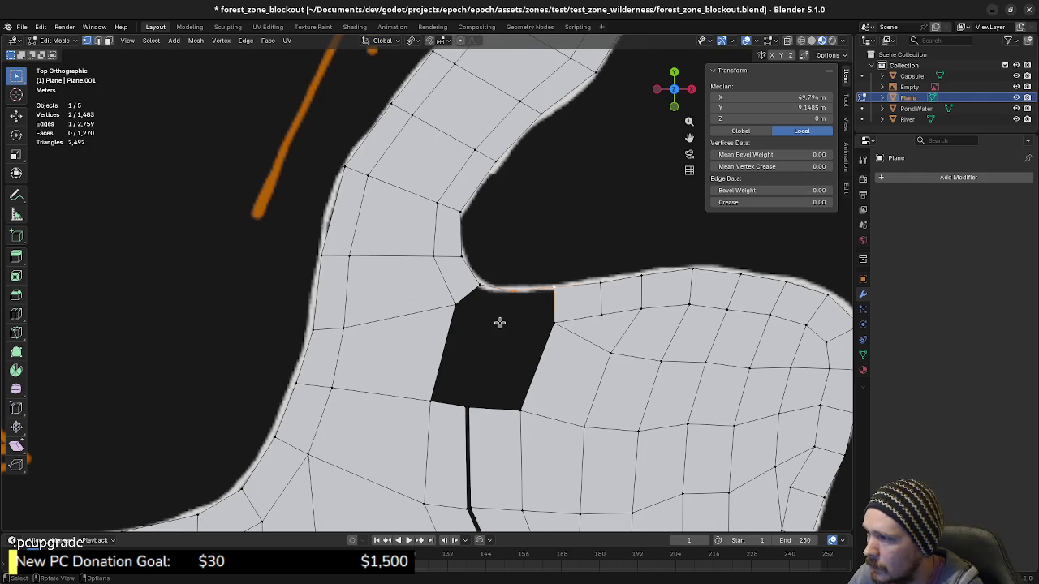
key(ctrl+z)
key(ctrl+z)
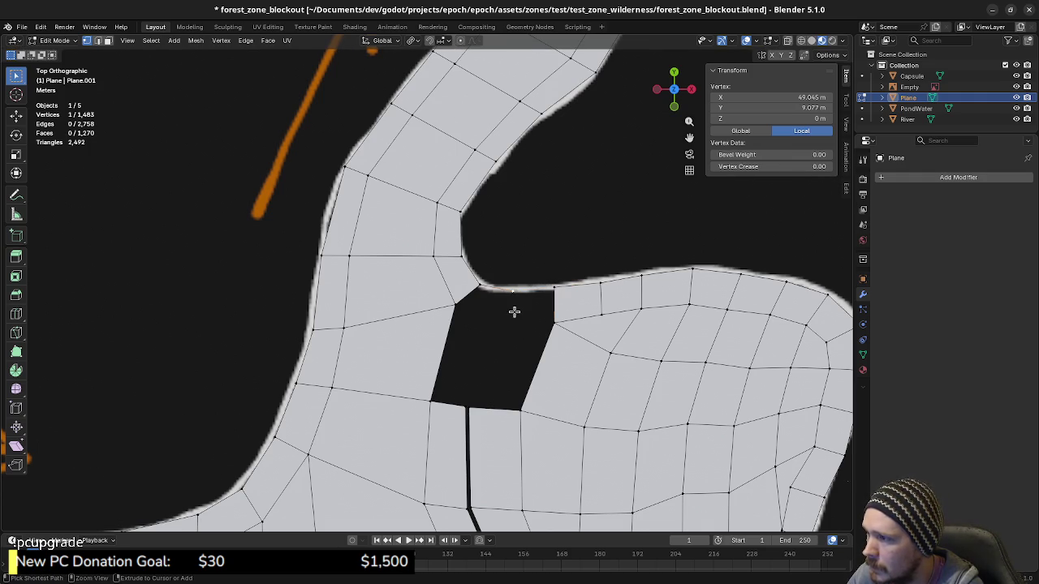
key(ctrl+z)
key(ctrl+z)
key(ctrl+shift+z)
key(ctrl+shift+z)
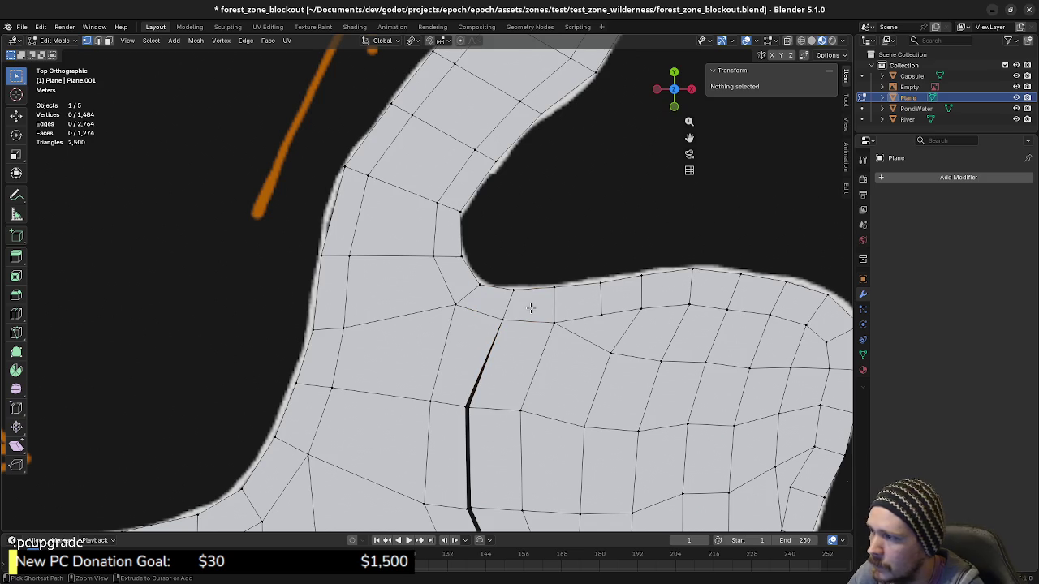
Insert a new loop cut beside the cliff crease at its centre position.
key(ctrl+r)
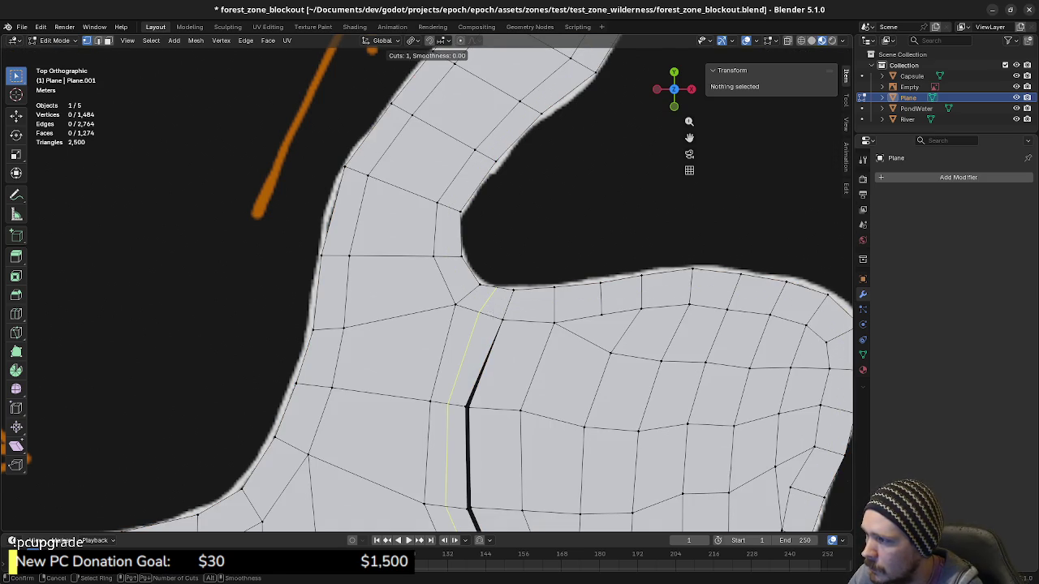
click(467, 382)
right_click(467, 381)
shift+middle_drag(467, 381, 539, 308)
scroll(538, 308, down, 2)
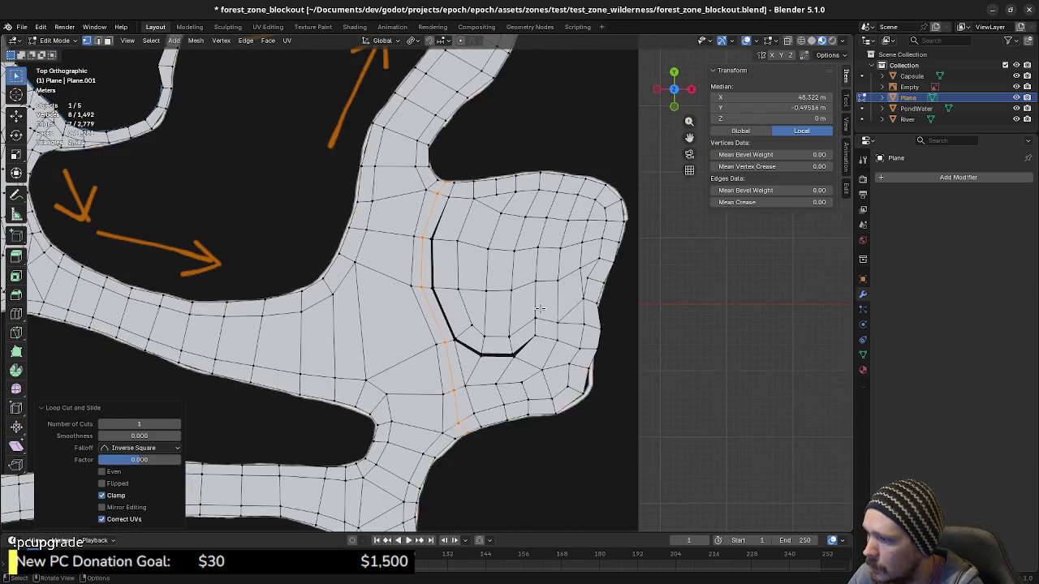
scroll(536, 248, up, 2)
scroll(535, 249, up, 2)
Slide the new edge loop onto the cliff crease.
key(g)
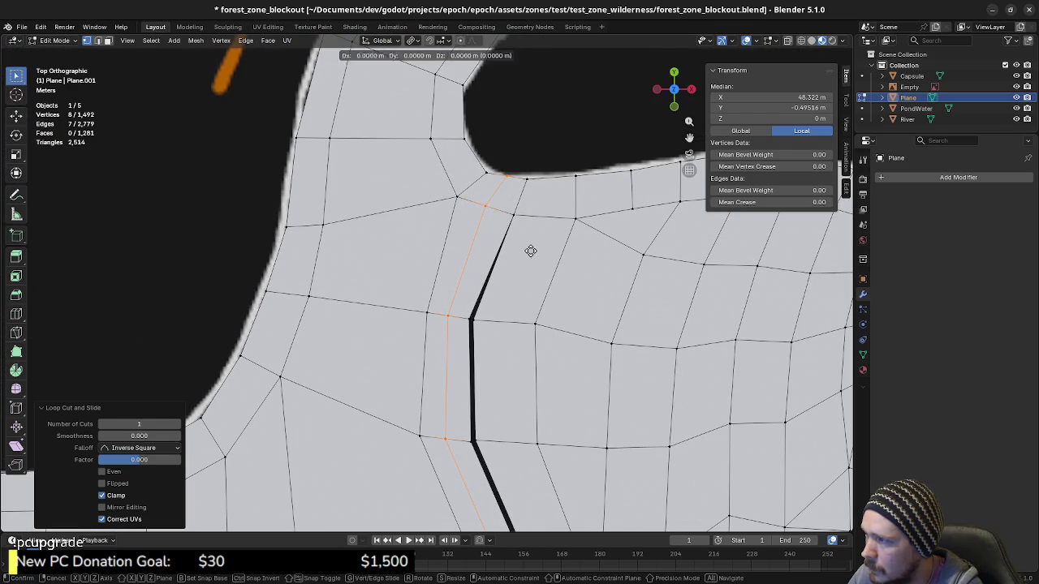
key(g)
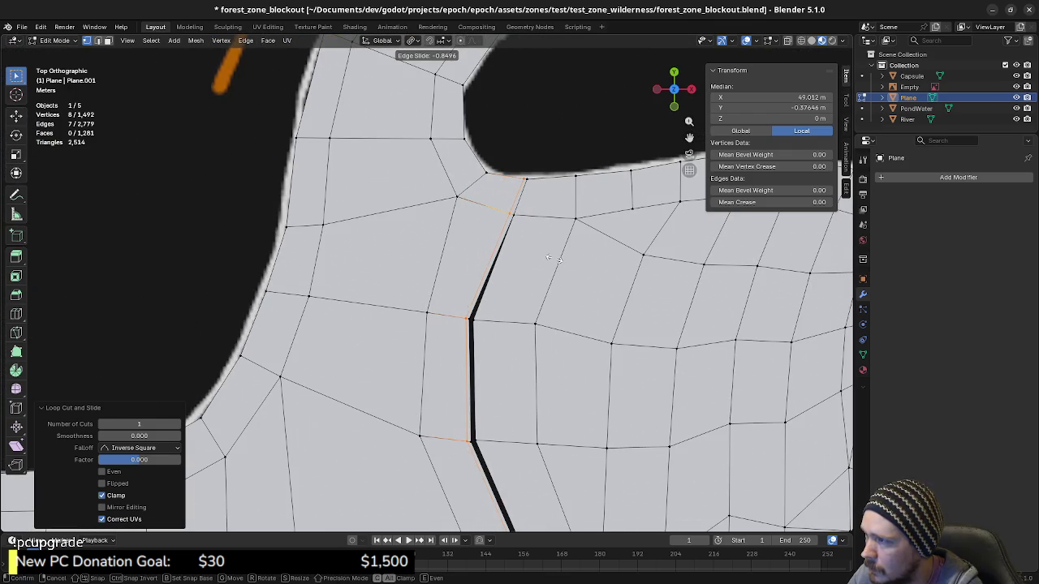
click(552, 258)
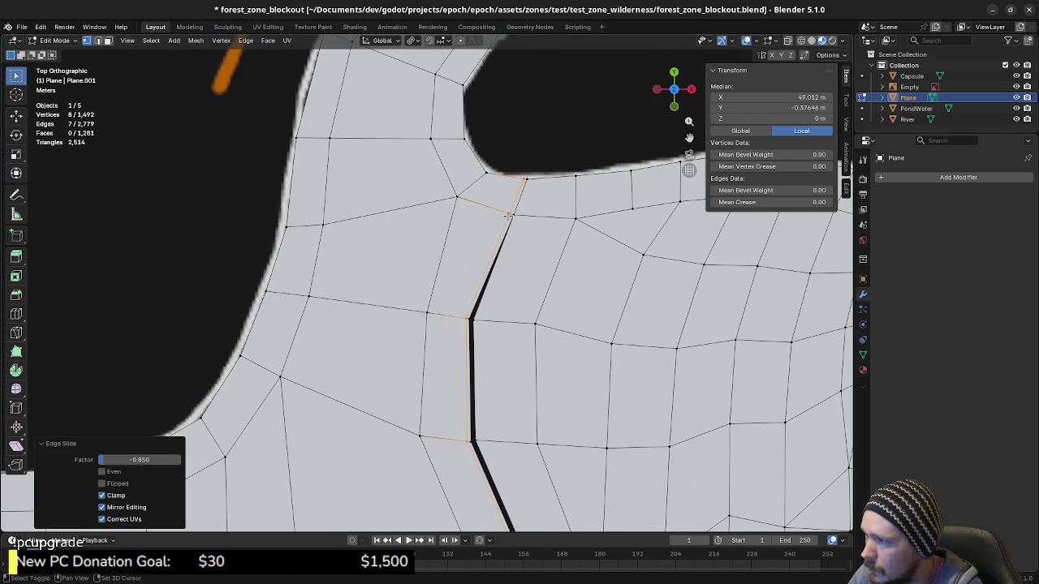
shift+click(524, 180)
shift+click(523, 180)
key(g)
key(g)
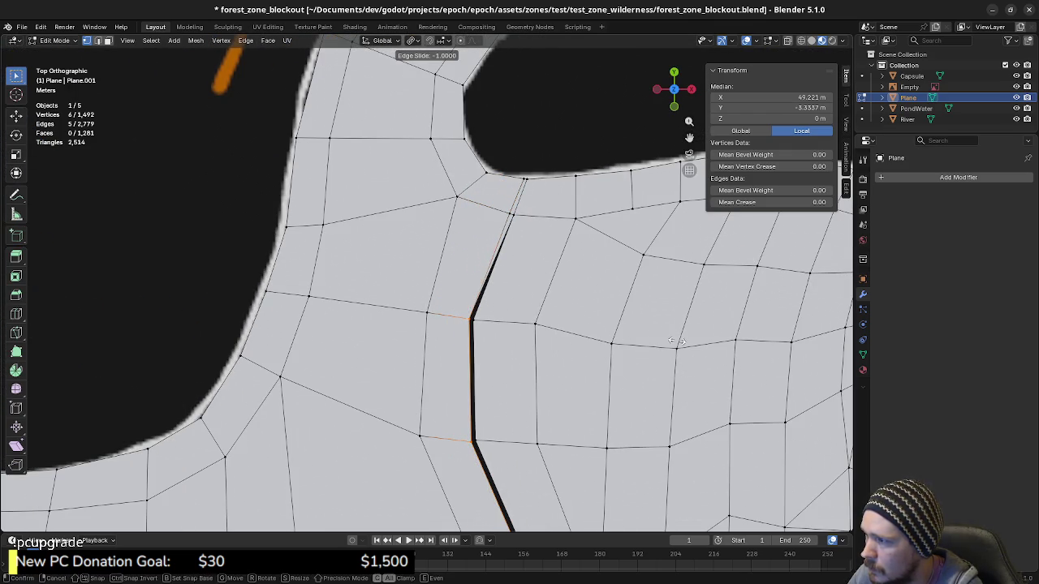
click(687, 348)
scroll(687, 355, down, 4)
scroll(568, 389, up, 1)
scroll(530, 416, up, 2)
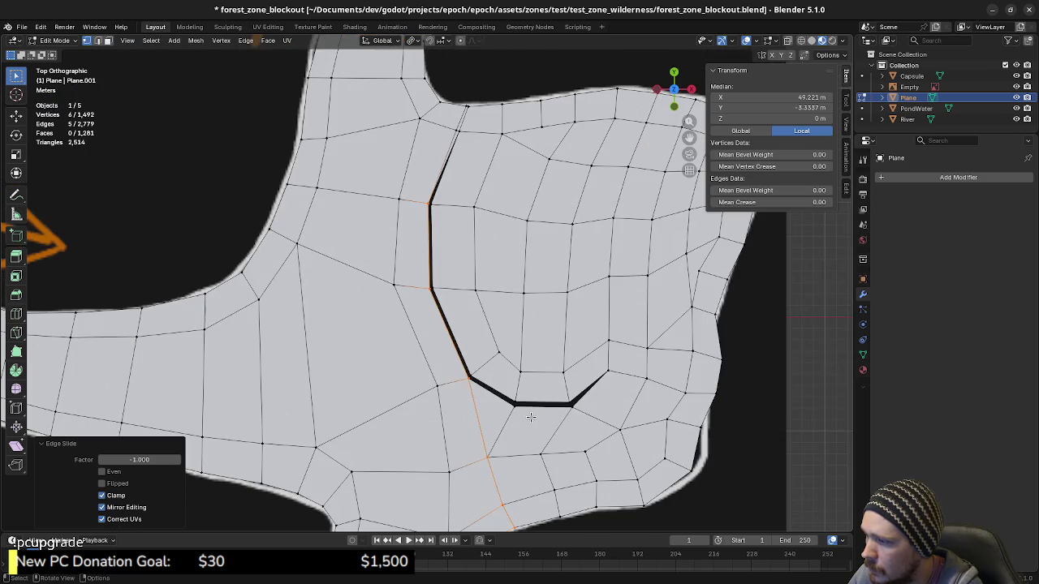
Merge overlapping vertices by distance and delete the two stray edges at the crease top.
key(a)
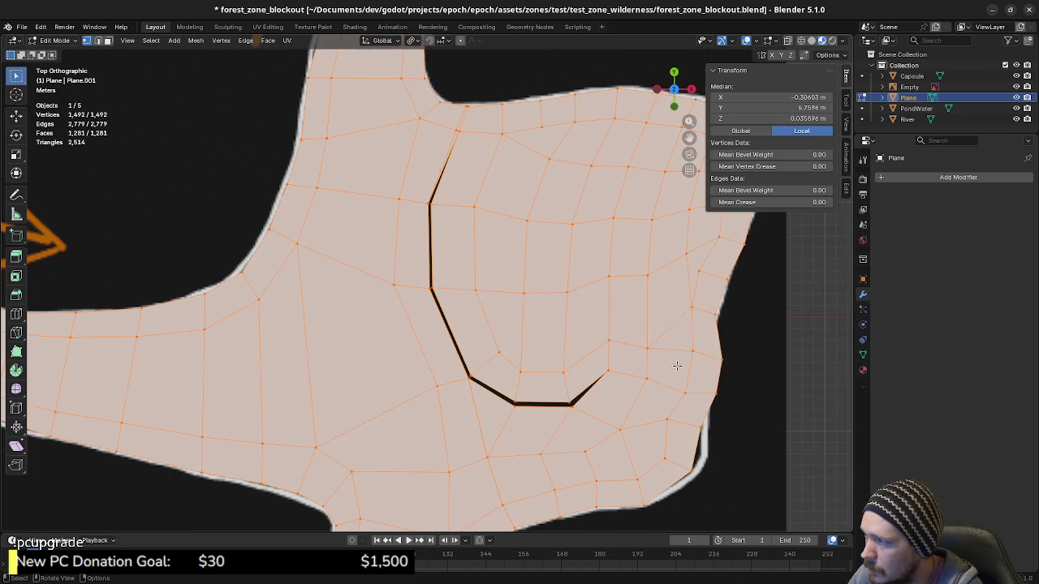
key(m)
click(641, 403)
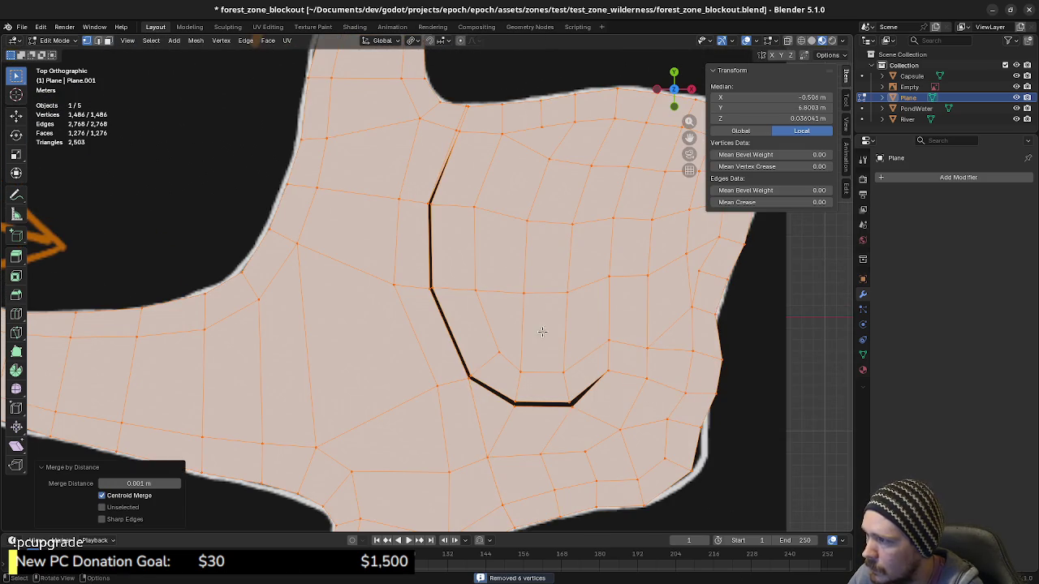
shift+middle_drag(515, 244, 542, 398)
scroll(525, 284, up, 3)
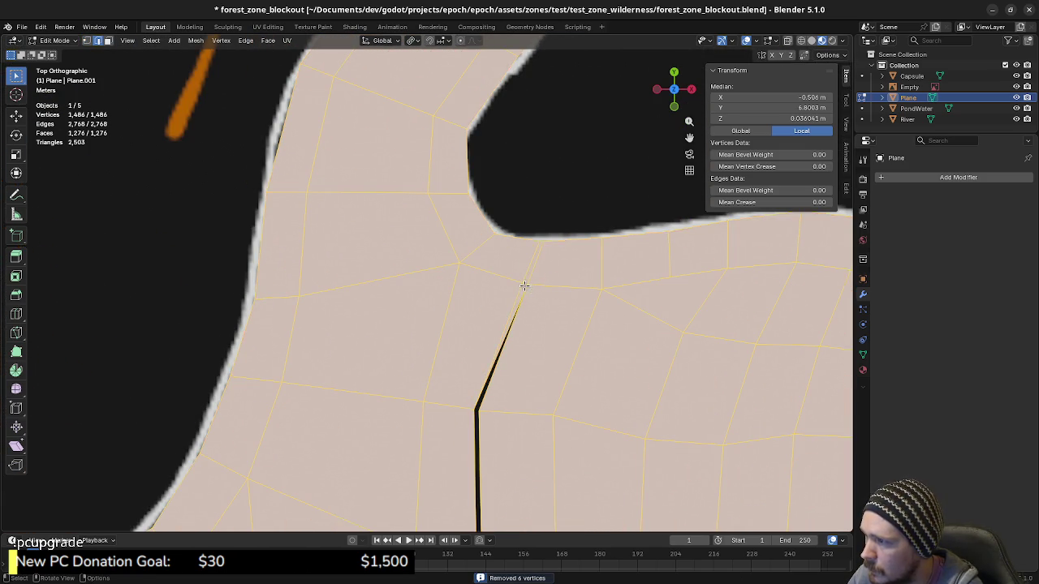
click(527, 274)
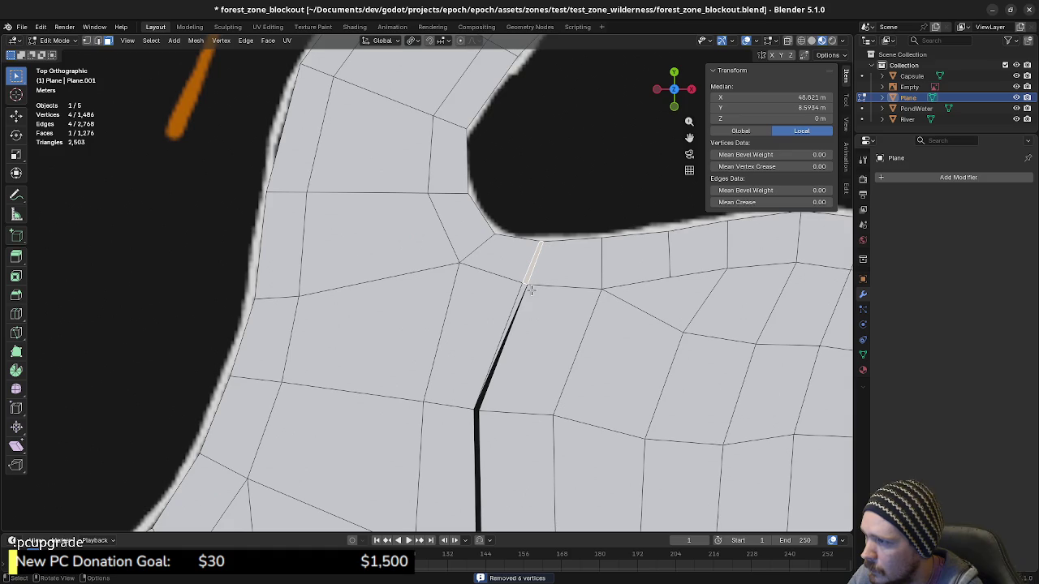
key(x)
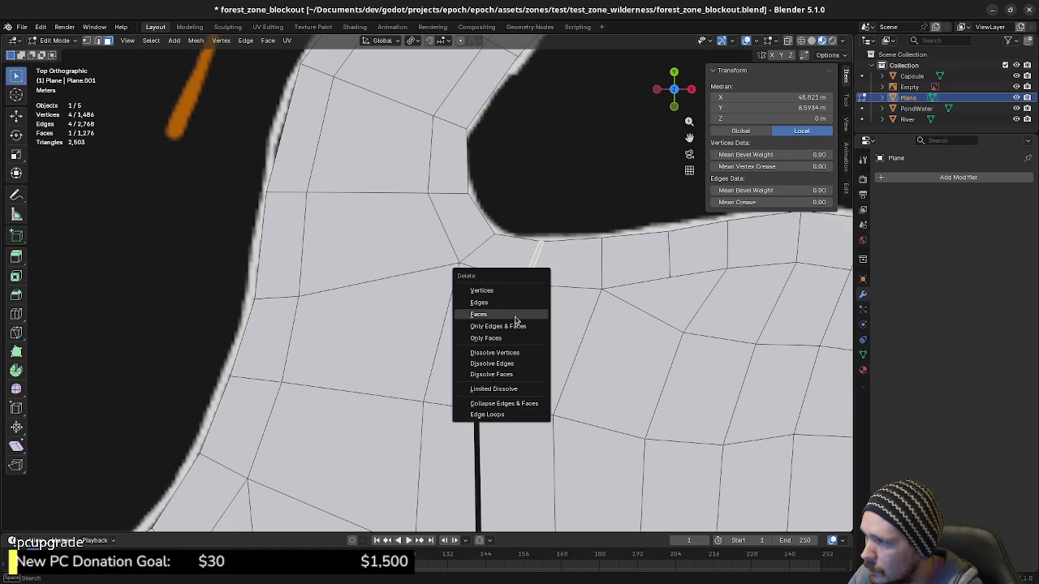
click(515, 317)
click(521, 294)
key(x)
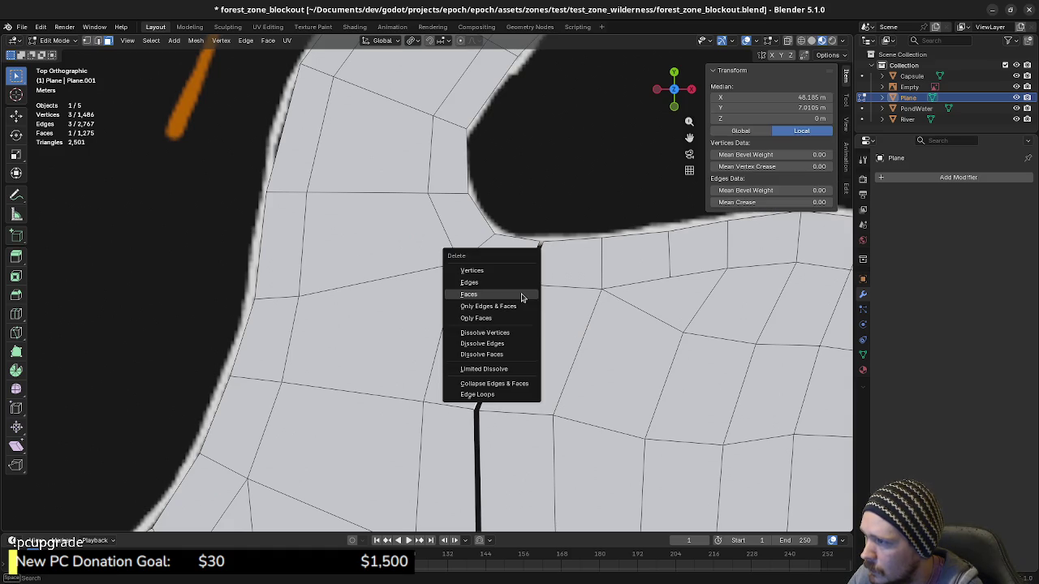
click(526, 295)
scroll(553, 316, down, 2)
scroll(552, 325, down, 2)
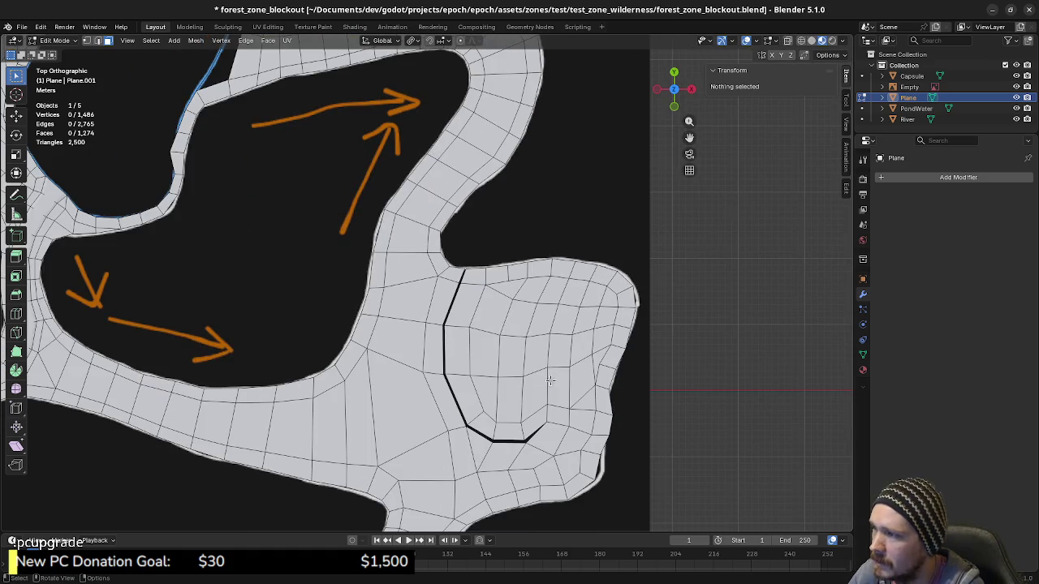
scroll(554, 357, down, 2)
mouse_move(554, 363)
shift+middle_down()
mouse_move(535, 362)
mouse_move(589, 301)
shift+middle_up()
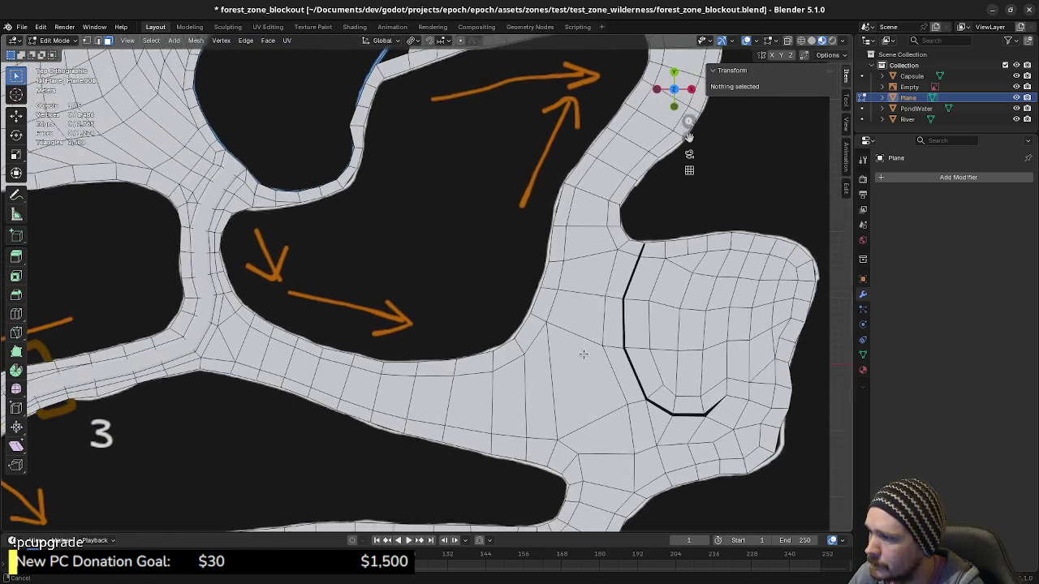
scroll(590, 300, down, 3)
scroll(584, 317, up, 2)
mouse_move(585, 316)
shift+middle_down()
mouse_move(565, 343)
mouse_move(621, 357)
shift+middle_up()
scroll(565, 343, down, 2)
scroll(622, 357, down, 2)
shift+middle_drag(628, 398, 750, 356)
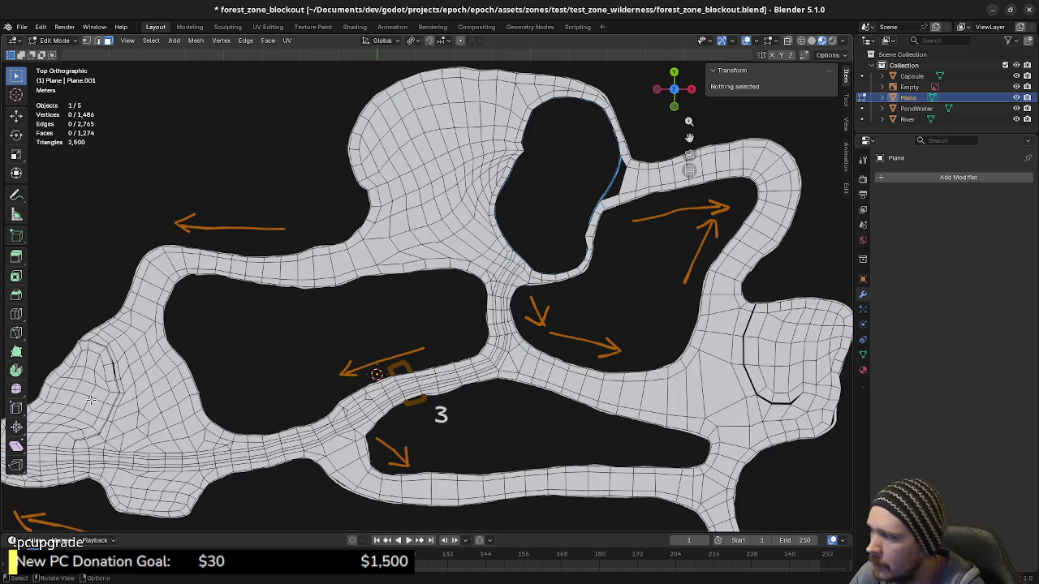
shift+middle_drag(104, 411, 294, 383)
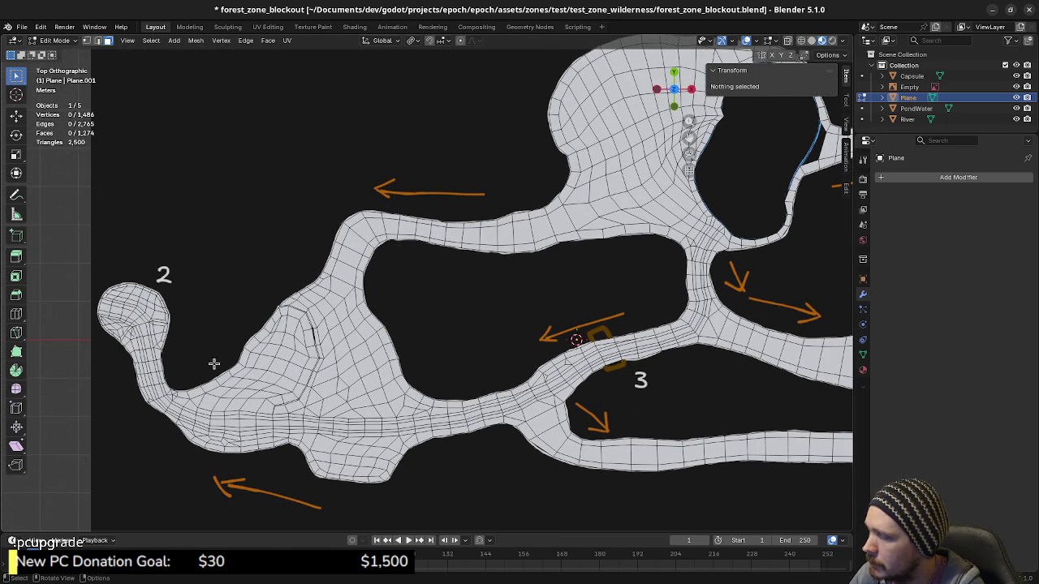
shift+middle_drag(529, 352, 409, 369)
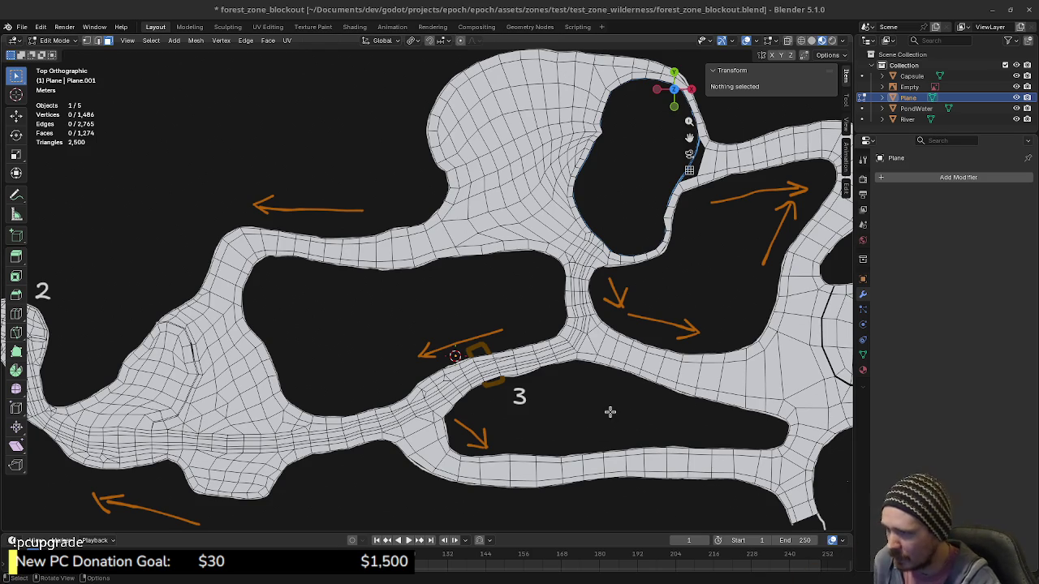
Select the edge face loop of the lobe right of the pond, then circle-select its remaining faces.
mouse_move(714, 335)
shift+middle_down()
mouse_move(469, 395)
mouse_move(409, 358)
mouse_move(576, 384)
shift+middle_up()
scroll(576, 384, up, 1)
scroll(575, 385, up, 1)
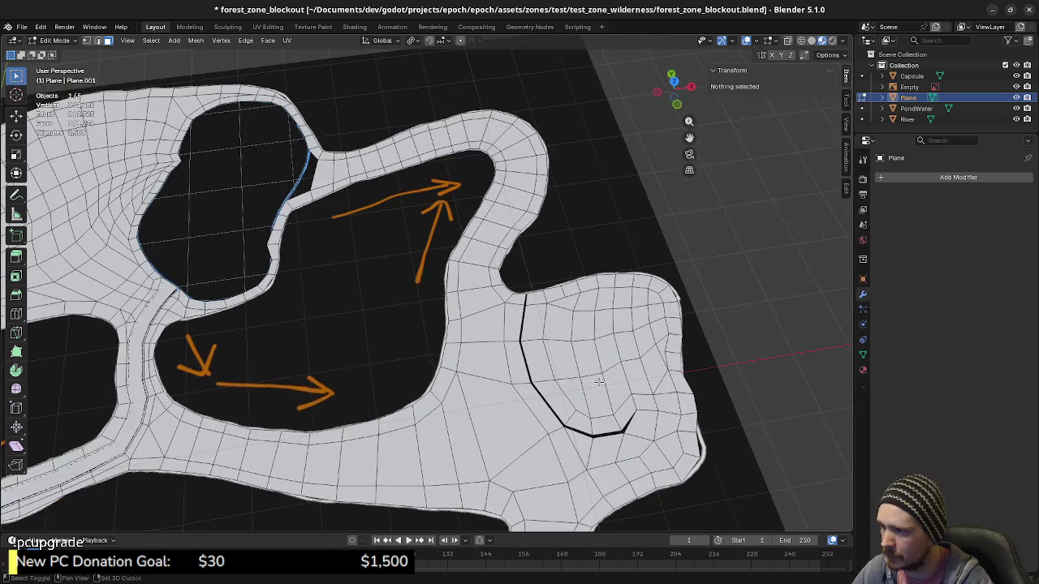
scroll(568, 381, up, 1)
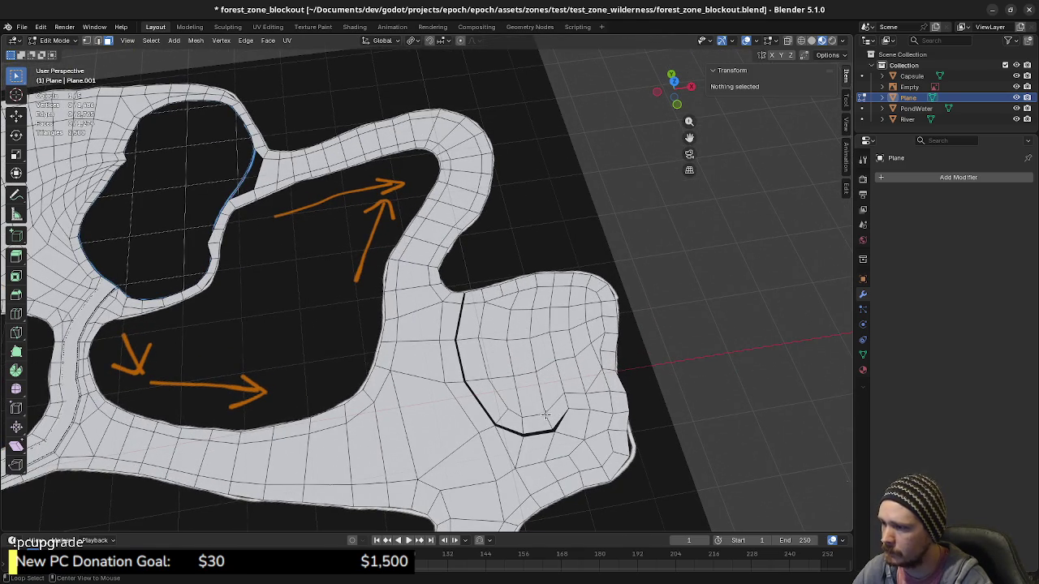
alt+click(547, 414)
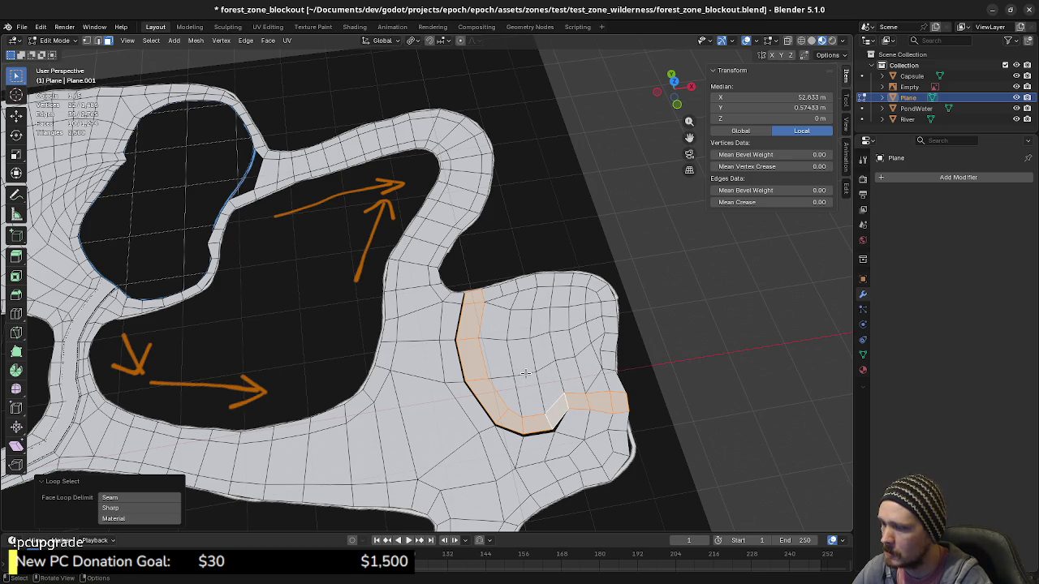
key(c)
middle_drag(524, 401, 536, 390)
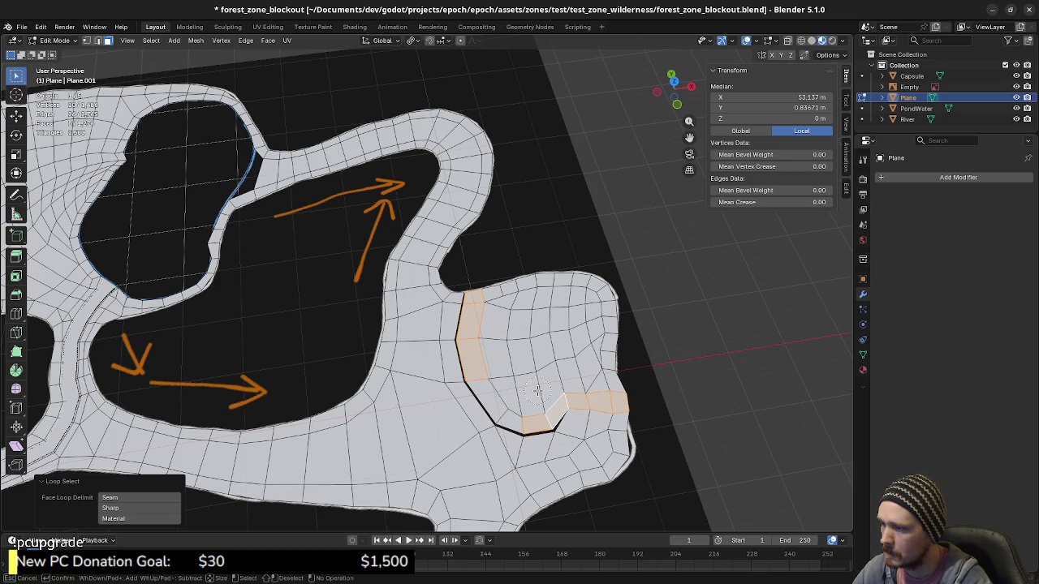
mouse_move(536, 390)
mouse_down()
mouse_move(506, 304)
mouse_move(560, 285)
mouse_move(616, 318)
mouse_move(605, 370)
mouse_move(563, 357)
mouse_move(606, 318)
mouse_up()
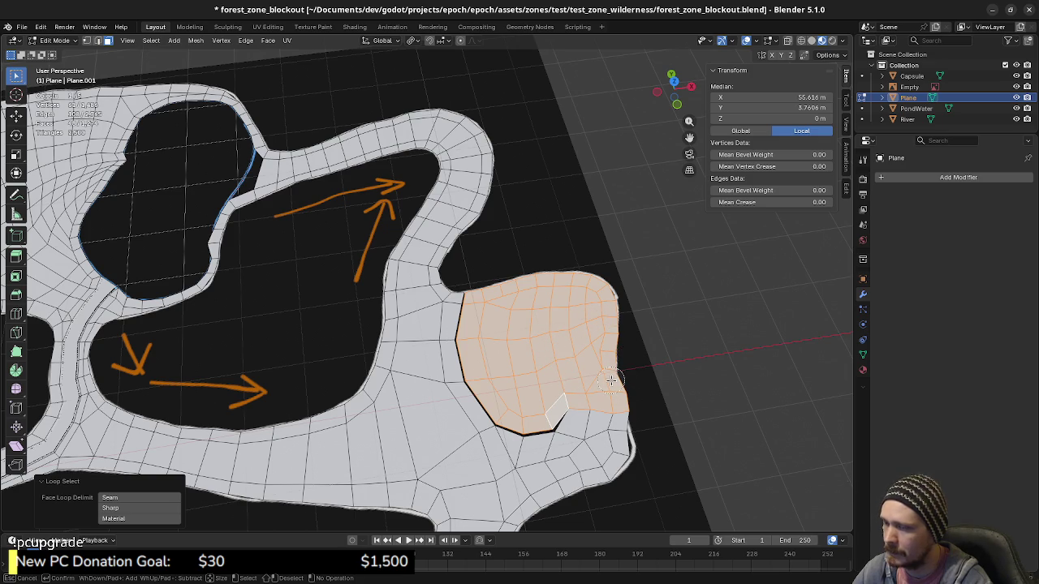
mouse_move(611, 379)
mouse_down()
mouse_move(593, 402)
mouse_move(588, 434)
mouse_move(617, 409)
mouse_move(598, 388)
mouse_move(669, 397)
mouse_up()
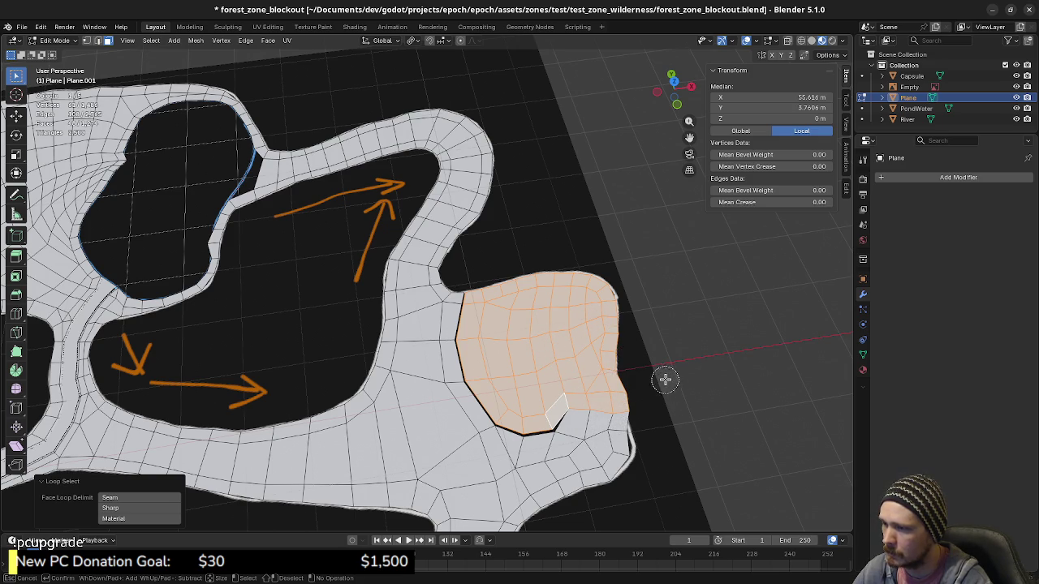
right_click(680, 369)
mouse_move(642, 410)
middle_down()
mouse_move(667, 383)
mouse_move(617, 387)
mouse_move(592, 378)
mouse_move(571, 341)
mouse_move(531, 378)
middle_up()
Trial-lift the lobe faces 1 m along Z, then undo it.
key(g)
key(z)
key(Return)
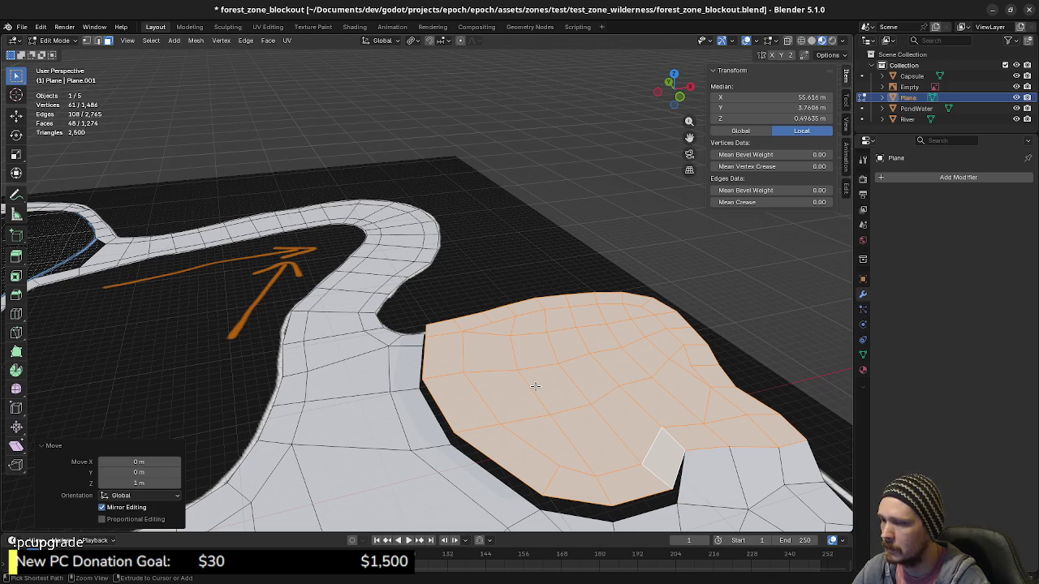
key(ctrl+z)
From the front view, extrude the lobe faces 2 m straight up along Z.
key(KP_1)
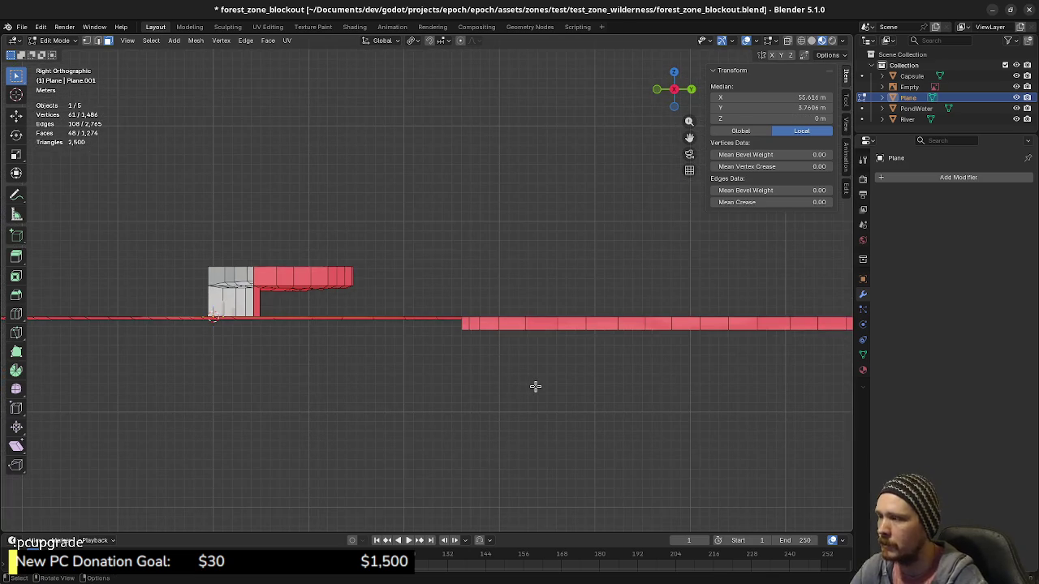
key(KP_Decimal)
text(e1)
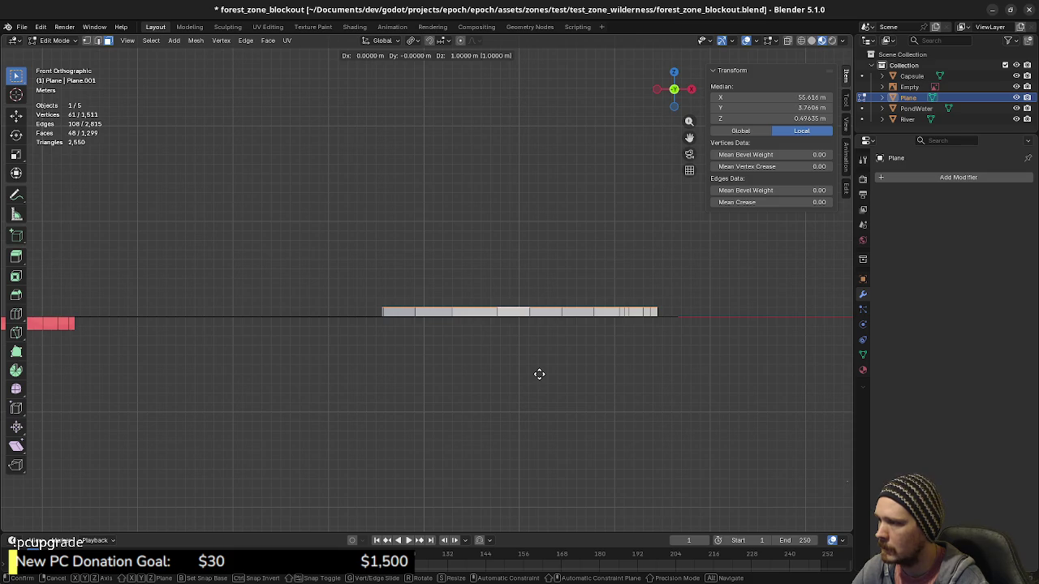
key(BackSpace)
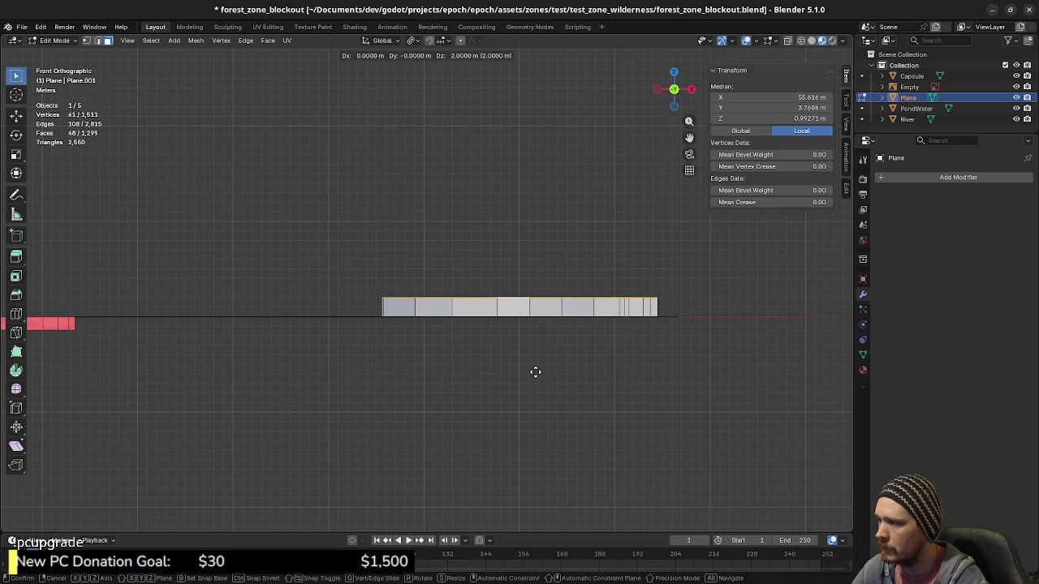
text(z2)
key(Return)
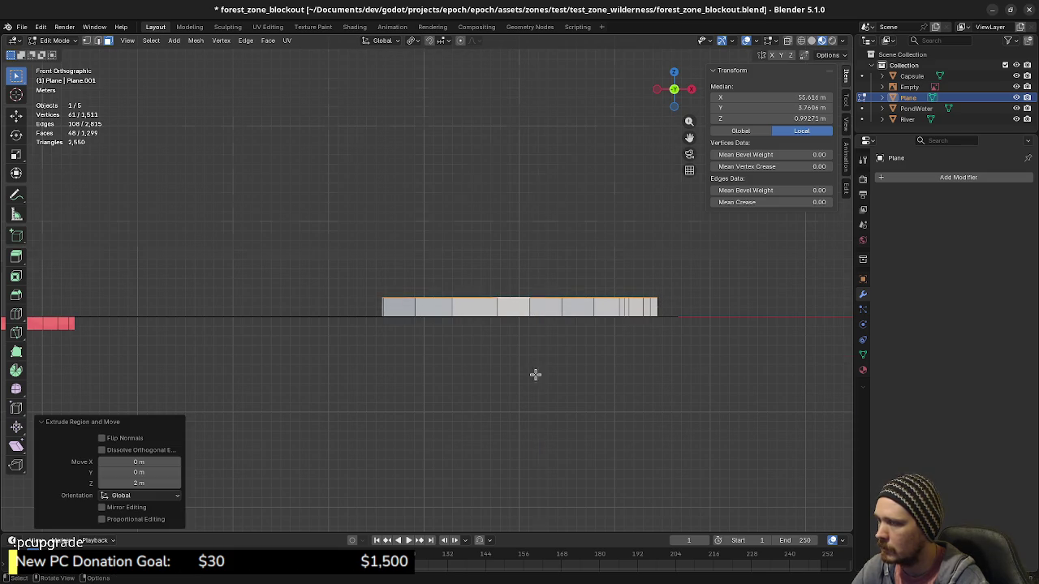
Switch to edge select and pick an edge below the plateau.
mouse_move(535, 371)
middle_down()
mouse_move(508, 378)
mouse_move(598, 391)
mouse_move(601, 402)
mouse_move(493, 399)
middle_up()
key(2)
click(529, 400)
Select two more terrain edges and lift them straight up along Z into a ramp.
shift+click(532, 400)
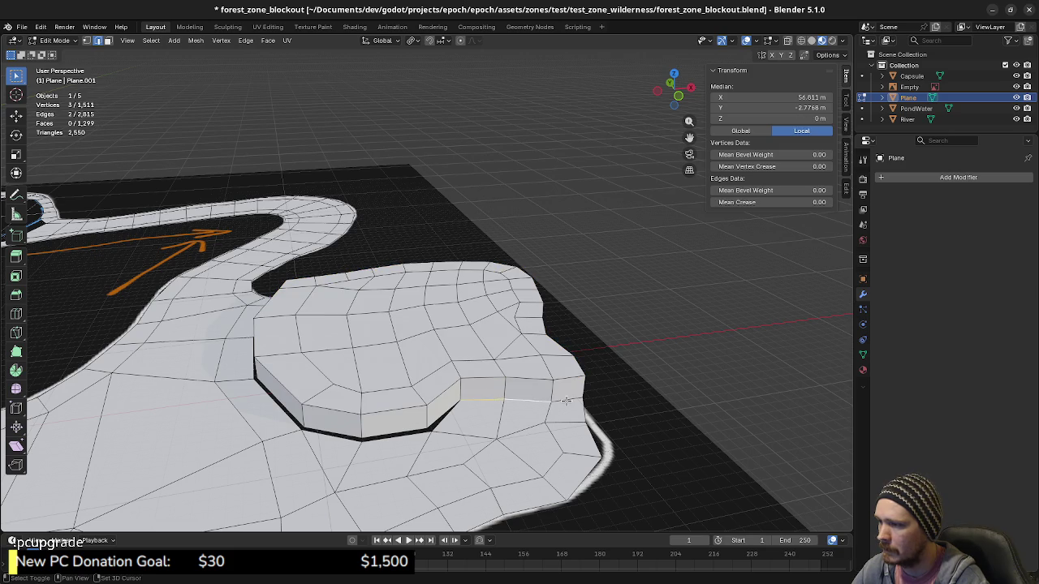
shift+click(564, 401)
key(g)
key(g)
click(563, 380)
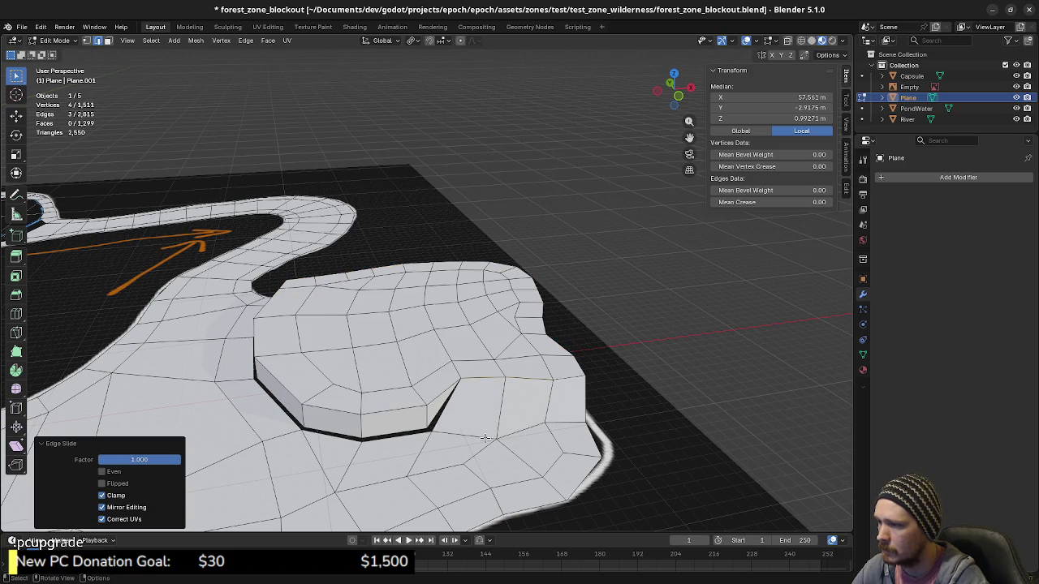
key(g)
middle_drag(540, 429, 528, 425)
key(g)
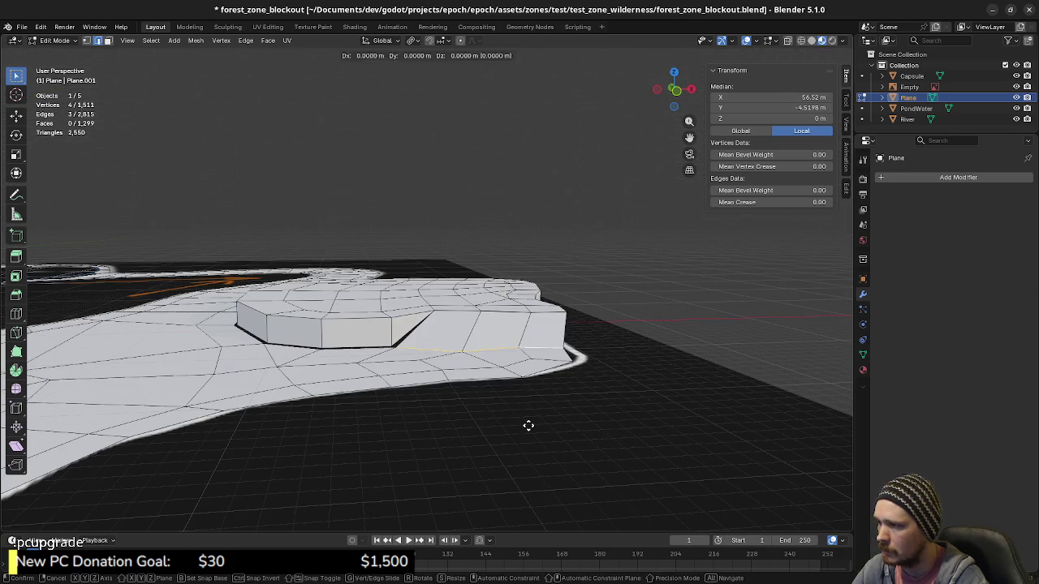
key(z)
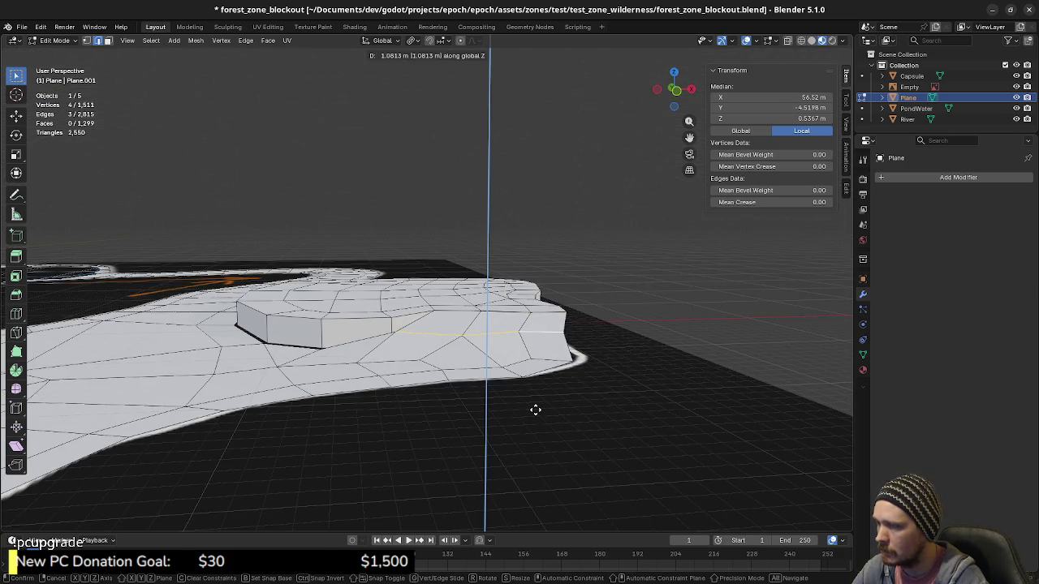
click(536, 410)
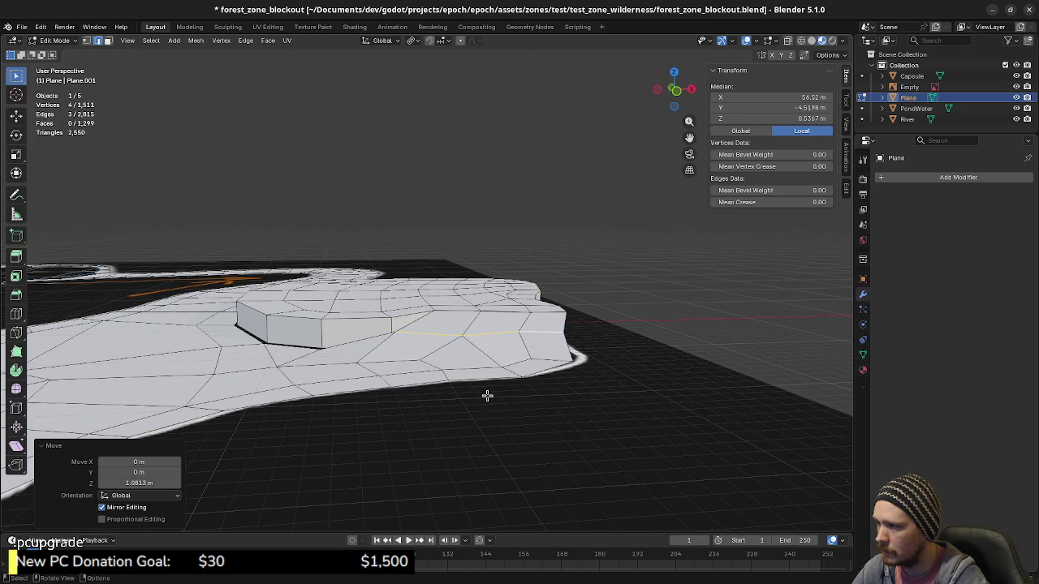
Lift four vertices on and below the ramp slope vertically to ease the gradient.
middle_drag(487, 396, 502, 399)
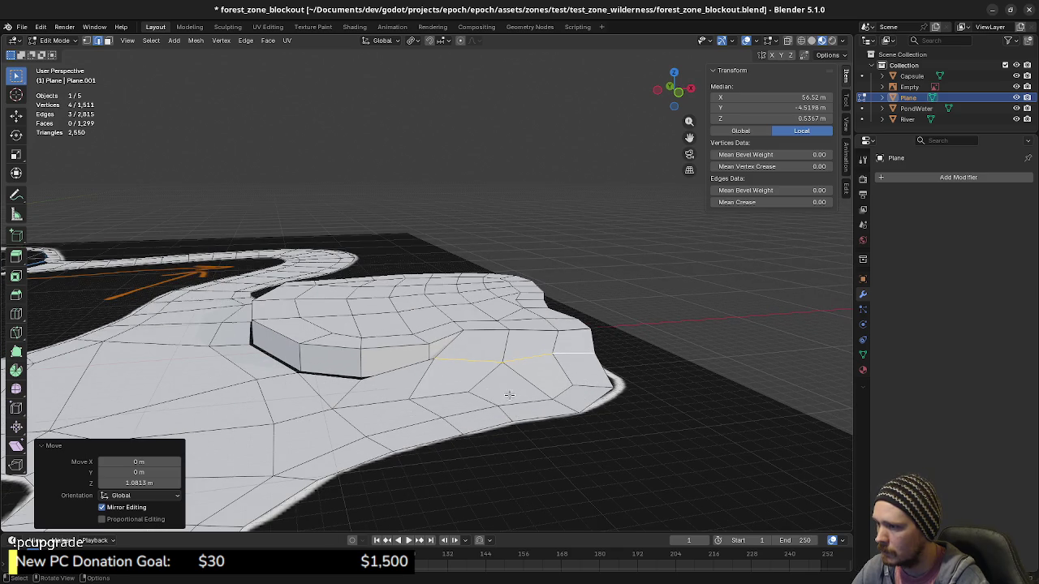
middle_drag(467, 397, 454, 363)
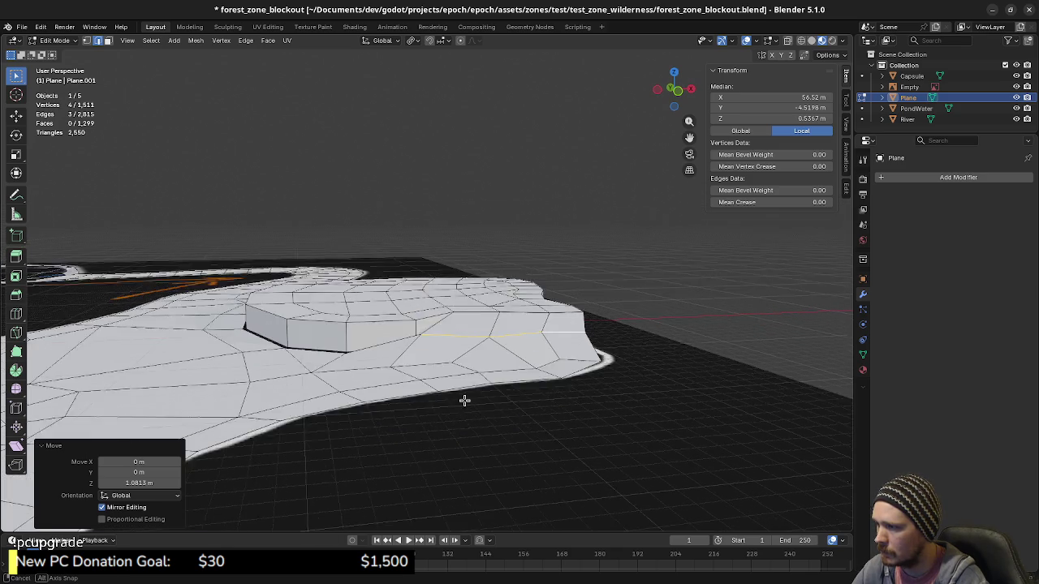
click(462, 355)
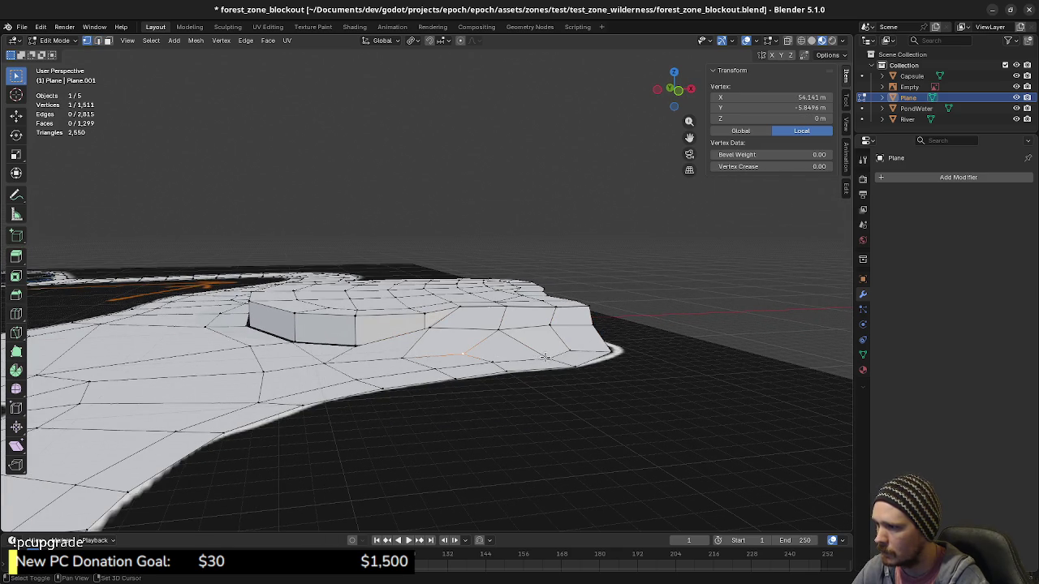
shift+click(570, 351)
shift+click(612, 350)
shift+click(579, 366)
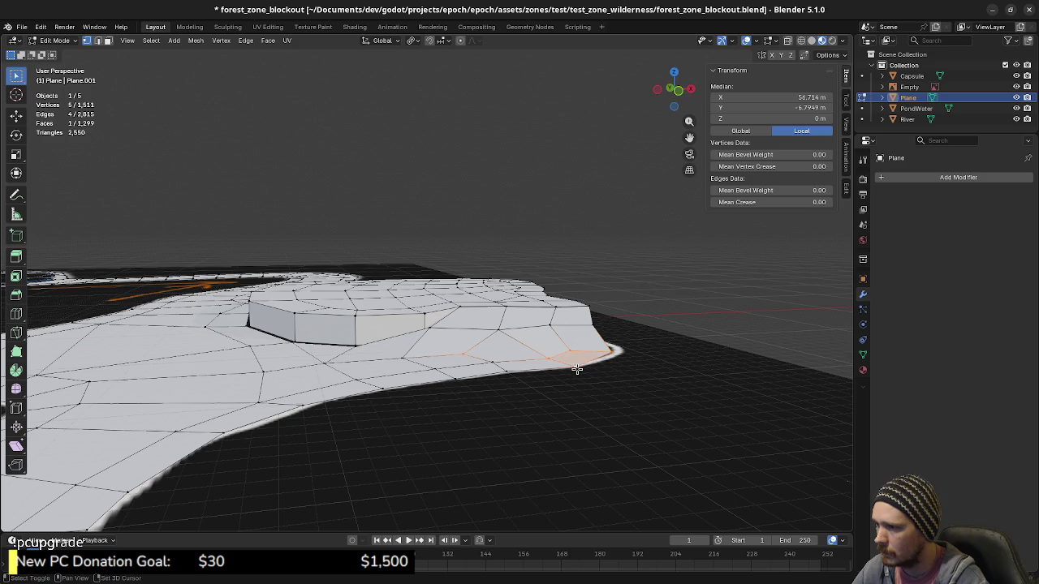
key(g)
key(z)
click(560, 361)
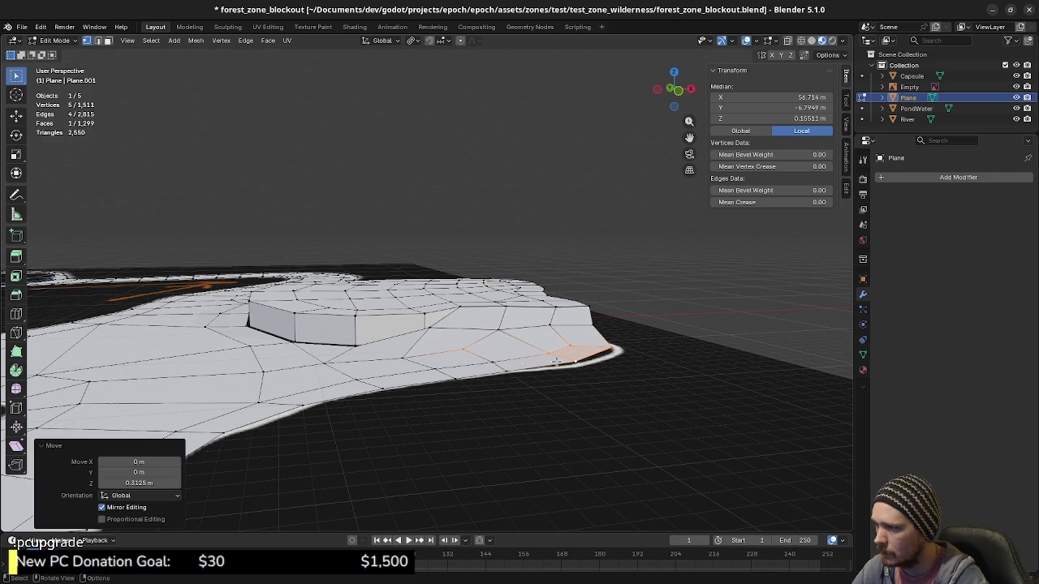
Raise the ramp's outer rim vertices, then a higher rim edge, along Z.
middle_drag(404, 362, 581, 385)
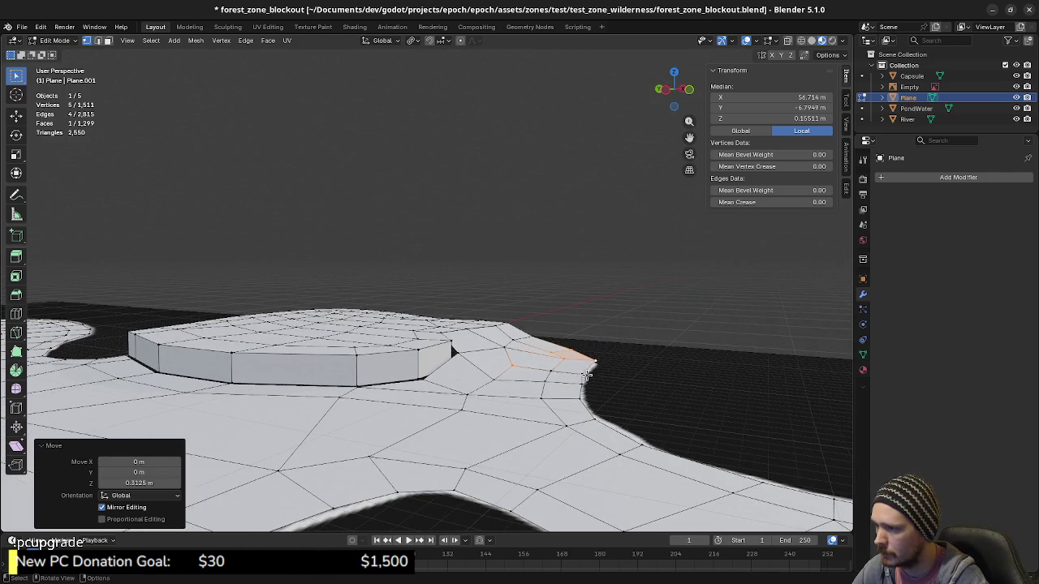
click(583, 380)
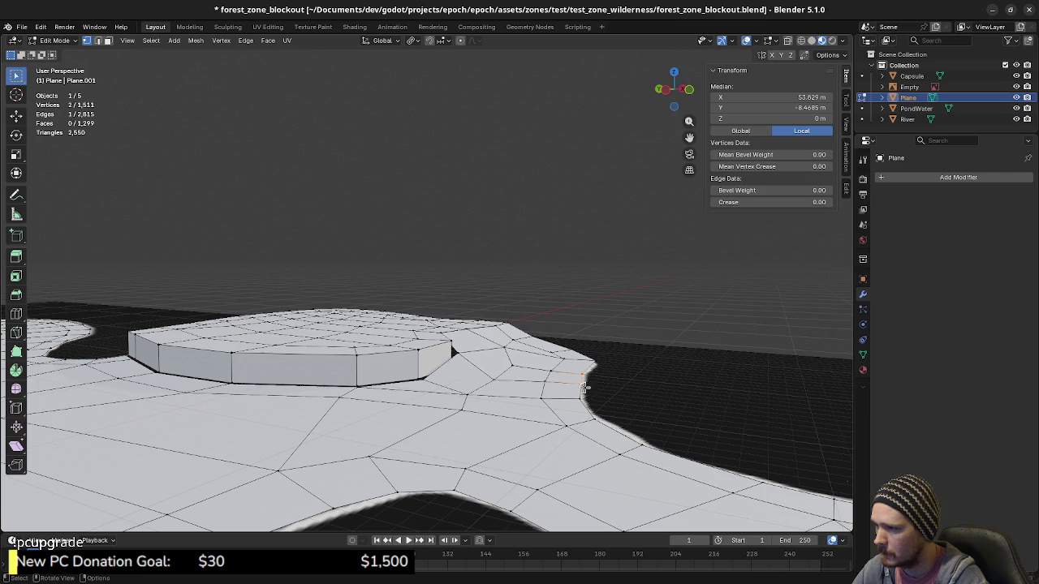
shift+click(591, 375)
key(g)
key(z)
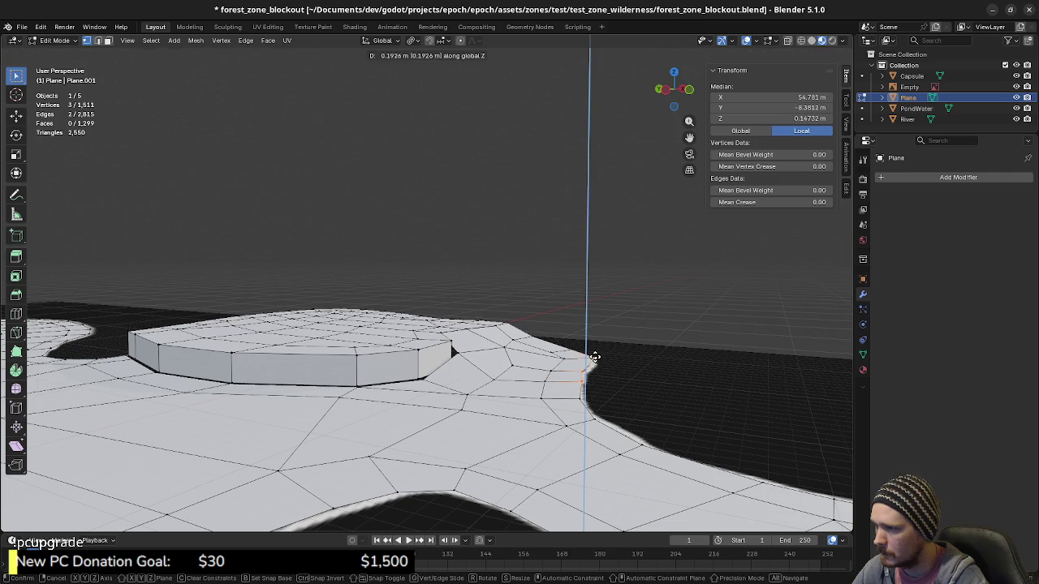
click(593, 358)
click(568, 347)
shift+click(541, 334)
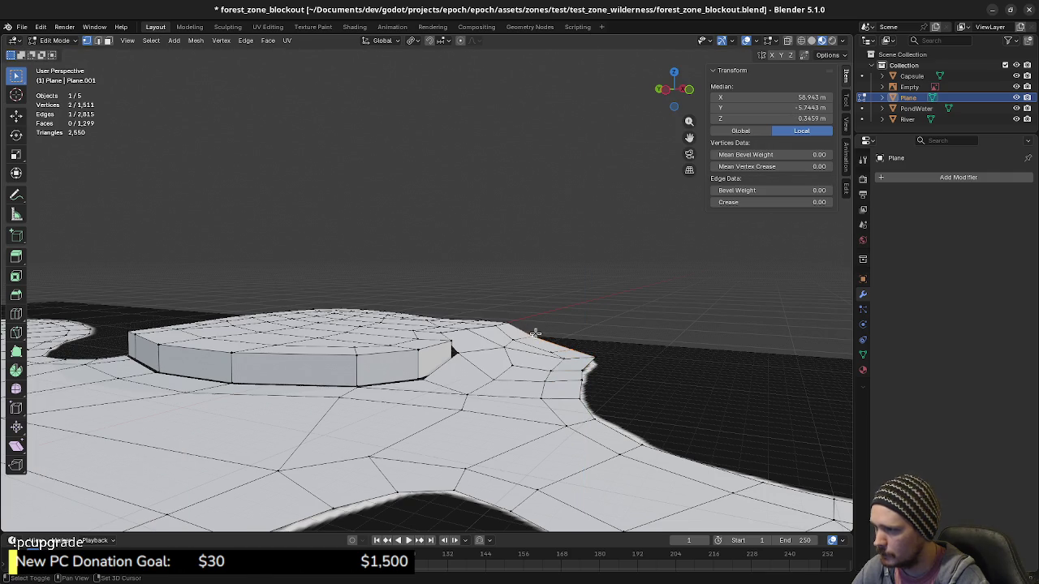
key(g)
key(z)
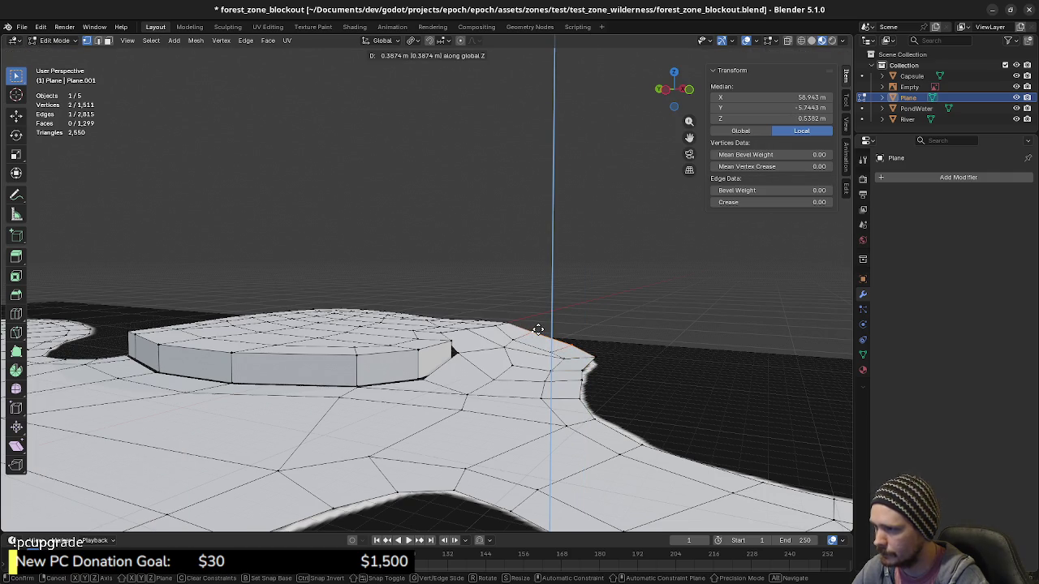
click(538, 329)
Raise a vertex near the plateau base and slightly lift its neighbour on the slope.
middle_drag(492, 344, 483, 367)
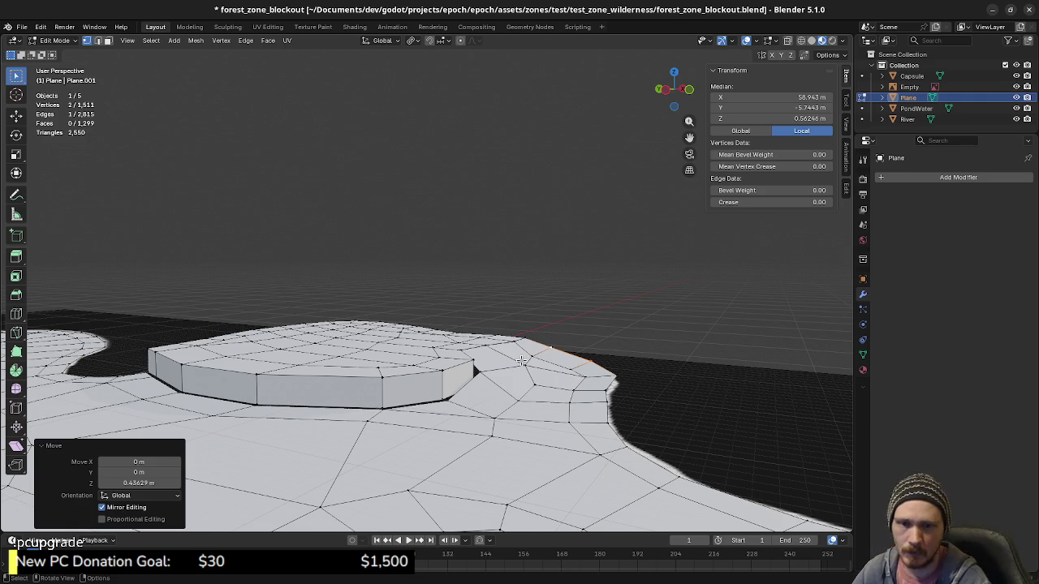
click(452, 401)
key(g)
key(z)
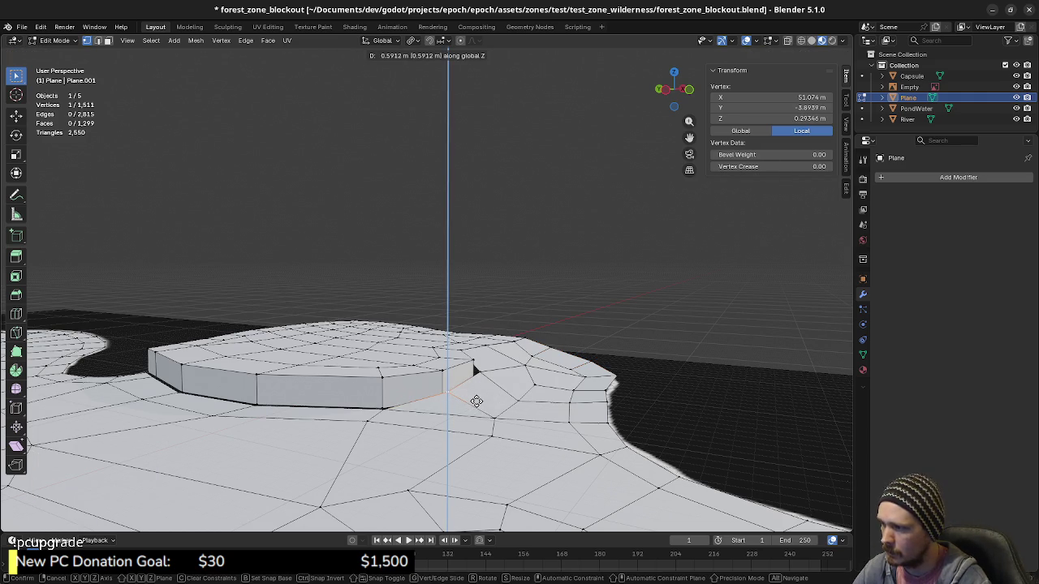
click(477, 400)
click(494, 414)
key(g)
key(z)
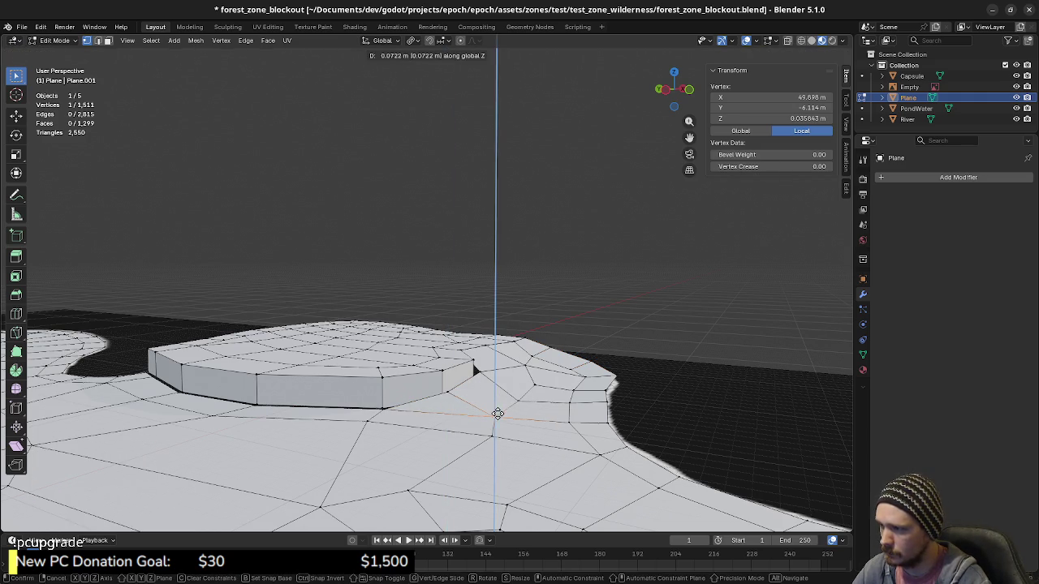
click(498, 414)
Reframe the view on the terrain edge and raise one vertex vertically.
middle_drag(538, 425, 462, 402)
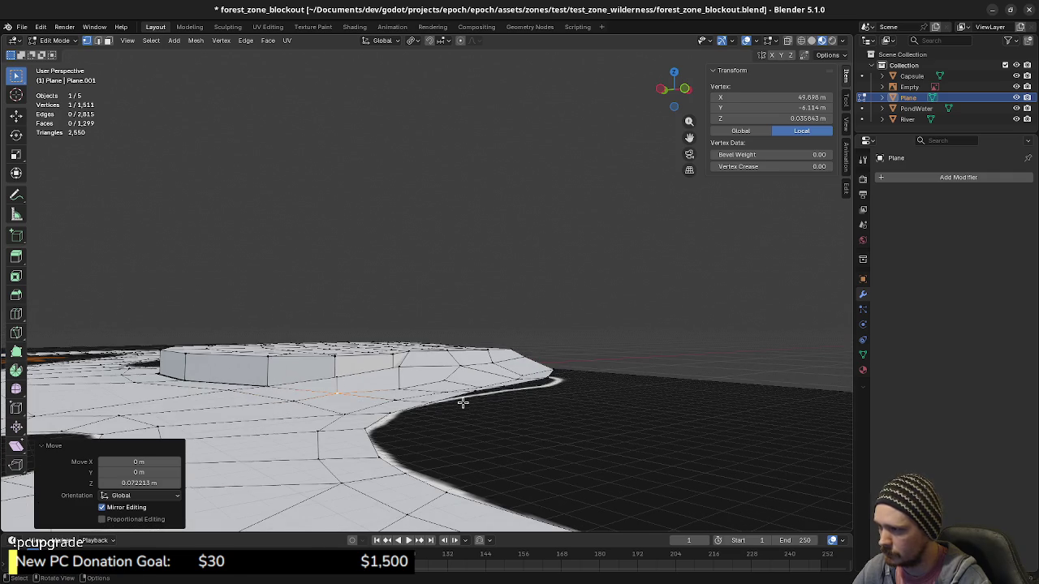
scroll(449, 403, up, 5)
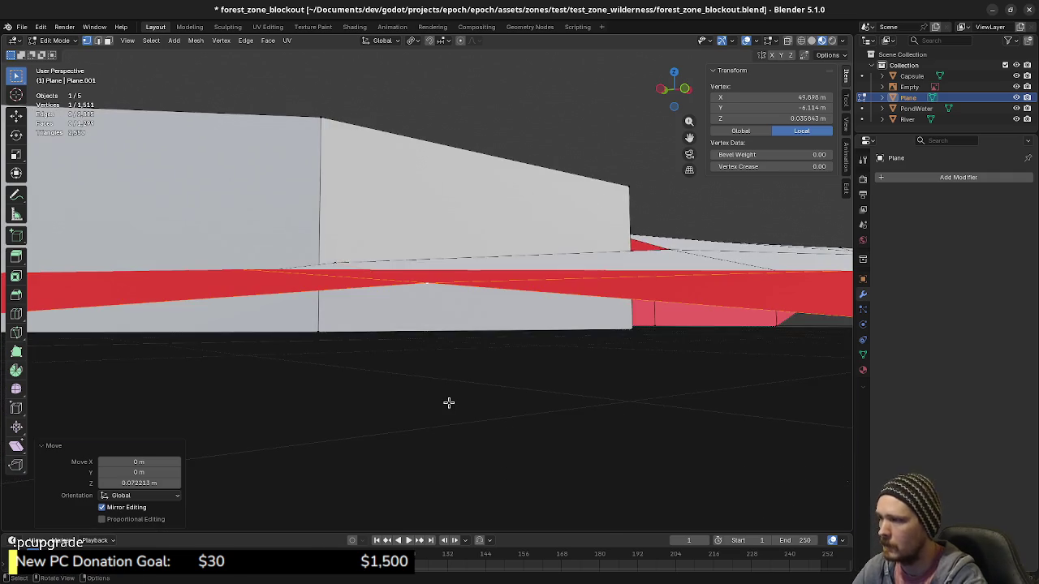
scroll(449, 403, up, 2)
mouse_move(496, 344)
middle_down()
mouse_move(524, 317)
mouse_move(488, 416)
mouse_move(468, 378)
middle_up()
scroll(507, 365, down, 4)
scroll(507, 365, down, 2)
scroll(507, 365, down, 2)
key(g)
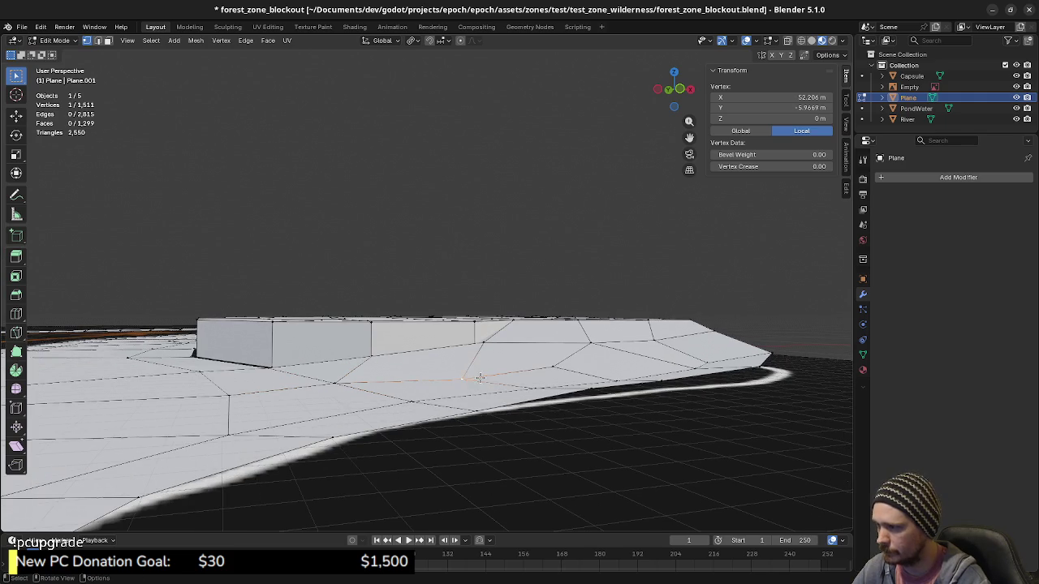
key(z)
click(482, 369)
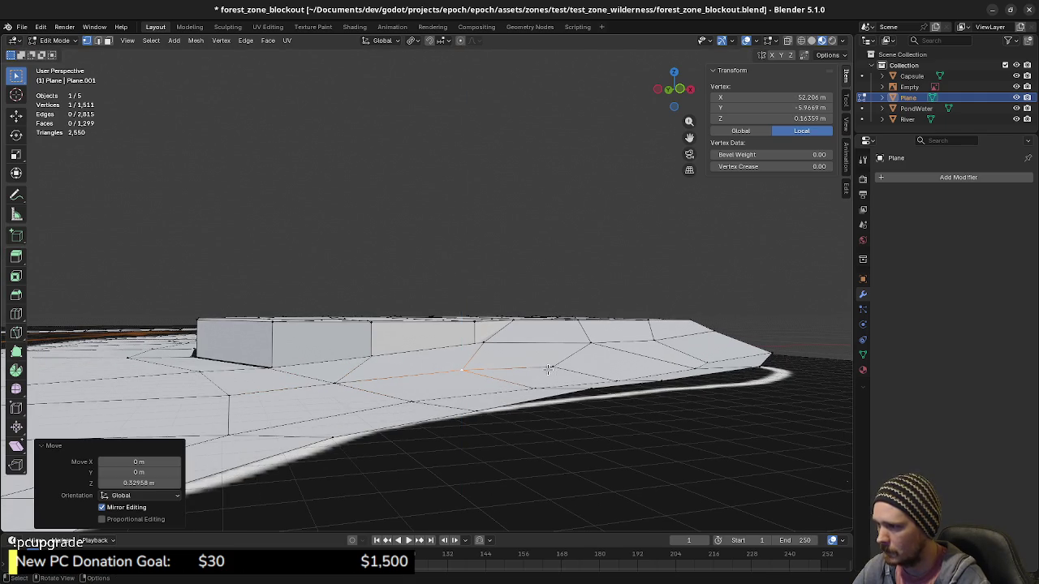
Raise three more vertices along the terrain edge one at a time along Z.
click(549, 369)
key(g)
key(z)
click(548, 367)
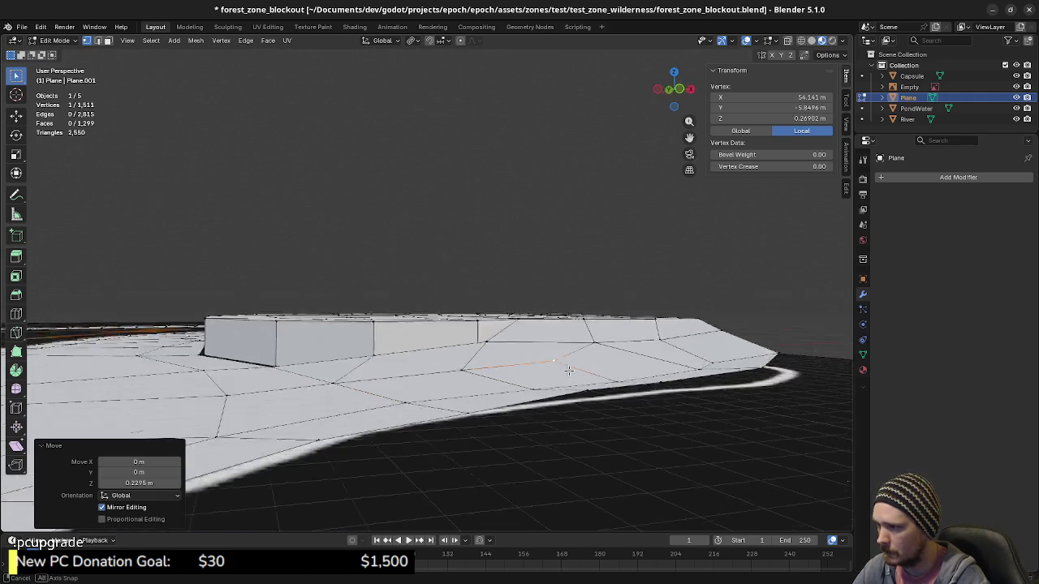
middle_drag(549, 367, 649, 365)
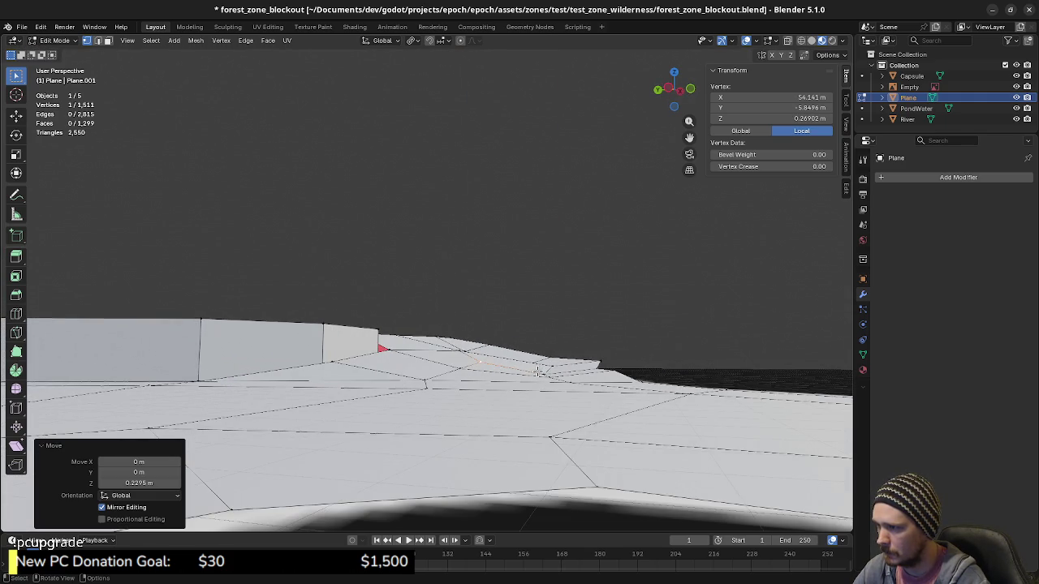
click(573, 369)
key(g)
key(z)
click(575, 361)
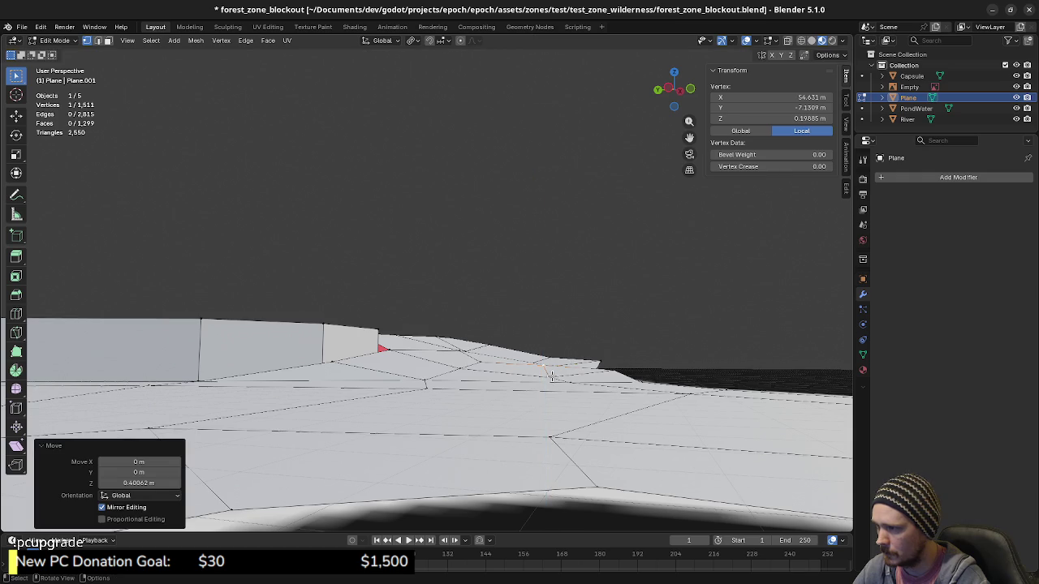
click(555, 375)
key(g)
key(z)
click(557, 370)
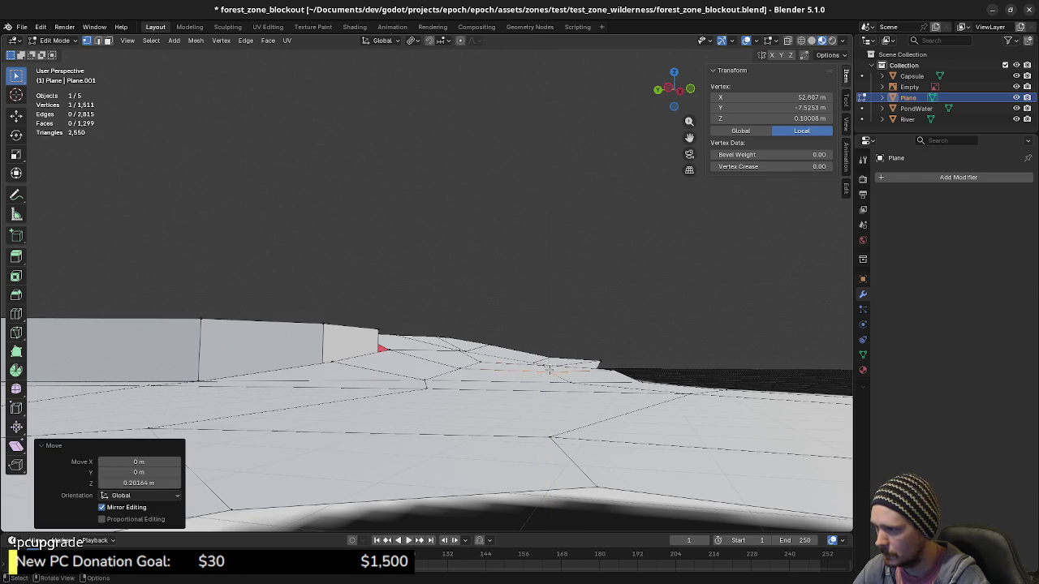
Raise a pair of edge vertices about 0.33 m along Z.
mouse_move(549, 369)
middle_down()
mouse_move(506, 389)
mouse_move(521, 397)
middle_up()
click(533, 382)
shift+click(533, 382)
key(g)
key(z)
click(507, 389)
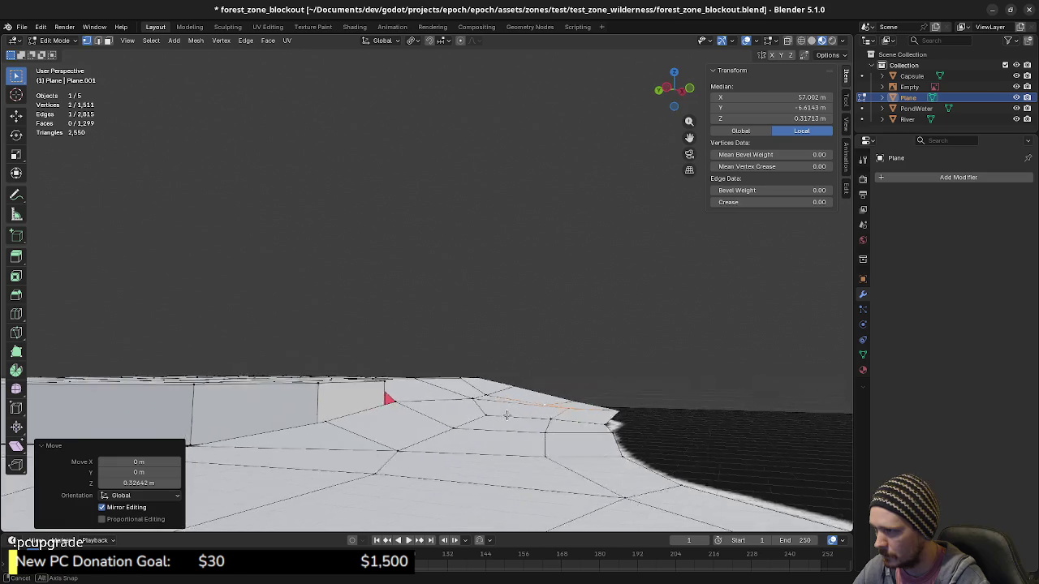
Raise three more edge vertices individually, the last by about 0.25 m.
click(523, 399)
key(g)
key(z)
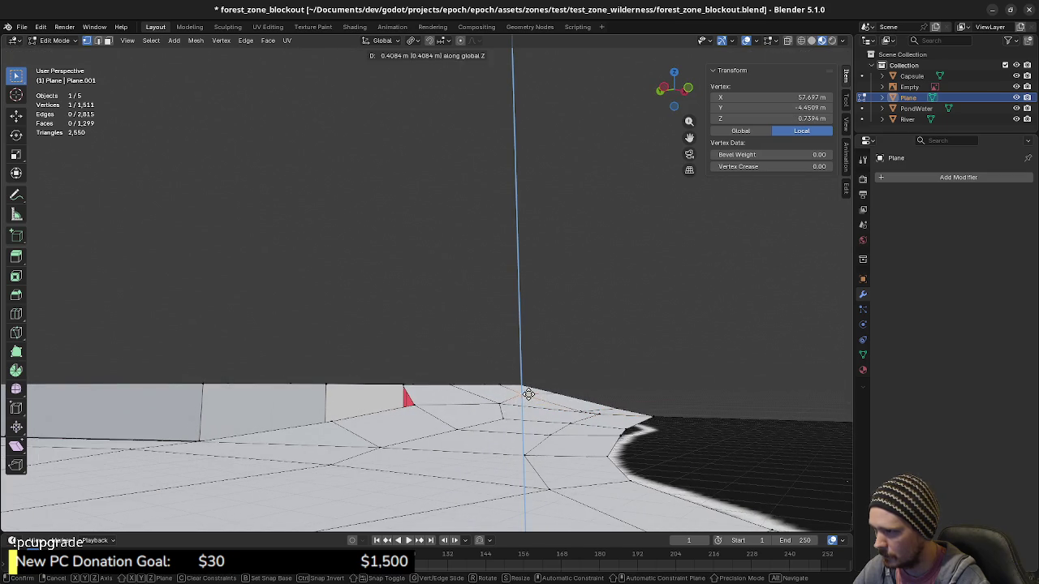
click(528, 394)
click(501, 403)
key(g)
key(z)
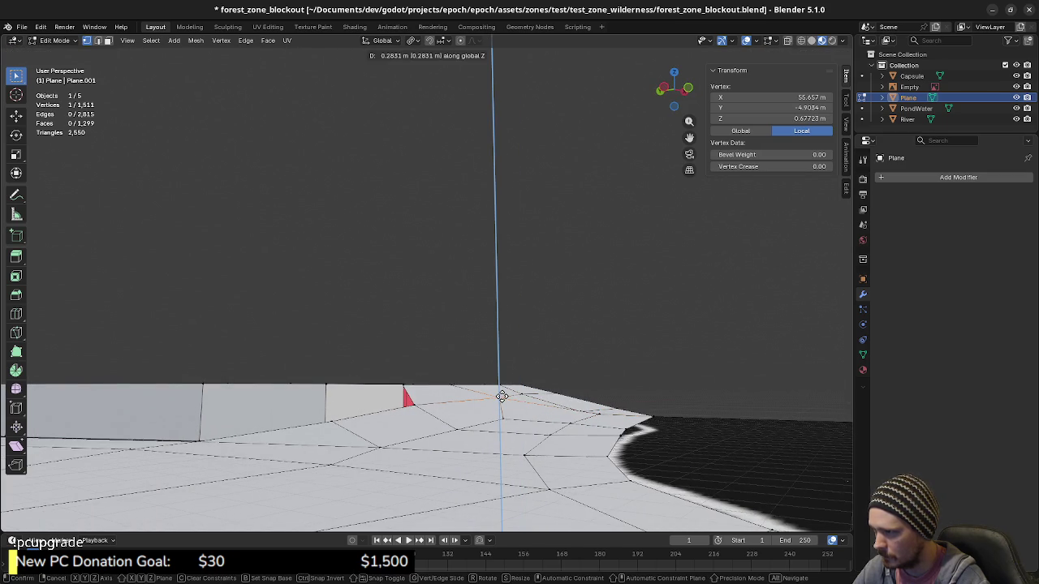
click(501, 395)
click(502, 423)
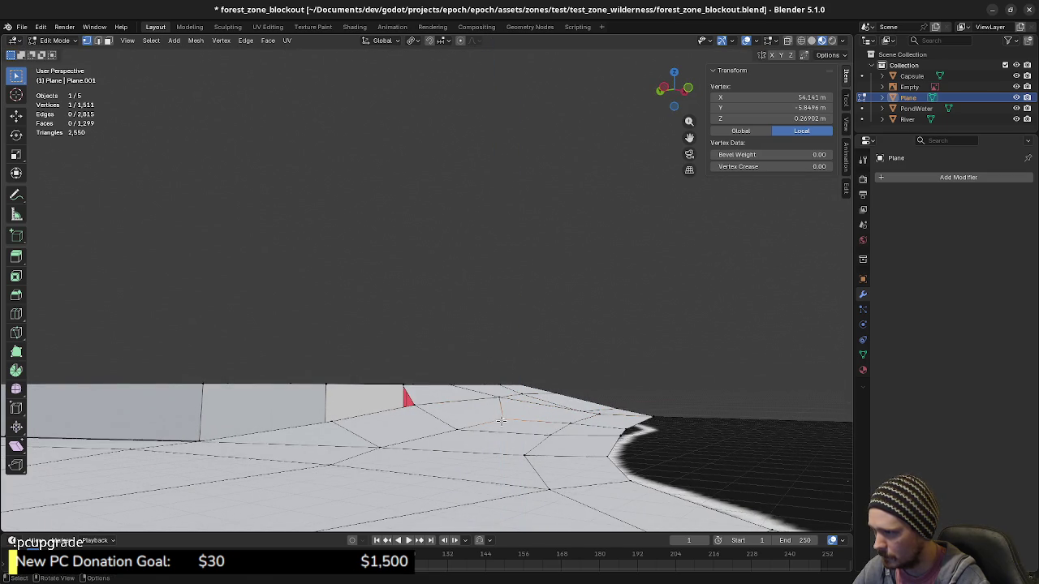
key(g)
key(z)
click(502, 415)
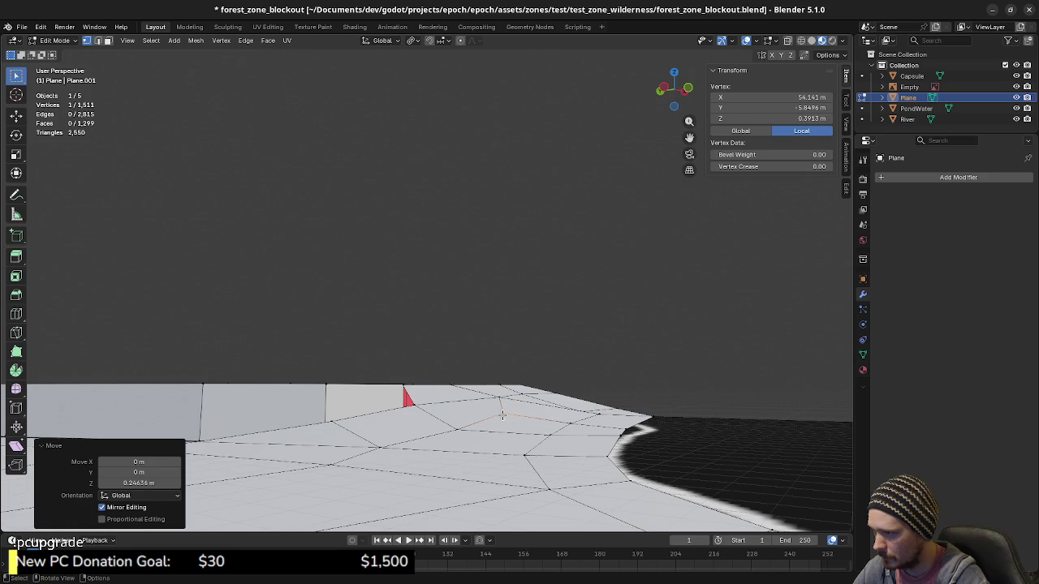
Raise four vertices along the boundary edge together along Z.
mouse_move(538, 429)
middle_down()
mouse_move(672, 448)
mouse_move(555, 424)
middle_up()
click(549, 403)
shift+click(527, 417)
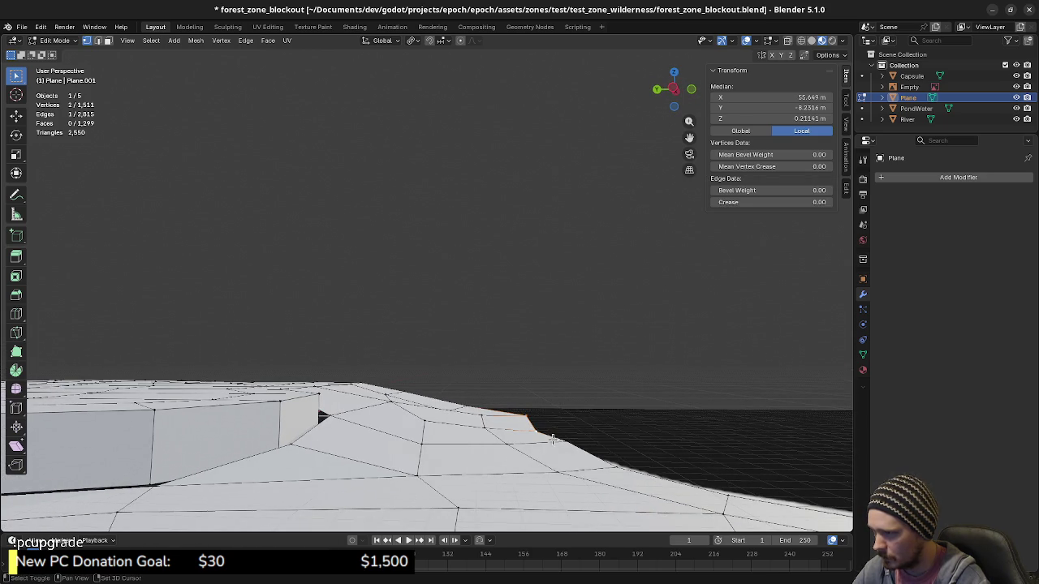
shift+click(568, 440)
shift+click(613, 467)
key(g)
key(z)
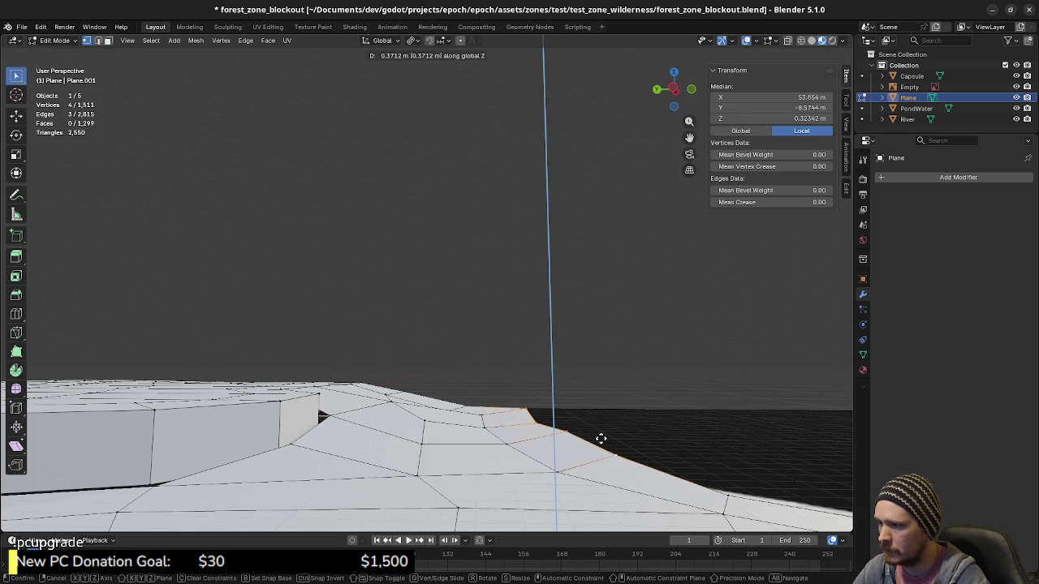
click(601, 436)
Raise one last vertex about 0.31 m, then clear the selection.
click(470, 403)
key(g)
key(z)
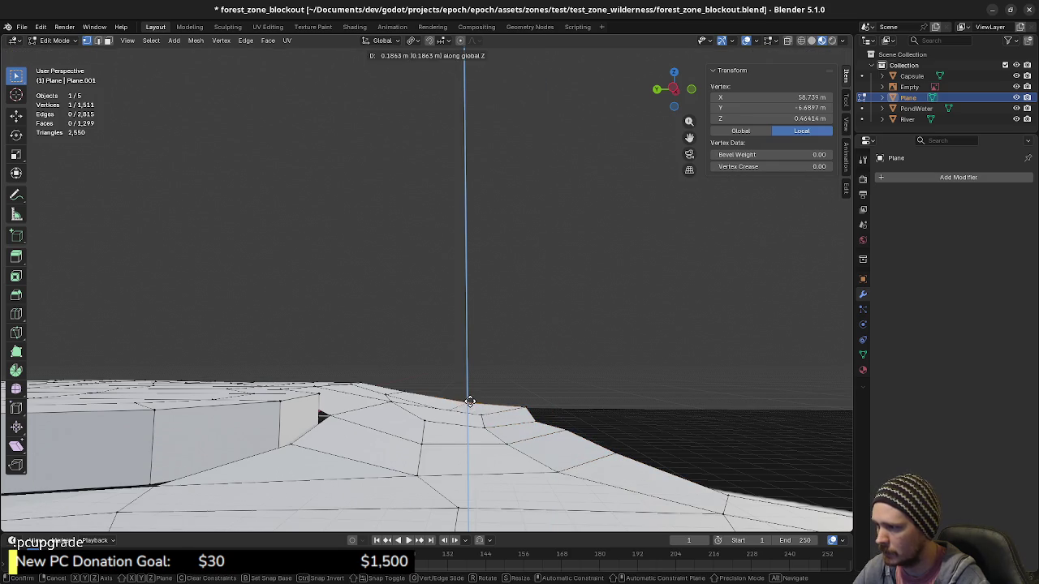
click(470, 400)
mouse_move(471, 399)
middle_down()
mouse_move(486, 451)
mouse_move(527, 358)
middle_up()
key(alt+a)
Try selecting rim paths and face regions on the plateau top, clearing each attempt.
click(539, 309)
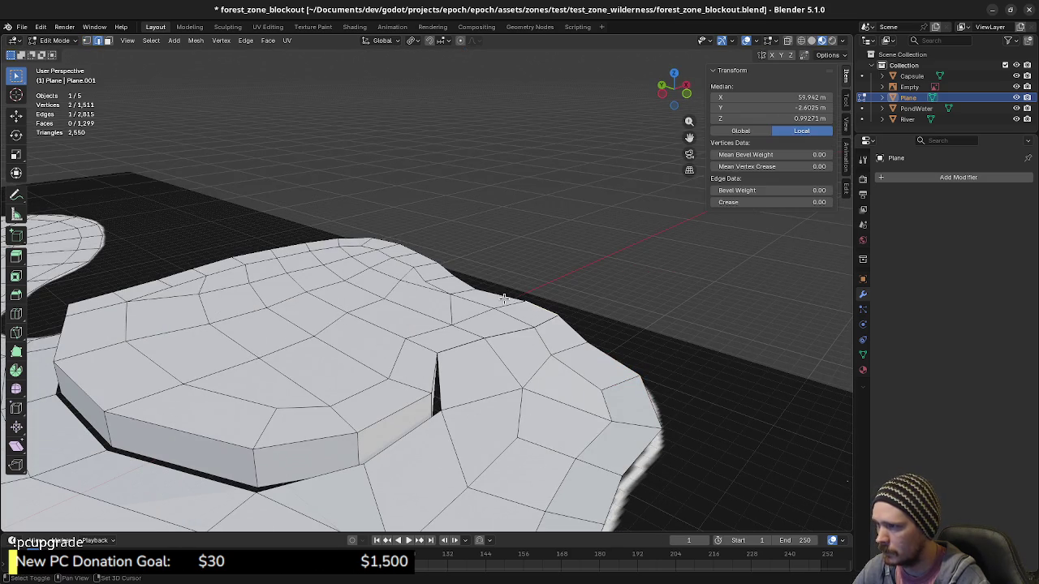
ctrl+click(464, 282)
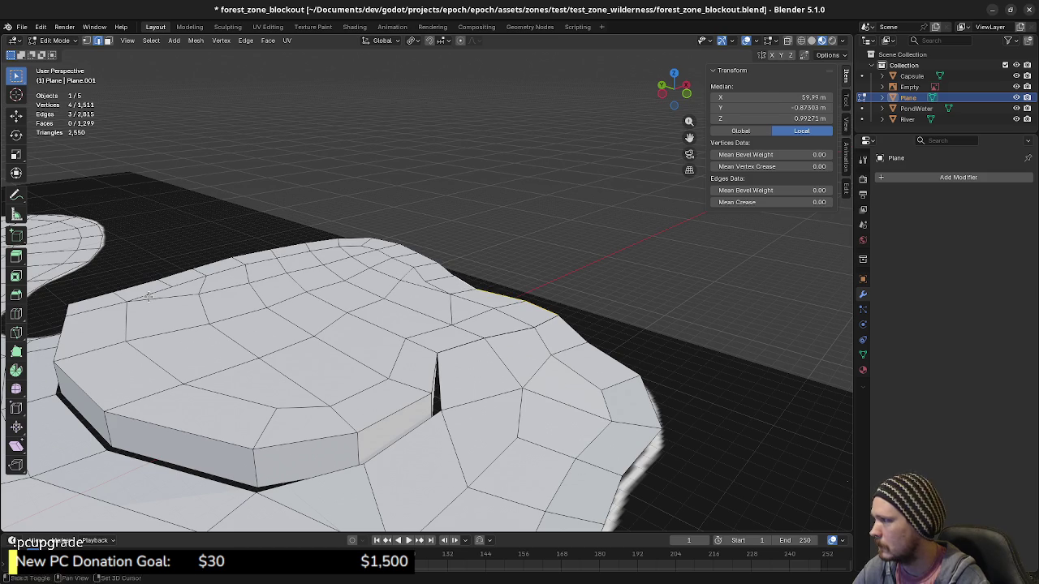
ctrl+shift+click(106, 294)
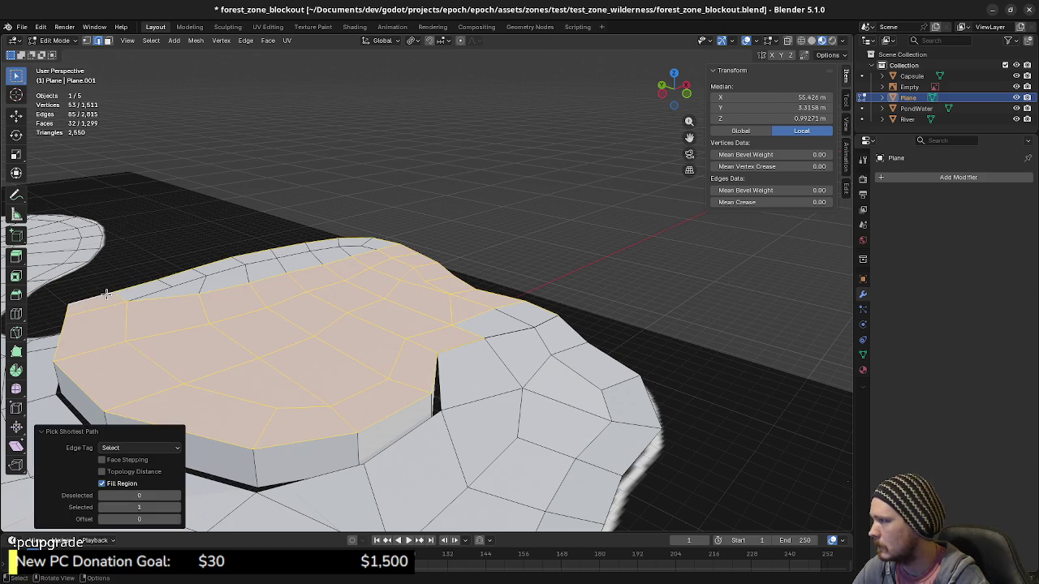
key(alt+a)
click(493, 293)
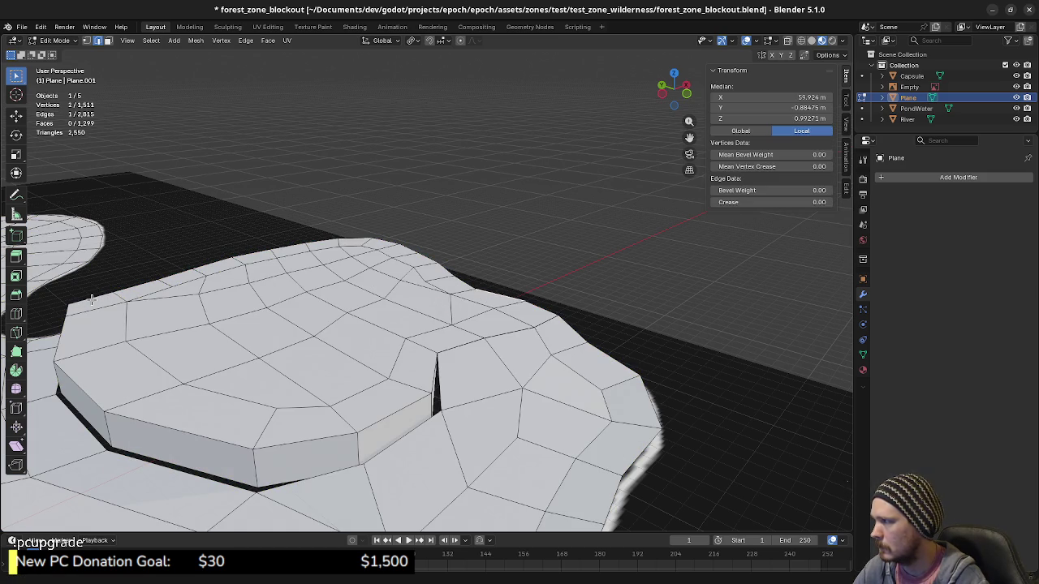
ctrl+shift+click(183, 293)
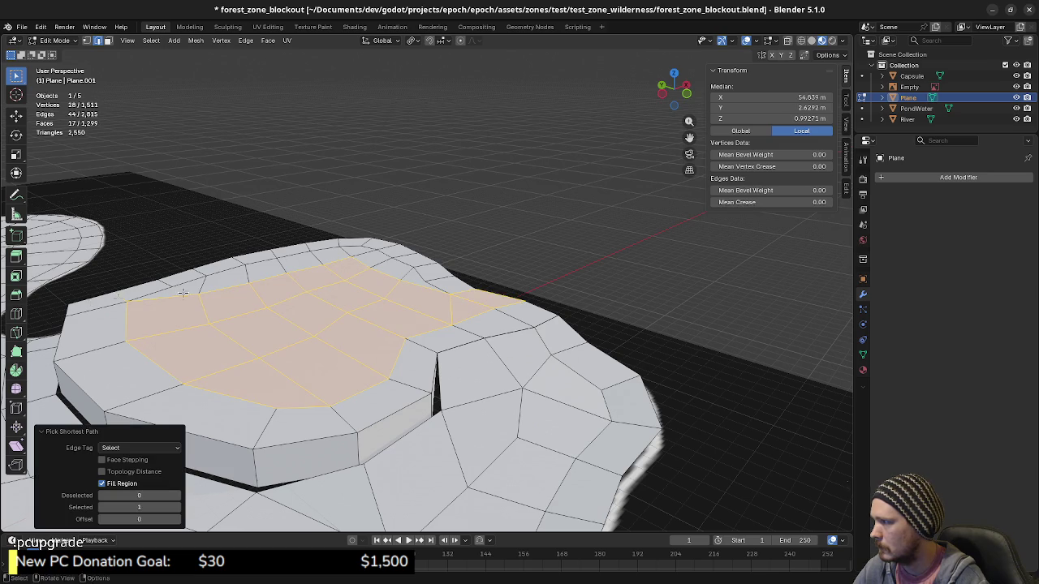
middle_drag(184, 293, 195, 349)
key(alt+a)
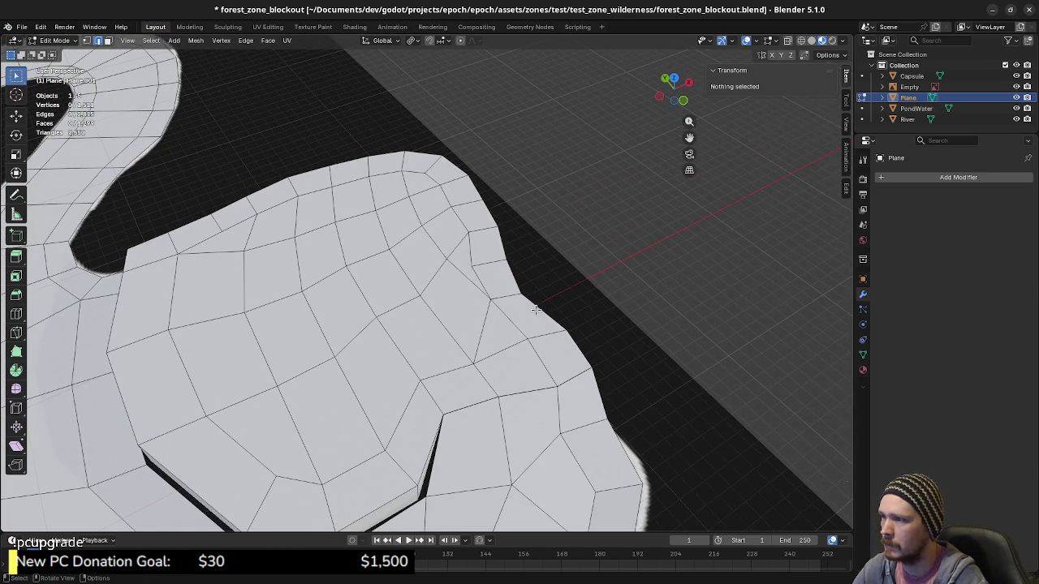
Select the plateau's outer boundary edges and lift them about 0.3 m along Z.
click(535, 310)
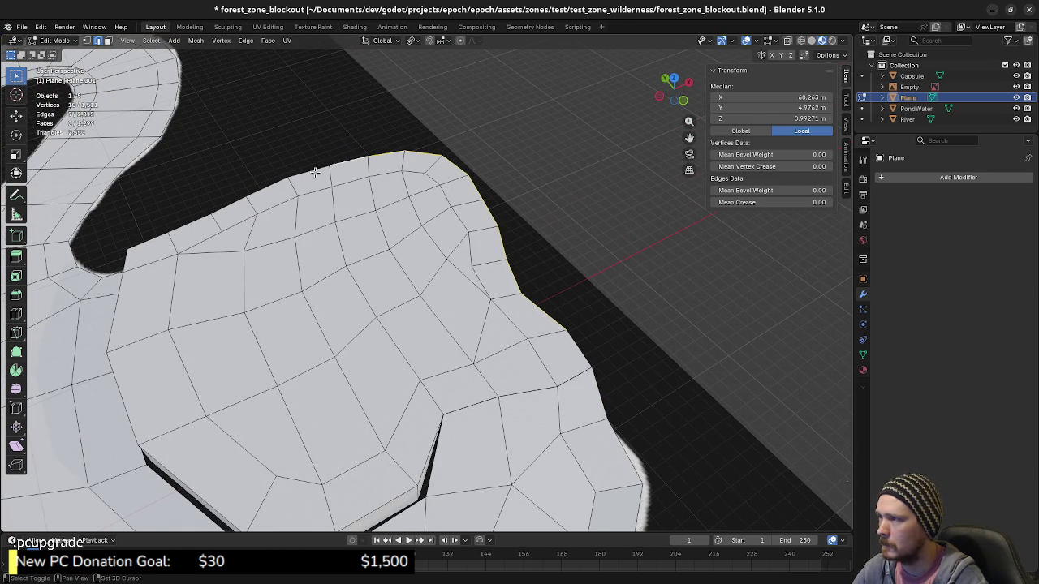
ctrl+click(153, 239)
middle_drag(152, 239, 443, 339)
key(g)
key(z)
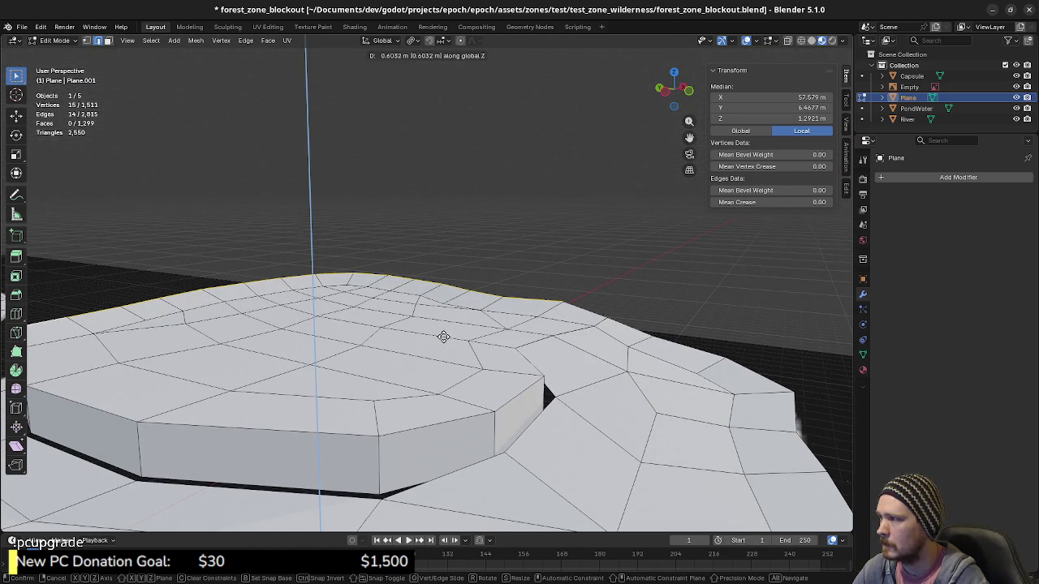
click(442, 339)
Switch to vertex mode, cancel a single-vertex move, and select the entire terrain mesh.
middle_drag(443, 339, 578, 337)
key(1)
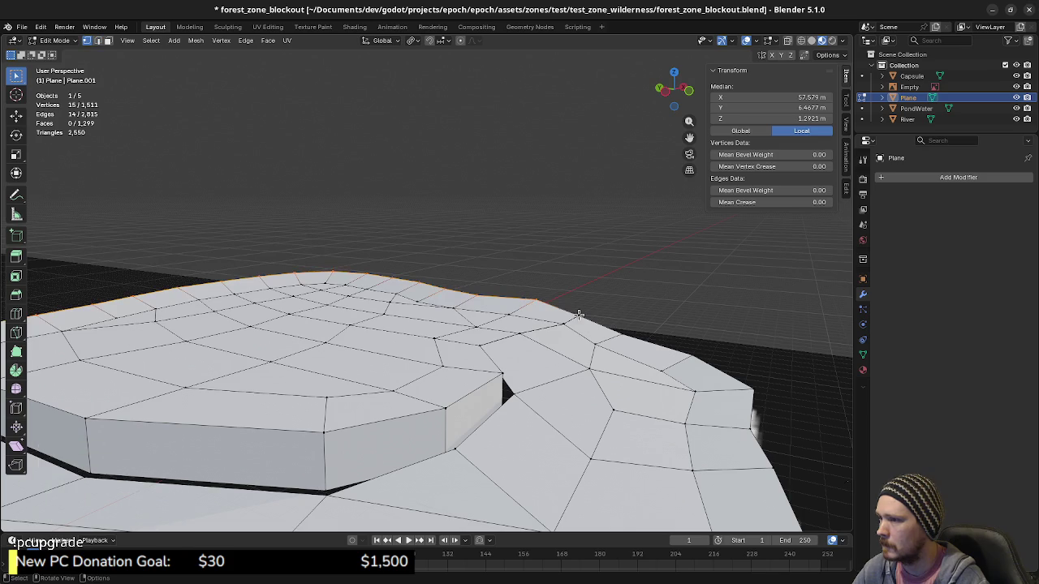
click(581, 337)
key(g)
key(z)
key(Escape)
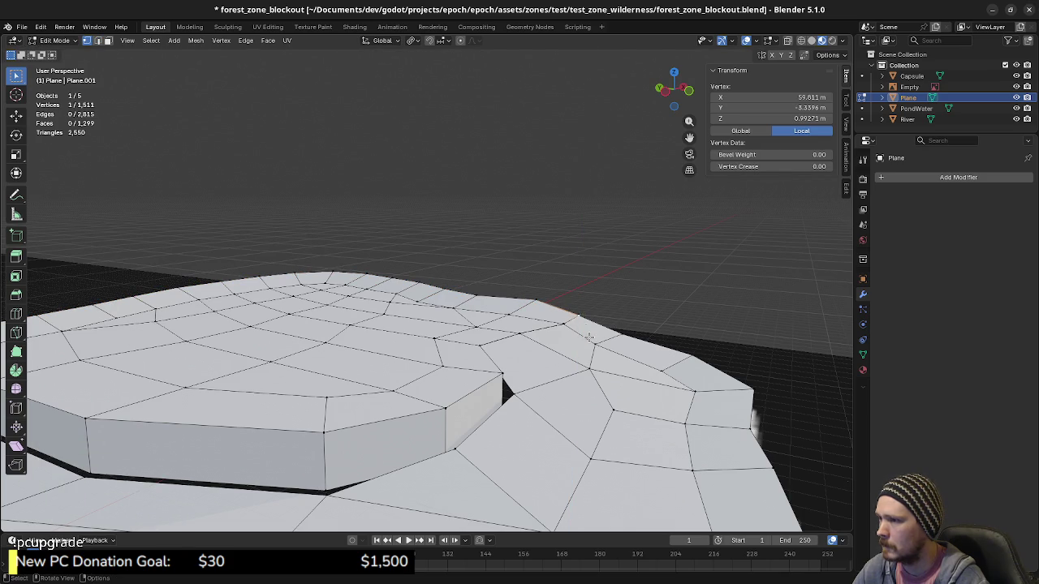
key(a)
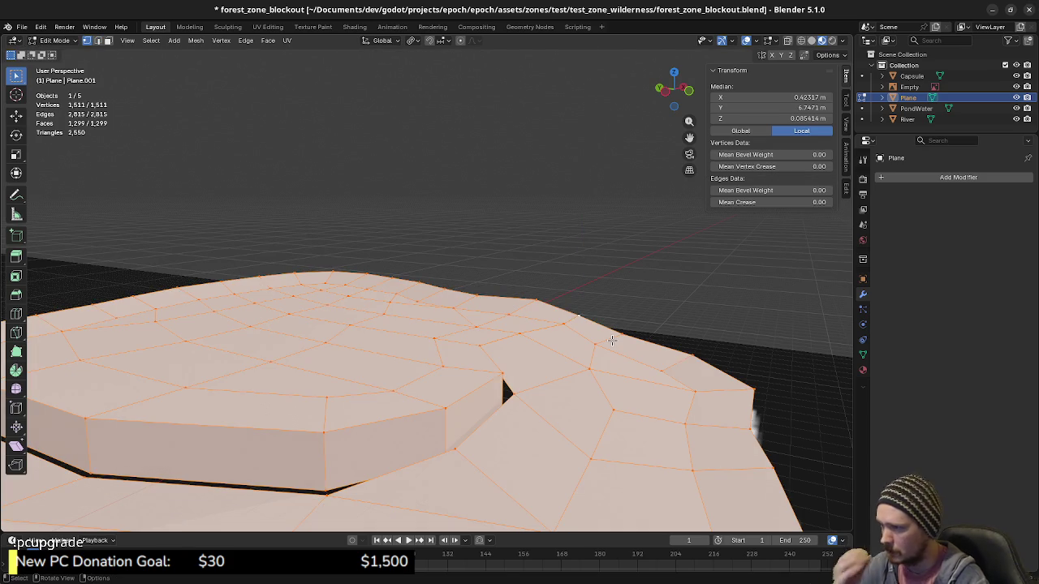
Merge overlapping vertices by distance, then raise two rim vertices along Z.
key(m)
click(612, 343)
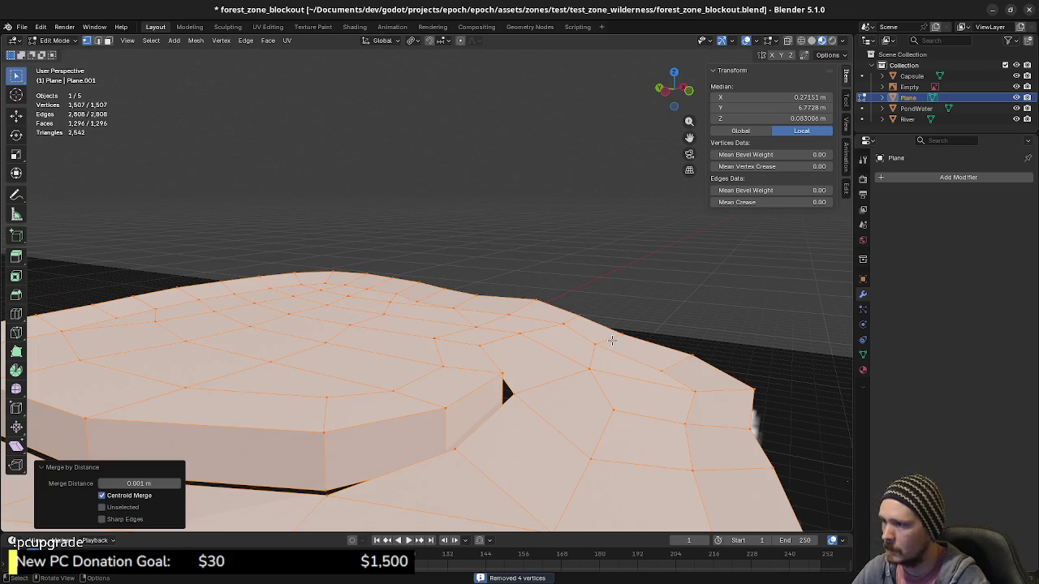
click(568, 325)
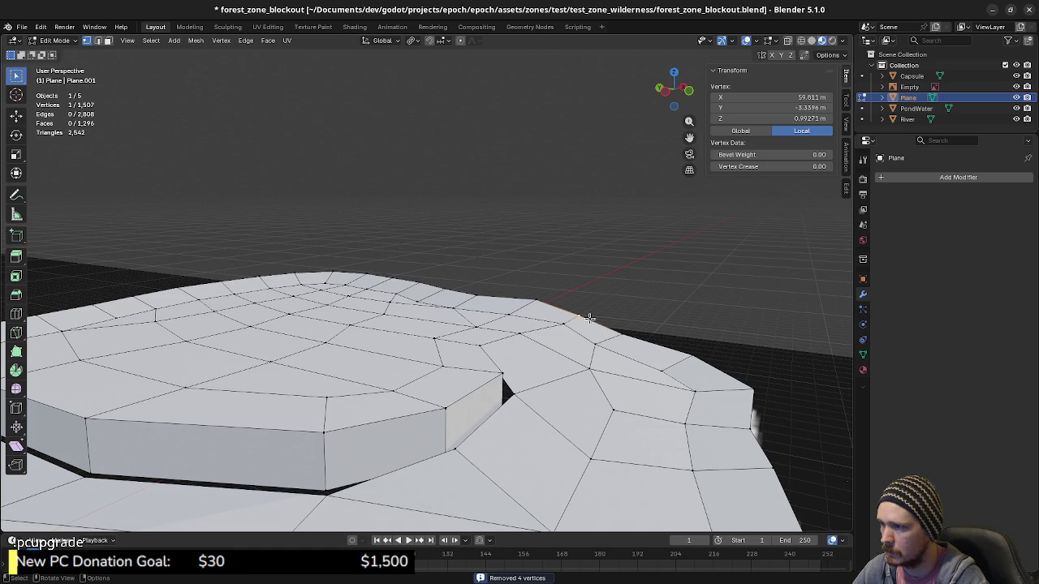
key(g)
key(z)
click(607, 313)
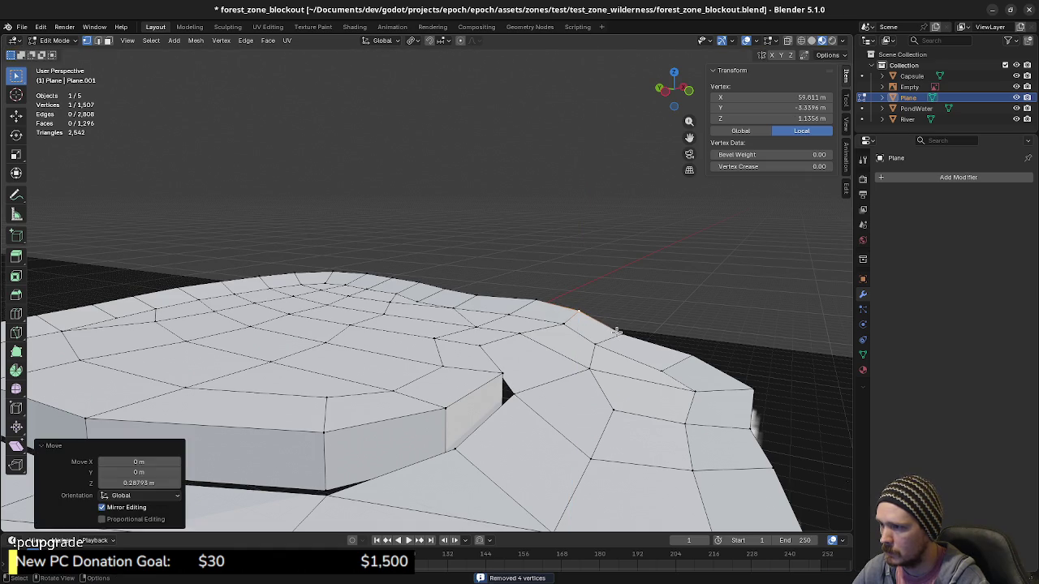
click(617, 334)
key(g)
key(z)
click(616, 324)
Merge the two cliff-notch vertices At Last and raise the merged vertex about 1.12 m.
middle_drag(616, 325, 516, 426)
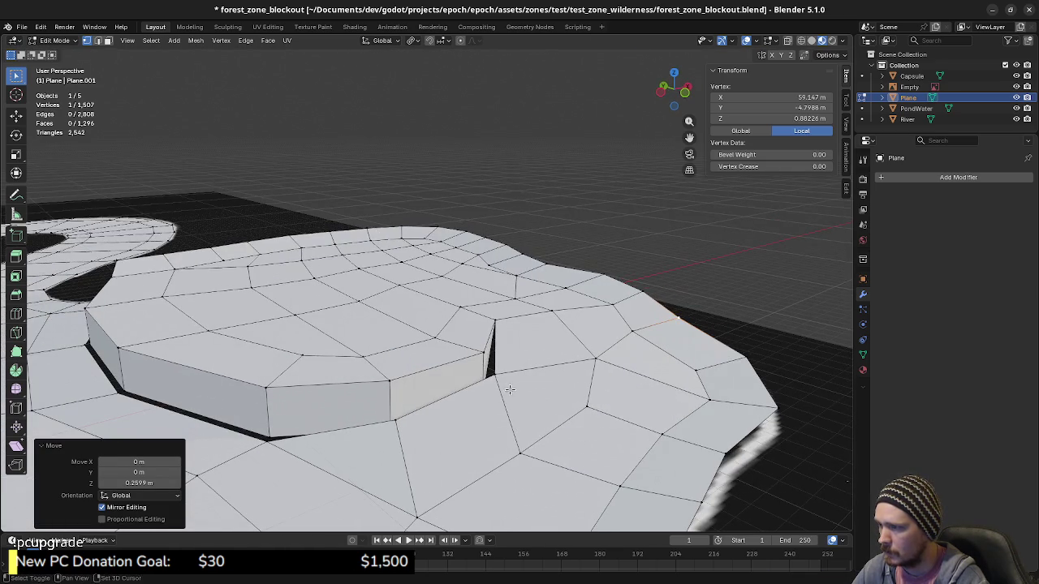
middle_drag(509, 390, 498, 408)
click(495, 359)
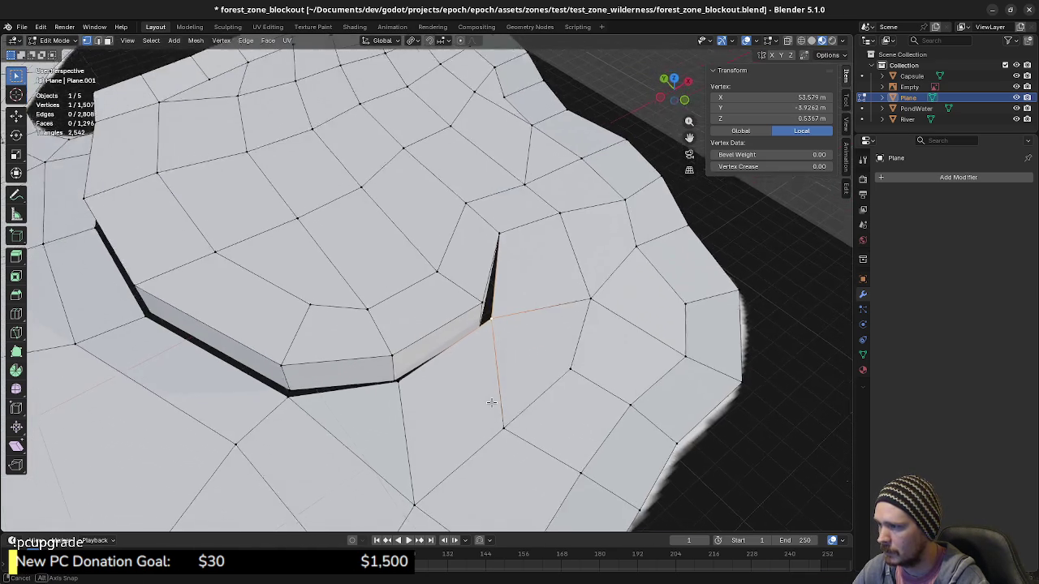
scroll(487, 353, up, 4)
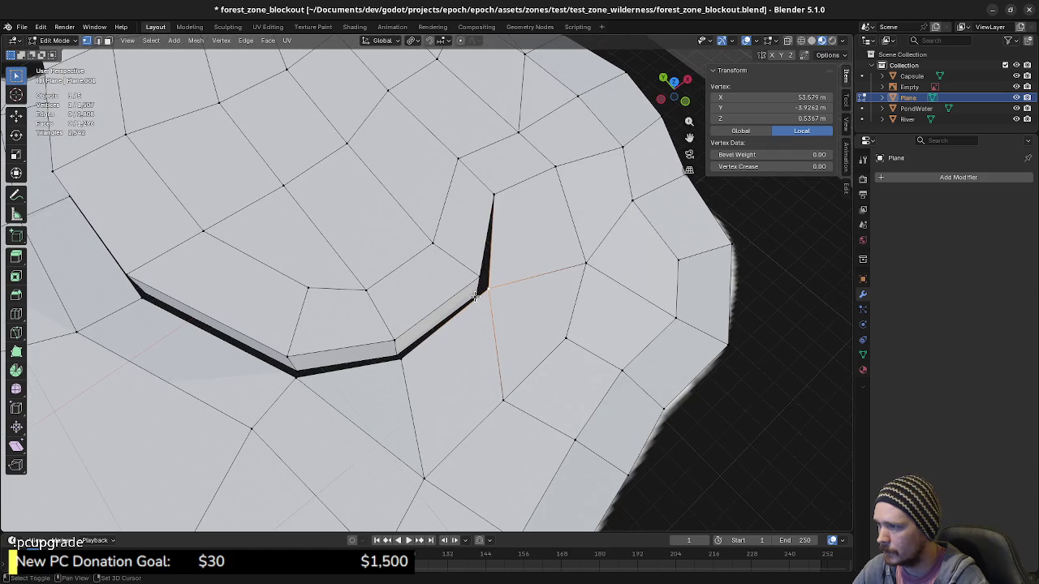
shift+click(475, 298)
middle_drag(475, 299, 499, 347)
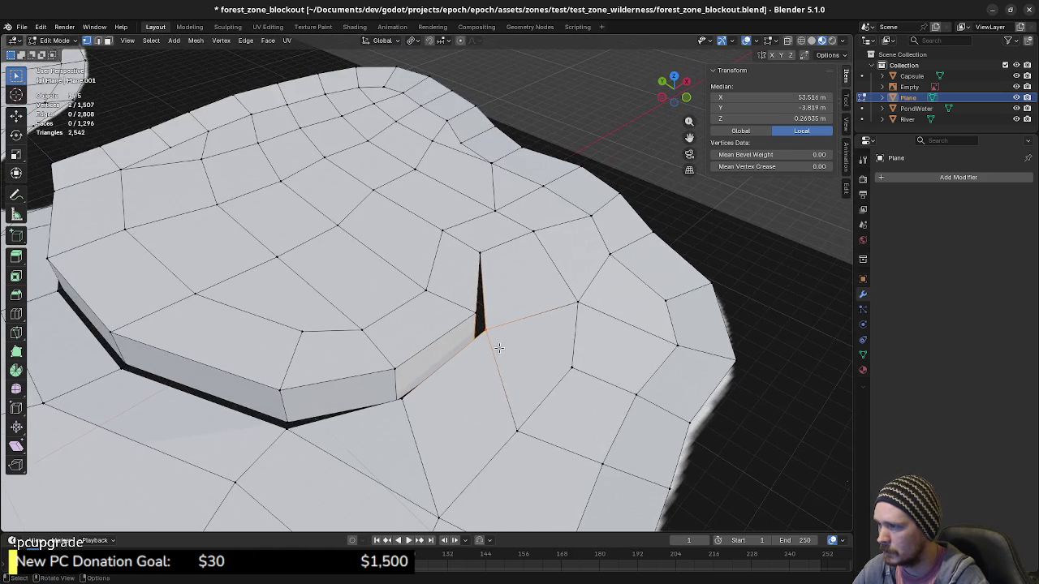
key(m)
click(479, 341)
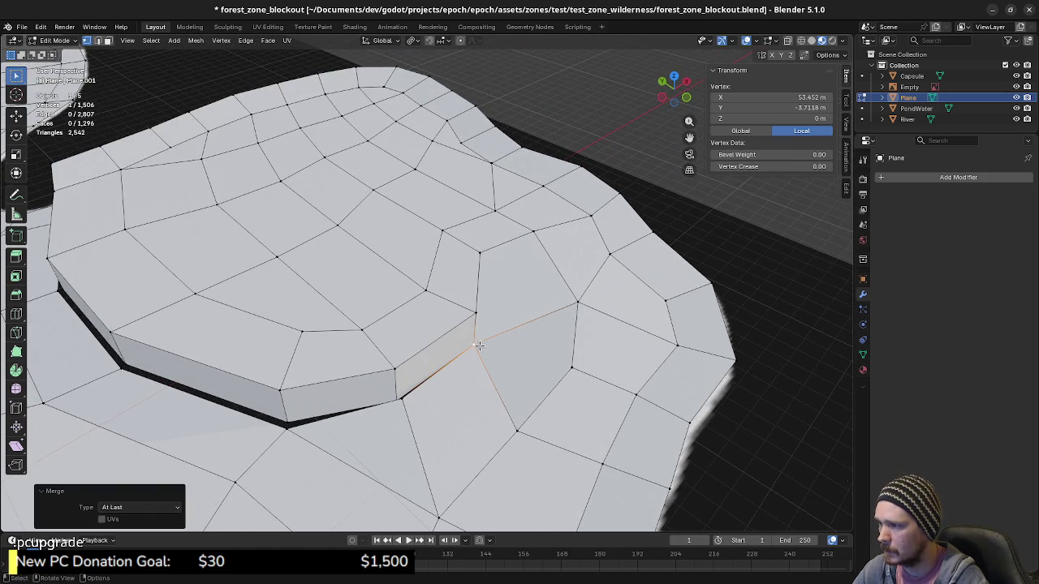
mouse_move(478, 341)
middle_down()
mouse_move(461, 360)
mouse_move(546, 376)
middle_up()
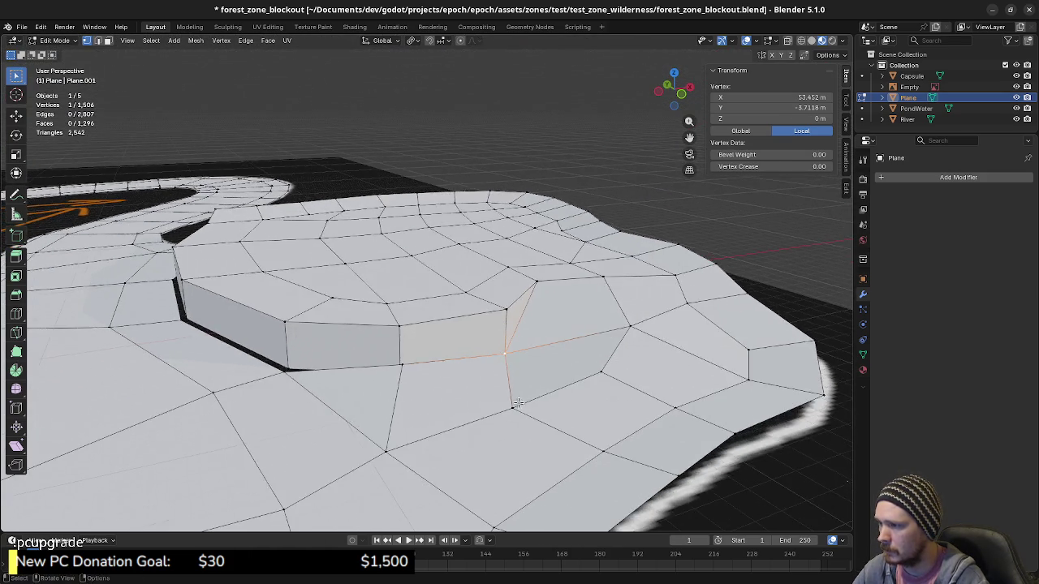
key(g)
key(z)
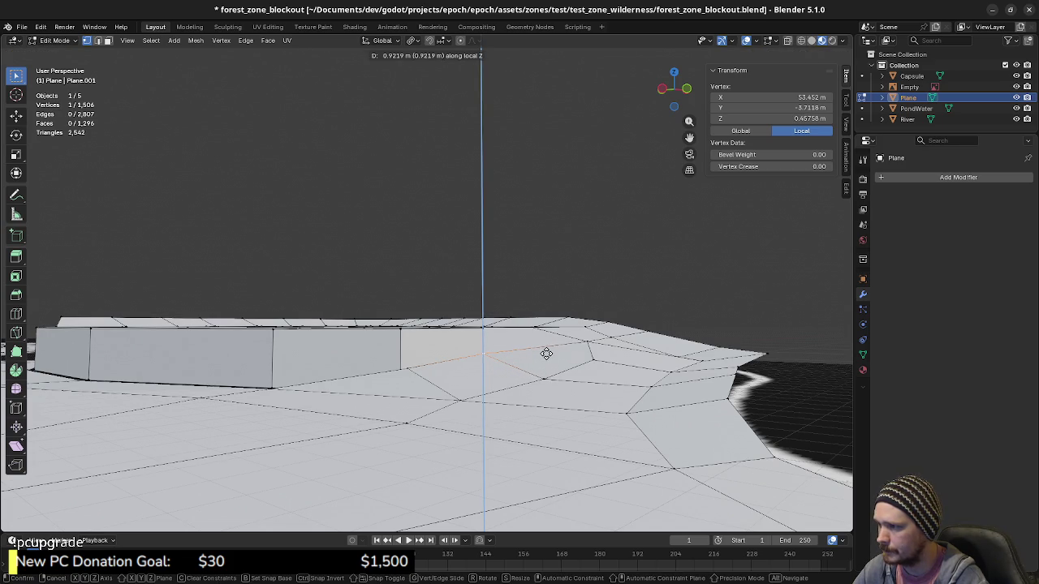
click(529, 357)
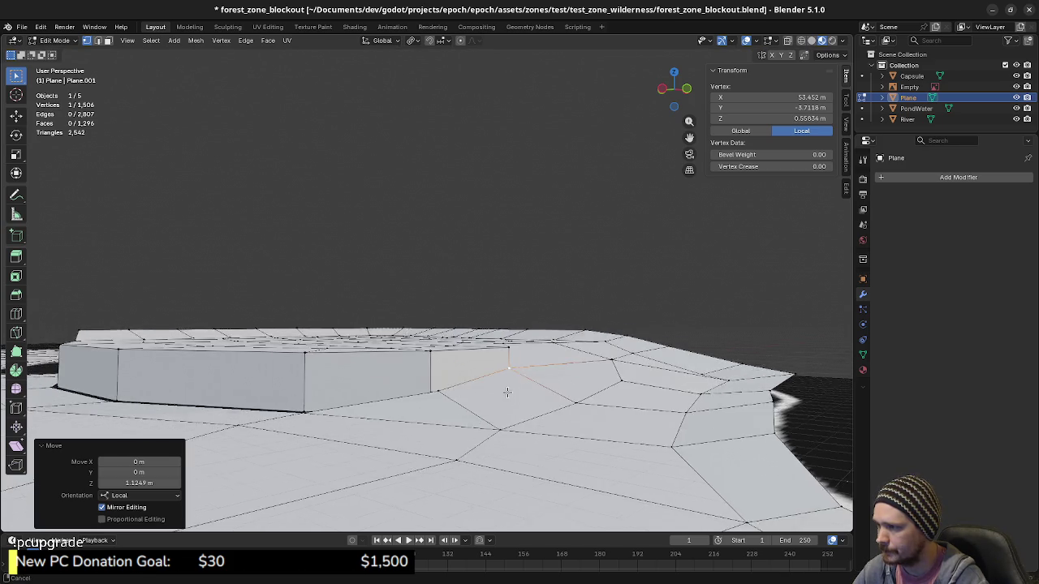
Merge the crack-bottom vertices At Last and raise the result about 0.49 m.
middle_drag(490, 367, 439, 374)
scroll(438, 373, up, 2)
click(436, 373)
shift+click(437, 373)
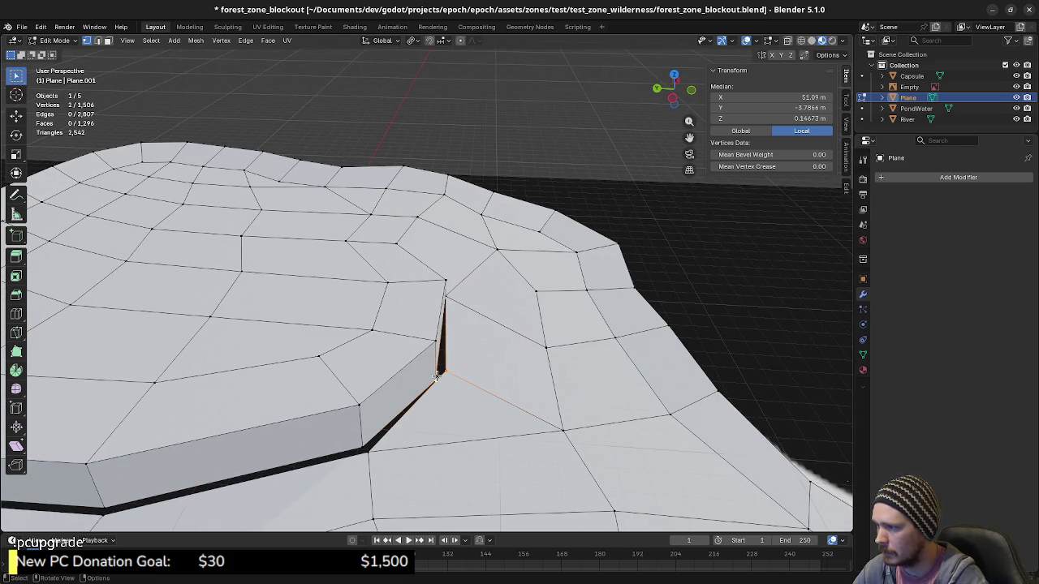
key(m)
click(436, 373)
mouse_move(436, 375)
middle_down()
mouse_move(448, 408)
mouse_move(442, 428)
middle_up()
key(g)
key(z)
click(445, 396)
Merge two pairs of stray vertices at the wall base At Last.
shift+click(442, 428)
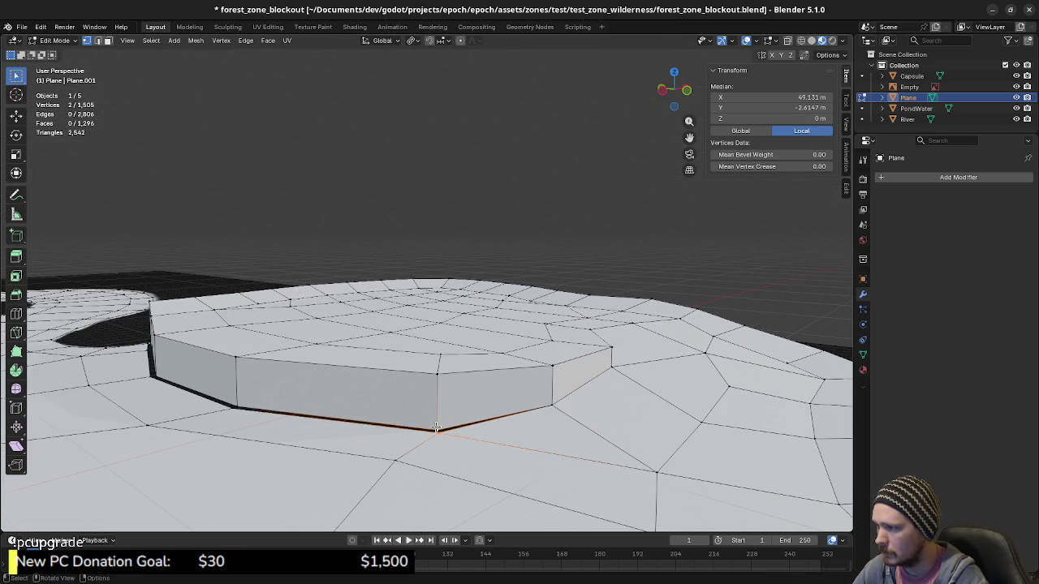
key(m)
click(437, 426)
shift+middle_drag(380, 434, 428, 436)
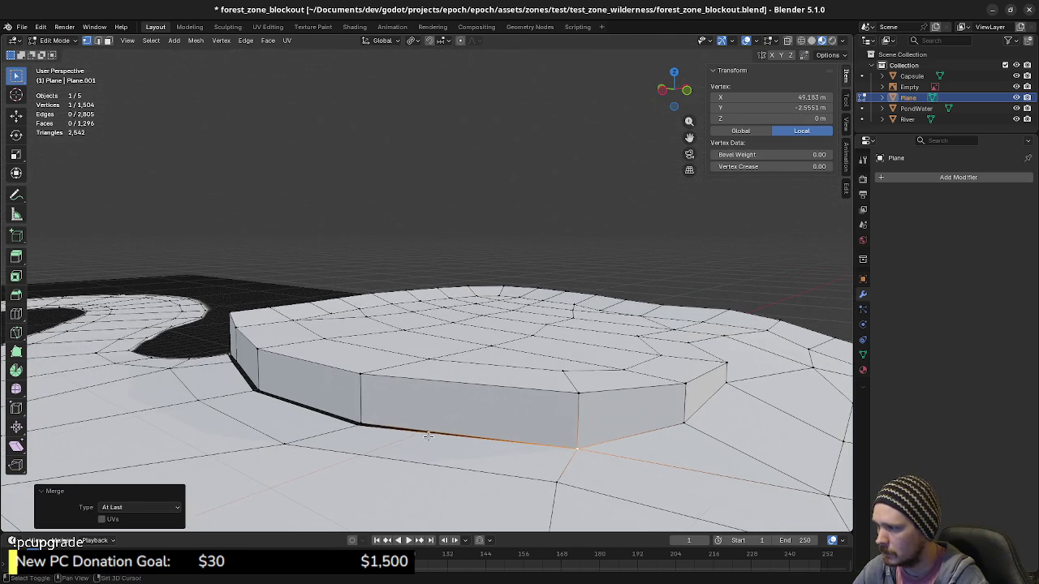
shift+click(351, 423)
key(m)
click(308, 424)
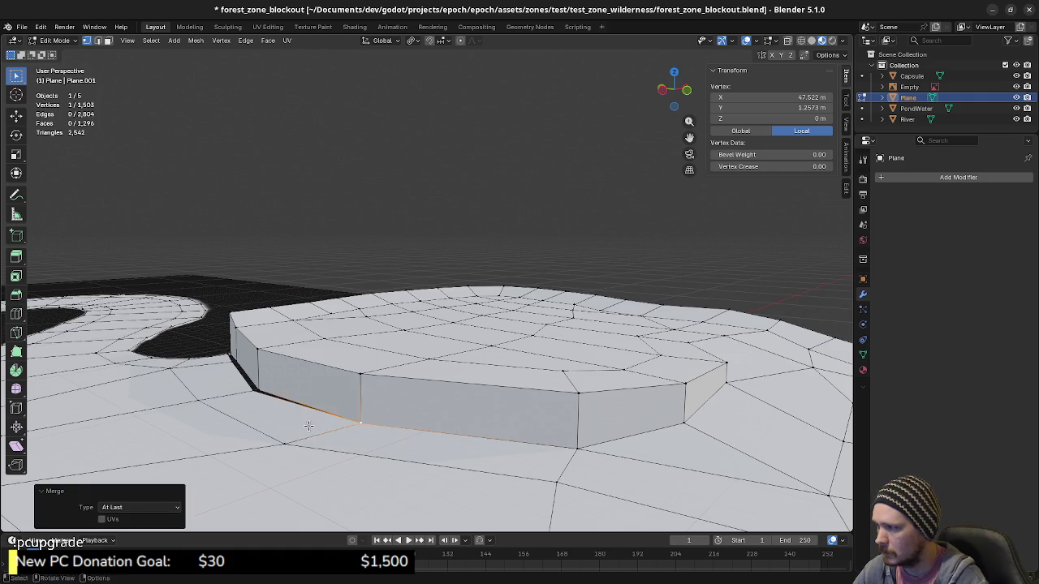
Merge three more neighbouring base vertices At Last along the cliff foot.
mouse_move(309, 425)
shift+middle_down()
mouse_move(393, 437)
mouse_move(365, 398)
shift+middle_up()
shift+click(372, 415)
key(m)
click(377, 414)
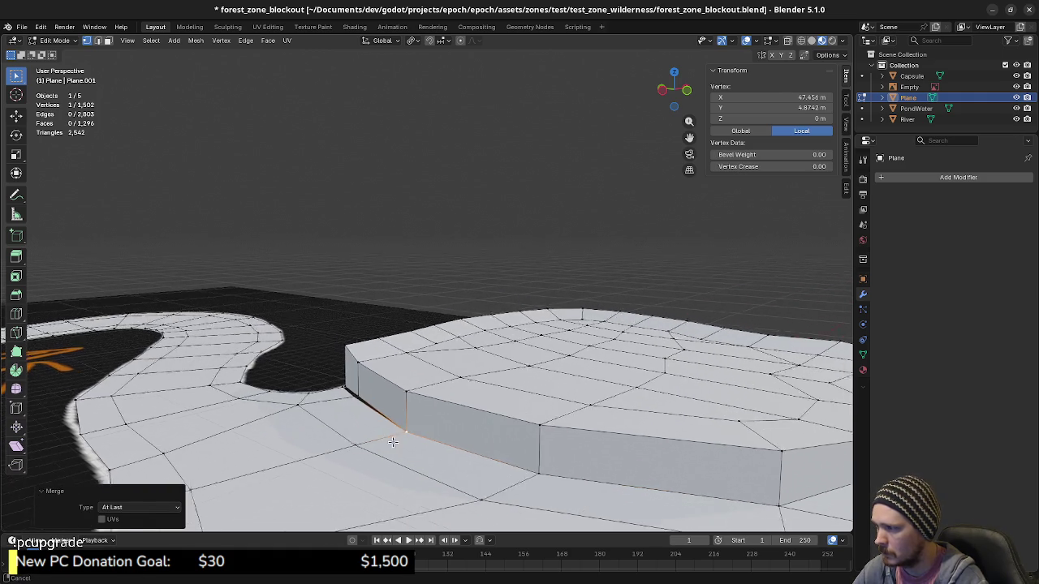
shift+click(365, 399)
key(m)
click(367, 398)
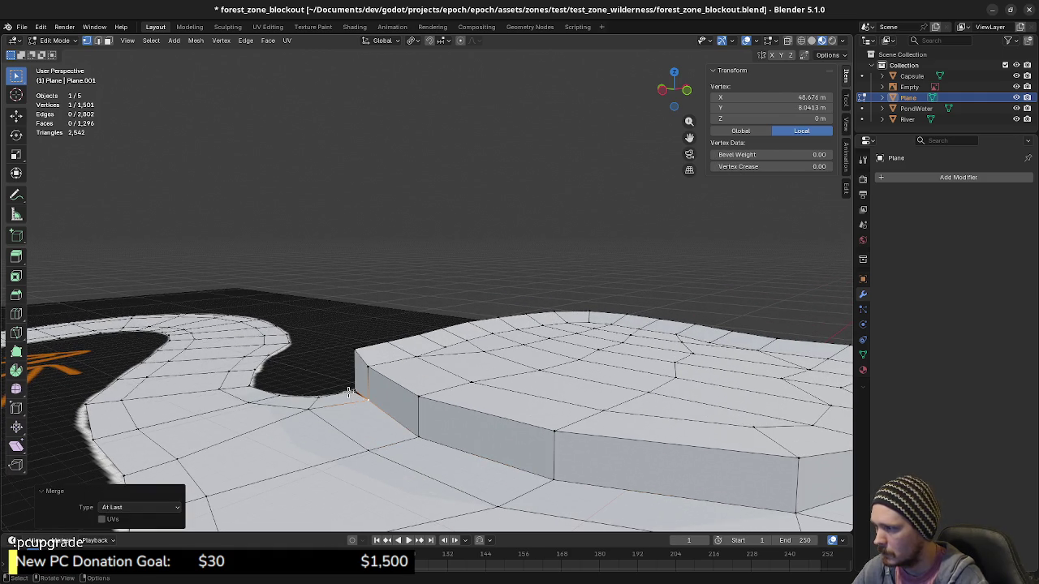
shift+click(358, 391)
key(m)
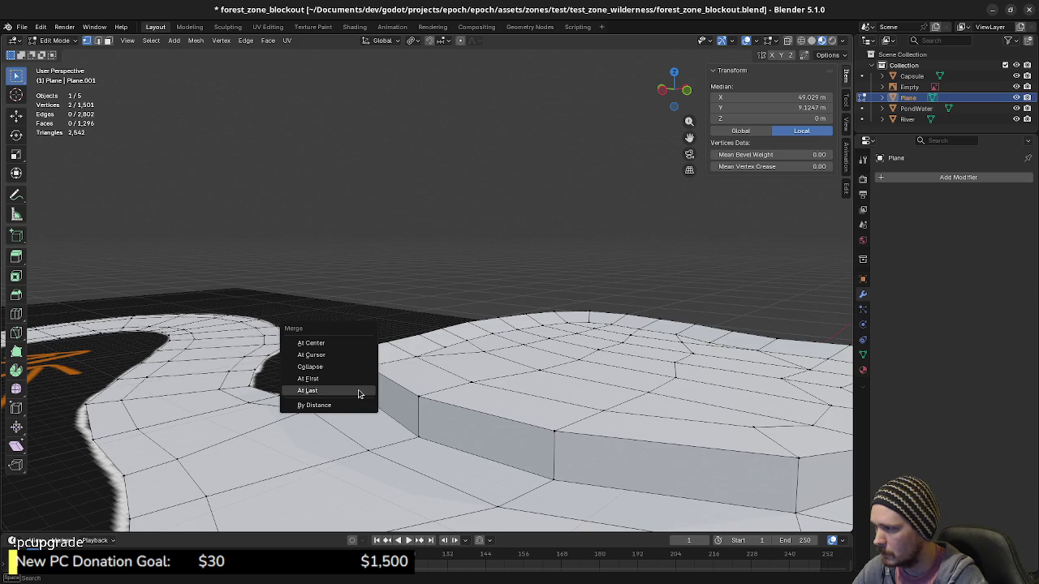
click(357, 390)
middle_drag(358, 390, 486, 417)
In Object Mode, move the Capsule 208.98 m along X beside the plateau in top view.
scroll(486, 416, down, 3)
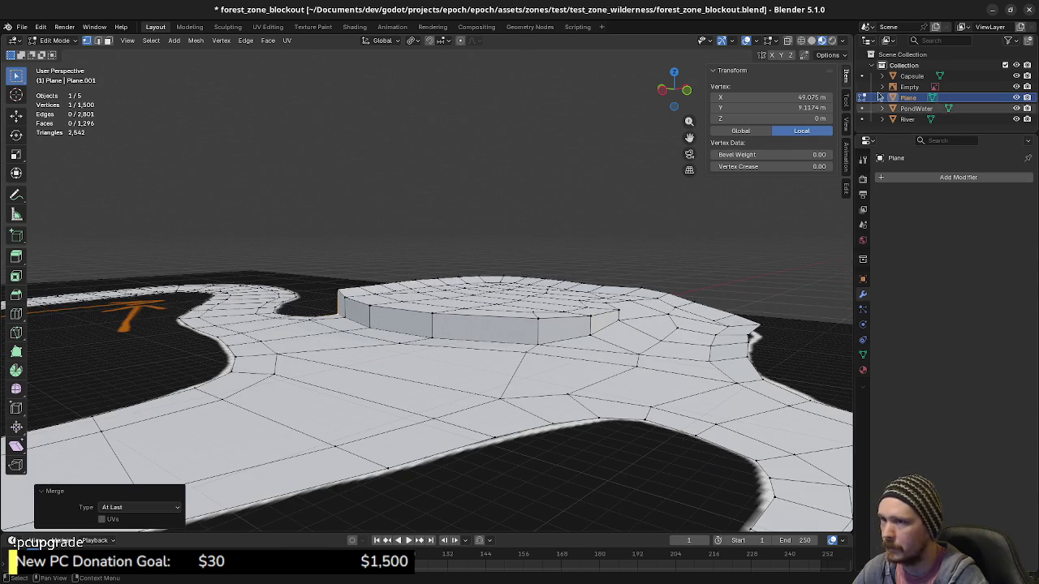
key(Tab)
click(911, 75)
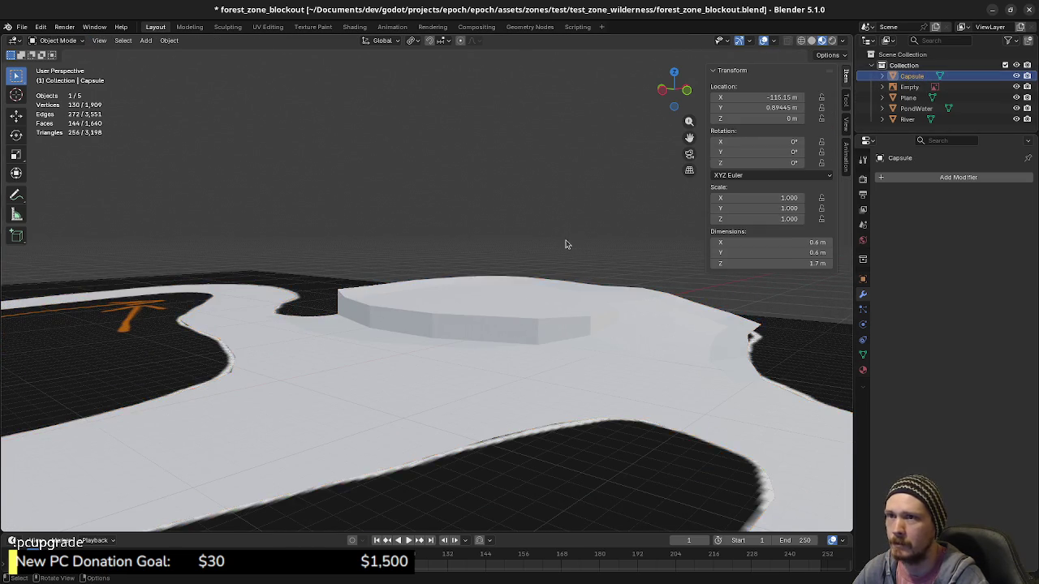
mouse_move(454, 244)
middle_down()
mouse_move(489, 272)
mouse_move(419, 301)
middle_up()
scroll(396, 323, up, 3)
scroll(396, 324, down, 3)
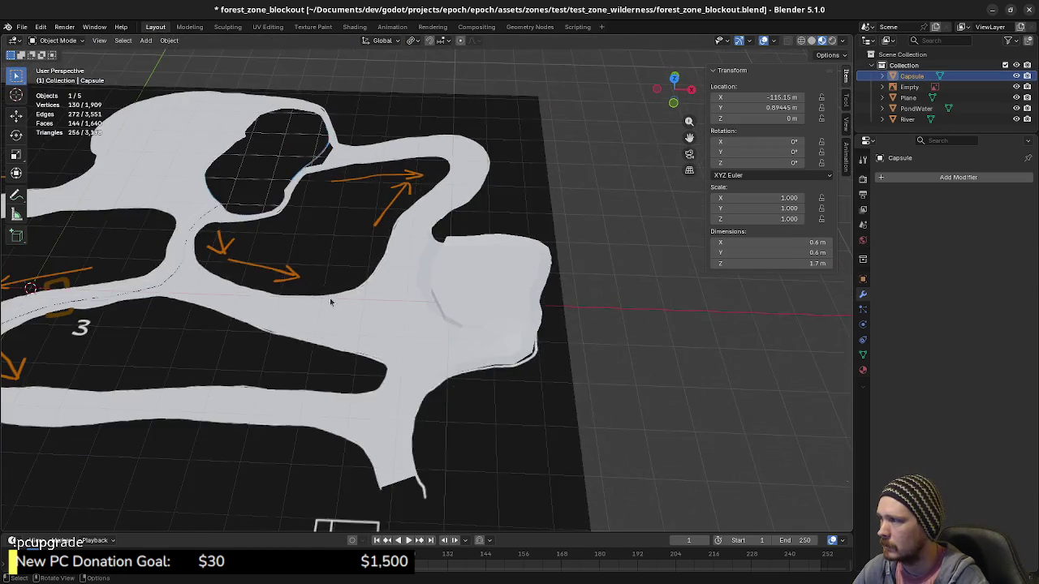
scroll(365, 320, down, 2)
scroll(359, 325, down, 1)
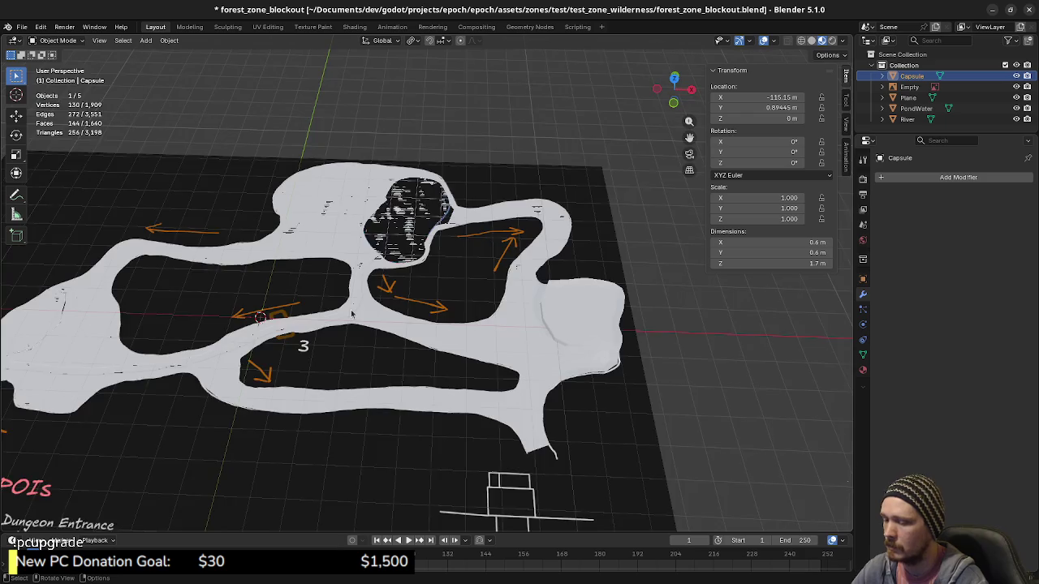
key(KP_7)
scroll(275, 378, down, 1)
key(g)
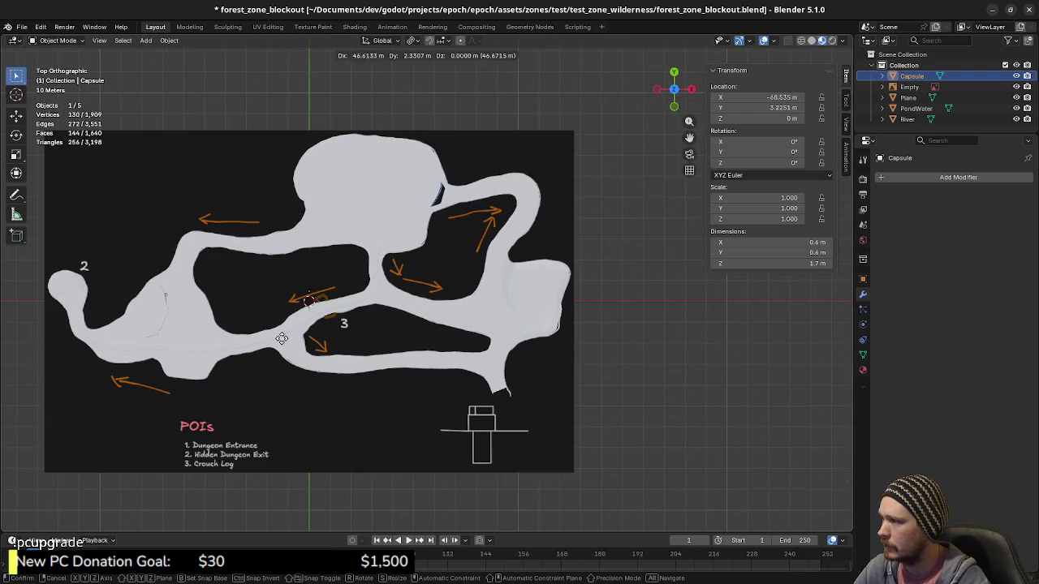
click(633, 356)
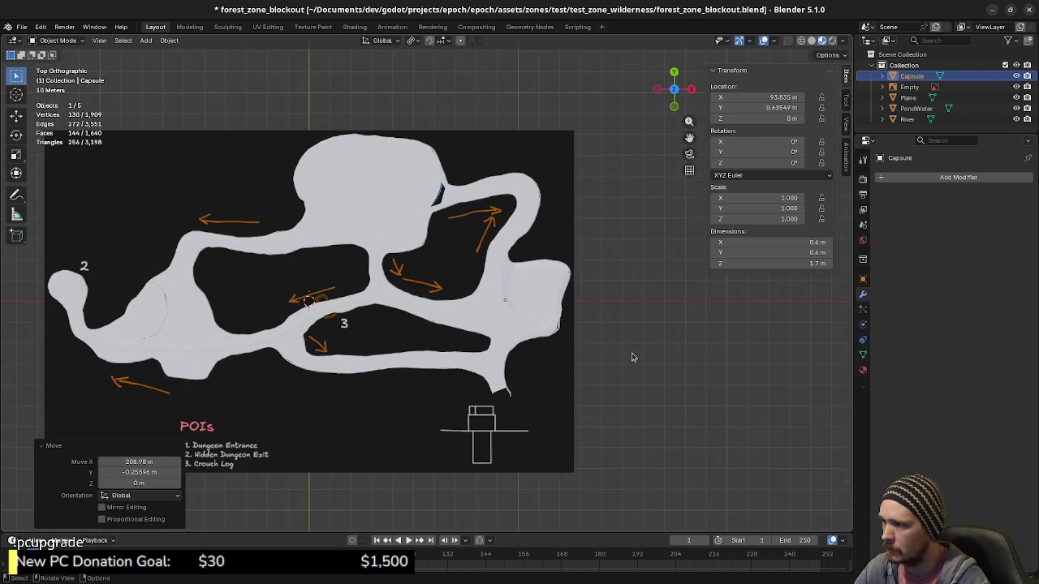
Frame the Capsule from the side against the cliff, then return to editing the Plane.
key(KP_Decimal)
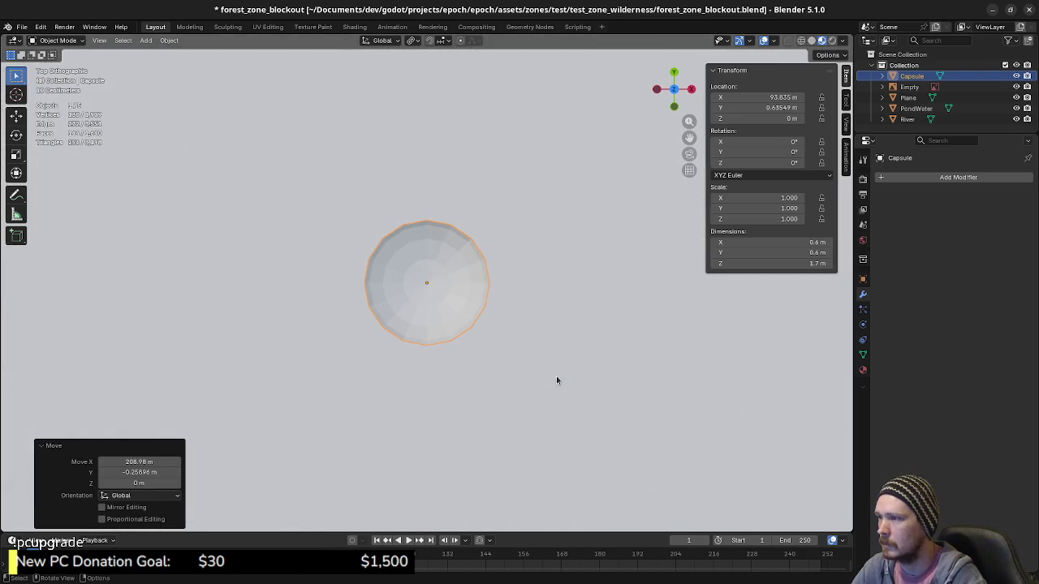
mouse_move(556, 375)
middle_down()
mouse_move(514, 261)
mouse_move(606, 329)
middle_up()
scroll(526, 313, down, 2)
scroll(523, 309, down, 2)
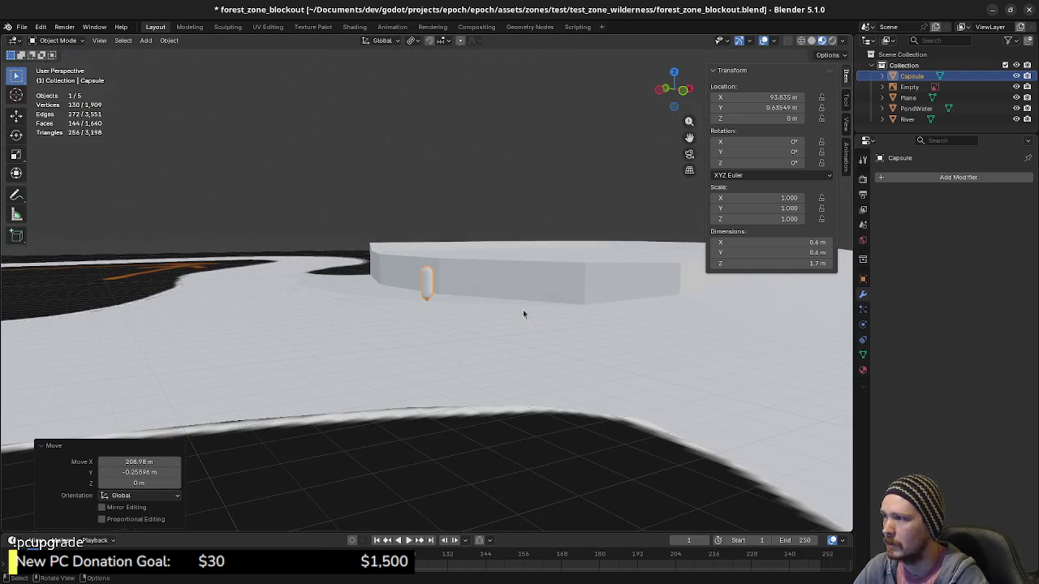
scroll(487, 324, down, 2)
mouse_move(457, 343)
middle_down()
mouse_move(455, 371)
mouse_move(394, 346)
mouse_move(384, 358)
middle_up()
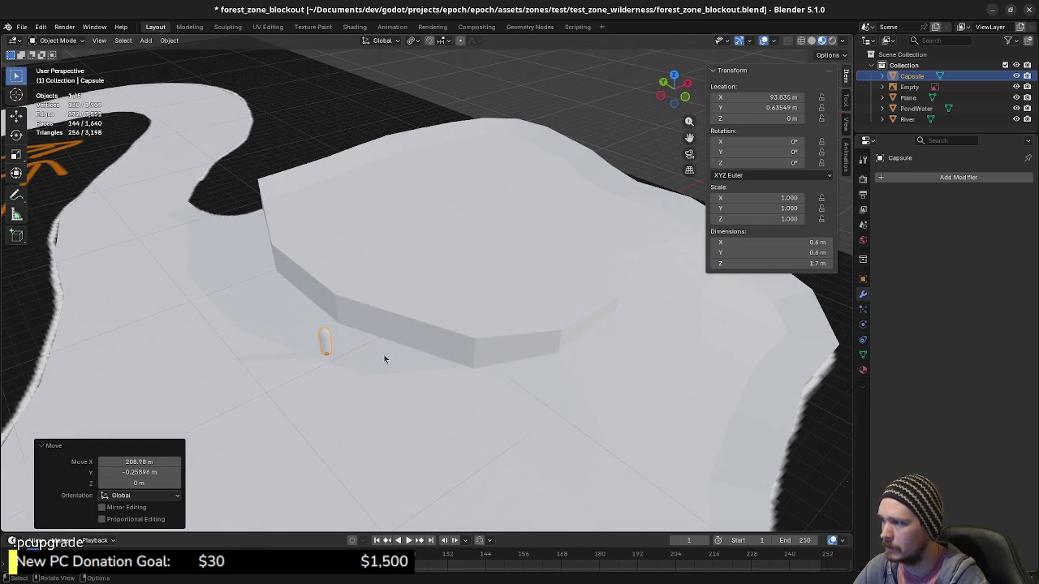
click(396, 311)
key(Tab)
Try selecting plateau side faces and the bottom edge loop, then clear the selection.
scroll(380, 322, up, 2)
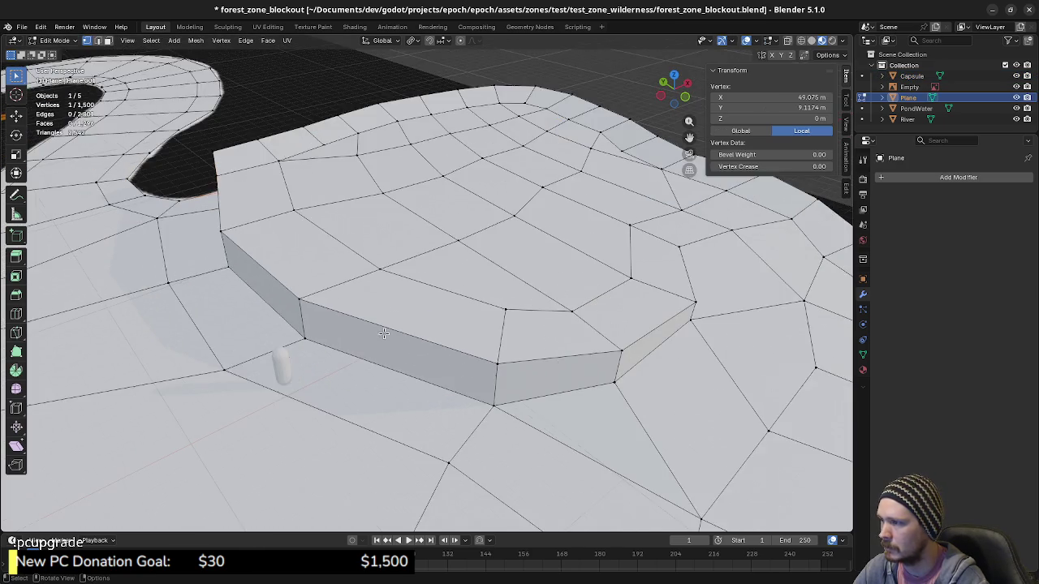
middle_drag(380, 322, 437, 345)
key(alt+a)
key(ctrl+r)
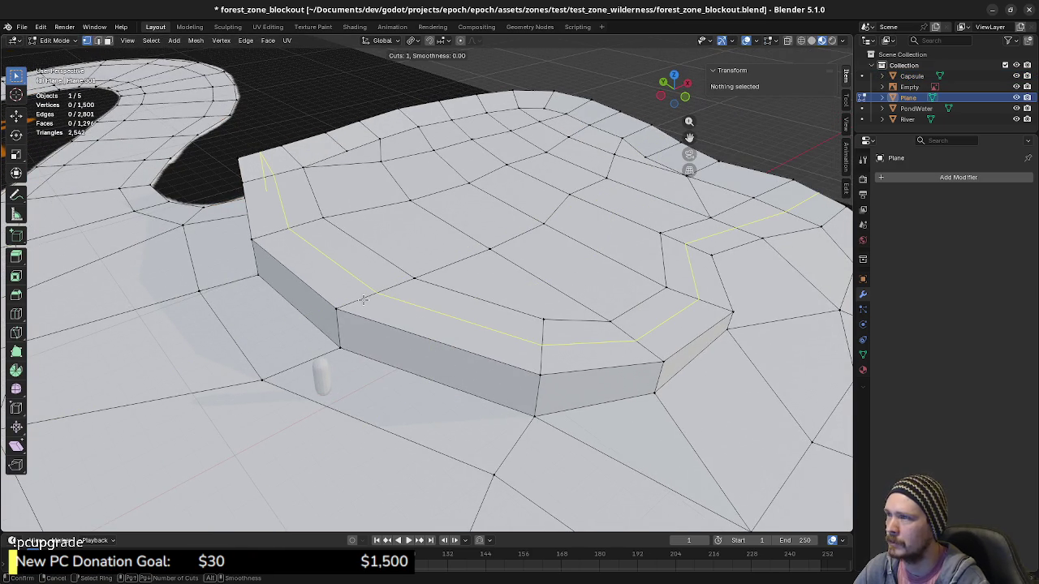
key(Escape)
mouse_move(601, 307)
middle_down()
mouse_move(520, 342)
mouse_move(592, 372)
mouse_move(676, 366)
mouse_move(671, 387)
middle_up()
click(601, 352)
middle_drag(656, 323, 492, 332)
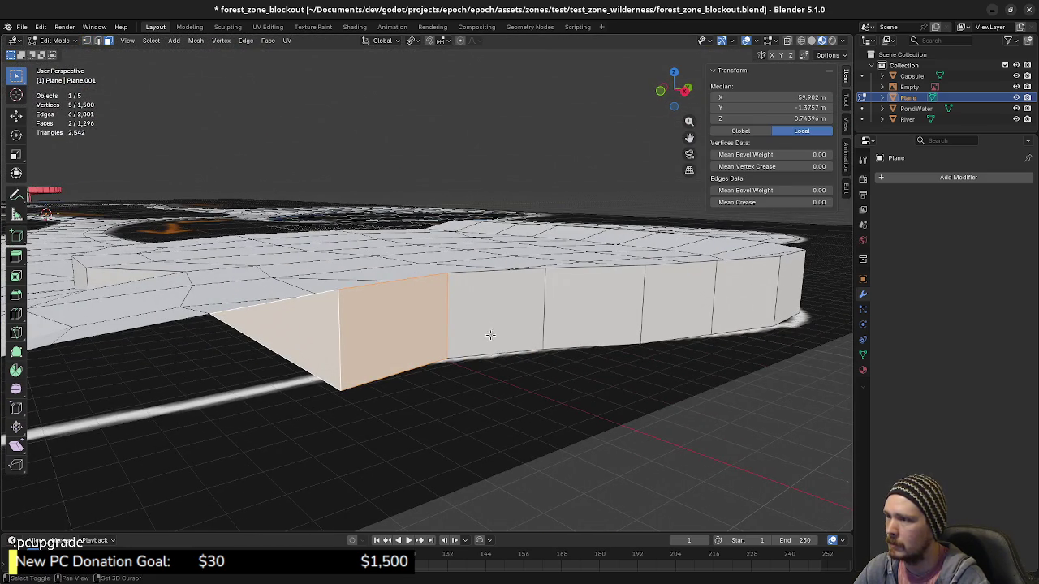
shift+click(413, 372)
click(412, 372)
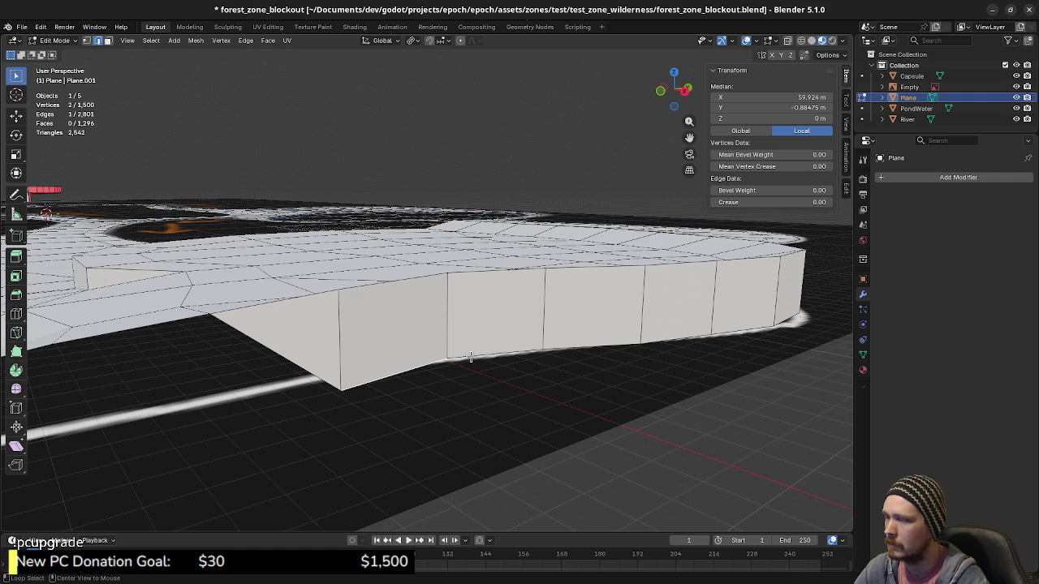
alt+click(428, 367)
key(alt+a)
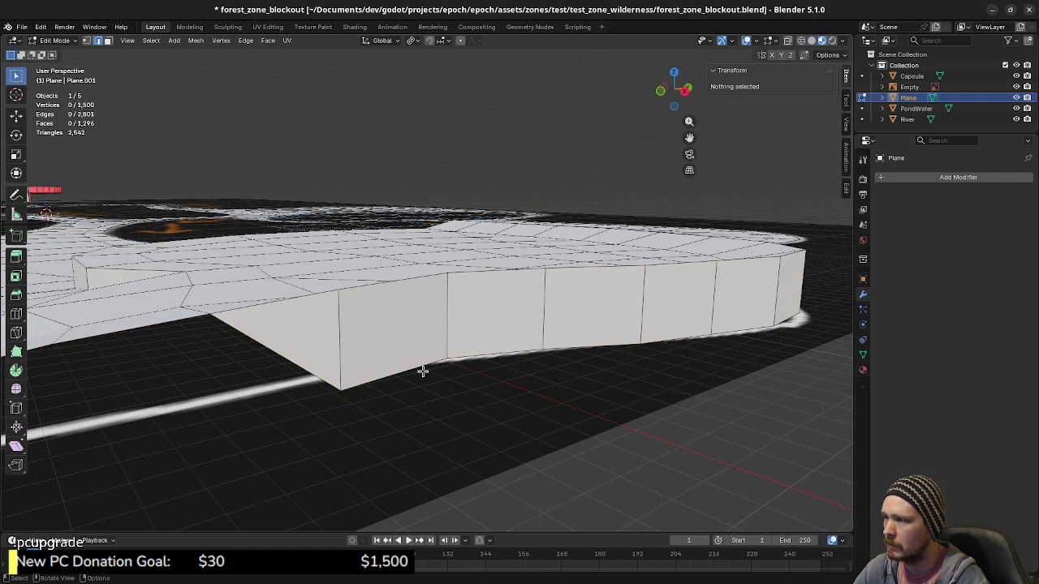
Select the remaining bottom edges of the cliff wall and delete them as vertices.
mouse_move(422, 368)
middle_down()
mouse_move(477, 371)
mouse_move(441, 365)
mouse_move(481, 403)
middle_up()
click(447, 364)
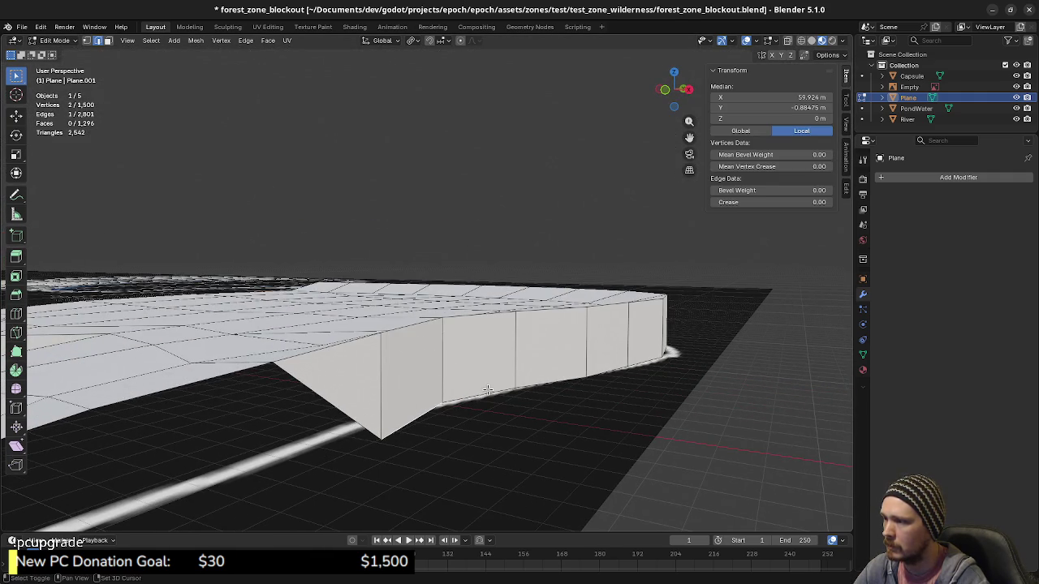
shift+click(488, 390)
mouse_move(552, 408)
middle_down()
mouse_move(515, 424)
mouse_move(516, 412)
middle_up()
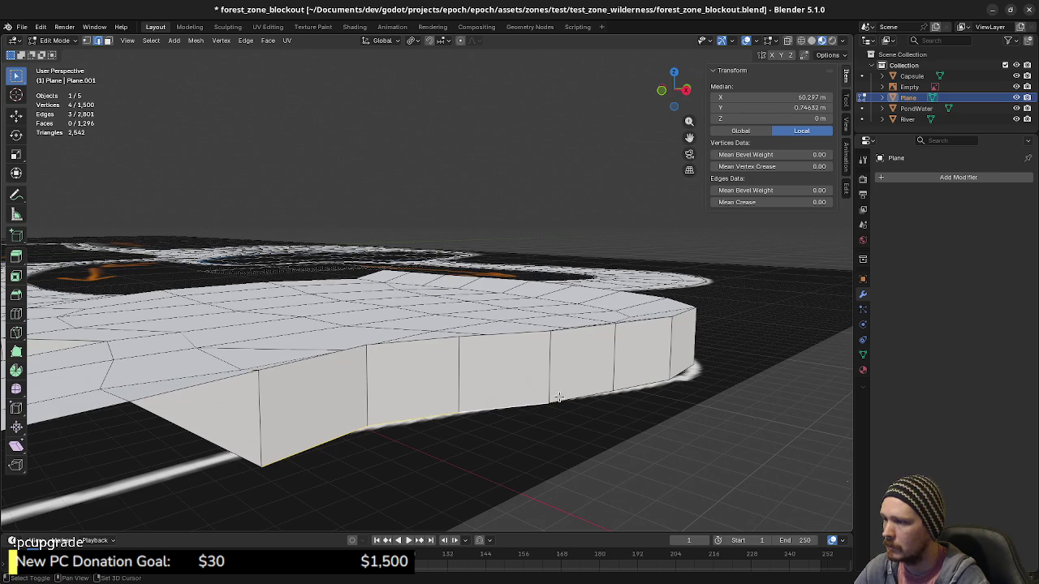
shift+click(632, 383)
mouse_move(632, 383)
middle_down()
mouse_move(649, 399)
mouse_move(543, 416)
middle_up()
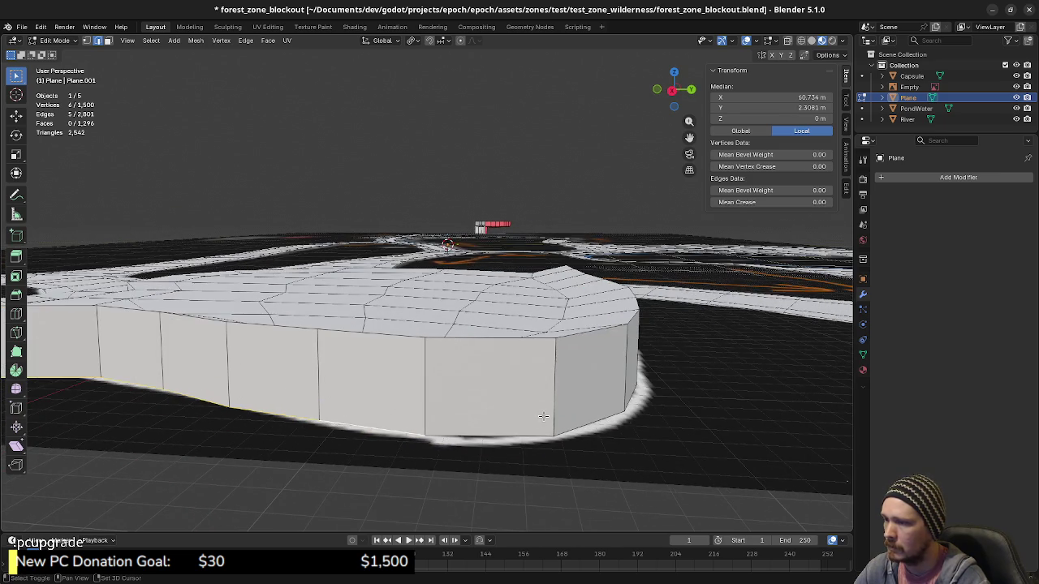
shift+click(579, 421)
middle_drag(657, 431, 542, 430)
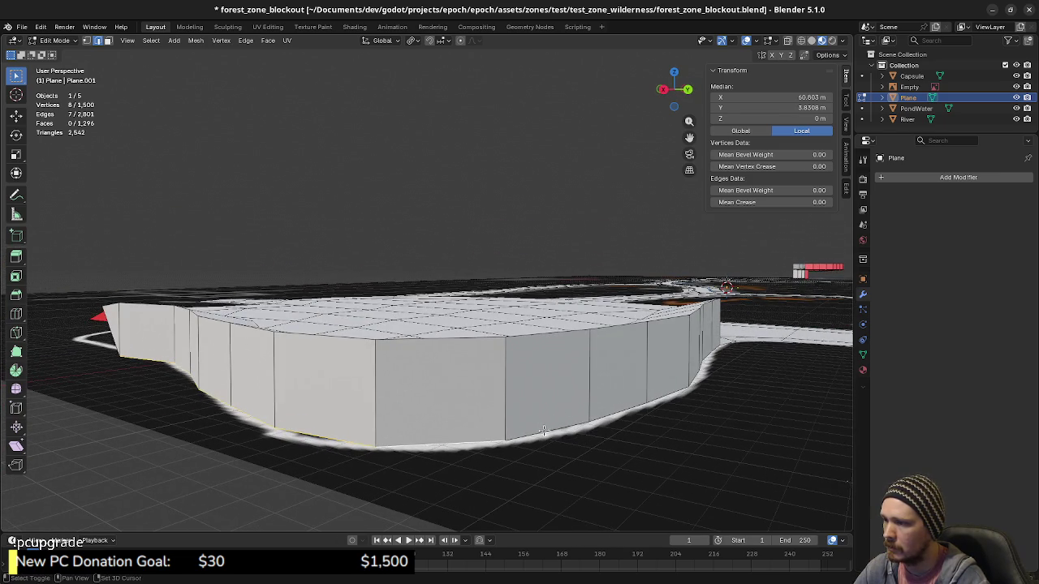
middle_drag(653, 417, 607, 430)
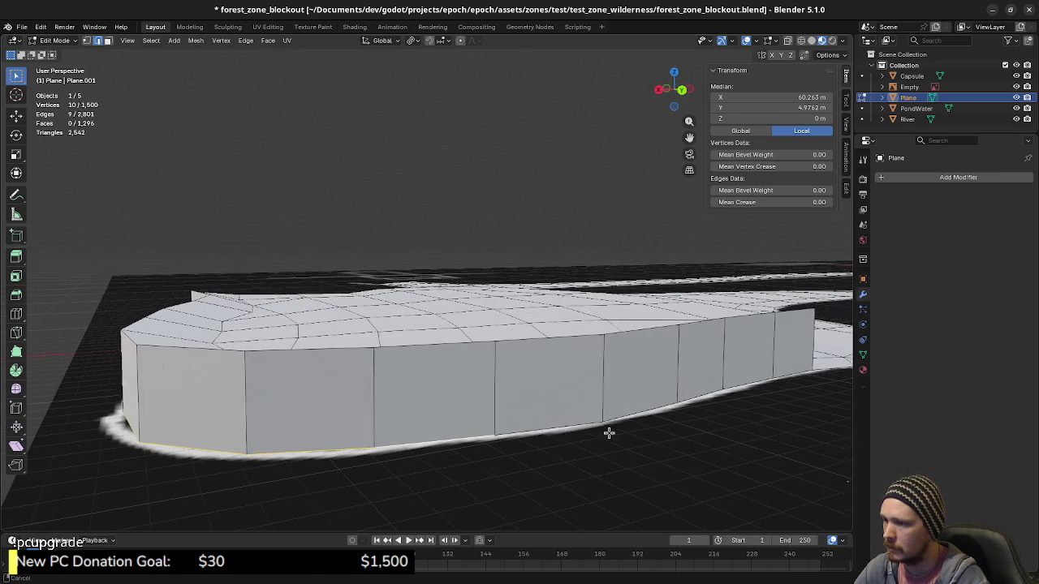
shift+click(591, 430)
shift+click(657, 411)
shift+click(714, 381)
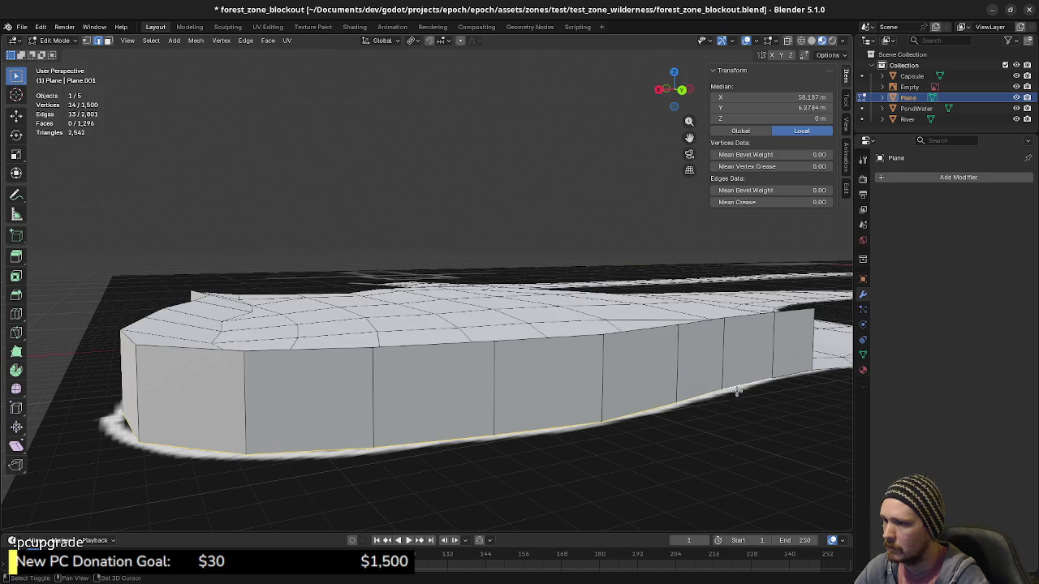
mouse_move(755, 397)
middle_down()
mouse_move(598, 445)
mouse_move(616, 458)
mouse_move(591, 453)
middle_up()
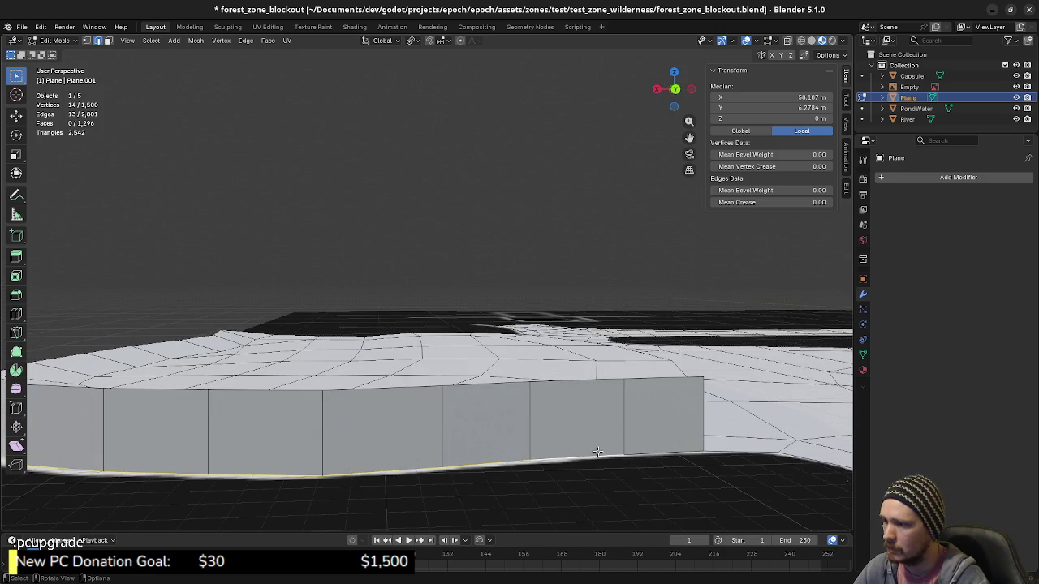
key(x)
click(579, 428)
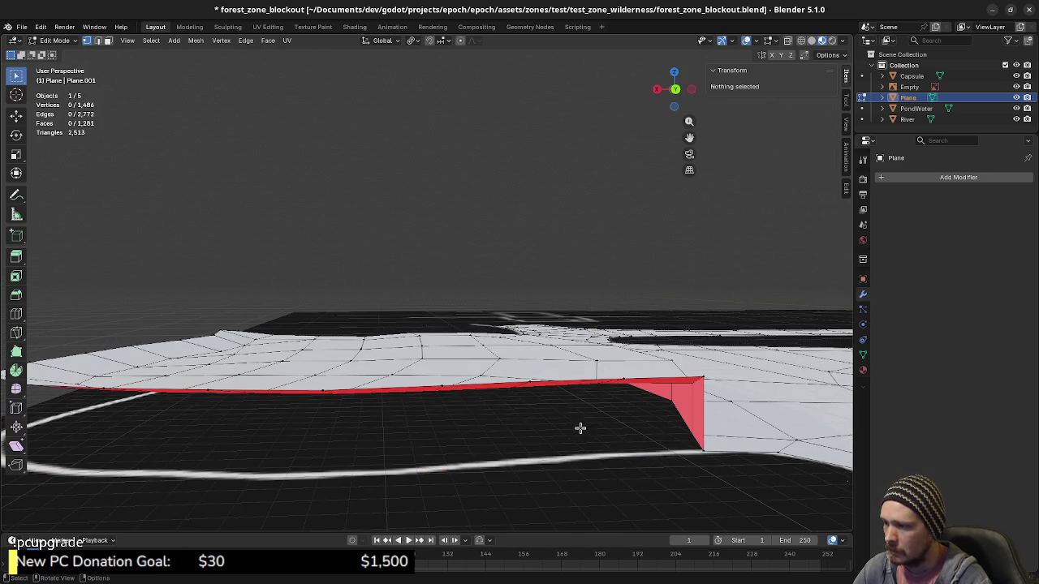
Select a stretch of plateau rim and raise it about 0.43 m along Z.
mouse_move(679, 431)
middle_down()
mouse_move(657, 397)
mouse_move(593, 419)
mouse_move(619, 409)
mouse_move(663, 419)
mouse_move(593, 461)
mouse_move(599, 443)
middle_up()
key(2)
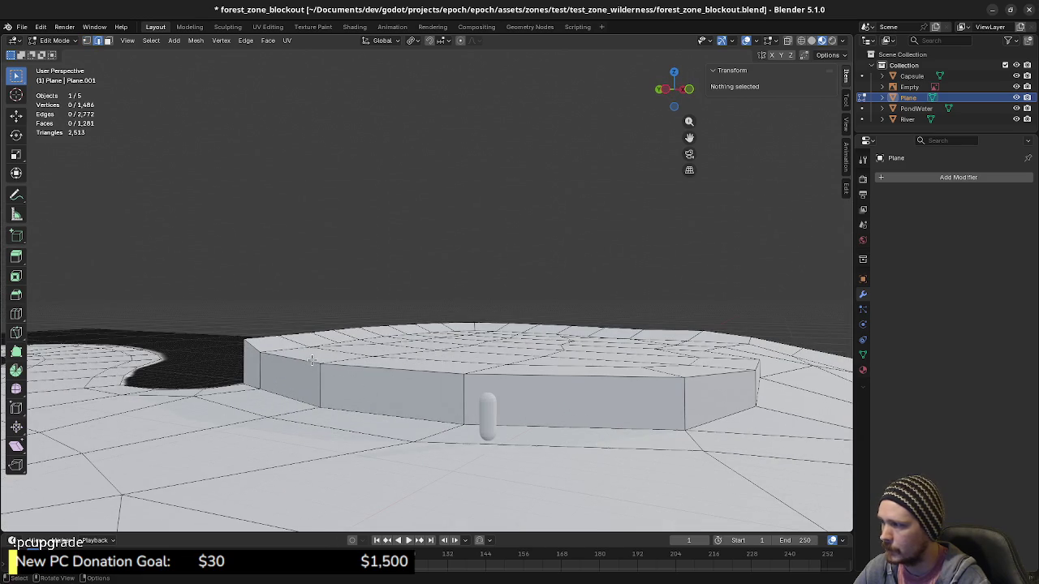
click(355, 365)
key(g)
key(z)
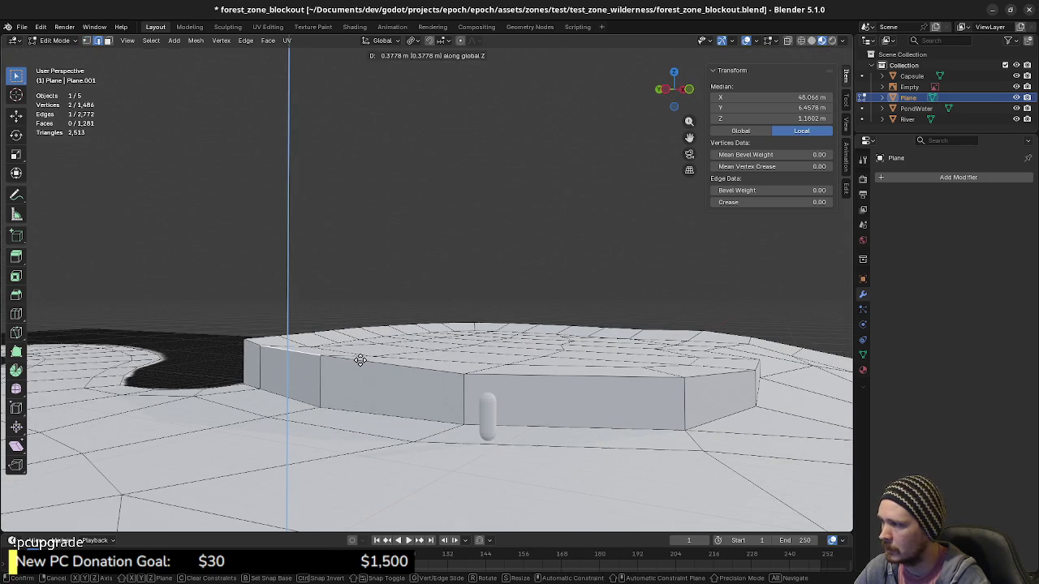
key(Escape)
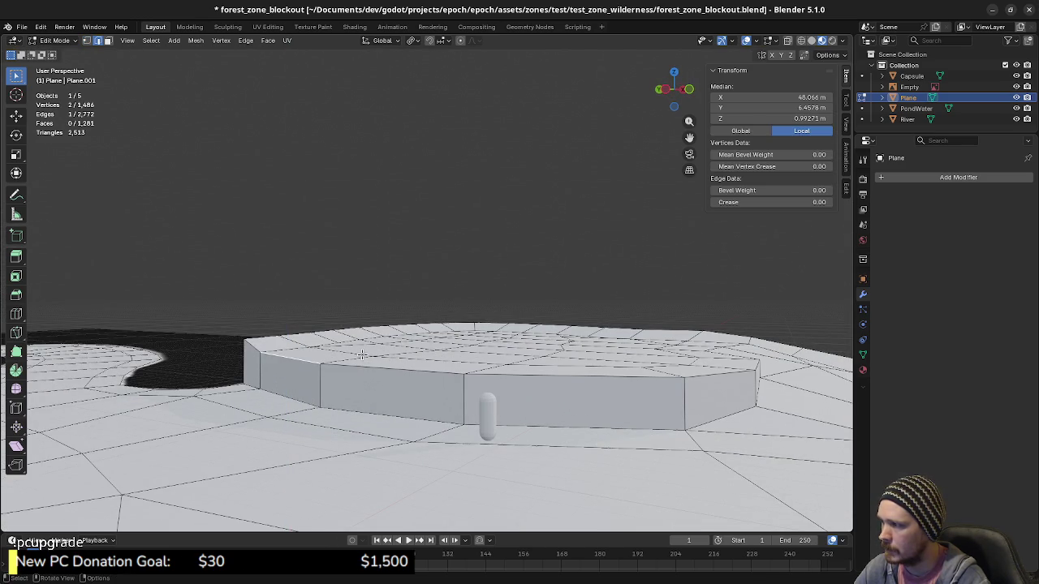
shift+click(259, 346)
key(g)
key(z)
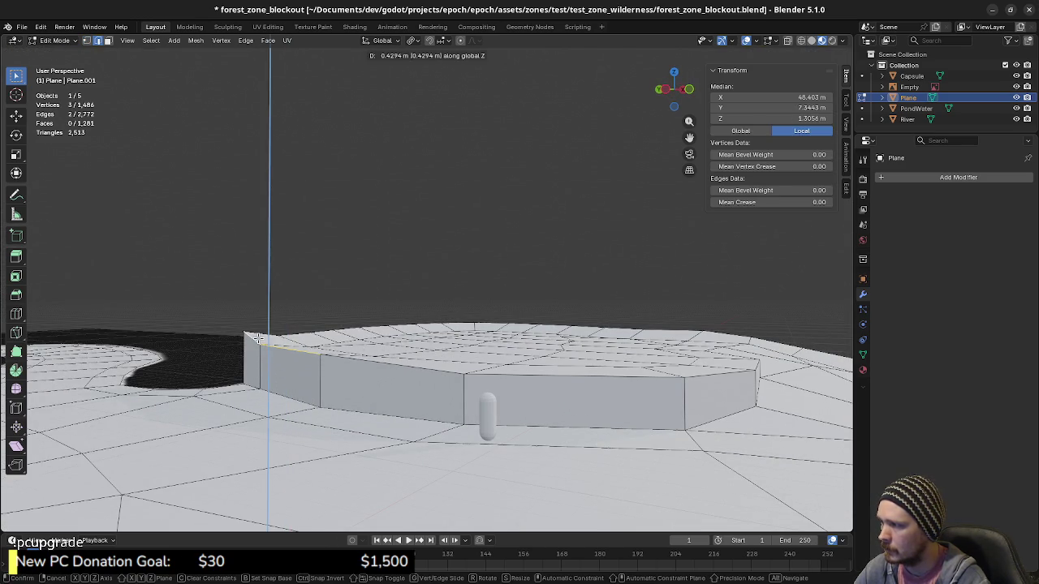
click(256, 337)
Raise one rim vertex 0.316 m along Z and hide the Empty object.
middle_drag(591, 412, 472, 402)
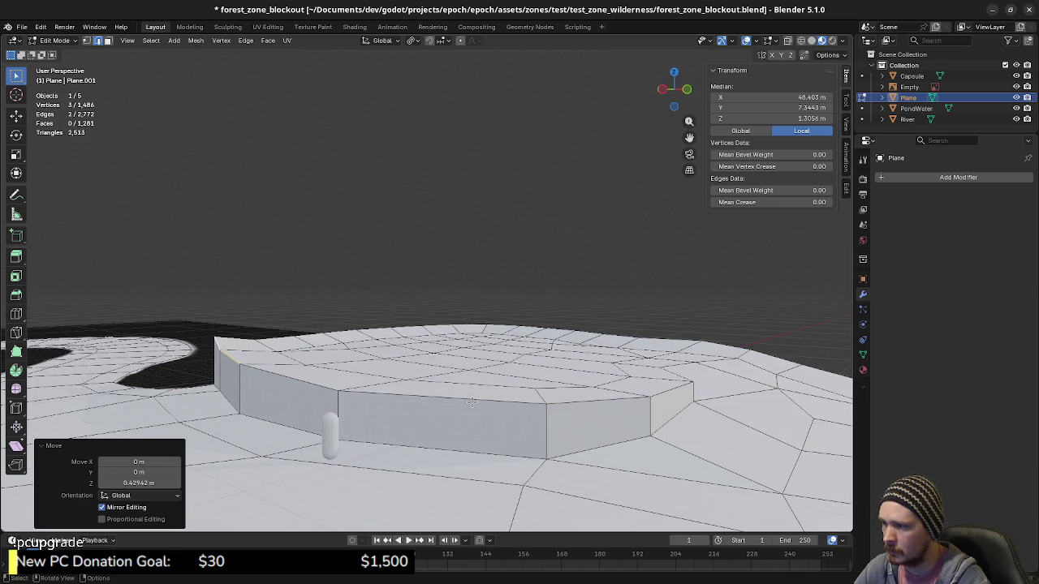
click(545, 401)
key(g)
key(z)
click(545, 396)
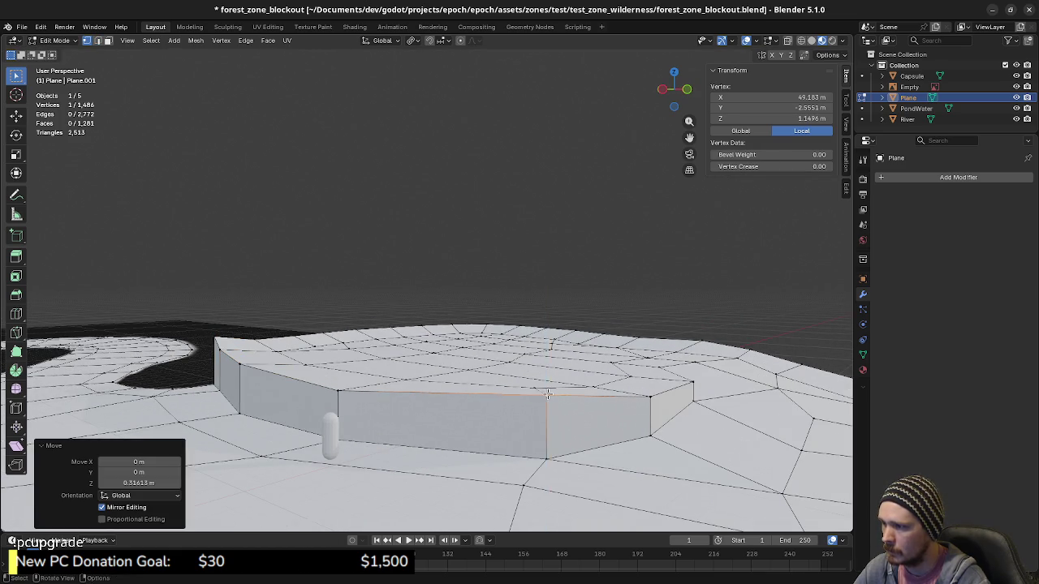
mouse_move(545, 396)
middle_down()
mouse_move(631, 428)
mouse_move(538, 444)
mouse_move(552, 445)
middle_up()
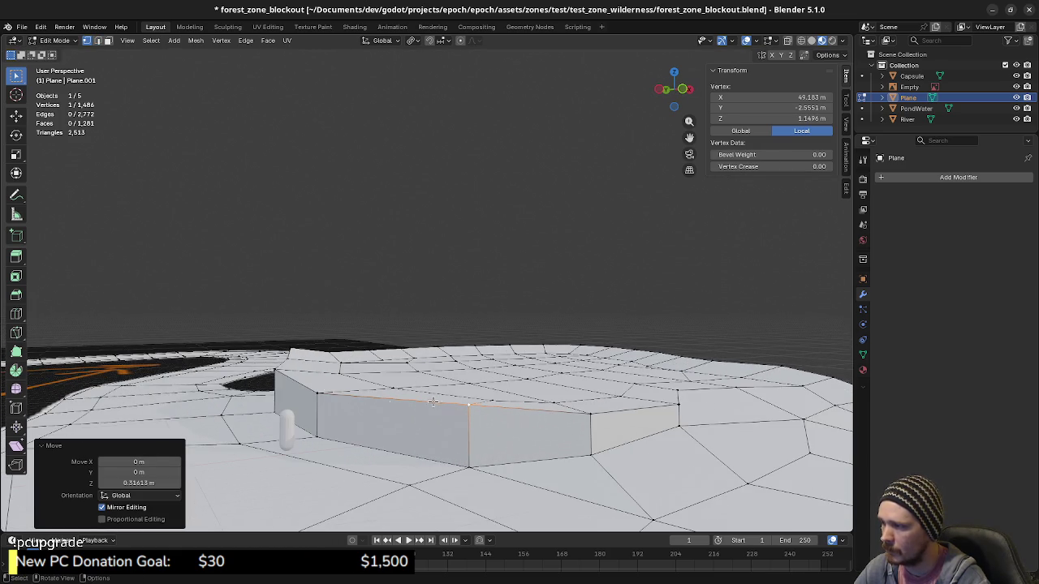
middle_drag(519, 379, 612, 430)
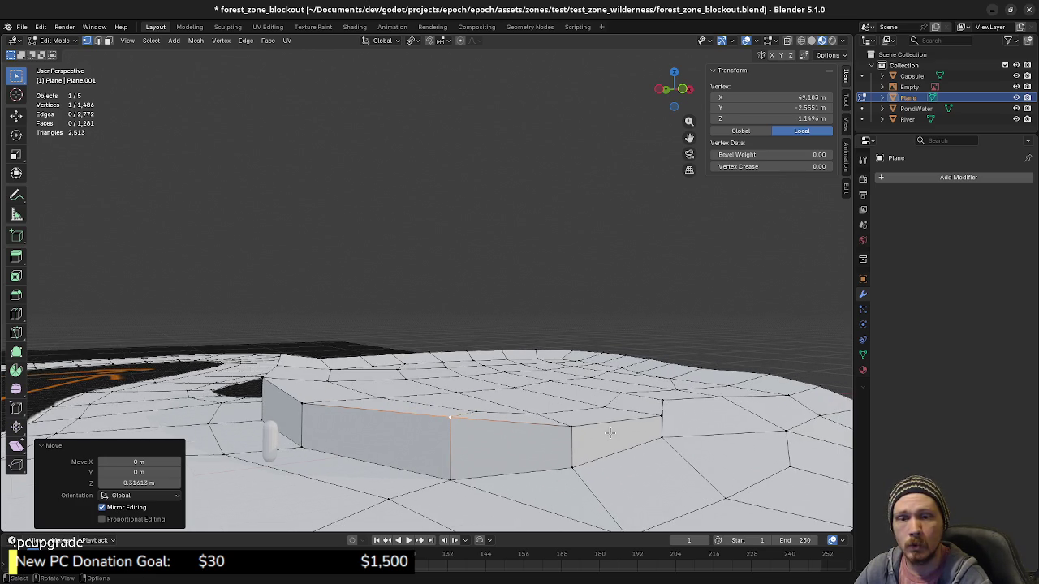
mouse_move(621, 458)
middle_down()
mouse_move(635, 478)
mouse_move(584, 472)
middle_up()
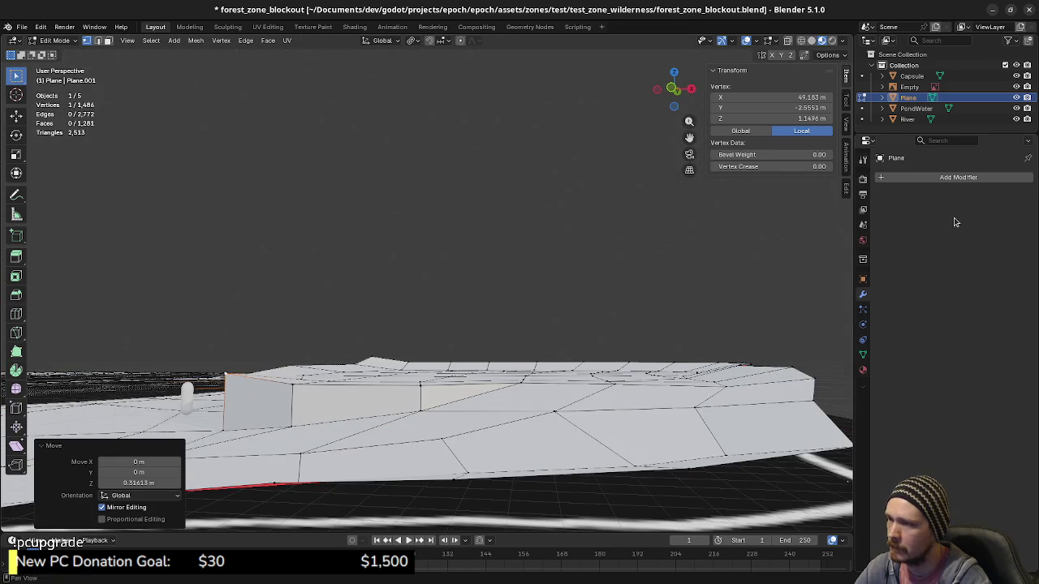
click(1015, 86)
Frame a low side view on the slope patch beside the plateau.
key(a)
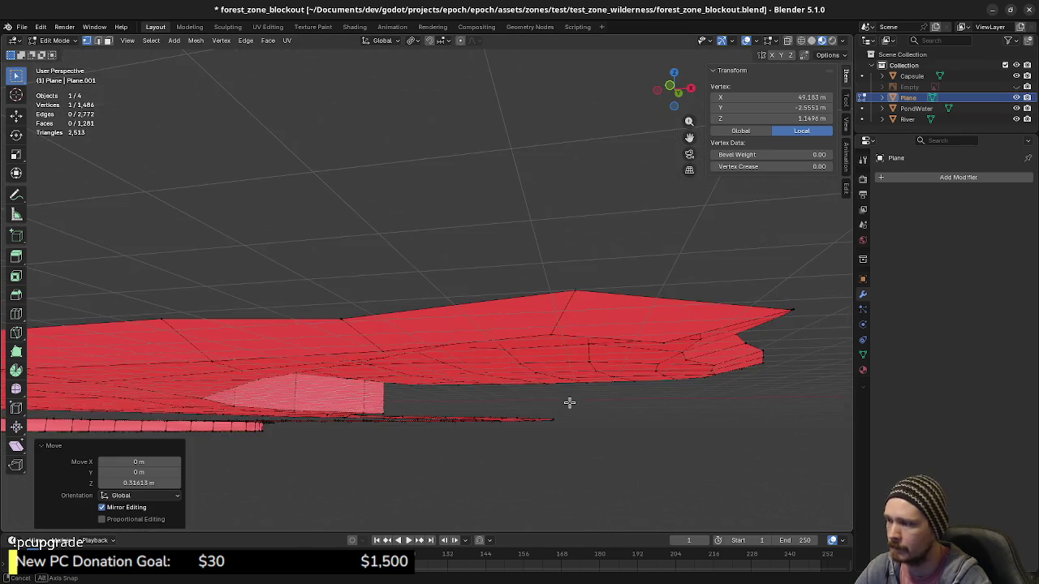
mouse_move(568, 401)
middle_down()
mouse_move(510, 394)
mouse_move(633, 419)
mouse_move(408, 355)
mouse_move(515, 433)
mouse_move(654, 398)
mouse_move(447, 417)
mouse_move(487, 396)
middle_up()
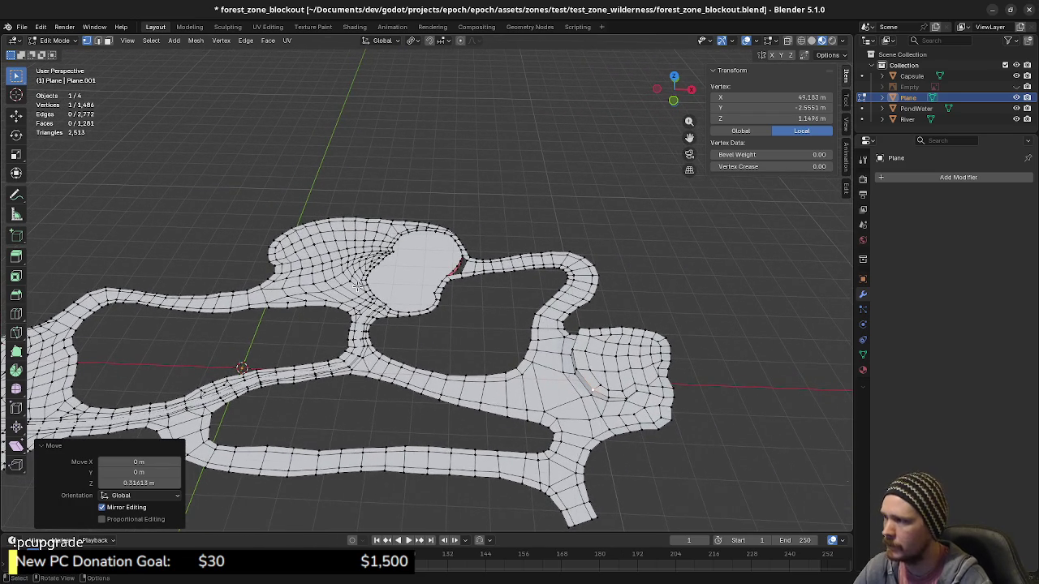
mouse_move(357, 285)
ctrl+middle_down()
mouse_move(536, 371)
mouse_move(502, 383)
mouse_move(541, 438)
mouse_move(520, 360)
ctrl+middle_up()
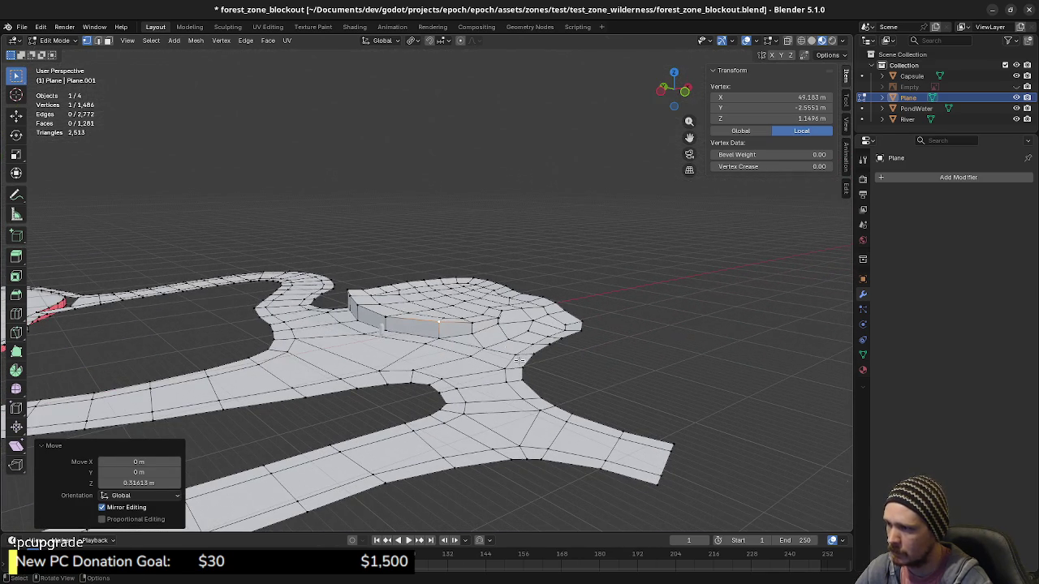
key(ctrl+KP_Add)
key(ctrl+KP_Add)
key(ctrl+KP_Add)
key(KP_Decimal)
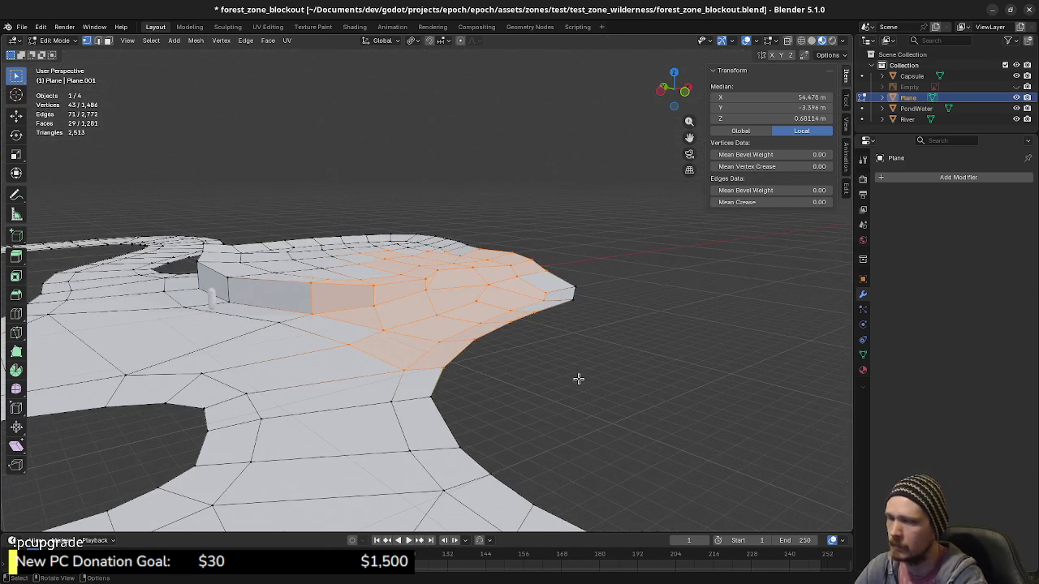
middle_drag(421, 330, 464, 322)
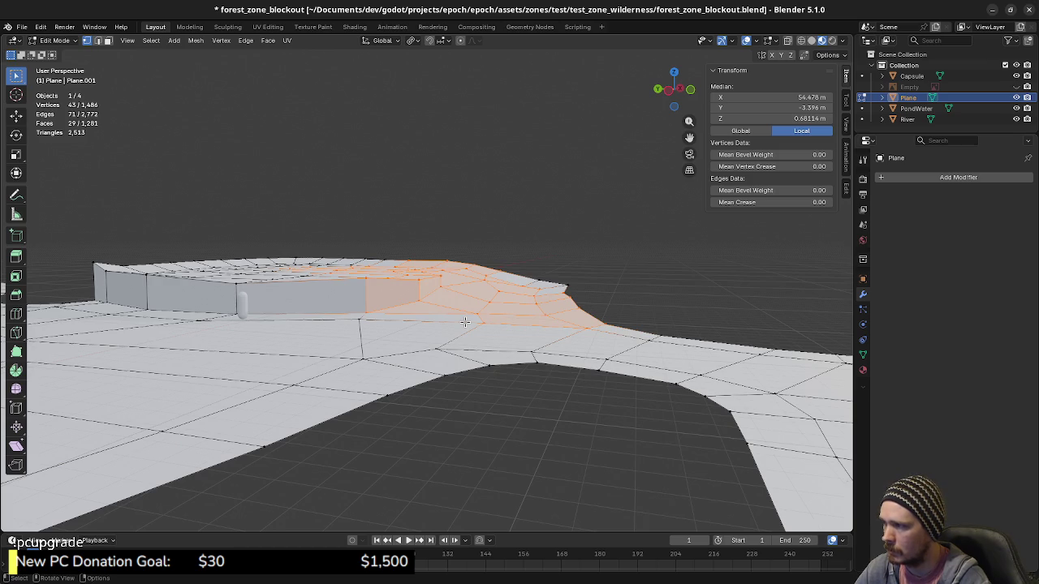
Raise the face at the slope's end about 0.71 m along Z.
click(537, 280)
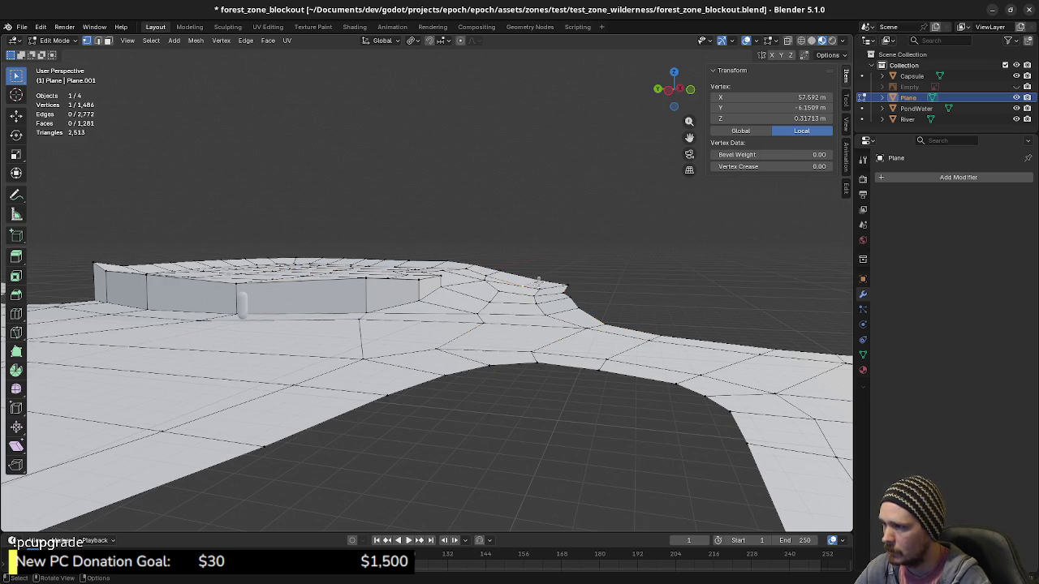
key(3)
click(542, 281)
key(g)
key(z)
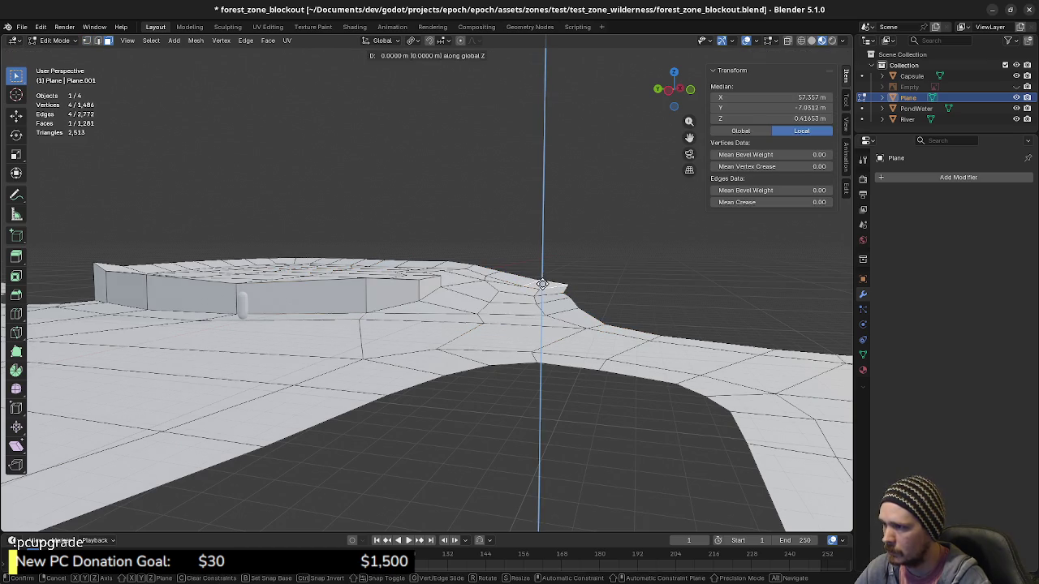
click(545, 276)
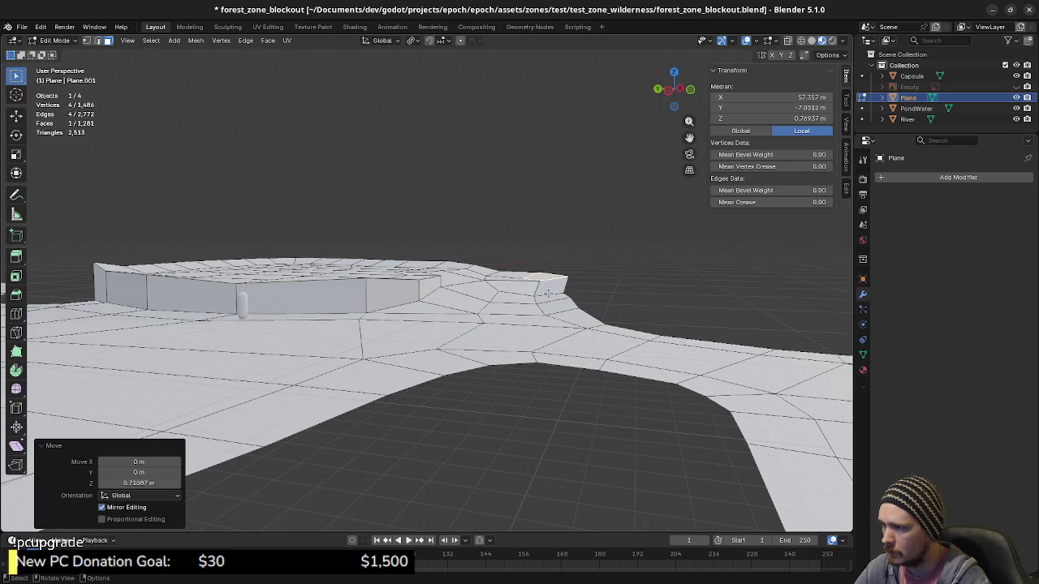
Move a slope edge vertically to about 0.26 m.
key(2)
click(548, 292)
key(g)
key(z)
click(550, 290)
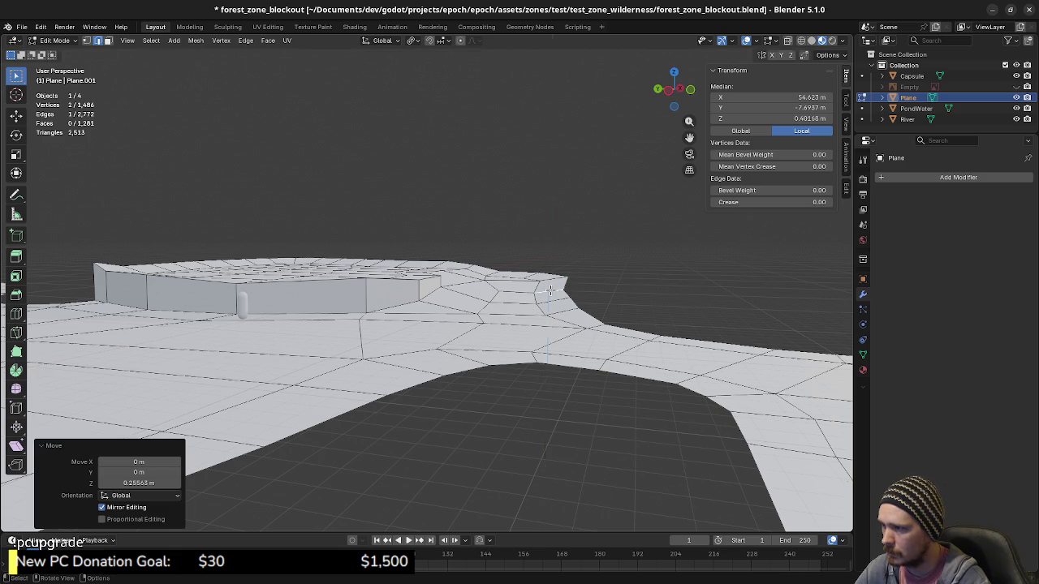
Set a slope vertex to about 0.17 m along Z and inspect the ramp profile.
middle_drag(560, 311, 559, 314)
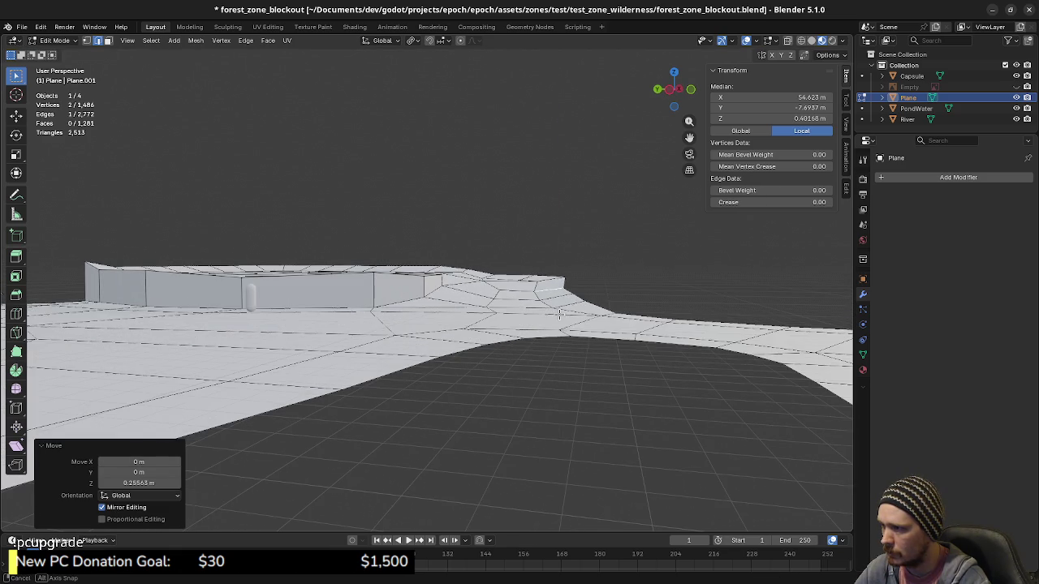
key(1)
click(493, 280)
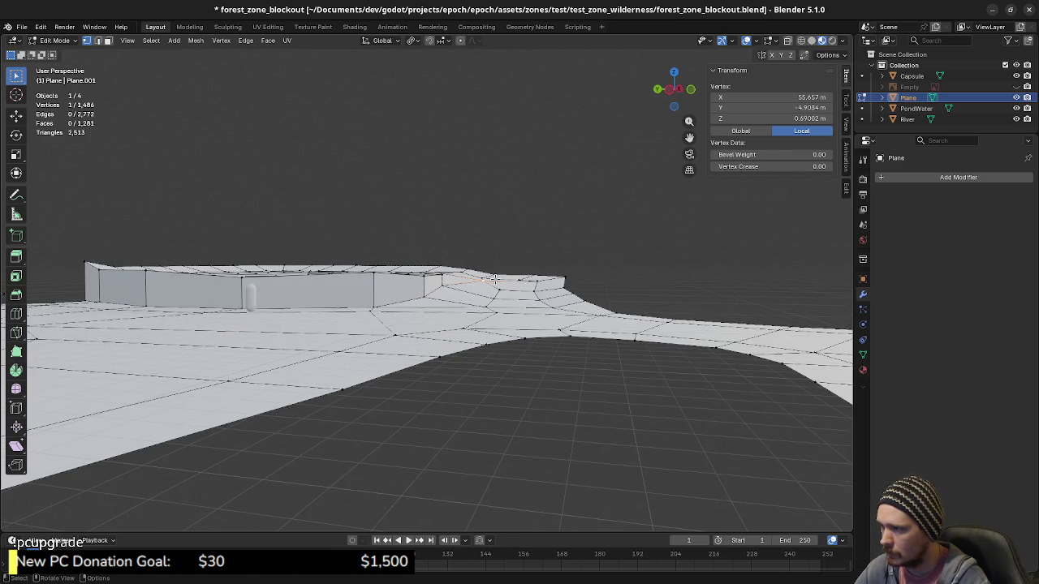
key(g)
key(z)
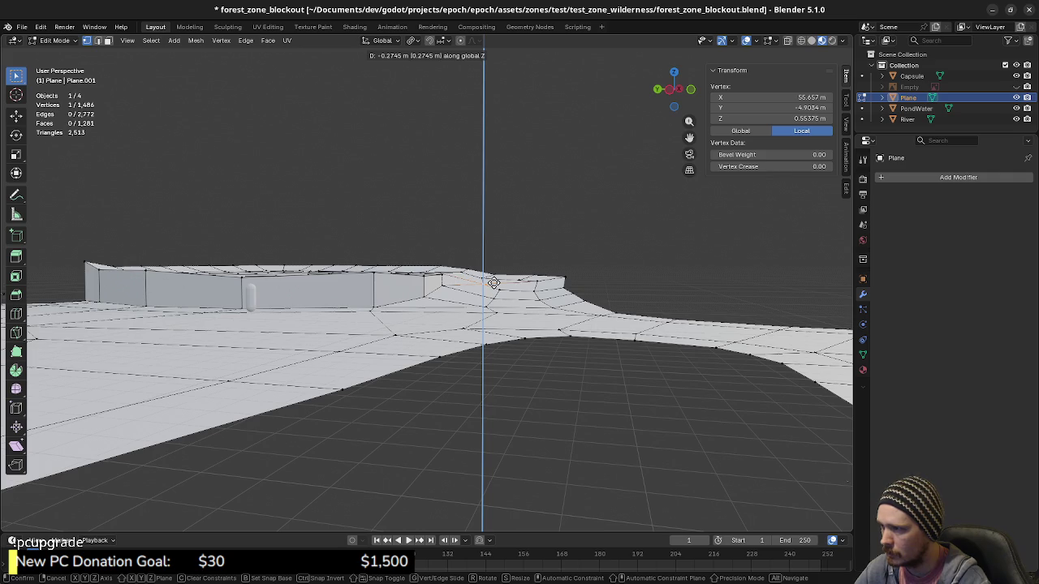
click(493, 281)
mouse_move(494, 281)
middle_down()
mouse_move(462, 300)
mouse_move(473, 300)
middle_up()
key(g)
key(z)
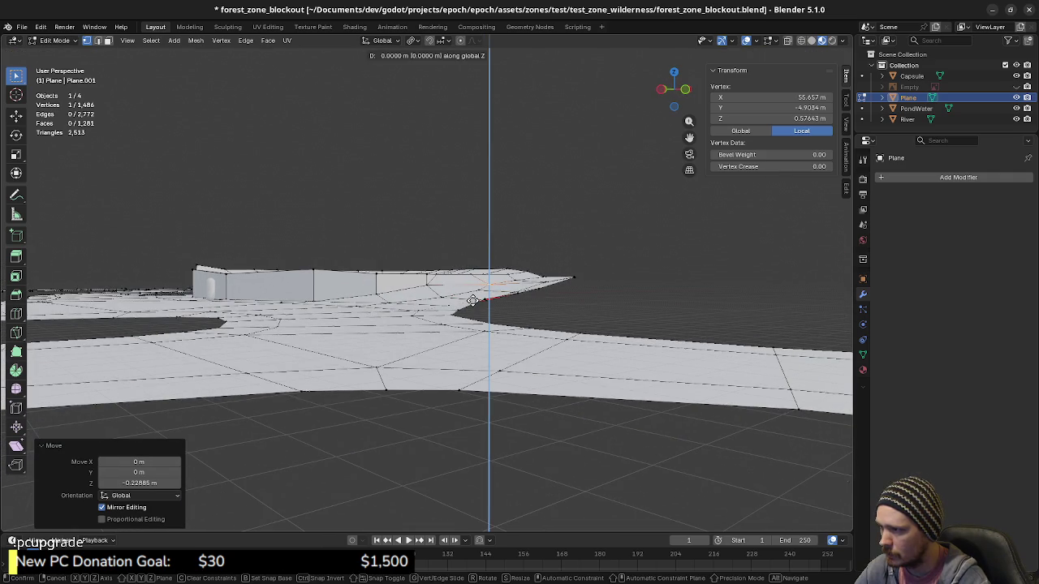
click(475, 297)
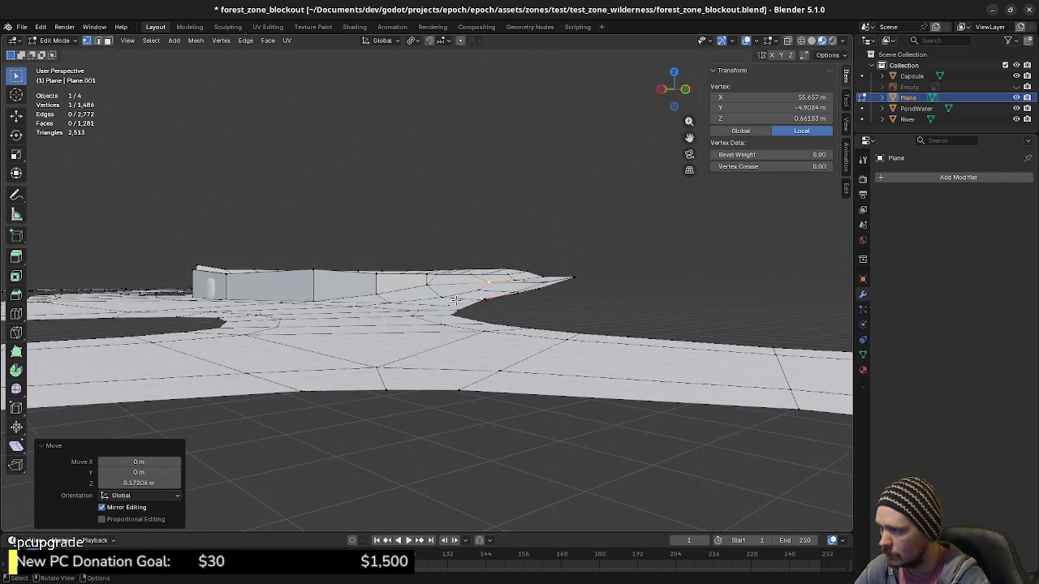
mouse_move(476, 298)
middle_down()
mouse_move(420, 347)
mouse_move(522, 378)
mouse_move(507, 383)
middle_up()
mouse_move(405, 346)
middle_down()
mouse_move(536, 375)
mouse_move(508, 375)
middle_up()
mouse_move(442, 354)
middle_down()
mouse_move(428, 367)
mouse_move(429, 354)
mouse_move(483, 347)
middle_up()
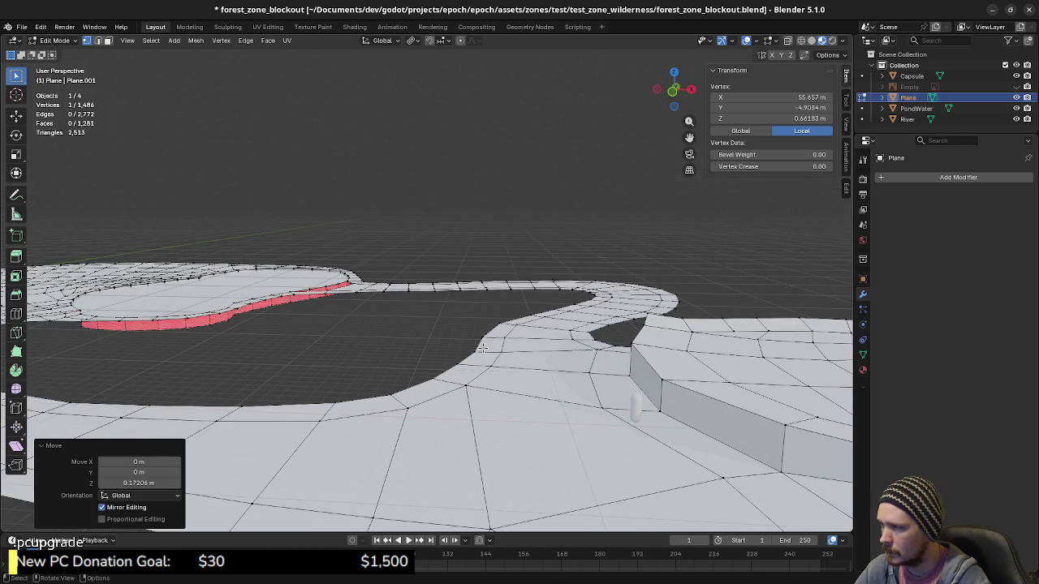
mouse_move(551, 349)
middle_down()
mouse_move(495, 372)
mouse_move(505, 360)
mouse_move(593, 370)
middle_up()
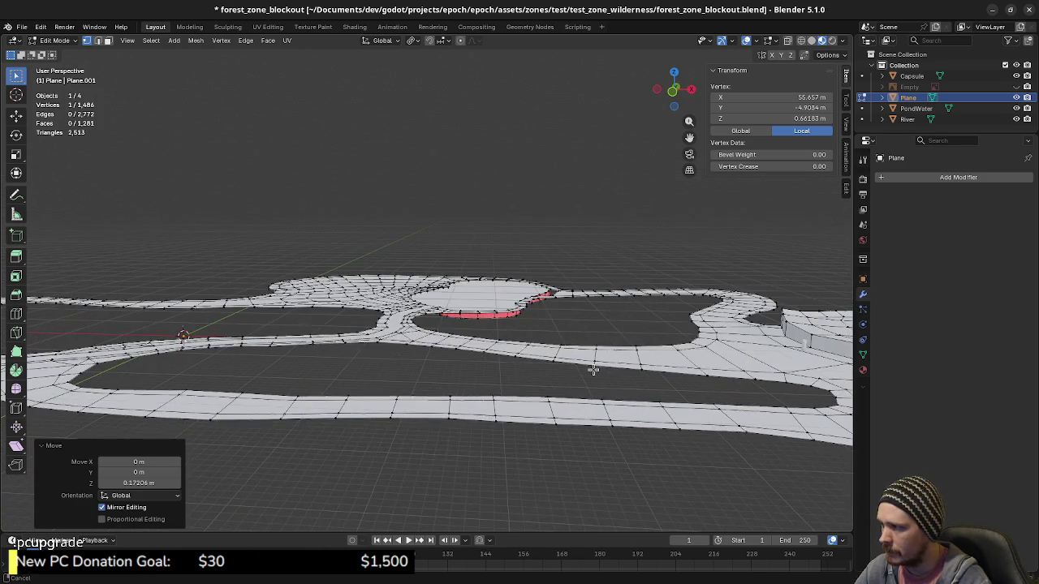
Select the 43-vertex inner edge loop along the river and begin a Z-constrained move.
alt+click(478, 393)
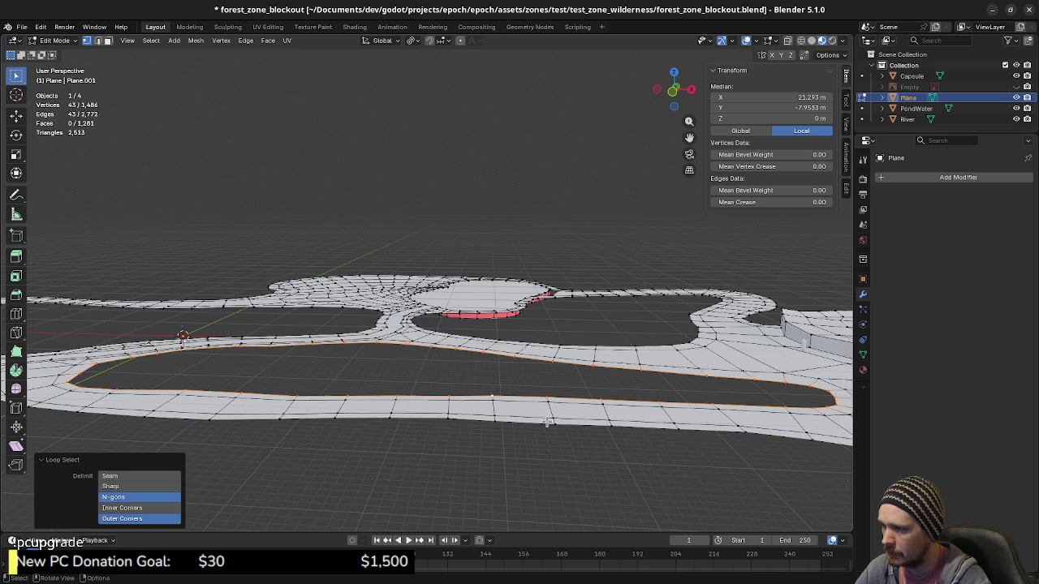
mouse_move(546, 421)
middle_down()
mouse_move(577, 417)
mouse_move(456, 373)
mouse_move(551, 364)
mouse_move(466, 342)
middle_up()
key(g)
key(z)
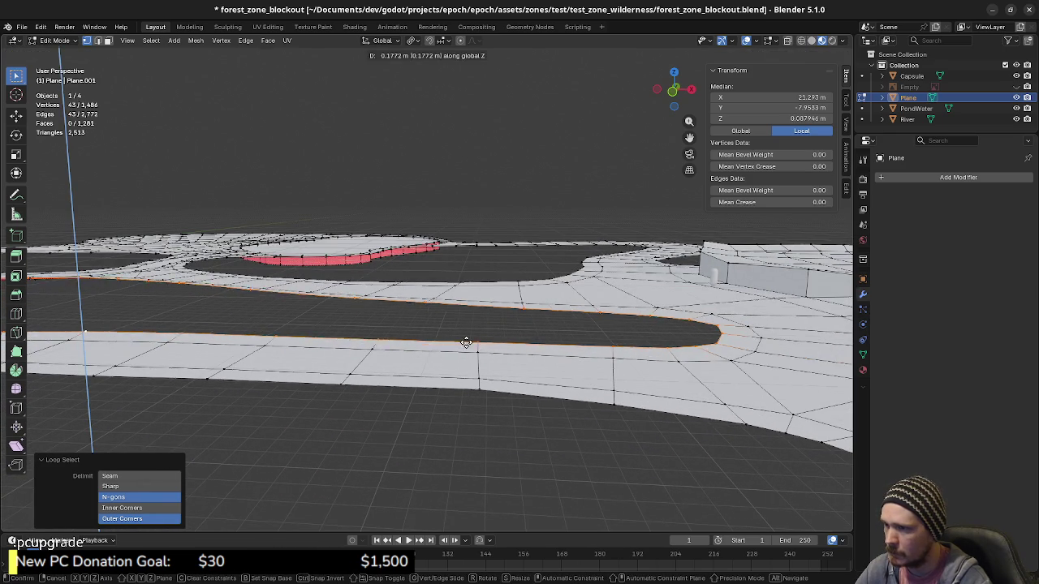
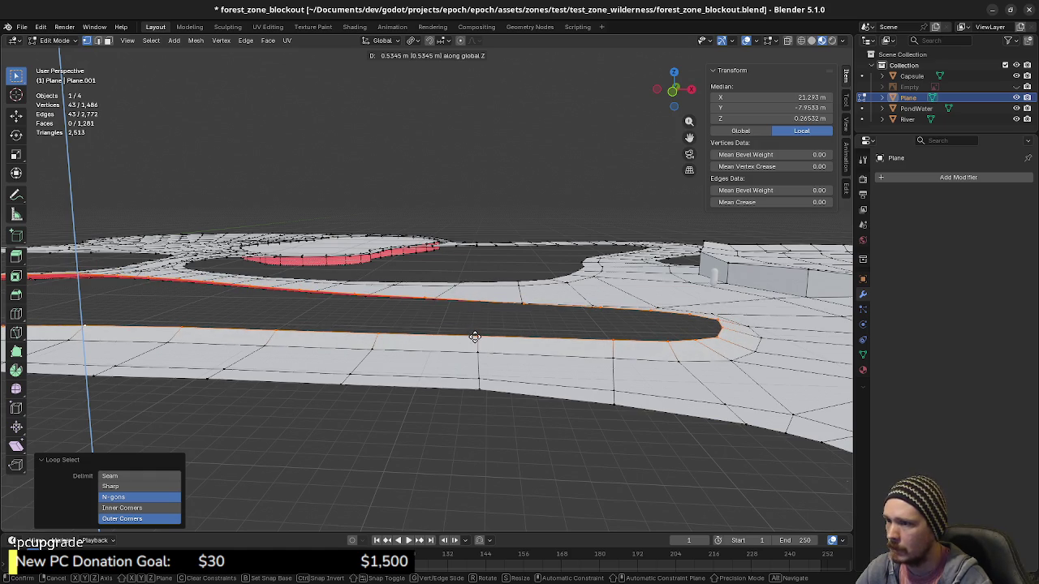
Raise the river-bank edge loop 0.5 m along Z, then select only the outer boundary loop.
text(0.5)
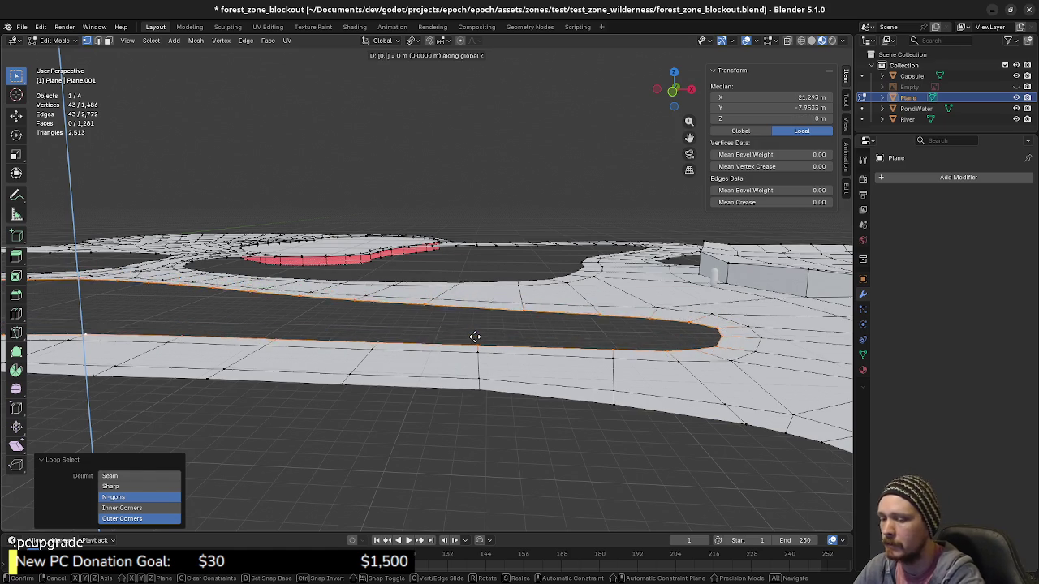
key(Return)
mouse_move(474, 337)
middle_down()
mouse_move(607, 340)
mouse_move(553, 390)
mouse_move(535, 381)
mouse_move(578, 388)
mouse_move(551, 386)
mouse_move(603, 405)
mouse_move(660, 394)
mouse_move(641, 398)
middle_up()
key(alt+a)
alt+click(518, 390)
Move the selected outer boundary loop up exactly 0.5 m on Z to create the rim.
scroll(417, 398, up, 3)
scroll(454, 398, up, 3)
scroll(515, 399, up, 3)
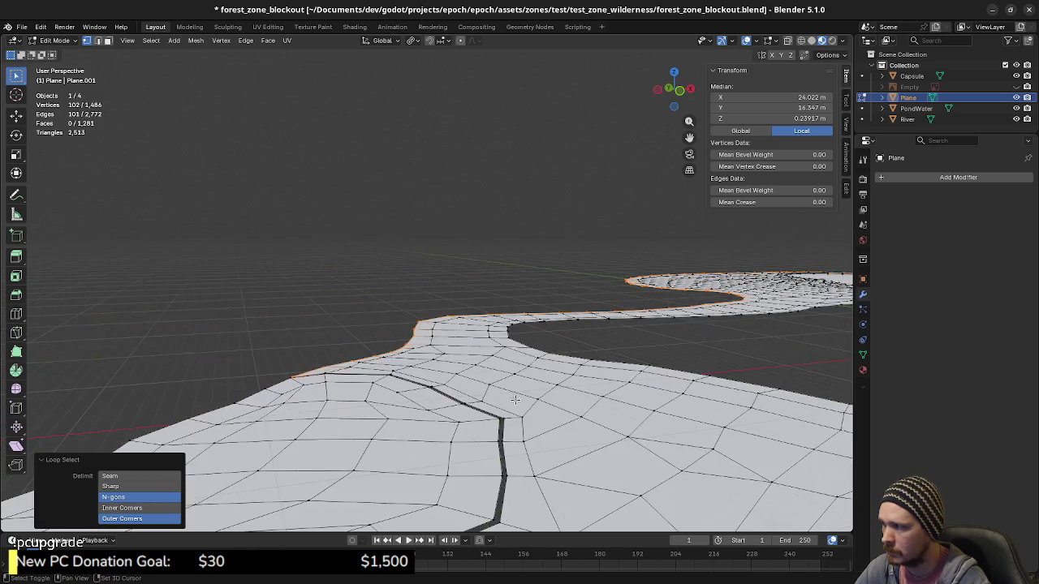
mouse_move(515, 400)
middle_down()
mouse_move(543, 380)
mouse_move(520, 398)
middle_up()
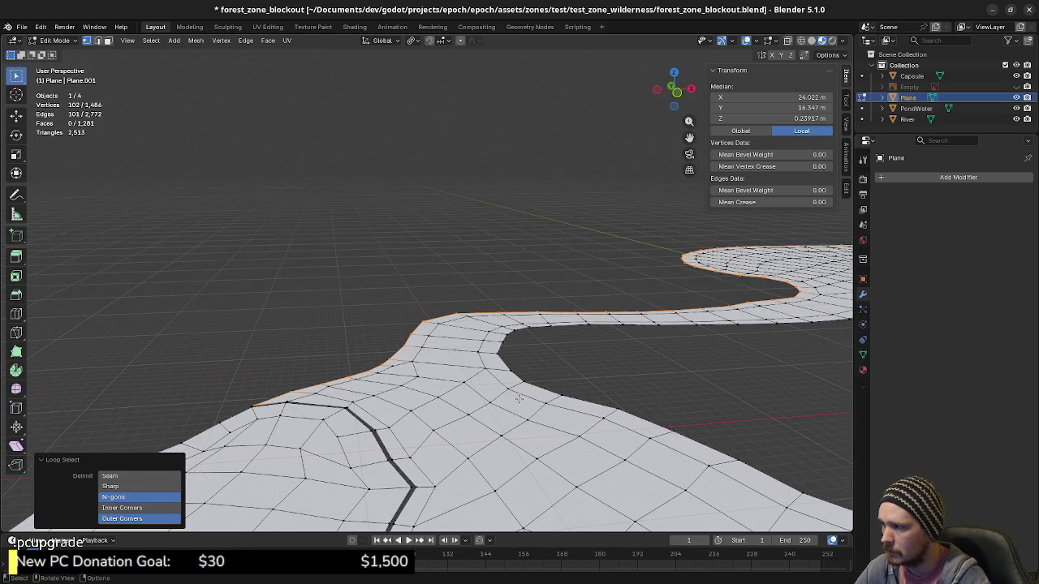
key(g)
key(z)
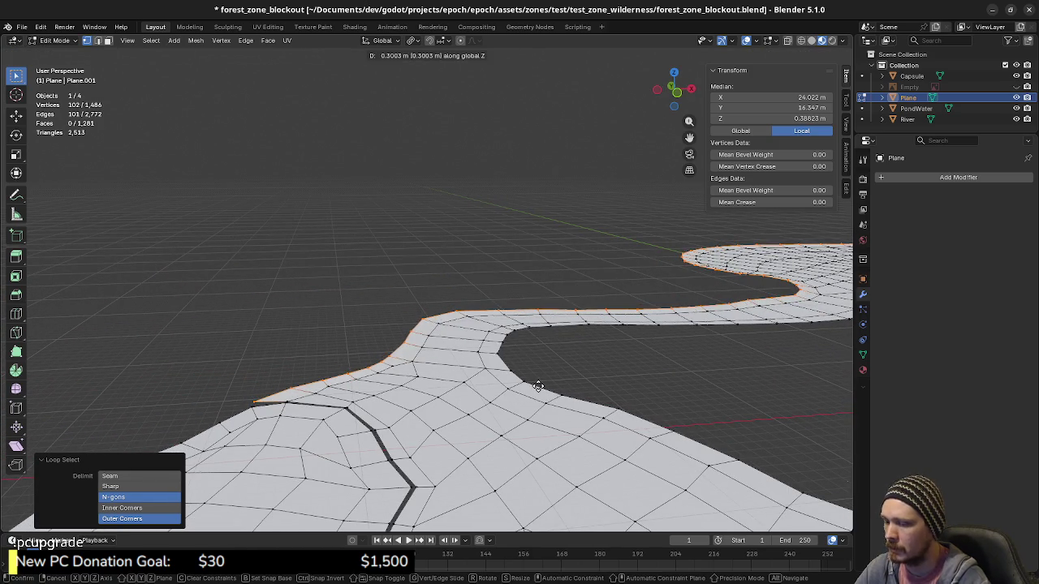
text(0.5)
key(Return)
mouse_move(716, 366)
middle_down()
mouse_move(477, 355)
mouse_move(570, 313)
mouse_move(538, 295)
mouse_move(456, 350)
mouse_move(596, 354)
mouse_move(631, 343)
mouse_move(492, 374)
mouse_move(642, 410)
mouse_move(591, 384)
middle_up()
In face mode, select a plateau-top face and raise it to about 1.26 m on Z.
shift+middle_drag(528, 375, 556, 373)
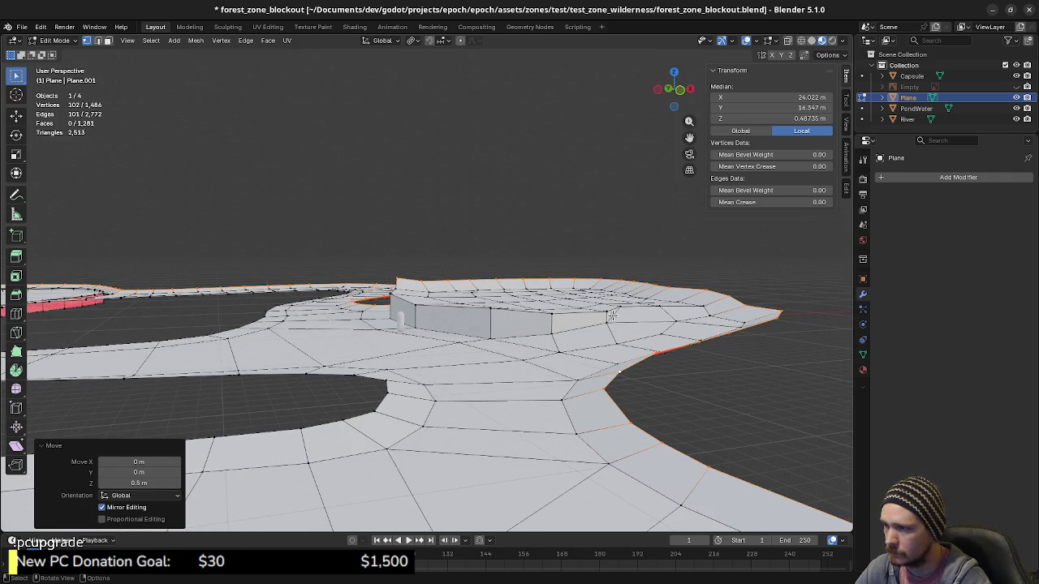
middle_drag(612, 316, 594, 335)
click(550, 339)
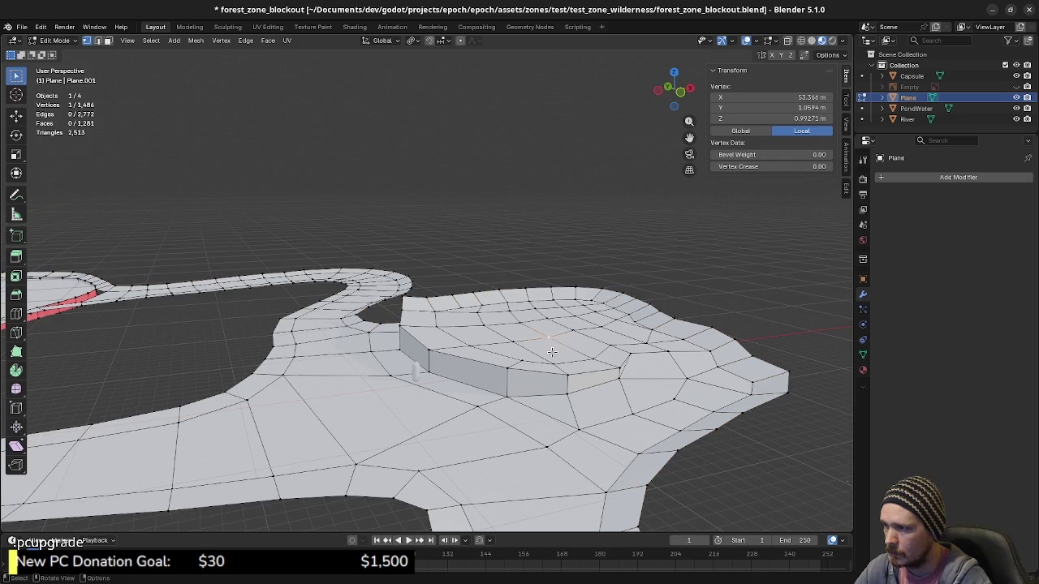
key(3)
click(548, 332)
middle_drag(548, 332, 561, 350)
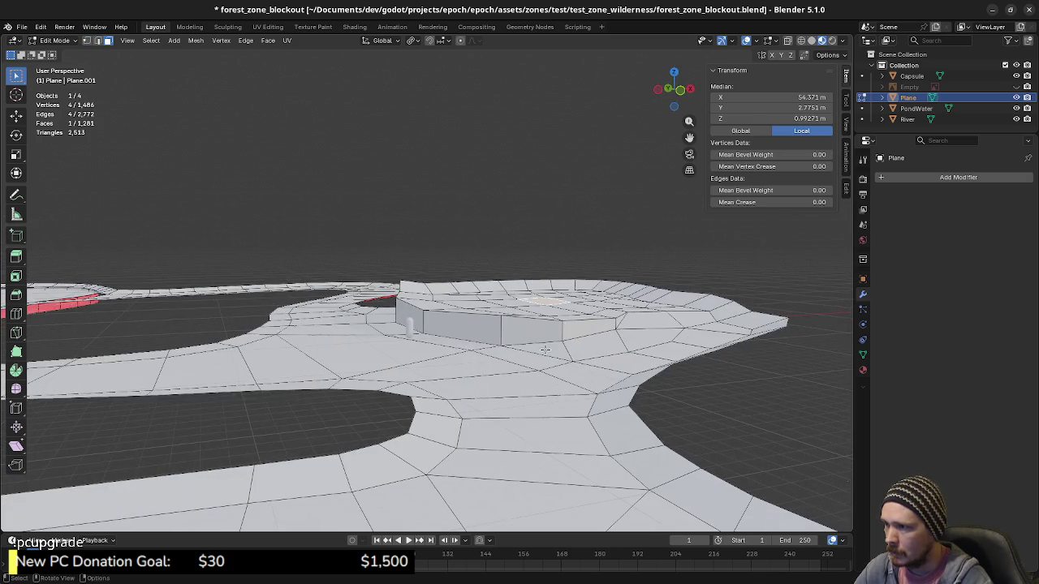
key(g)
key(z)
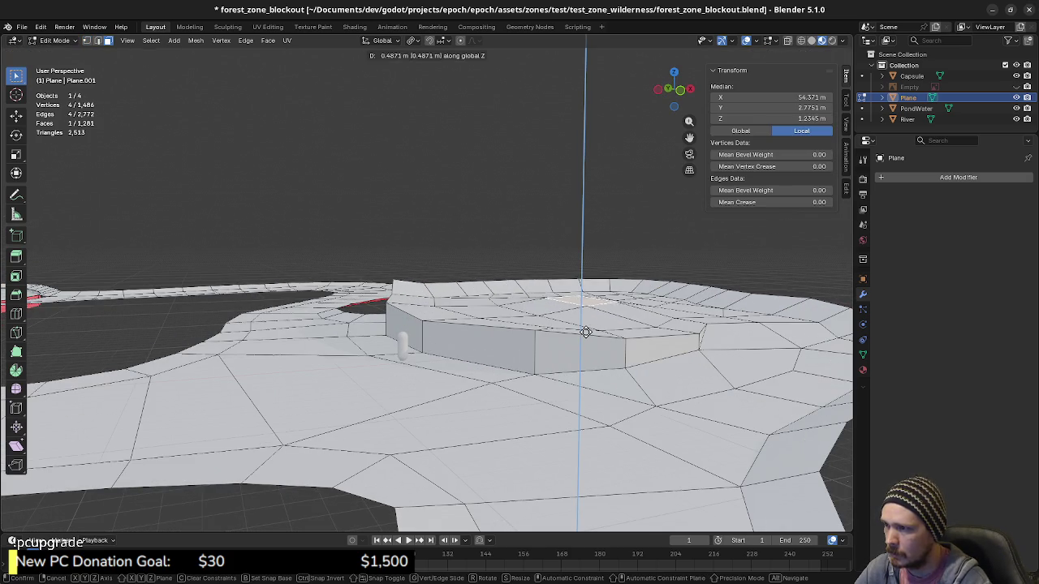
click(559, 320)
key(g)
key(z)
click(540, 306)
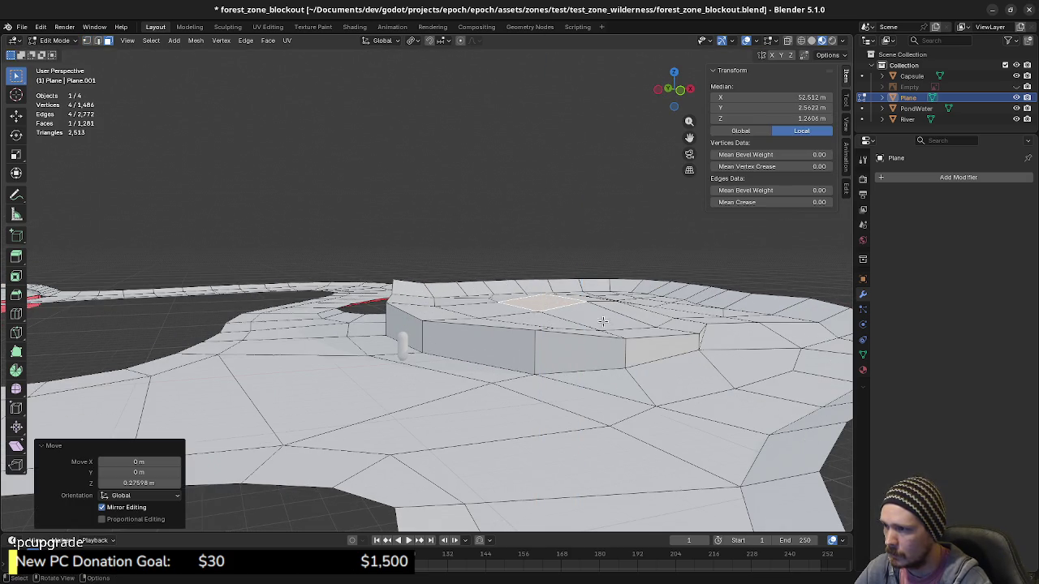
Fine-tune that plateau face's height with another vertical move.
mouse_move(540, 306)
middle_down()
mouse_move(516, 353)
mouse_move(562, 327)
mouse_move(598, 335)
middle_up()
key(g)
key(z)
click(515, 352)
In vertex mode, raise a single plateau vertex about 0.54 m along Z.
key(1)
click(602, 319)
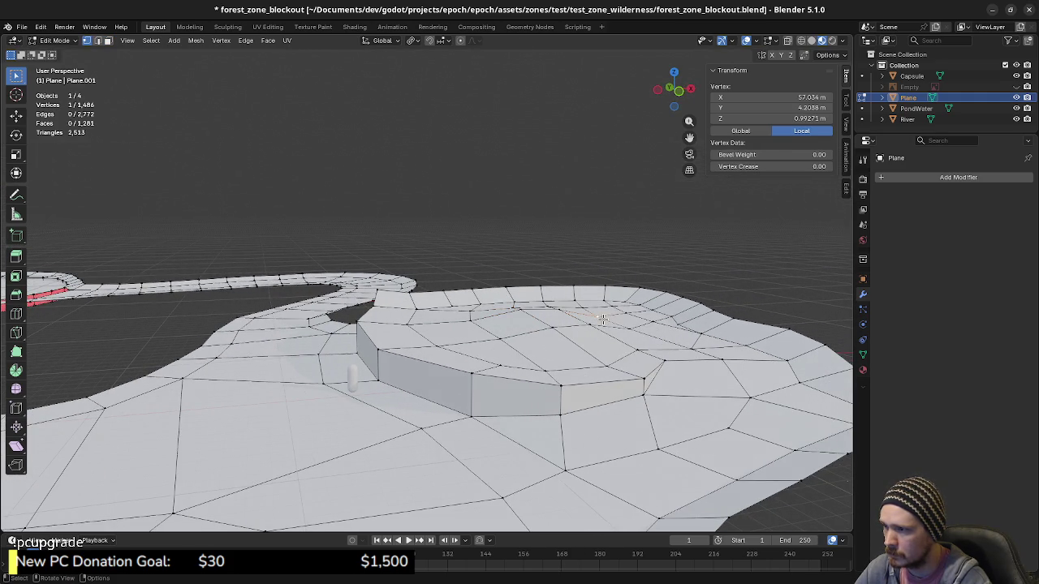
key(g)
key(z)
click(602, 317)
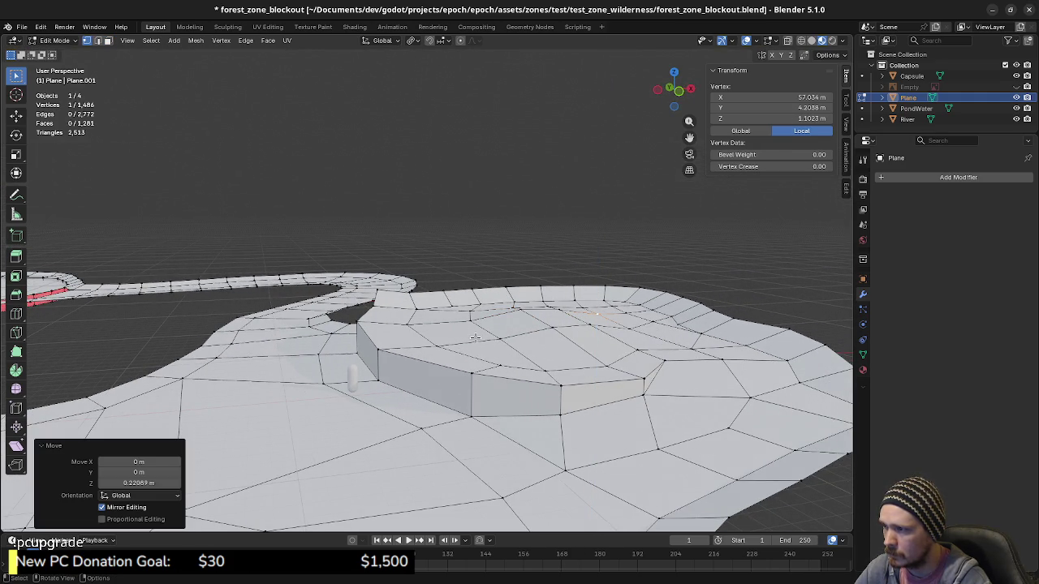
mouse_move(457, 336)
middle_down()
mouse_move(552, 359)
mouse_move(563, 348)
mouse_move(568, 366)
middle_up()
key(ctrl+z)
key(g)
key(z)
click(572, 343)
key(g)
key(z)
key(Escape)
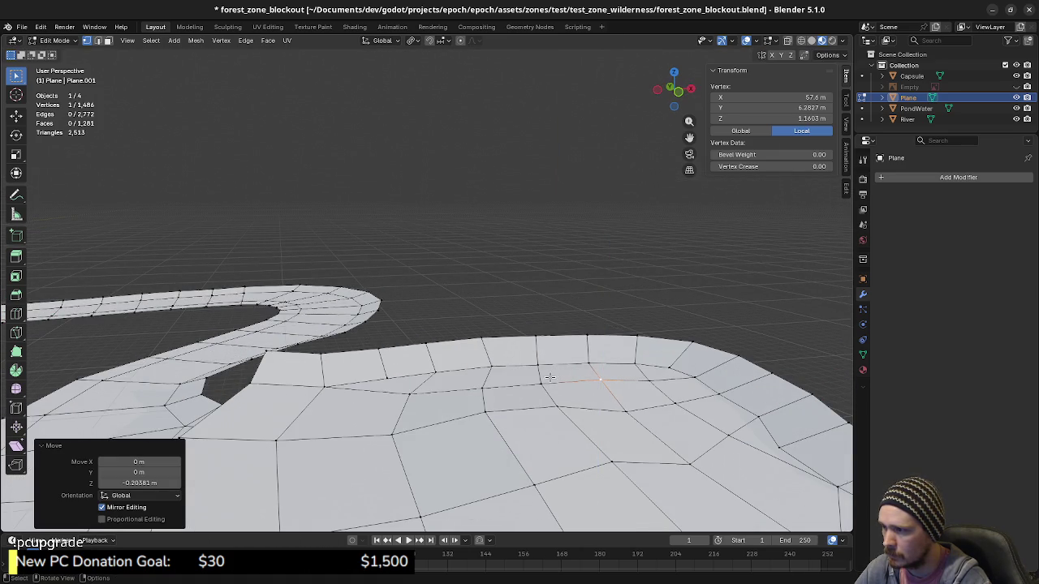
Nudge two neighbouring rim vertices vertically, then box-select the plateau's top faces.
click(540, 380)
key(g)
key(z)
click(540, 383)
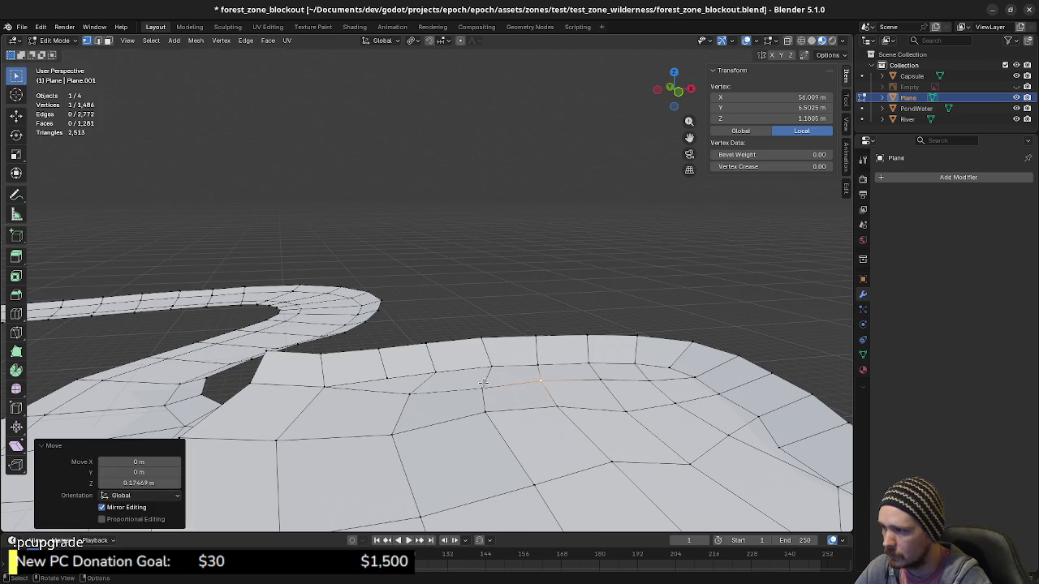
click(482, 384)
key(g)
key(z)
click(482, 381)
mouse_move(482, 382)
middle_down()
mouse_move(552, 394)
mouse_move(568, 382)
middle_up()
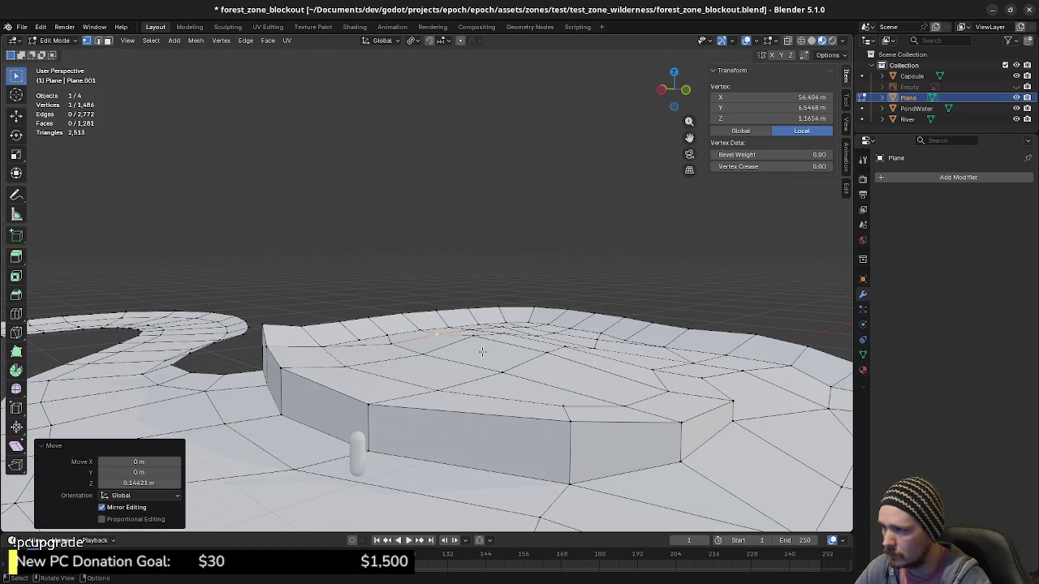
drag(429, 297, 656, 385)
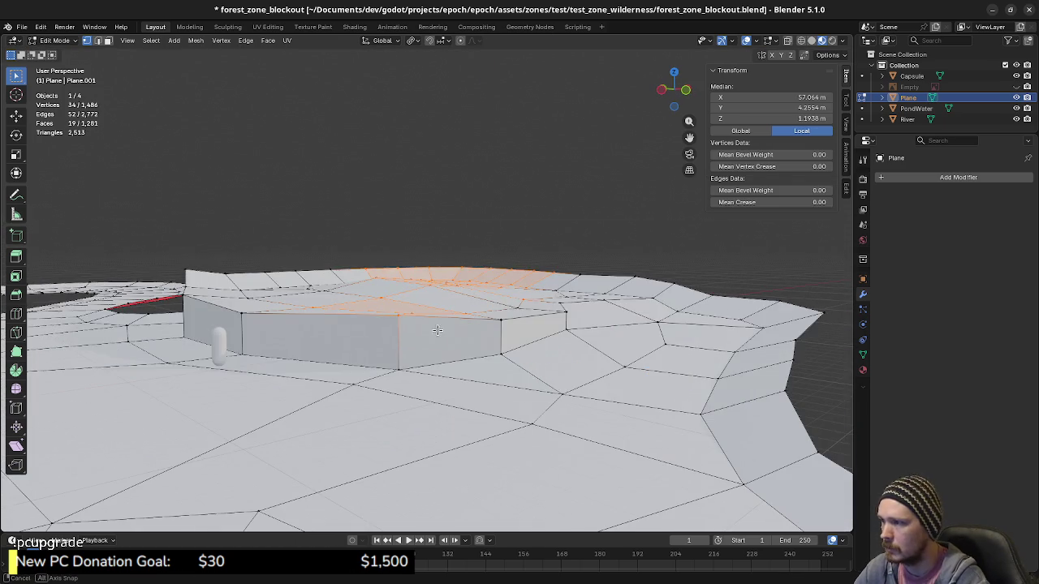
mouse_move(668, 429)
middle_down()
mouse_move(574, 354)
mouse_move(388, 343)
mouse_move(500, 381)
mouse_move(509, 367)
middle_up()
scroll(509, 369, up, 2)
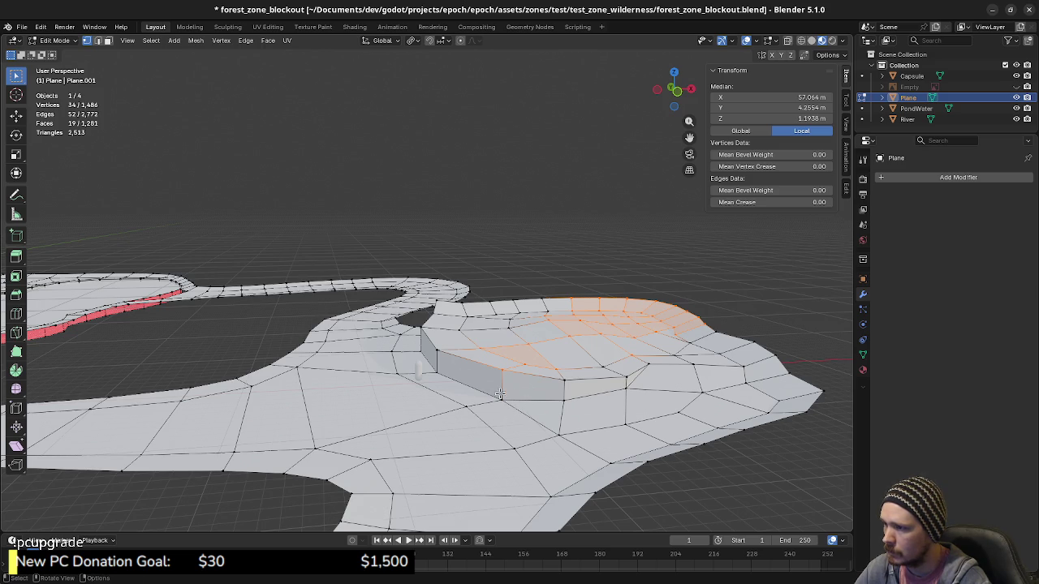
mouse_move(480, 412)
middle_down()
mouse_move(484, 369)
mouse_move(525, 395)
middle_up()
alt+click(518, 395)
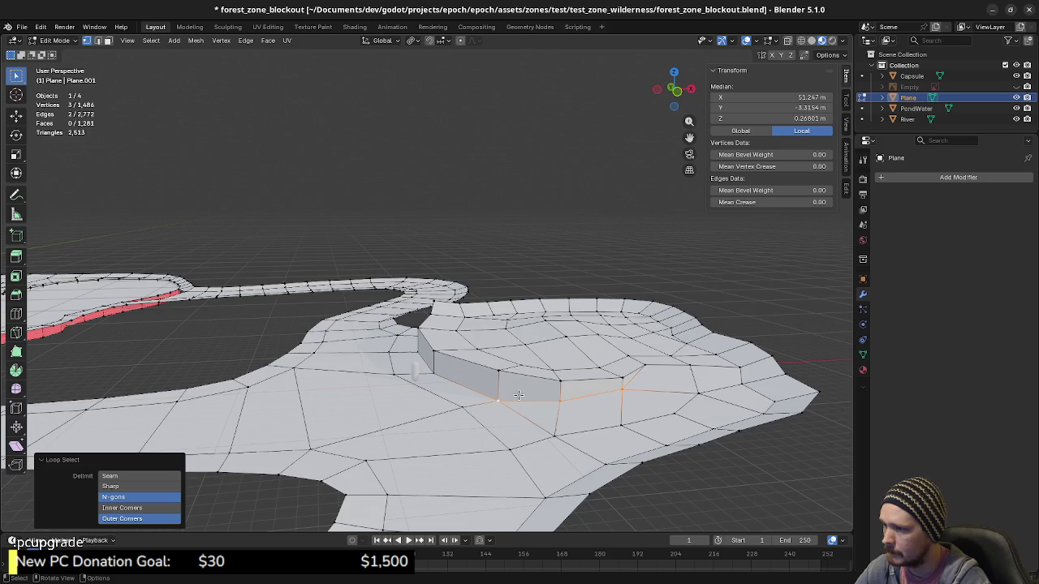
key(alt+a)
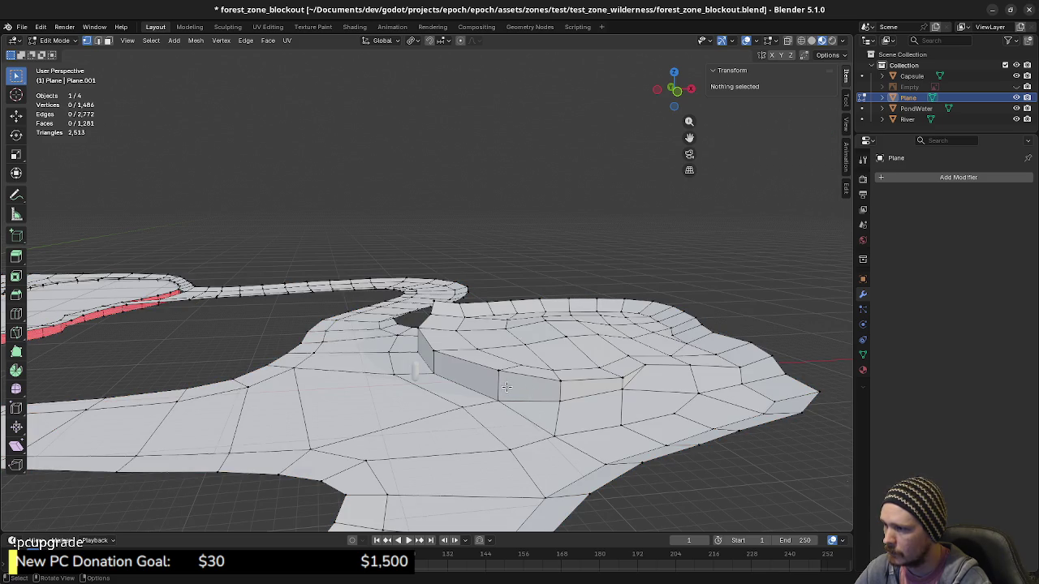
Add the side-wall loop, rim, inner-ring and remaining plateau-top faces to the selection.
alt+click(498, 385)
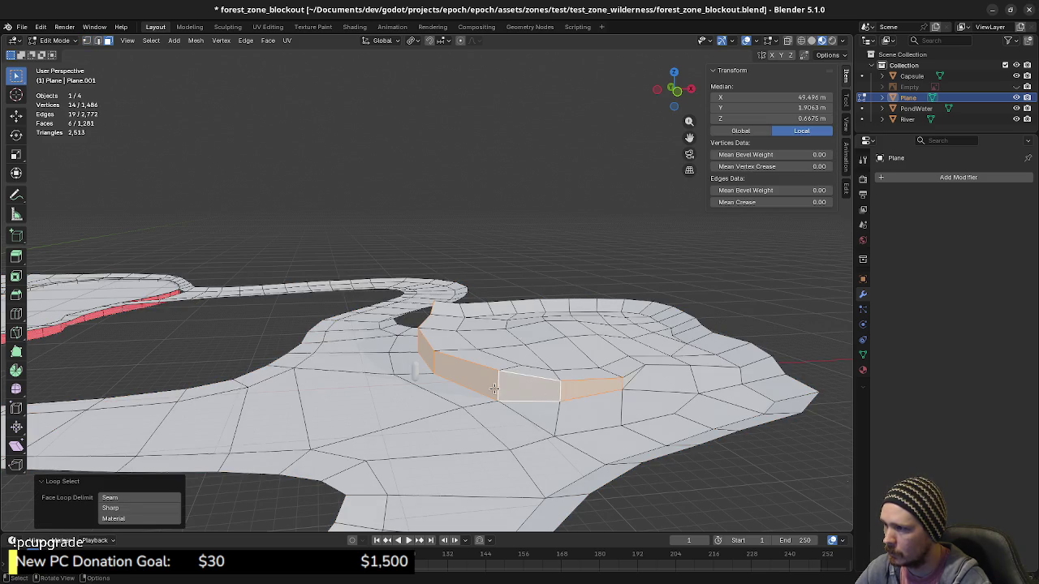
mouse_move(494, 390)
middle_down()
mouse_move(568, 392)
mouse_move(554, 394)
middle_up()
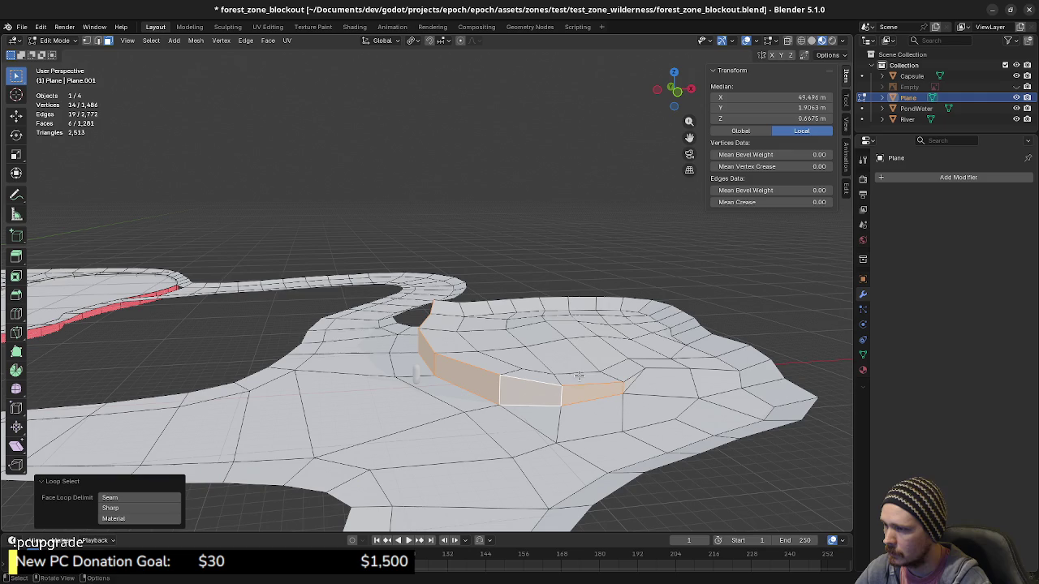
shift+click(572, 378)
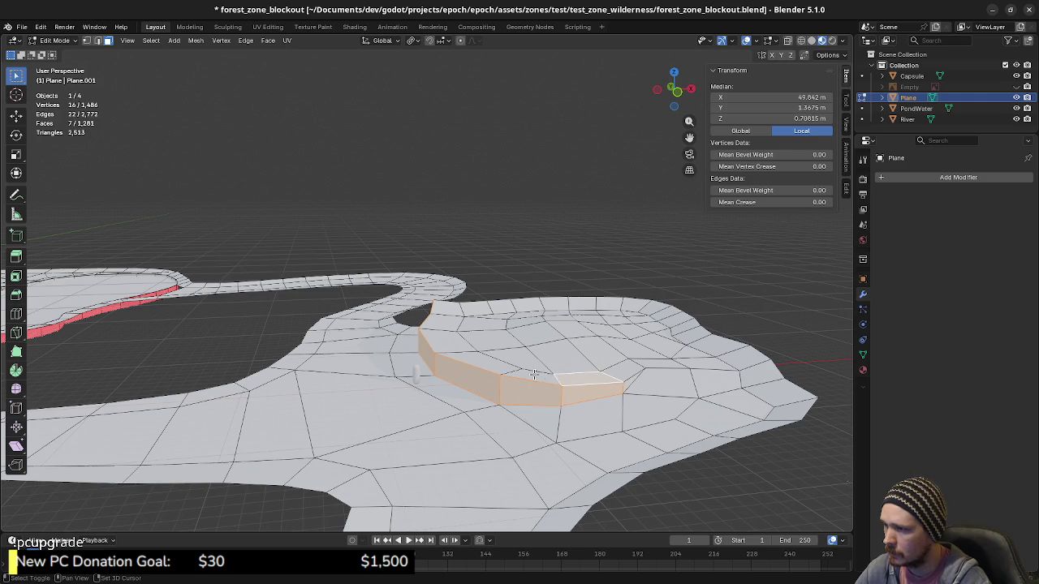
ctrl+click(457, 323)
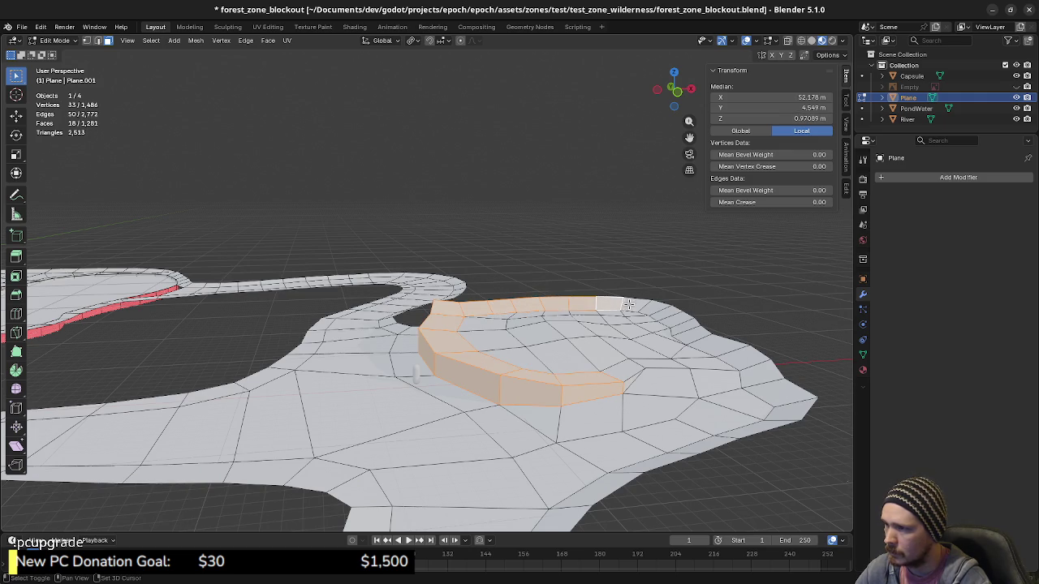
shift+click(694, 336)
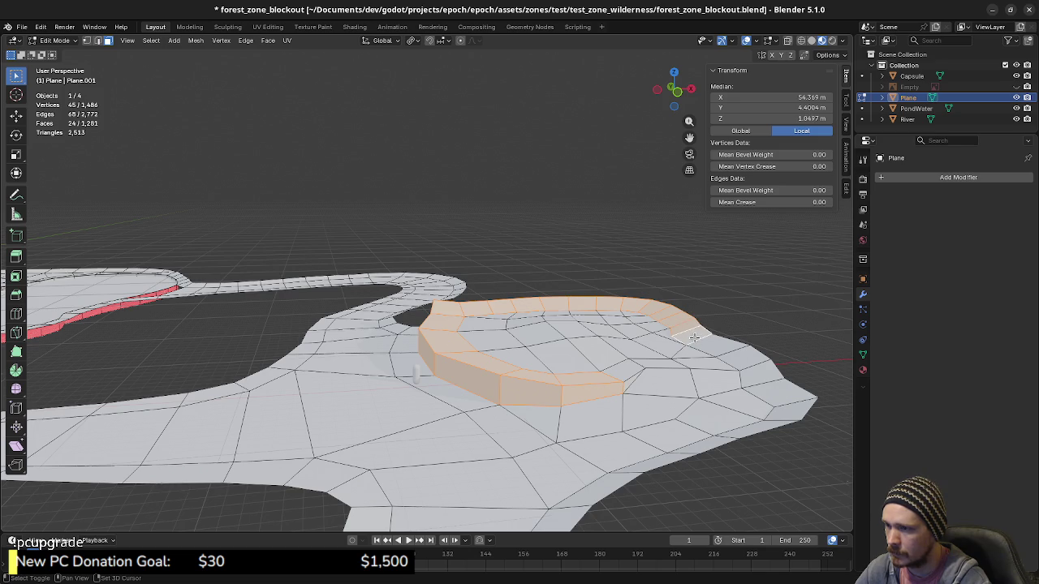
shift+click(649, 345)
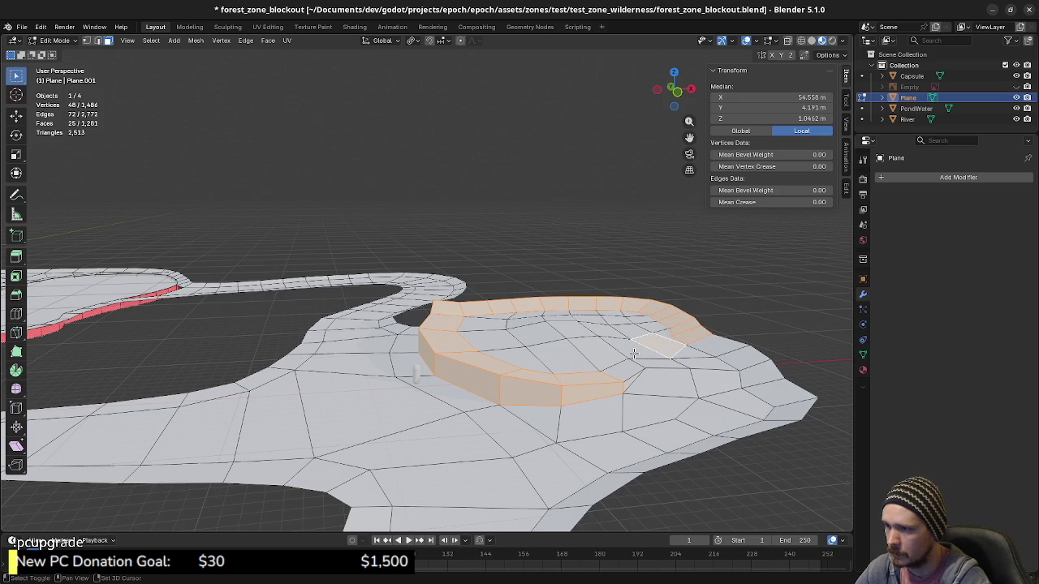
shift+click(612, 355)
shift+click(598, 359)
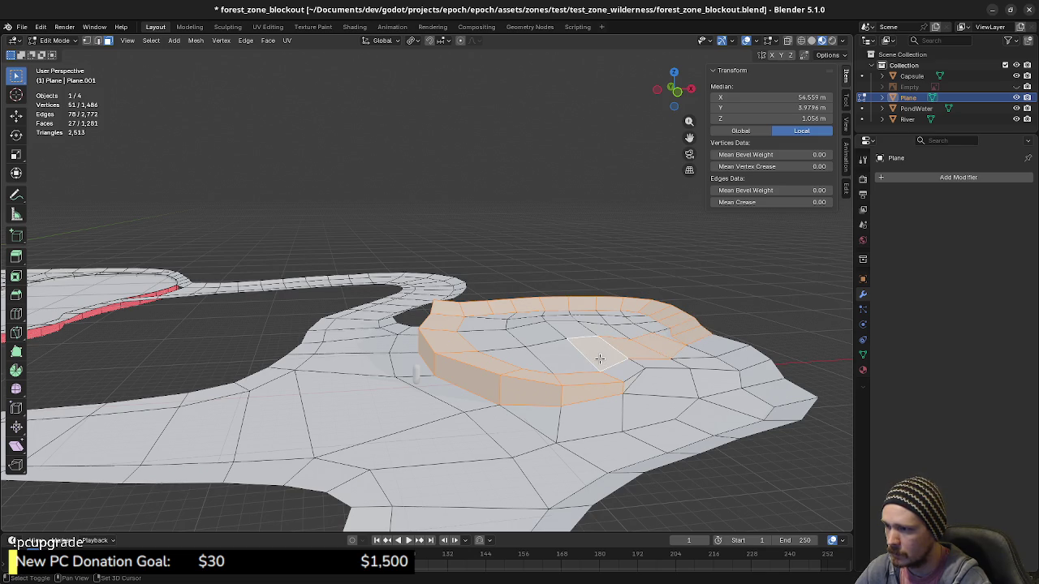
shift+click(551, 361)
shift+click(507, 357)
shift+click(479, 345)
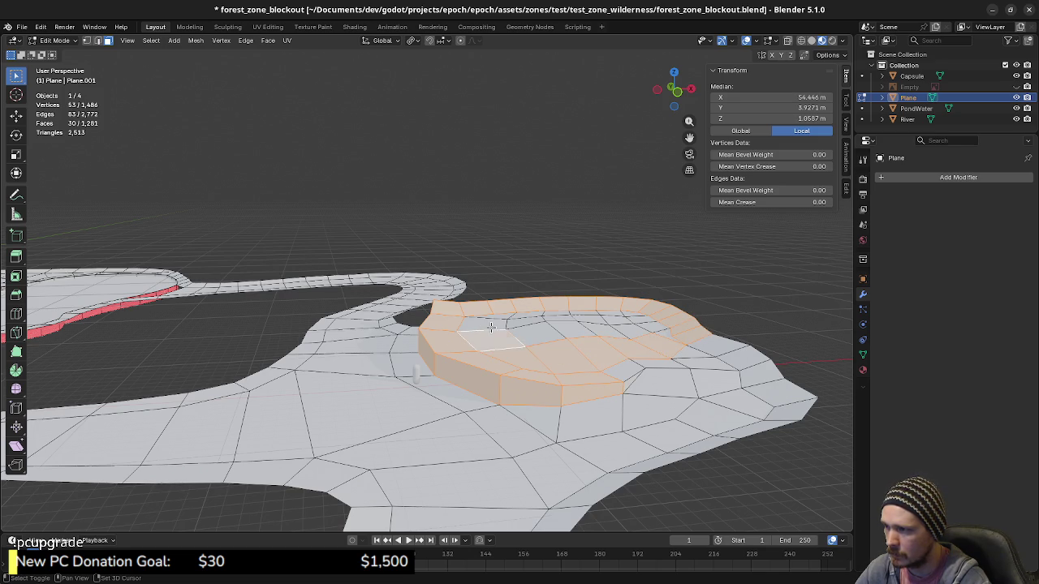
shift+click(485, 324)
shift+click(519, 310)
shift+click(528, 318)
shift+click(532, 323)
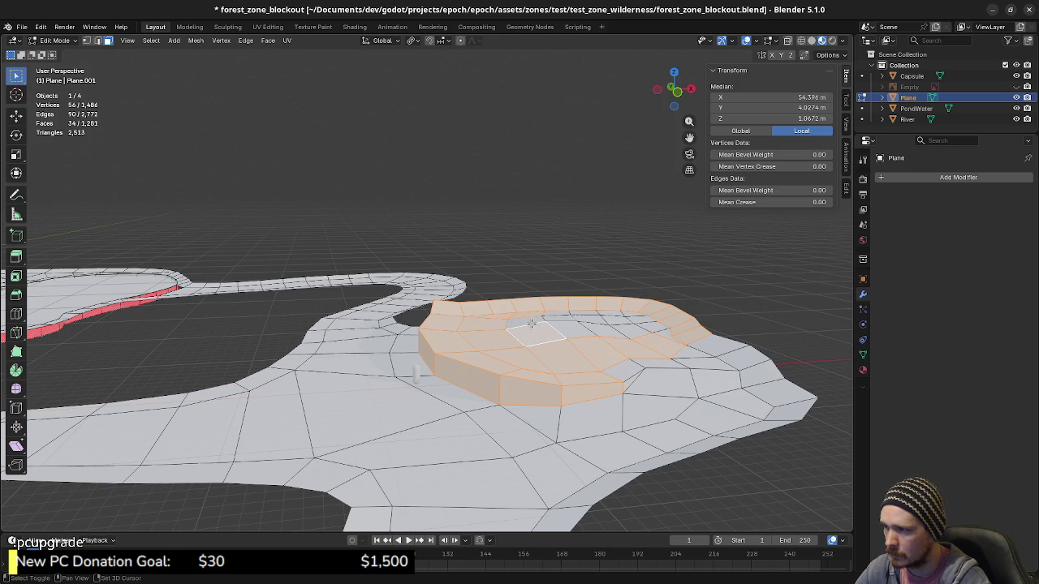
shift+click(539, 326)
shift+click(559, 321)
shift+click(568, 314)
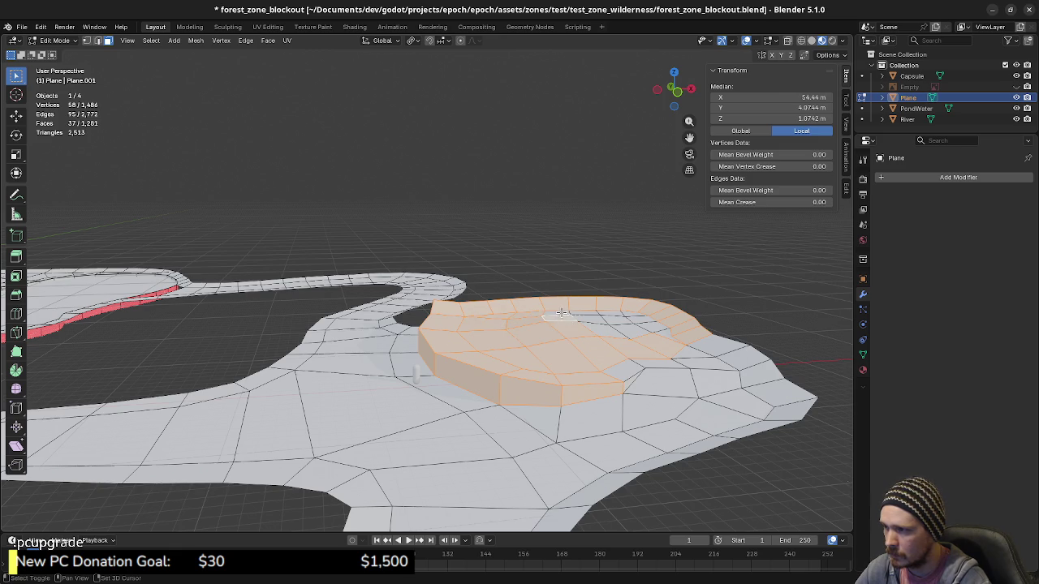
shift+click(582, 314)
shift+click(584, 315)
shift+click(589, 318)
middle_drag(589, 318, 602, 316)
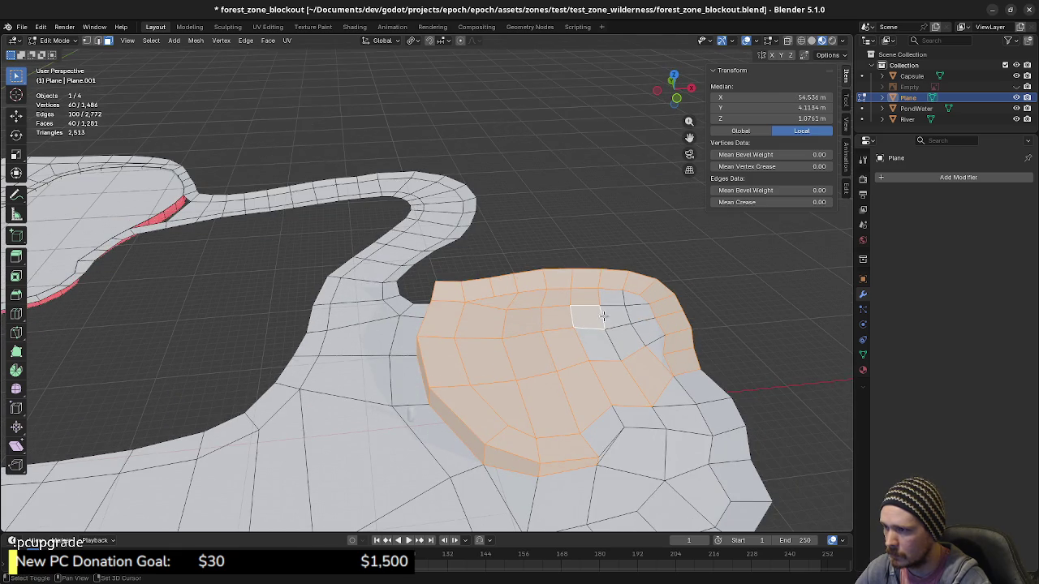
shift+click(611, 302)
shift+click(625, 296)
shift+click(641, 310)
shift+click(649, 326)
shift+click(640, 338)
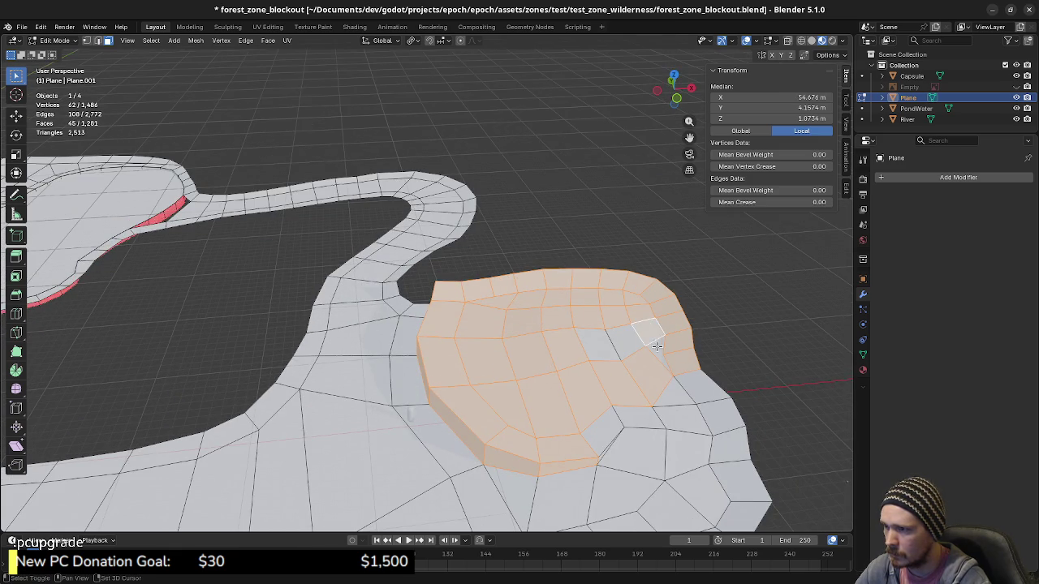
shift+click(623, 344)
shift+click(597, 347)
middle_drag(597, 346, 614, 375)
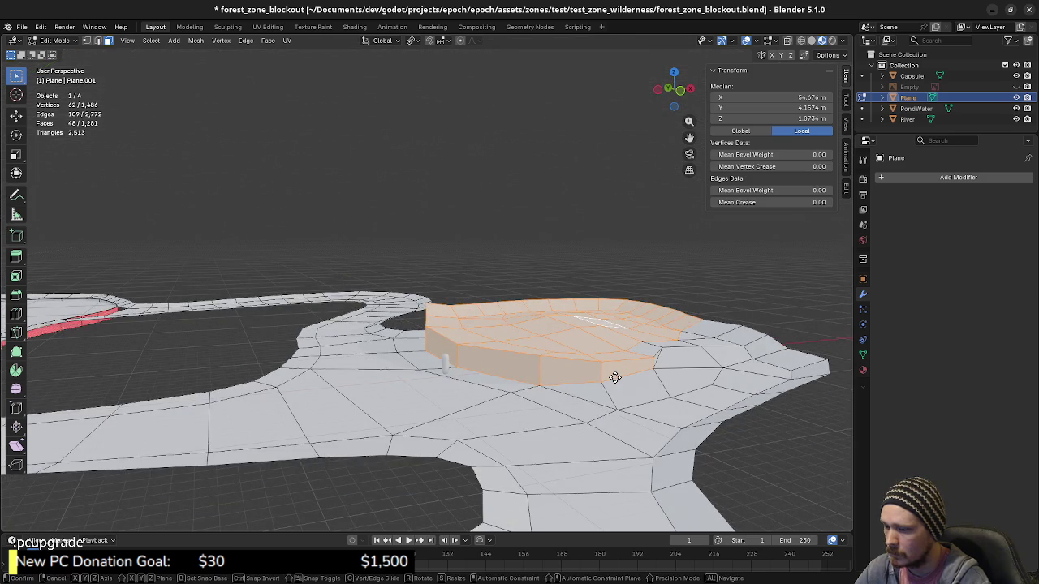
Extrude the selected plateau faces 0.5 m upward, then deselect everything.
text(e.5)
key(Return)
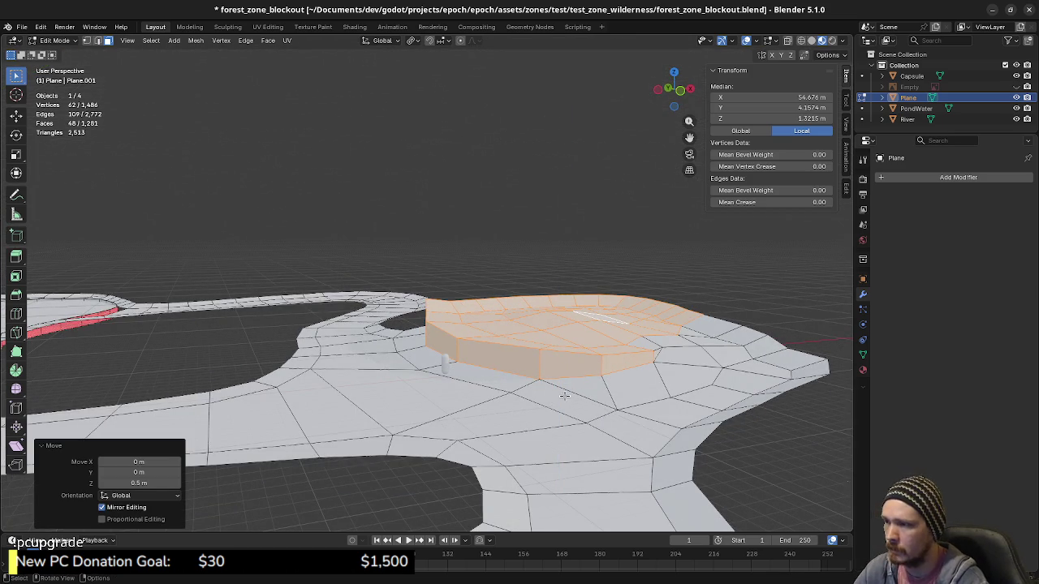
key(a)
key(alt+a)
middle_drag(552, 367, 473, 358)
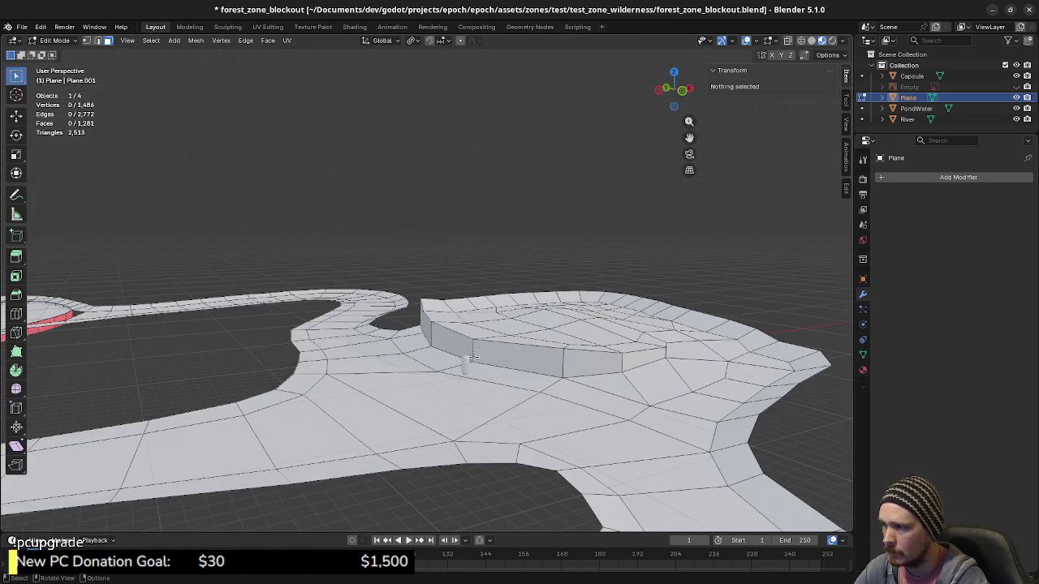
scroll(409, 393, down, 2)
Select the edge loop around the first river hole and raise it 0.5 m on Z.
scroll(399, 391, down, 1)
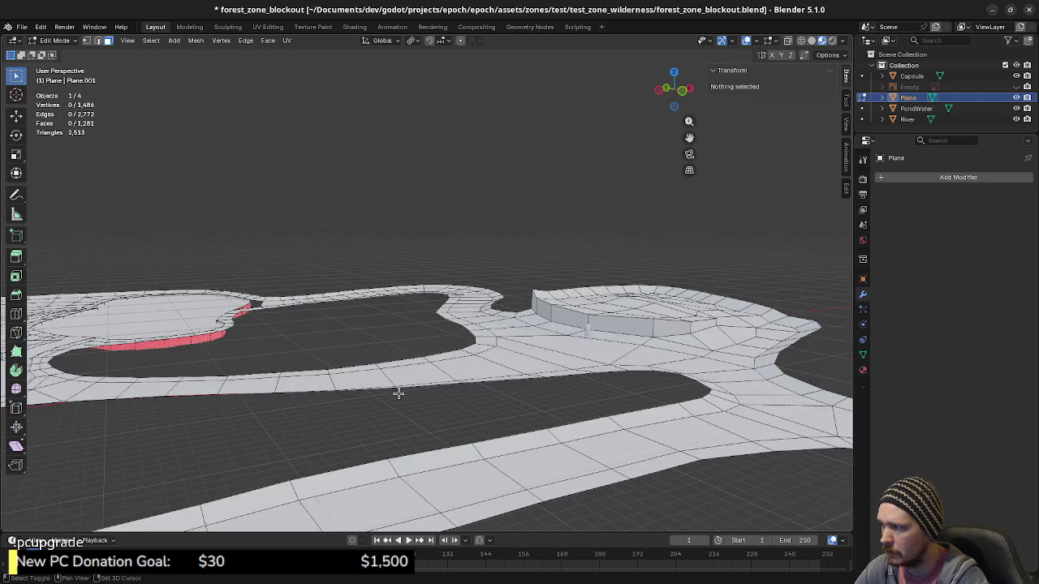
alt+middle_click(398, 392)
alt+click(492, 416)
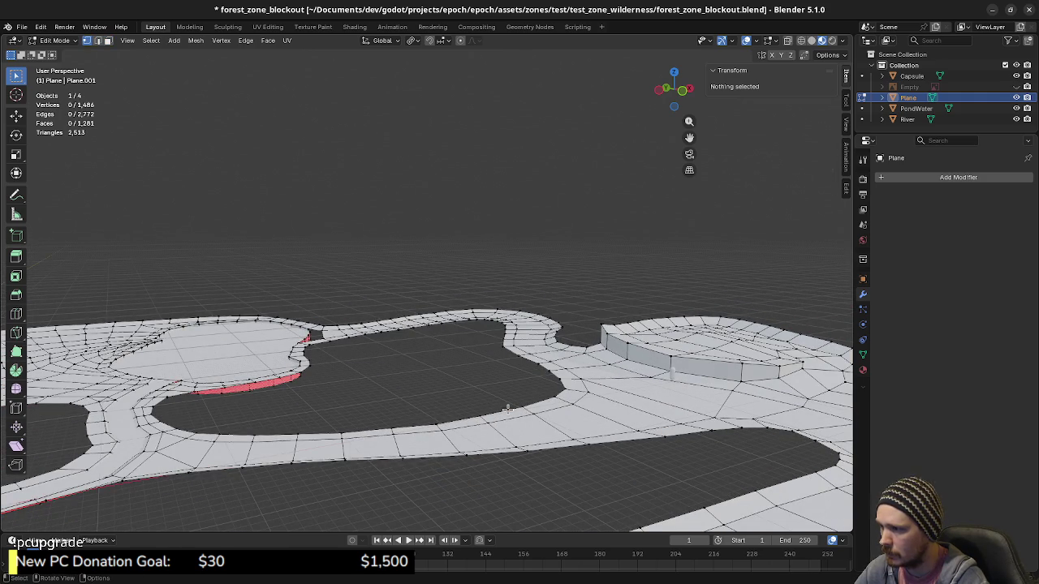
alt+click(507, 410)
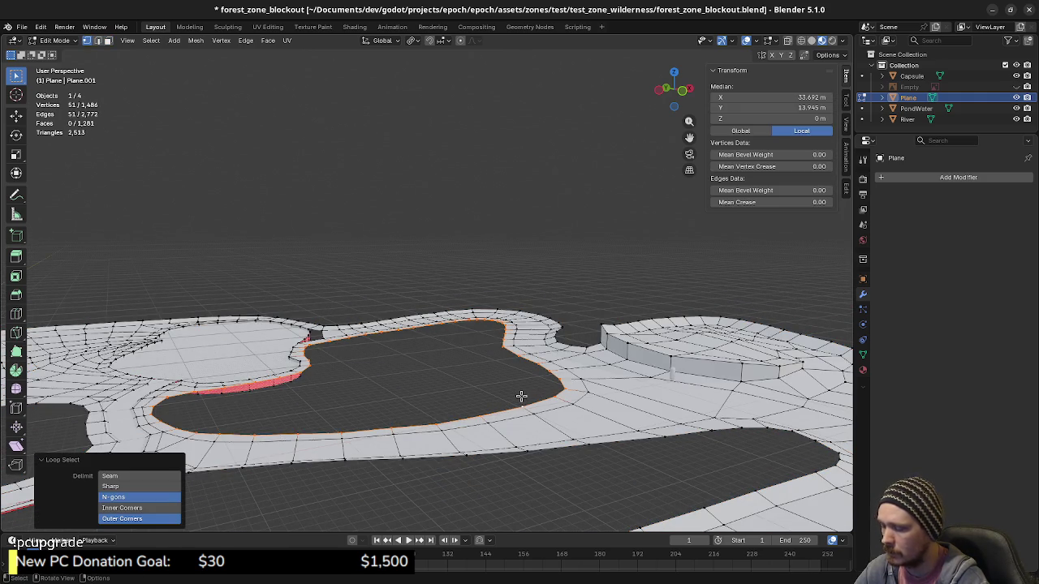
text(gz.5)
key(Return)
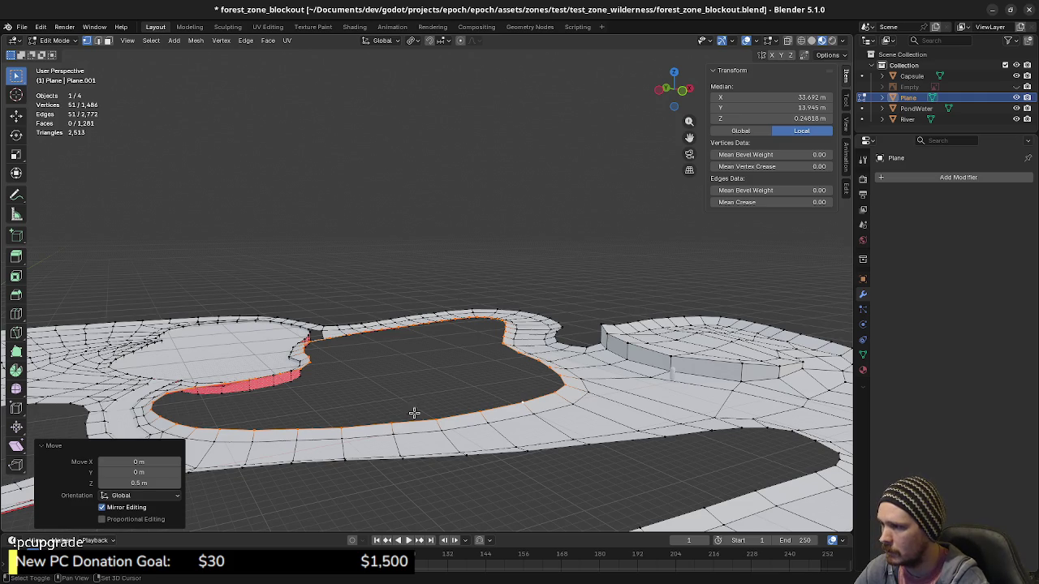
Lift the second river hole's edge loop 0.5 m along Z.
mouse_move(412, 412)
middle_down()
mouse_move(560, 386)
mouse_move(455, 418)
mouse_move(355, 417)
middle_up()
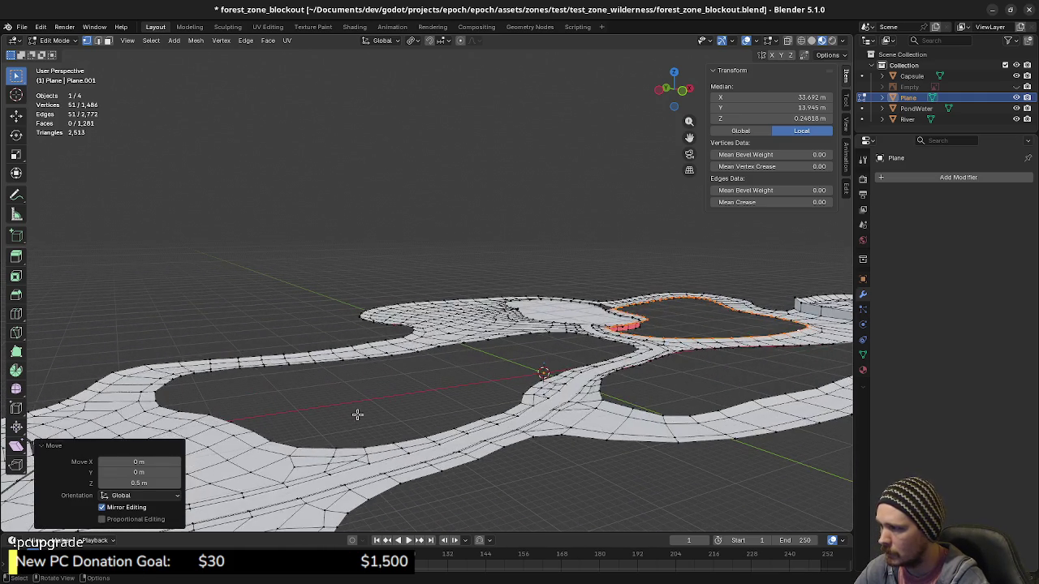
alt+click(349, 361)
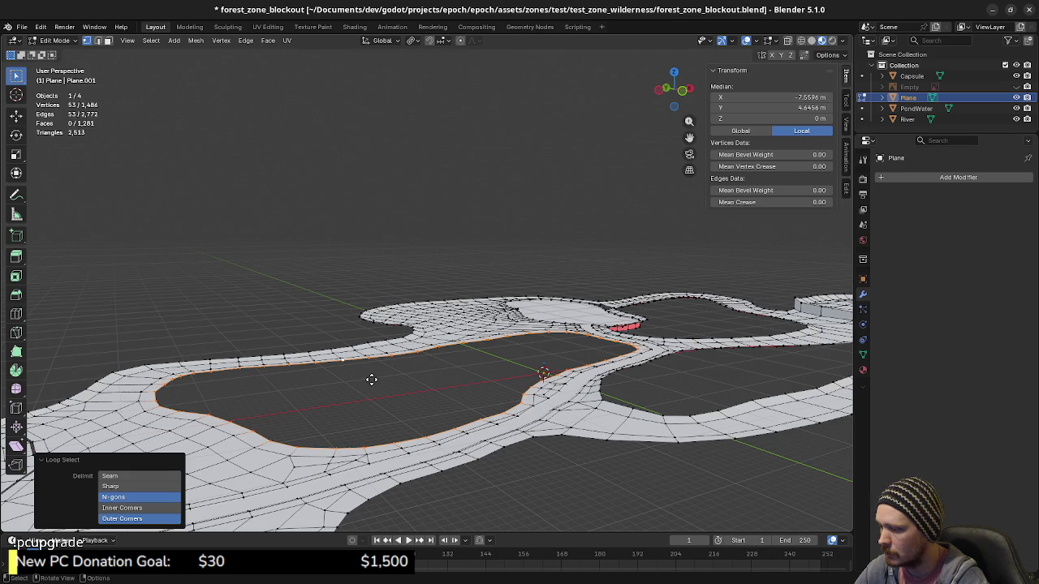
text(gz0.5)
key(Return)
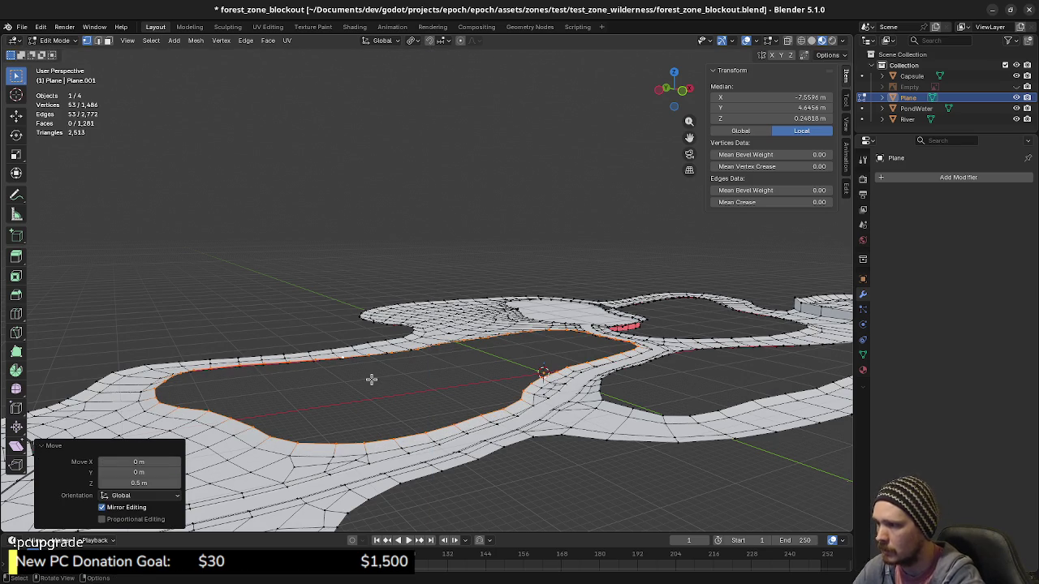
Raise the terrain's outer border edge loop 0.5 m along Z.
mouse_move(327, 438)
middle_down()
mouse_move(419, 471)
mouse_move(287, 474)
mouse_move(473, 422)
mouse_move(452, 449)
mouse_move(378, 419)
mouse_move(589, 415)
middle_up()
alt+click(288, 474)
scroll(378, 420, down, 3)
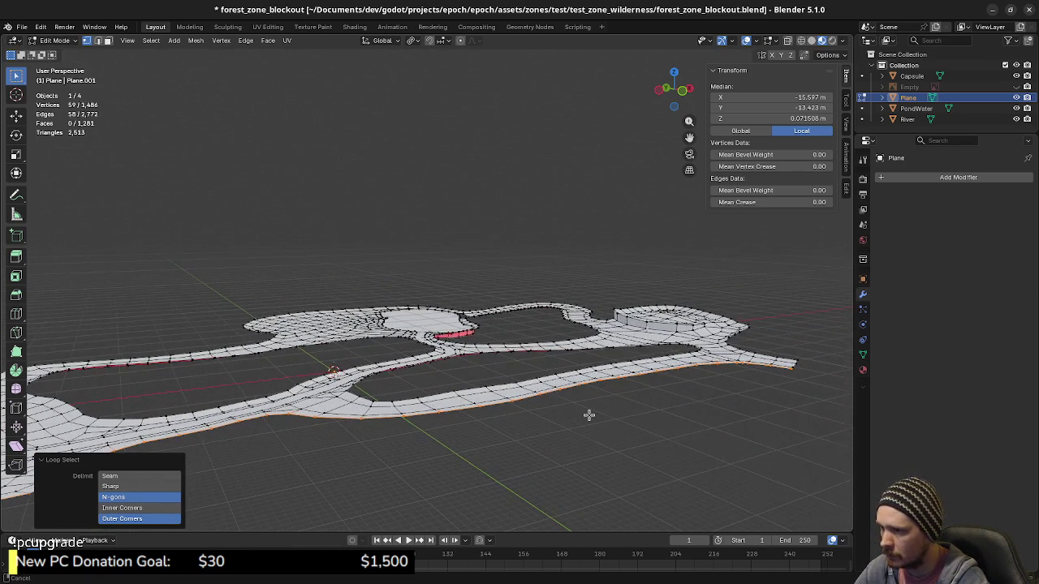
text(gz0.5)
key(Return)
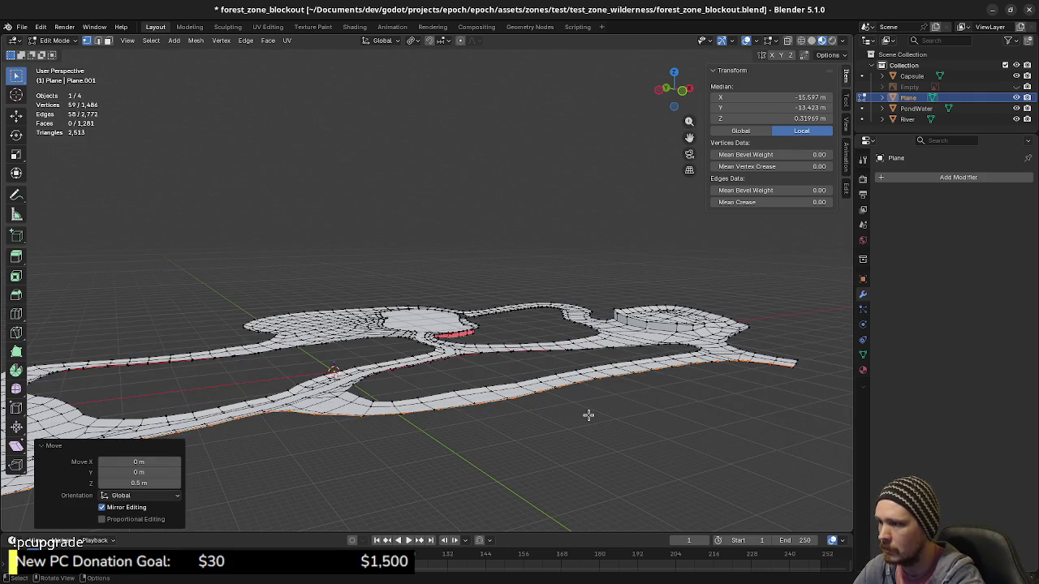
Zoom in on the path mesh, clear the selection, and select the ridge-line edge loop.
scroll(589, 415, up, 3)
mouse_move(589, 414)
middle_down()
mouse_move(558, 375)
mouse_move(450, 387)
middle_up()
scroll(449, 387, up, 3)
shift+middle_drag(426, 456, 441, 440)
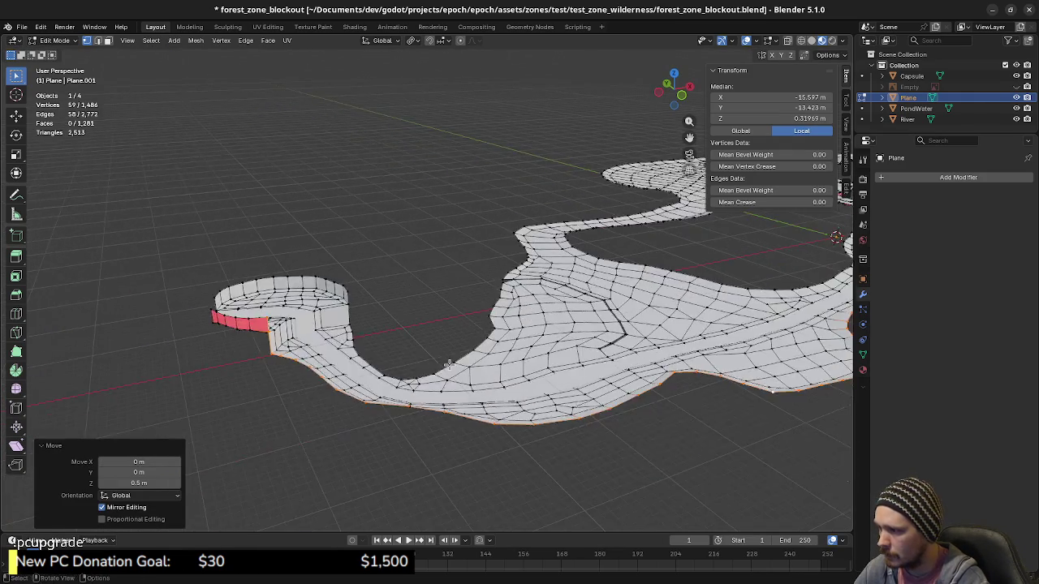
scroll(441, 440, up, 2)
key(alt+a)
alt+click(455, 467)
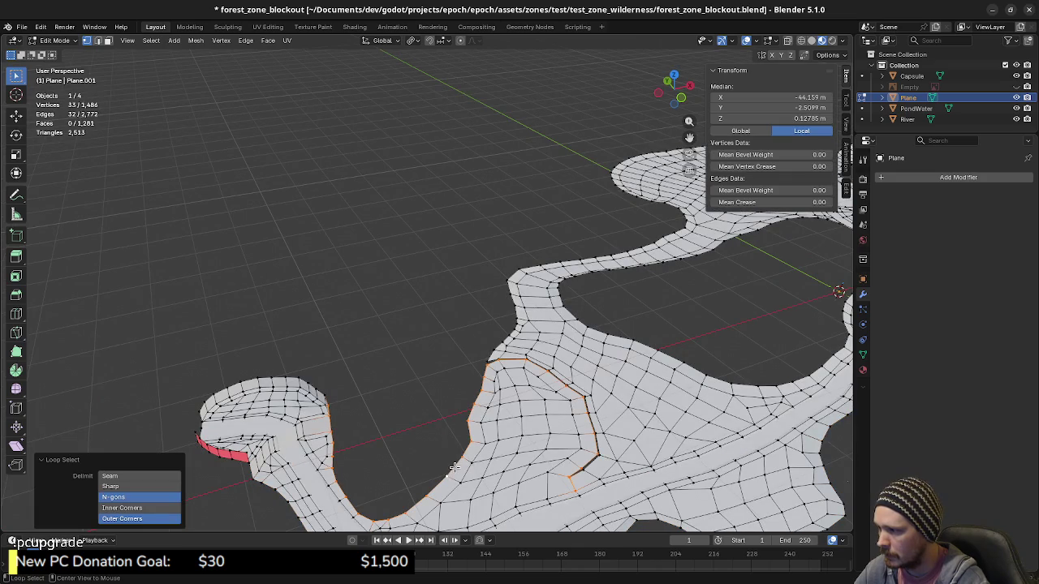
mouse_move(416, 468)
middle_down()
mouse_move(432, 452)
mouse_move(452, 457)
mouse_move(476, 440)
mouse_move(445, 439)
middle_up()
click(619, 370)
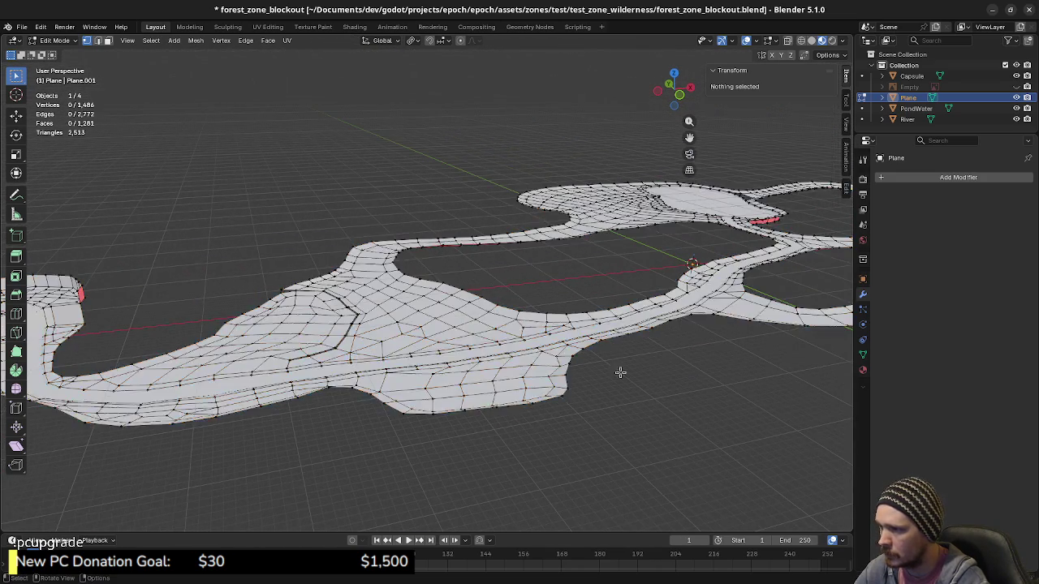
mouse_move(619, 371)
middle_down()
mouse_move(533, 417)
mouse_move(616, 405)
mouse_move(608, 408)
middle_up()
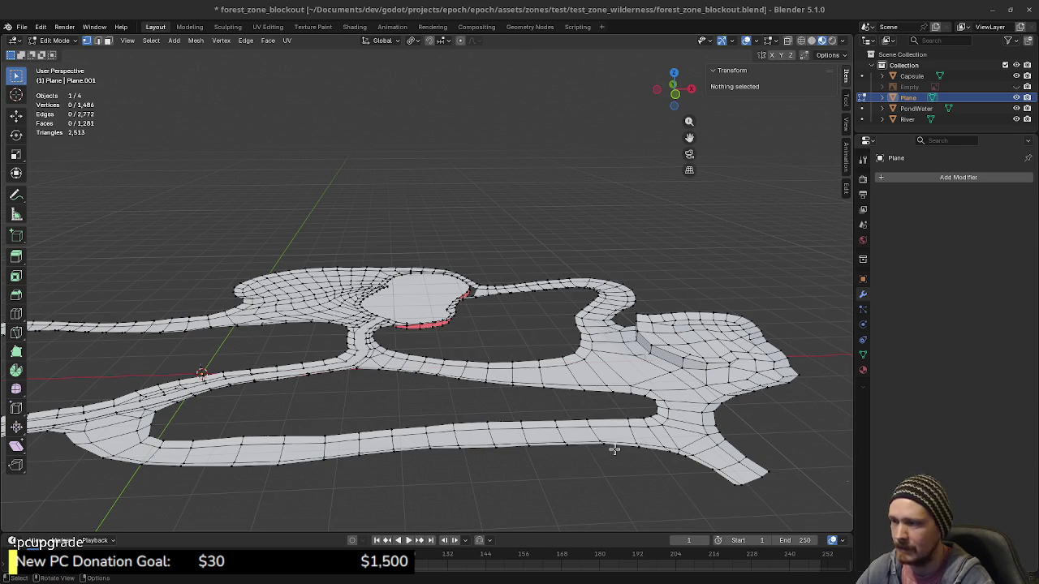
mouse_move(580, 394)
middle_down()
mouse_move(587, 416)
mouse_move(558, 439)
mouse_move(560, 421)
mouse_move(483, 436)
mouse_move(544, 417)
middle_up()
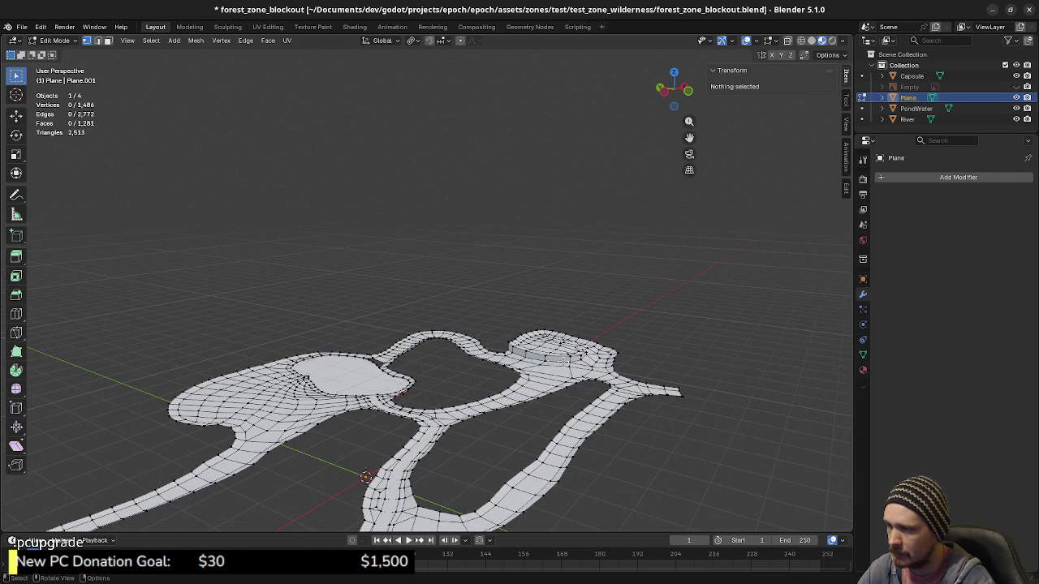
scroll(560, 380, up, 3)
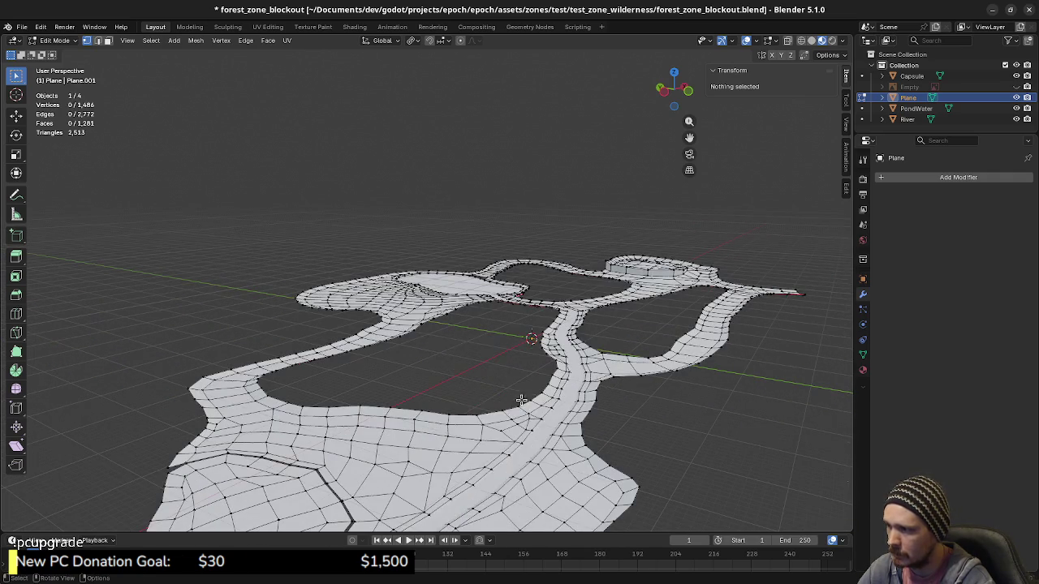
right_click(424, 375)
key(Escape)
middle_drag(494, 382, 551, 399)
scroll(441, 418, up, 2)
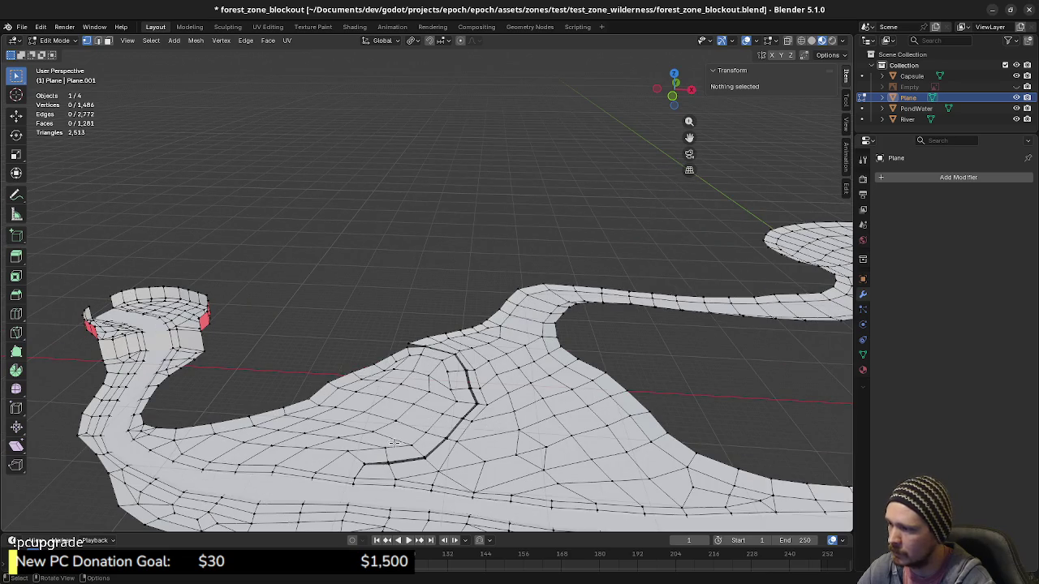
mouse_move(393, 442)
shift+middle_down()
mouse_move(442, 406)
mouse_move(396, 413)
shift+middle_up()
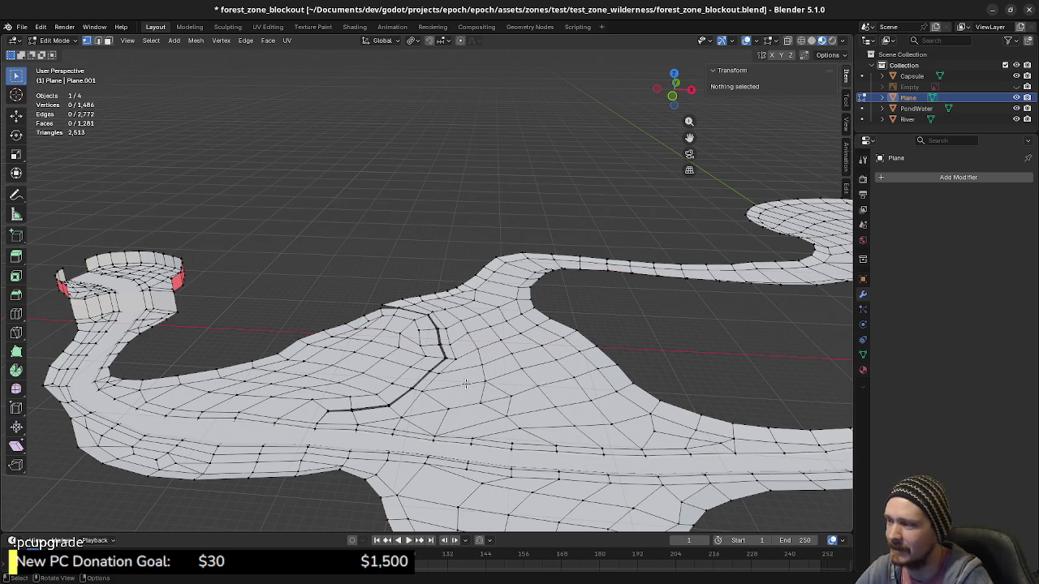
mouse_move(502, 377)
middle_down()
mouse_move(509, 408)
mouse_move(603, 418)
mouse_move(540, 394)
mouse_move(443, 304)
middle_up()
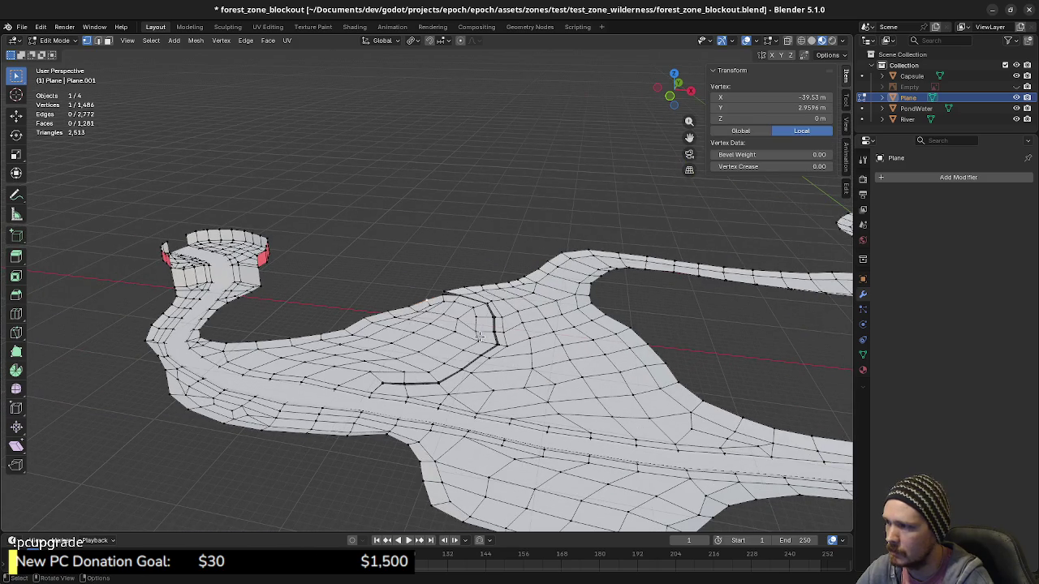
middle_drag(480, 337, 497, 334)
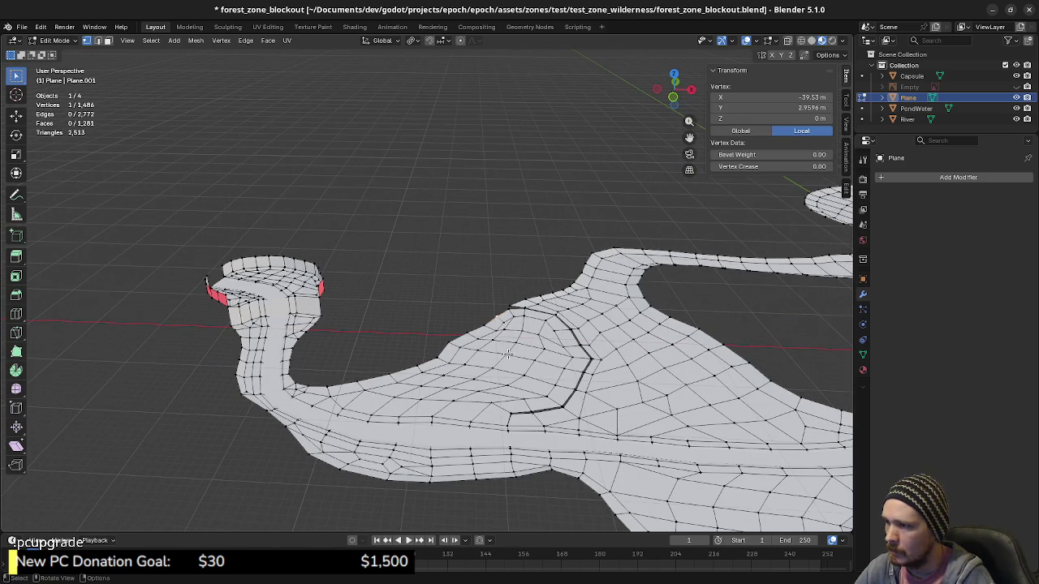
In face mode, select the 16 faces following the curving ridge edge loop.
key(3)
click(523, 406)
shift+click(544, 404)
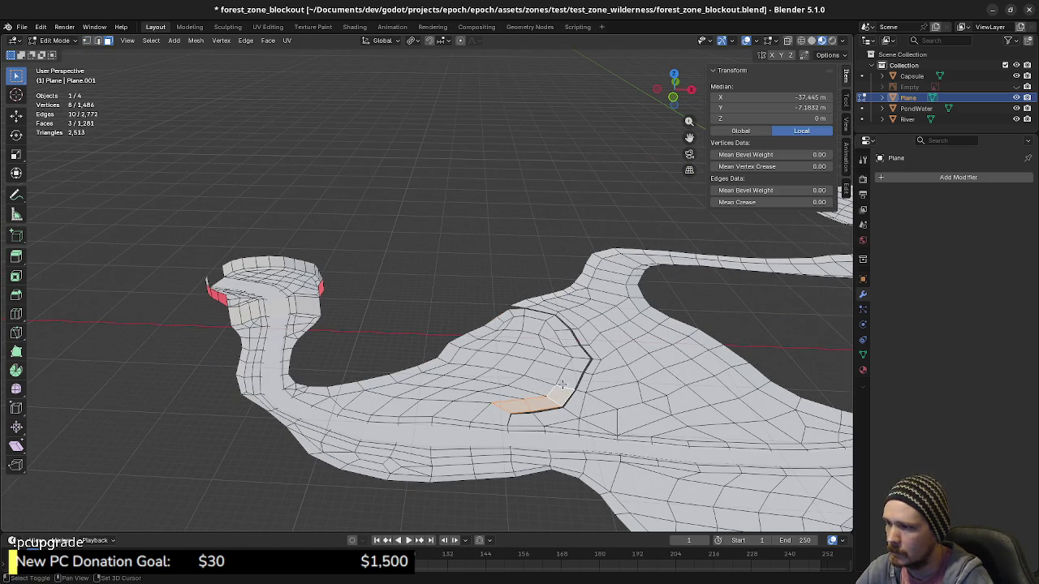
shift+click(568, 375)
shift+click(575, 361)
shift+click(578, 347)
shift+click(568, 334)
shift+click(550, 321)
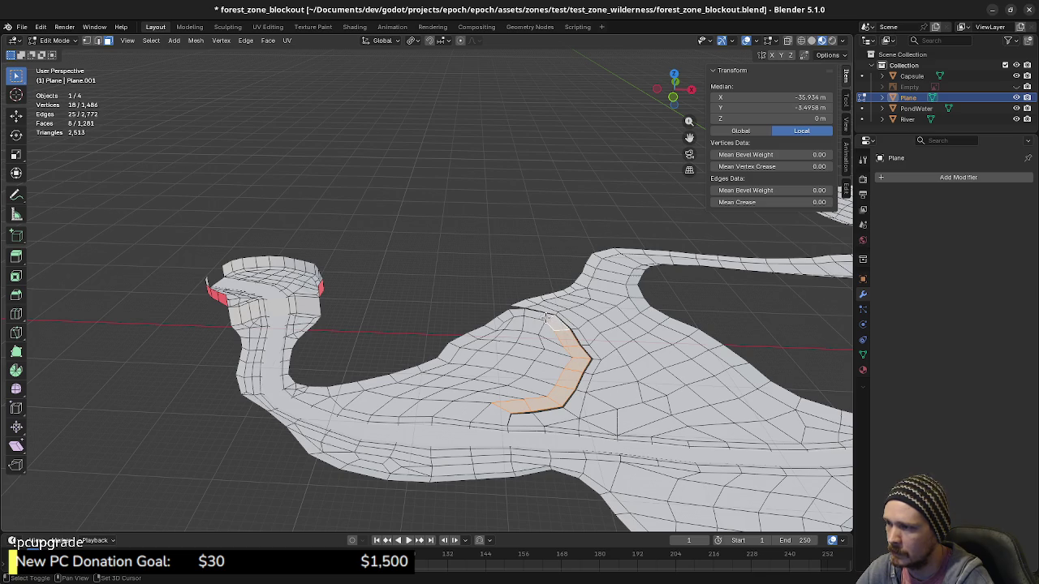
shift+click(537, 315)
shift+click(520, 313)
shift+click(503, 319)
shift+click(489, 326)
shift+click(473, 336)
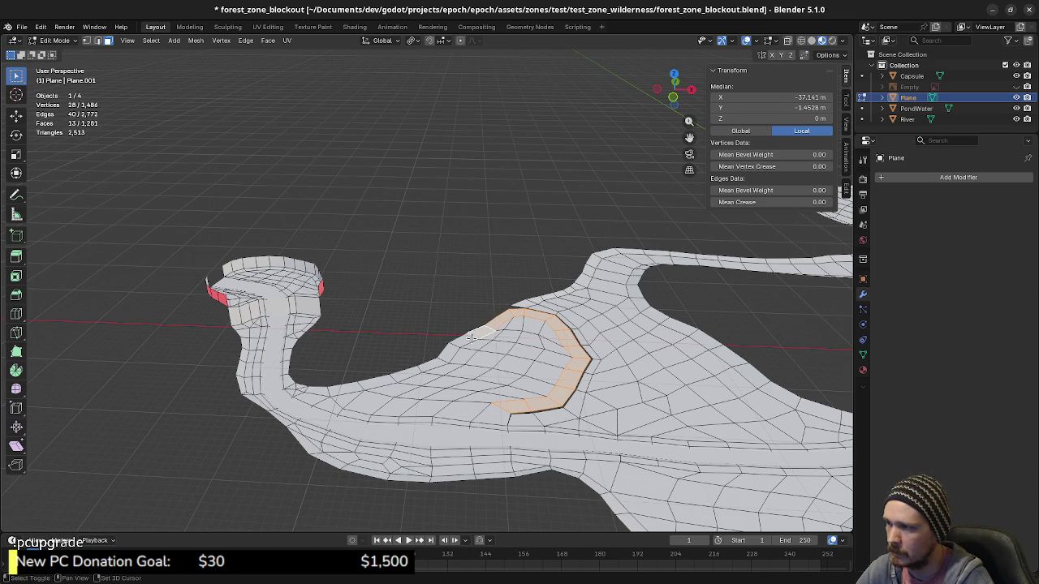
shift+click(471, 337)
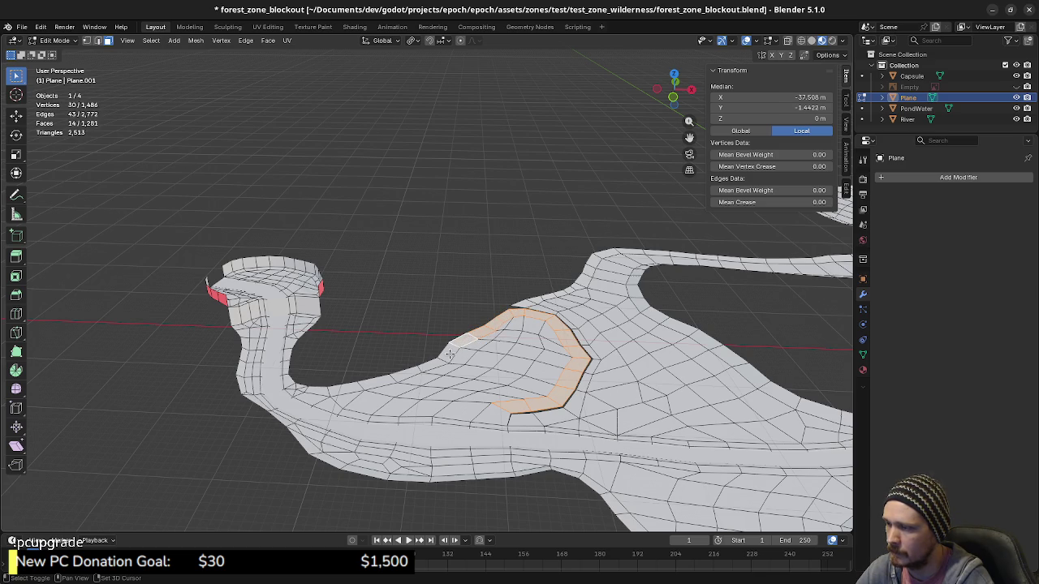
shift+click(451, 352)
shift+click(439, 361)
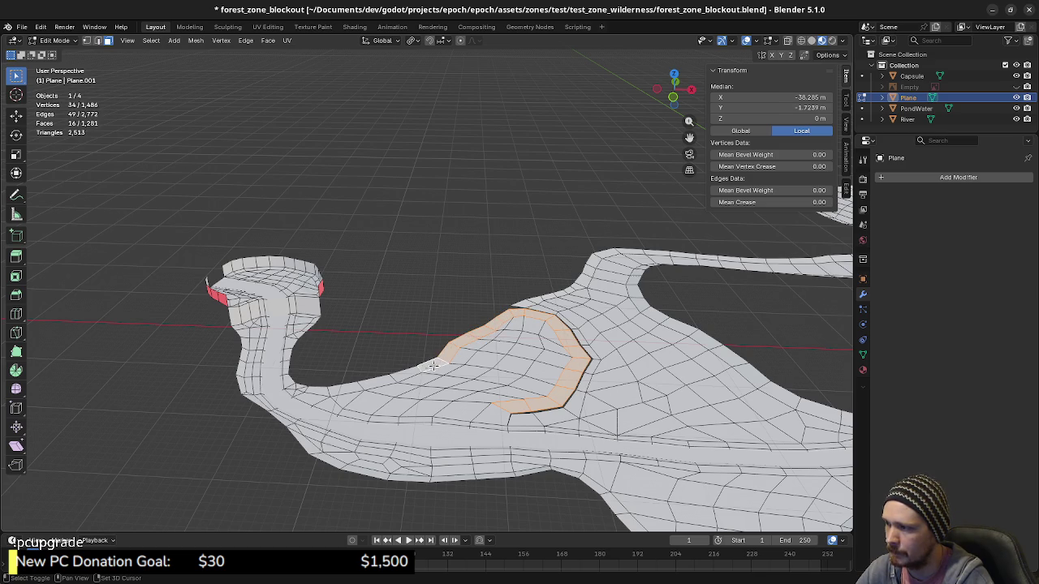